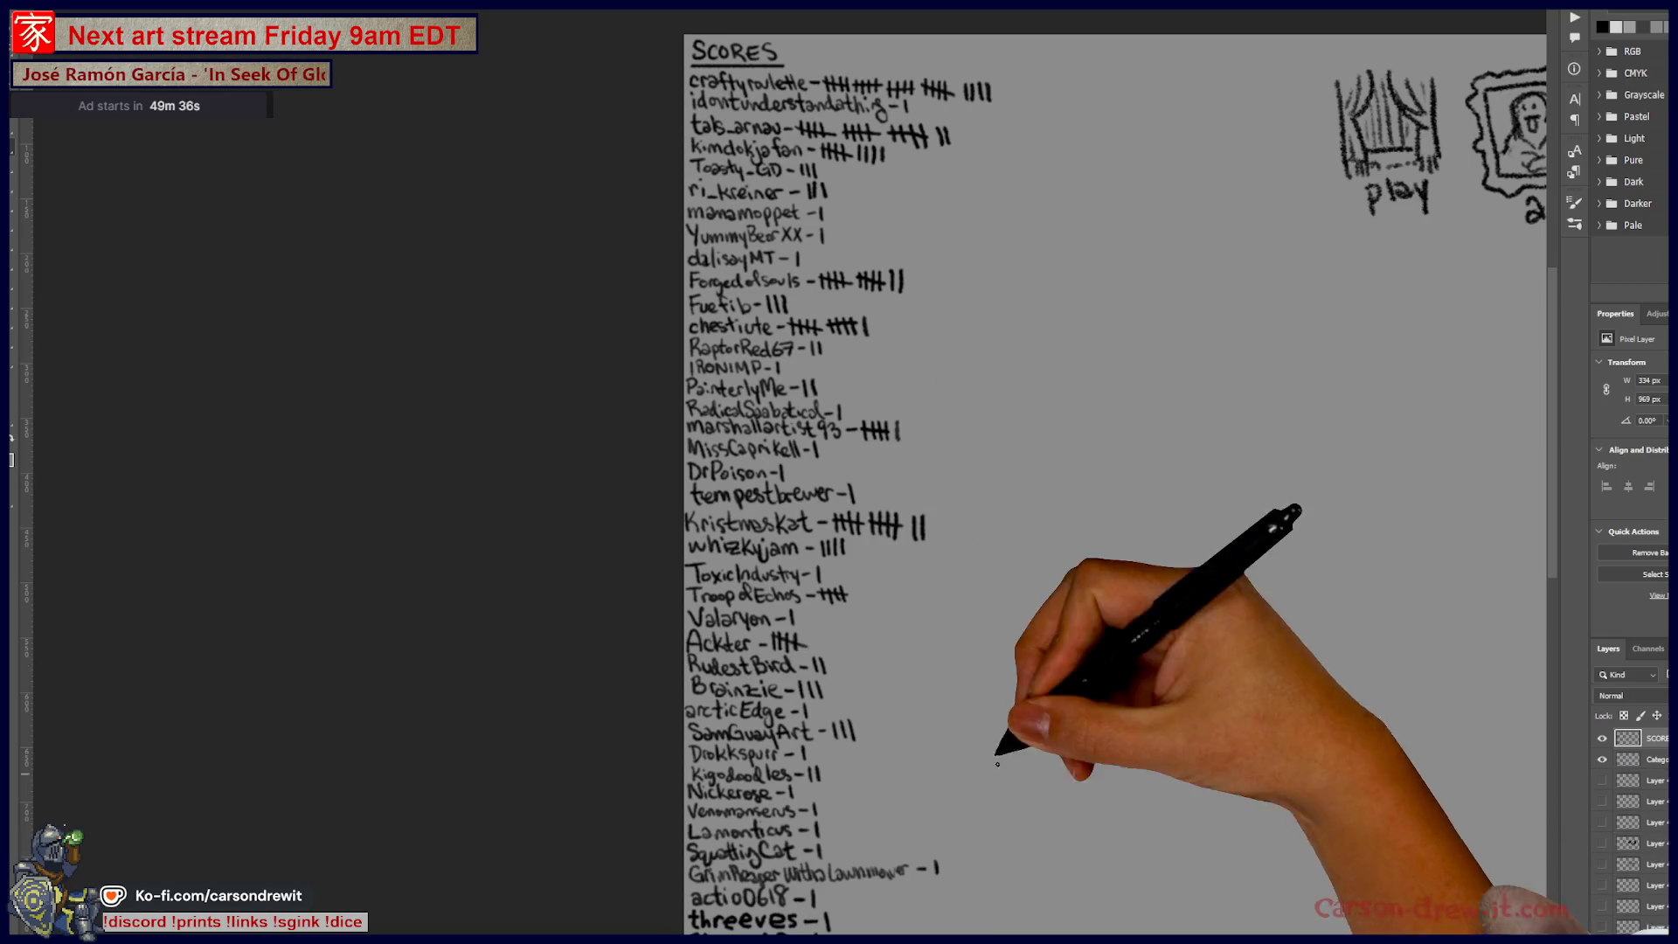
Step: Add one tally mark to the viewer's score, then switch to the mermaid artwork
{"action": "left_click_drag", "start_coordinate": [929, 517], "coordinate": [930, 540]}
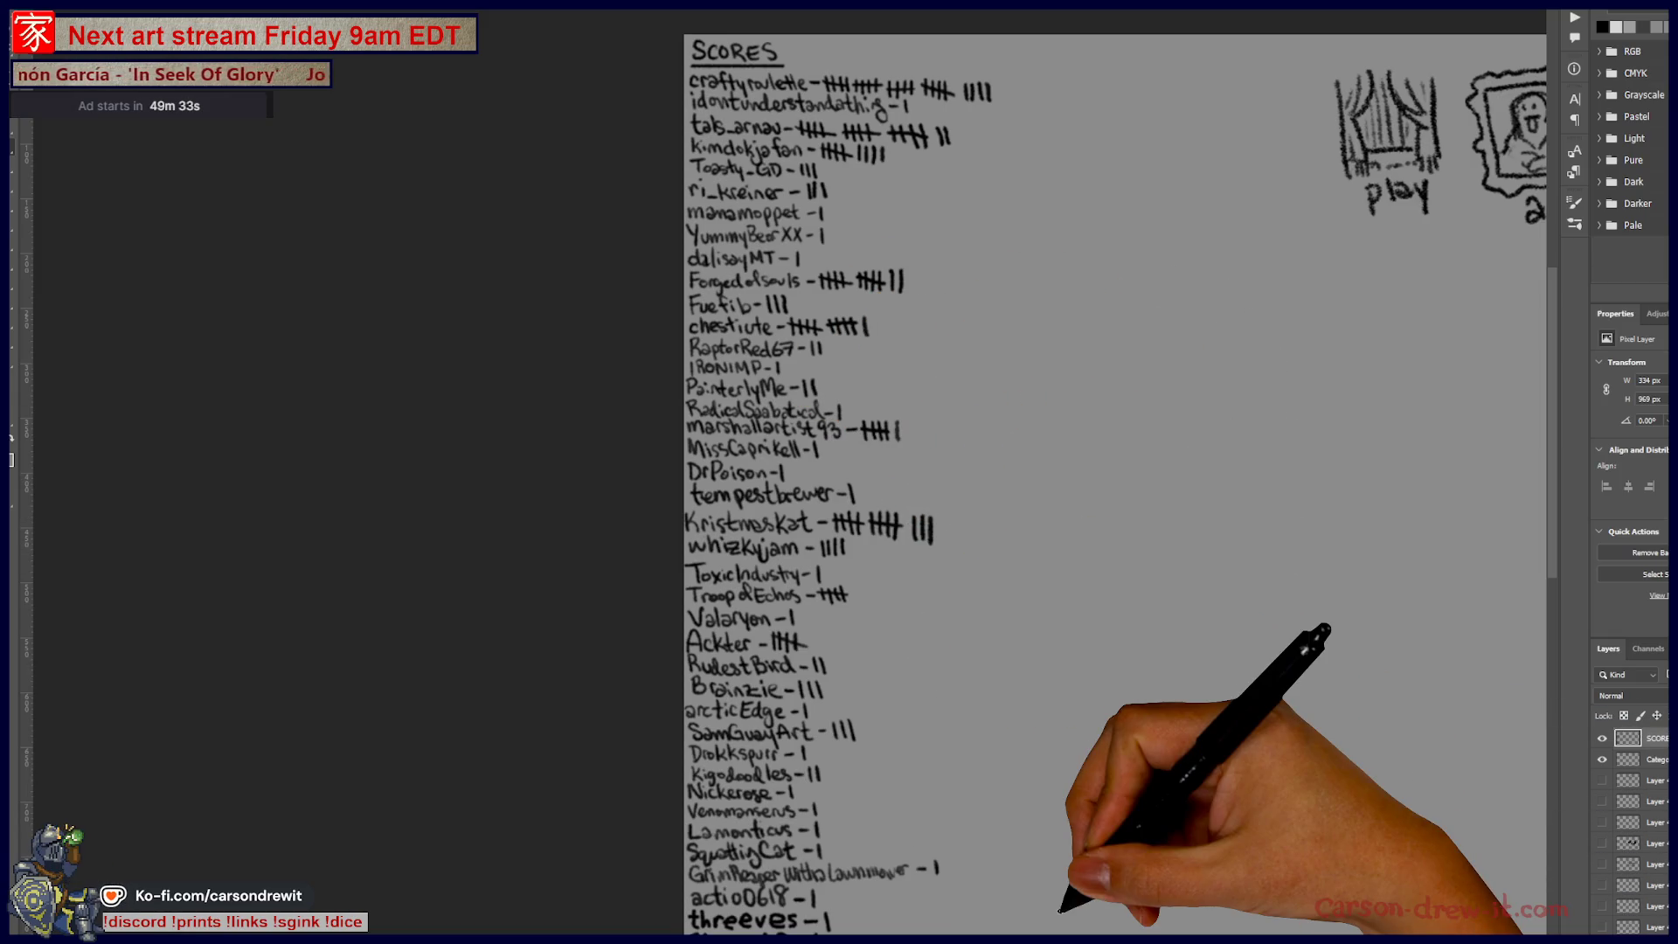
{"action": "key", "text": "ctrl+Tab"}
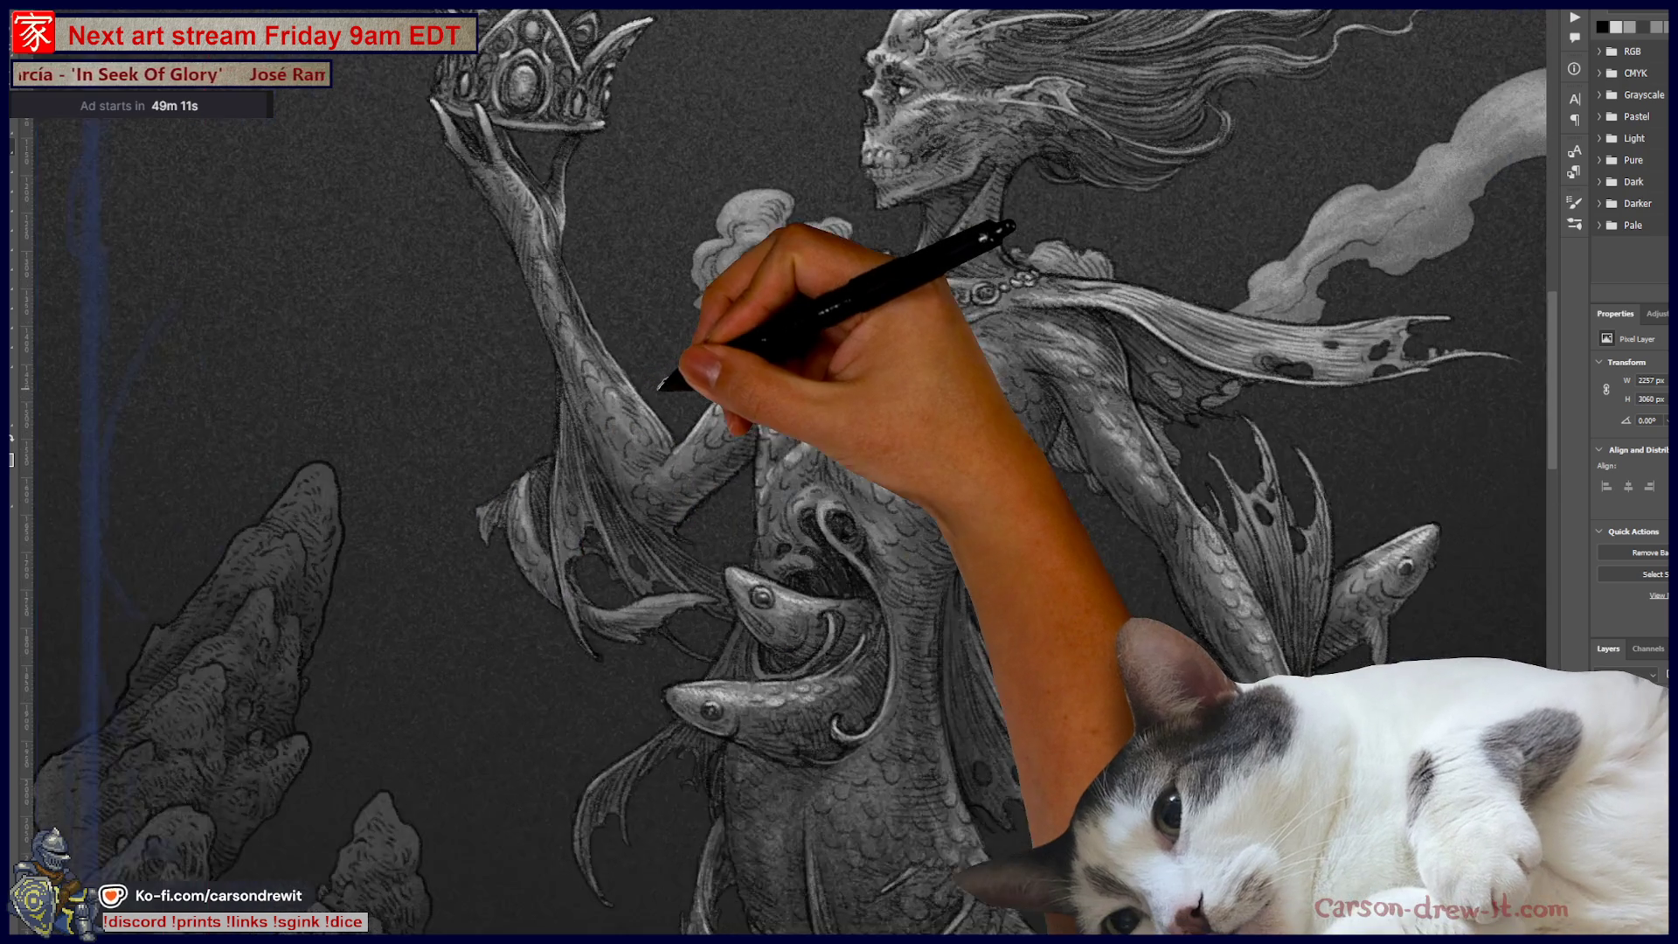
Step: Zoom in on the crown and skull face and select a Pencil brush preset
{"action": "scroll", "coordinate": [674, 374], "scroll_direction": "up", "scroll_amount": 3}
{"action": "left_click_drag", "start_coordinate": [618, 443], "coordinate": [750, 643]}
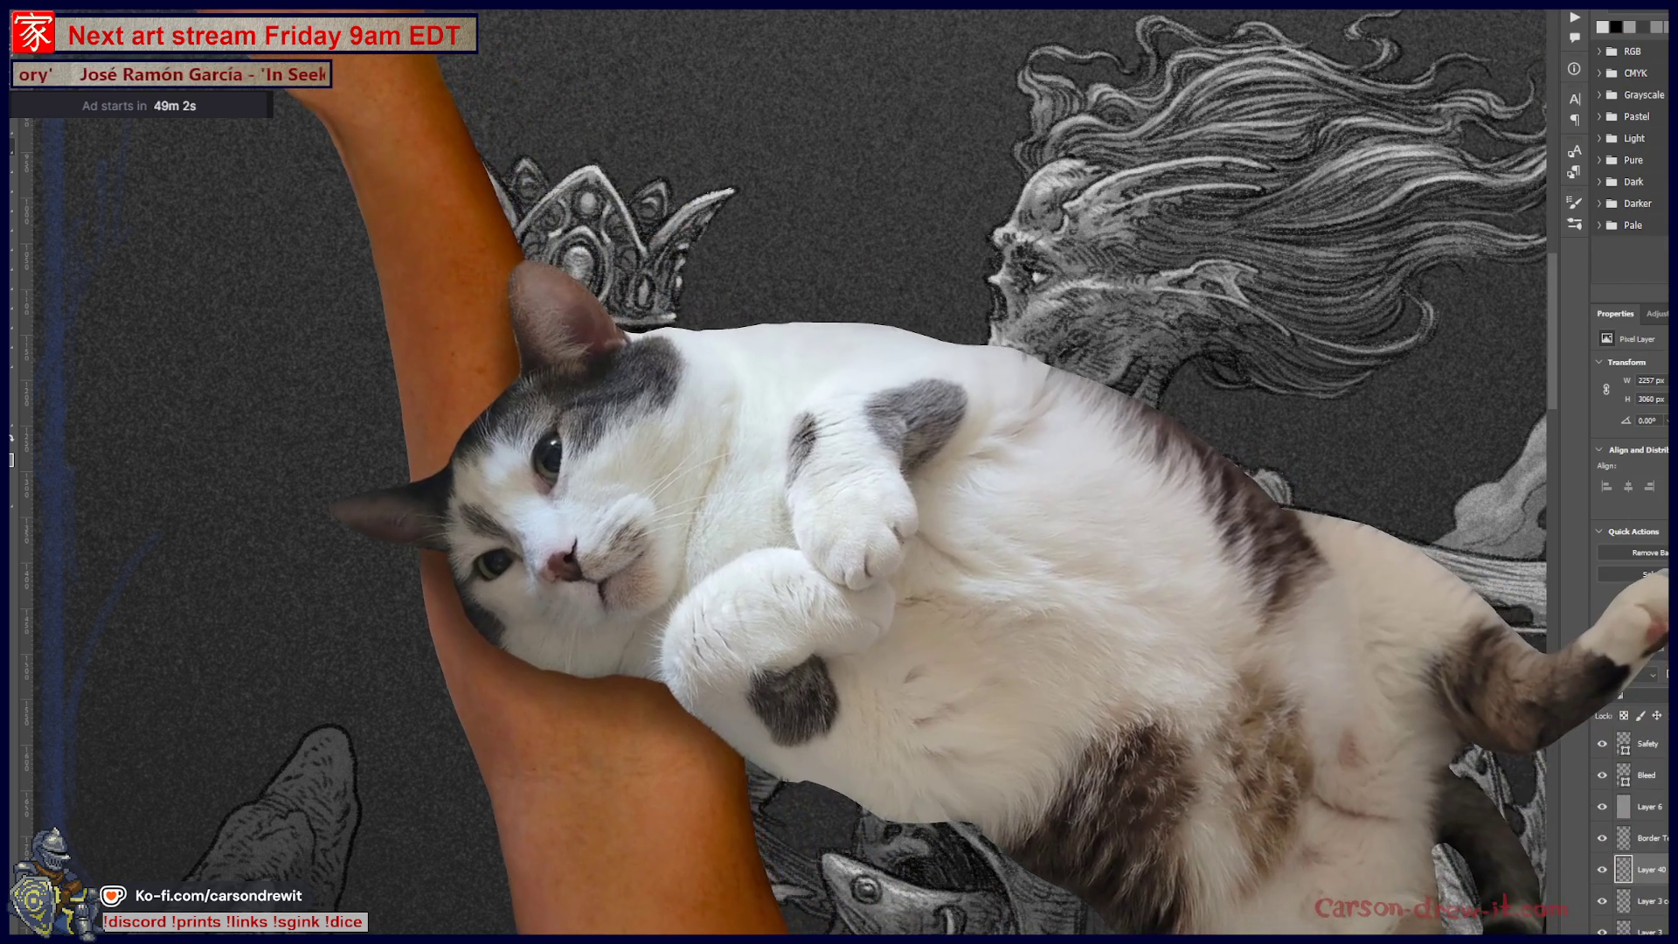
{"action": "right_click", "coordinate": [356, 156]}
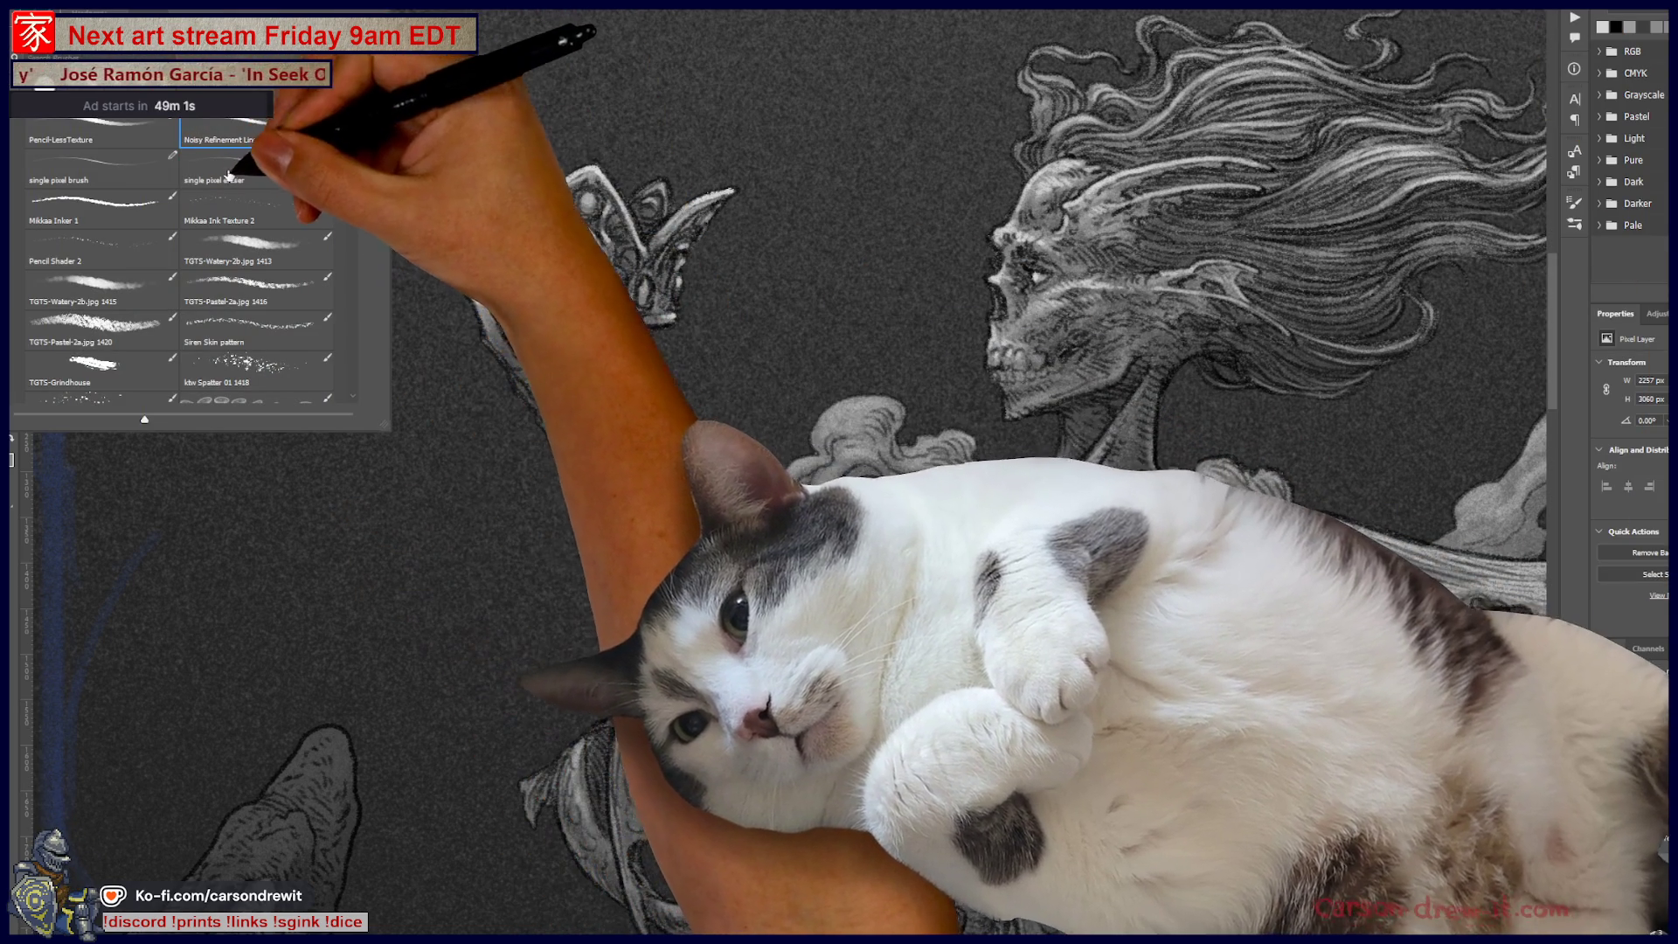
{"action": "scroll", "coordinate": [356, 156], "scroll_direction": "up", "scroll_amount": 1}
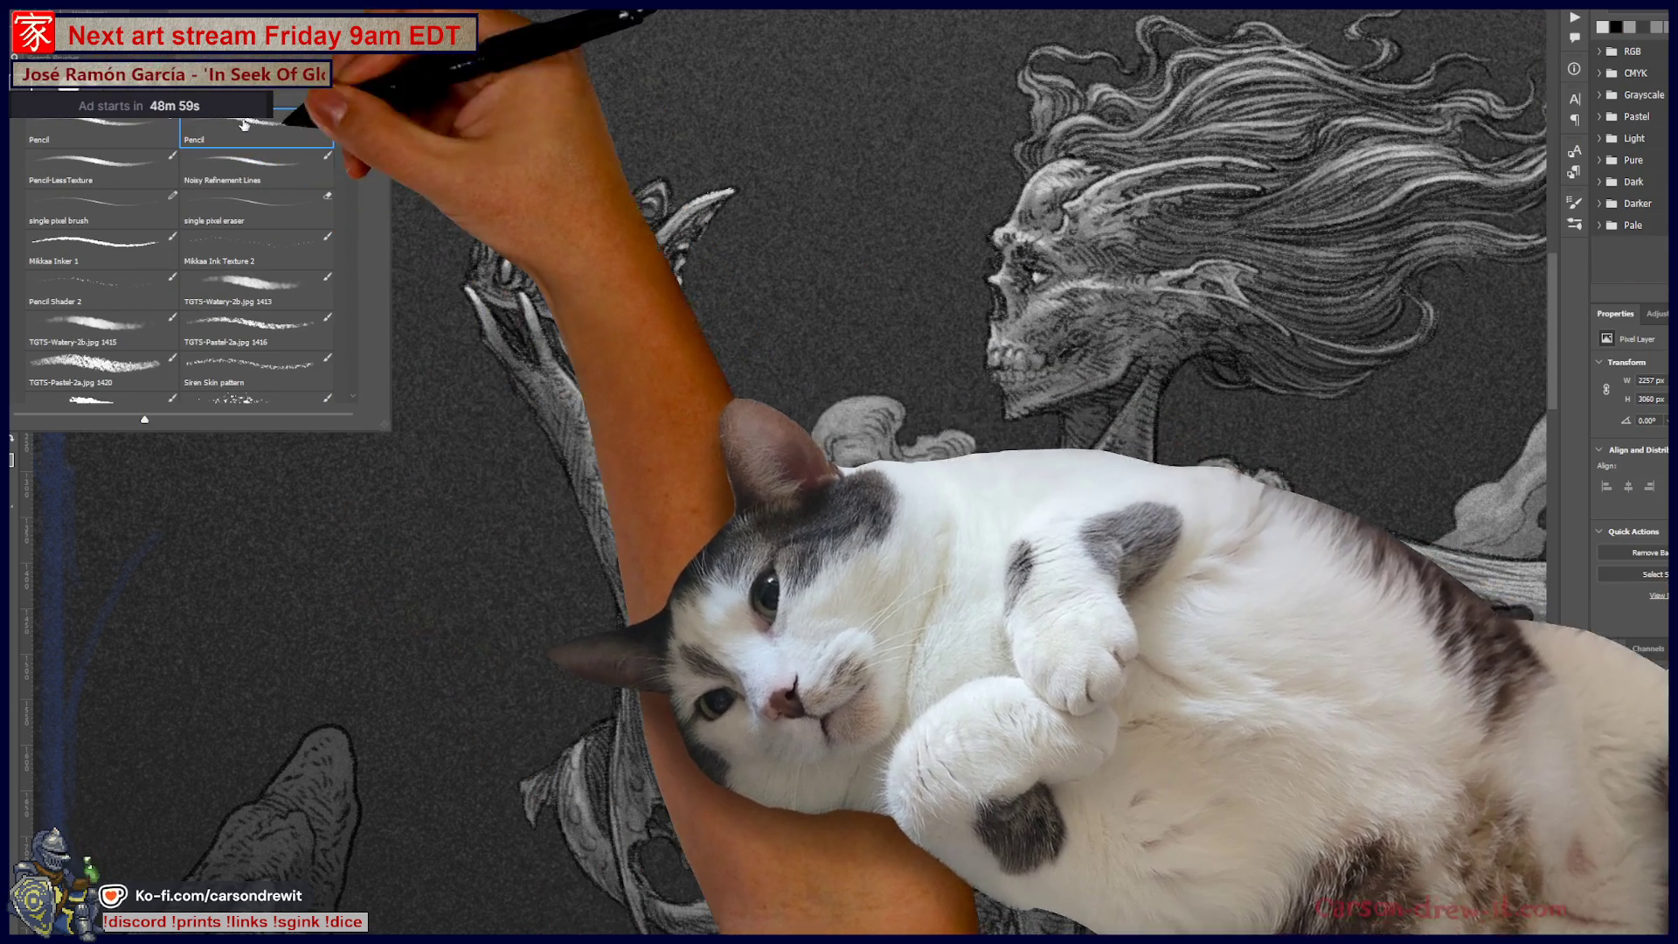
{"action": "key", "text": "Return"}
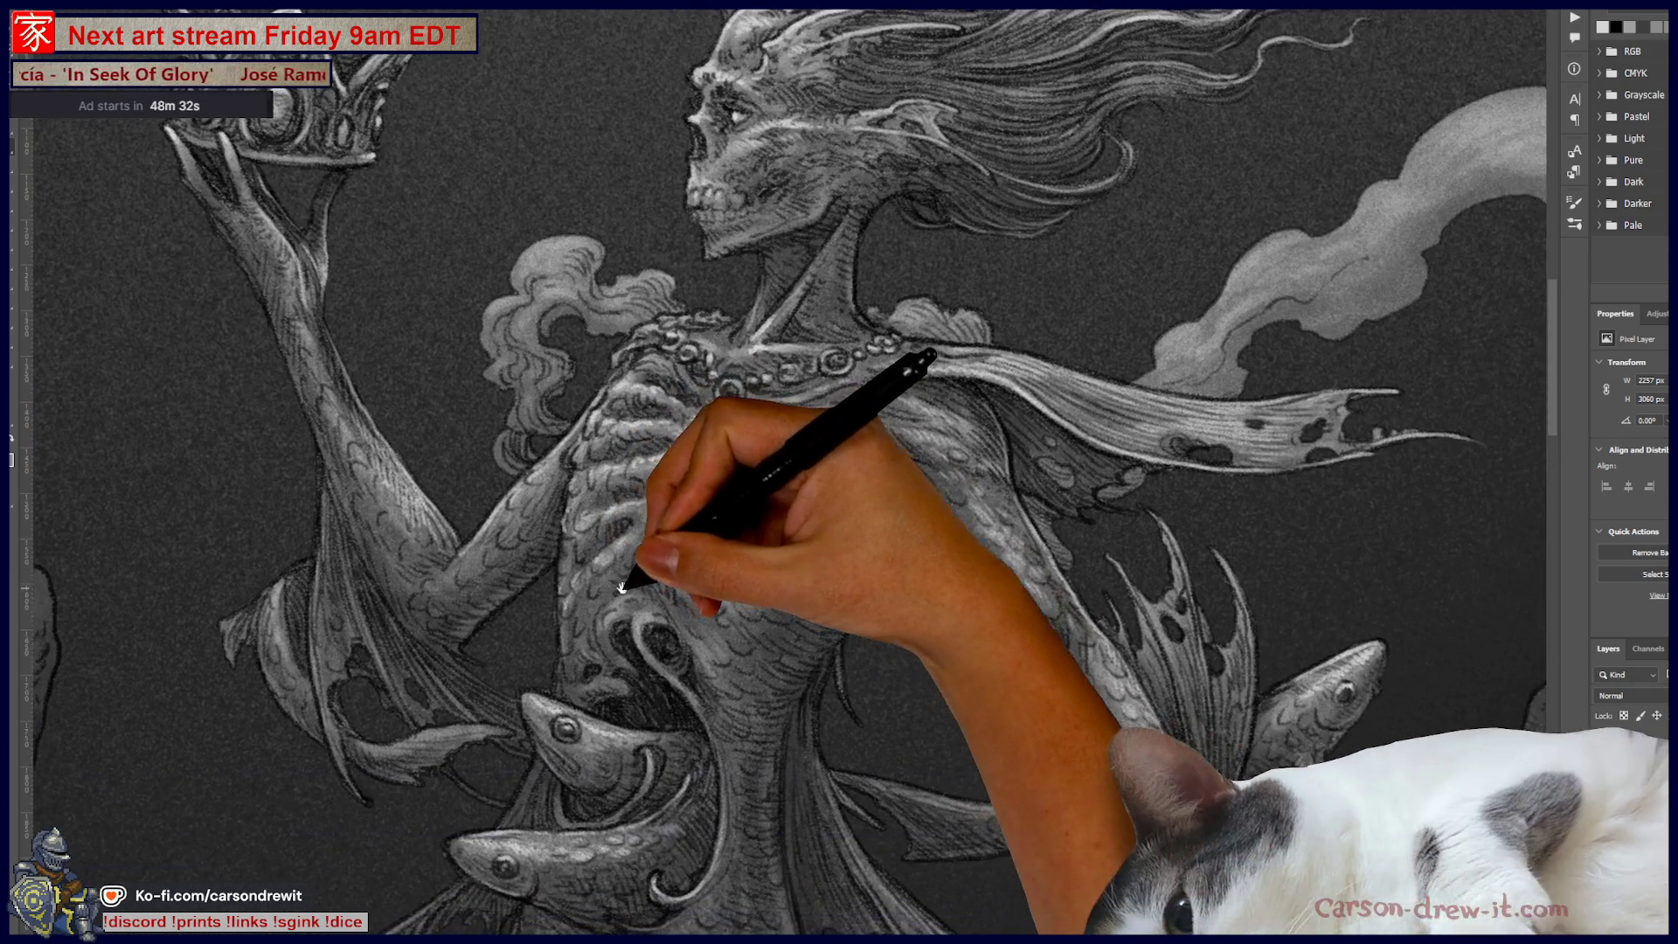
Step: Pan the canvas down to the ribcage, lower torso and waist fish
{"action": "left_click_drag", "start_coordinate": [928, 749], "coordinate": [747, 344]}
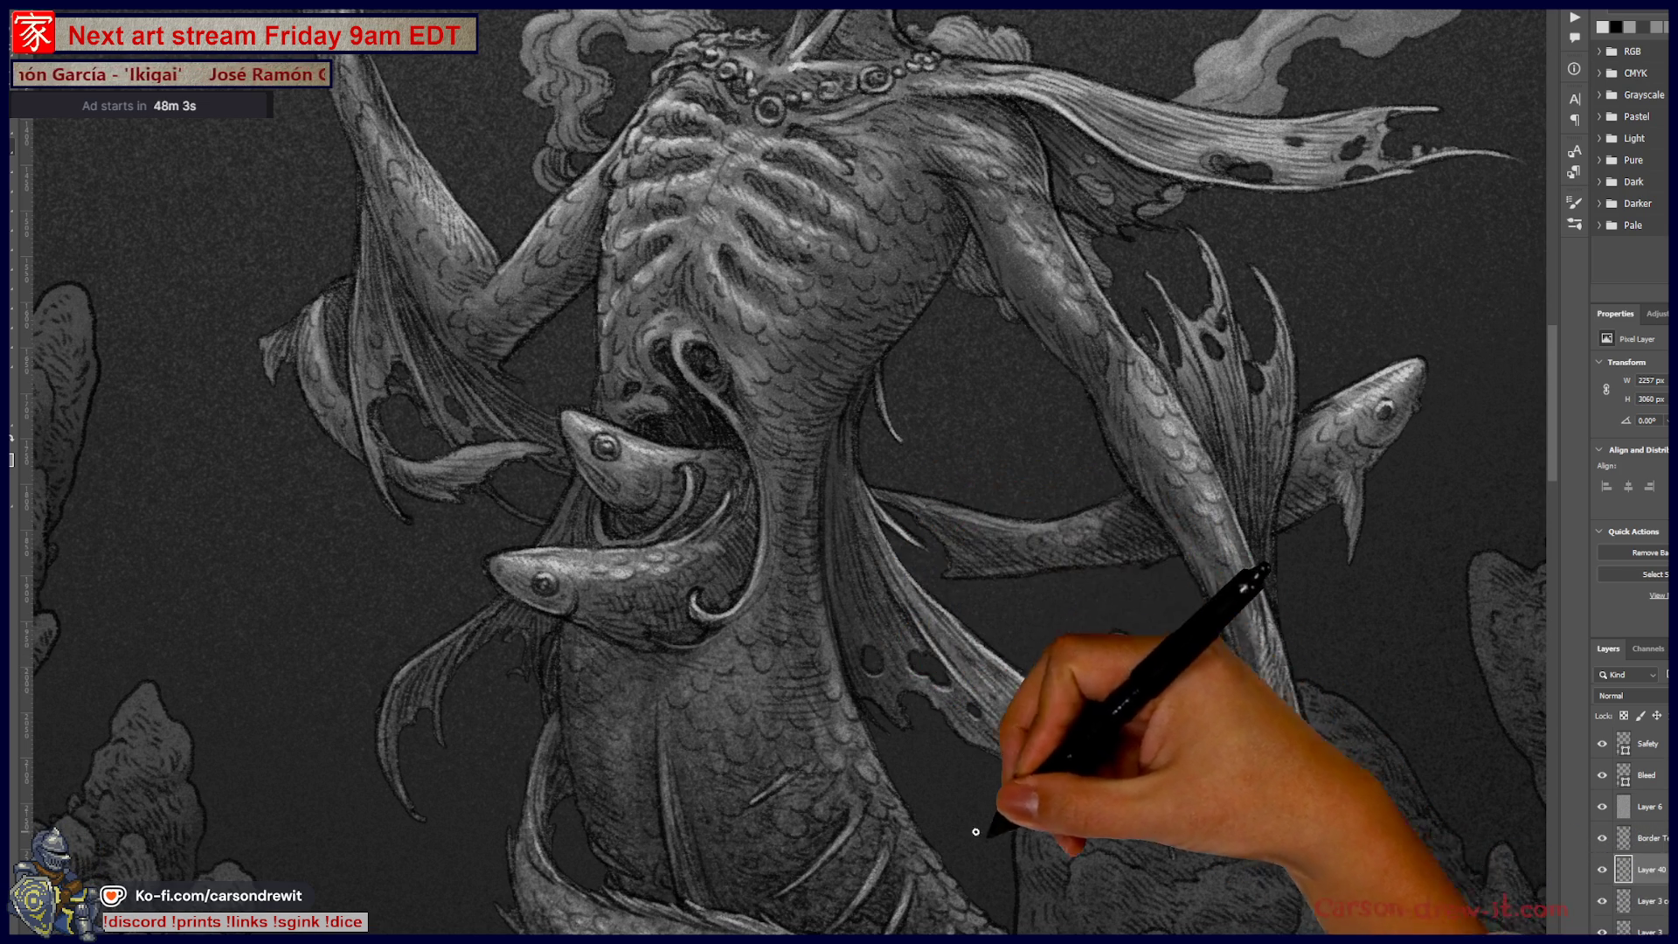
Step: Paint white pencil highlights on the waist fish, then pan back up to the crowned head
{"action": "mouse_move", "coordinate": [452, 709]}
{"action": "left_mouse_down"}
{"action": "mouse_move", "coordinate": [460, 798]}
{"action": "mouse_move", "coordinate": [671, 638]}
{"action": "left_mouse_up"}
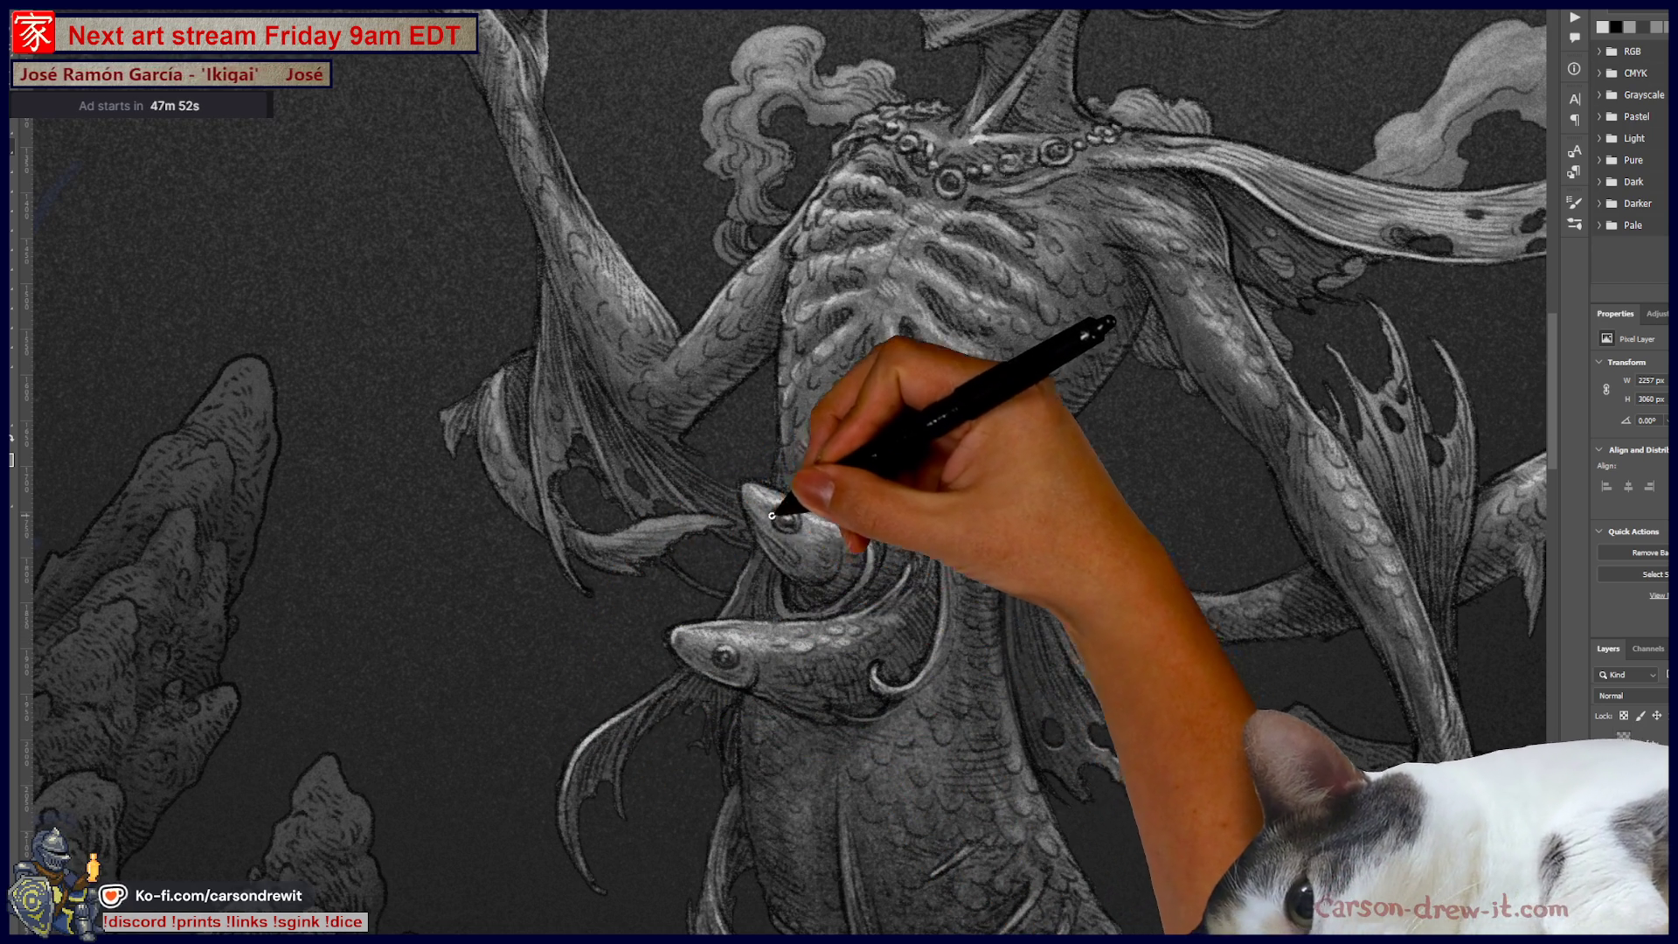
{"action": "key", "text": "ctrl"}
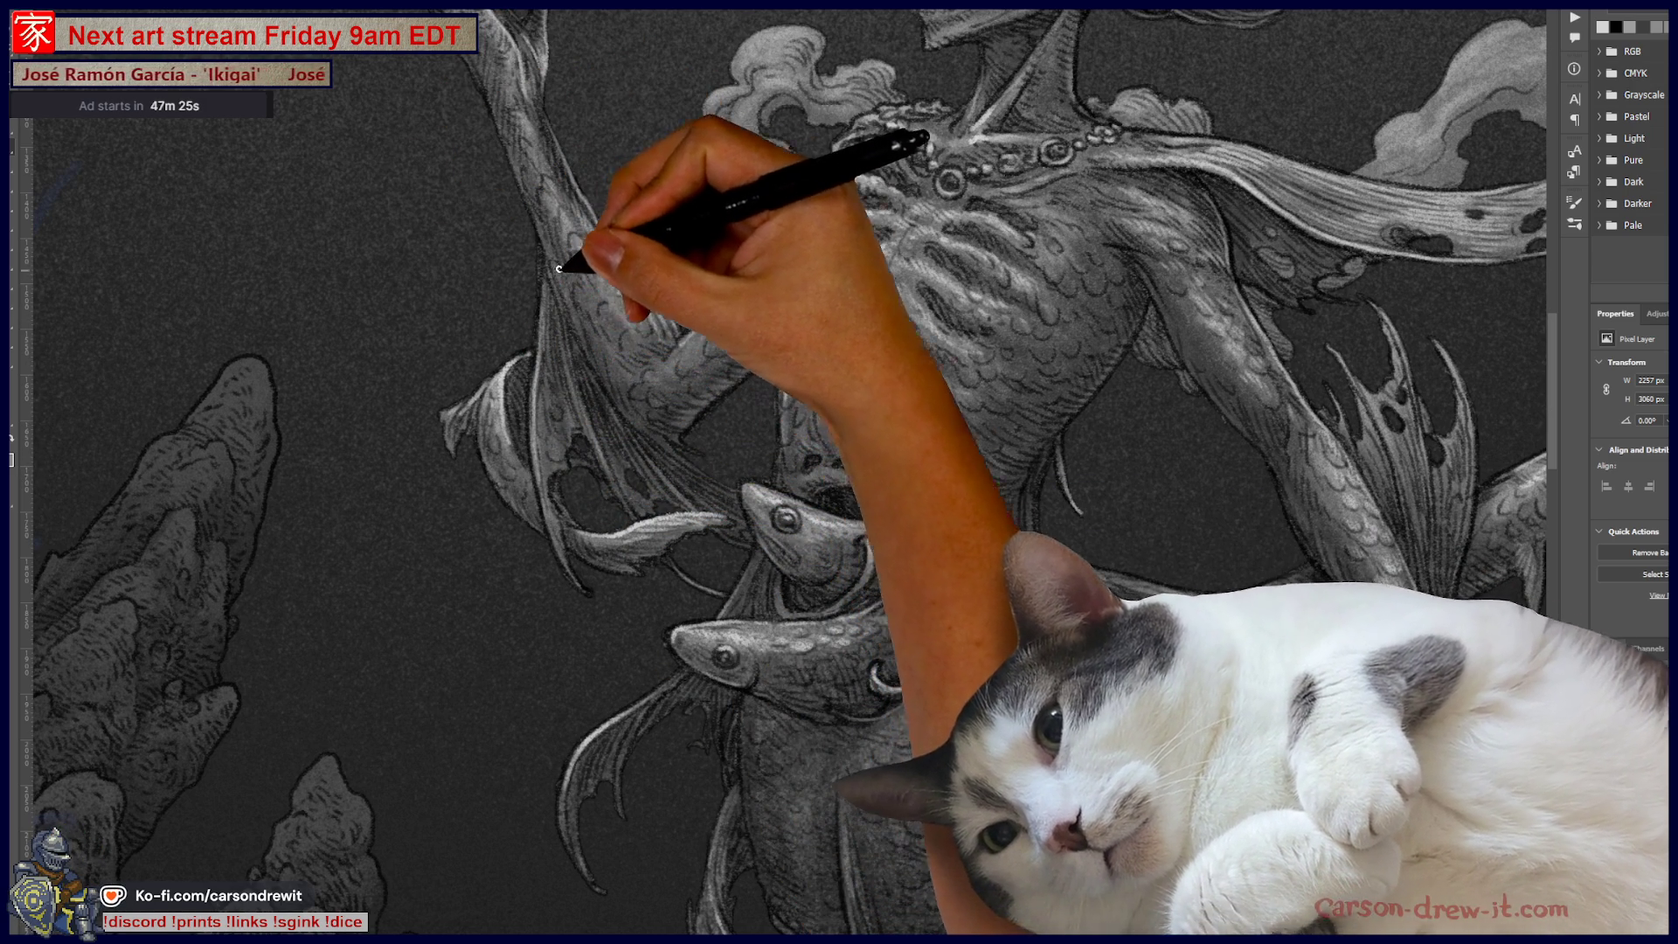
{"action": "left_click_drag", "start_coordinate": [630, 66], "coordinate": [656, 431]}
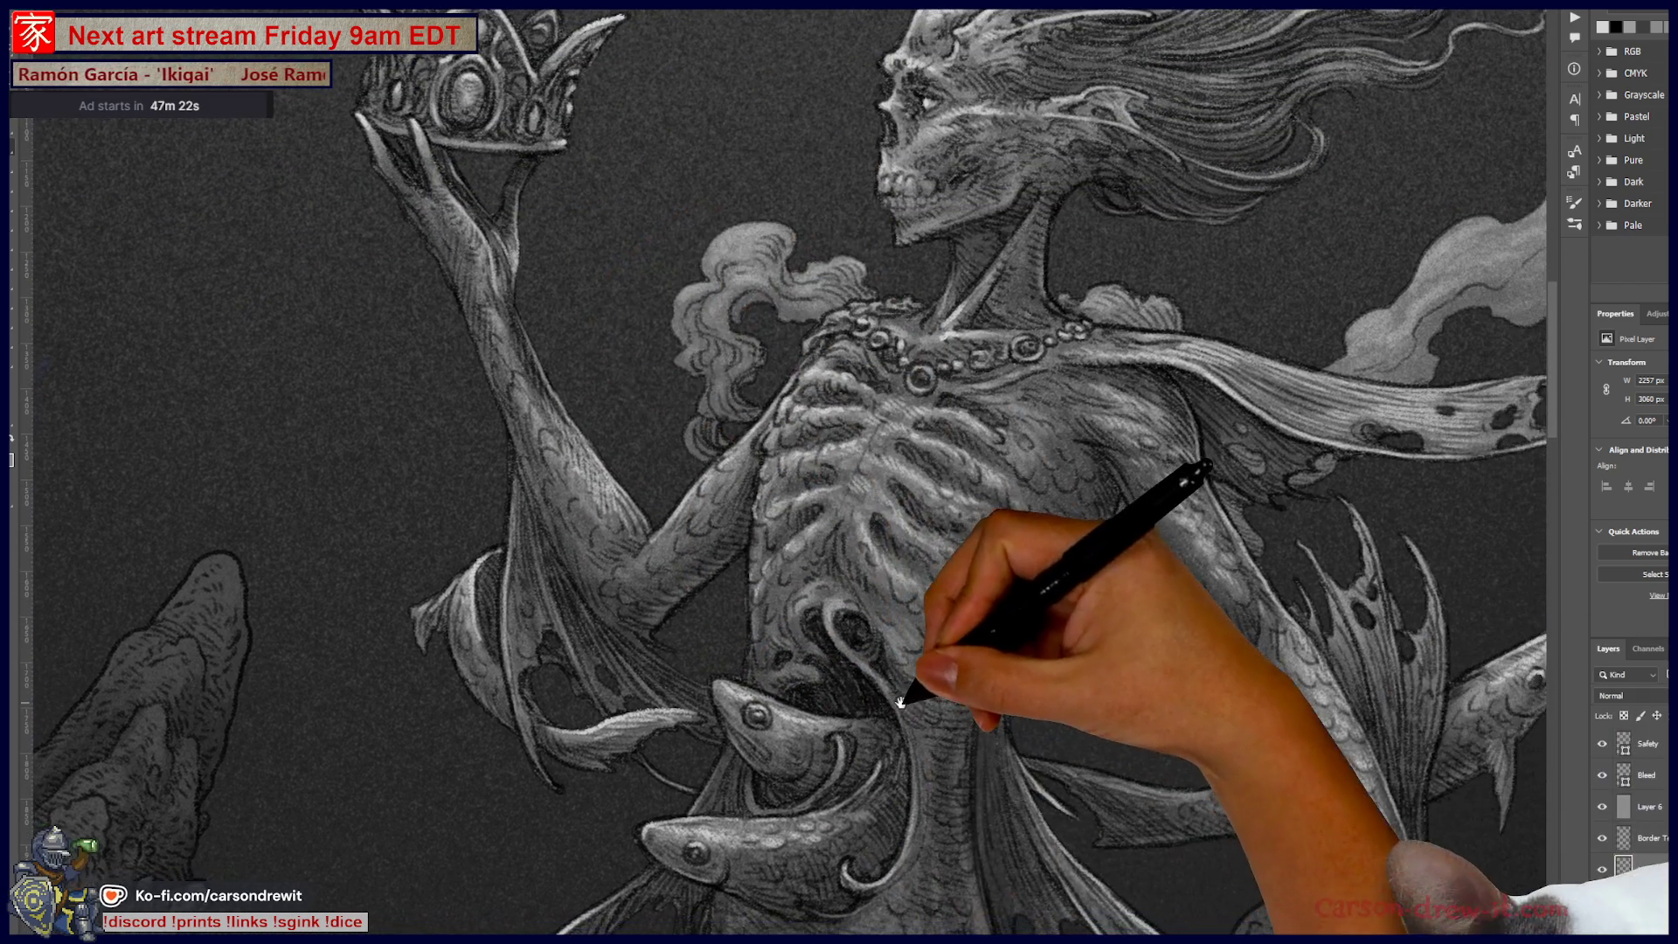
{"action": "left_click_drag", "start_coordinate": [900, 702], "coordinate": [890, 700]}
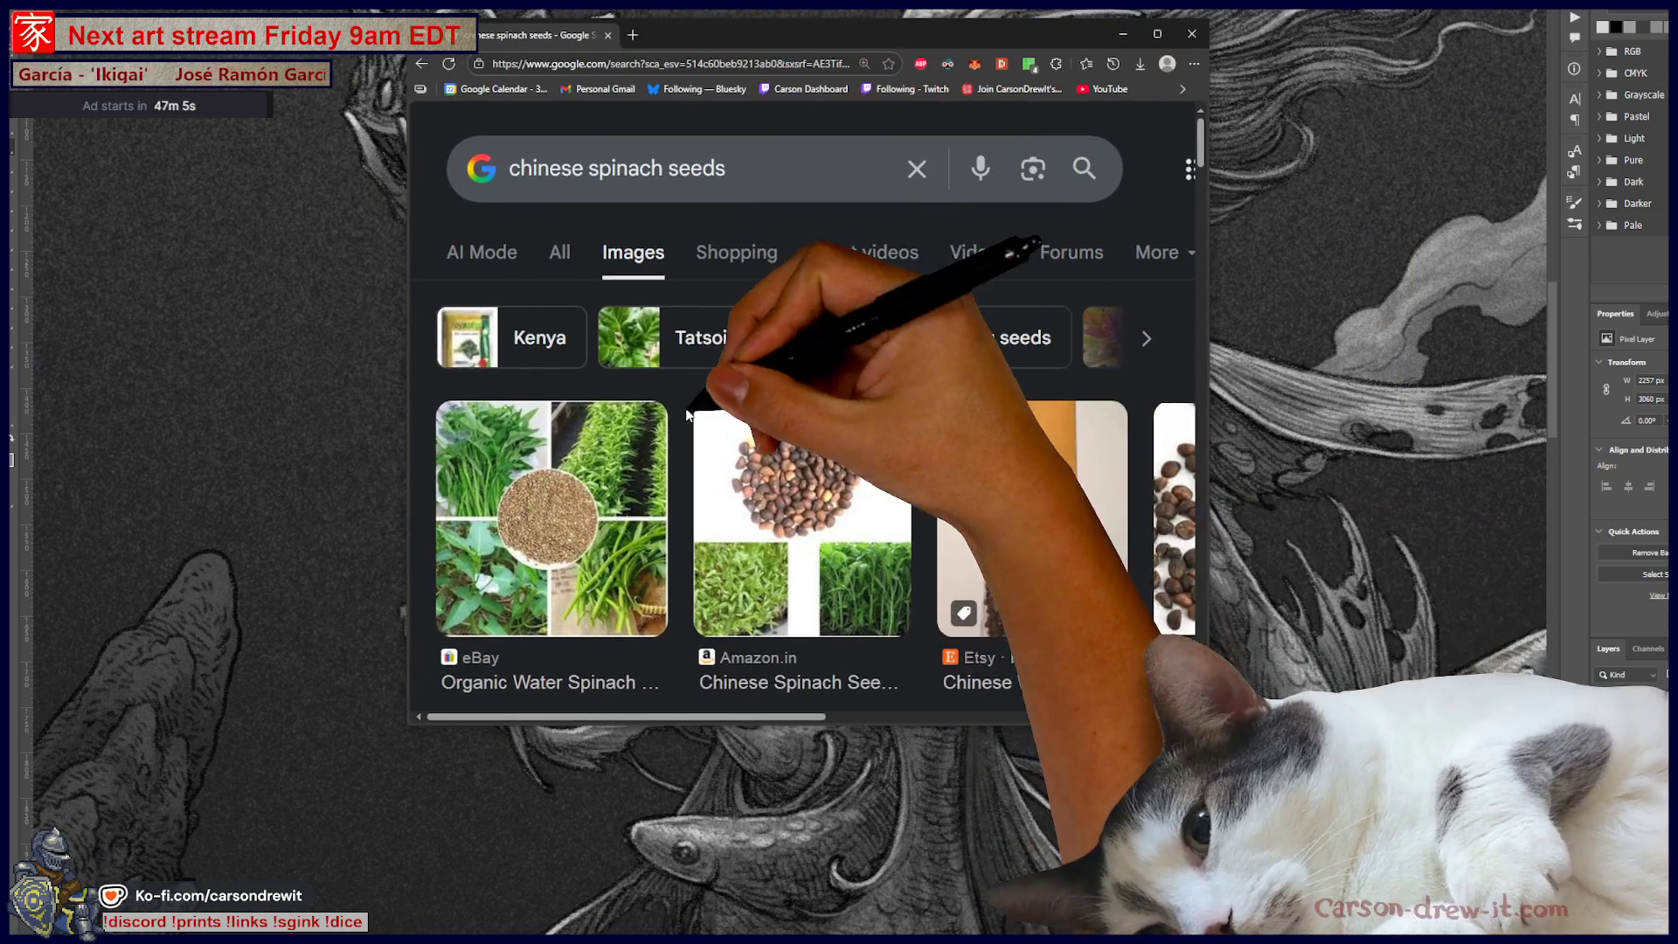
Step: Browse the chinese spinach seeds image results and visit the Bumbleseeds red-leaf Amaranth page
{"action": "scroll", "coordinate": [931, 575], "scroll_direction": "down", "scroll_amount": 3}
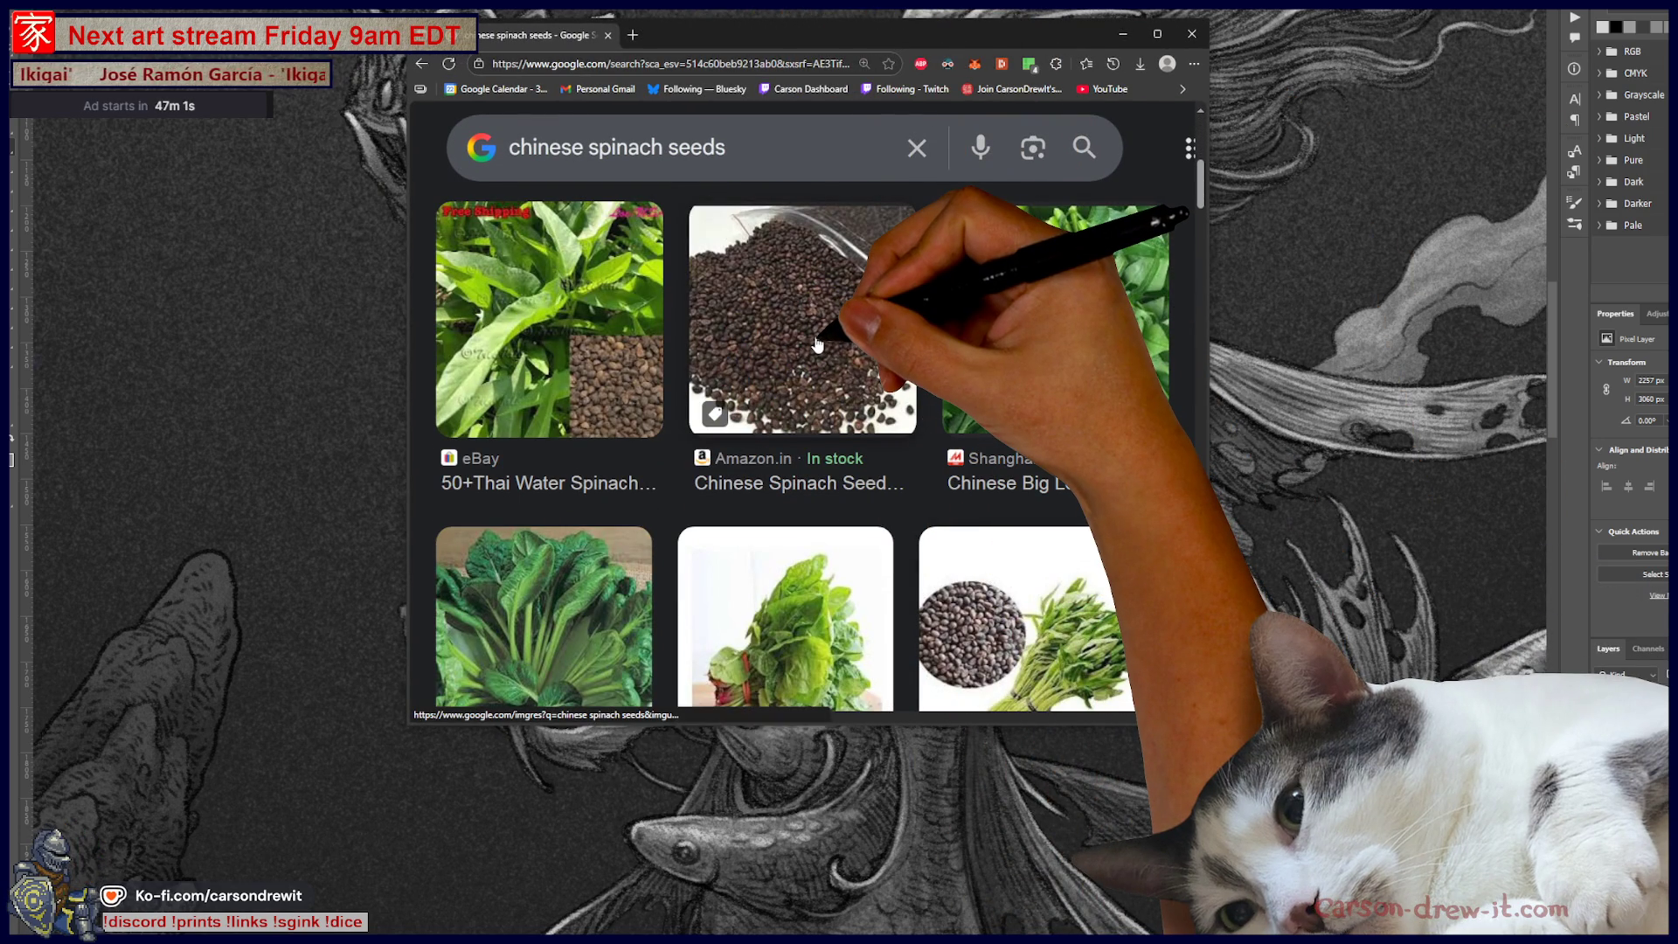
{"action": "scroll", "coordinate": [817, 343], "scroll_direction": "down", "scroll_amount": 3}
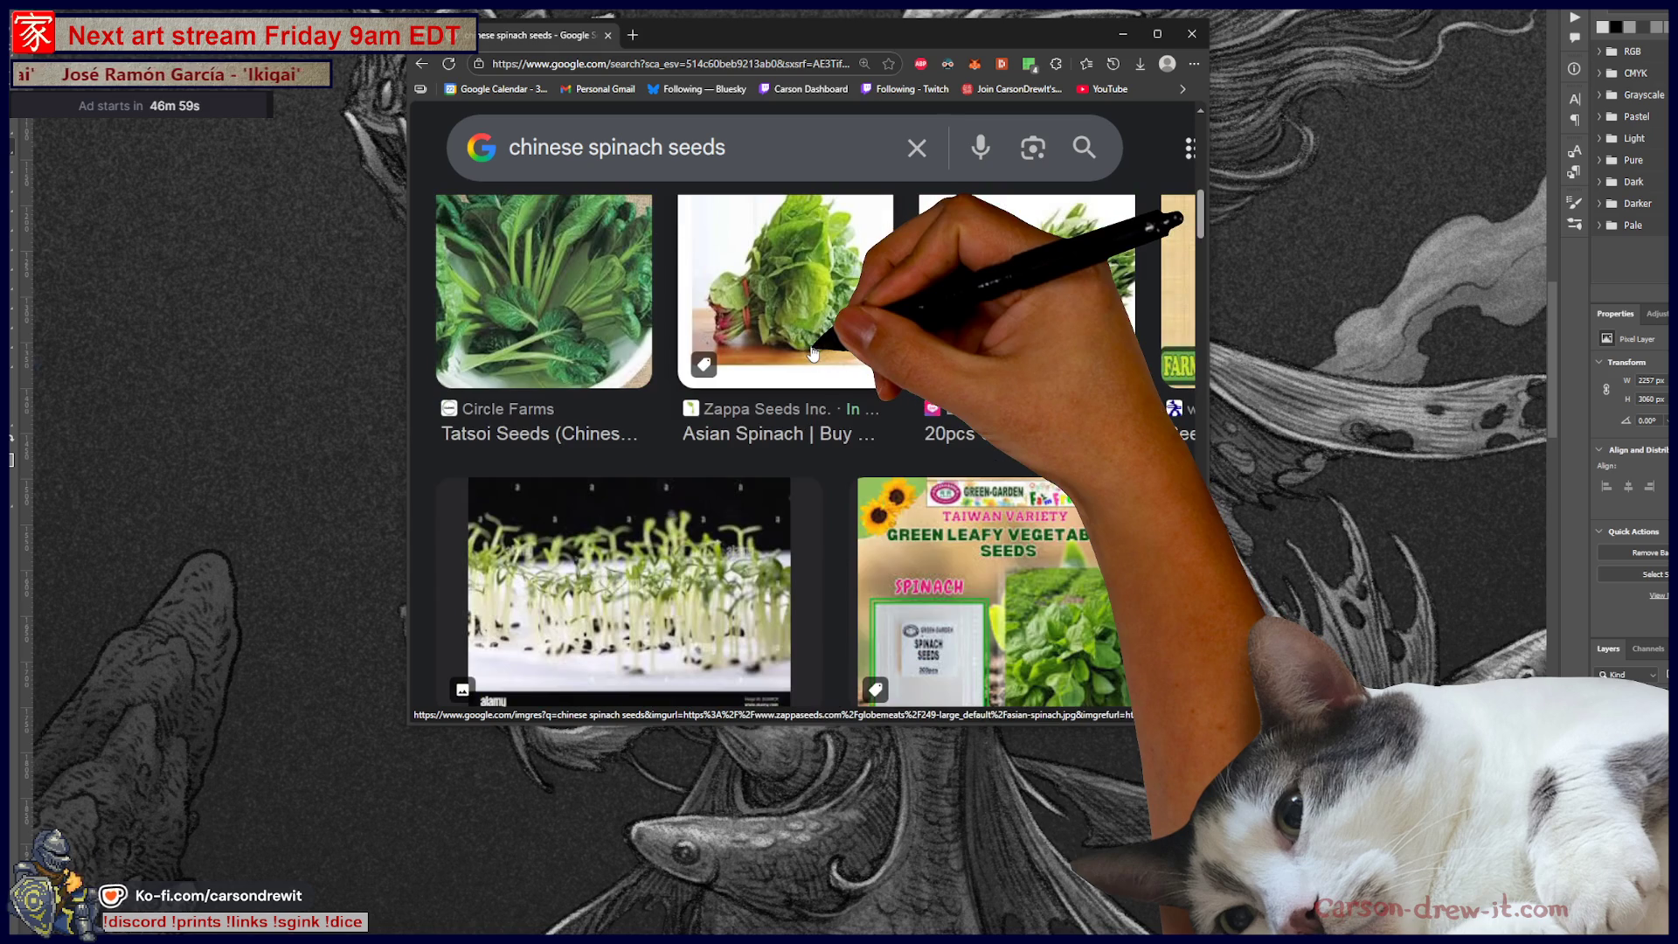
{"action": "scroll", "coordinate": [752, 437], "scroll_direction": "down", "scroll_amount": 3}
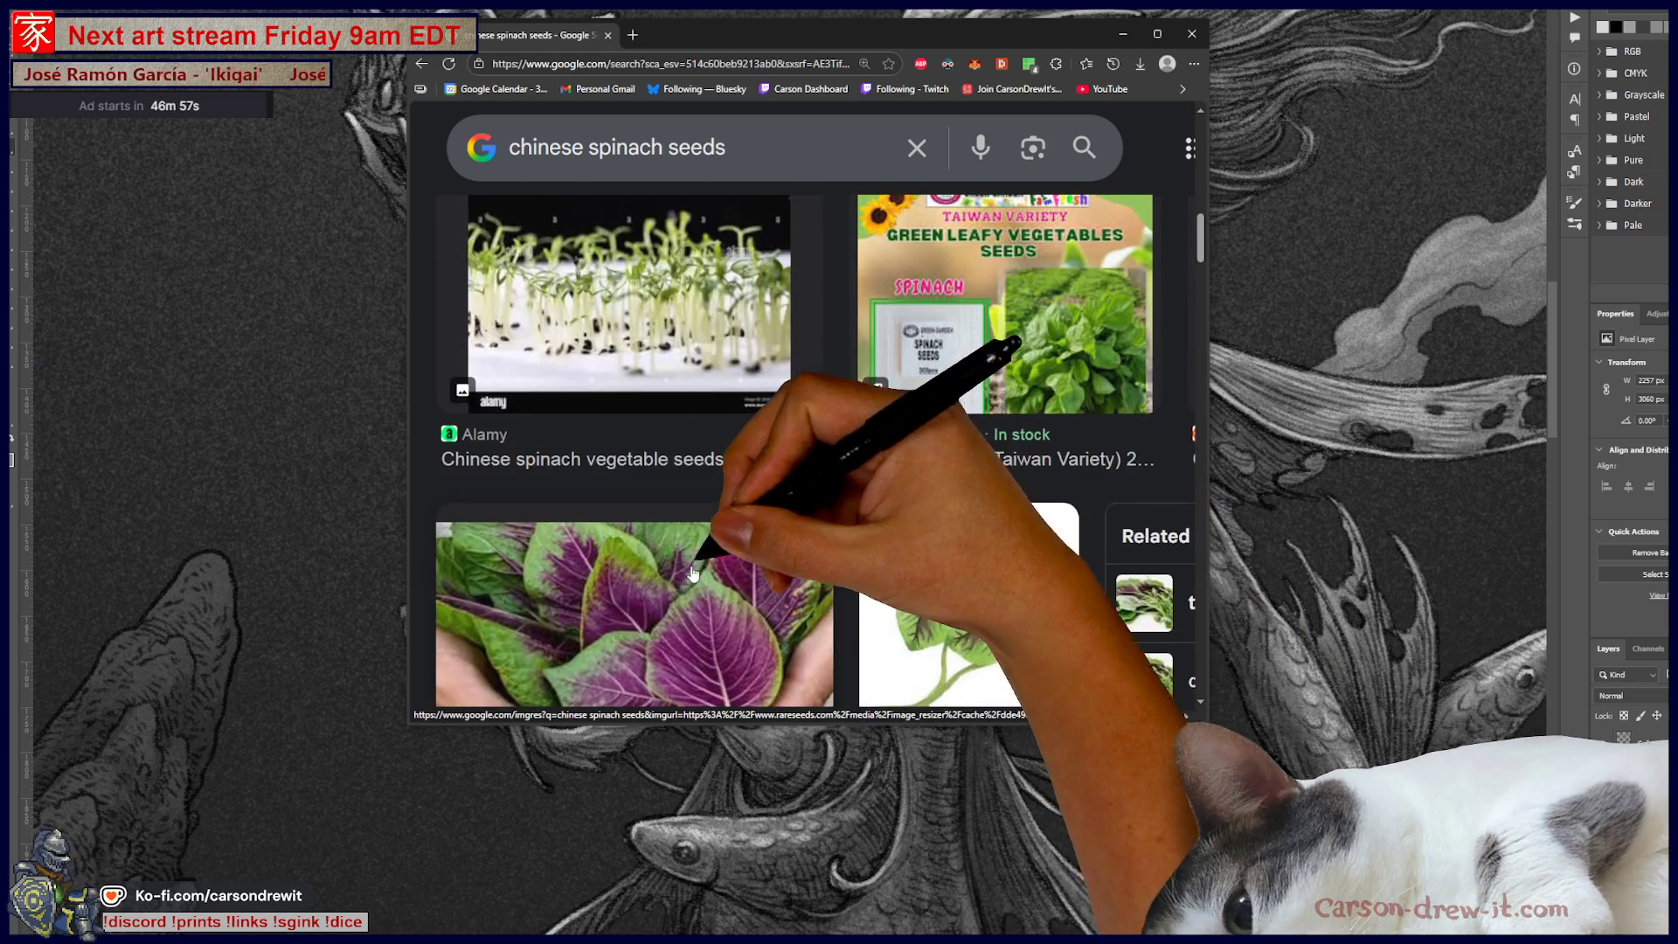
{"action": "scroll", "coordinate": [726, 542], "scroll_direction": "down", "scroll_amount": 3}
{"action": "scroll", "coordinate": [742, 504], "scroll_direction": "down", "scroll_amount": 1}
{"action": "scroll", "coordinate": [914, 485], "scroll_direction": "down", "scroll_amount": 4}
{"action": "scroll", "coordinate": [980, 481], "scroll_direction": "down", "scroll_amount": 1}
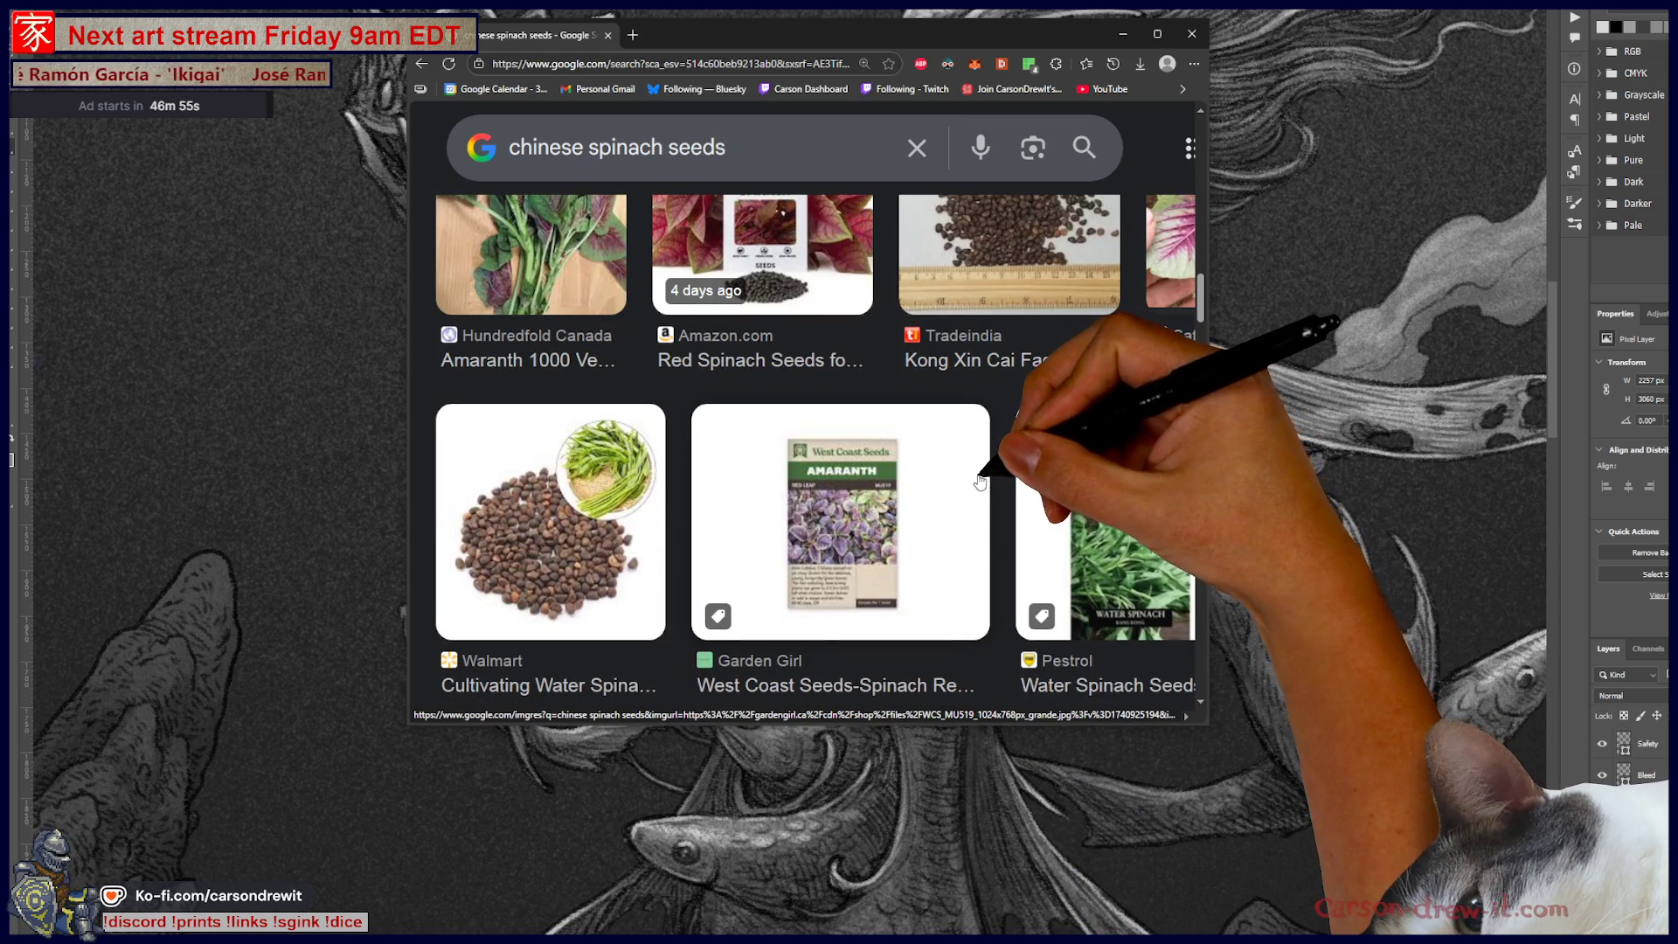
{"action": "scroll", "coordinate": [974, 480], "scroll_direction": "down", "scroll_amount": 3}
{"action": "scroll", "coordinate": [970, 485], "scroll_direction": "down", "scroll_amount": 3}
{"action": "scroll", "coordinate": [957, 499], "scroll_direction": "down", "scroll_amount": 1}
{"action": "scroll", "coordinate": [953, 502], "scroll_direction": "right", "scroll_amount": 2}
{"action": "scroll", "coordinate": [951, 506], "scroll_direction": "down", "scroll_amount": 2}
{"action": "scroll", "coordinate": [949, 509], "scroll_direction": "down", "scroll_amount": 3}
{"action": "scroll", "coordinate": [944, 513], "scroll_direction": "down", "scroll_amount": 3}
{"action": "scroll", "coordinate": [942, 514], "scroll_direction": "down", "scroll_amount": 5}
{"action": "scroll", "coordinate": [942, 514], "scroll_direction": "left", "scroll_amount": 2}
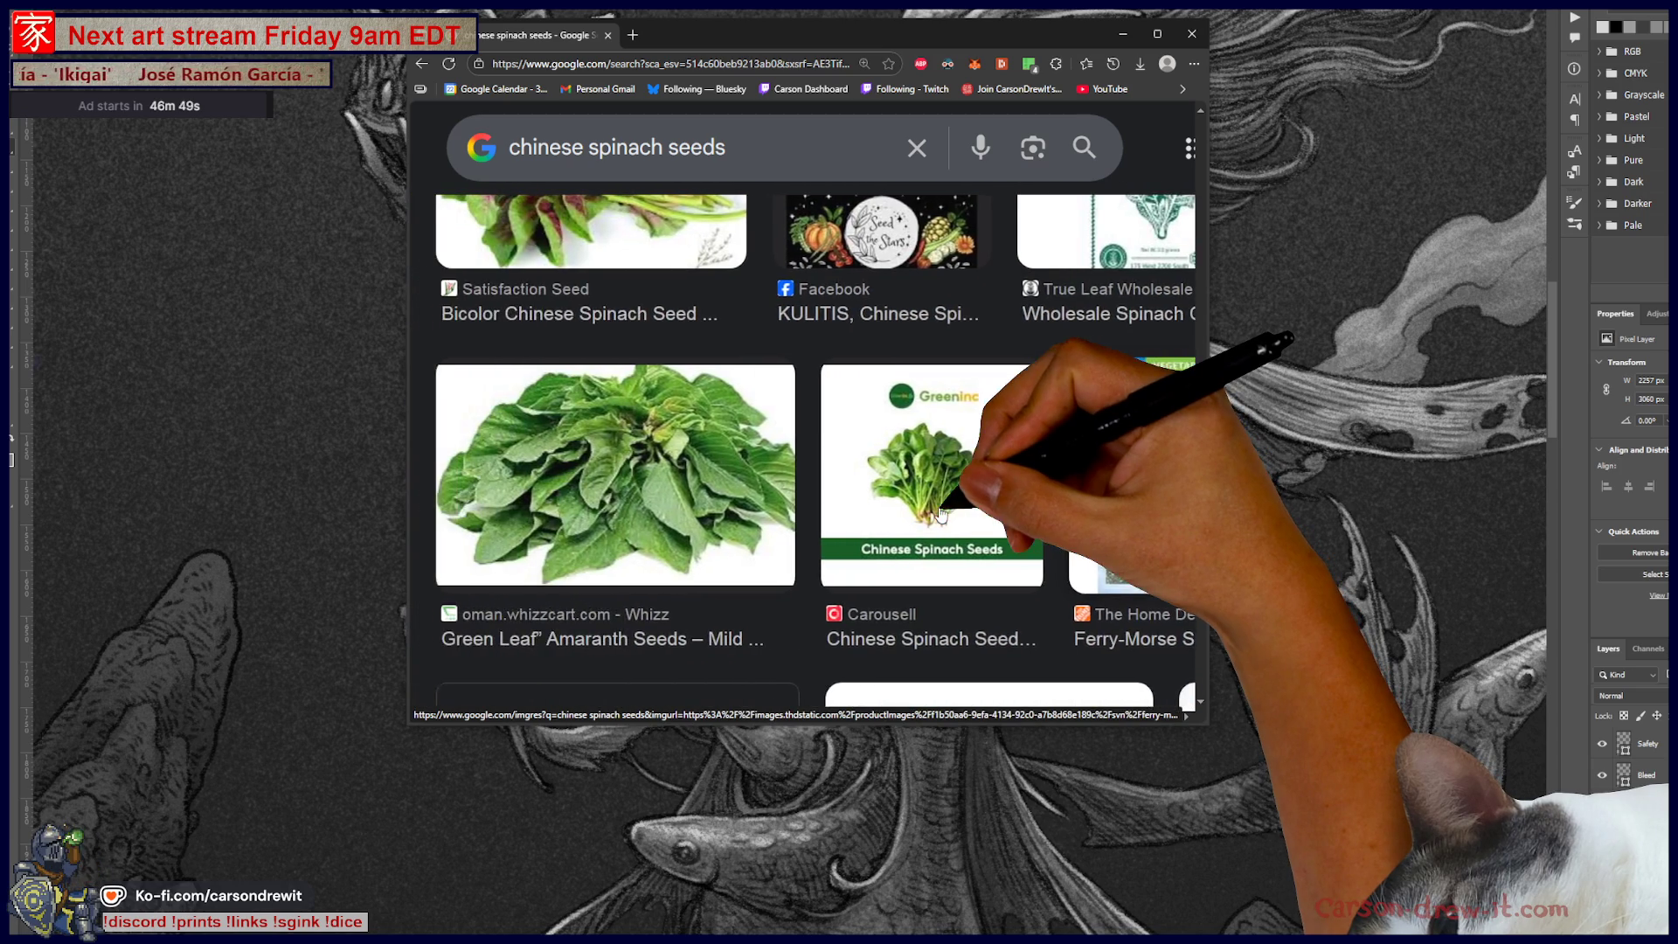
{"action": "scroll", "coordinate": [944, 508], "scroll_direction": "up", "scroll_amount": 3}
{"action": "scroll", "coordinate": [948, 504], "scroll_direction": "up", "scroll_amount": 3}
{"action": "scroll", "coordinate": [949, 501], "scroll_direction": "down", "scroll_amount": 3}
{"action": "scroll", "coordinate": [953, 500], "scroll_direction": "down", "scroll_amount": 3}
{"action": "scroll", "coordinate": [956, 498], "scroll_direction": "down", "scroll_amount": 3}
{"action": "scroll", "coordinate": [958, 499], "scroll_direction": "right", "scroll_amount": 3}
{"action": "scroll", "coordinate": [954, 498], "scroll_direction": "up", "scroll_amount": 3}
{"action": "scroll", "coordinate": [951, 498], "scroll_direction": "down", "scroll_amount": 3}
{"action": "scroll", "coordinate": [947, 498], "scroll_direction": "up", "scroll_amount": 3}
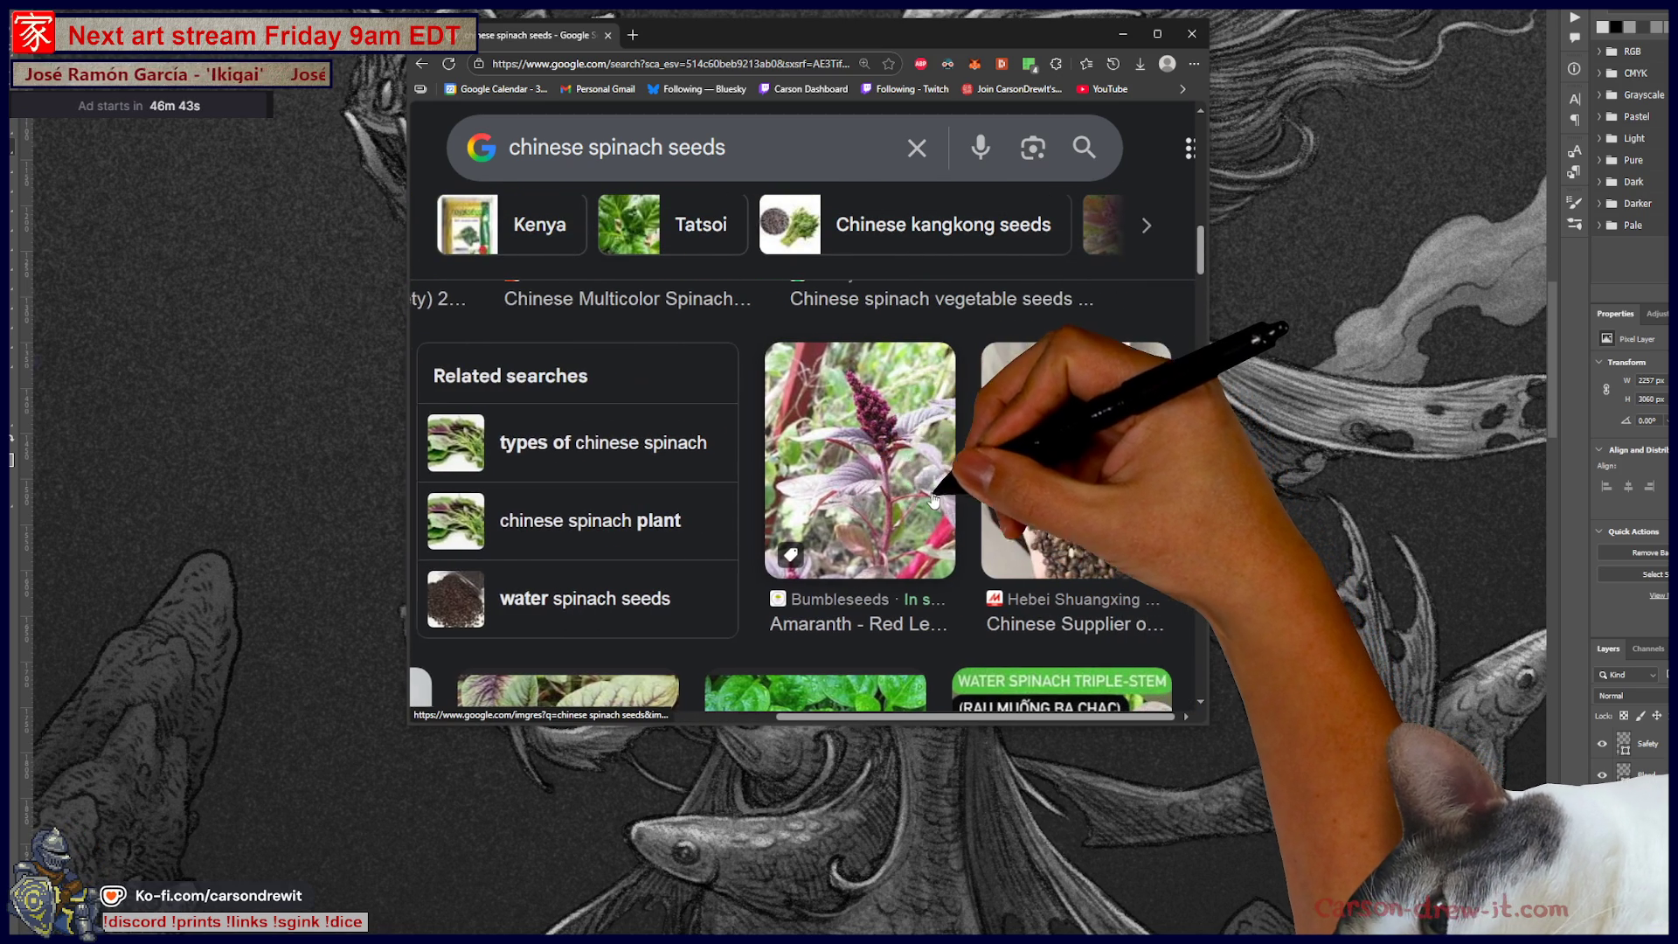
{"action": "left_click", "coordinate": [870, 447]}
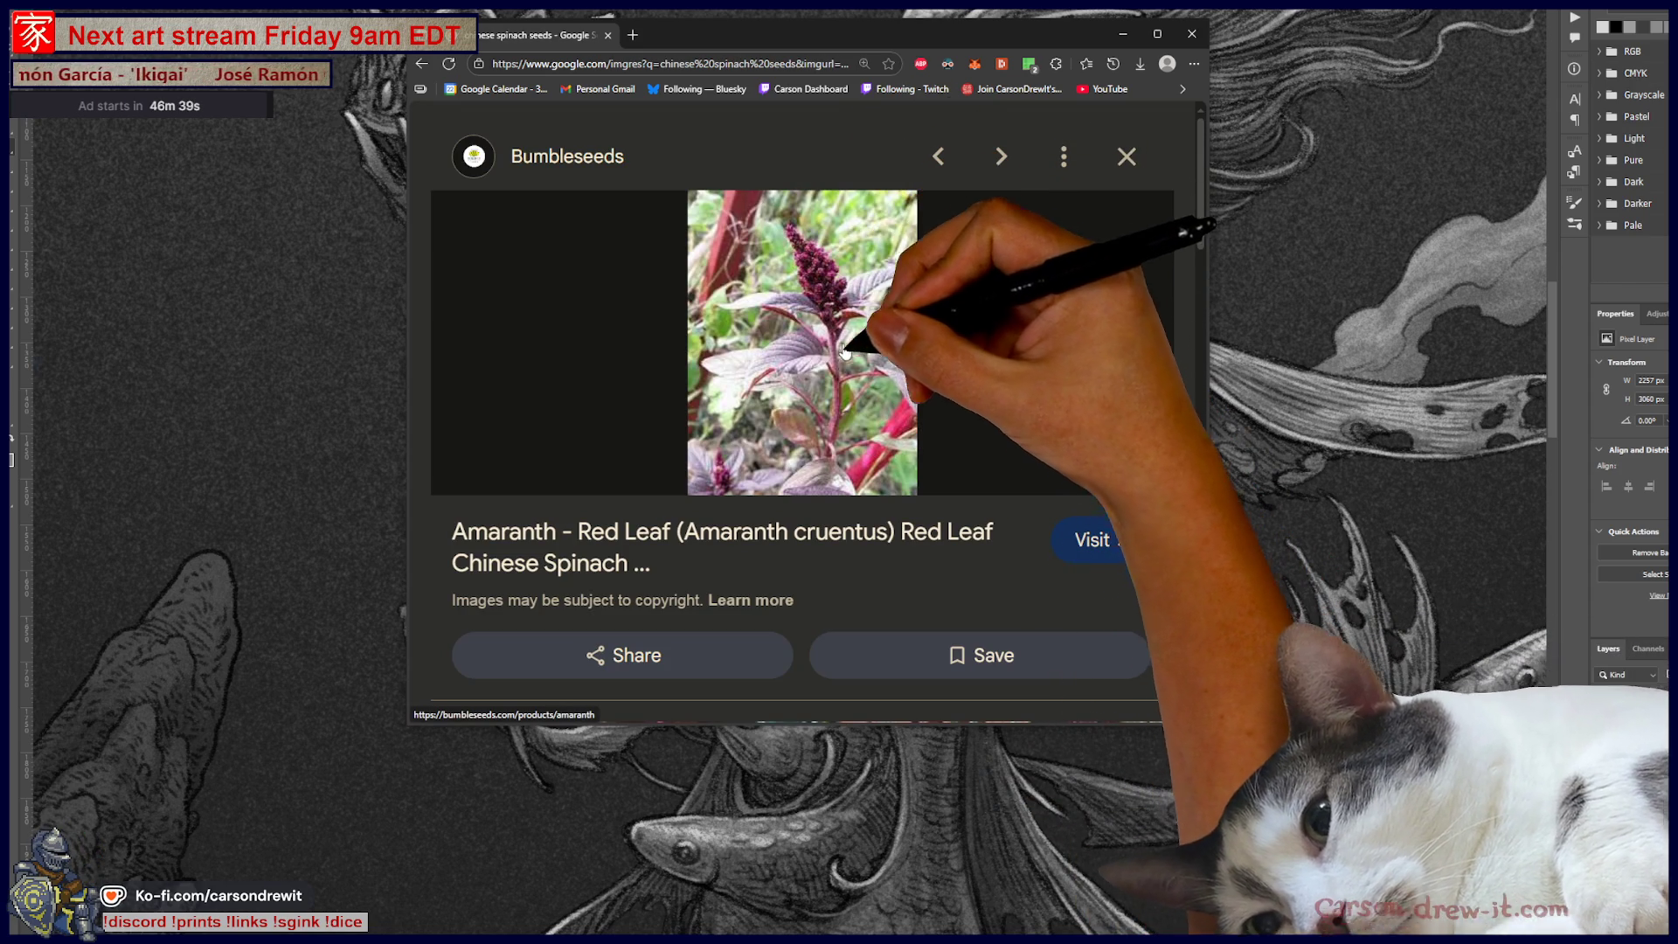
{"action": "left_click", "coordinate": [838, 411]}
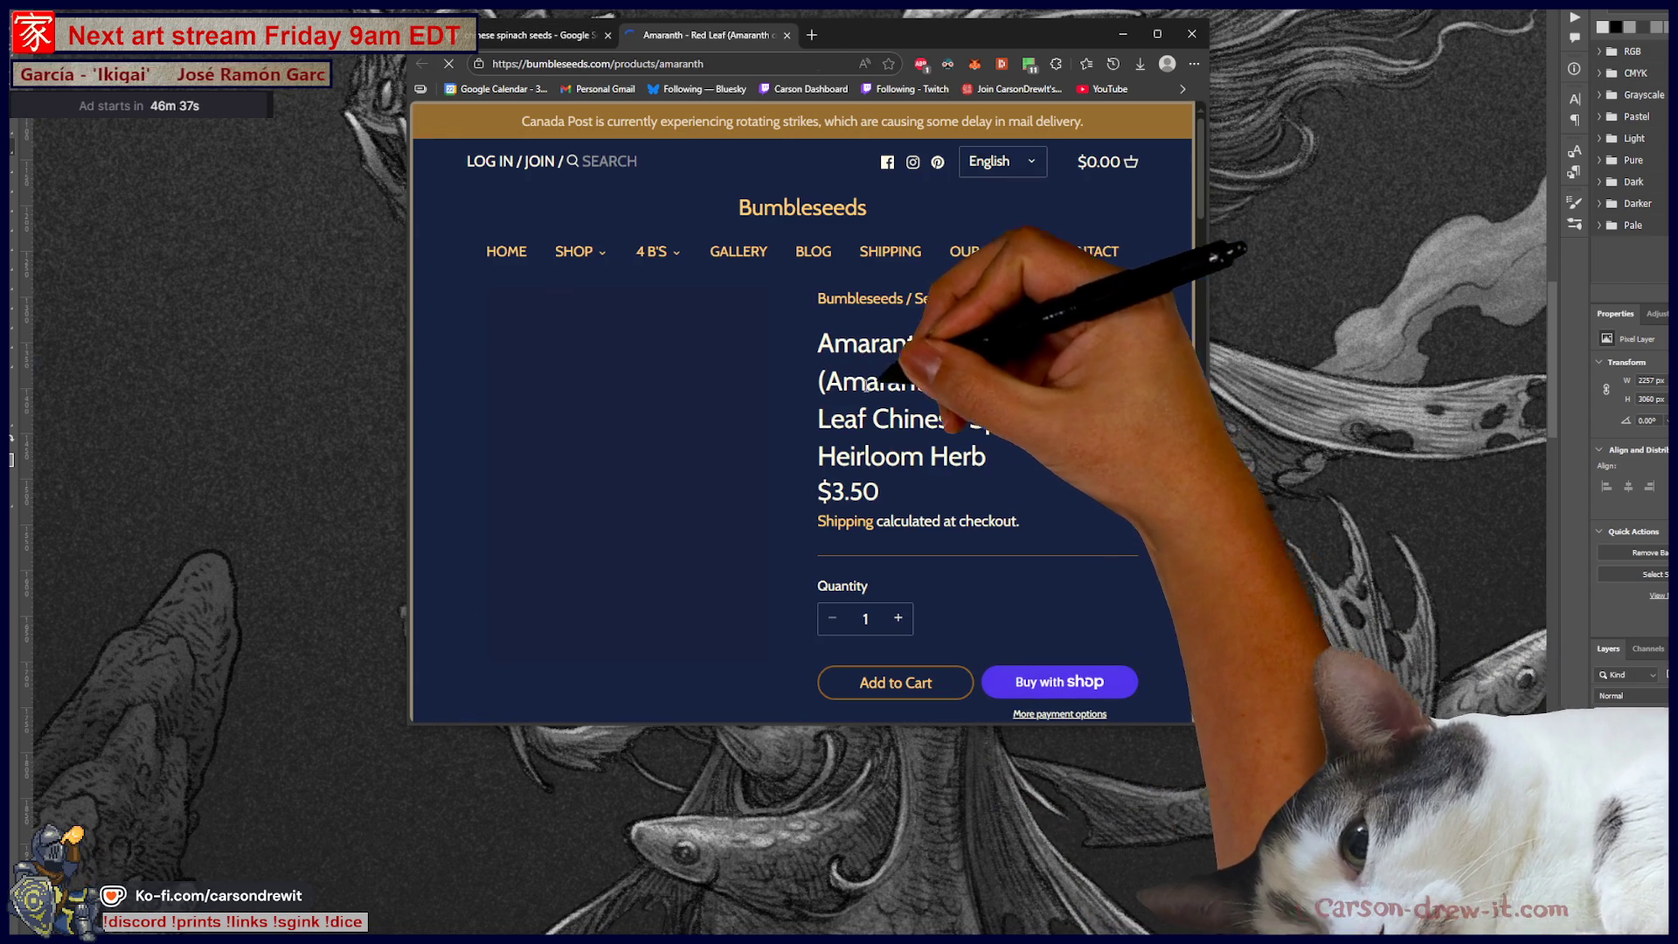
Step: View the enlarged Amaranth product photo on the Bumbleseeds page
{"action": "scroll", "coordinate": [825, 416], "scroll_direction": "down", "scroll_amount": 5}
{"action": "scroll", "coordinate": [825, 416], "scroll_direction": "up", "scroll_amount": 5}
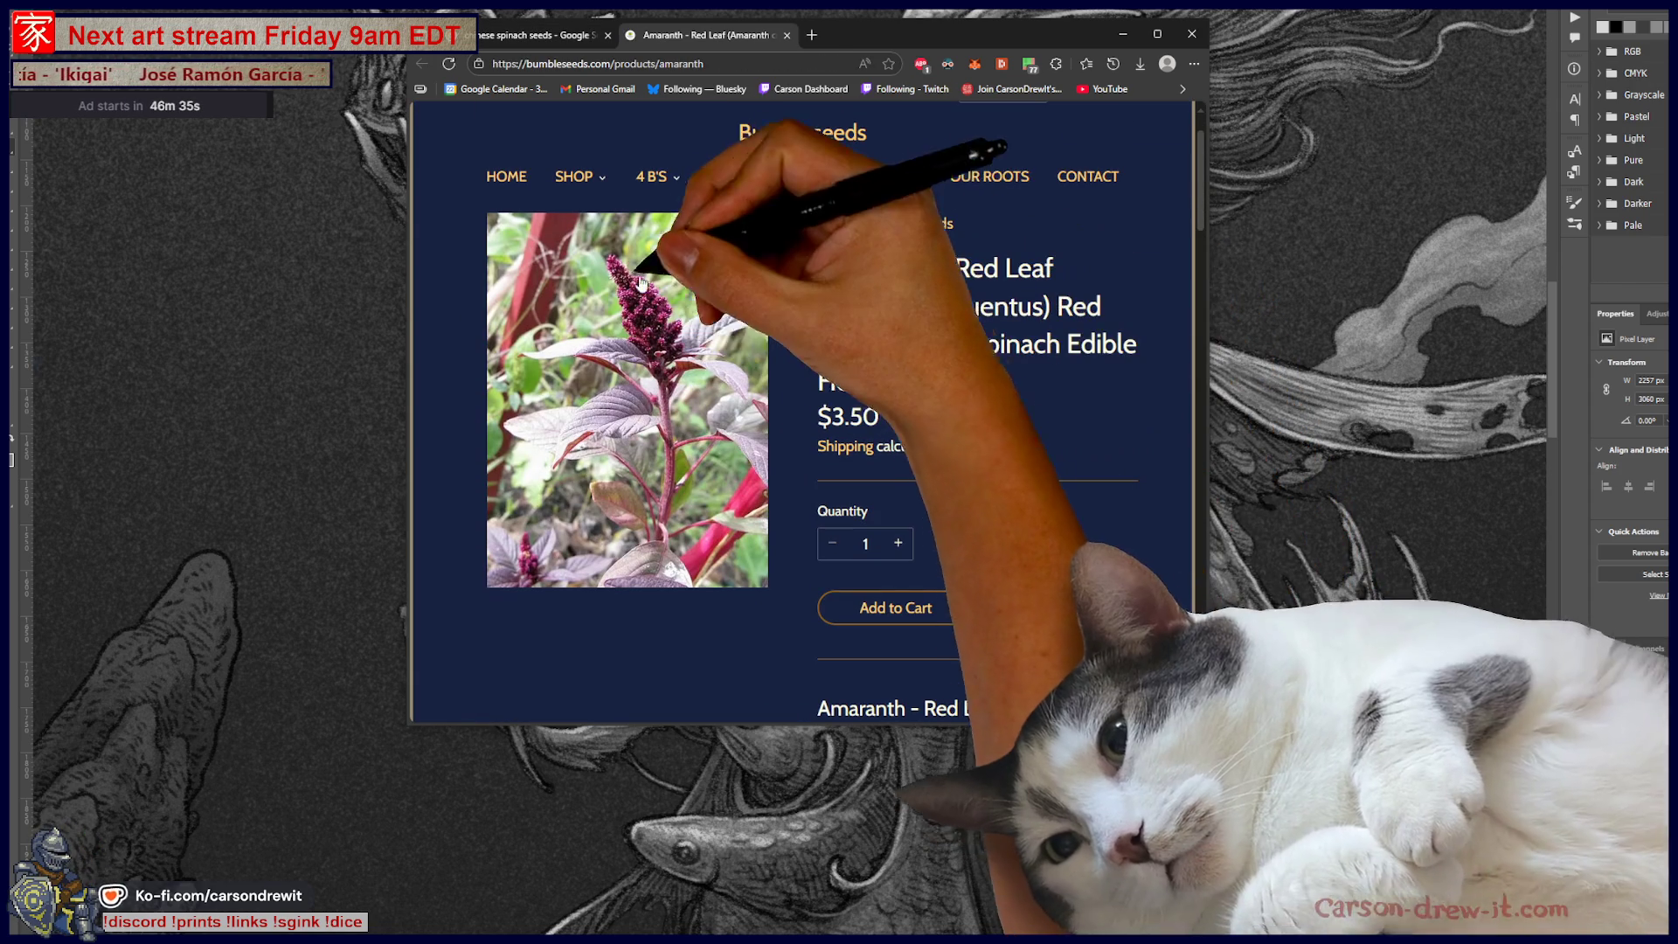
{"action": "left_click", "coordinate": [687, 302]}
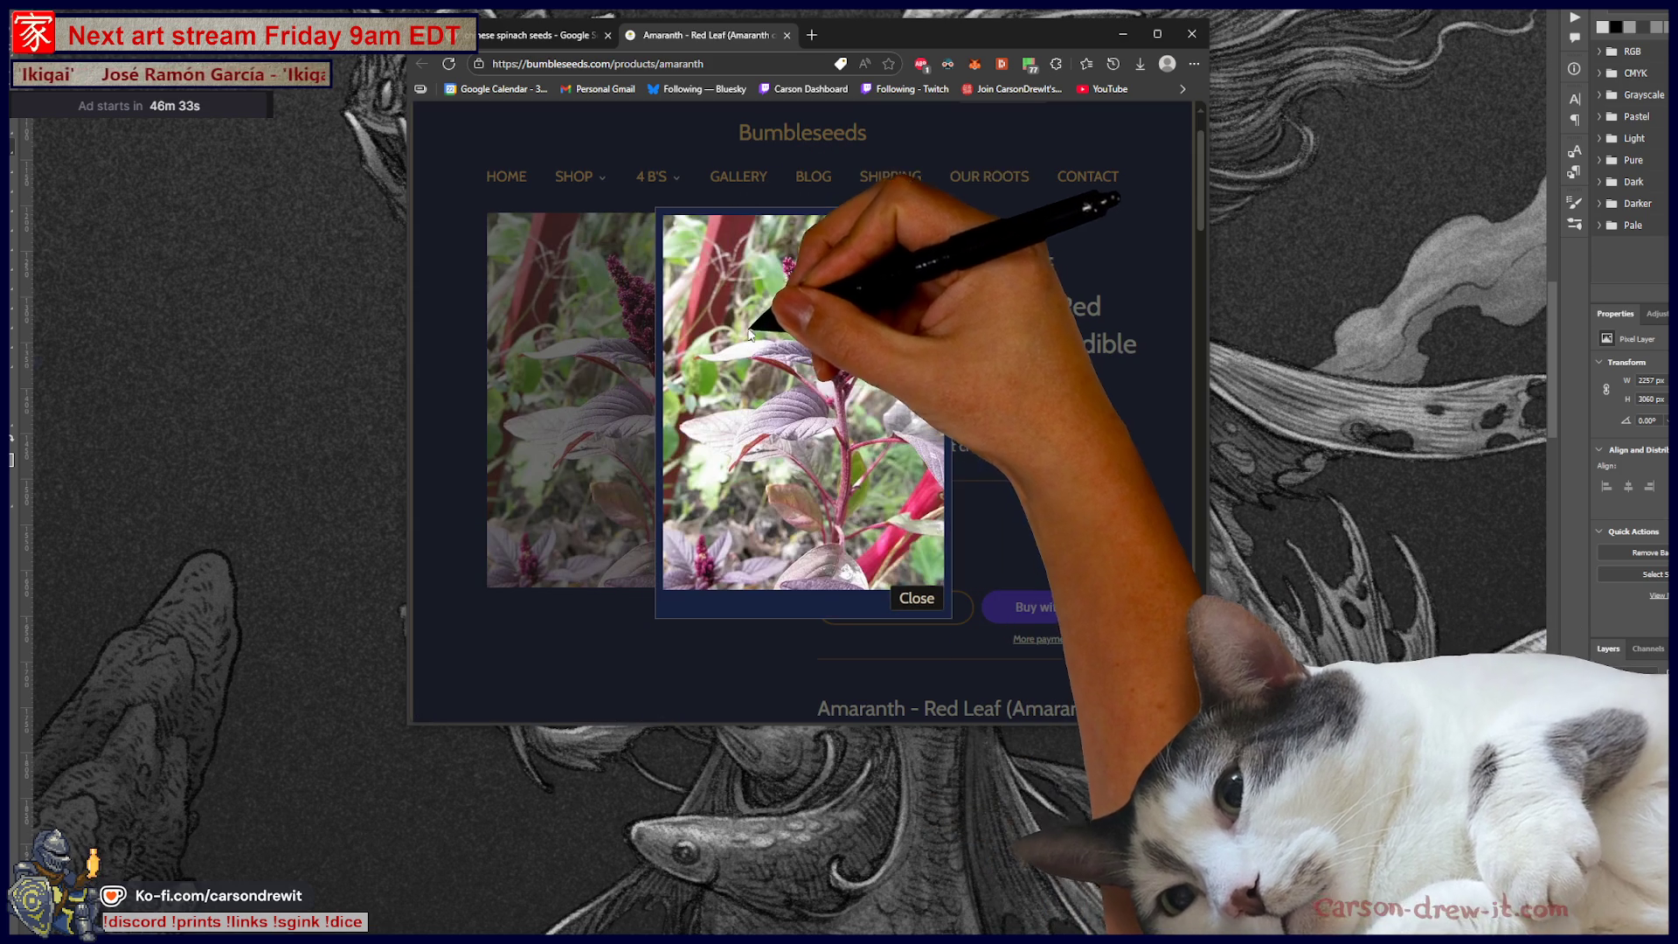
{"action": "left_click", "coordinate": [1060, 365]}
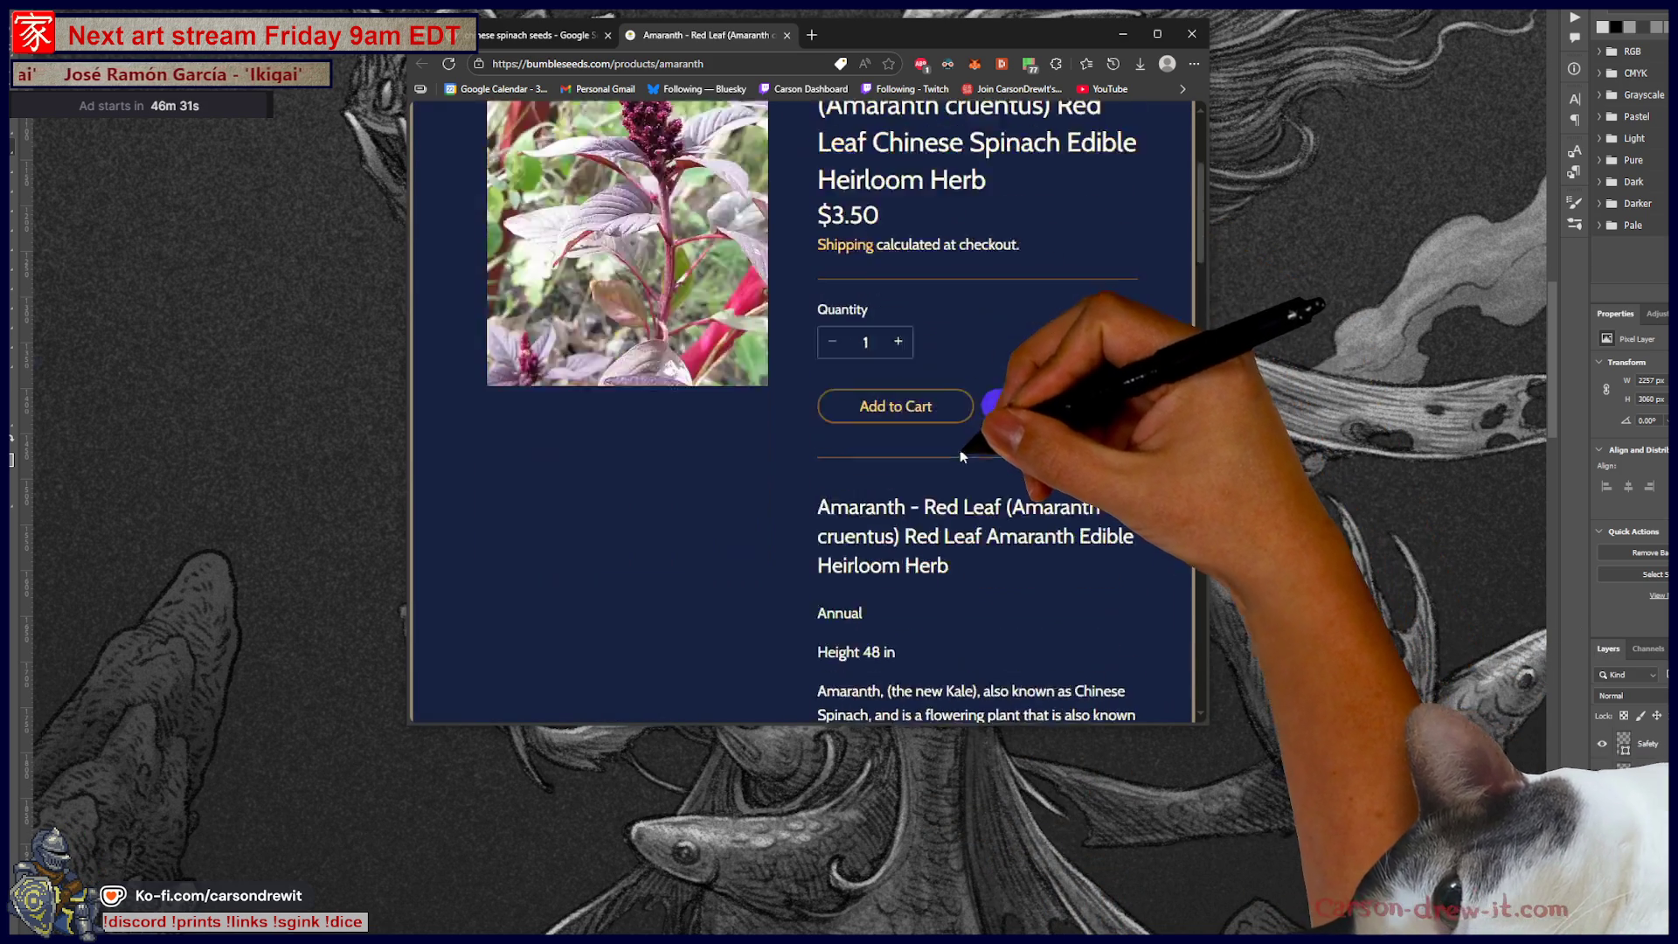
Step: Select 'Amaranth cruentus' in the product title and search the web for it
{"action": "scroll", "coordinate": [970, 420], "scroll_direction": "down", "scroll_amount": 10}
{"action": "scroll", "coordinate": [944, 445], "scroll_direction": "down", "scroll_amount": 5}
{"action": "scroll", "coordinate": [926, 469], "scroll_direction": "up", "scroll_amount": 8}
{"action": "scroll", "coordinate": [926, 469], "scroll_direction": "up", "scroll_amount": 10}
{"action": "scroll", "coordinate": [936, 394], "scroll_direction": "up", "scroll_amount": 3}
{"action": "double_click", "coordinate": [933, 331]}
{"action": "left_click_drag", "start_coordinate": [933, 331], "coordinate": [937, 327]}
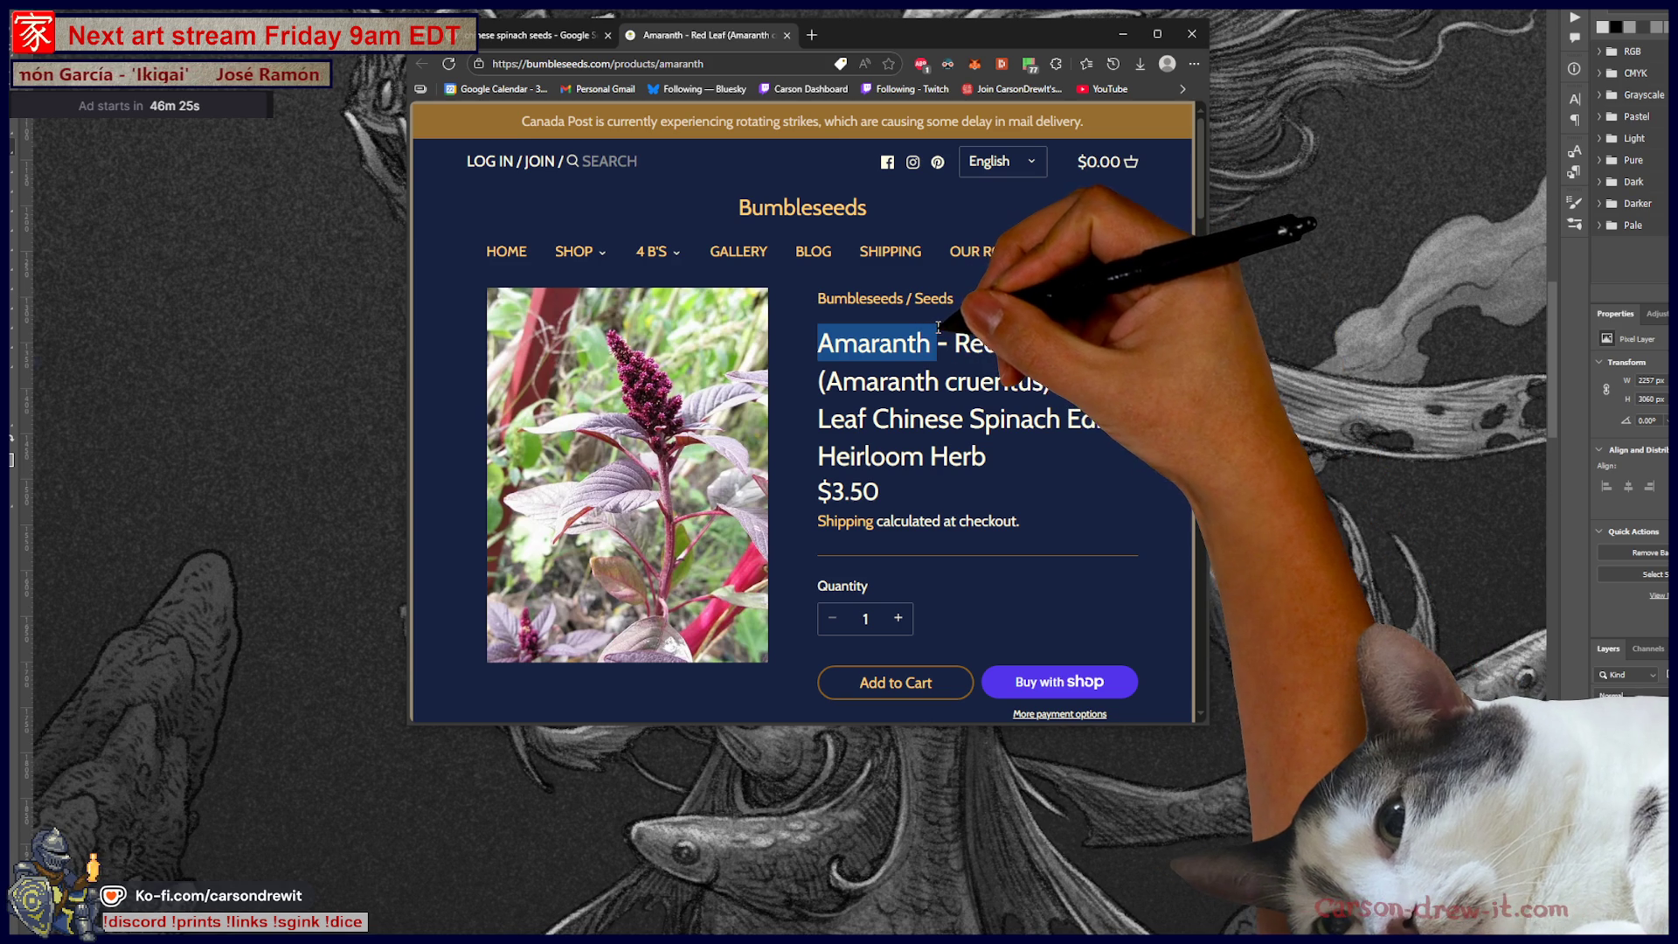
{"action": "left_click", "coordinate": [828, 388]}
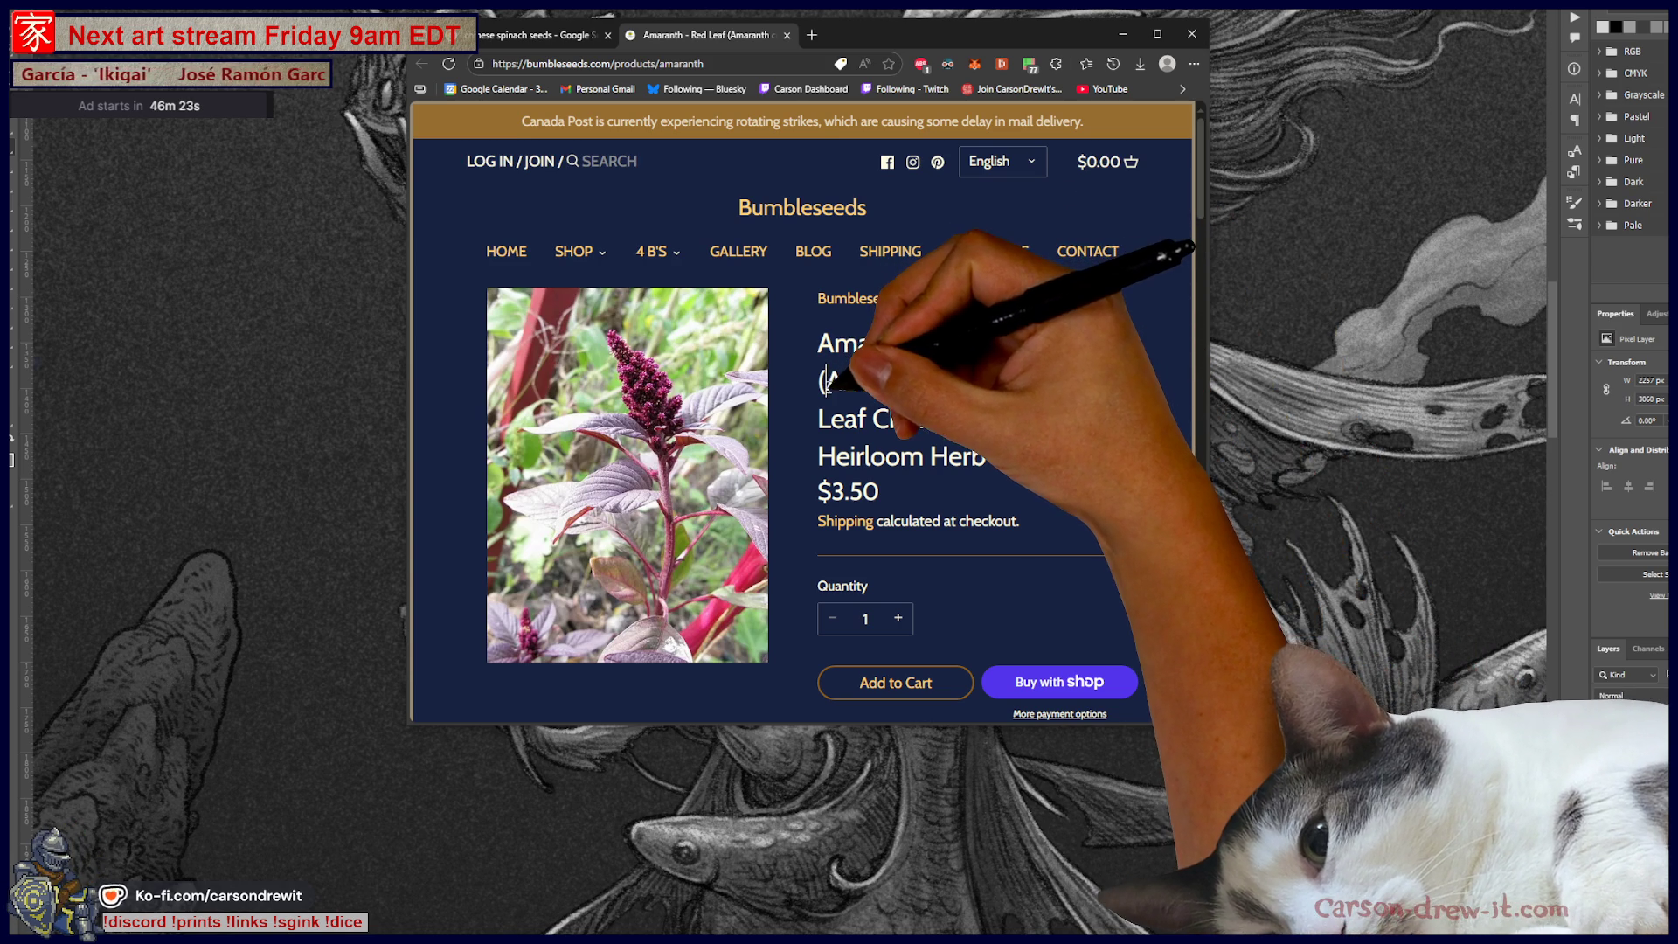
{"action": "left_click_drag", "start_coordinate": [828, 382], "coordinate": [1042, 382]}
{"action": "right_click", "coordinate": [1031, 387]}
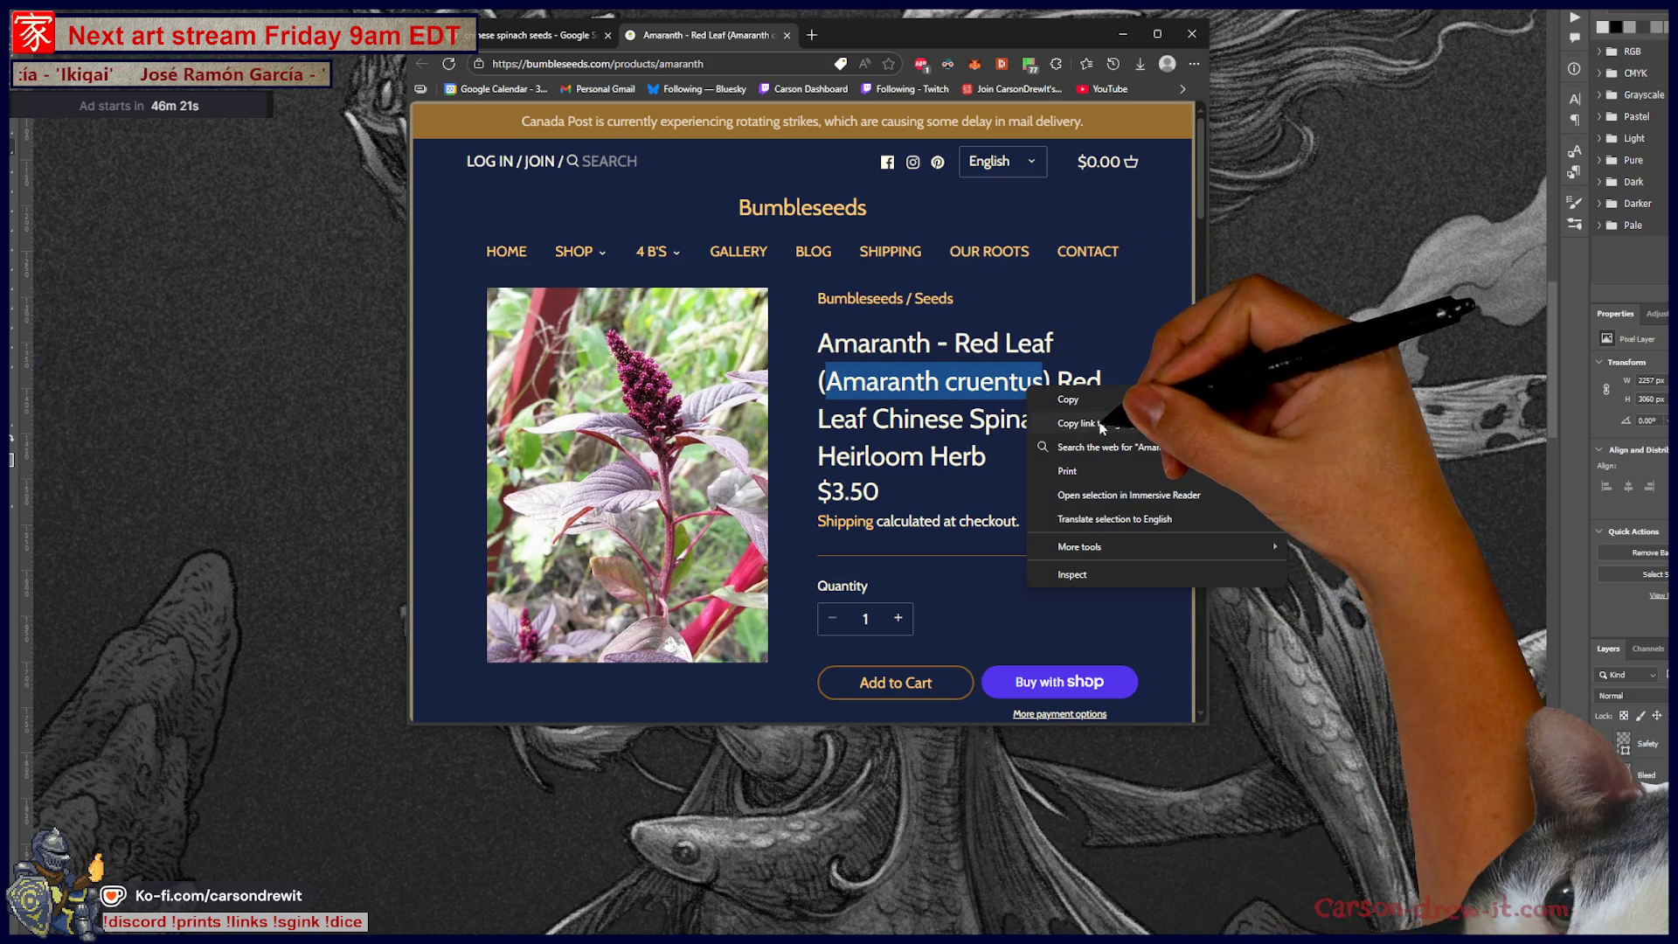
{"action": "left_click", "coordinate": [1121, 447]}
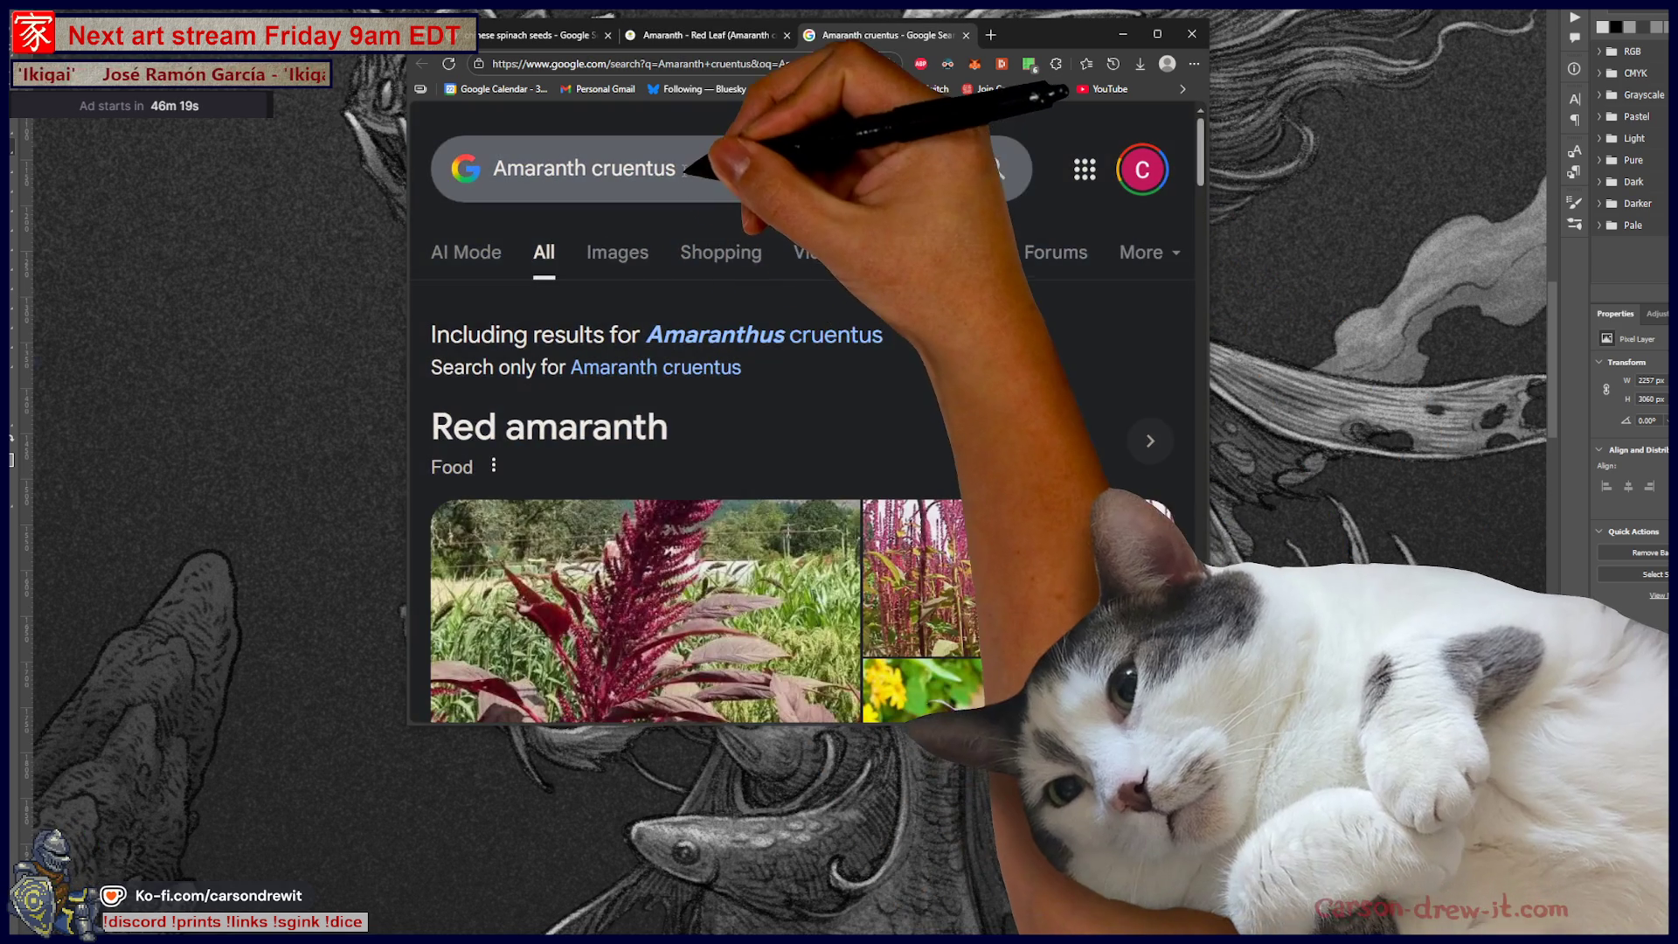
{"action": "left_click", "coordinate": [691, 167]}
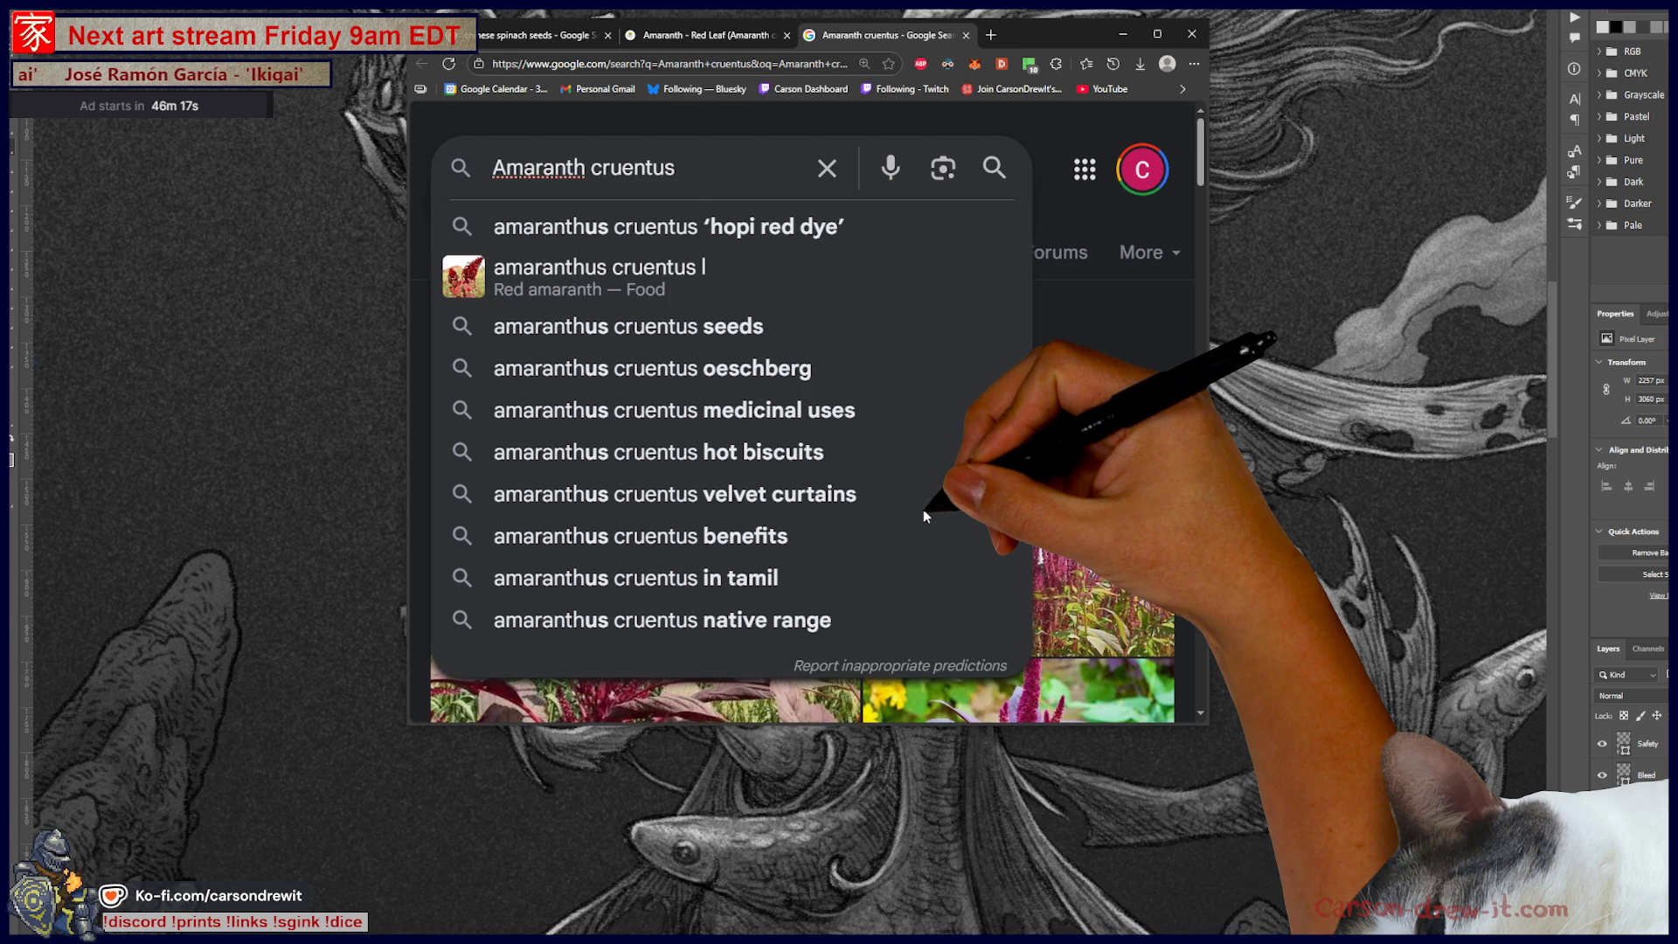
Step: Search Google for 'Amaranth cruentus seeds' and browse the results
{"action": "type", "text": " seeds"}
{"action": "key", "text": "Return"}
{"action": "scroll", "coordinate": [729, 470], "scroll_direction": "down", "scroll_amount": 5}
{"action": "scroll", "coordinate": [729, 470], "scroll_direction": "down", "scroll_amount": 3}
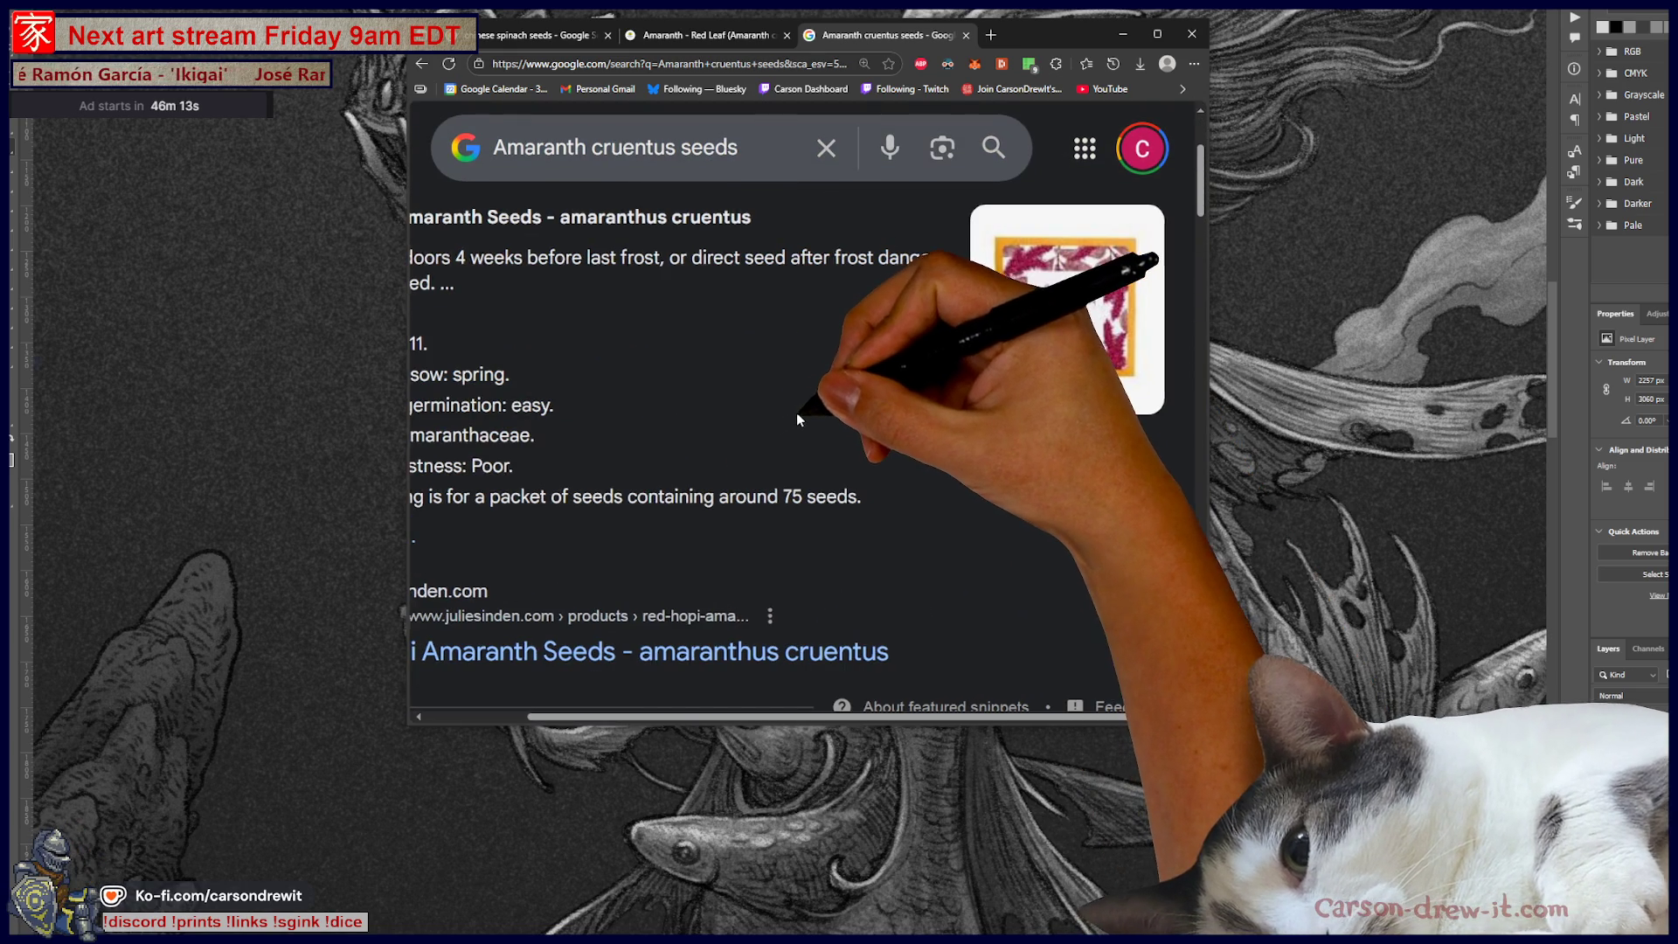
{"action": "scroll", "coordinate": [796, 412], "scroll_direction": "up", "scroll_amount": 2}
{"action": "scroll", "coordinate": [795, 413], "scroll_direction": "left", "scroll_amount": 2}
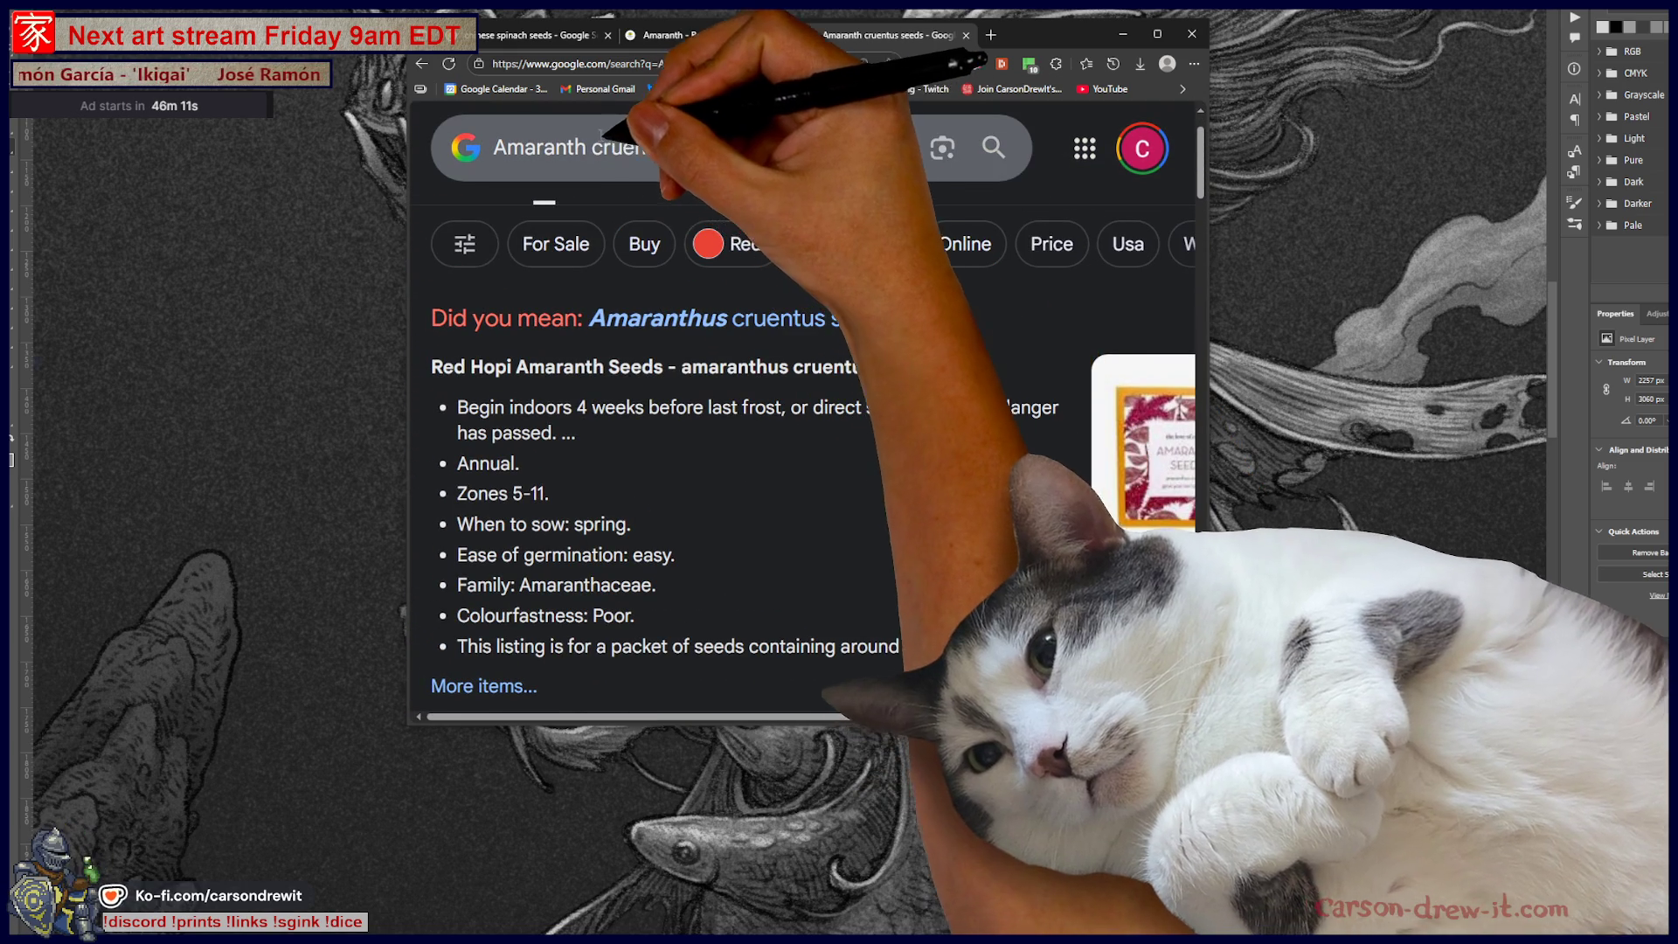
{"action": "scroll", "coordinate": [758, 356], "scroll_direction": "down", "scroll_amount": 1}
{"action": "scroll", "coordinate": [758, 356], "scroll_direction": "down", "scroll_amount": 6}
{"action": "scroll", "coordinate": [758, 356], "scroll_direction": "up", "scroll_amount": 6}
Step: Follow the 'Amaranthus cruentus seeds' correction, browse, then return to the earlier results
{"action": "left_click", "coordinate": [660, 243]}
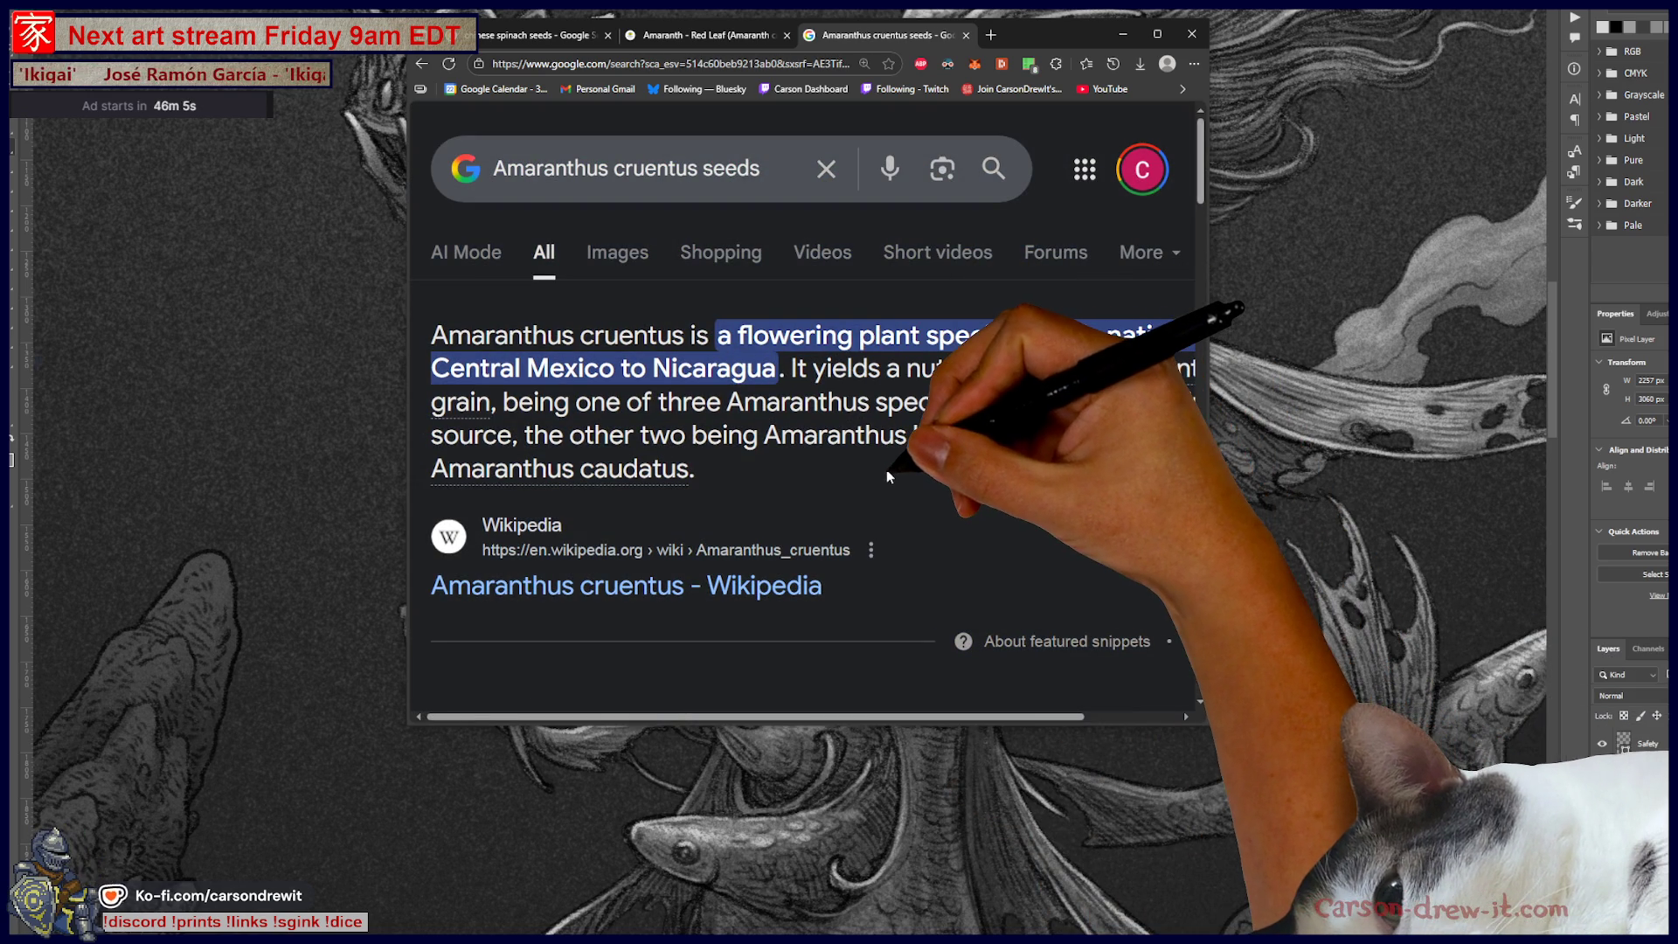
{"action": "scroll", "coordinate": [878, 421], "scroll_direction": "right", "scroll_amount": 3}
{"action": "scroll", "coordinate": [883, 418], "scroll_direction": "left", "scroll_amount": 3}
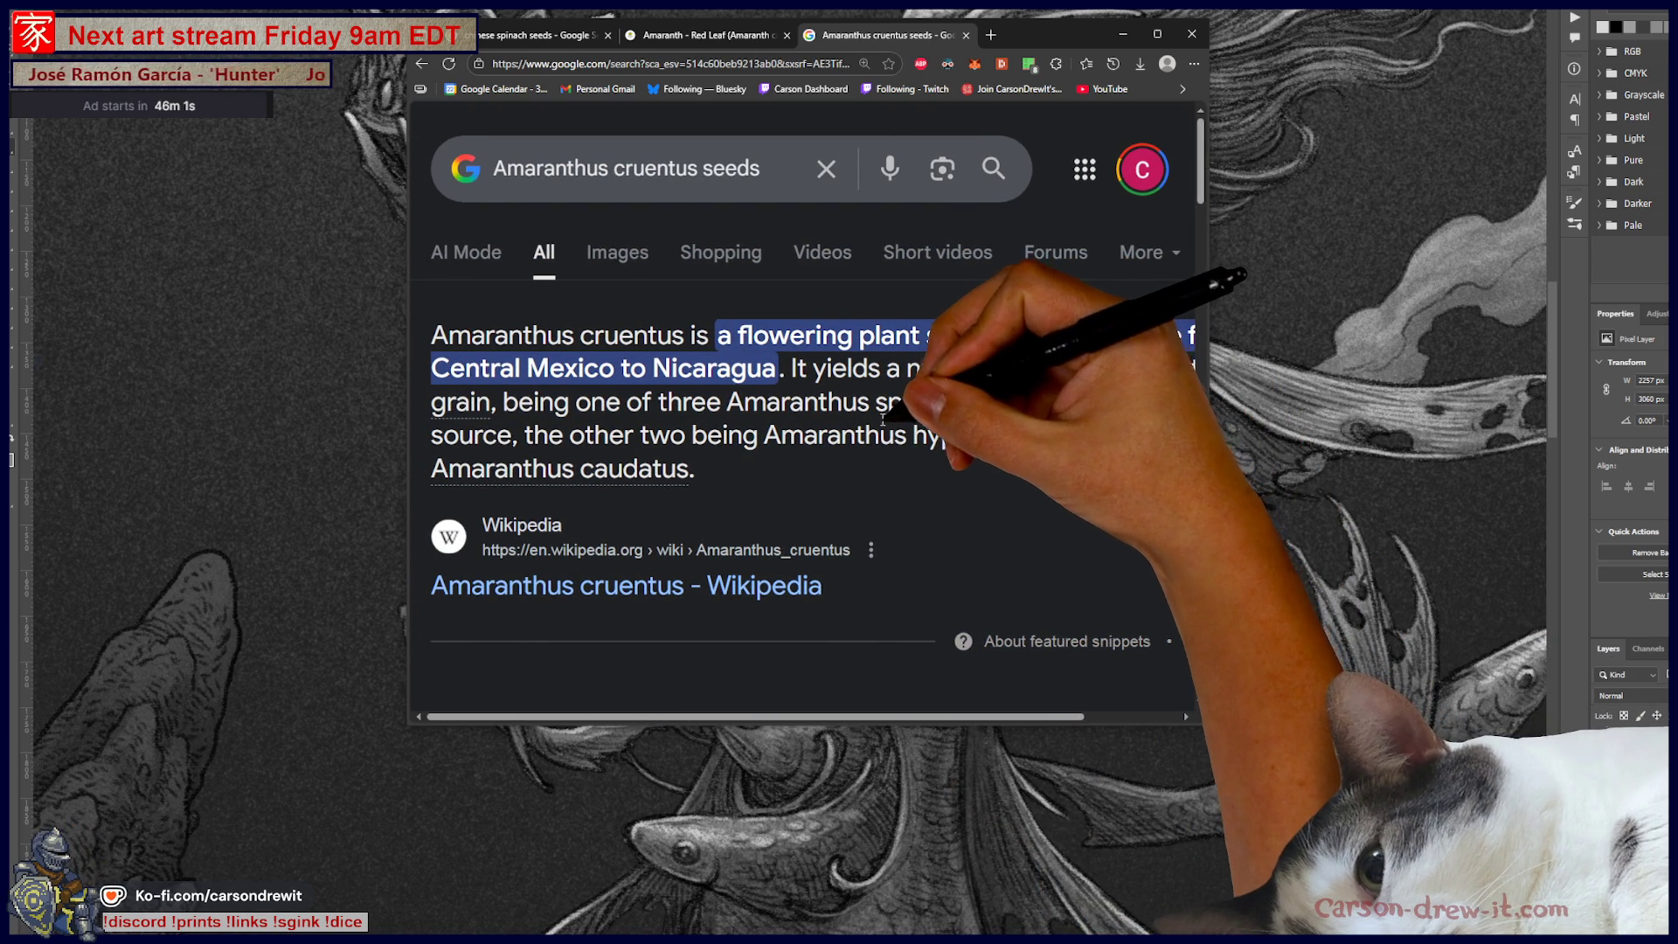
{"action": "scroll", "coordinate": [885, 418], "scroll_direction": "right", "scroll_amount": 3}
{"action": "scroll", "coordinate": [866, 421], "scroll_direction": "down", "scroll_amount": 6}
{"action": "scroll", "coordinate": [855, 419], "scroll_direction": "down", "scroll_amount": 1}
{"action": "scroll", "coordinate": [874, 433], "scroll_direction": "down", "scroll_amount": 4}
{"action": "scroll", "coordinate": [896, 435], "scroll_direction": "up", "scroll_amount": 8}
{"action": "scroll", "coordinate": [898, 442], "scroll_direction": "up", "scroll_amount": 2}
{"action": "key", "text": "alt+Left"}
{"action": "key", "text": "alt+Left"}
{"action": "scroll", "coordinate": [787, 449], "scroll_direction": "down", "scroll_amount": 5}
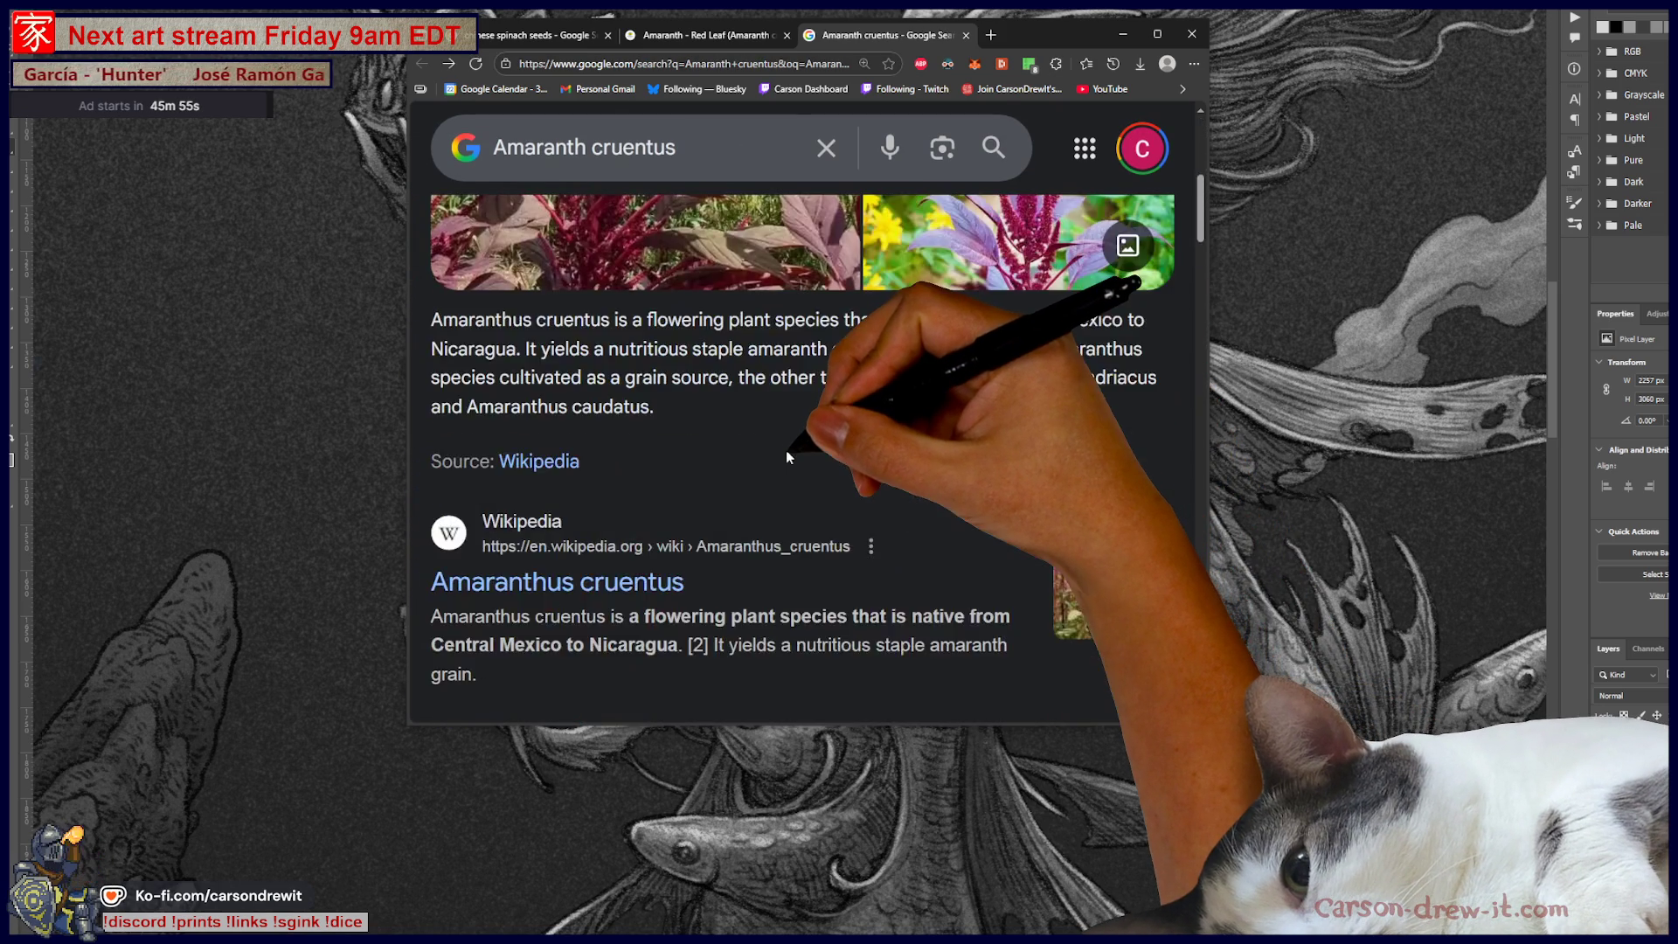
{"action": "scroll", "coordinate": [786, 456], "scroll_direction": "up", "scroll_amount": 3}
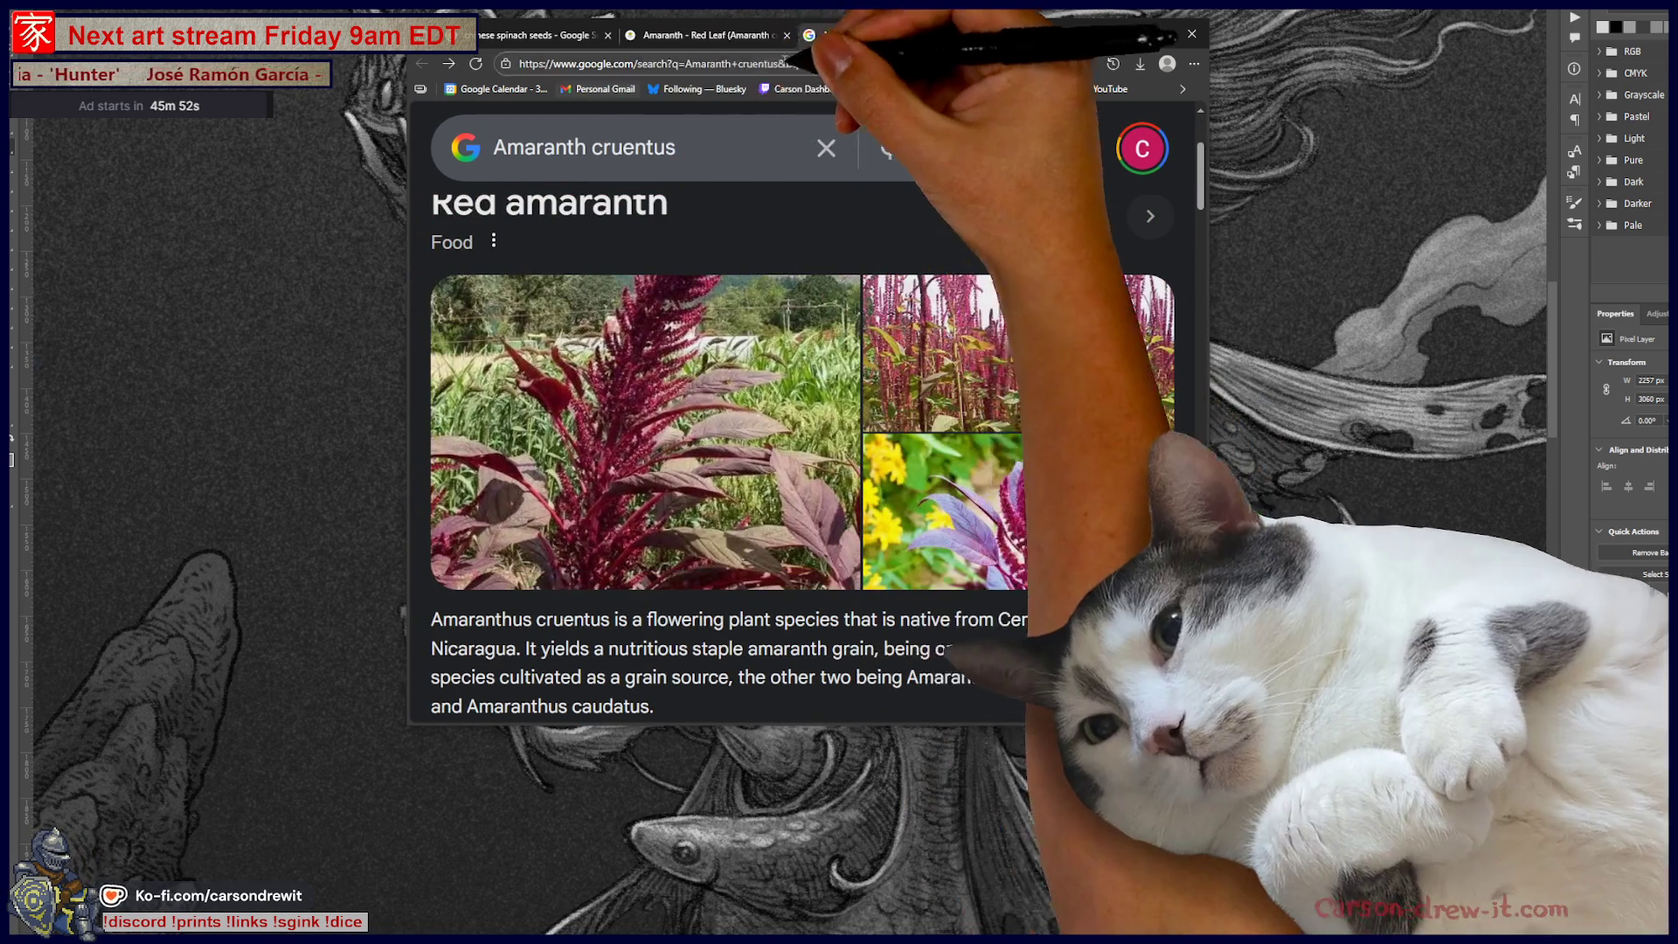
Step: Select 'Amaranth' on the Bumbleseeds page, then hide the browser to return to Photoshop
{"action": "left_click", "coordinate": [701, 35]}
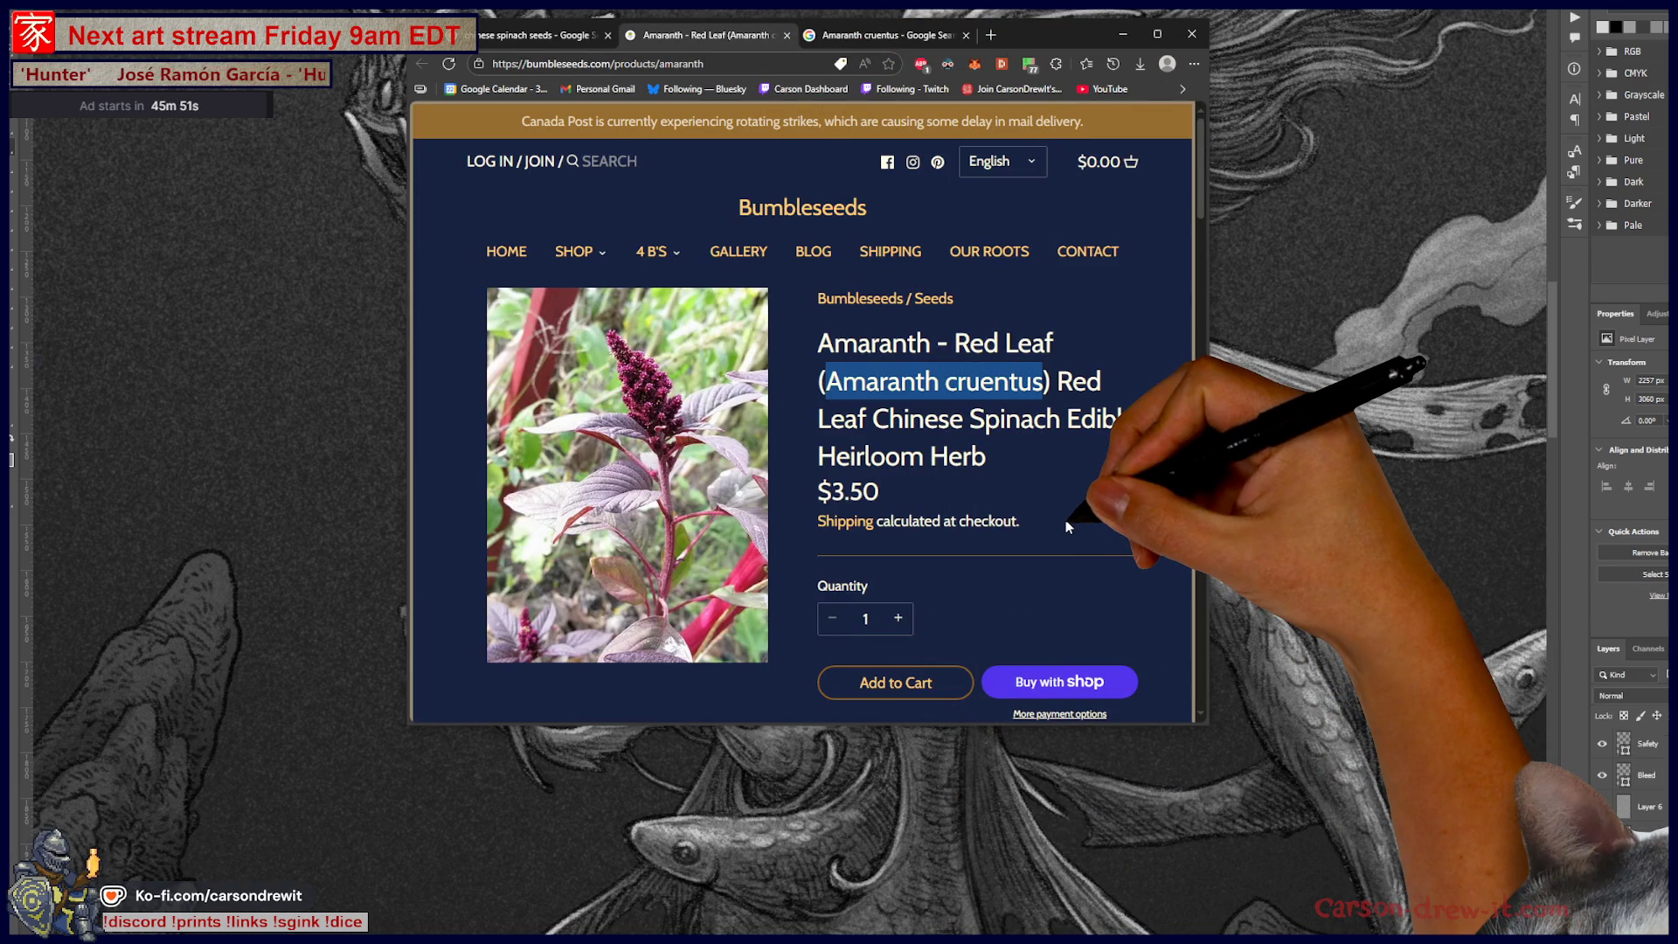
{"action": "left_click", "coordinate": [875, 341]}
{"action": "double_click", "coordinate": [875, 341]}
{"action": "right_click", "coordinate": [915, 346]}
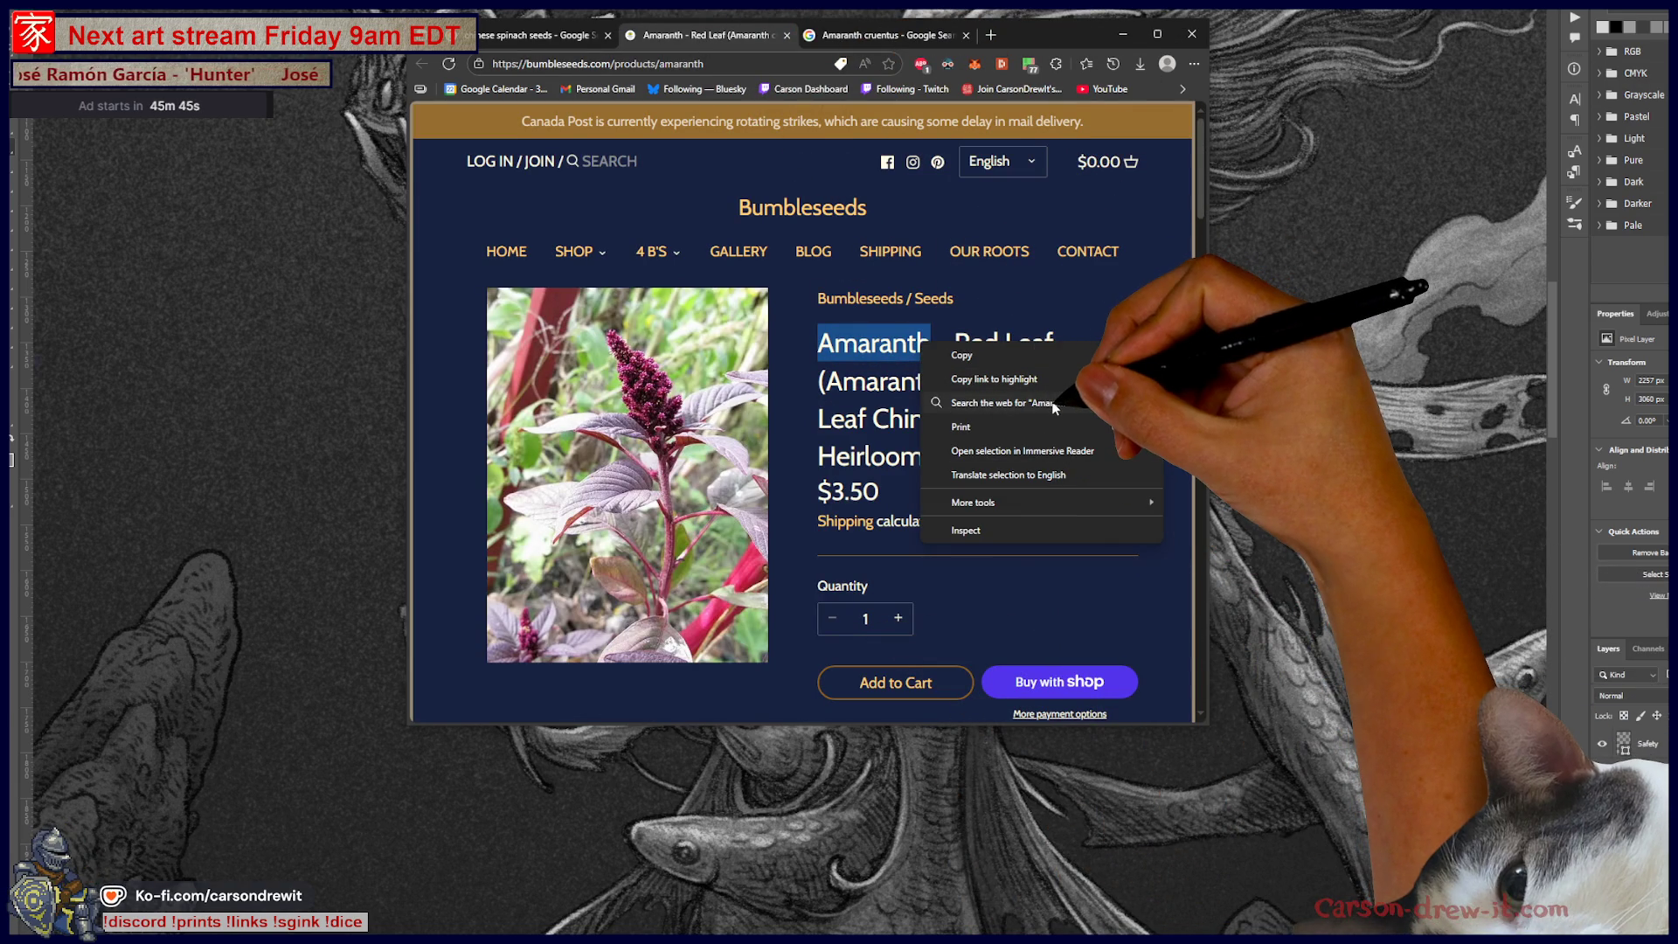
{"action": "left_click", "coordinate": [1054, 33]}
{"action": "left_click", "coordinate": [1123, 33]}
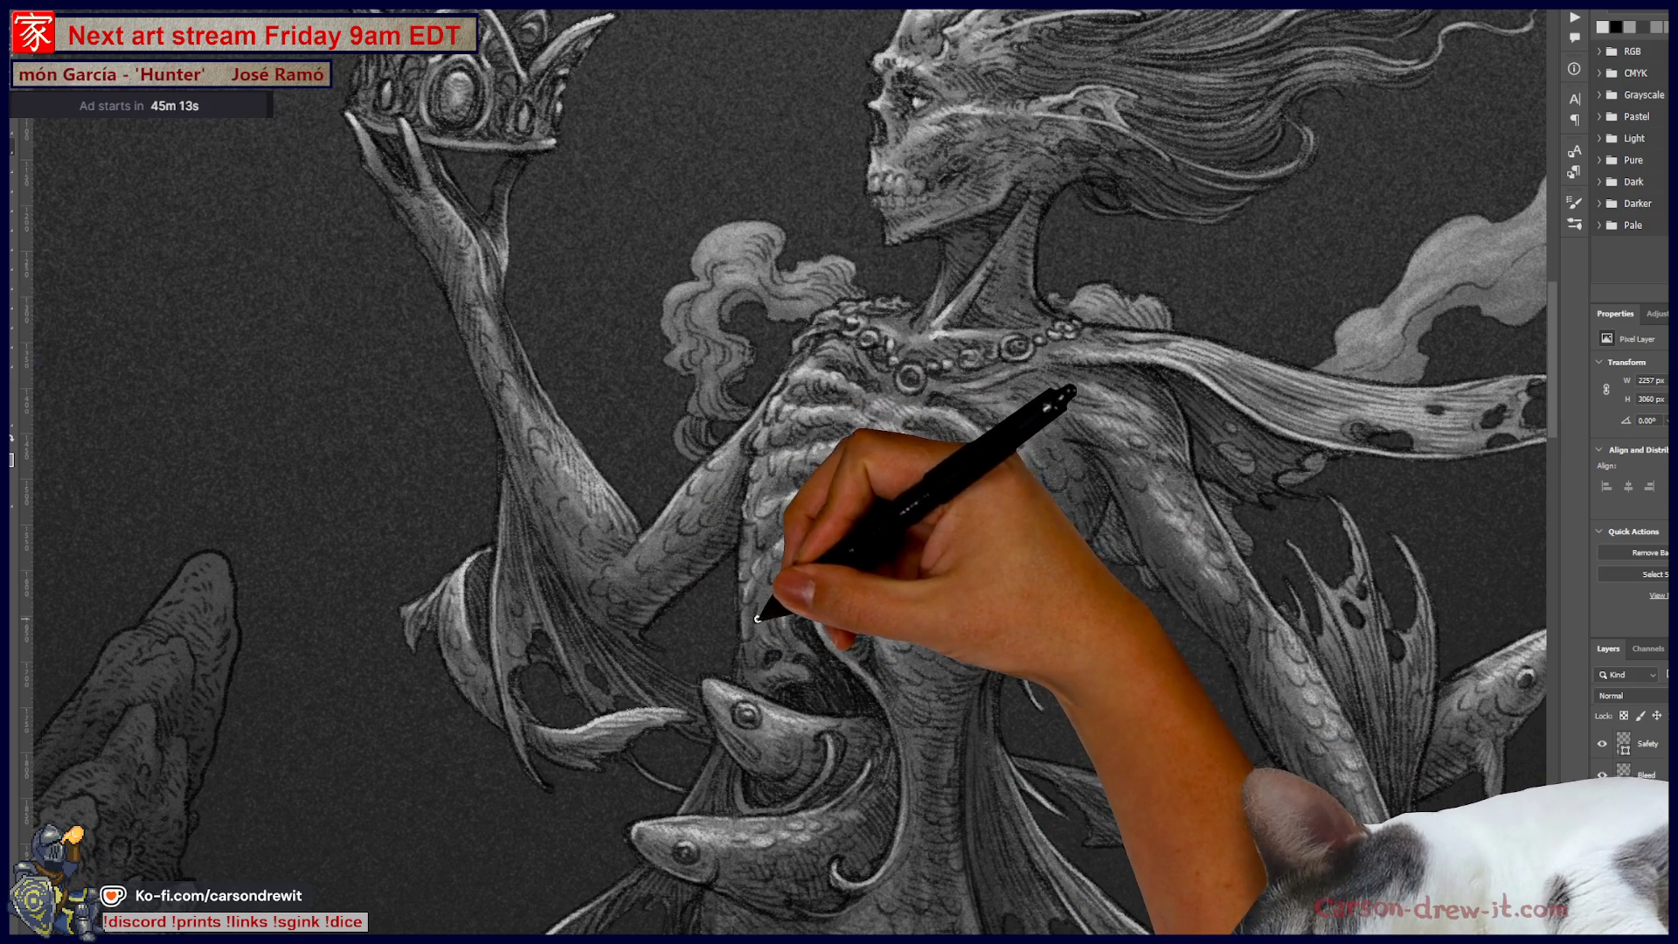
Step: Paint white-pencil highlights over the ribs and torso scales, down past the waist fish
{"action": "key", "text": "ctrl"}
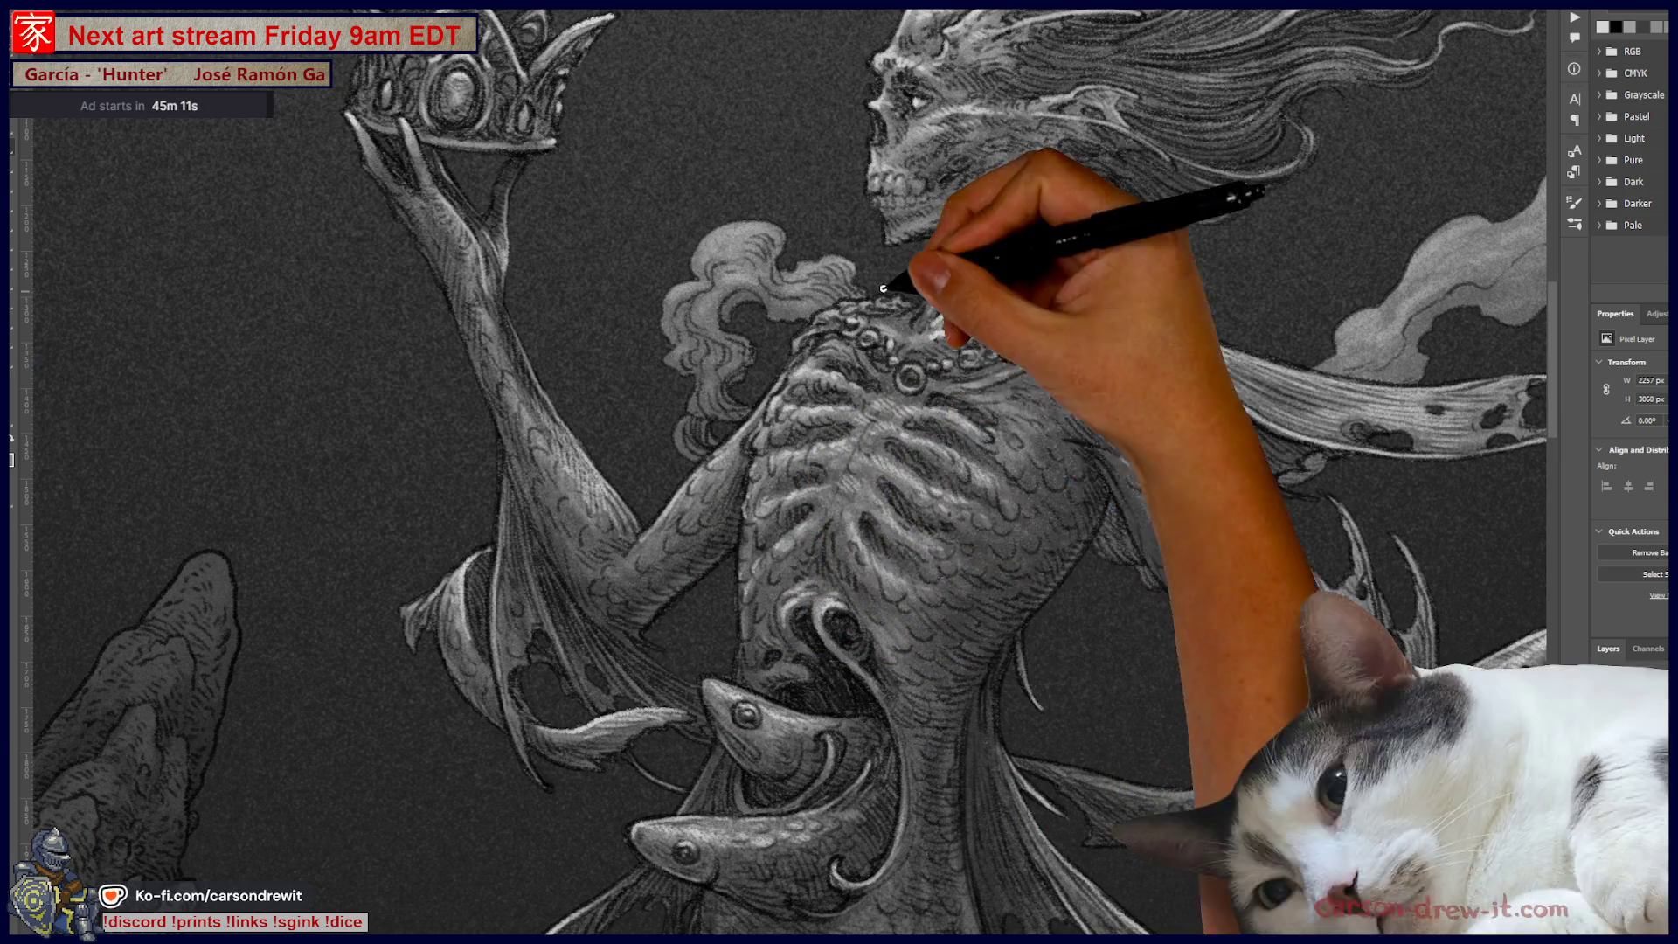
{"action": "scroll", "coordinate": [1004, 644], "scroll_direction": "down", "scroll_amount": 3}
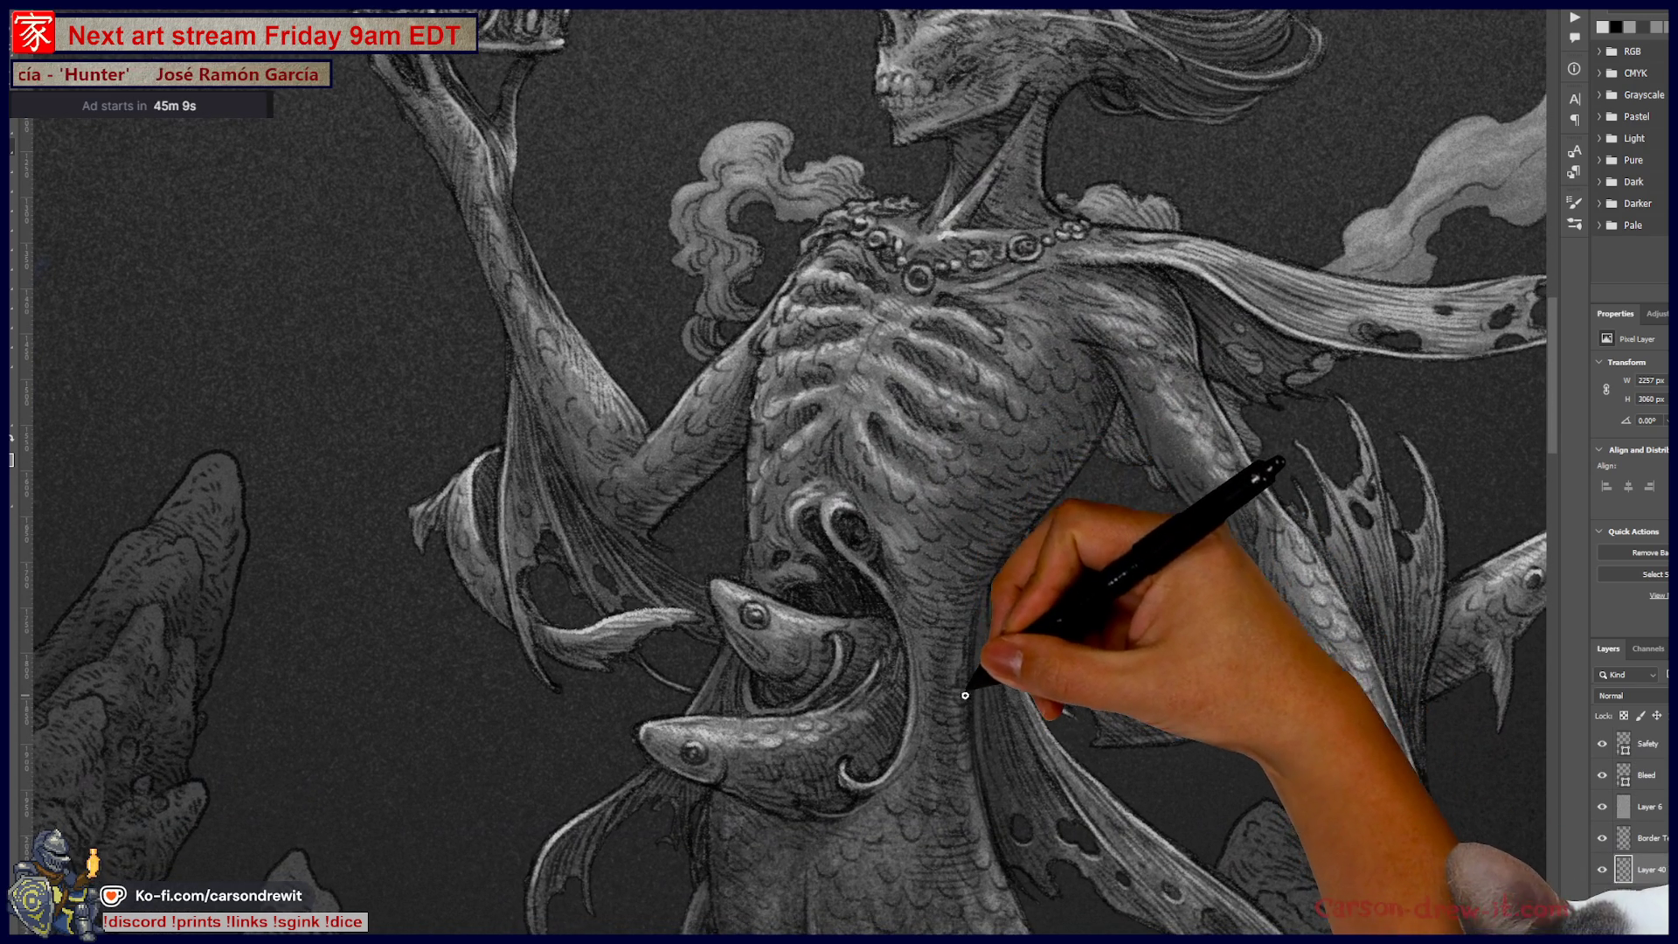
{"action": "key", "text": "ctrl"}
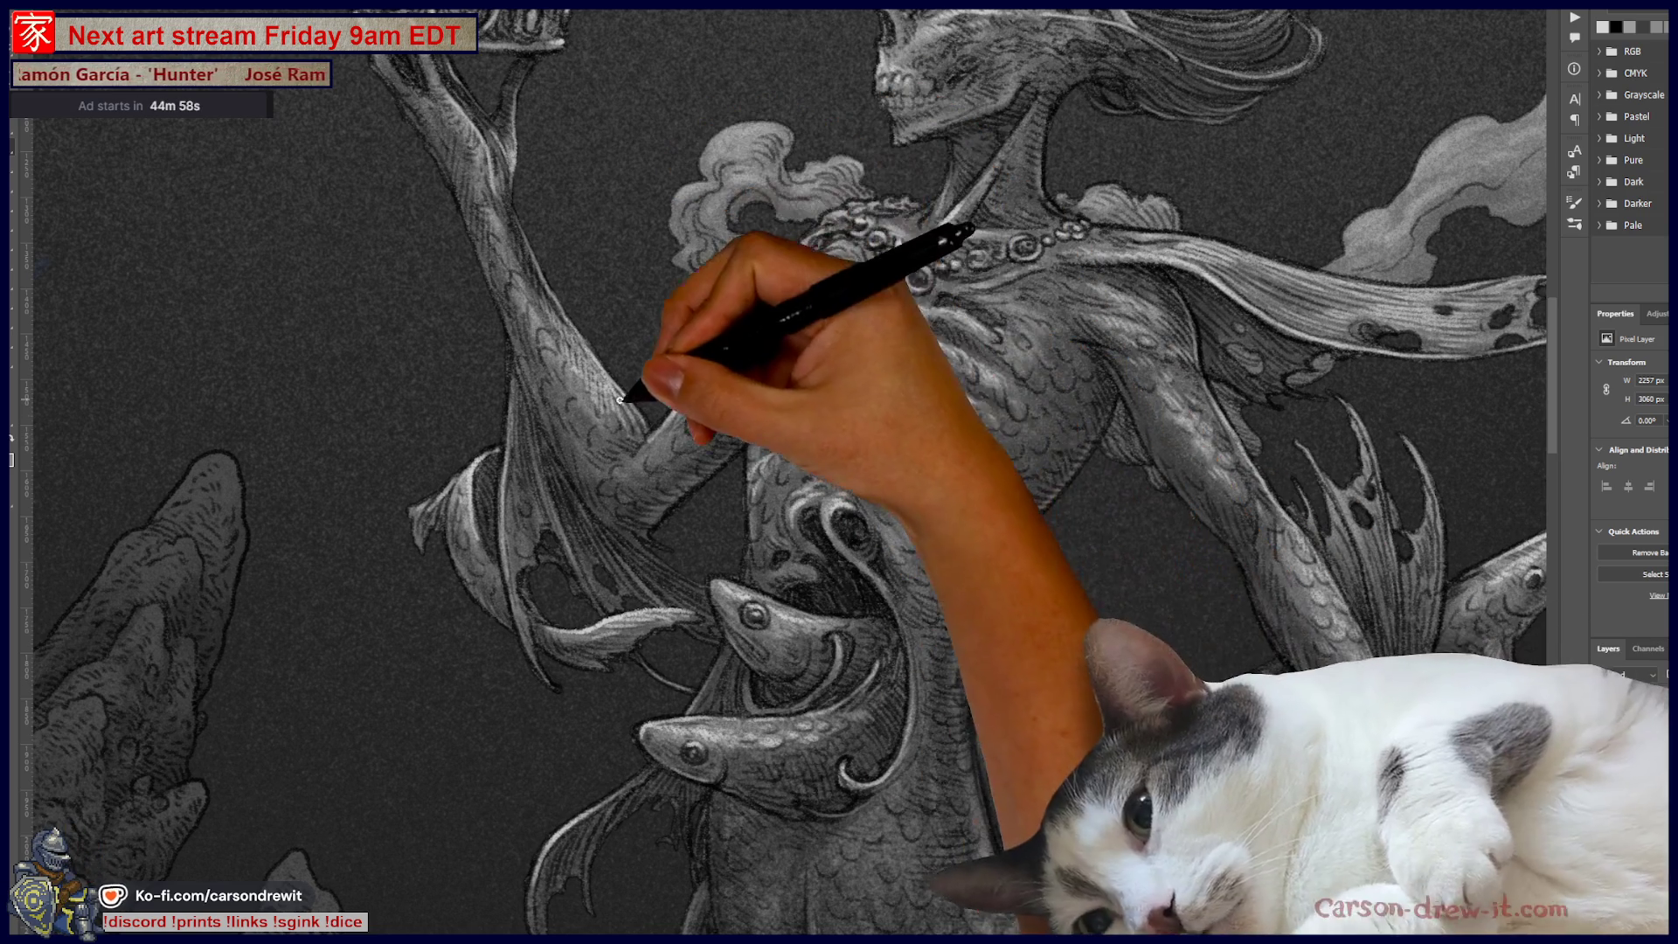
{"action": "left_click_drag", "start_coordinate": [619, 392], "coordinate": [670, 731]}
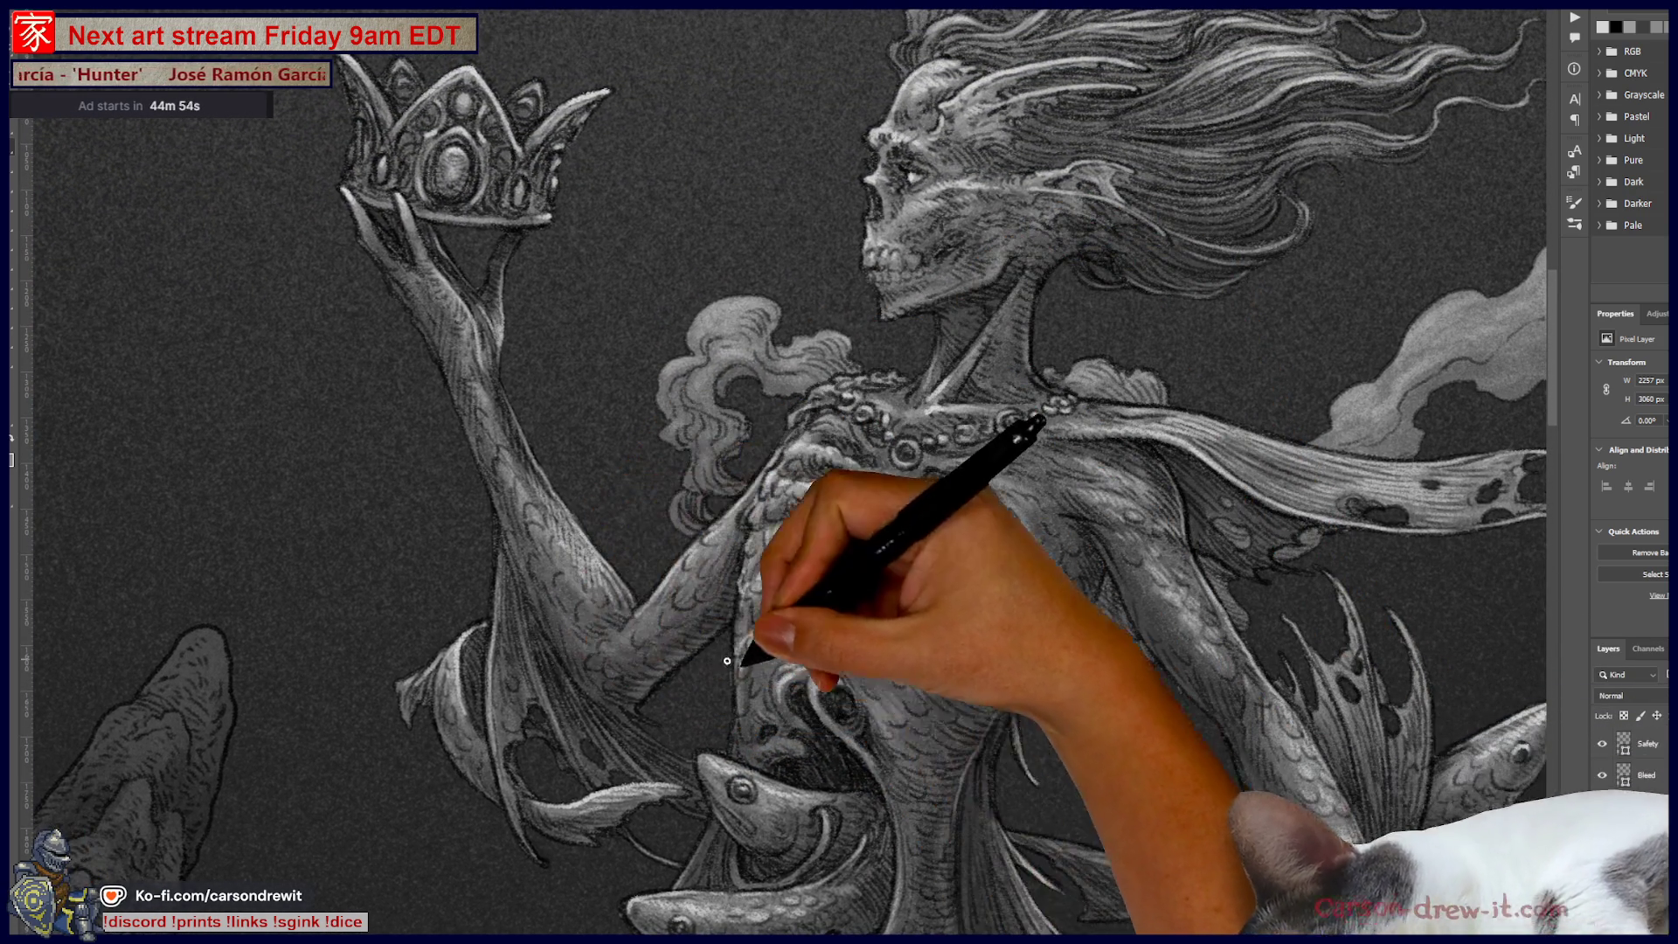
{"action": "left_click_drag", "start_coordinate": [691, 656], "coordinate": [778, 332]}
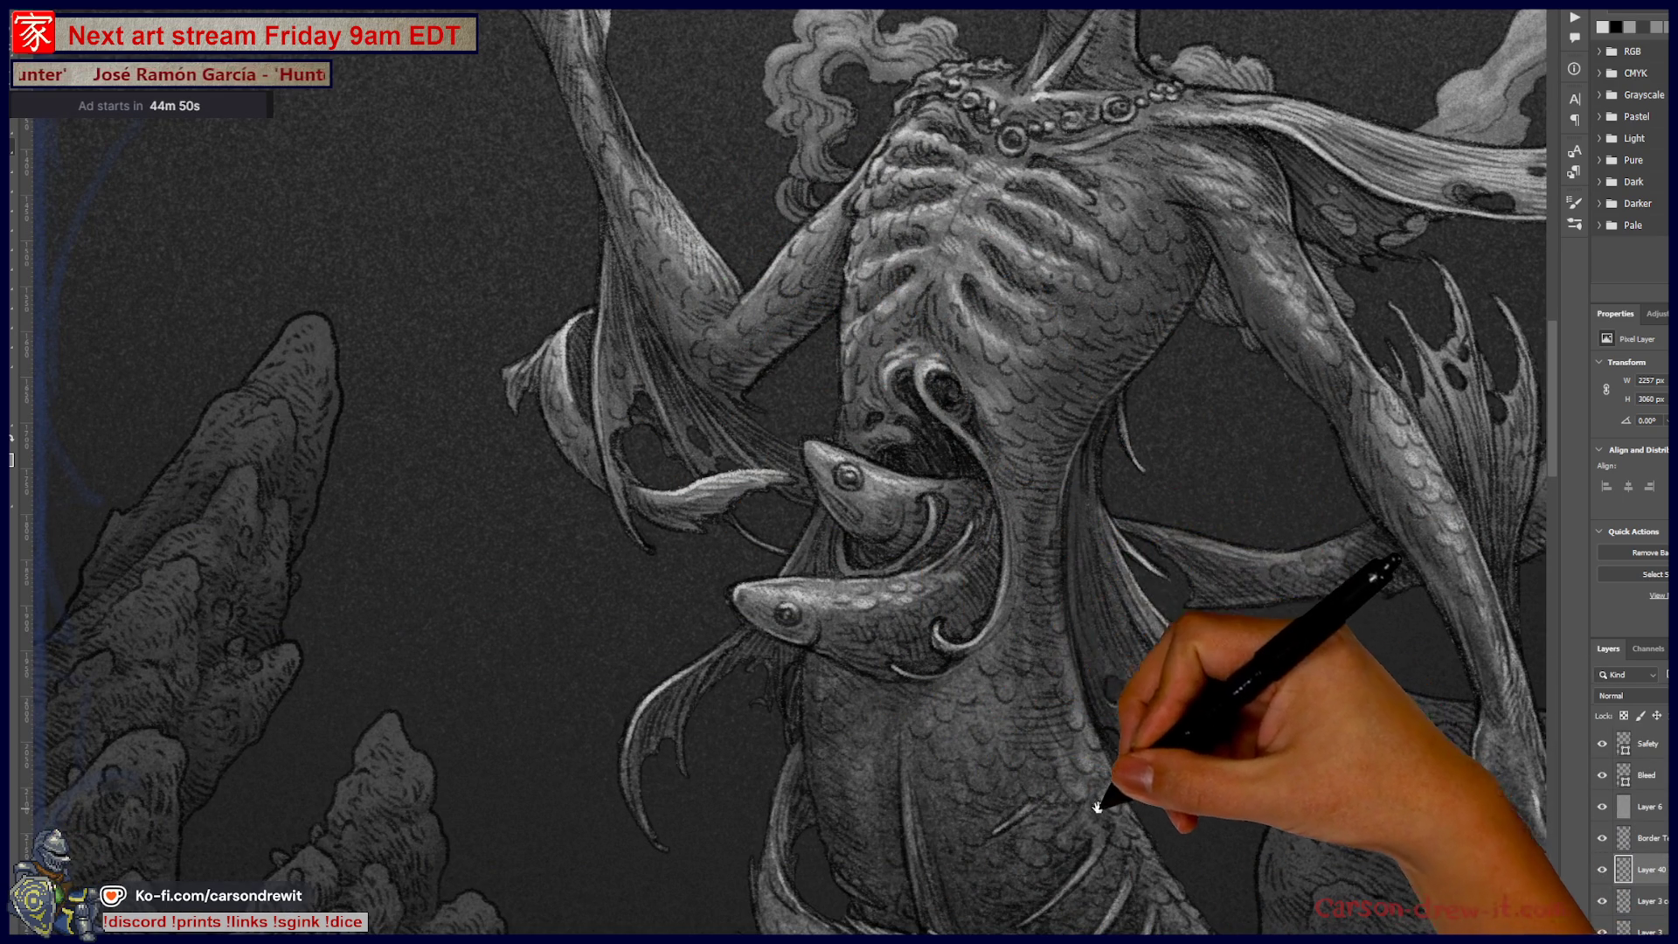
{"action": "left_click_drag", "start_coordinate": [1100, 810], "coordinate": [1081, 841]}
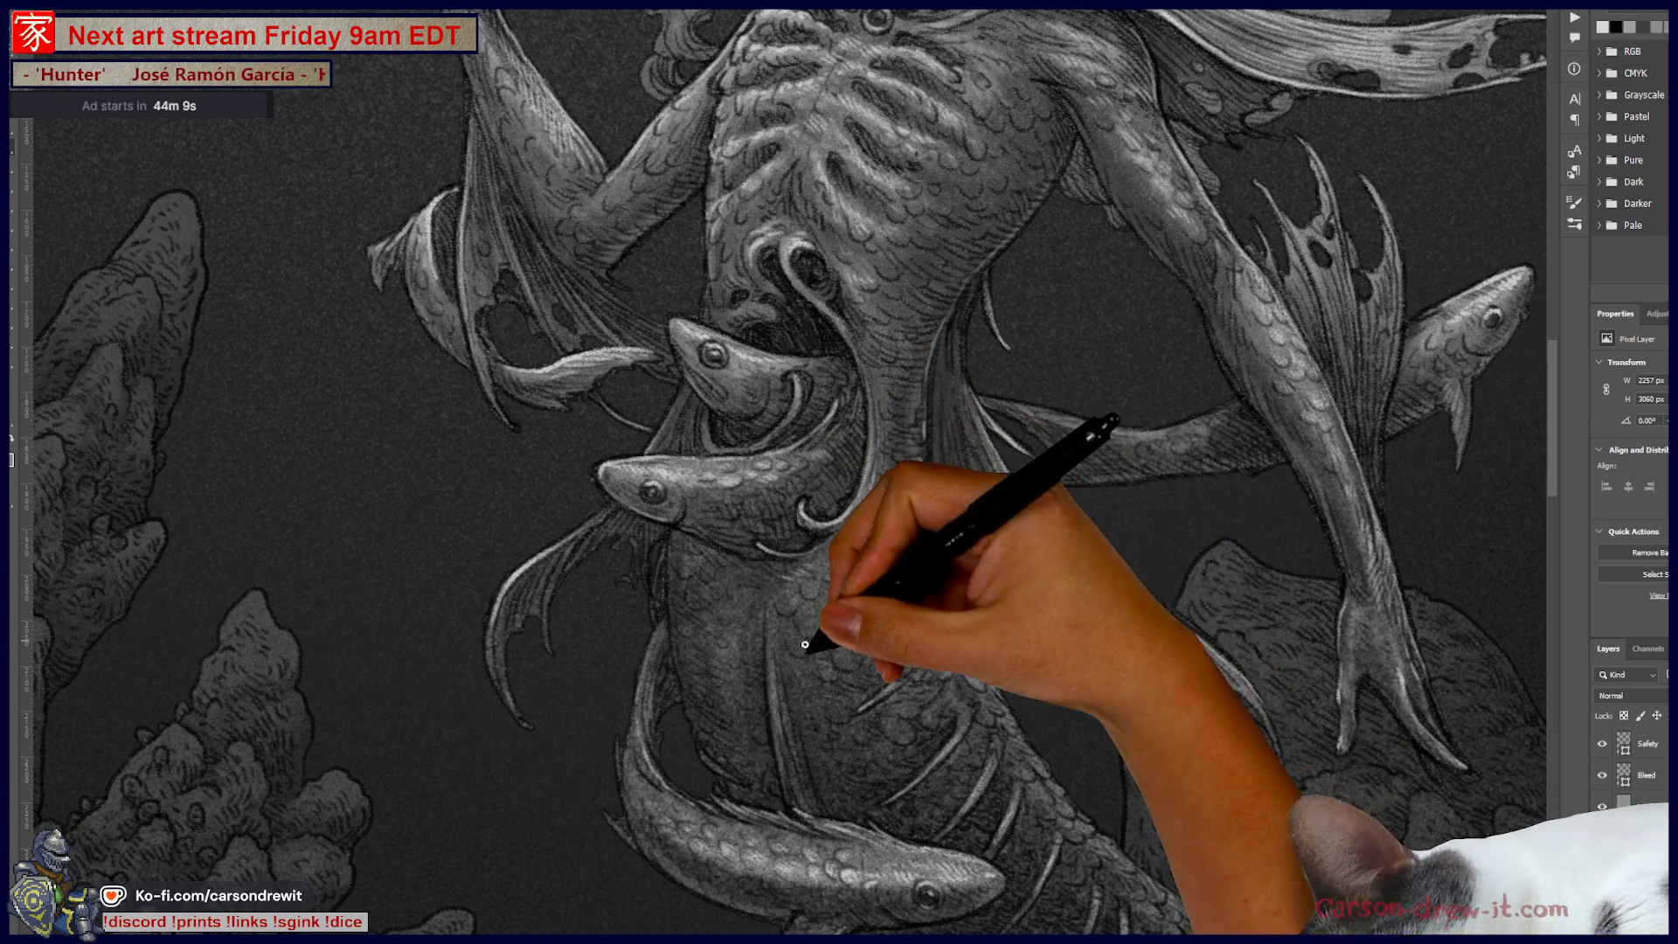
Step: Add more white highlights across the torso and the fish curling around the waist
{"action": "scroll", "coordinate": [1127, 643], "scroll_direction": "up", "scroll_amount": 5}
{"action": "scroll", "coordinate": [1128, 643], "scroll_direction": "down", "scroll_amount": 2}
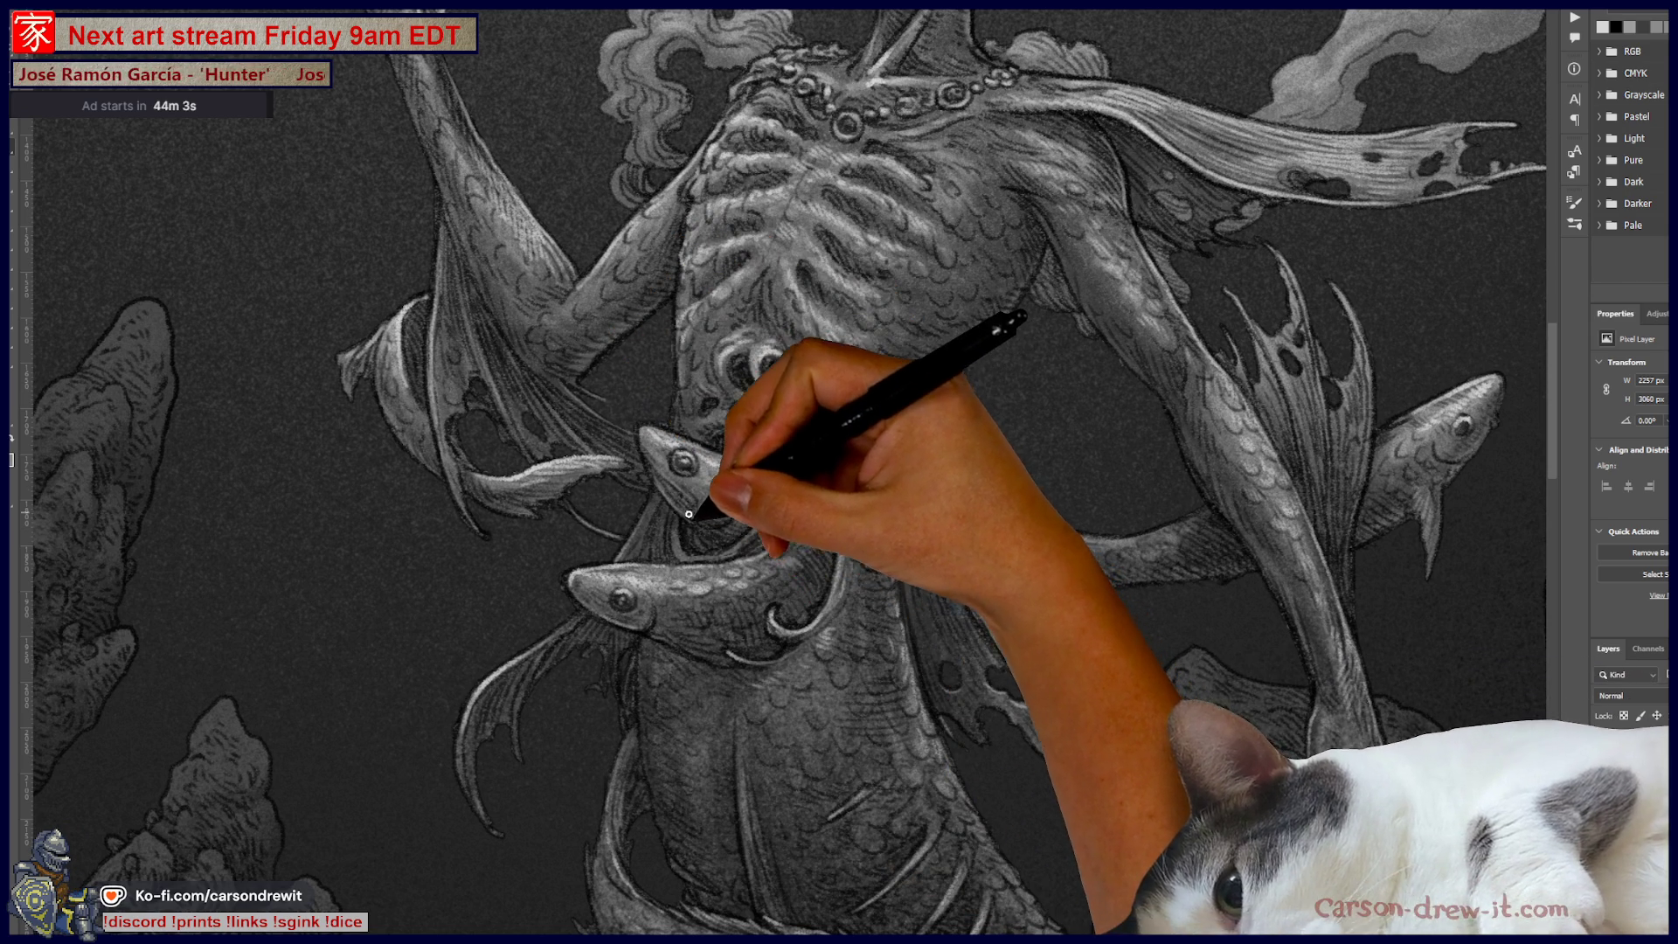
{"action": "left_click_drag", "start_coordinate": [697, 512], "coordinate": [784, 595]}
{"action": "left_click_drag", "start_coordinate": [776, 476], "coordinate": [768, 611]}
{"action": "left_click_drag", "start_coordinate": [874, 690], "coordinate": [615, 697]}
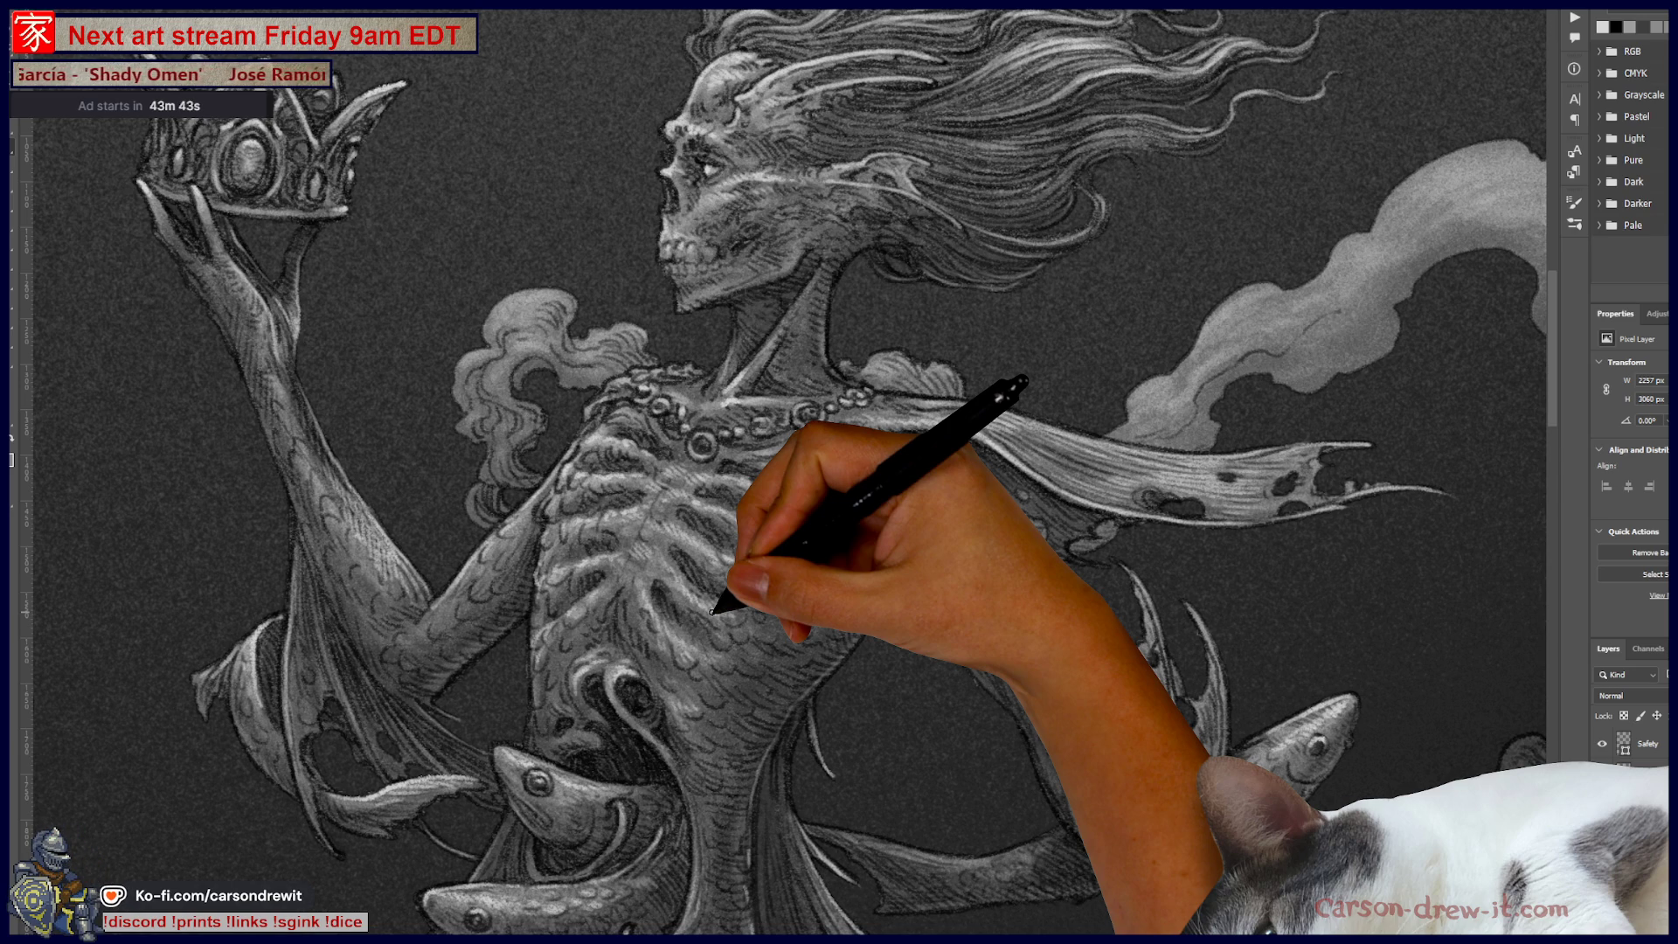
{"action": "scroll", "coordinate": [713, 611], "scroll_direction": "down", "scroll_amount": 5}
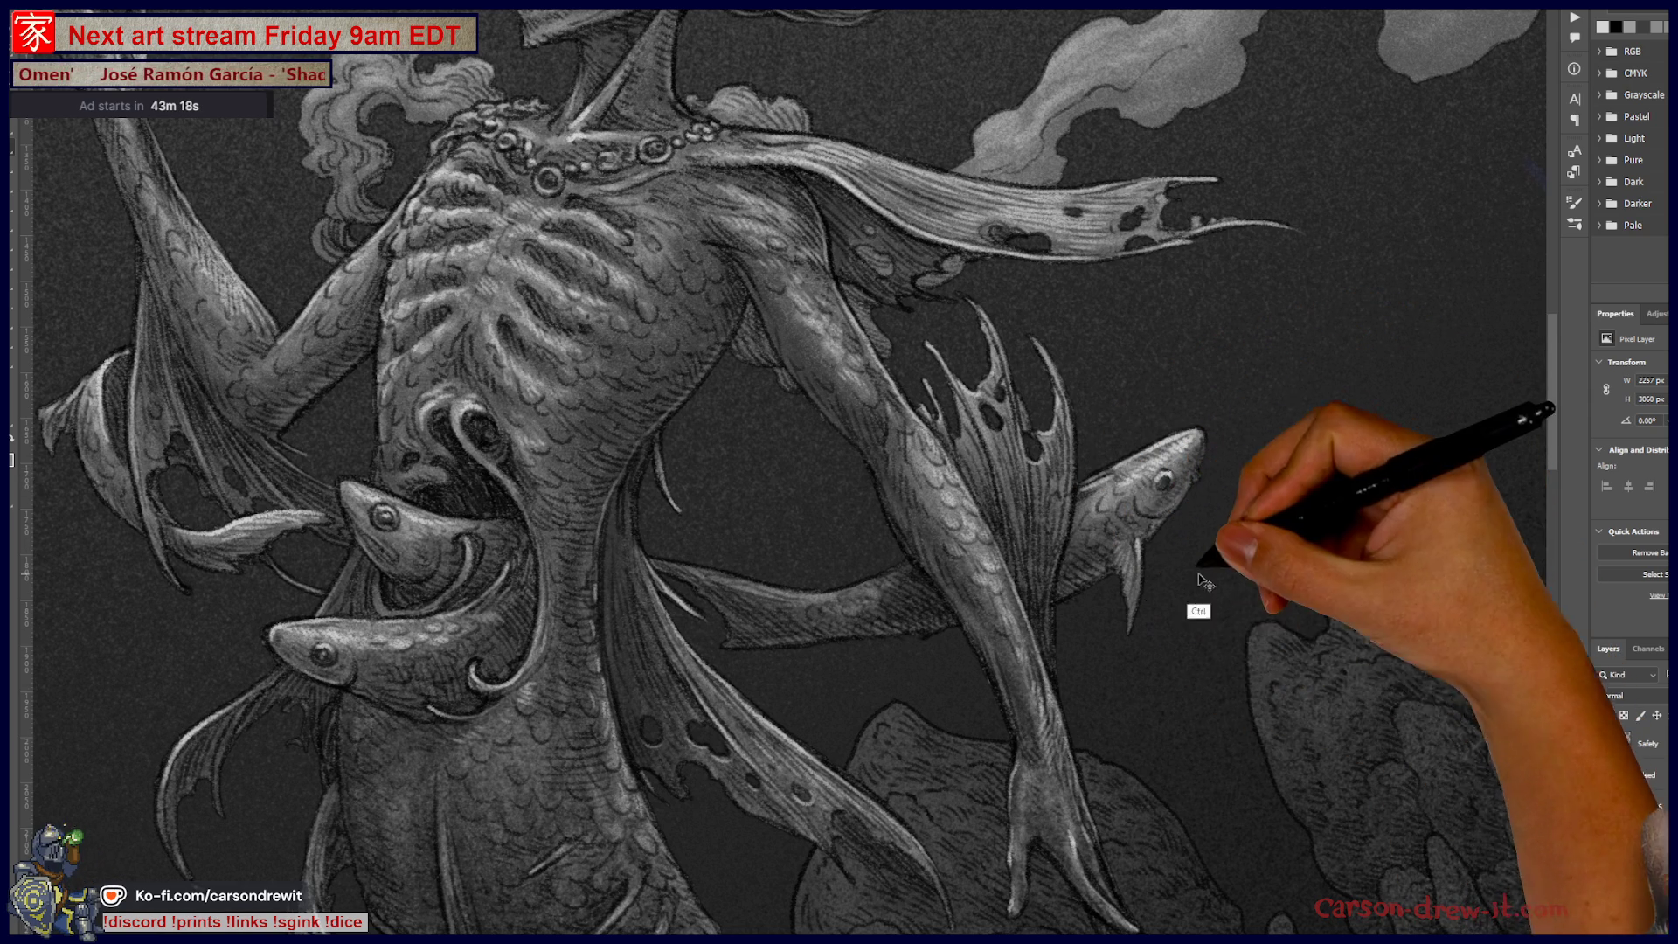
Step: Pan down and add a light white highlight along the waist fish's lower jaw
{"action": "mouse_move", "coordinate": [1115, 698]}
{"action": "left_mouse_down"}
{"action": "mouse_move", "coordinate": [958, 693]}
{"action": "mouse_move", "coordinate": [1192, 480]}
{"action": "left_mouse_up"}
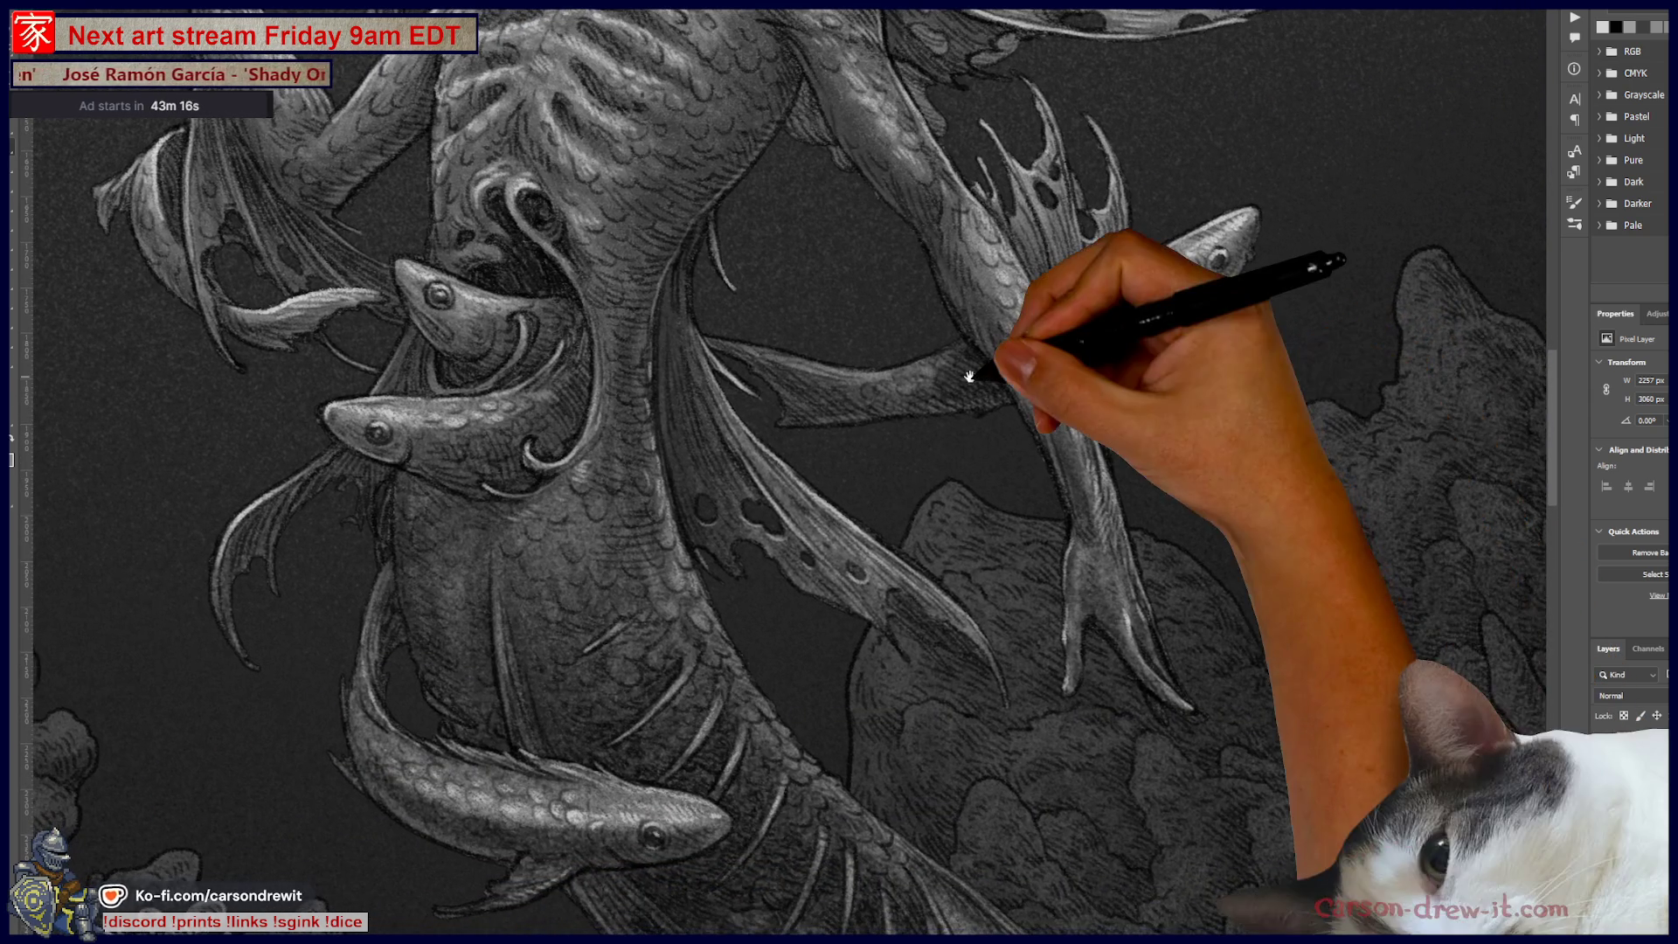
{"action": "mouse_move", "coordinate": [750, 619]}
{"action": "left_mouse_down"}
{"action": "mouse_move", "coordinate": [1031, 681]}
{"action": "mouse_move", "coordinate": [1180, 743]}
{"action": "left_mouse_up"}
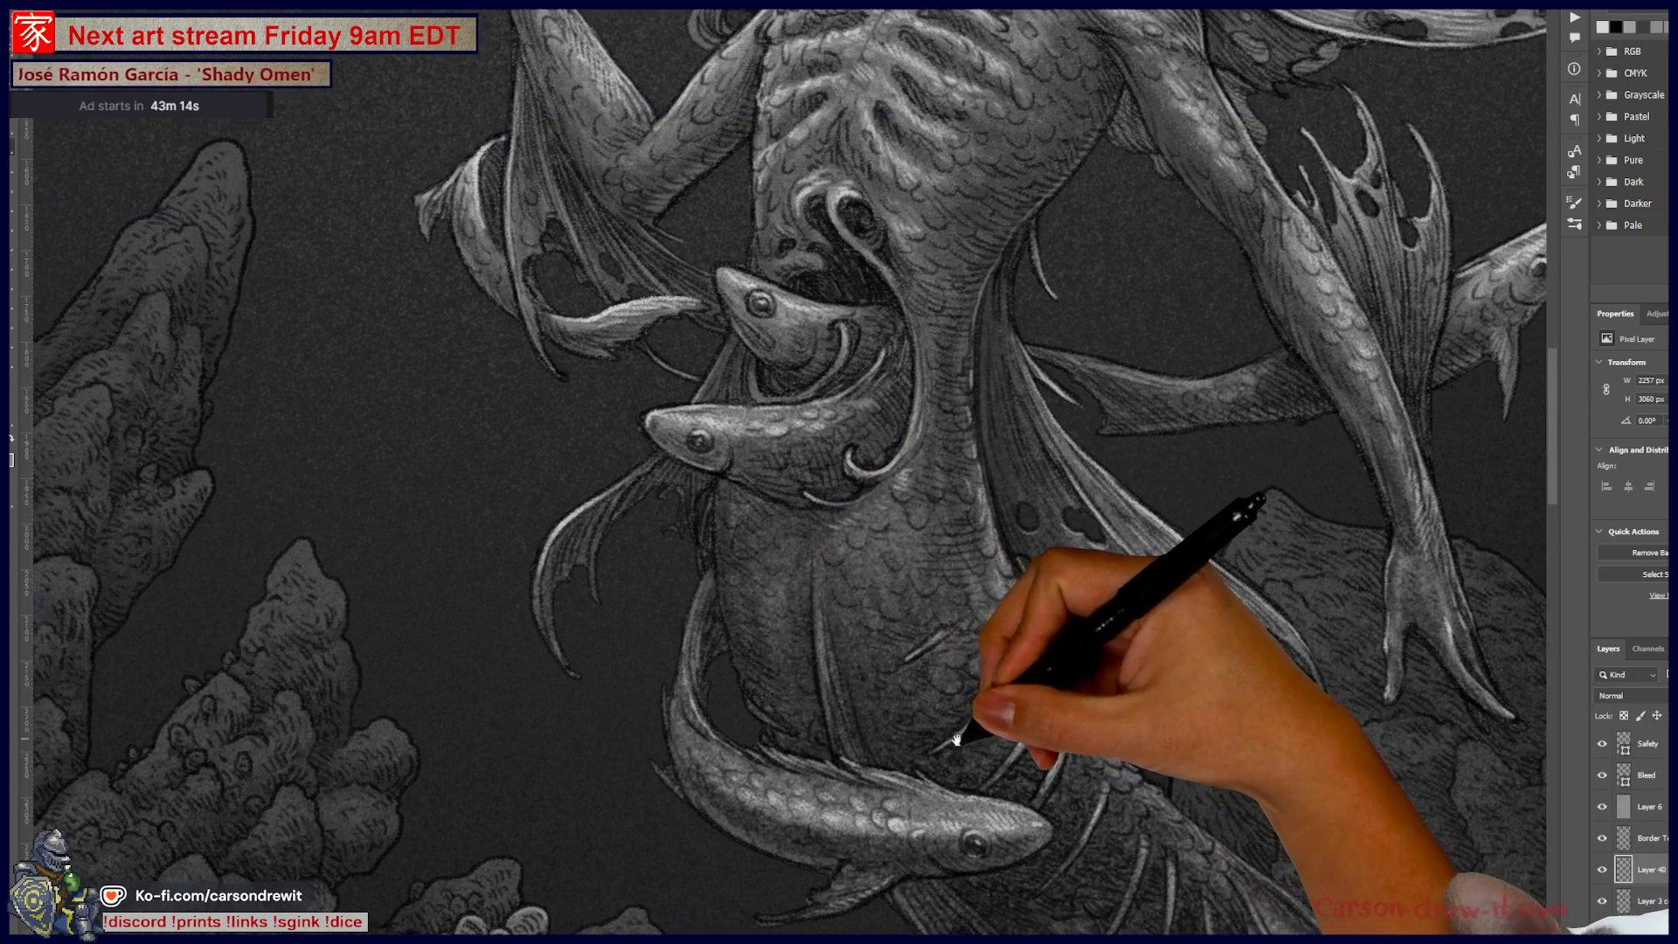
{"action": "left_click_drag", "start_coordinate": [944, 612], "coordinate": [1003, 609]}
{"action": "left_click_drag", "start_coordinate": [830, 510], "coordinate": [878, 524]}
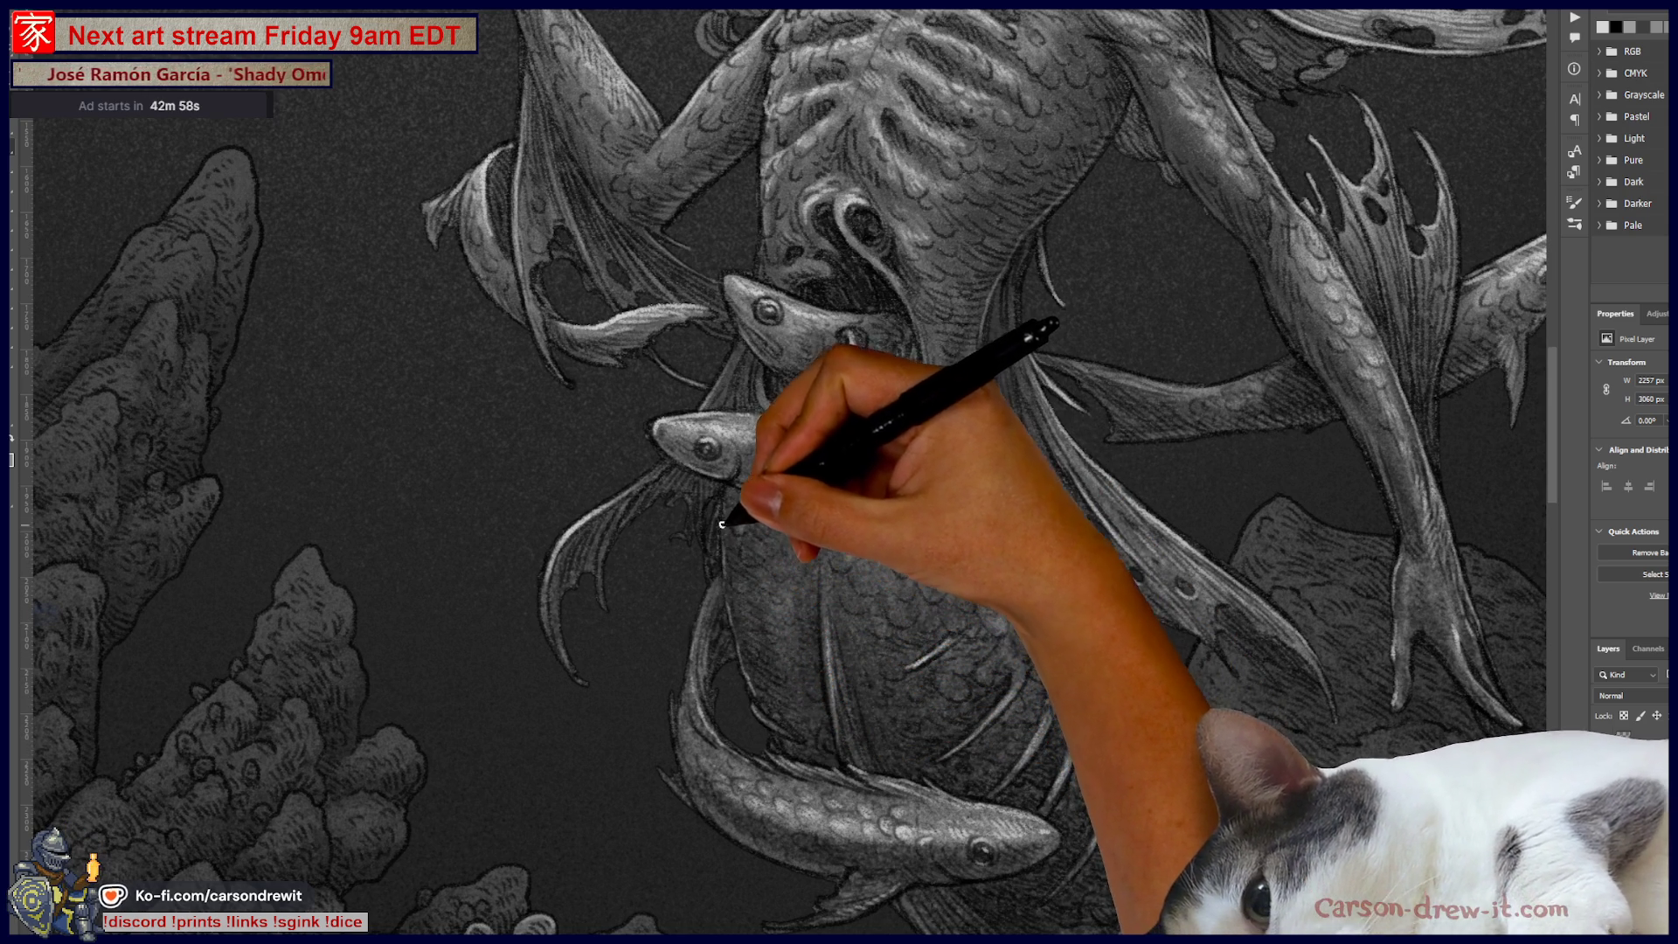
Step: Highlight the fish bodies and upper tail near the treasure chest
{"action": "mouse_move", "coordinate": [1017, 732]}
{"action": "left_mouse_down"}
{"action": "mouse_move", "coordinate": [924, 658]}
{"action": "mouse_move", "coordinate": [914, 525]}
{"action": "left_mouse_up"}
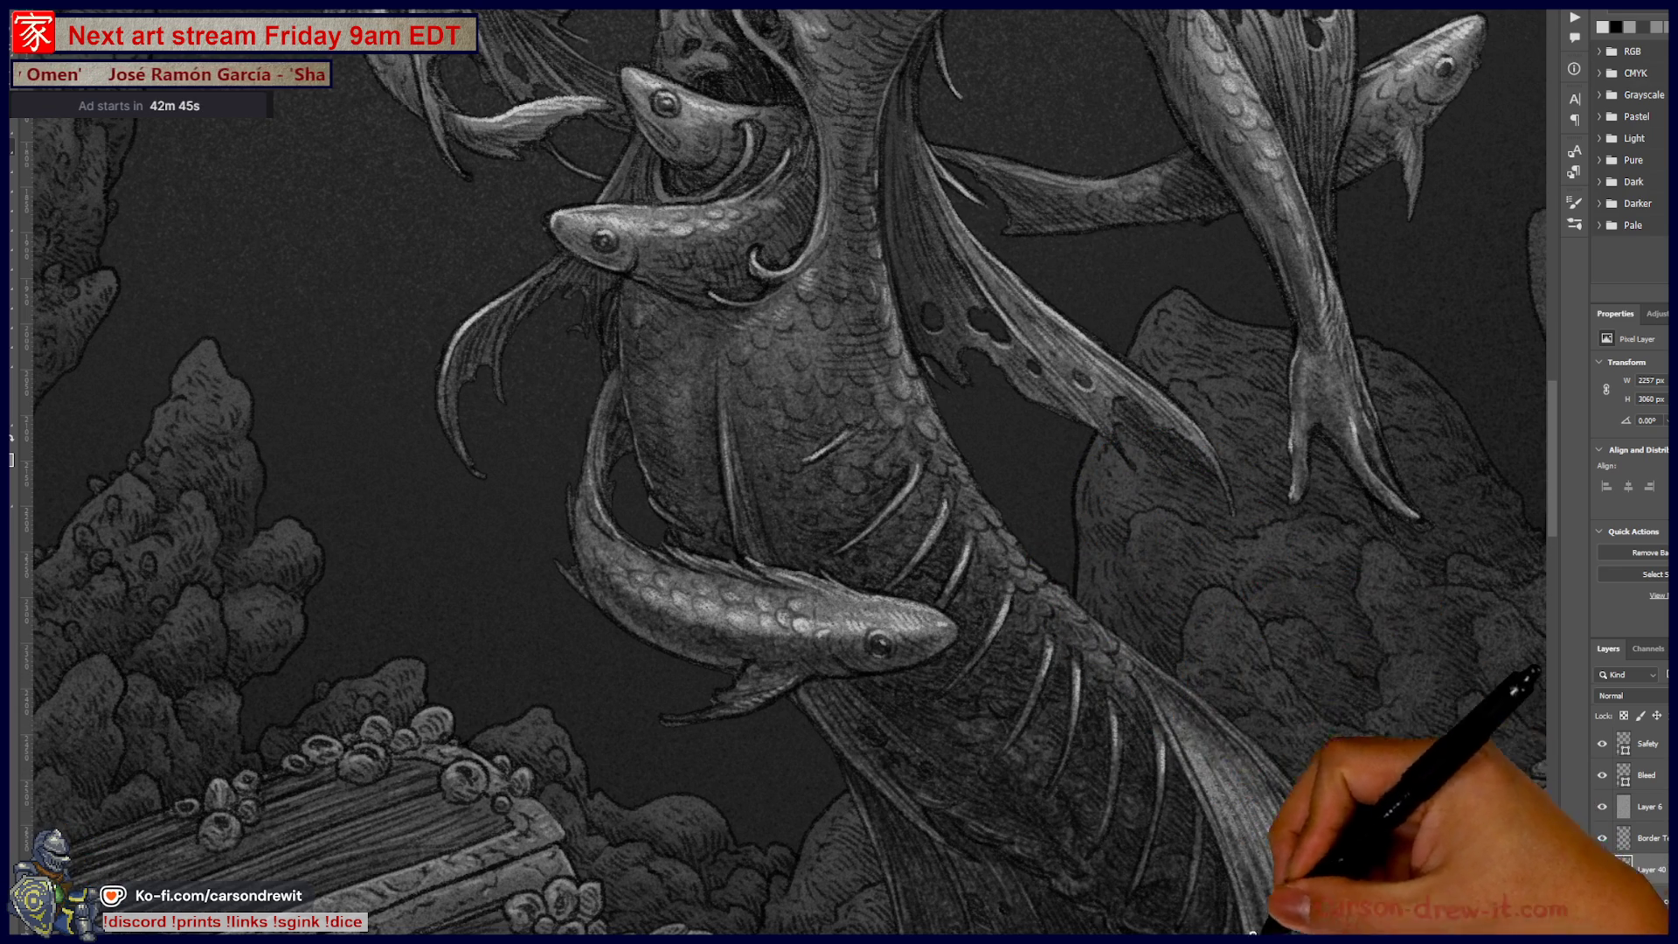
{"action": "left_click_drag", "start_coordinate": [1132, 852], "coordinate": [1019, 642]}
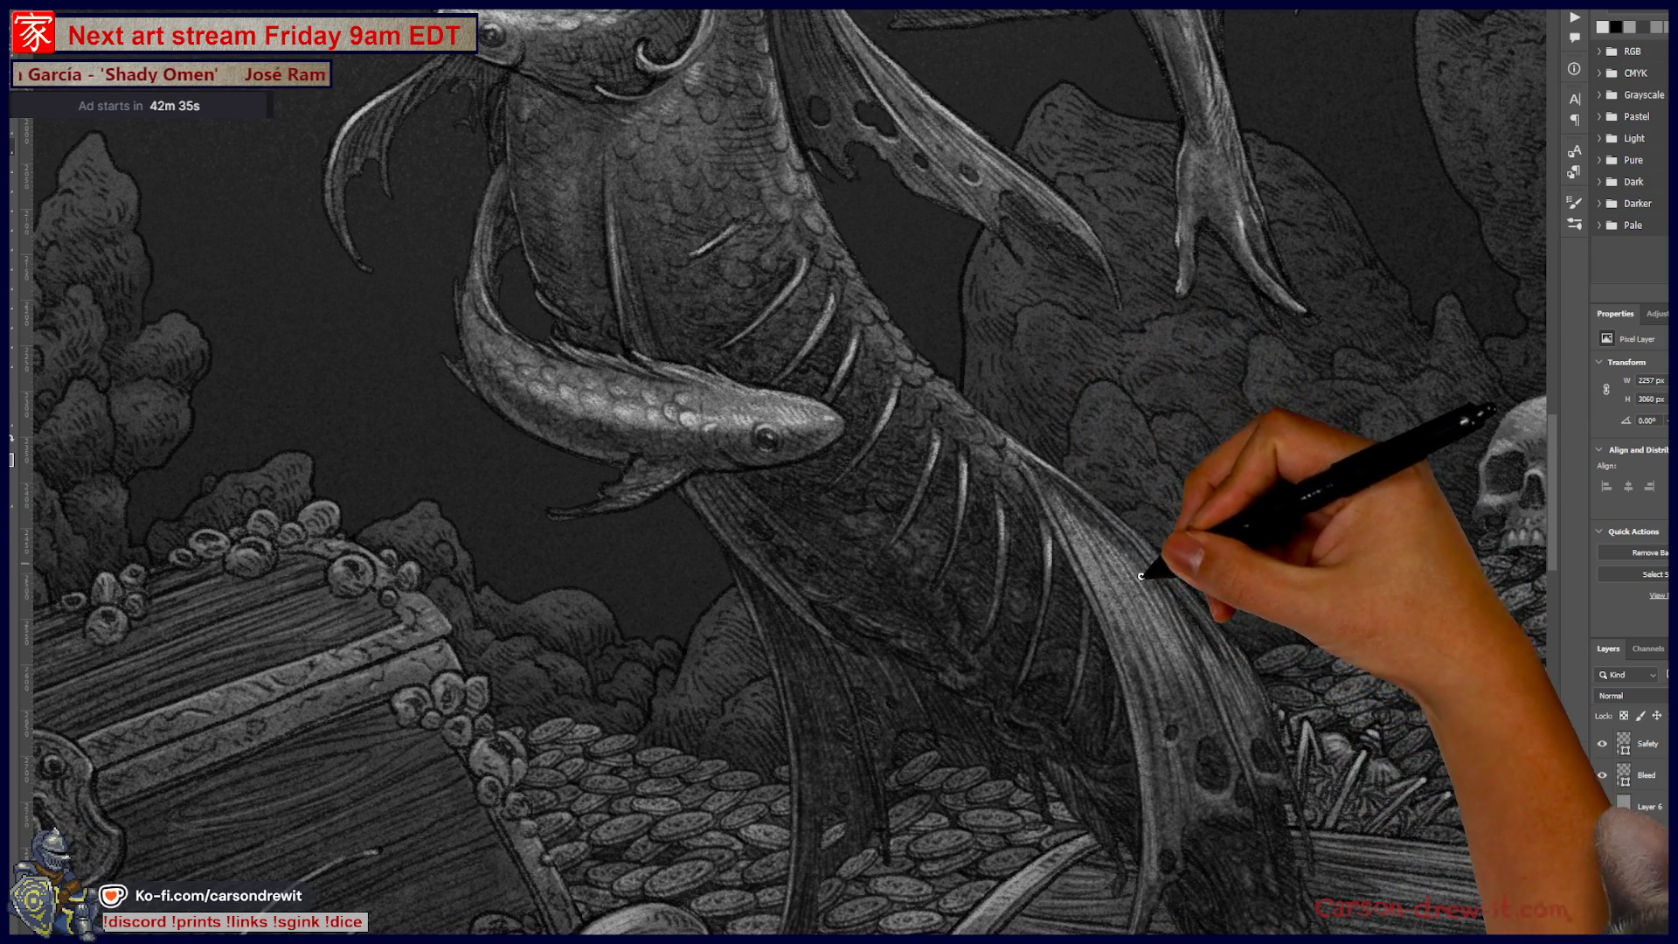
{"action": "key", "text": "ctrl"}
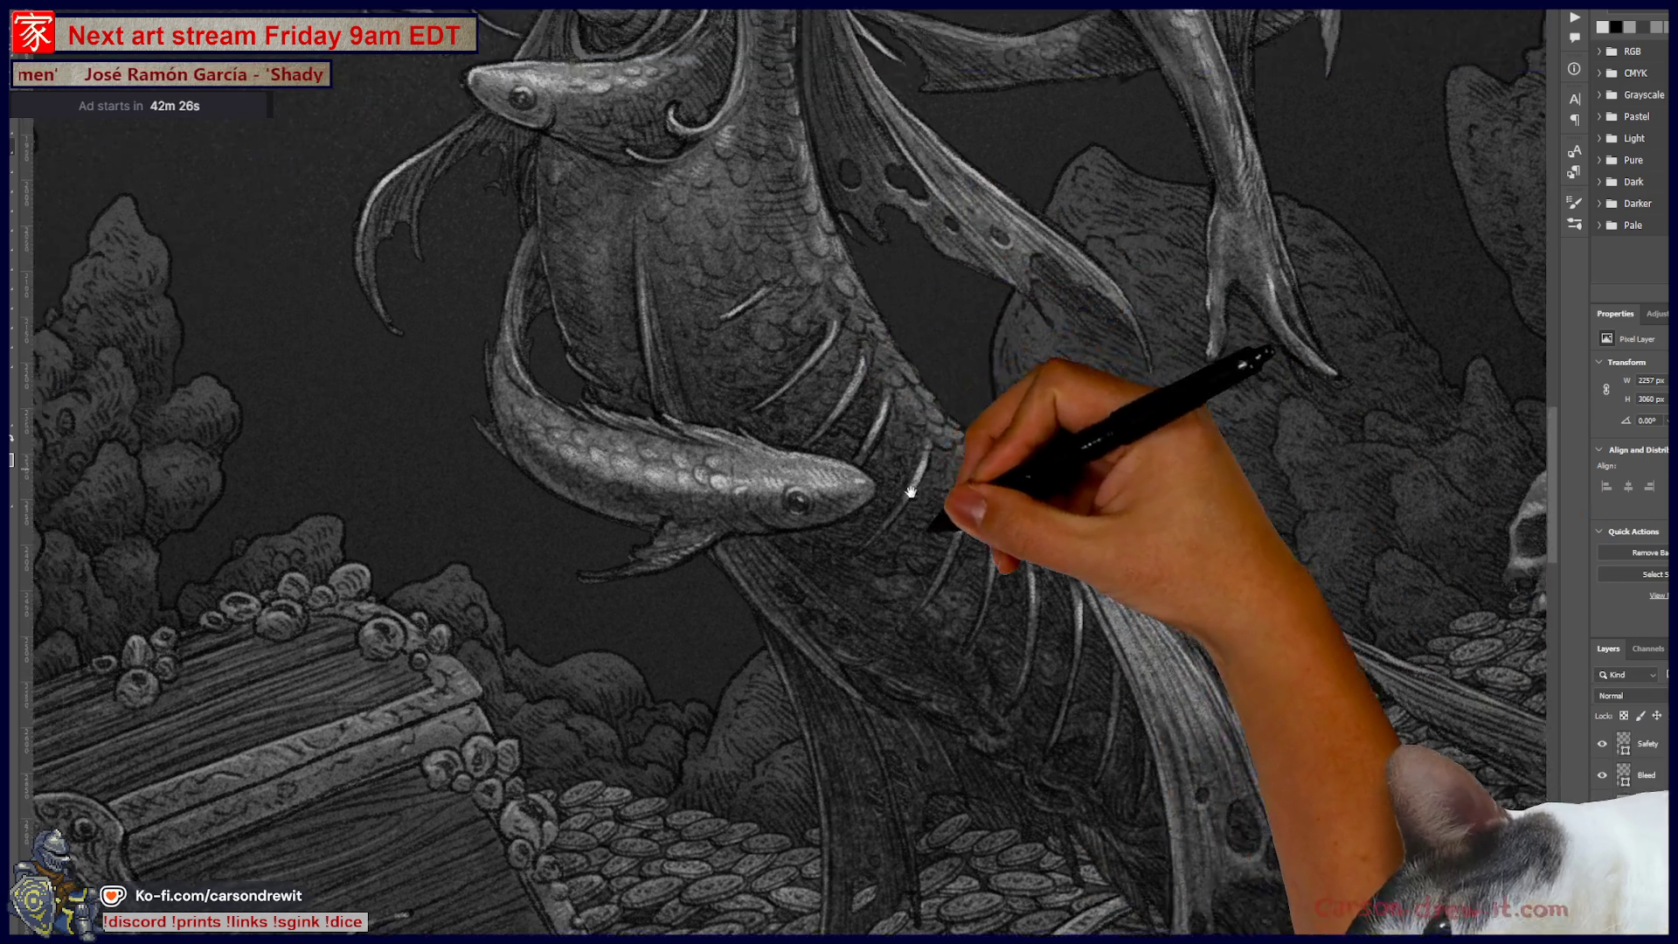
{"action": "left_click_drag", "start_coordinate": [918, 507], "coordinate": [975, 614]}
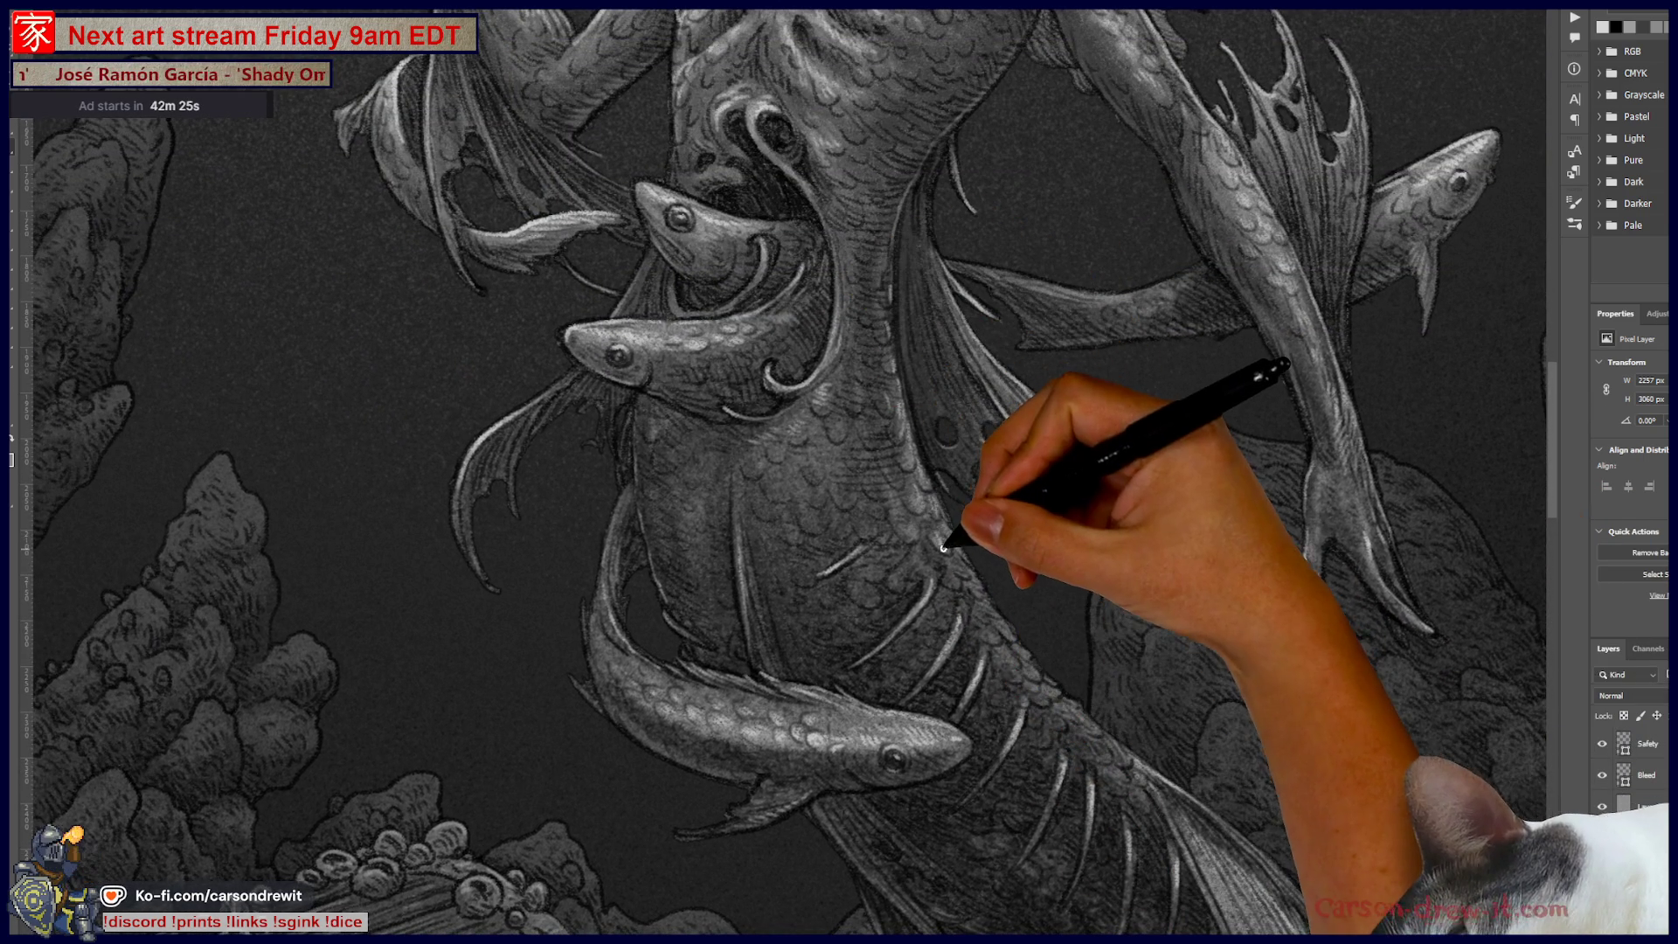
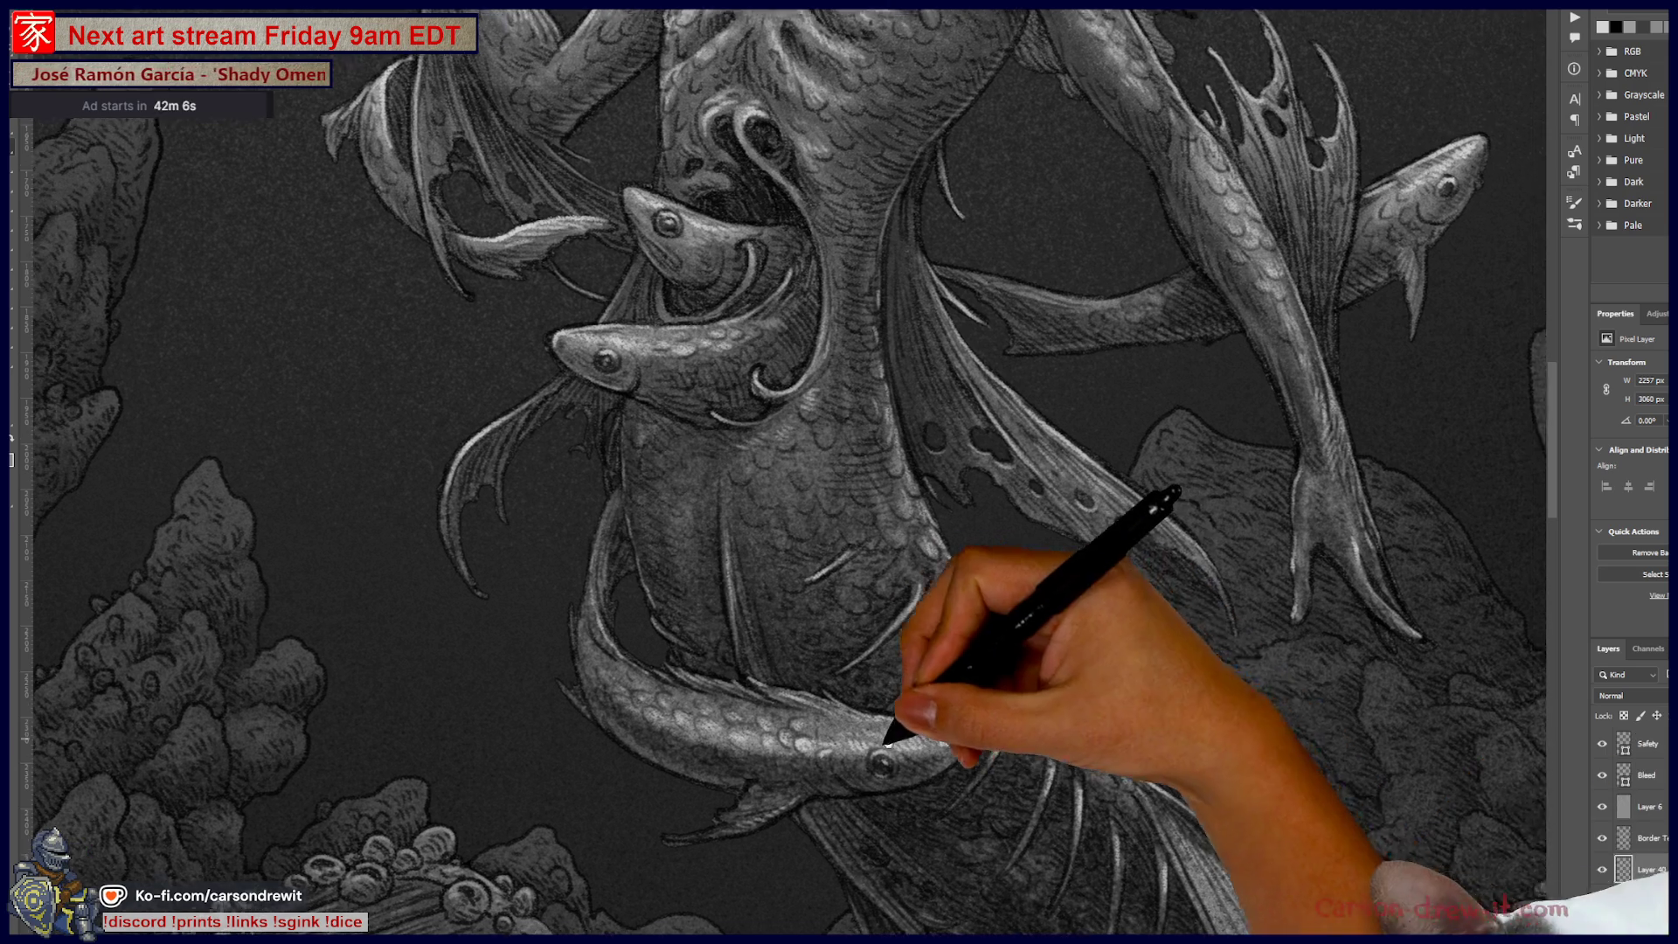
Step: Pan and zoom to review the whole mermaid, then close in on the lower chest area
{"action": "left_click_drag", "start_coordinate": [1005, 655], "coordinate": [805, 640]}
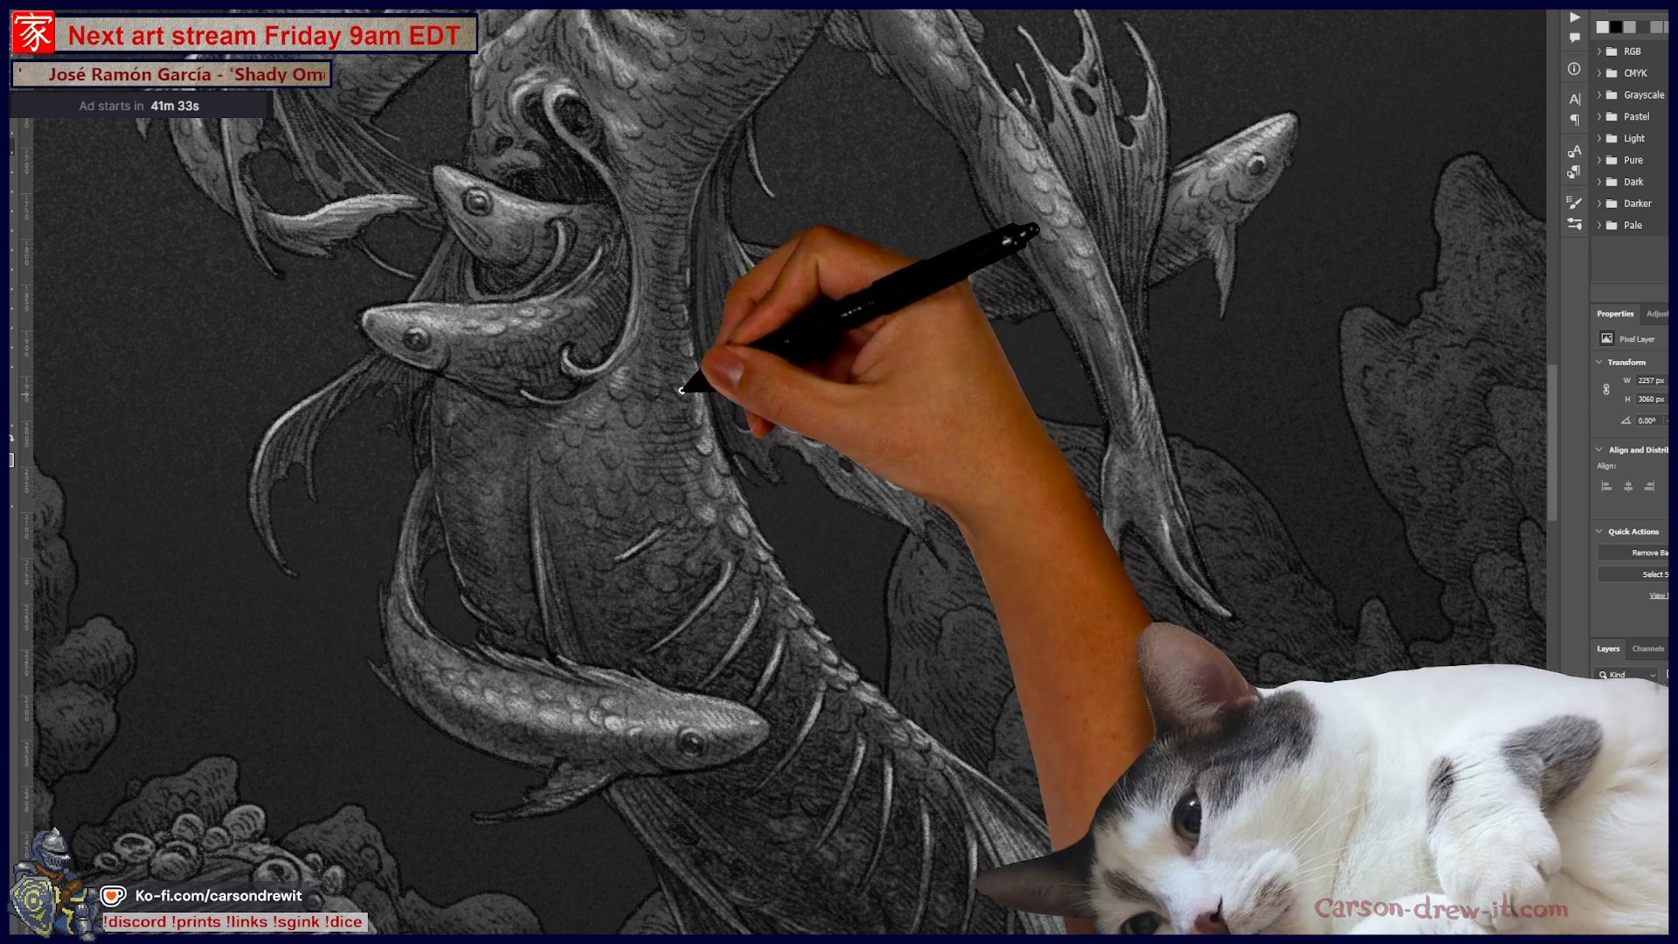
{"action": "left_click_drag", "start_coordinate": [891, 625], "coordinate": [970, 724]}
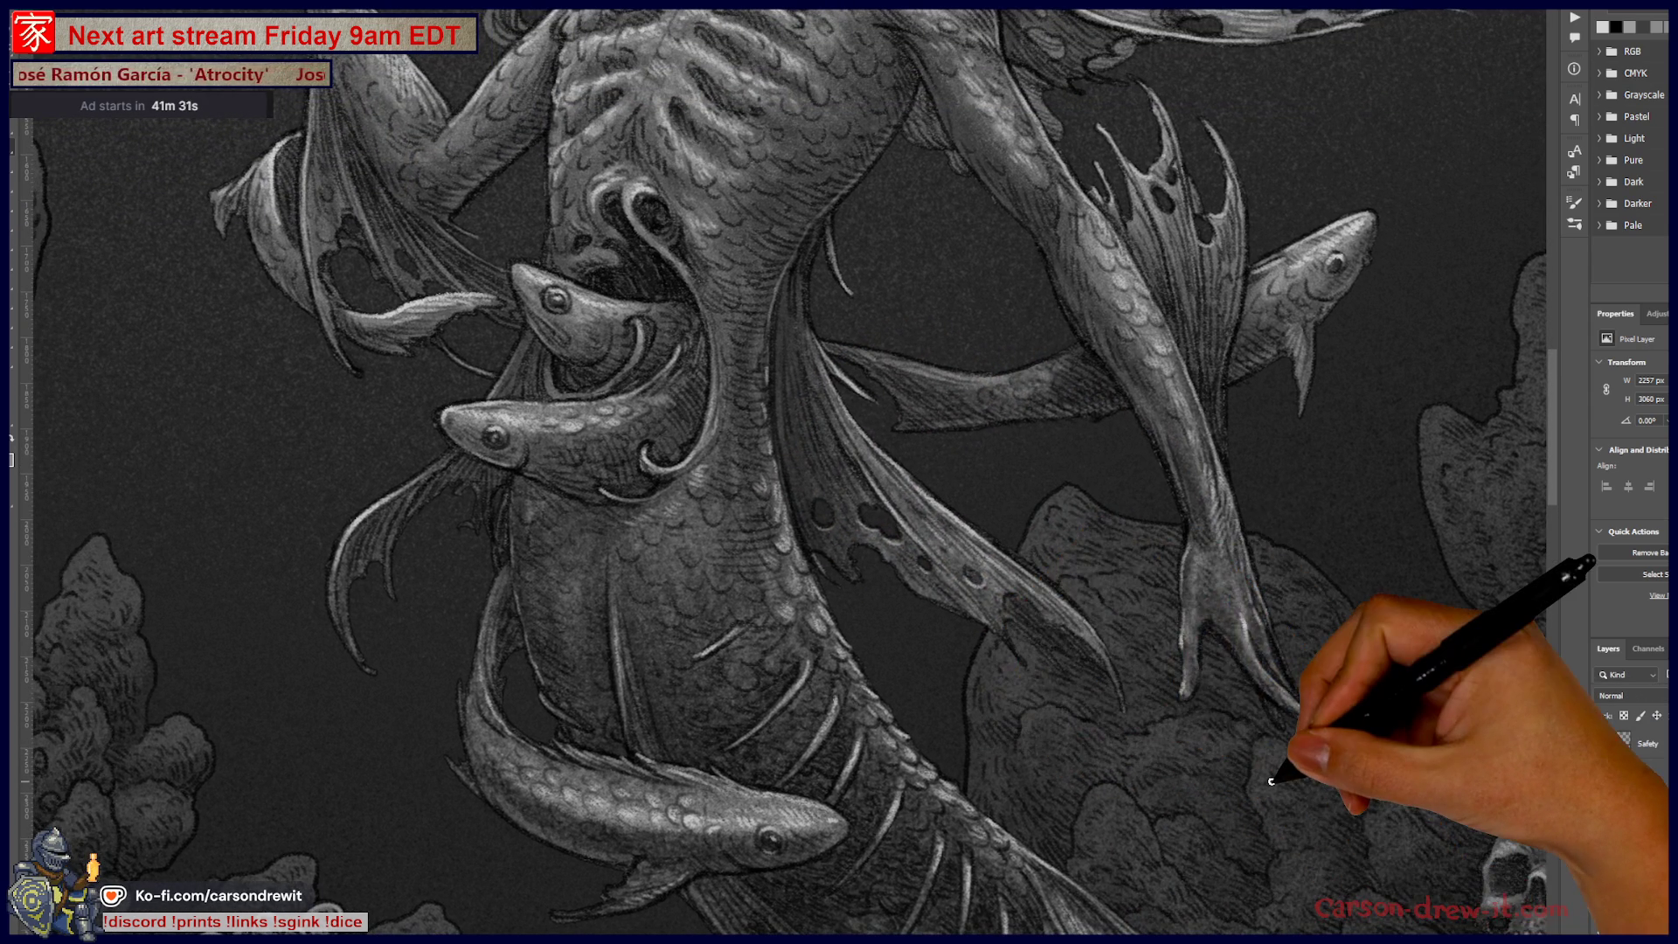
{"action": "scroll", "coordinate": [1124, 711], "scroll_direction": "down", "scroll_amount": 5}
{"action": "scroll", "coordinate": [1086, 787], "scroll_direction": "up", "scroll_amount": 2}
{"action": "scroll", "coordinate": [920, 745], "scroll_direction": "up", "scroll_amount": 2}
{"action": "left_click_drag", "start_coordinate": [920, 746], "coordinate": [849, 674]}
{"action": "scroll", "coordinate": [848, 674], "scroll_direction": "down", "scroll_amount": 4}
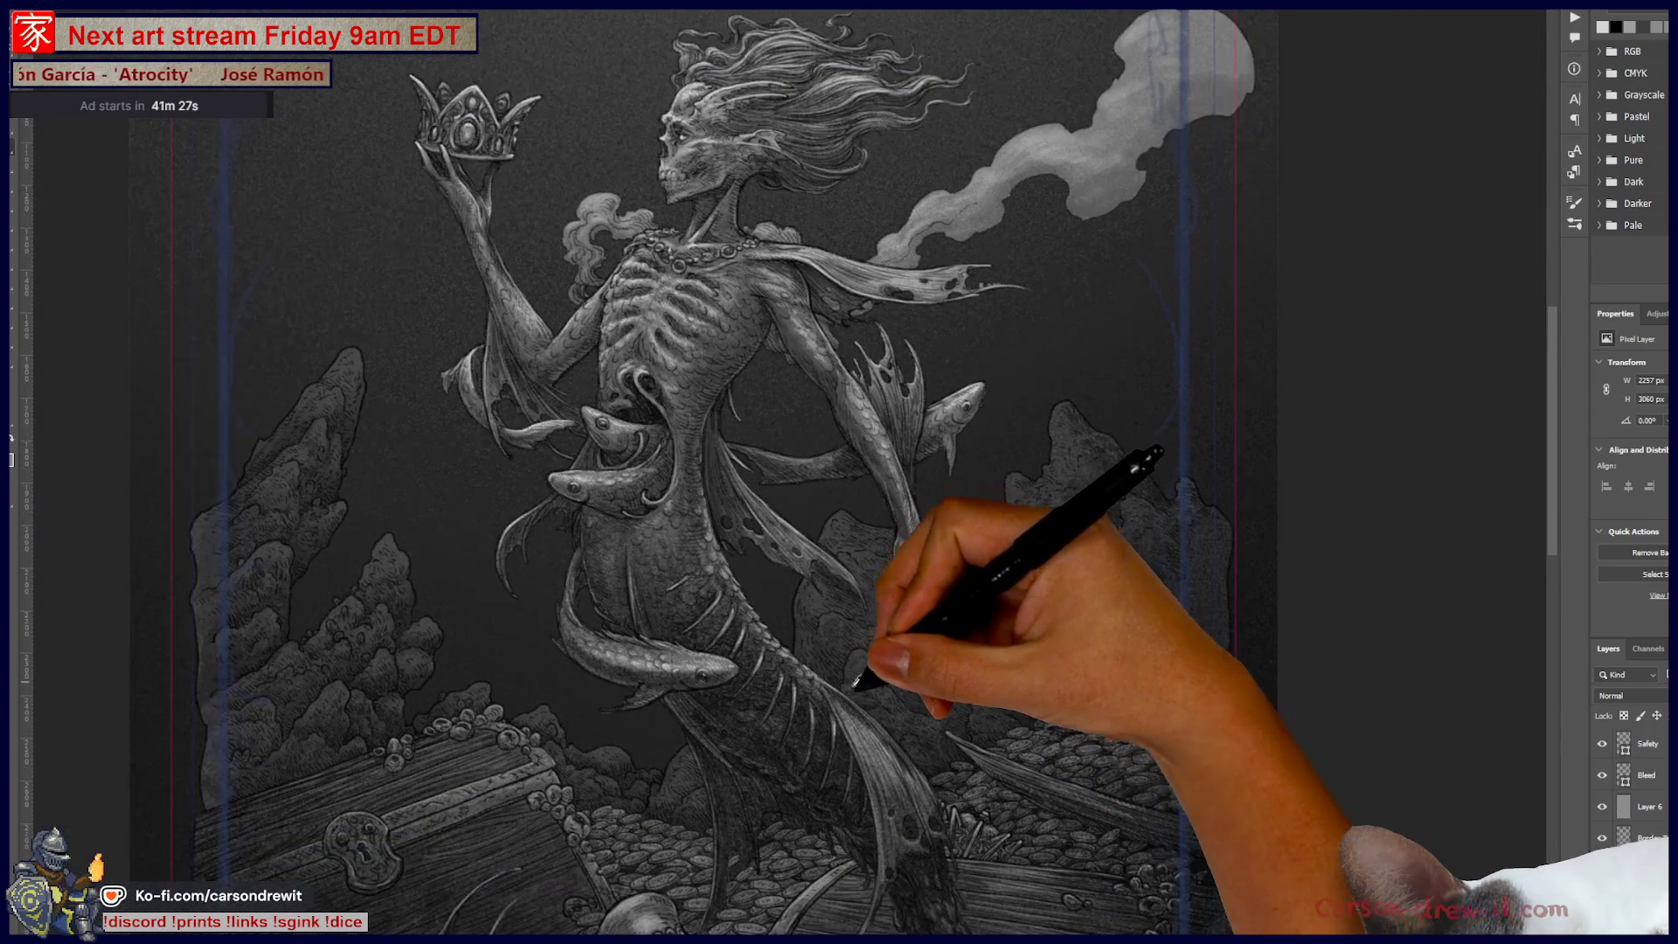
{"action": "scroll", "coordinate": [869, 674], "scroll_direction": "up", "scroll_amount": 1}
{"action": "scroll", "coordinate": [862, 693], "scroll_direction": "up", "scroll_amount": 1}
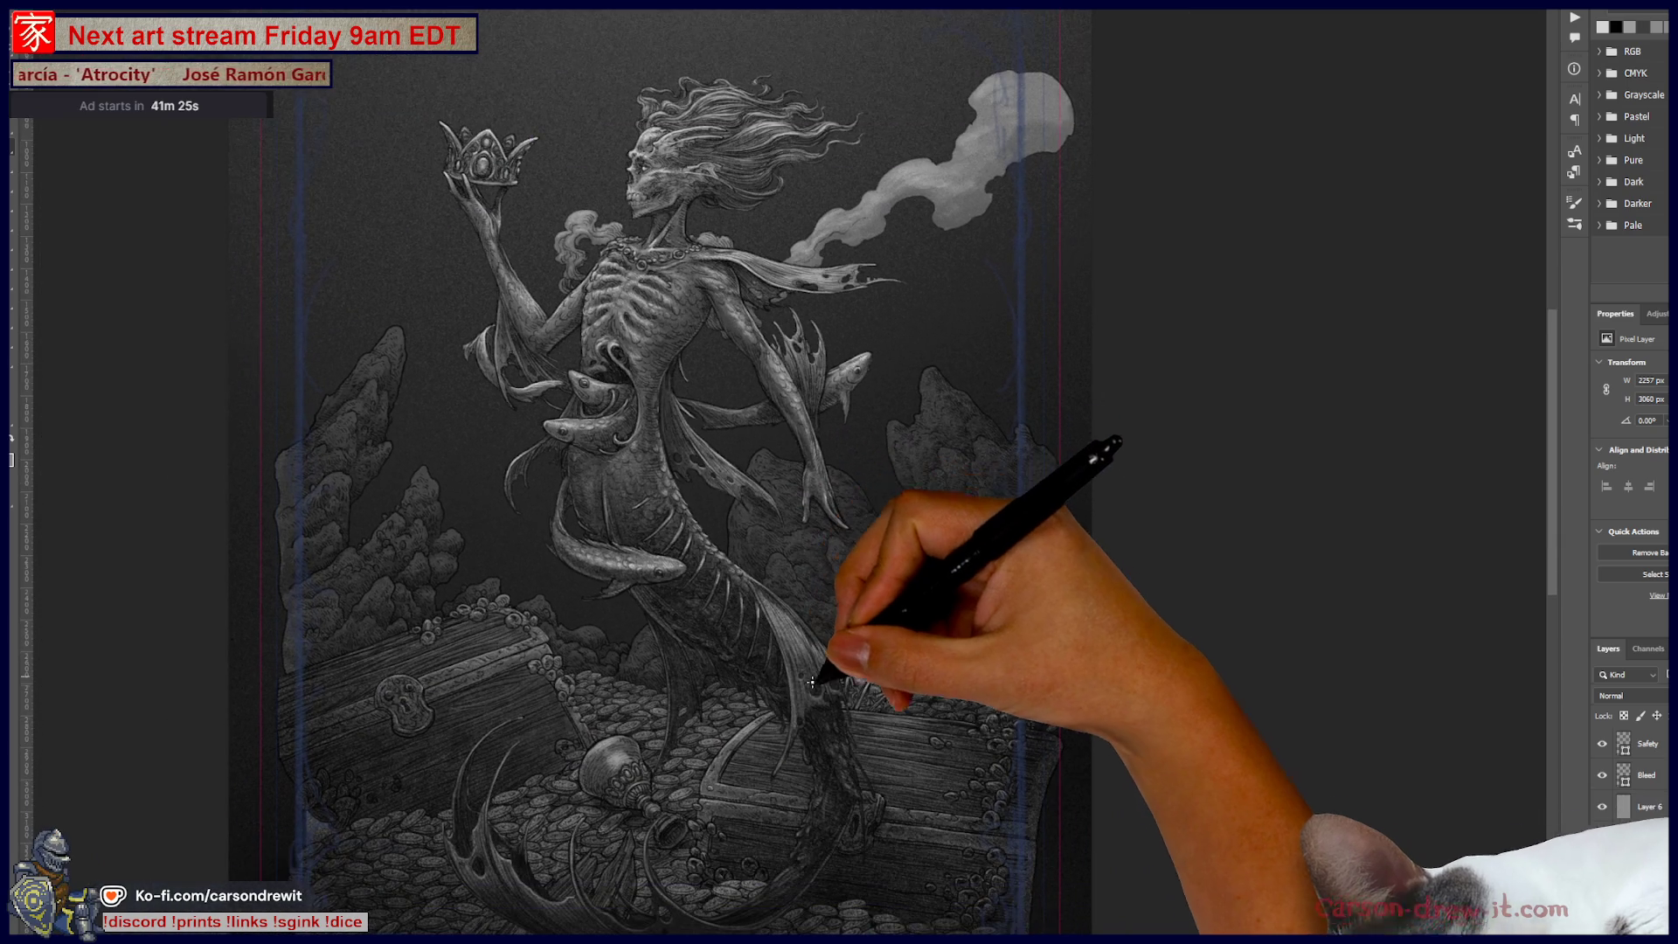
{"action": "scroll", "coordinate": [791, 655], "scroll_direction": "down", "scroll_amount": 1}
{"action": "scroll", "coordinate": [778, 675], "scroll_direction": "down", "scroll_amount": 1}
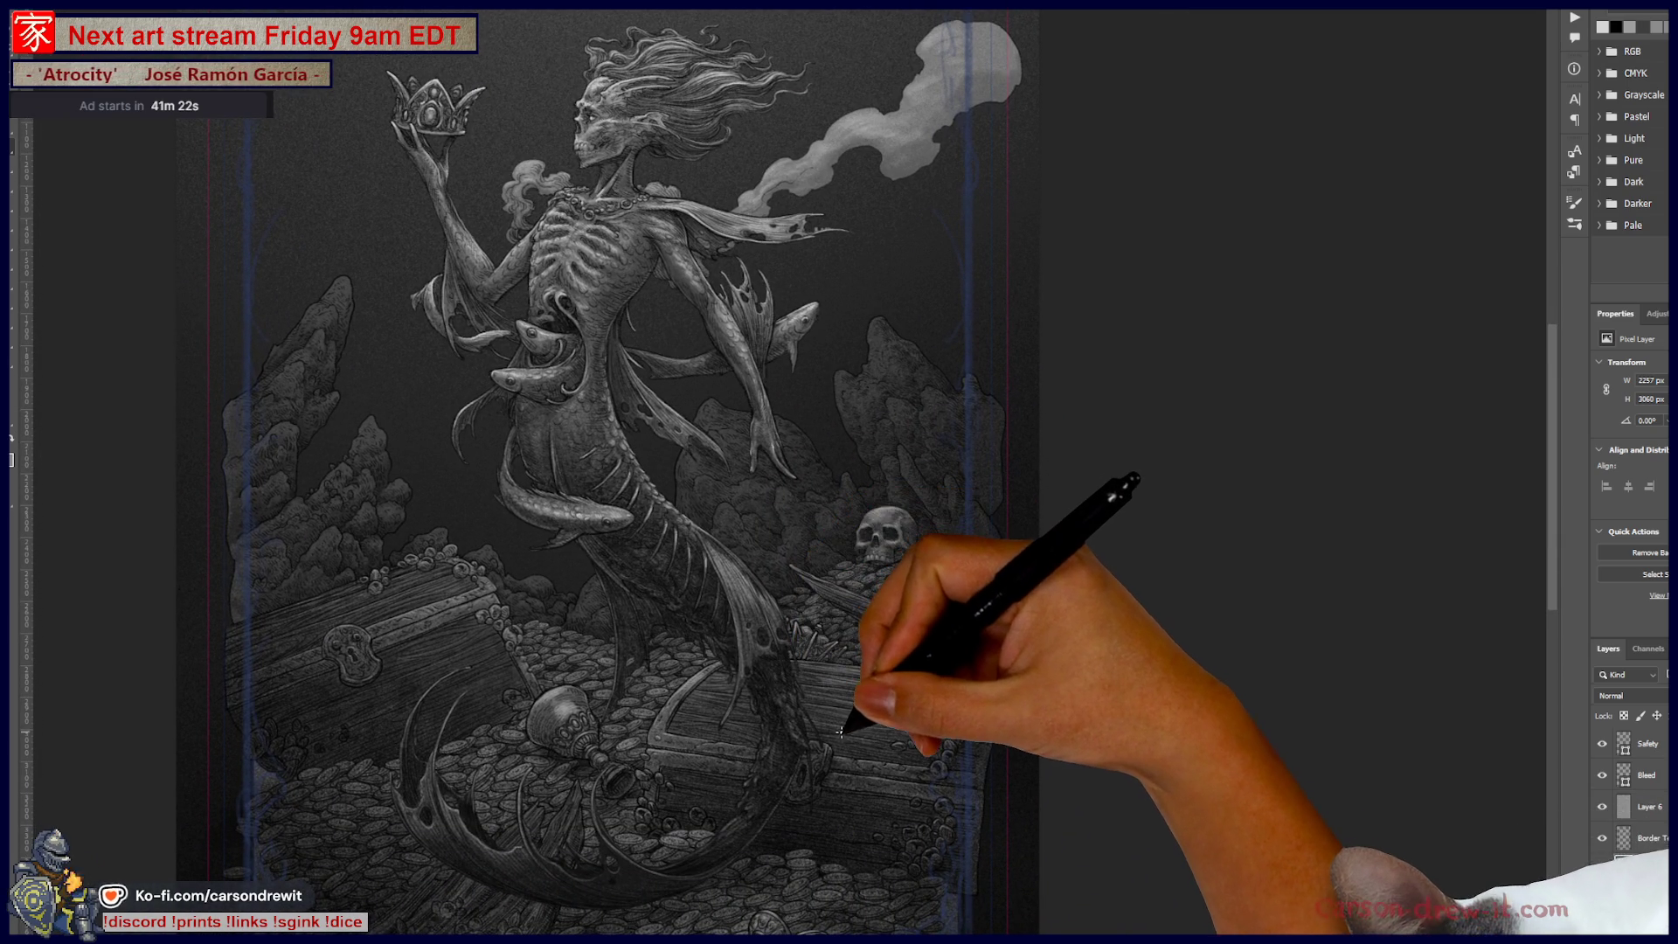
{"action": "scroll", "coordinate": [810, 719], "scroll_direction": "up", "scroll_amount": 1}
{"action": "scroll", "coordinate": [813, 612], "scroll_direction": "up", "scroll_amount": 1}
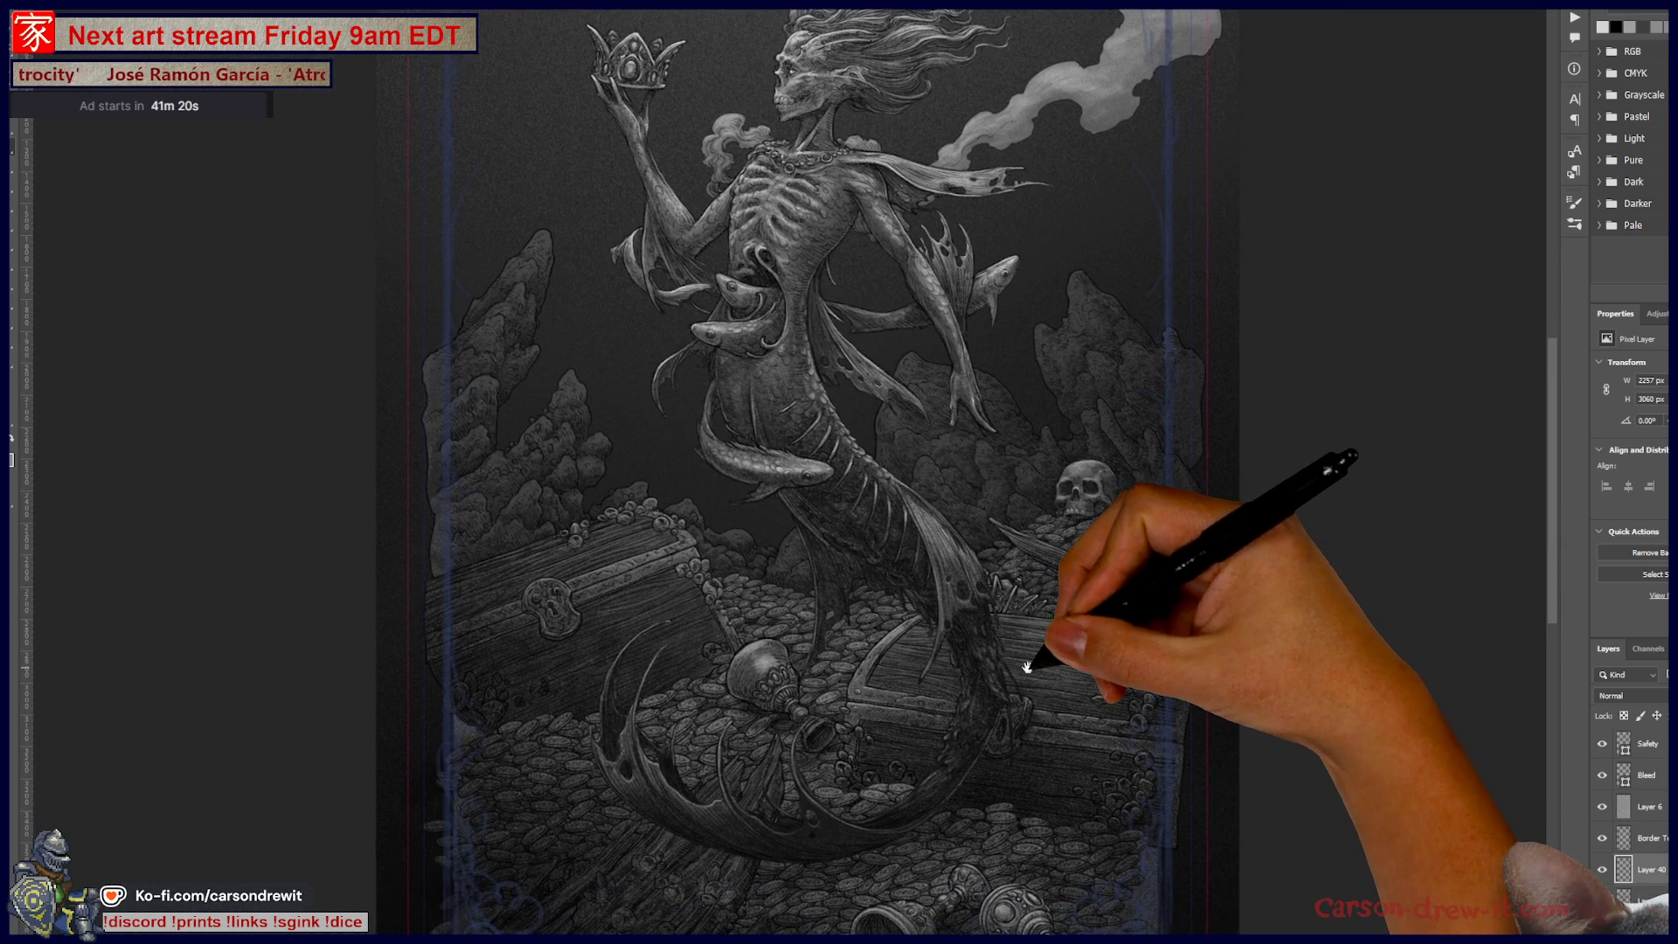
{"action": "scroll", "coordinate": [814, 530], "scroll_direction": "up", "scroll_amount": 2}
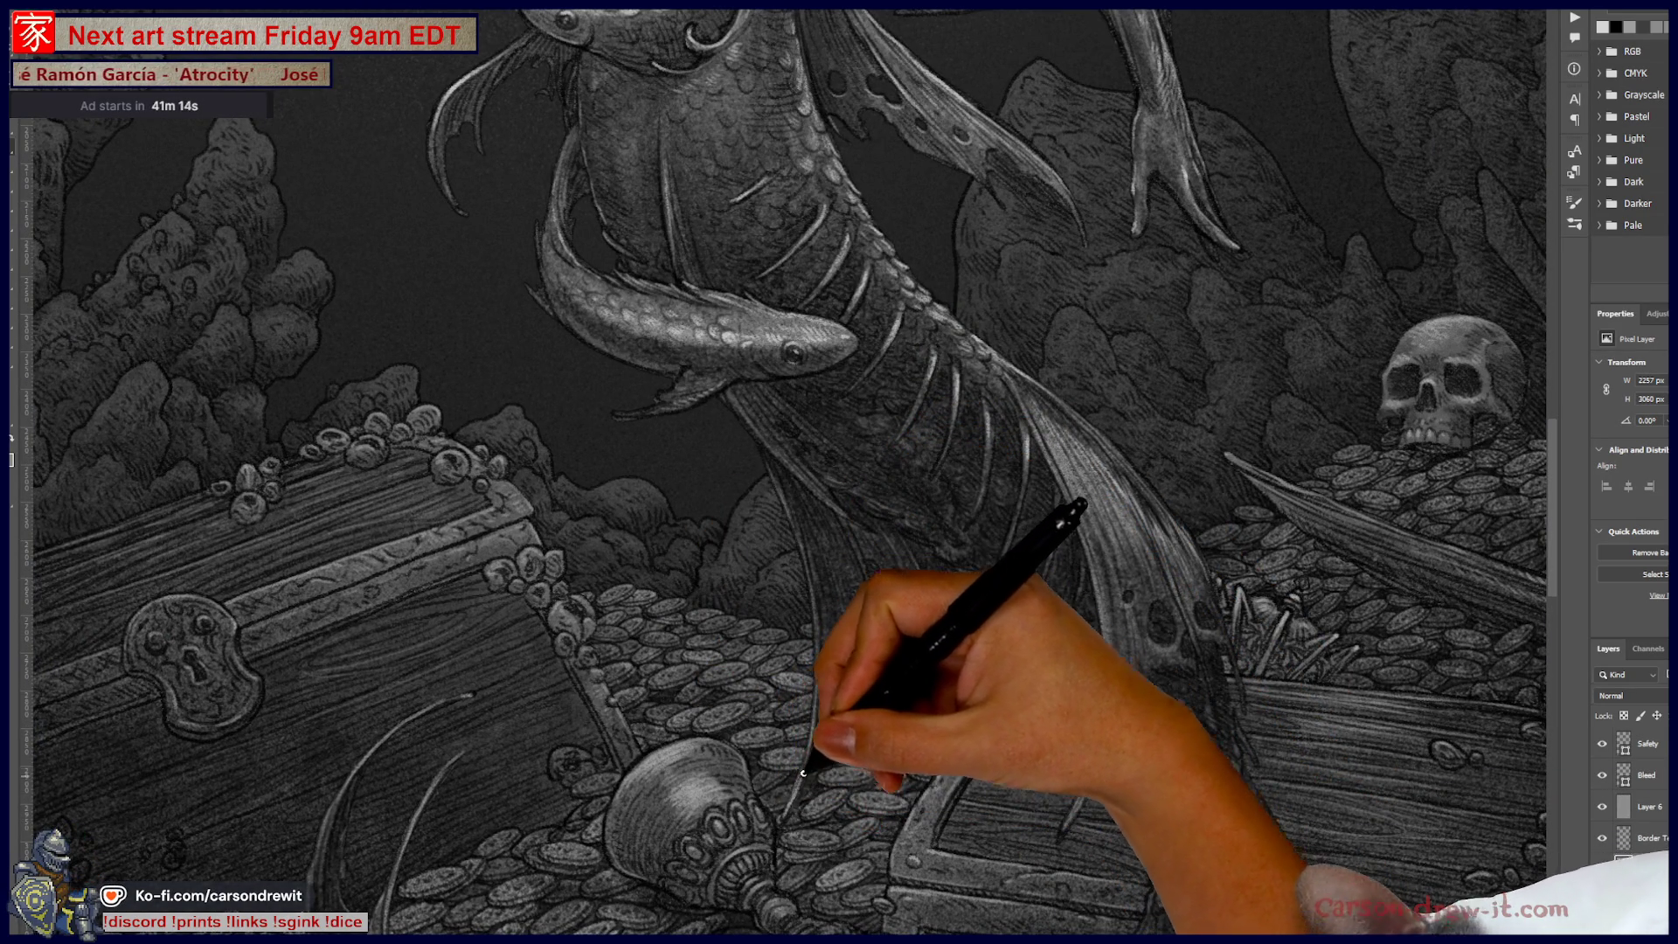
Step: Draw thin pen strokes at the chalice's left edge, toward the fish tail, and along the chest edge
{"action": "left_click_drag", "start_coordinate": [783, 820], "coordinate": [805, 743]}
{"action": "left_click_drag", "start_coordinate": [793, 816], "coordinate": [770, 739]}
{"action": "left_click_drag", "start_coordinate": [786, 811], "coordinate": [806, 750]}
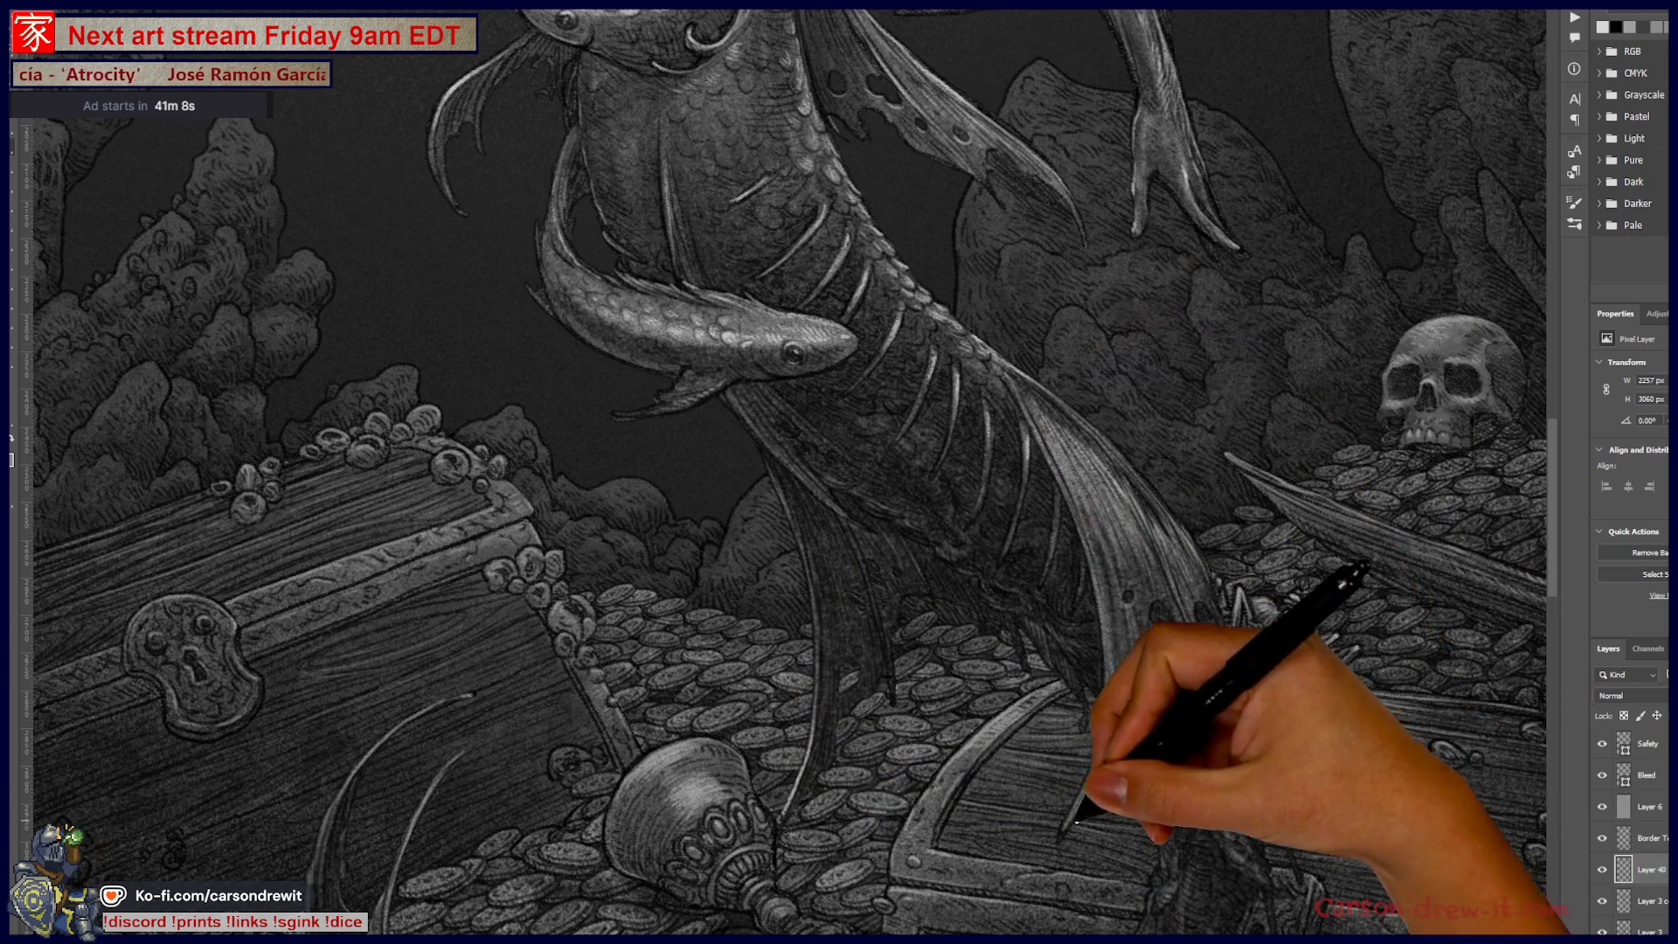
{"action": "left_click_drag", "start_coordinate": [1061, 831], "coordinate": [1084, 798]}
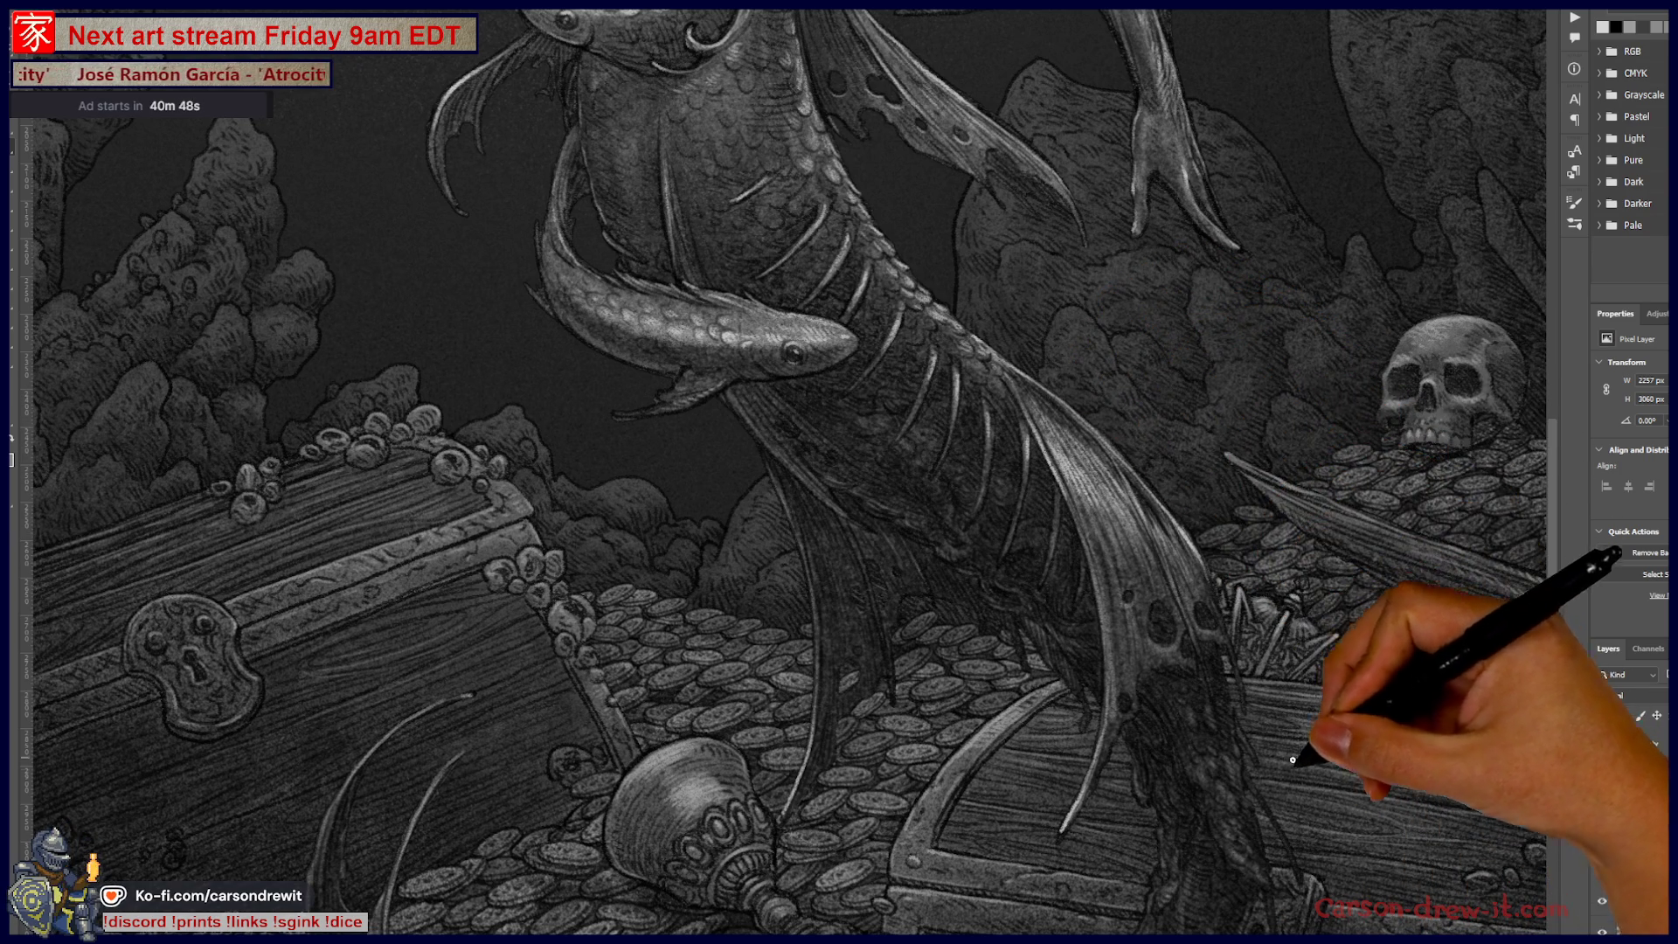
{"action": "left_click_drag", "start_coordinate": [1218, 693], "coordinate": [881, 768]}
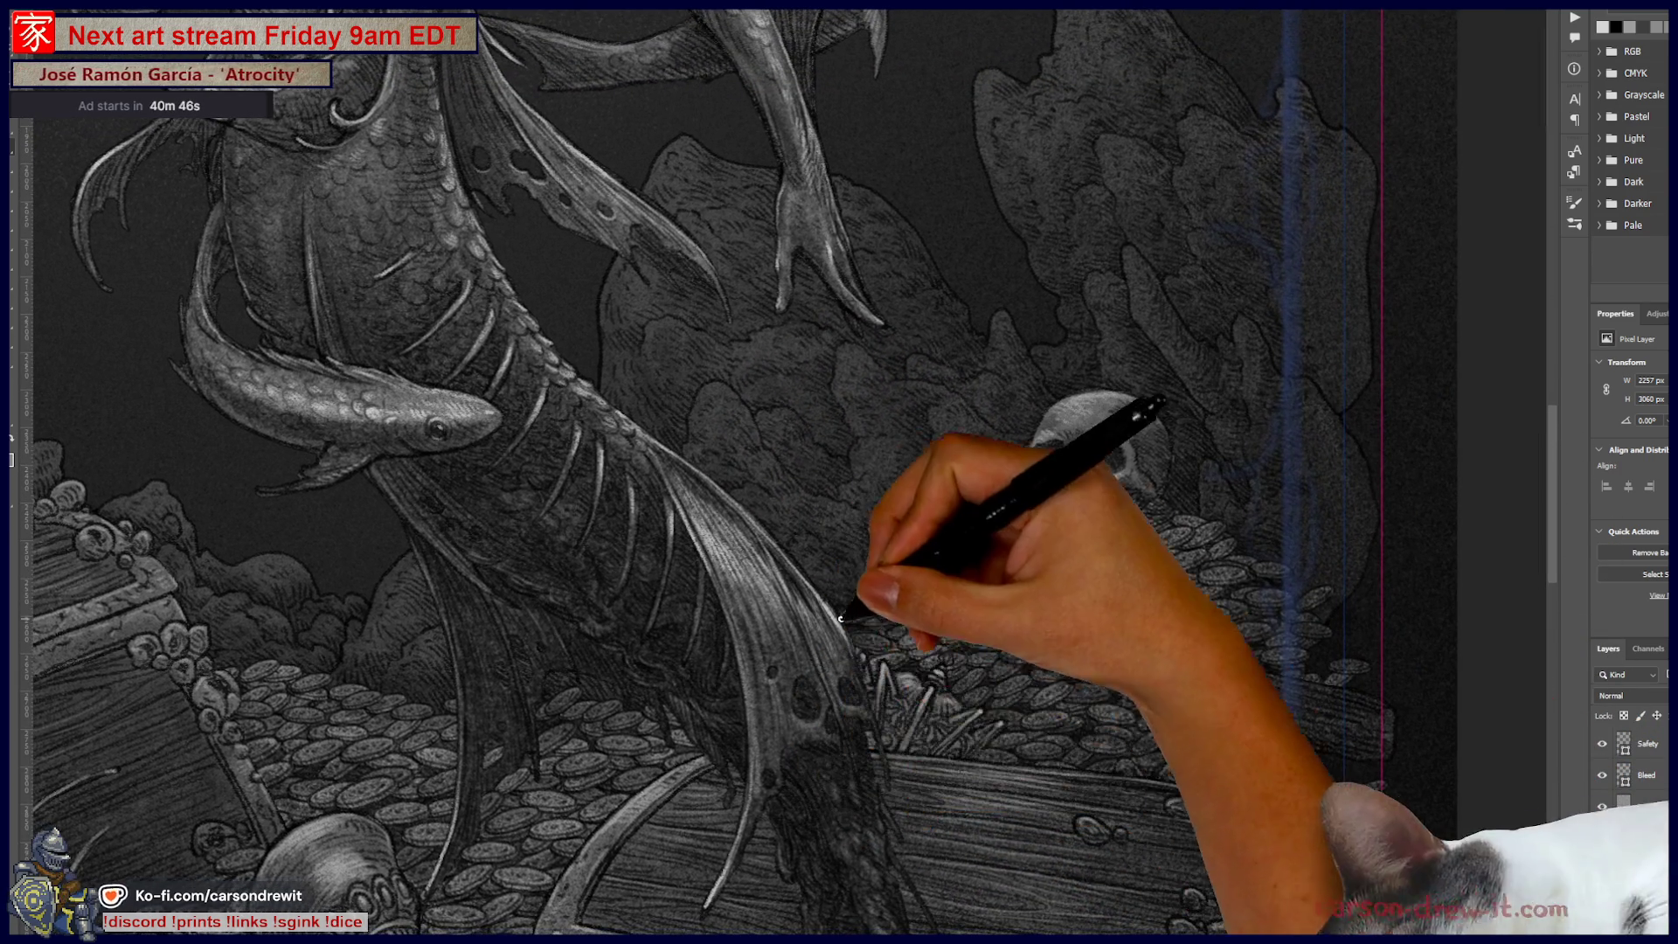
{"action": "left_click_drag", "start_coordinate": [944, 915], "coordinate": [1136, 719]}
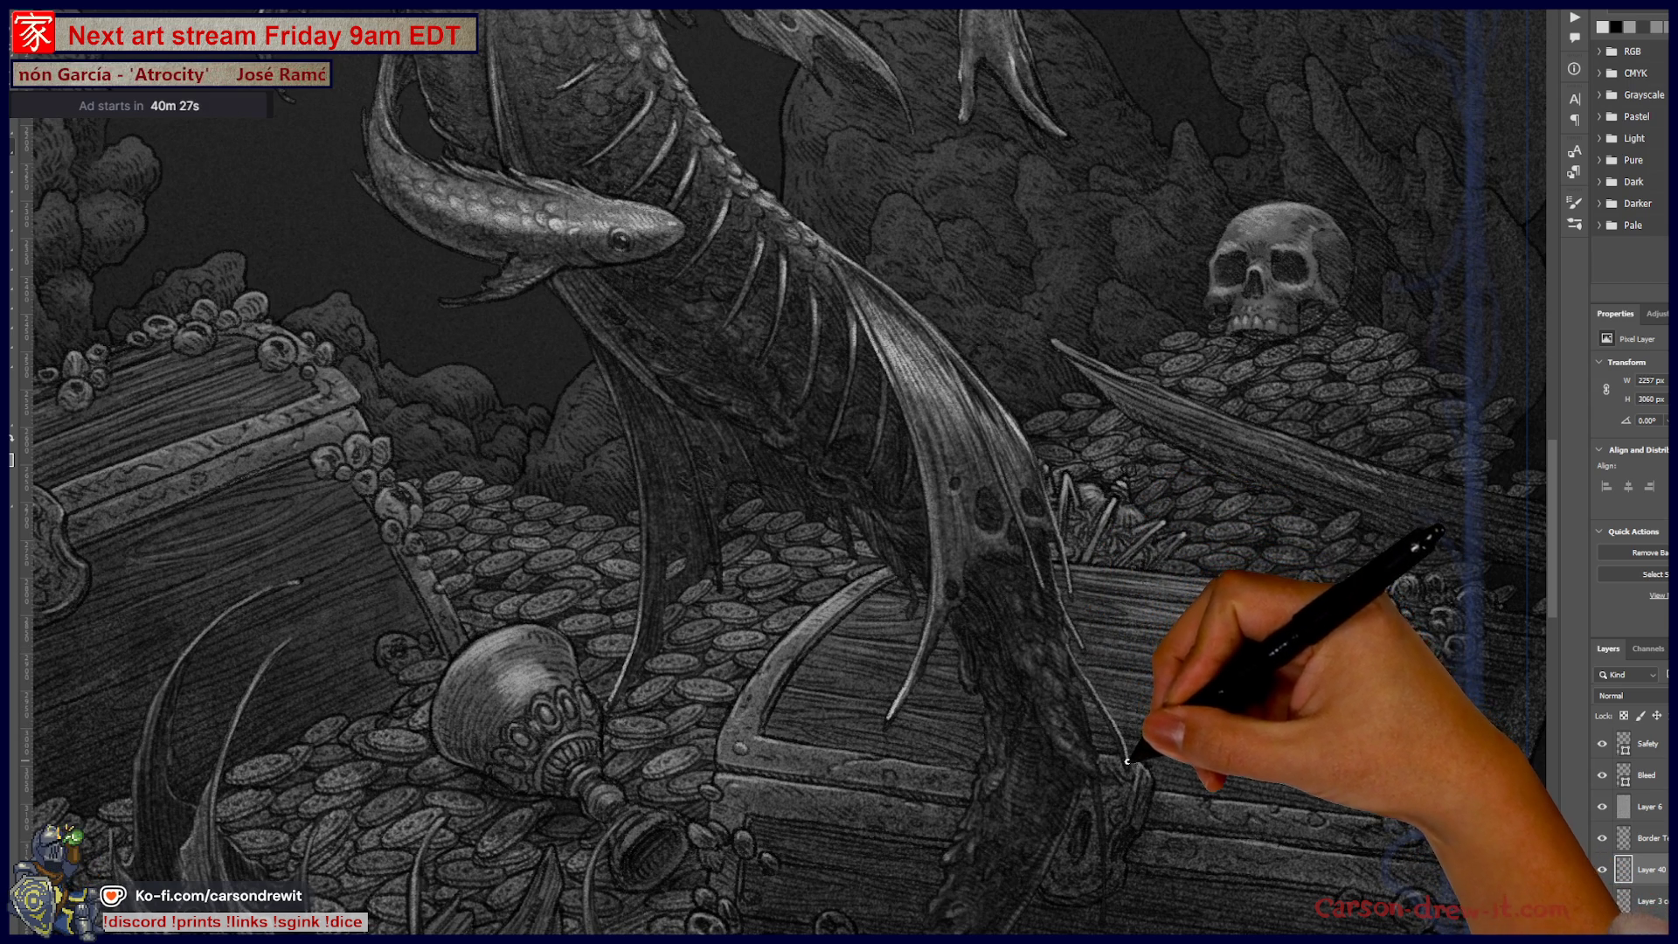
Step: Pan across the artwork to bring the goblet, chest lock and left claw into view
{"action": "mouse_move", "coordinate": [1242, 614]}
{"action": "left_mouse_down"}
{"action": "mouse_move", "coordinate": [1240, 636]}
{"action": "mouse_move", "coordinate": [1215, 529]}
{"action": "left_mouse_up"}
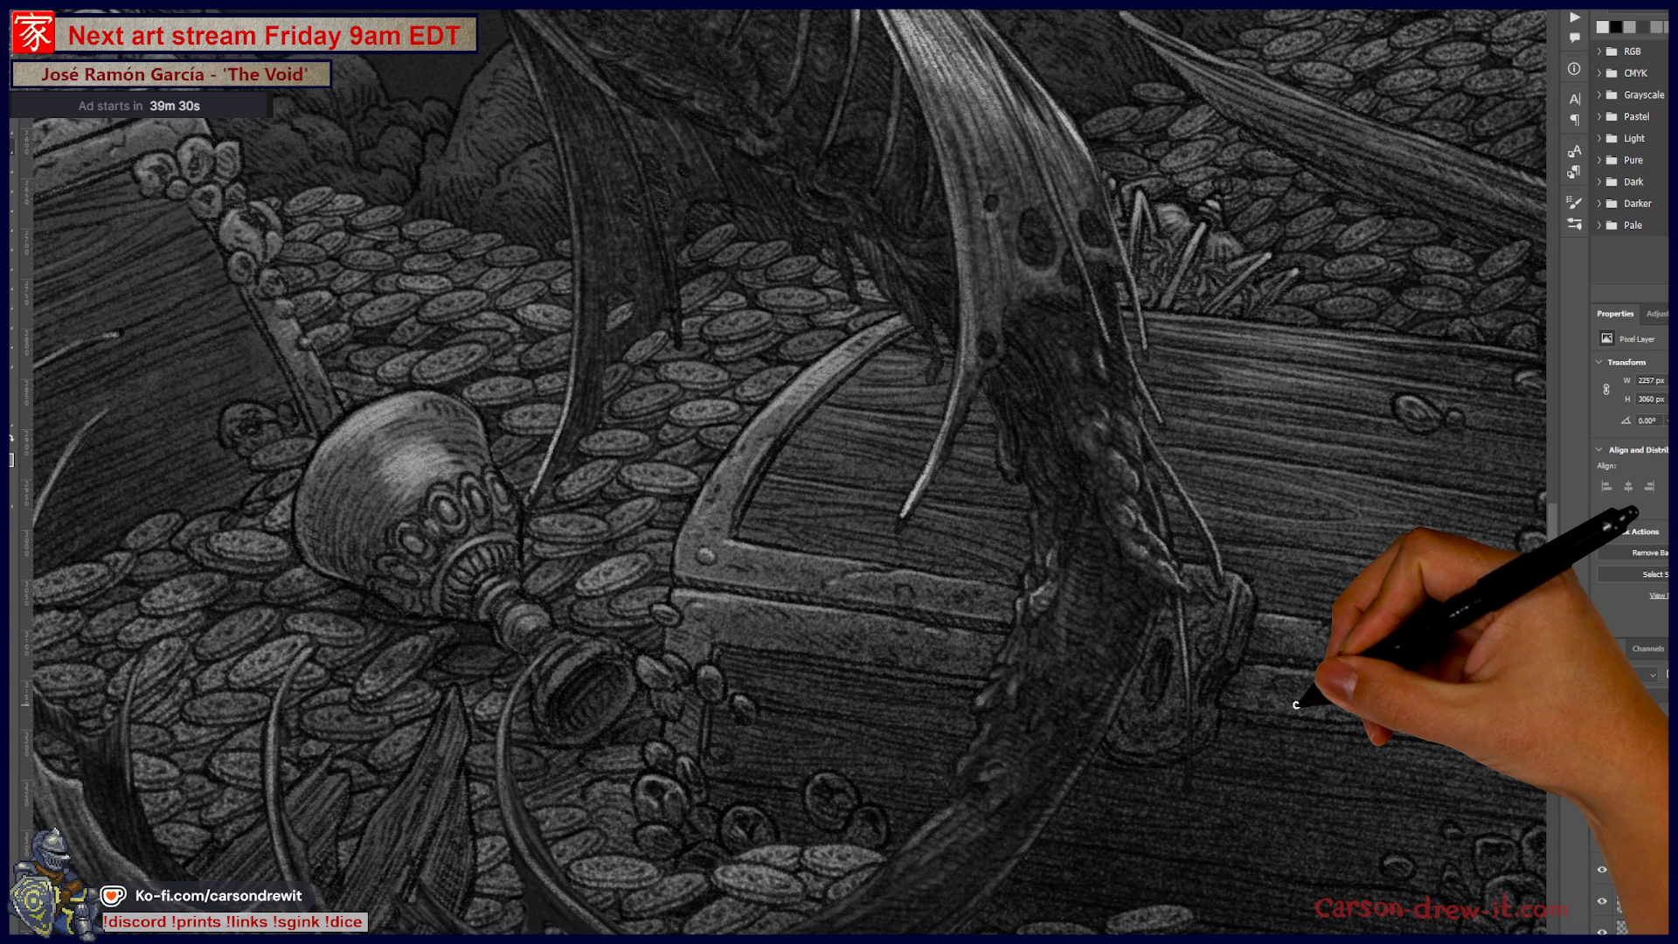
{"action": "left_click_drag", "start_coordinate": [795, 655], "coordinate": [1019, 556]}
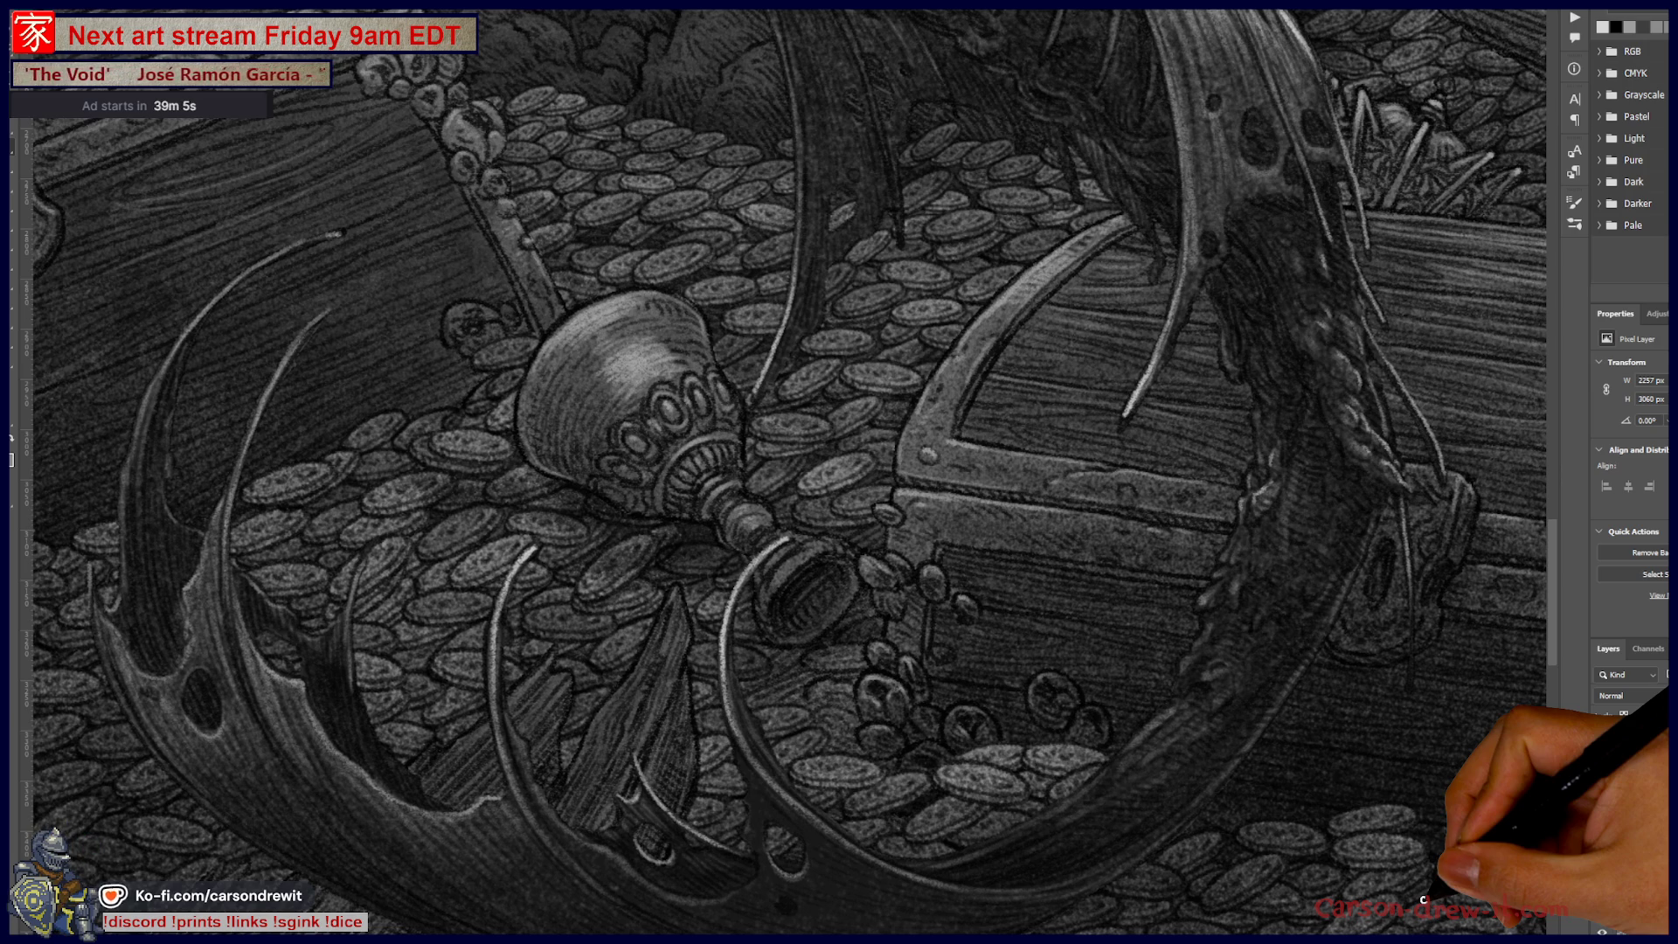
{"action": "left_click_drag", "start_coordinate": [830, 694], "coordinate": [1128, 694]}
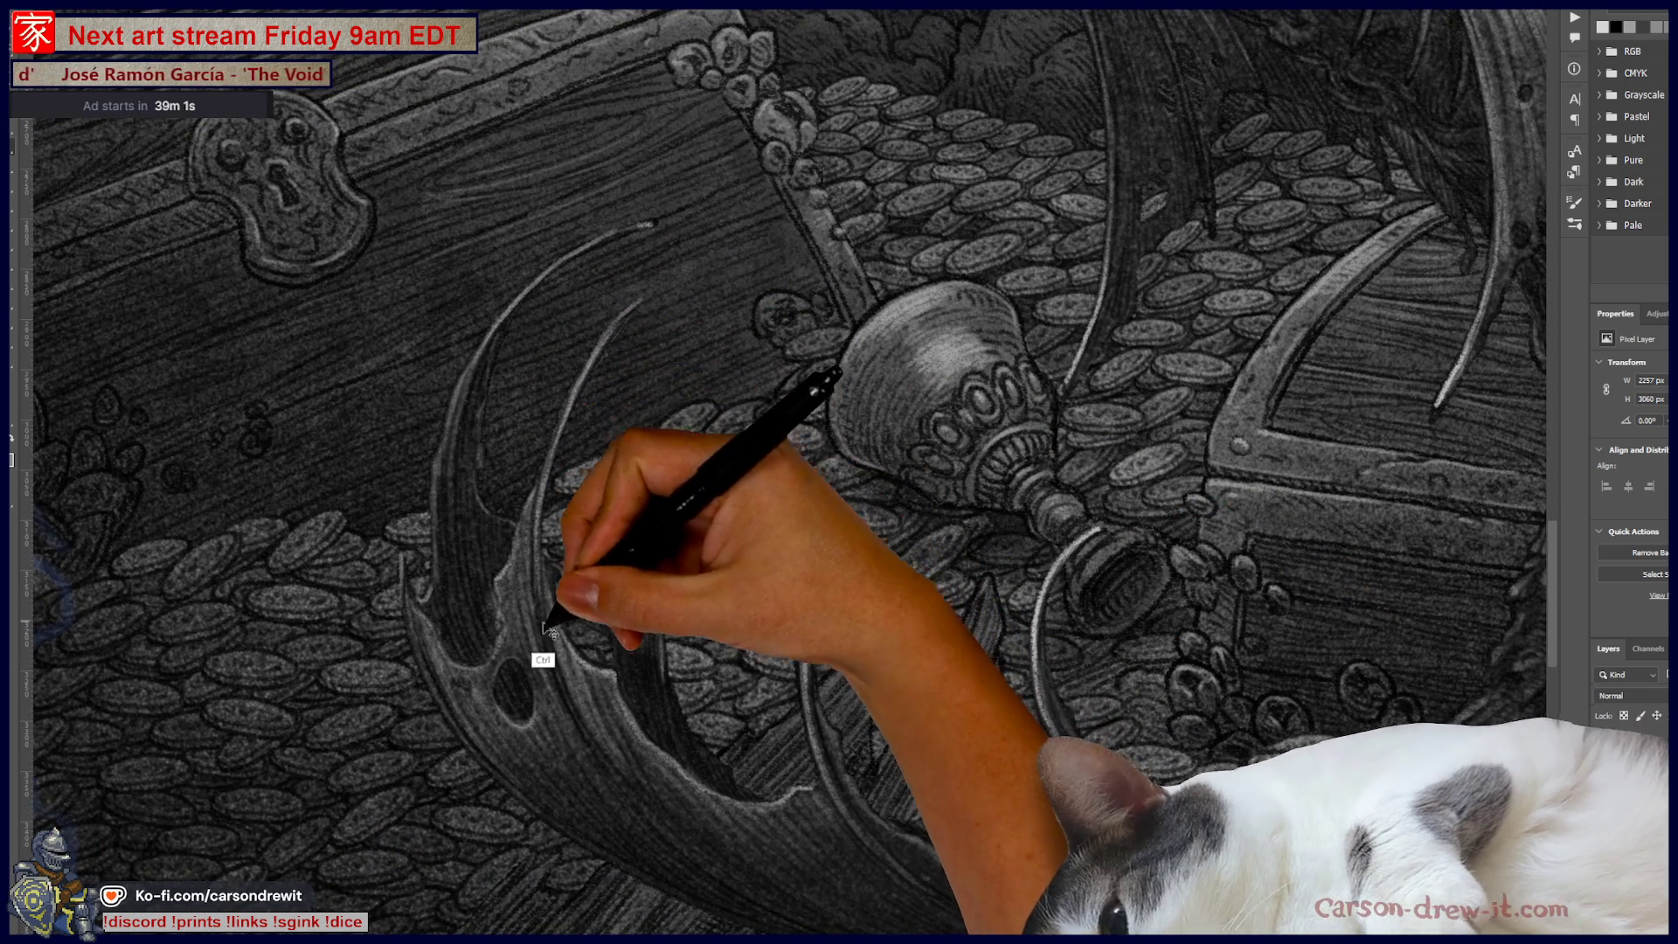
Step: Paint light highlights along the claw's inner curve, left horn and outer curve
{"action": "mouse_move", "coordinate": [553, 667]}
{"action": "left_mouse_down"}
{"action": "mouse_move", "coordinate": [574, 383]}
{"action": "mouse_move", "coordinate": [599, 320]}
{"action": "mouse_move", "coordinate": [627, 311]}
{"action": "left_mouse_up"}
{"action": "left_click_drag", "start_coordinate": [562, 461], "coordinate": [638, 296]}
{"action": "left_click_drag", "start_coordinate": [581, 389], "coordinate": [644, 292]}
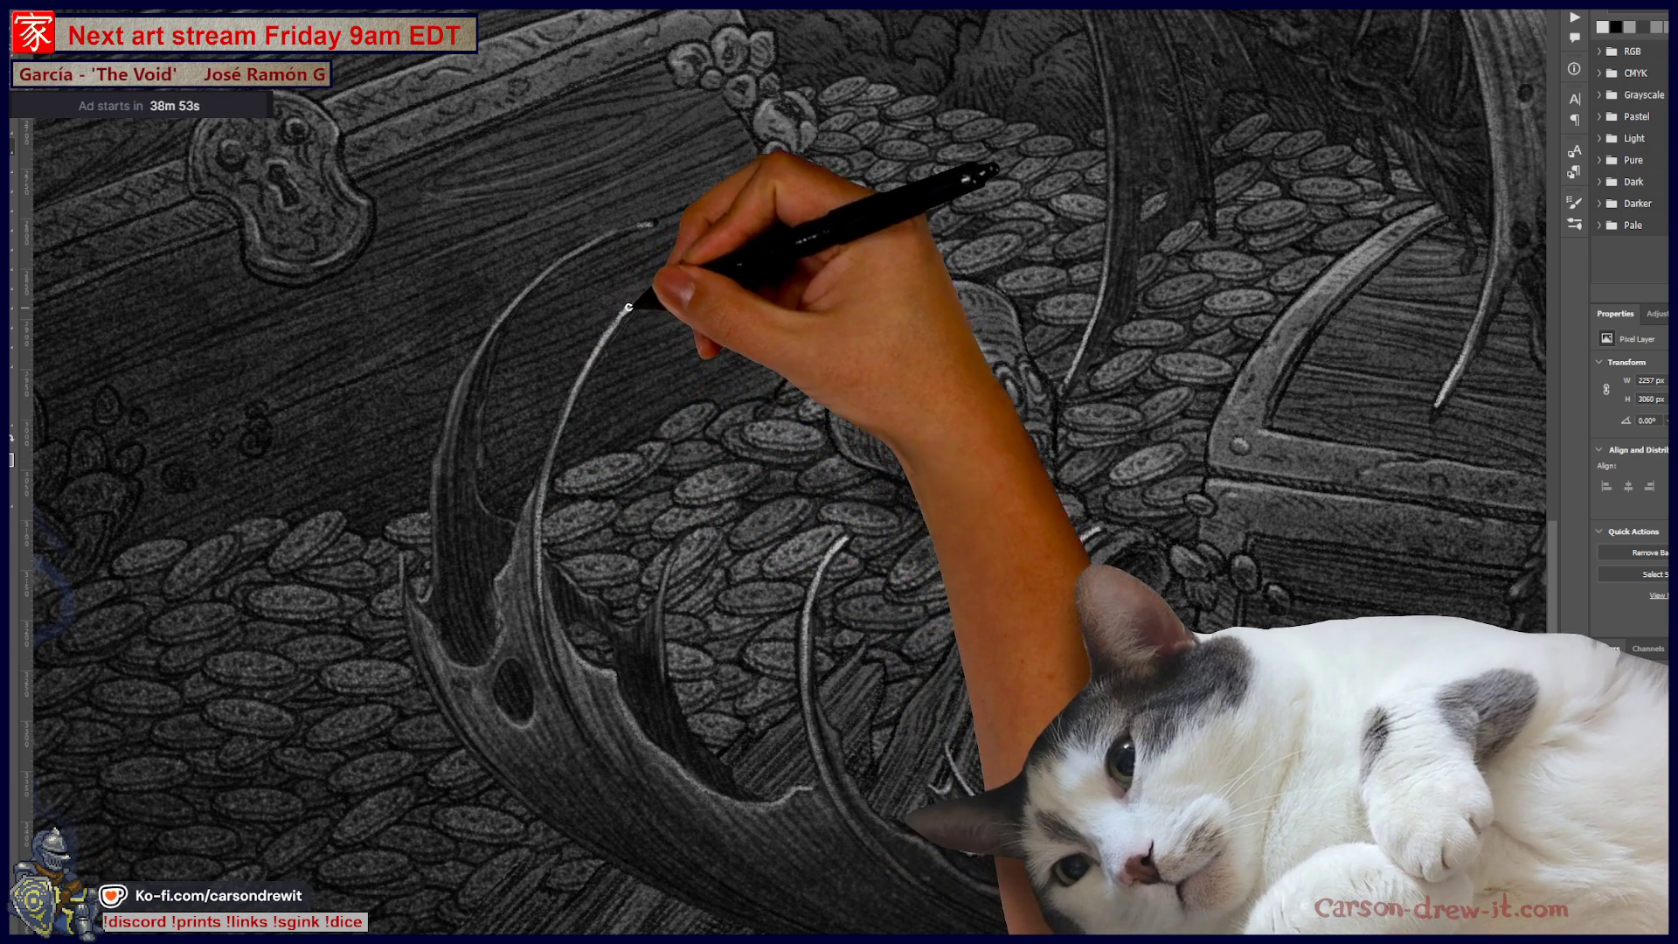
{"action": "mouse_move", "coordinate": [450, 431]}
{"action": "left_mouse_down"}
{"action": "mouse_move", "coordinate": [521, 295]}
{"action": "mouse_move", "coordinate": [652, 224]}
{"action": "left_mouse_up"}
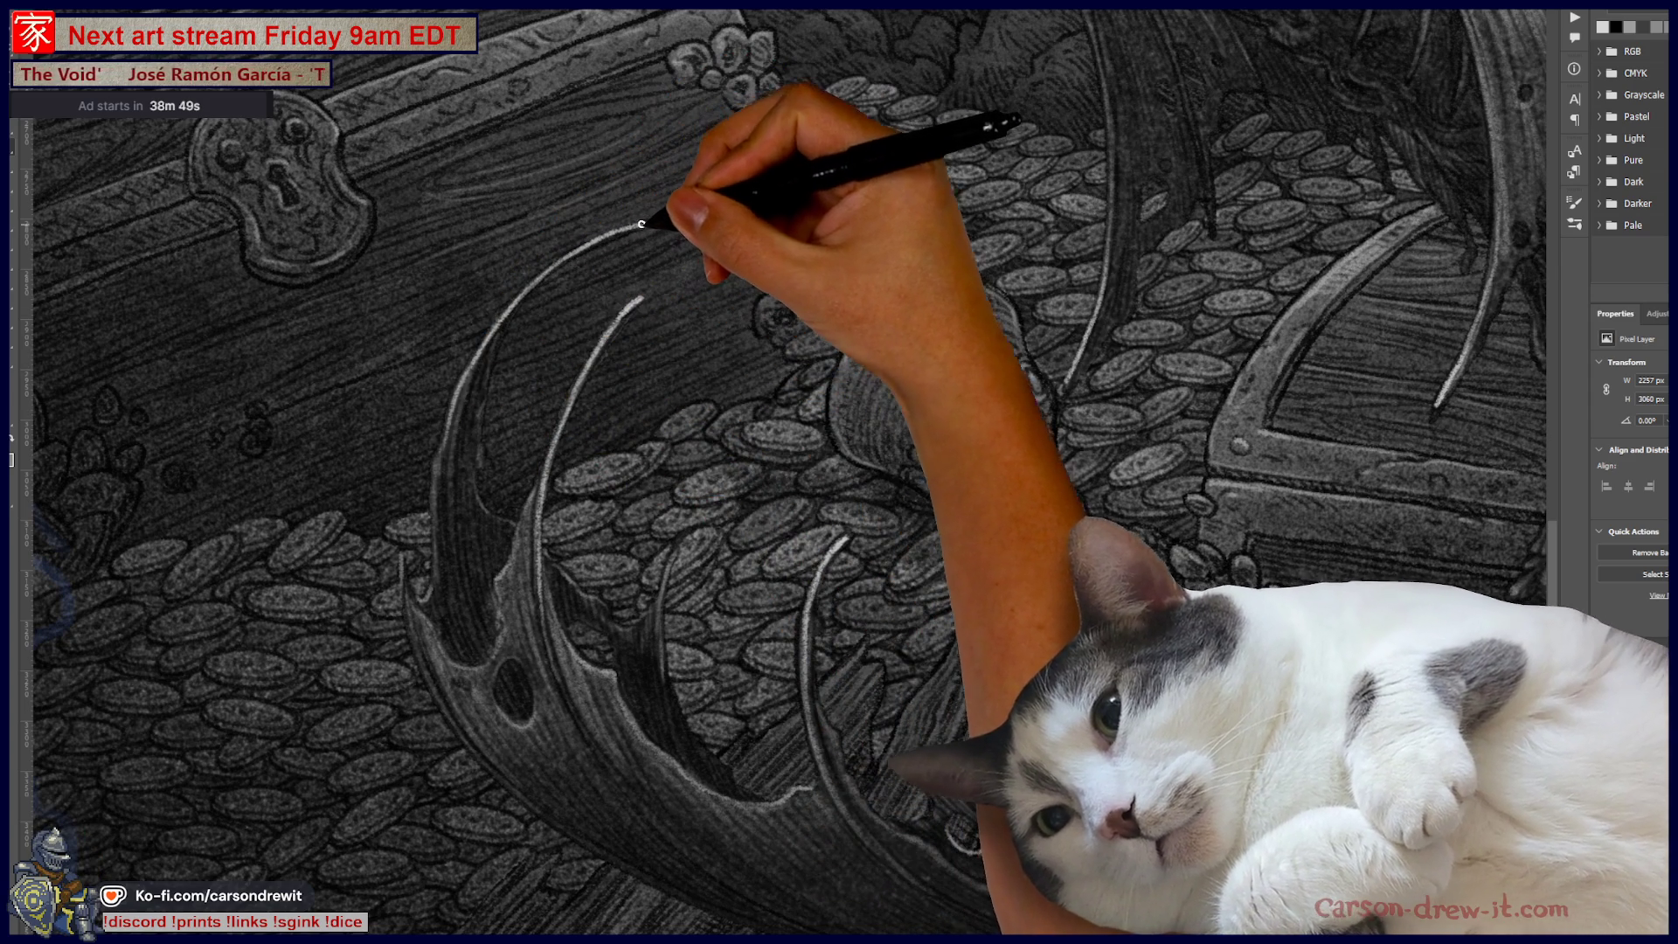
Step: Check the full illustration zoomed out, then add a light stroke and darker shading along the claw edge
{"action": "key", "text": "ctrl+minus"}
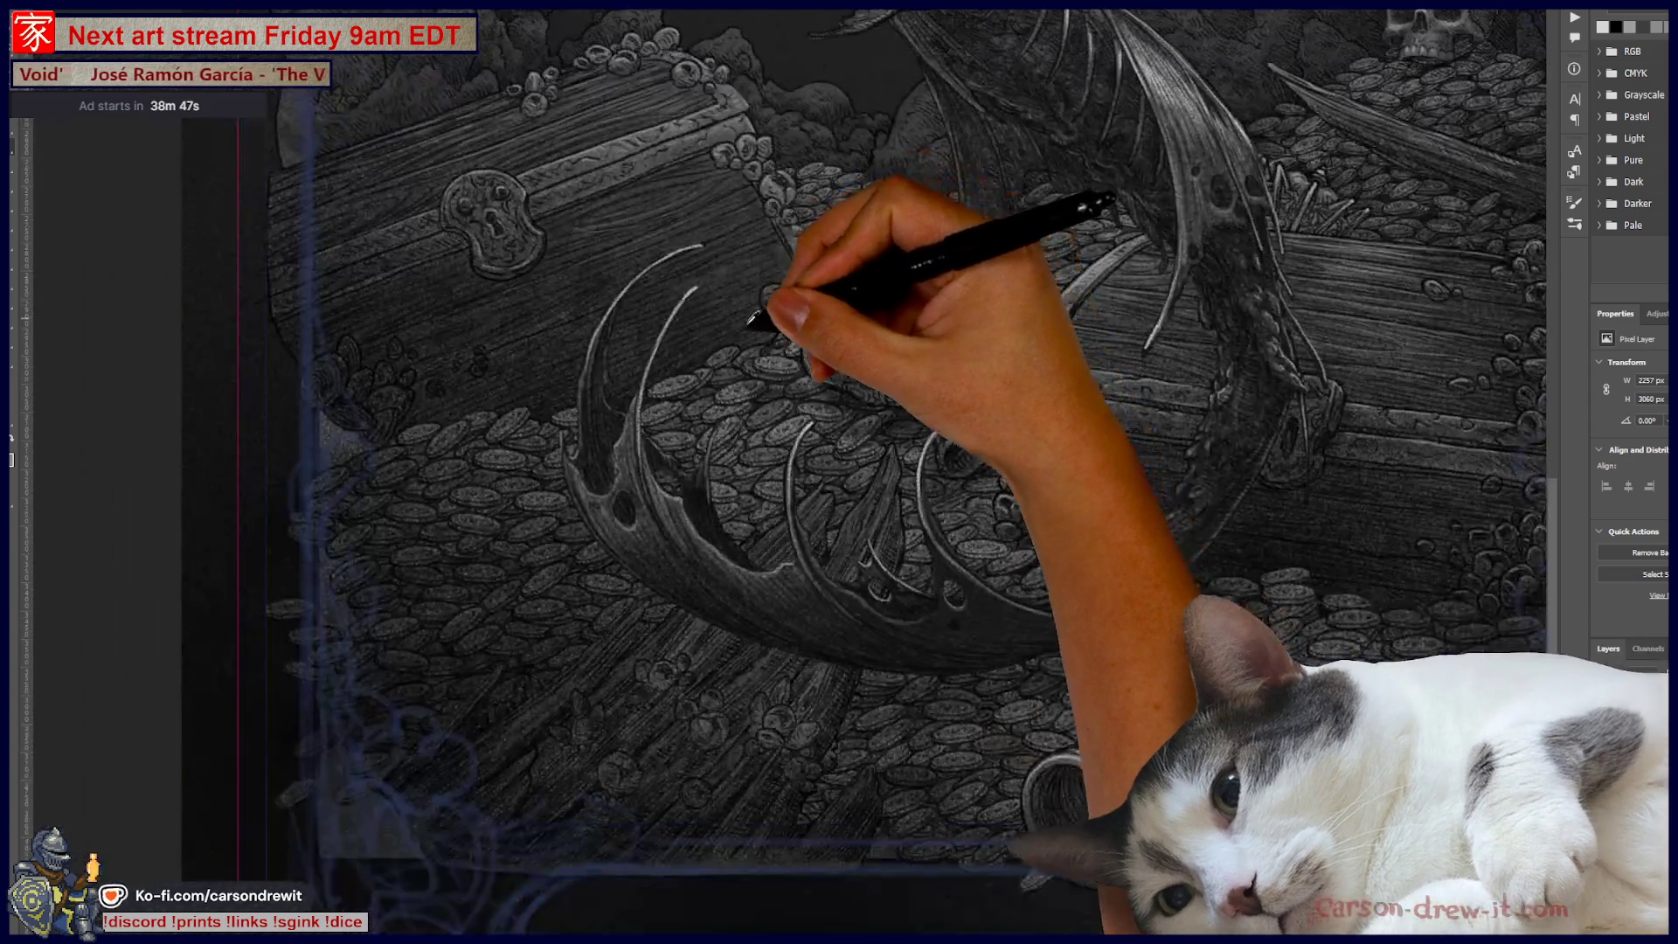
{"action": "key", "text": "ctrl+minus"}
{"action": "key", "text": "ctrl+minus"}
{"action": "key", "text": "ctrl+minus"}
{"action": "key", "text": "ctrl+minus"}
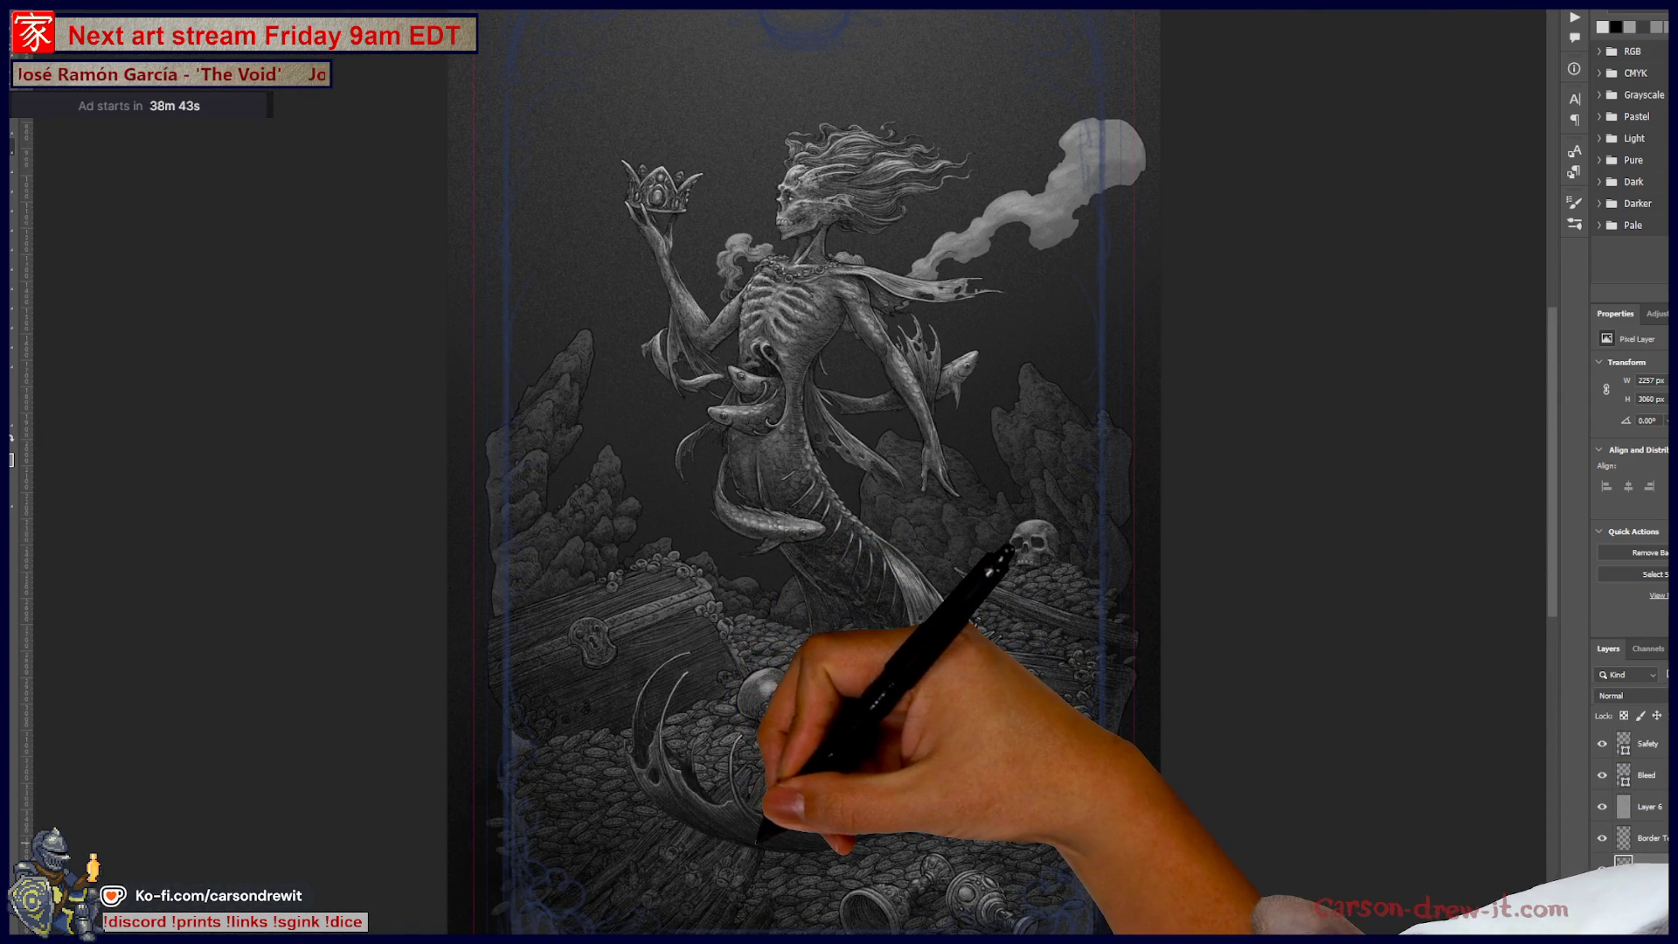
{"action": "key", "text": "ctrl+plus"}
{"action": "key", "text": "ctrl+plus"}
{"action": "key", "text": "ctrl+plus"}
{"action": "key", "text": "ctrl+plus"}
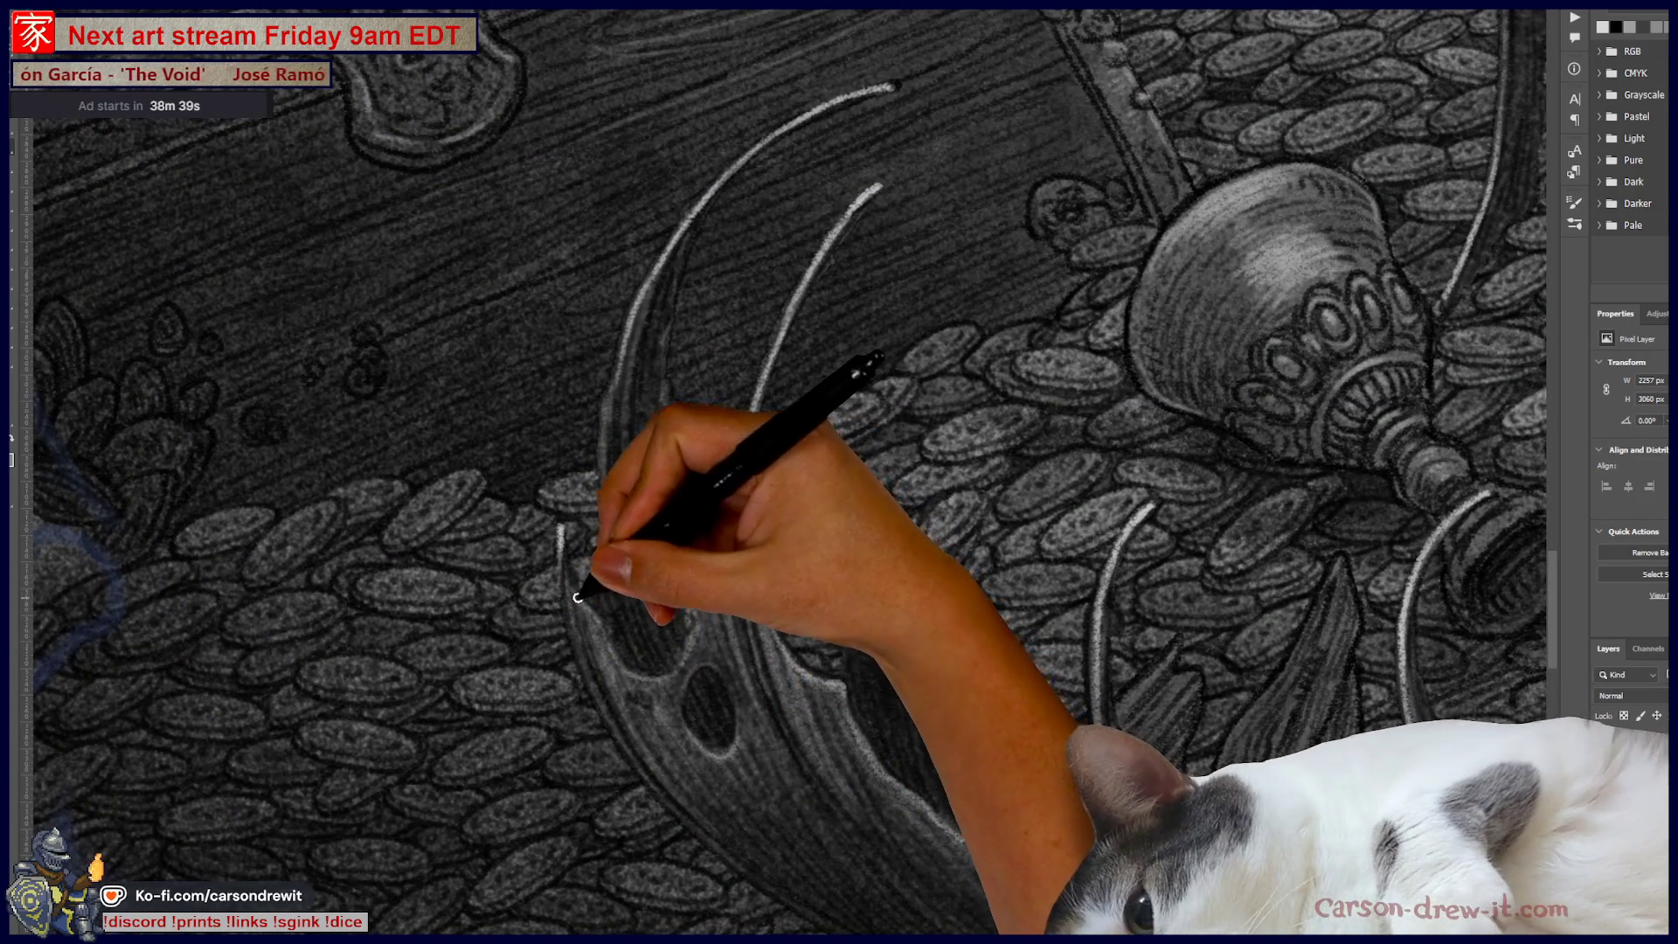
{"action": "left_click_drag", "start_coordinate": [575, 599], "coordinate": [641, 677]}
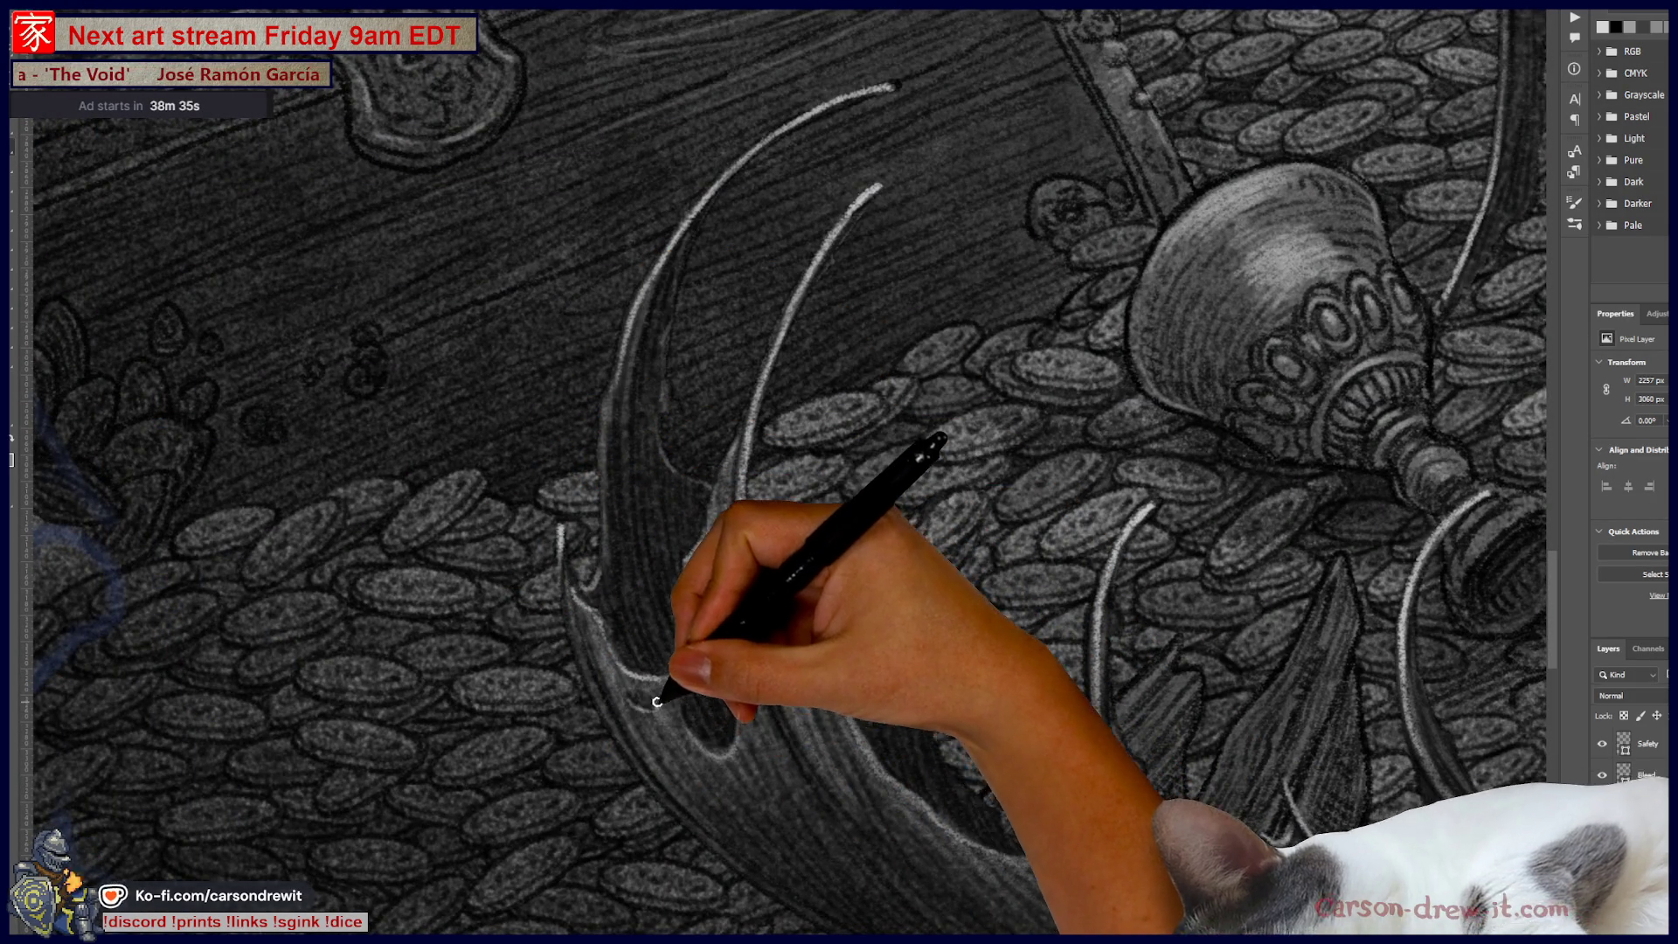
{"action": "left_click_drag", "start_coordinate": [675, 667], "coordinate": [883, 581]}
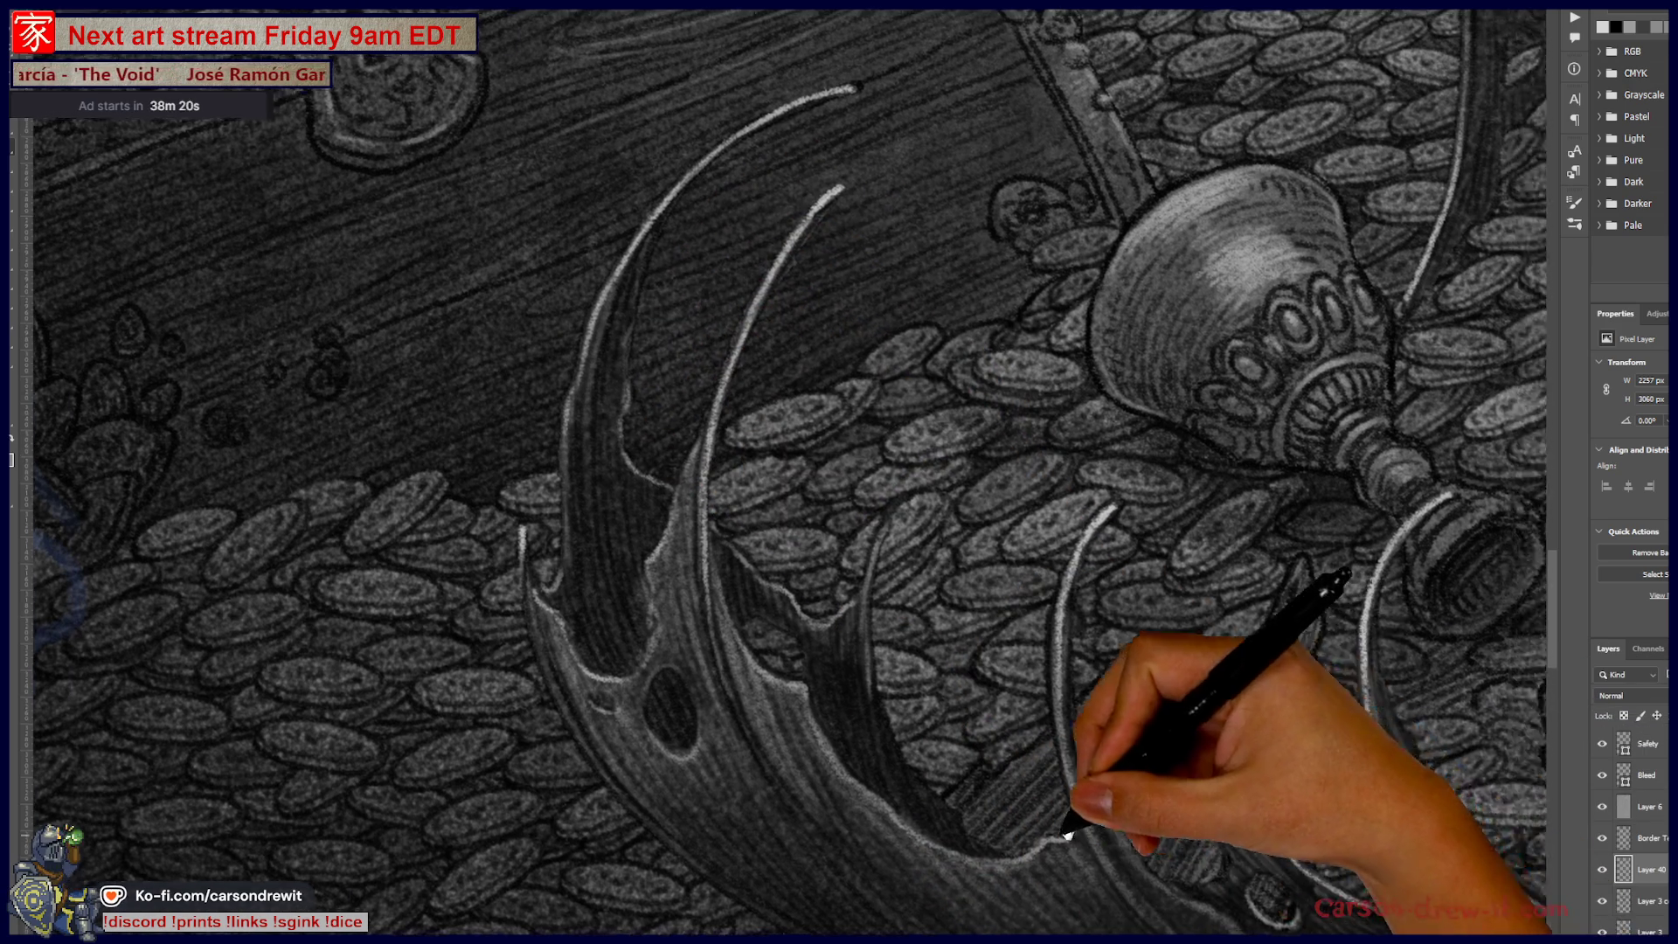
{"action": "mouse_move", "coordinate": [972, 751]}
{"action": "left_mouse_down"}
{"action": "mouse_move", "coordinate": [814, 638]}
{"action": "mouse_move", "coordinate": [554, 717]}
{"action": "mouse_move", "coordinate": [594, 732]}
{"action": "left_mouse_up"}
{"action": "scroll", "coordinate": [814, 637], "scroll_direction": "down", "scroll_amount": 3}
Step: Paint a light highlight tracing the dark fin's lower edge down toward the coin pile
{"action": "scroll", "coordinate": [791, 647], "scroll_direction": "down", "scroll_amount": 2}
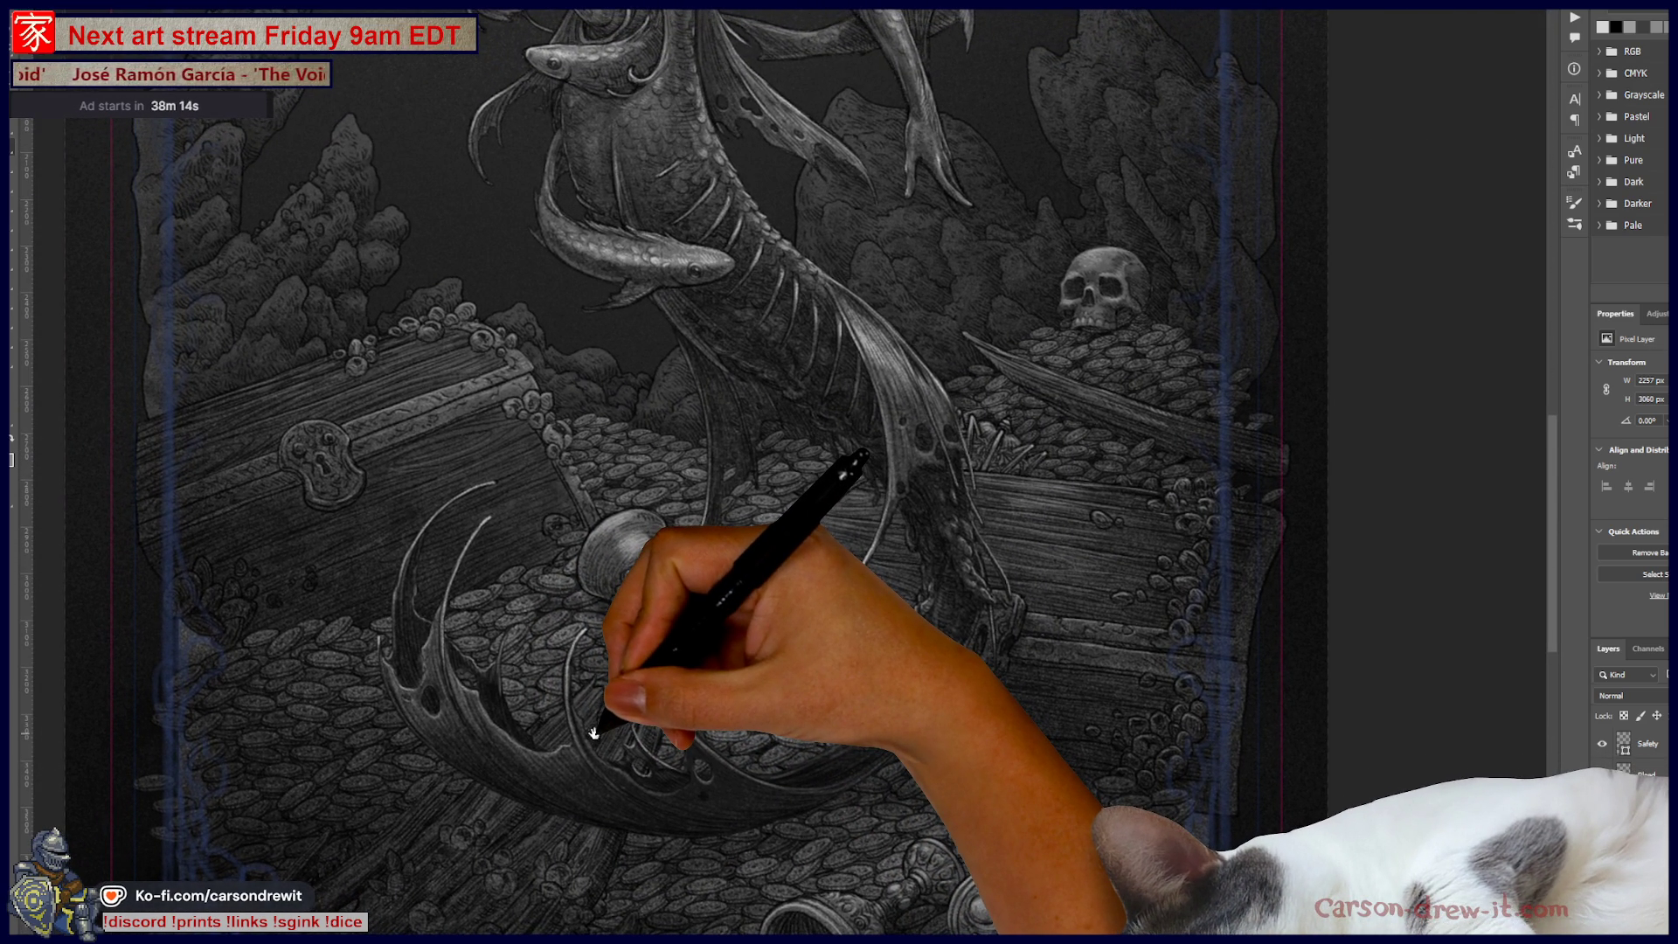
{"action": "scroll", "coordinate": [646, 350], "scroll_direction": "up", "scroll_amount": 3}
{"action": "scroll", "coordinate": [743, 306], "scroll_direction": "up", "scroll_amount": 3}
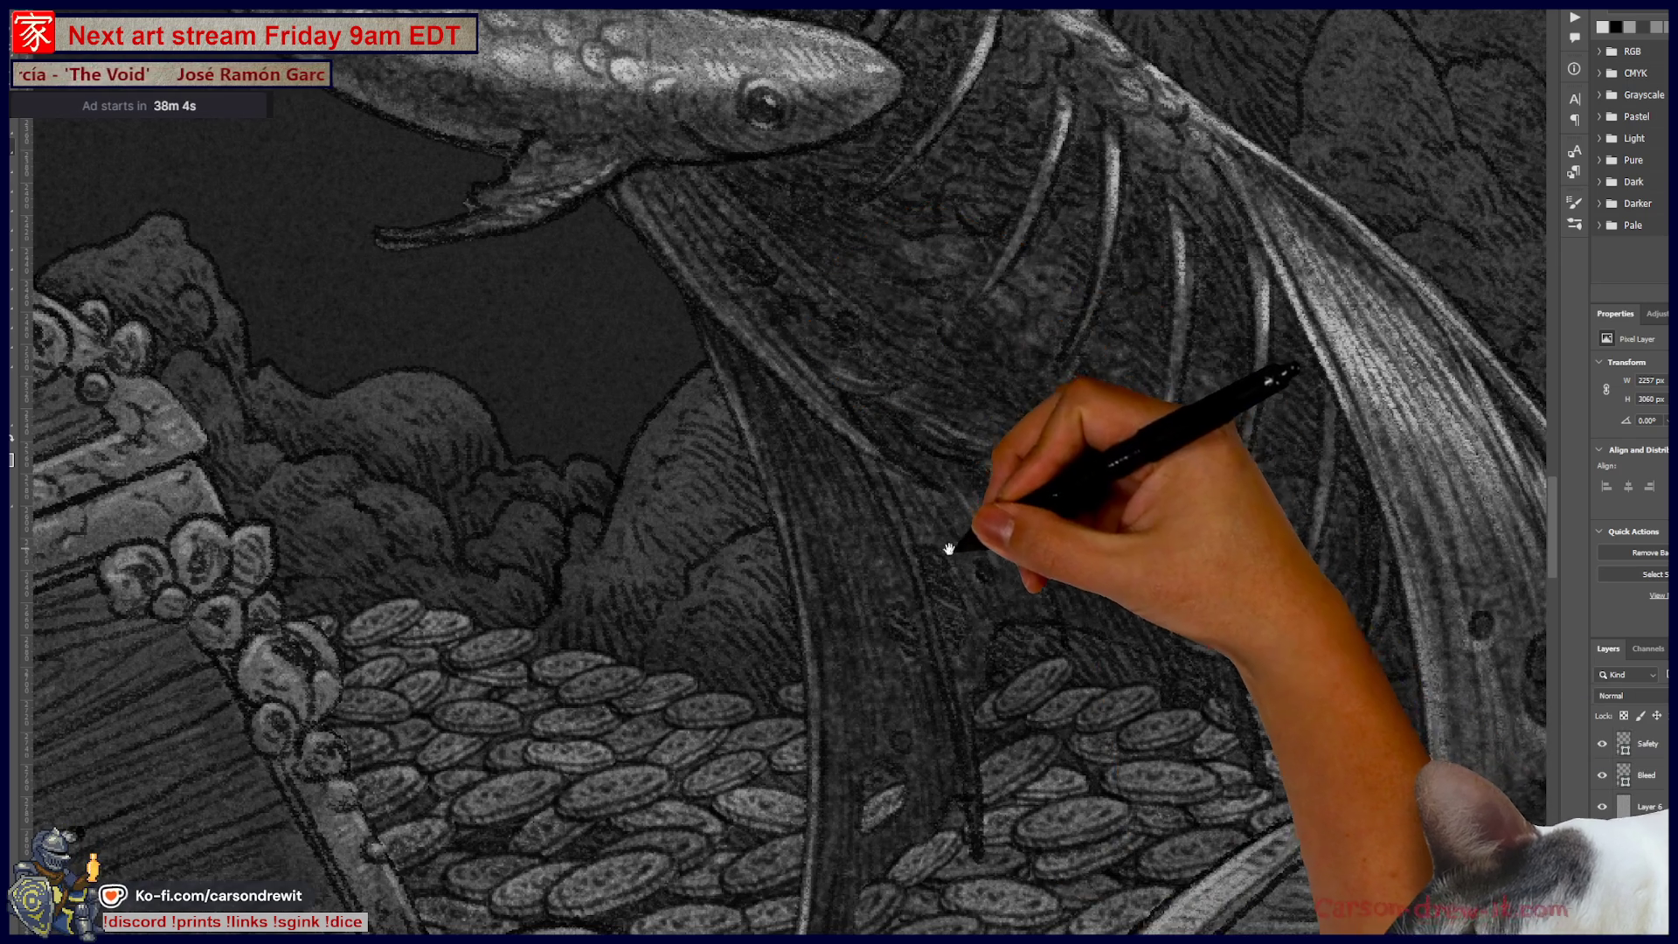
{"action": "left_click_drag", "start_coordinate": [930, 544], "coordinate": [1029, 667]}
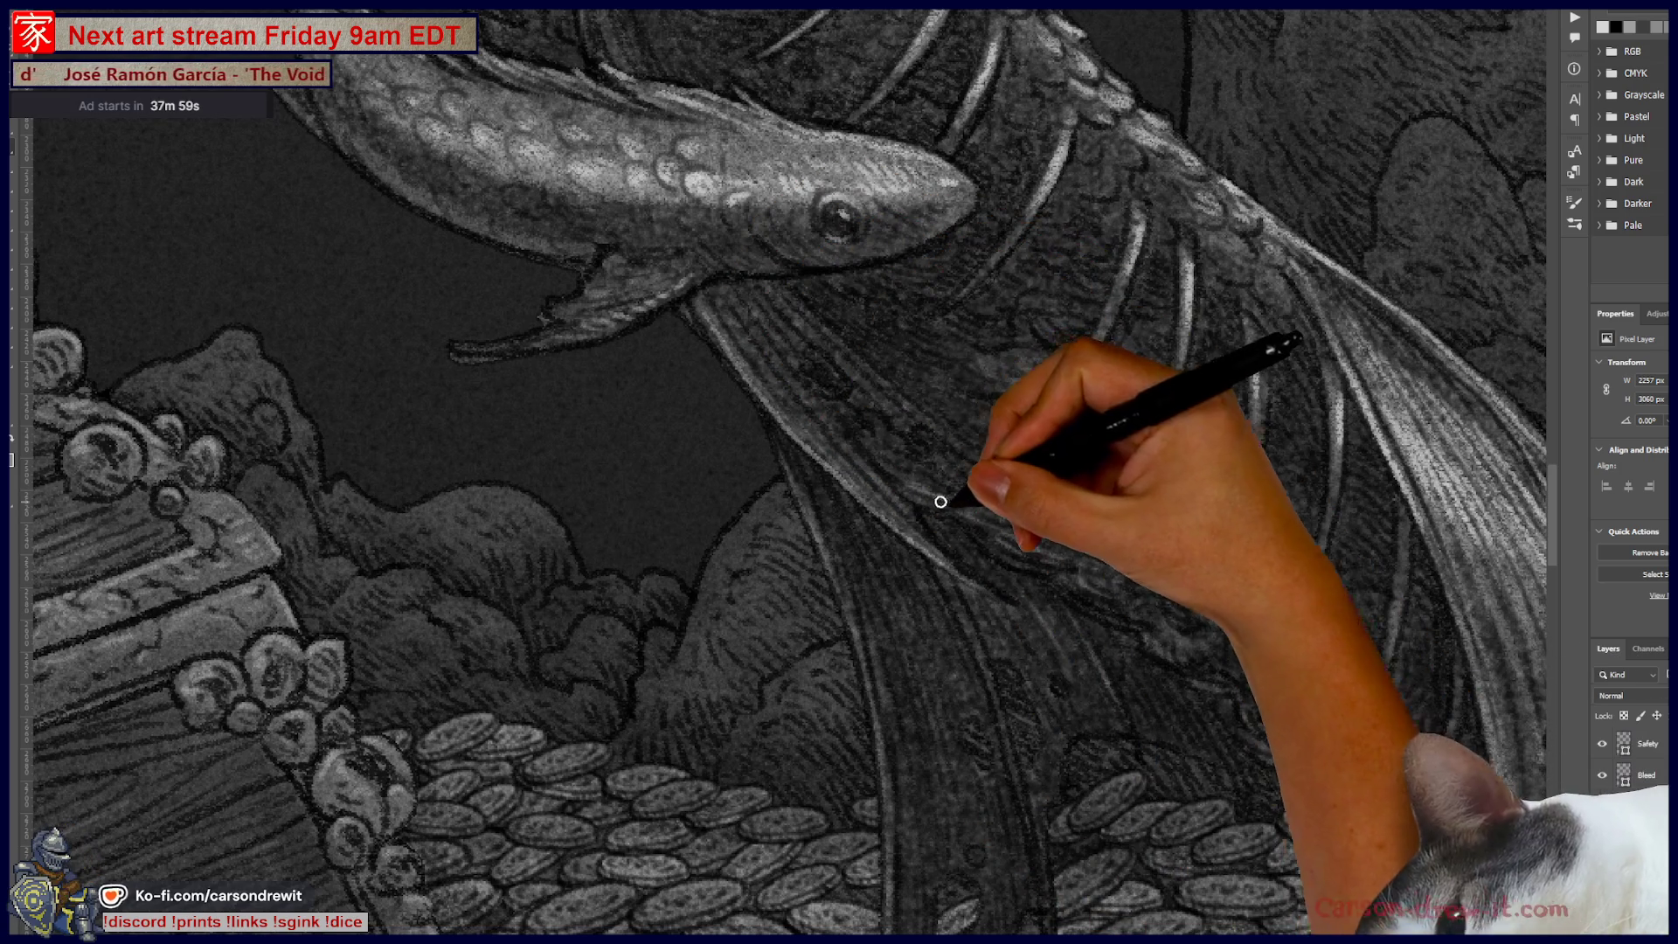
{"action": "left_click_drag", "start_coordinate": [1087, 592], "coordinate": [771, 315]}
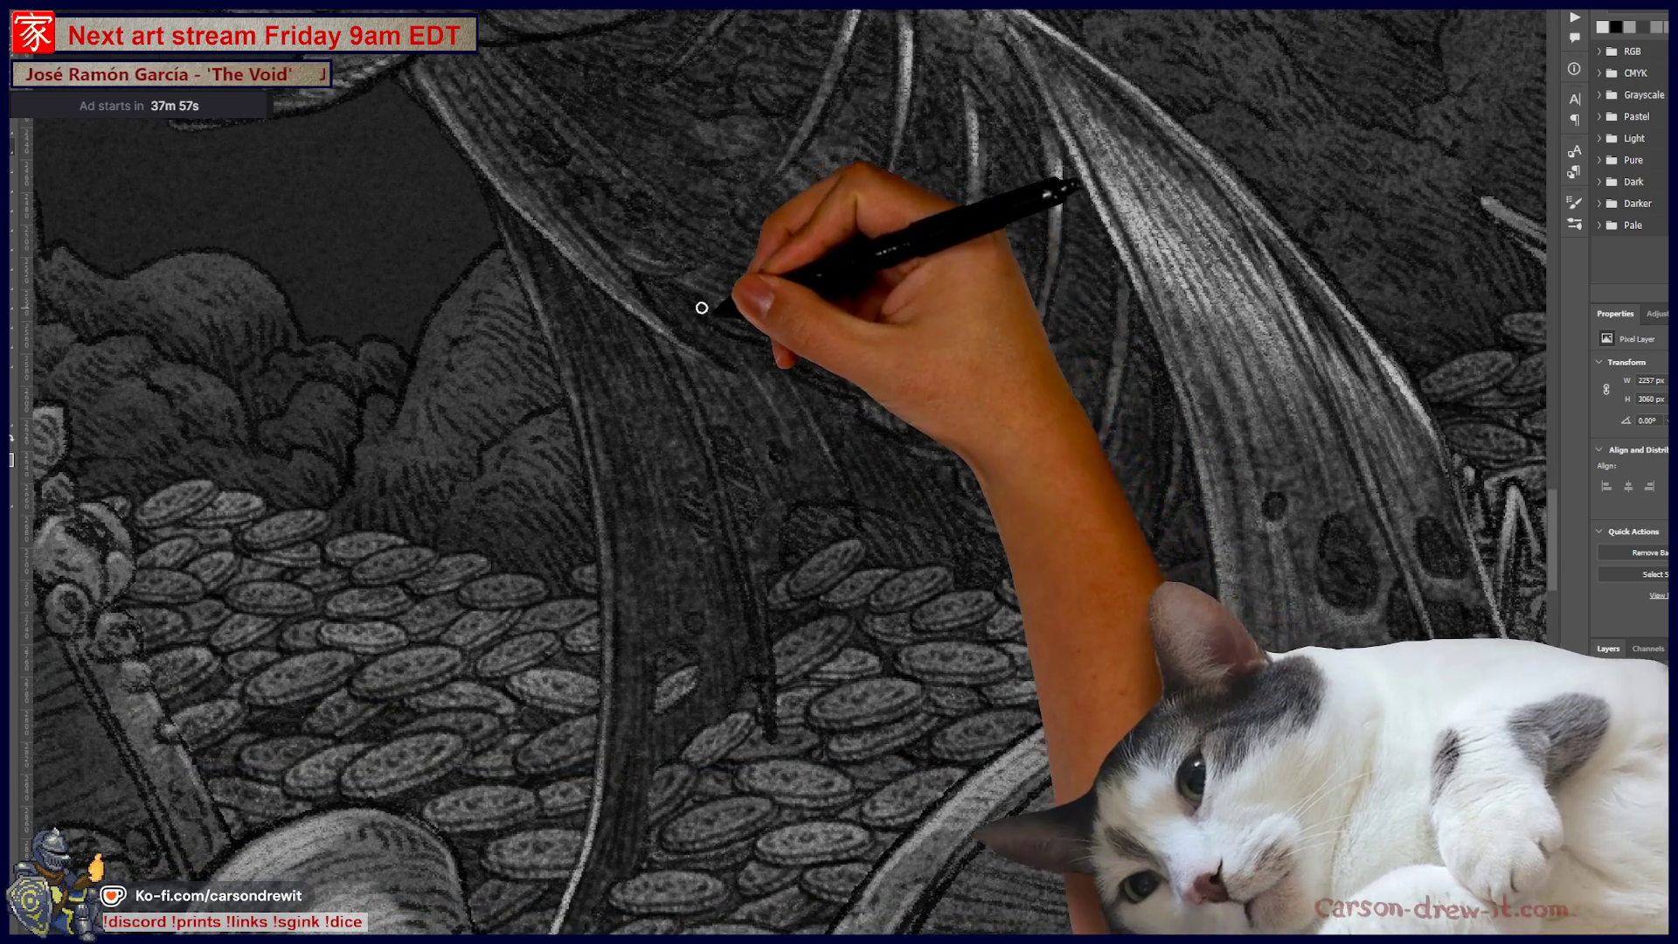
{"action": "mouse_move", "coordinate": [852, 393]}
{"action": "left_mouse_down"}
{"action": "mouse_move", "coordinate": [929, 431]}
{"action": "mouse_move", "coordinate": [921, 446]}
{"action": "mouse_move", "coordinate": [948, 453]}
{"action": "mouse_move", "coordinate": [998, 526]}
{"action": "mouse_move", "coordinate": [1118, 592]}
{"action": "left_mouse_up"}
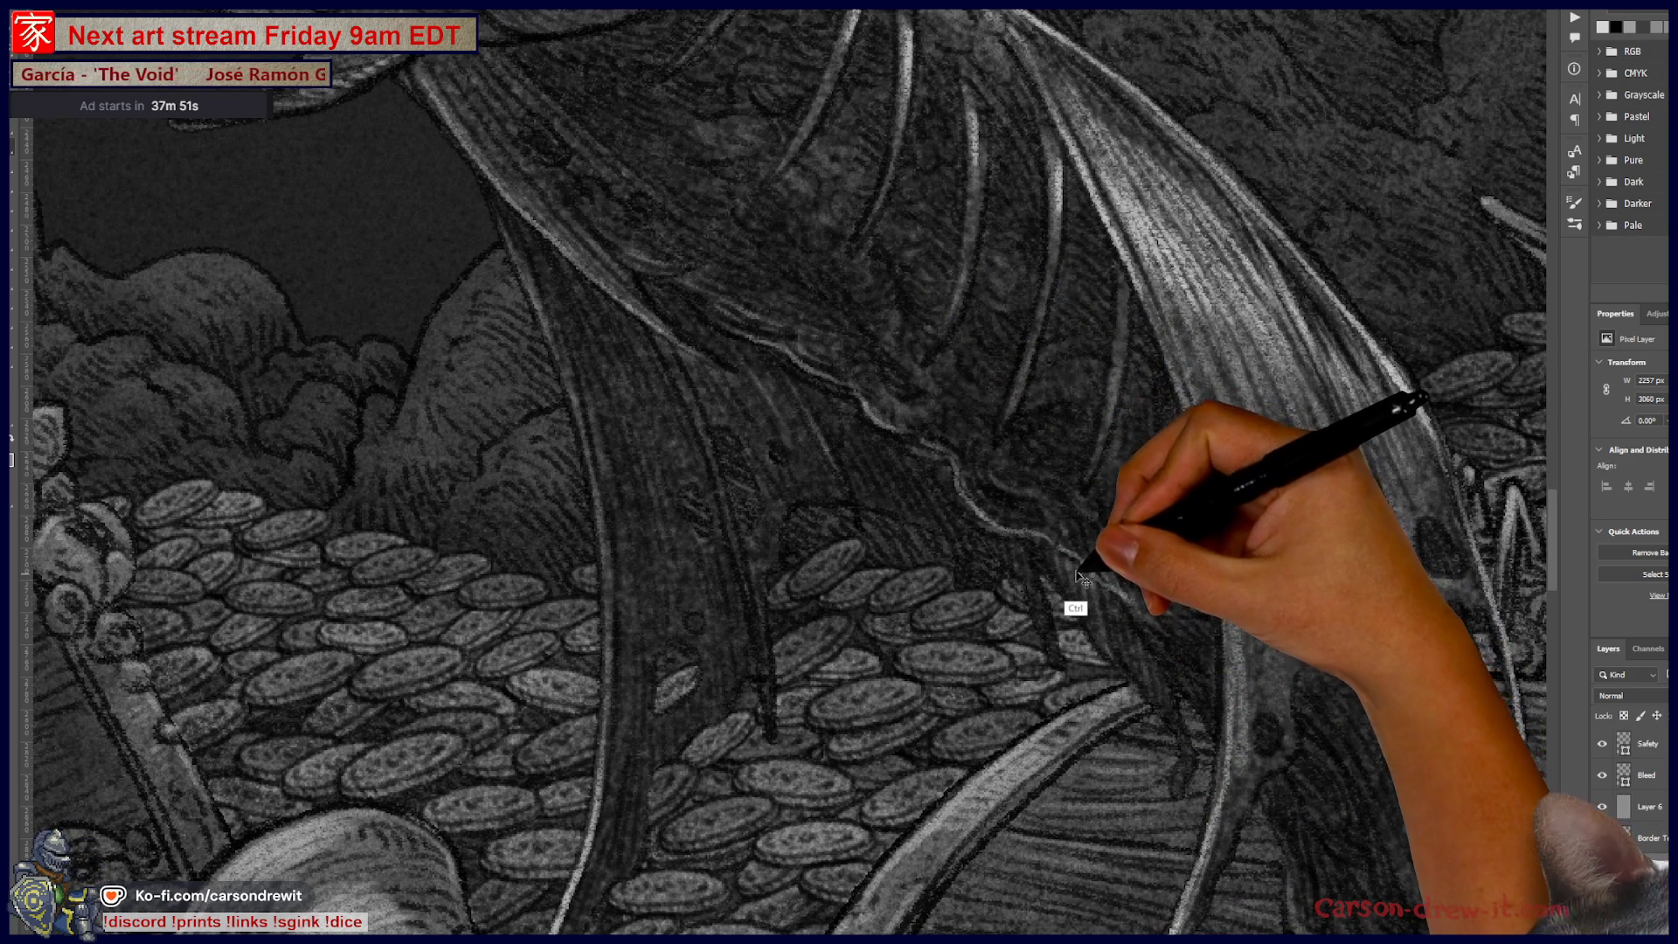
{"action": "left_click_drag", "start_coordinate": [953, 462], "coordinate": [1067, 584]}
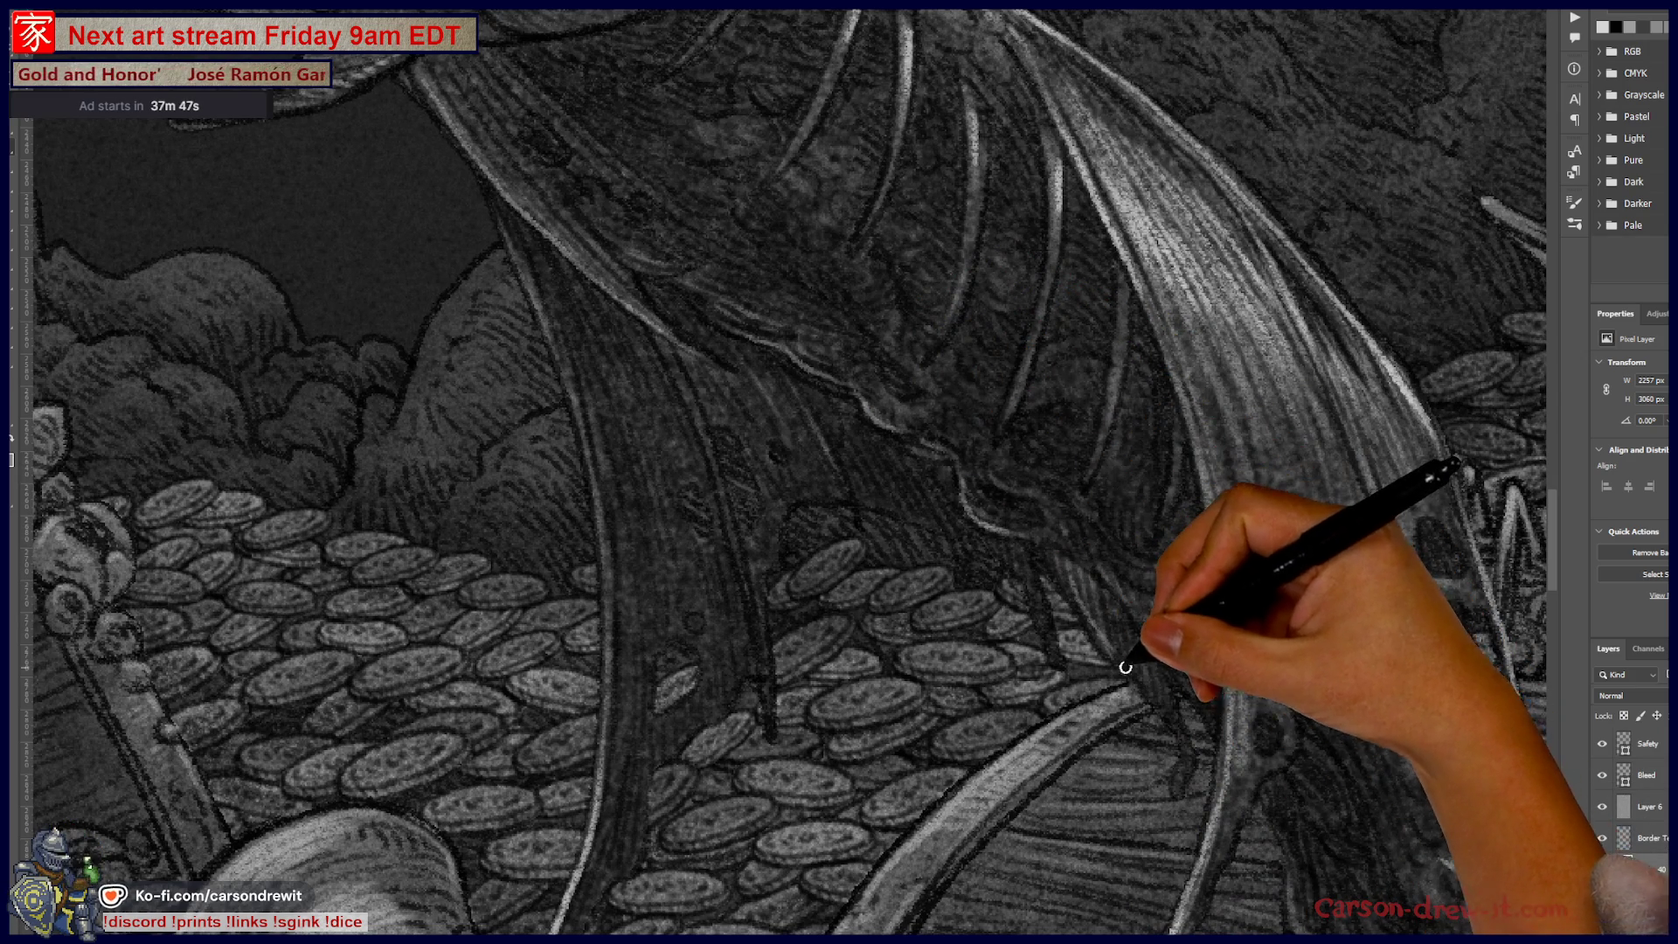
{"action": "scroll", "coordinate": [1080, 676], "scroll_direction": "down", "scroll_amount": 5}
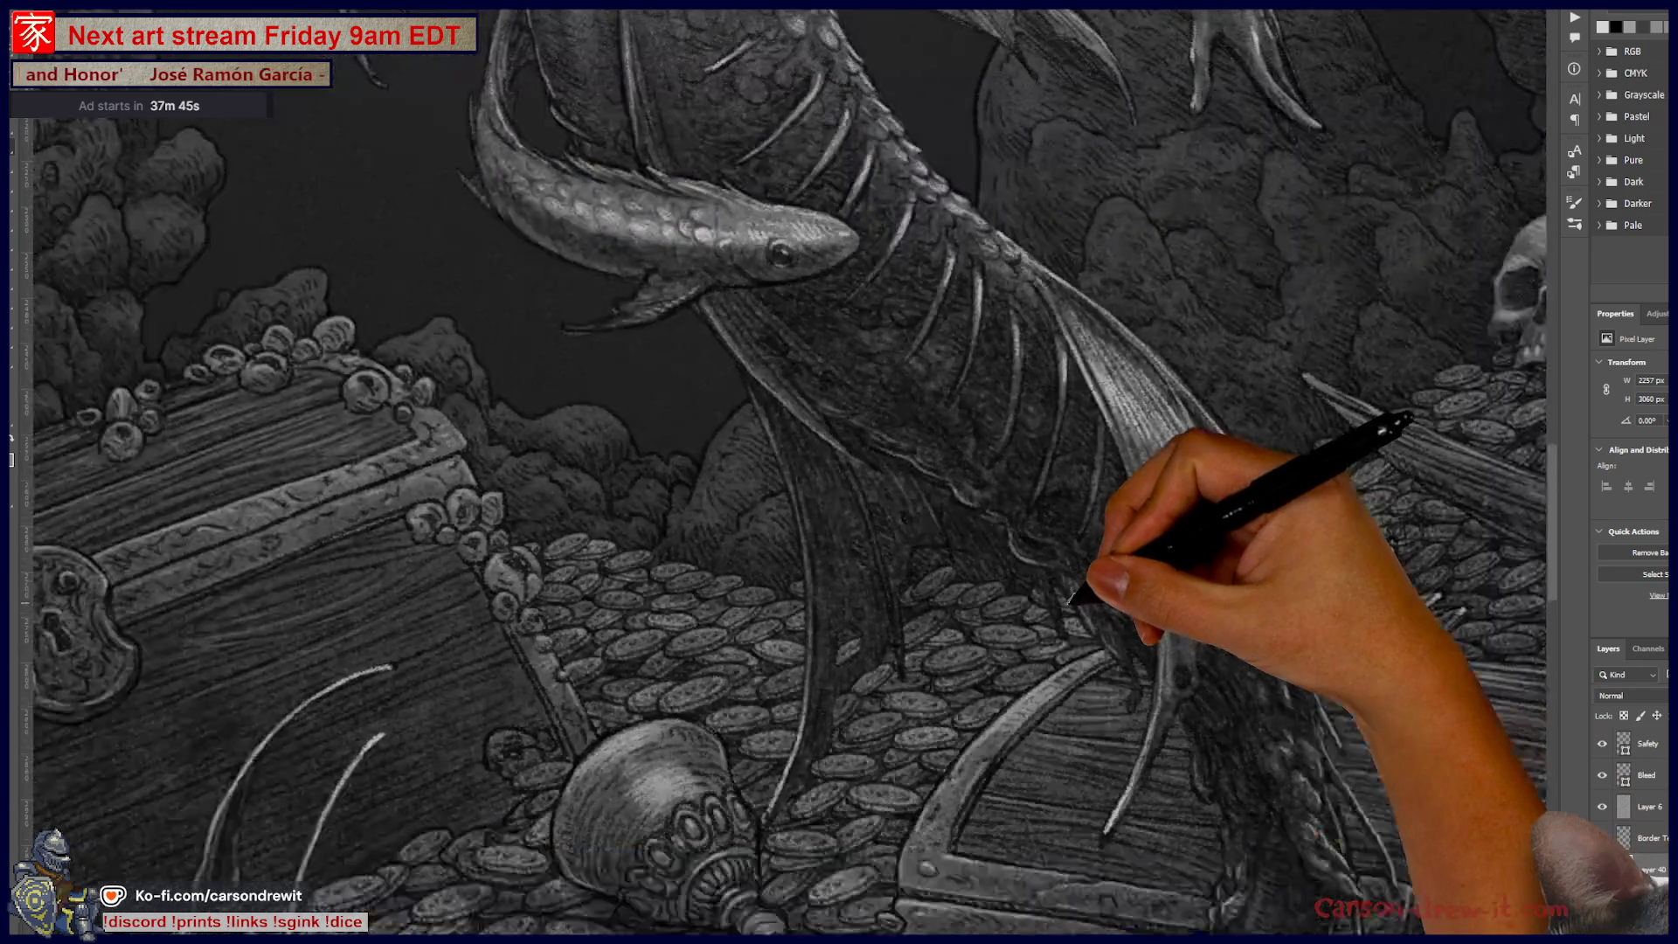
{"action": "scroll", "coordinate": [1080, 676], "scroll_direction": "down", "scroll_amount": 2}
{"action": "scroll", "coordinate": [1081, 673], "scroll_direction": "down", "scroll_amount": 2}
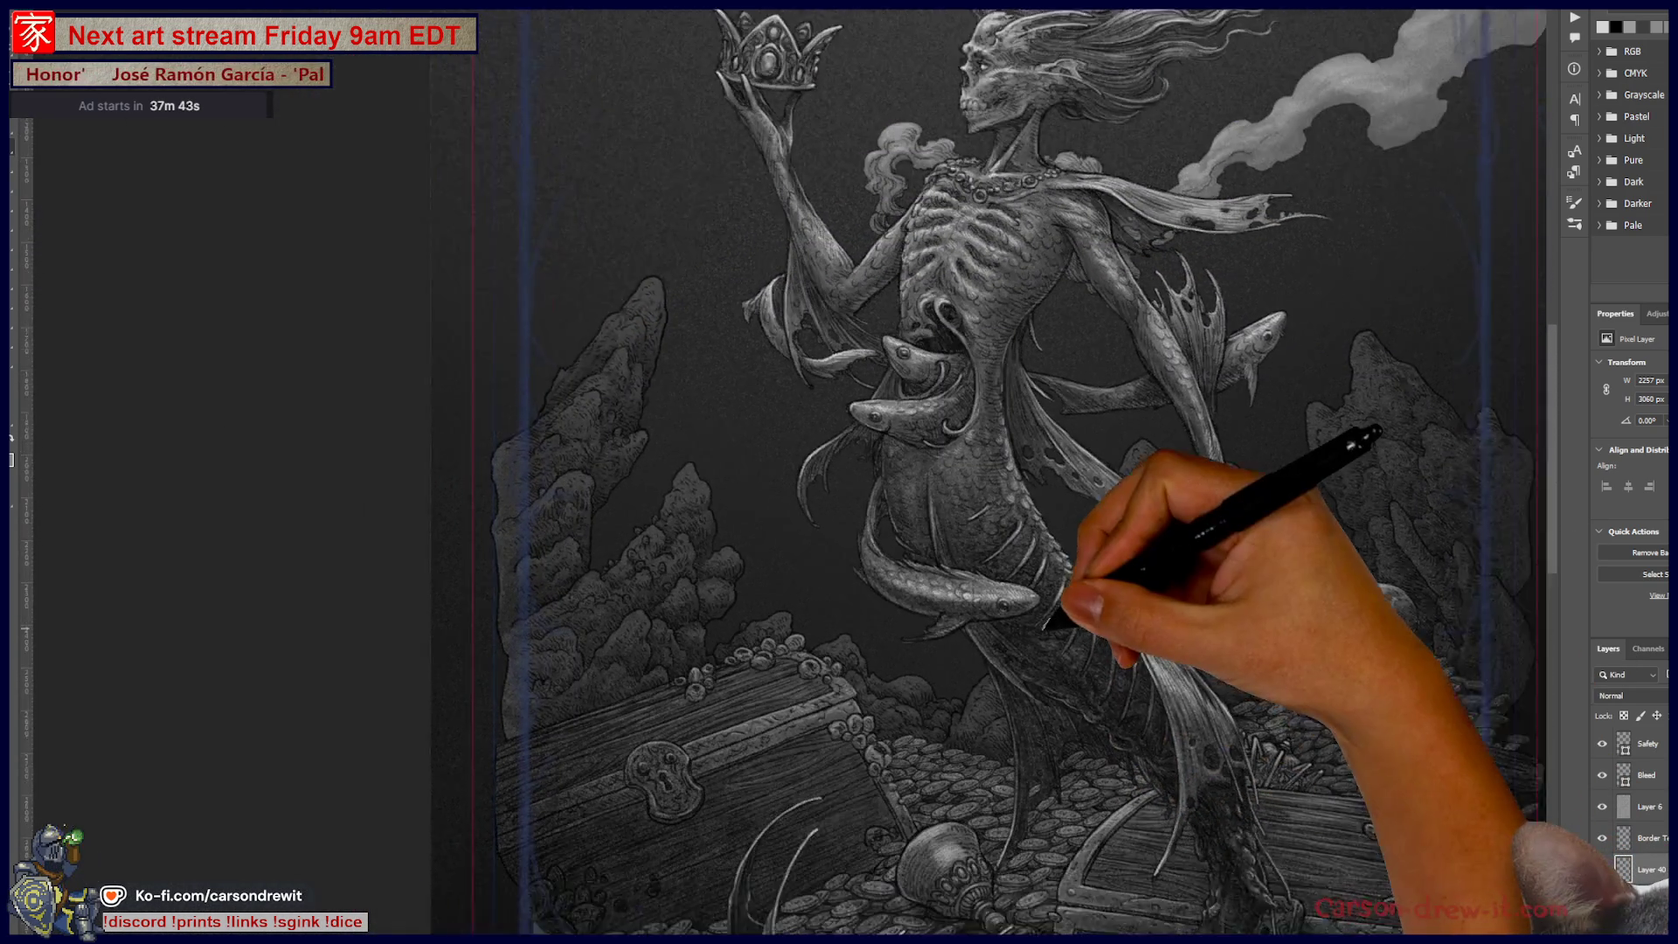
{"action": "scroll", "coordinate": [1079, 656], "scroll_direction": "down", "scroll_amount": 2}
{"action": "scroll", "coordinate": [1077, 641], "scroll_direction": "down", "scroll_amount": 2}
{"action": "left_click_drag", "start_coordinate": [1077, 641], "coordinate": [1028, 715]}
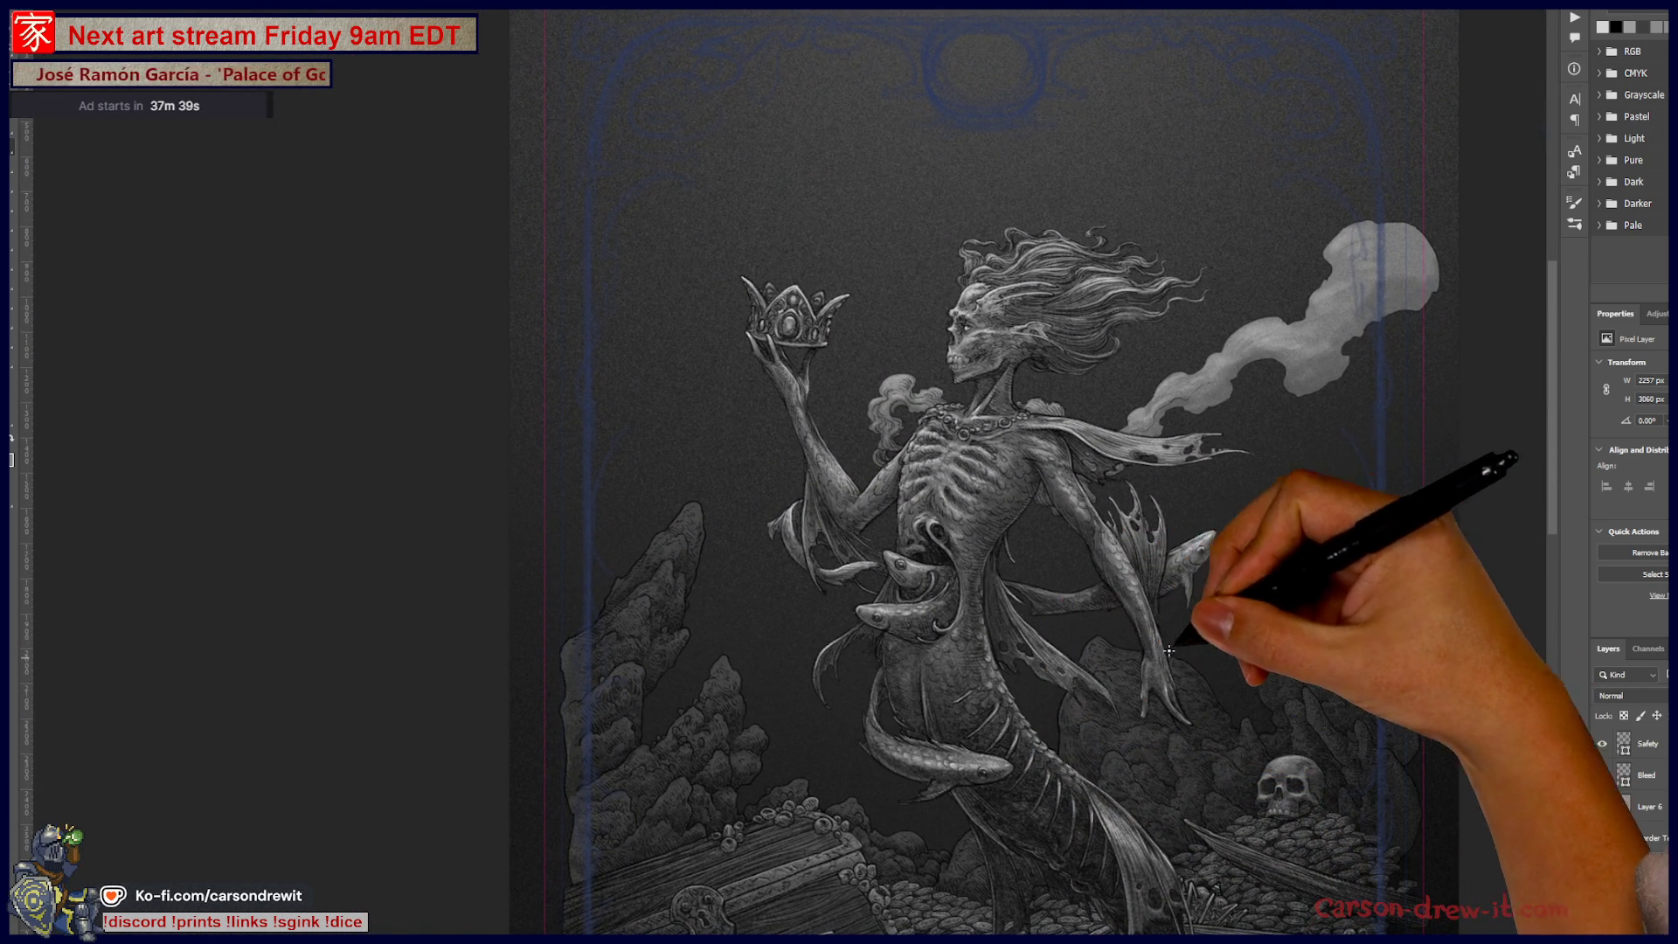
{"action": "scroll", "coordinate": [1162, 662], "scroll_direction": "up", "scroll_amount": 1}
{"action": "scroll", "coordinate": [1136, 630], "scroll_direction": "up", "scroll_amount": 2}
{"action": "scroll", "coordinate": [1119, 594], "scroll_direction": "up", "scroll_amount": 1}
{"action": "scroll", "coordinate": [1103, 560], "scroll_direction": "up", "scroll_amount": 2}
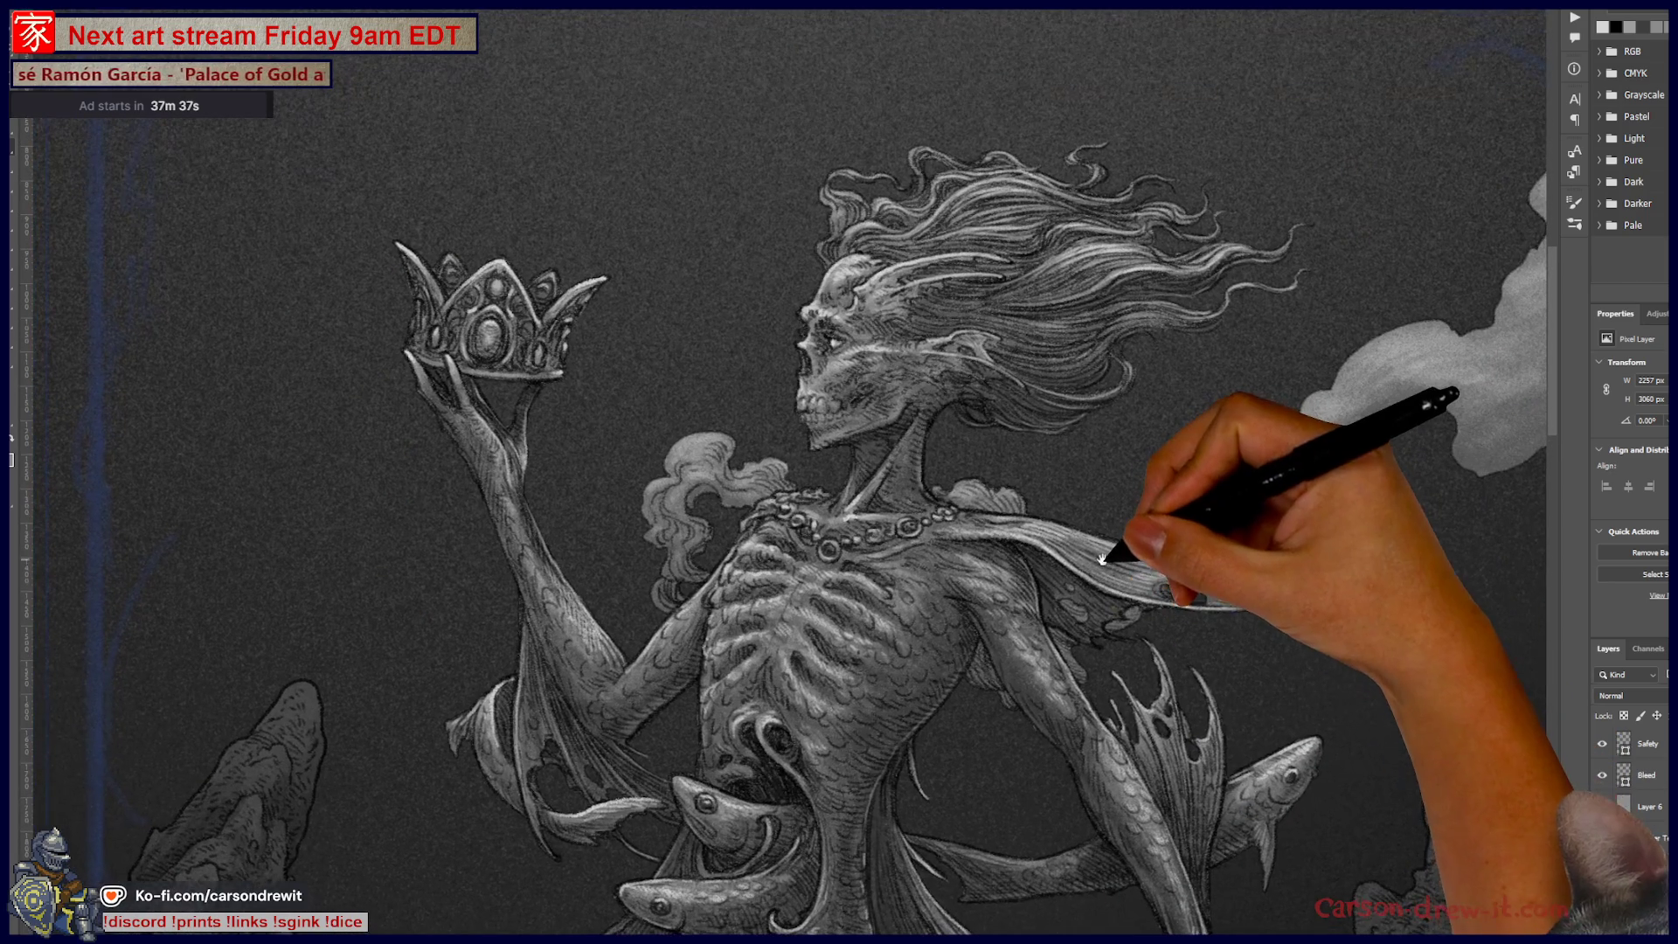
{"action": "mouse_move", "coordinate": [856, 669]}
{"action": "left_mouse_down"}
{"action": "mouse_move", "coordinate": [944, 712]}
{"action": "mouse_move", "coordinate": [955, 487]}
{"action": "left_mouse_up"}
{"action": "scroll", "coordinate": [944, 713], "scroll_direction": "down", "scroll_amount": 3}
{"action": "scroll", "coordinate": [932, 411], "scroll_direction": "up", "scroll_amount": 2}
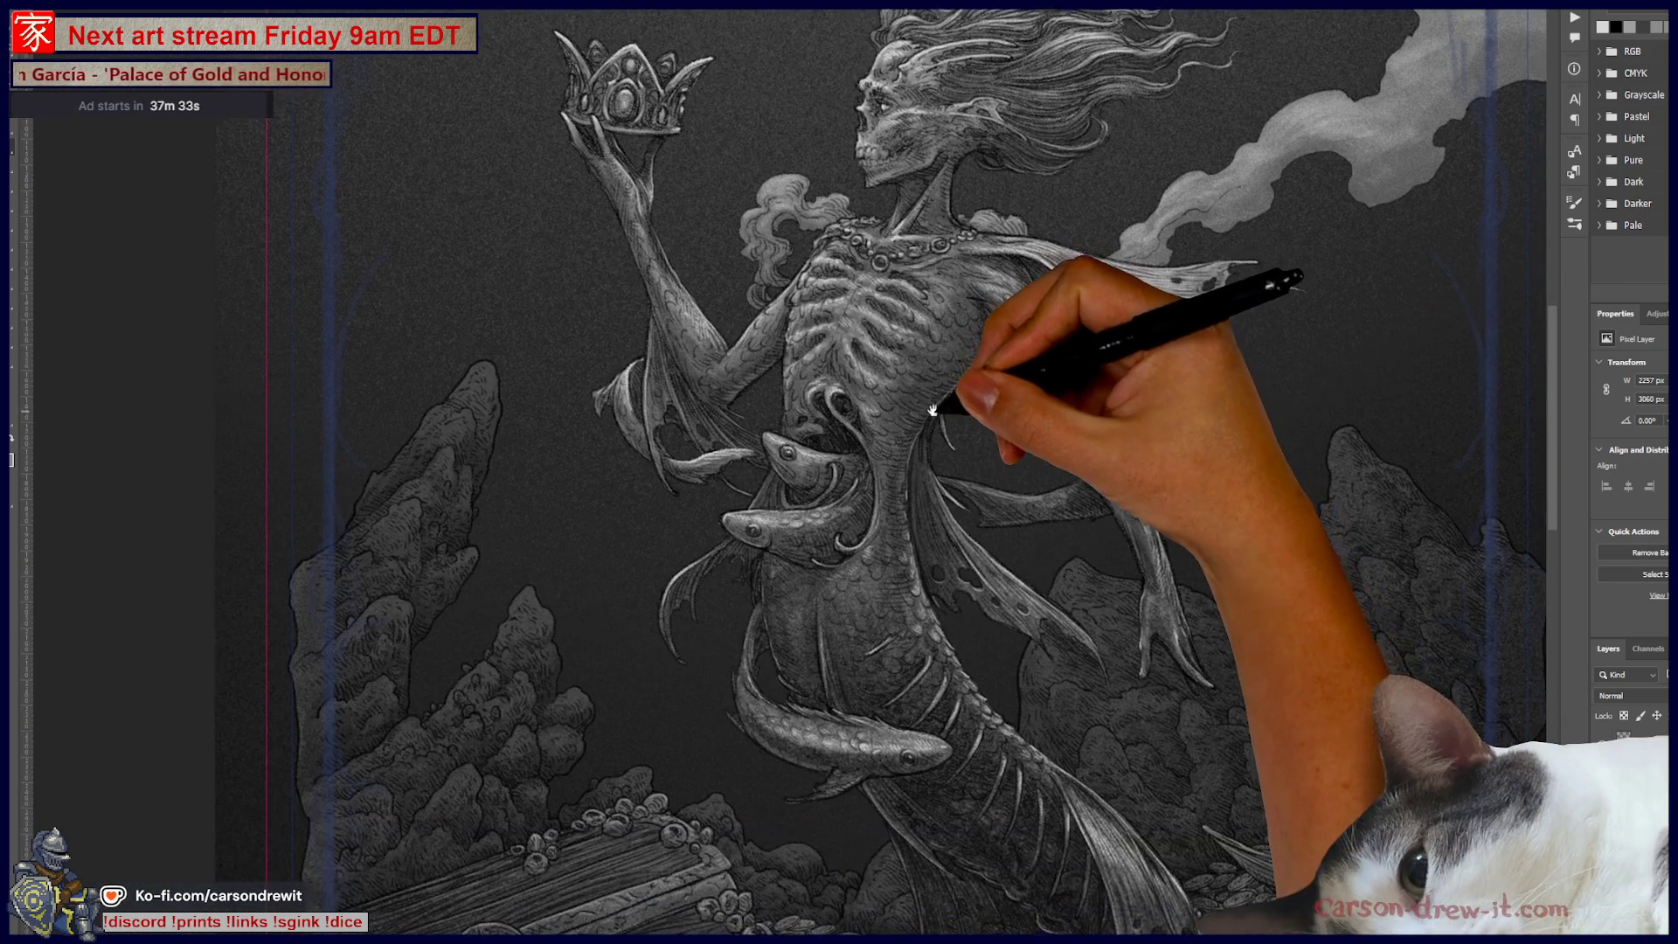
{"action": "scroll", "coordinate": [962, 490], "scroll_direction": "down", "scroll_amount": 2}
{"action": "mouse_move", "coordinate": [996, 621]}
{"action": "left_mouse_down"}
{"action": "mouse_move", "coordinate": [995, 603]}
{"action": "mouse_move", "coordinate": [1087, 649]}
{"action": "mouse_move", "coordinate": [1054, 671]}
{"action": "left_mouse_up"}
{"action": "left_click_drag", "start_coordinate": [1154, 727], "coordinate": [1191, 423]}
{"action": "scroll", "coordinate": [1172, 412], "scroll_direction": "up", "scroll_amount": 1}
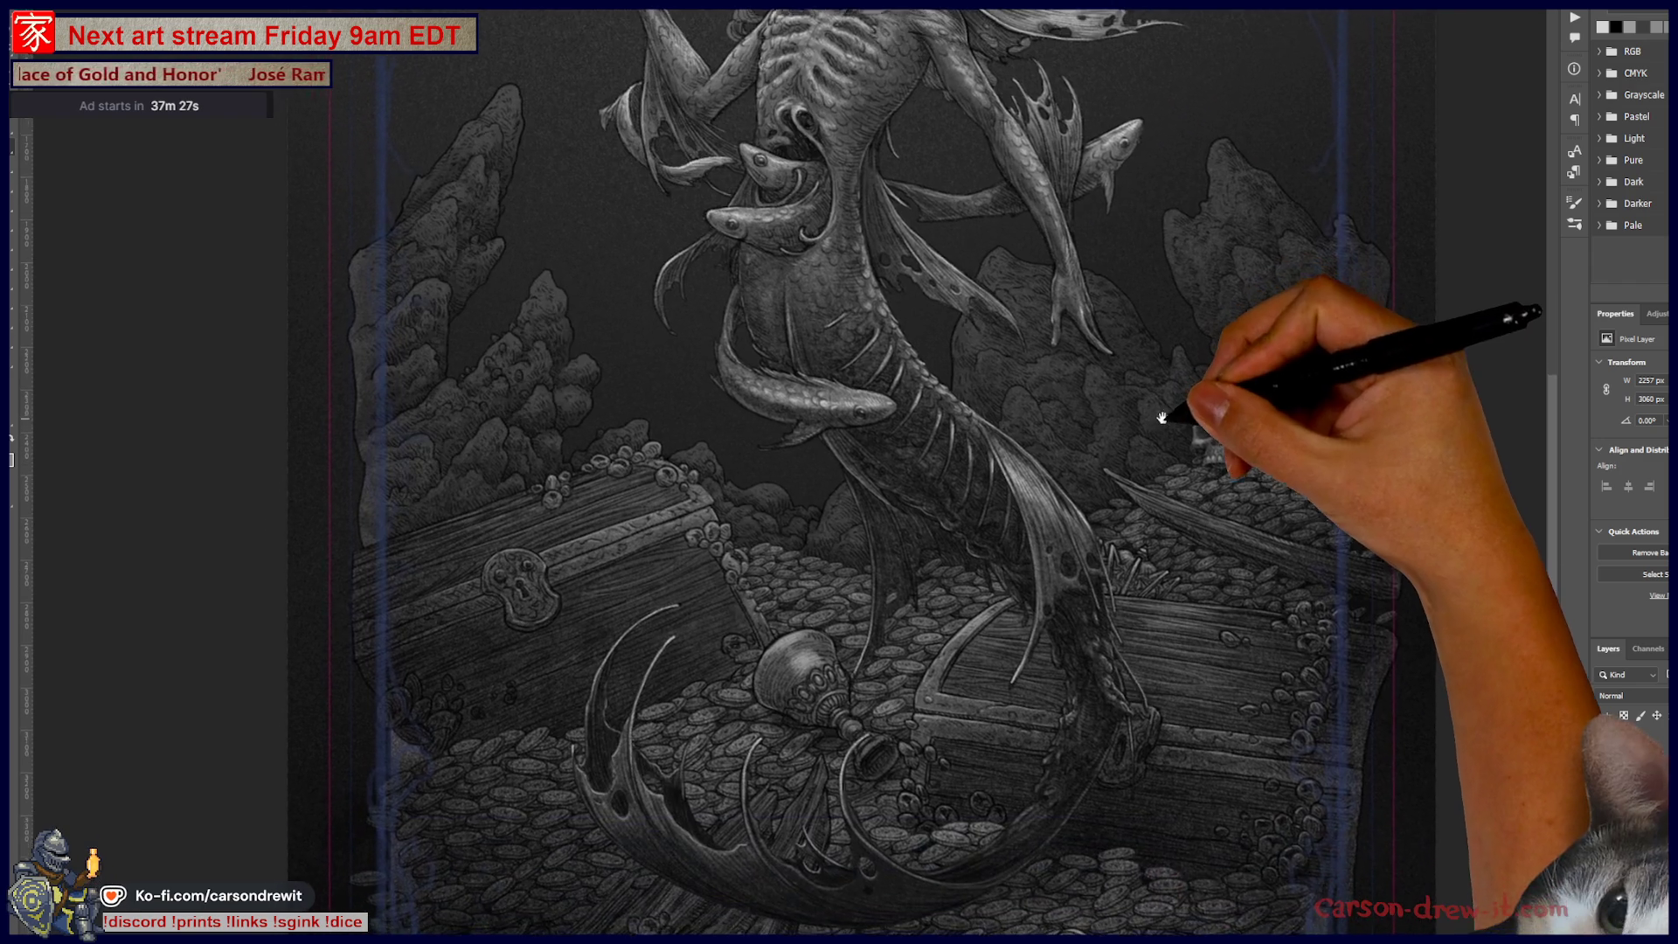
{"action": "mouse_move", "coordinate": [1087, 655]}
{"action": "left_mouse_down"}
{"action": "mouse_move", "coordinate": [1121, 511]}
{"action": "mouse_move", "coordinate": [1166, 783]}
{"action": "left_mouse_up"}
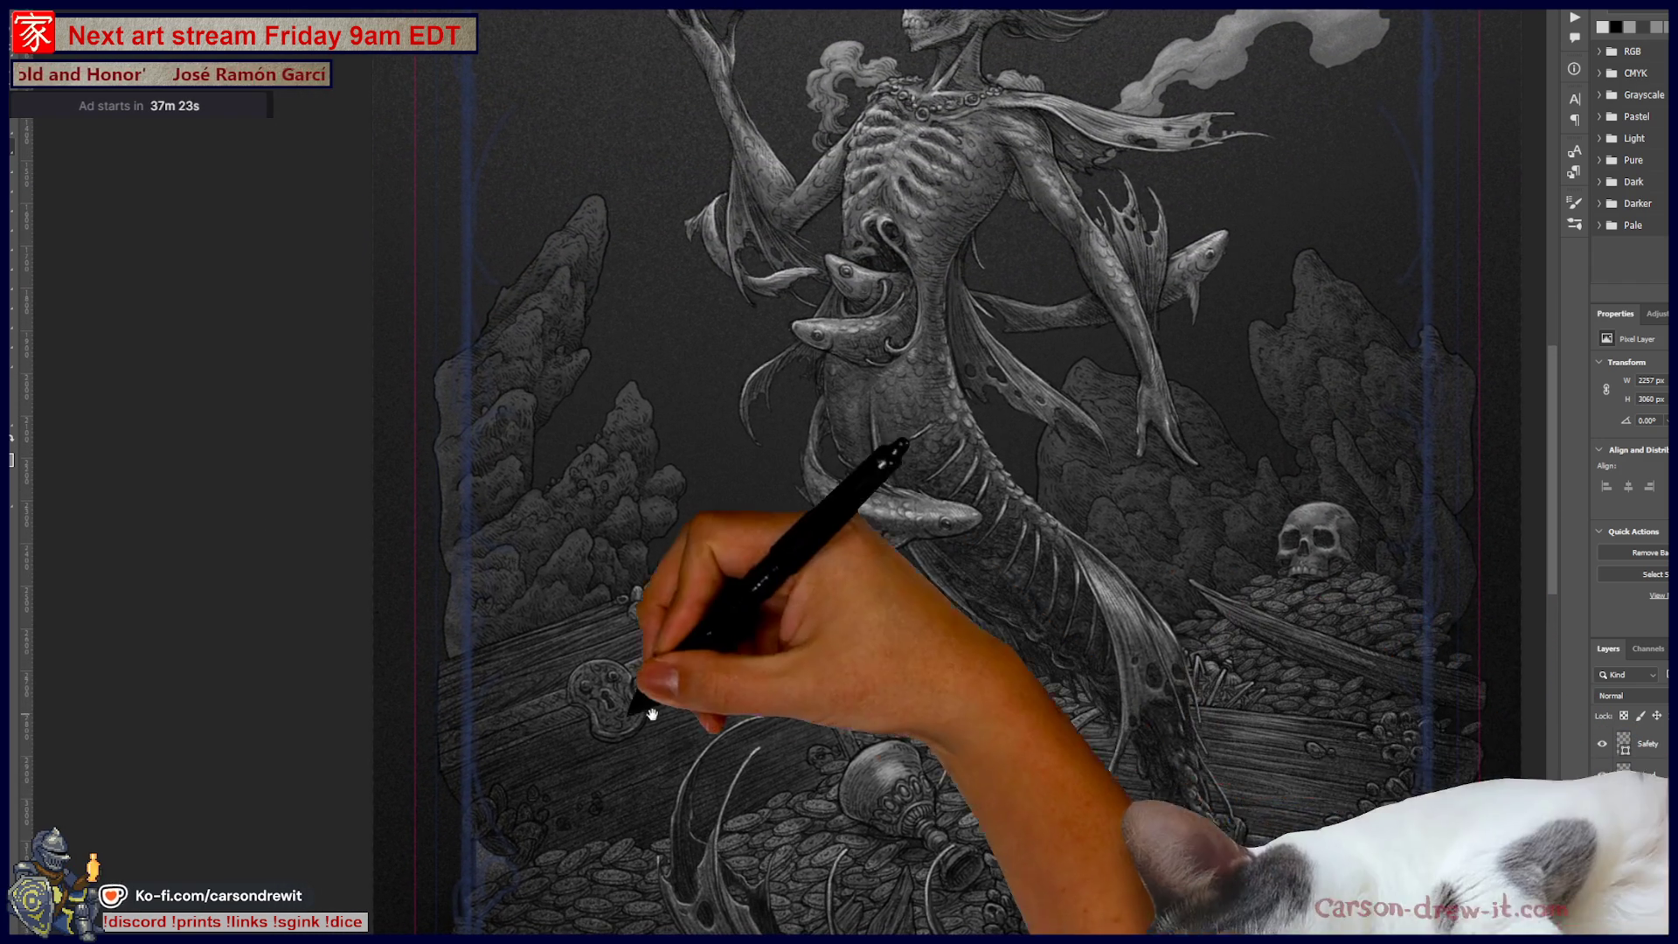
{"action": "mouse_move", "coordinate": [1083, 603]}
{"action": "left_mouse_down"}
{"action": "mouse_move", "coordinate": [1087, 731]}
{"action": "mouse_move", "coordinate": [1075, 386]}
{"action": "left_mouse_up"}
{"action": "scroll", "coordinate": [1064, 441], "scroll_direction": "down", "scroll_amount": 2}
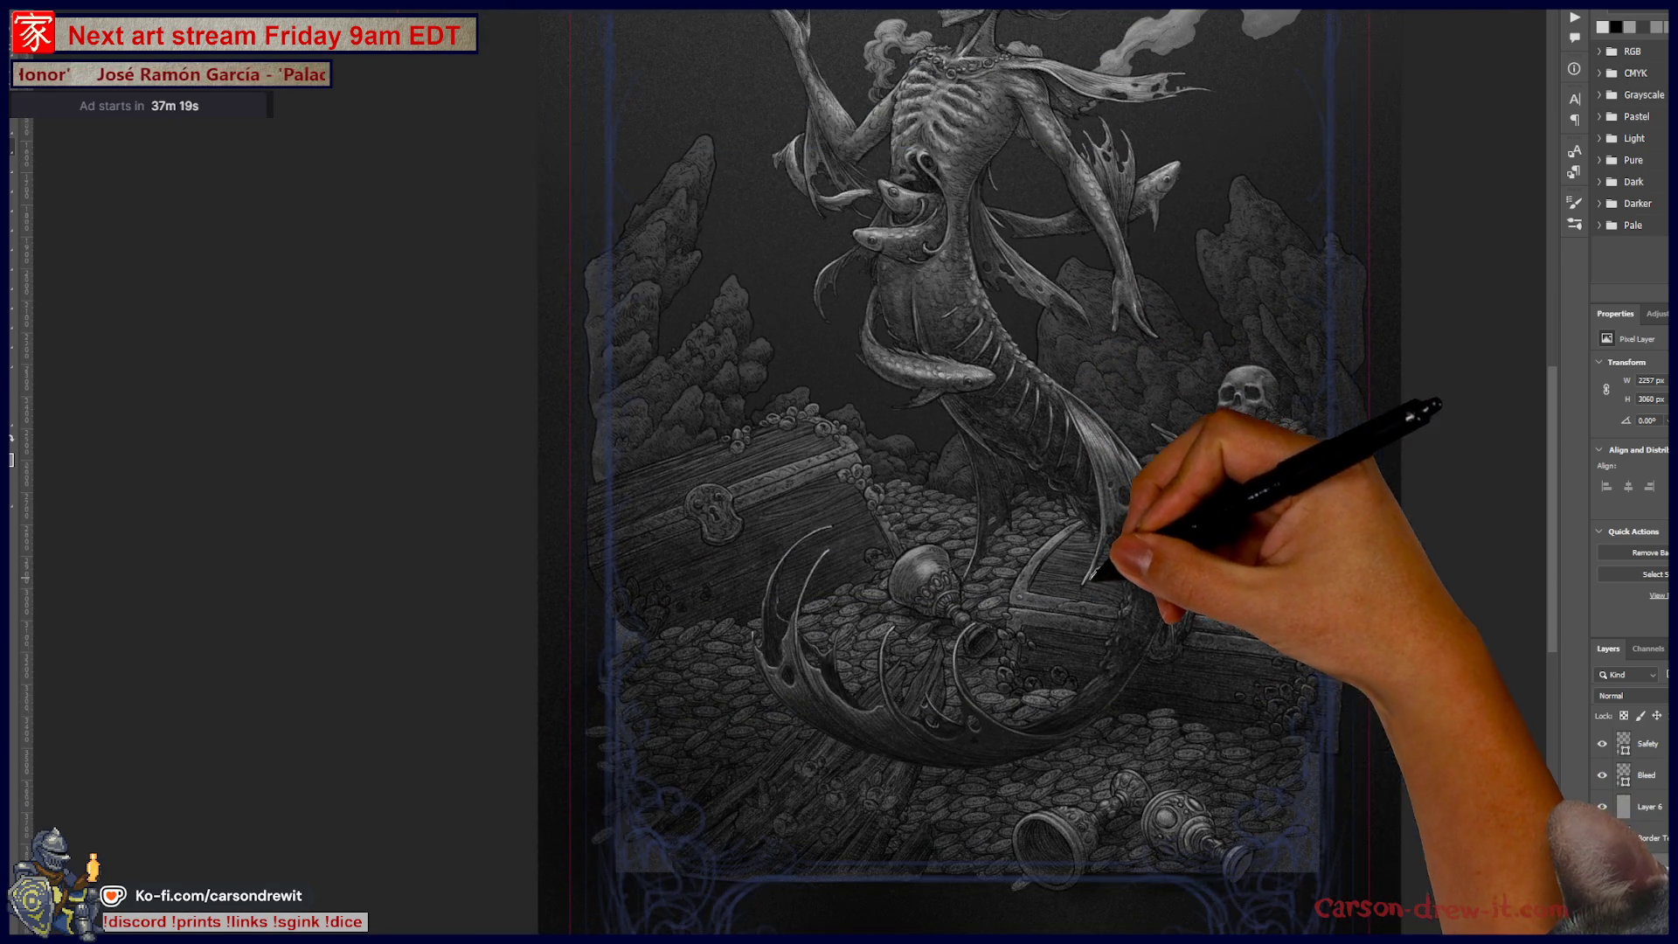
{"action": "scroll", "coordinate": [1104, 548], "scroll_direction": "down", "scroll_amount": 4}
{"action": "scroll", "coordinate": [1104, 548], "scroll_direction": "up", "scroll_amount": 3}
{"action": "scroll", "coordinate": [1099, 559], "scroll_direction": "up", "scroll_amount": 4}
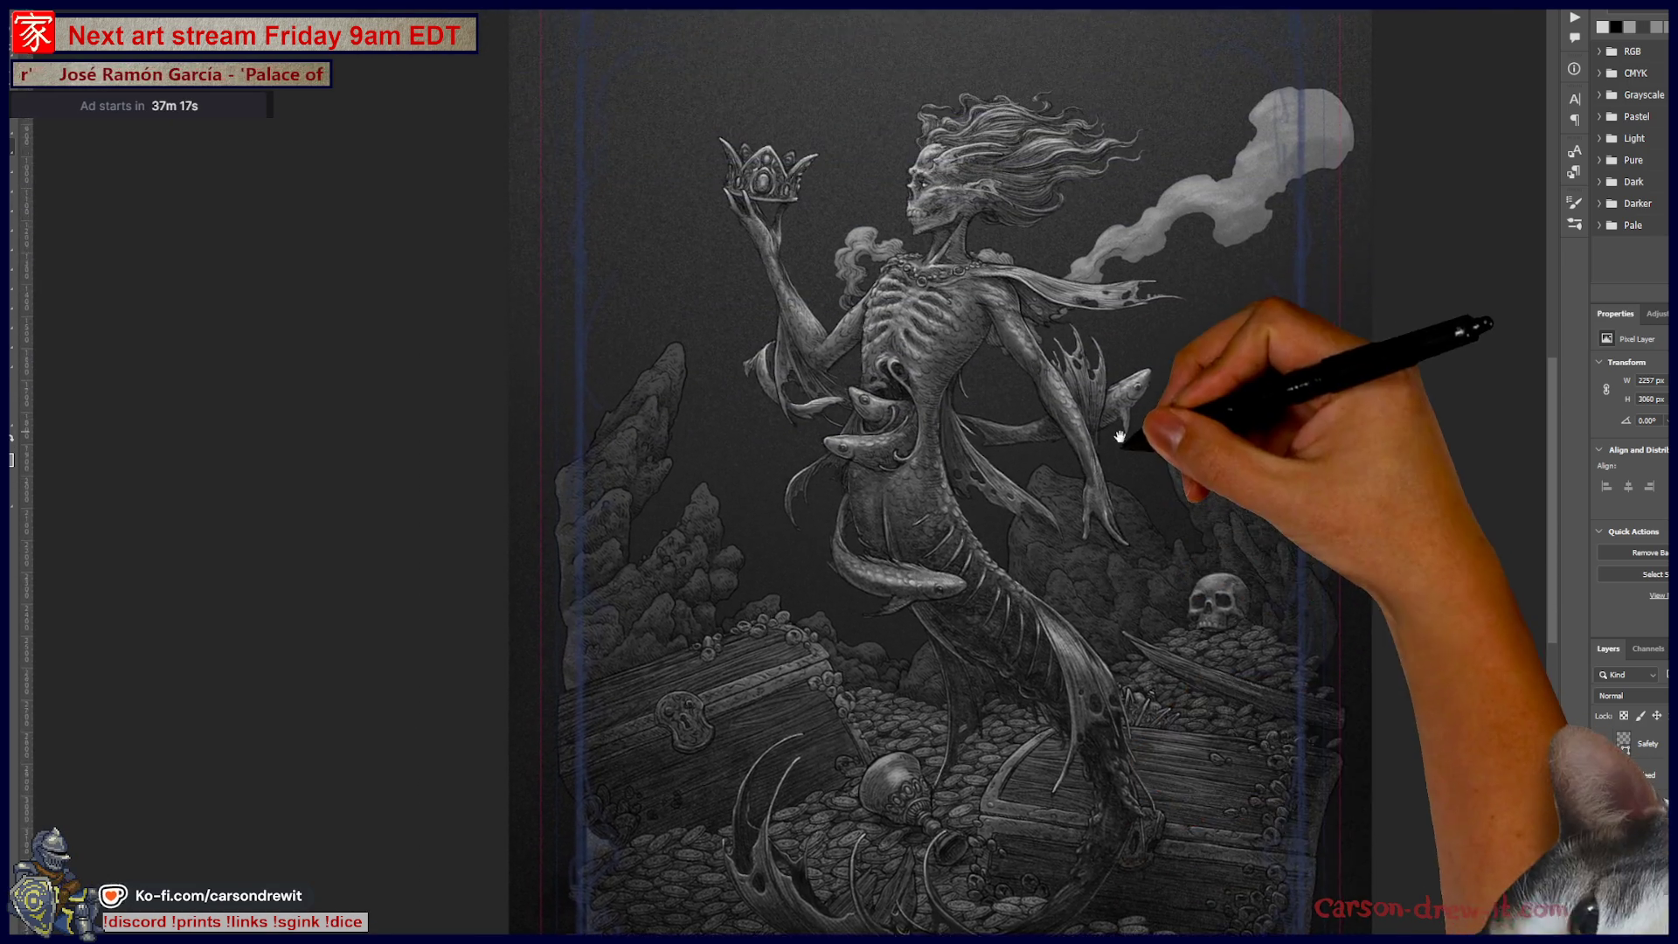
{"action": "scroll", "coordinate": [1095, 570], "scroll_direction": "up", "scroll_amount": 2}
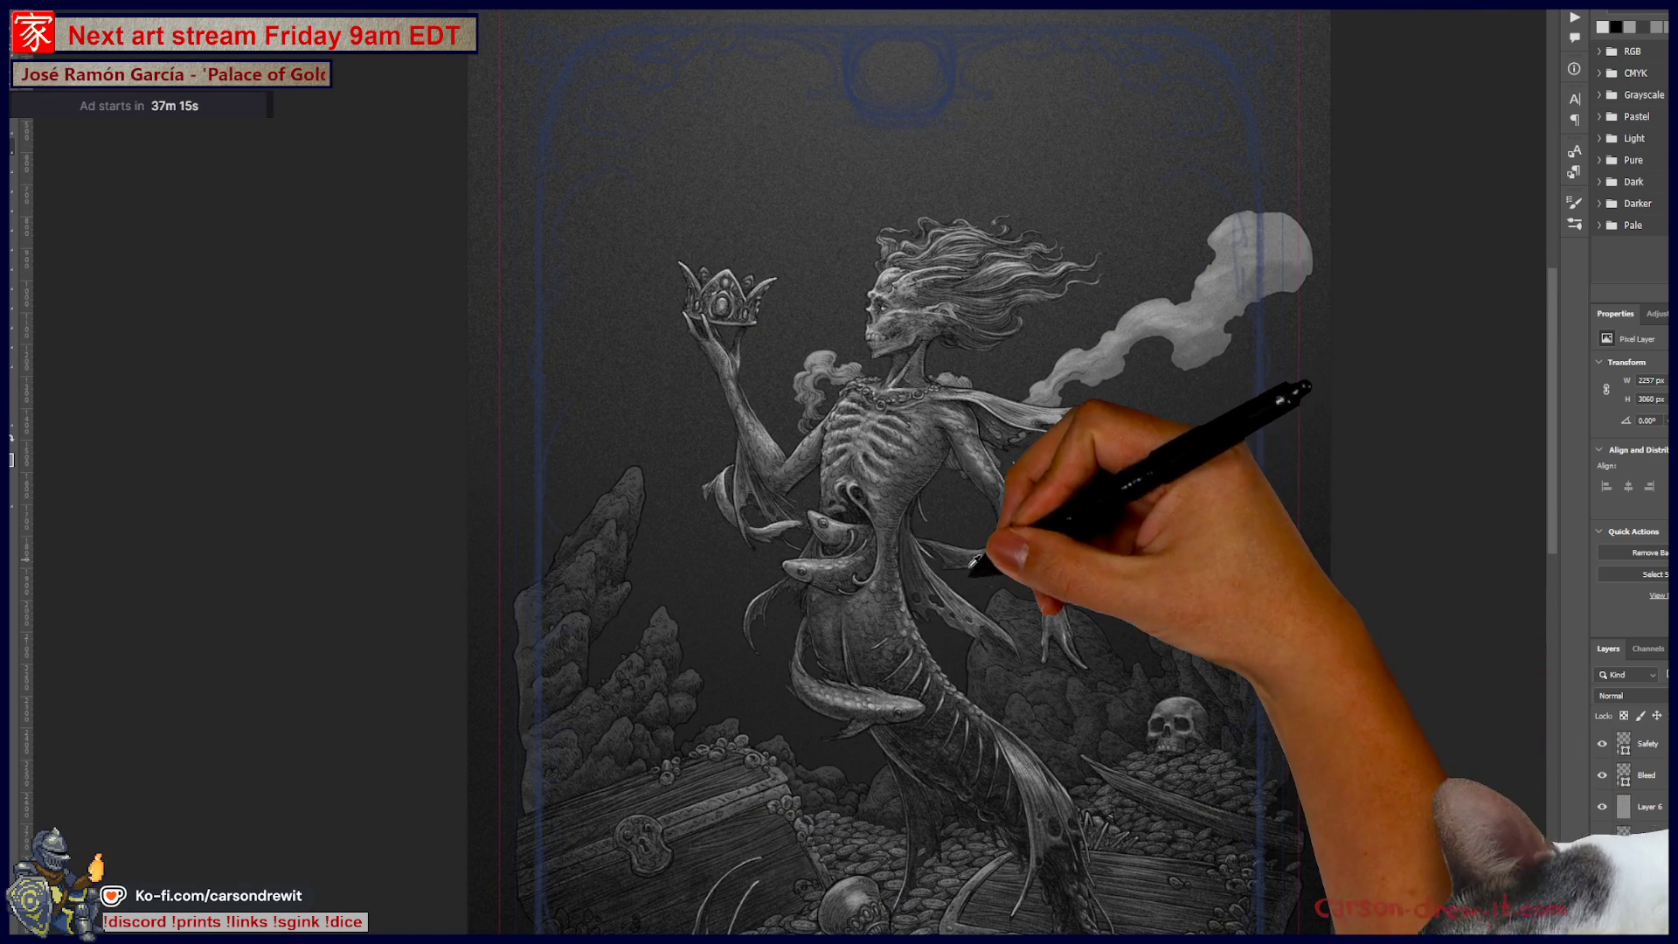
{"action": "scroll", "coordinate": [993, 562], "scroll_direction": "down", "scroll_amount": 2}
{"action": "scroll", "coordinate": [982, 594], "scroll_direction": "down", "scroll_amount": 3}
{"action": "scroll", "coordinate": [971, 506], "scroll_direction": "down", "scroll_amount": 2}
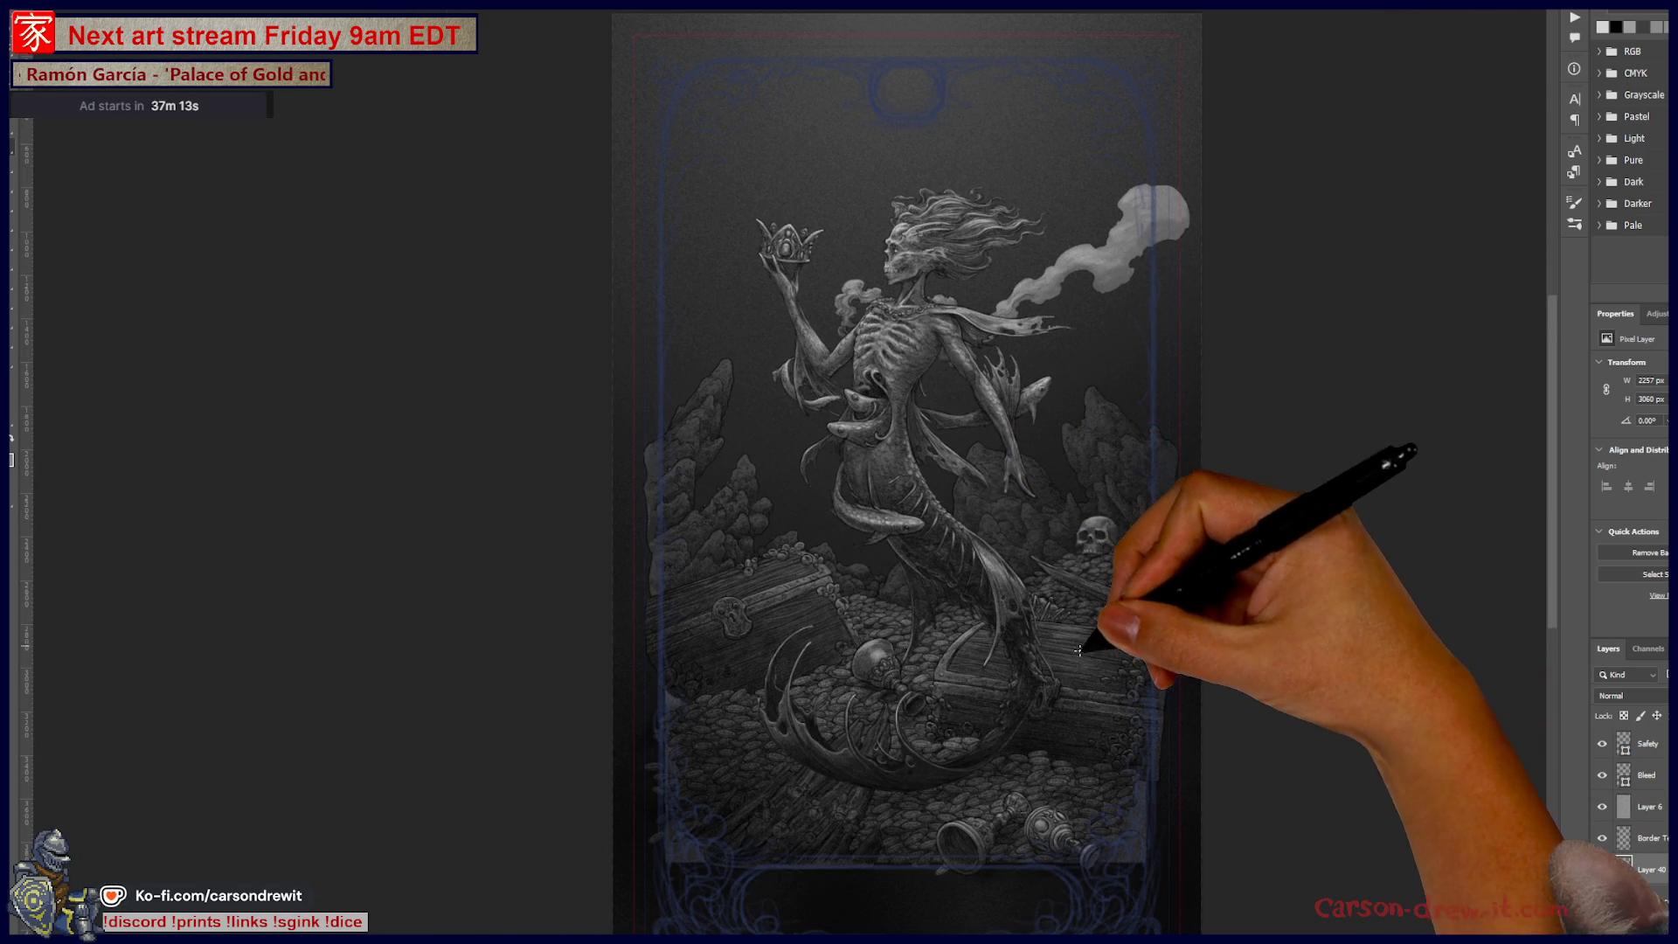
{"action": "scroll", "coordinate": [1087, 637], "scroll_direction": "down", "scroll_amount": 1}
{"action": "scroll", "coordinate": [1057, 685], "scroll_direction": "down", "scroll_amount": 2}
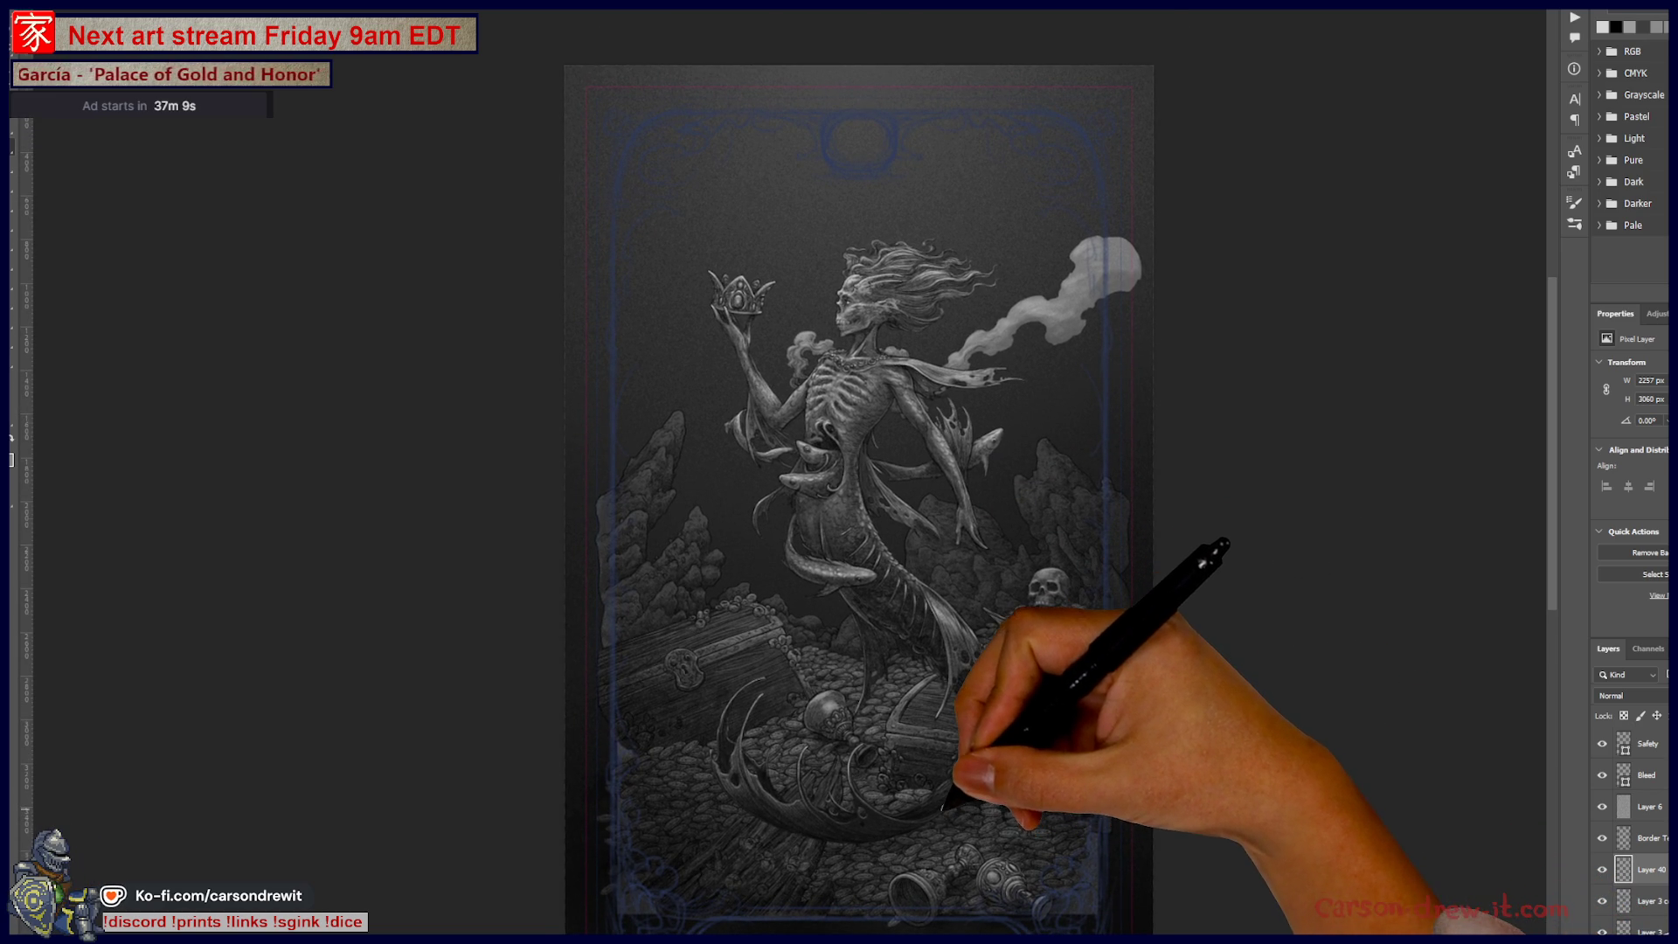
{"action": "scroll", "coordinate": [1062, 778], "scroll_direction": "up", "scroll_amount": 1}
{"action": "scroll", "coordinate": [1075, 764], "scroll_direction": "up", "scroll_amount": 1}
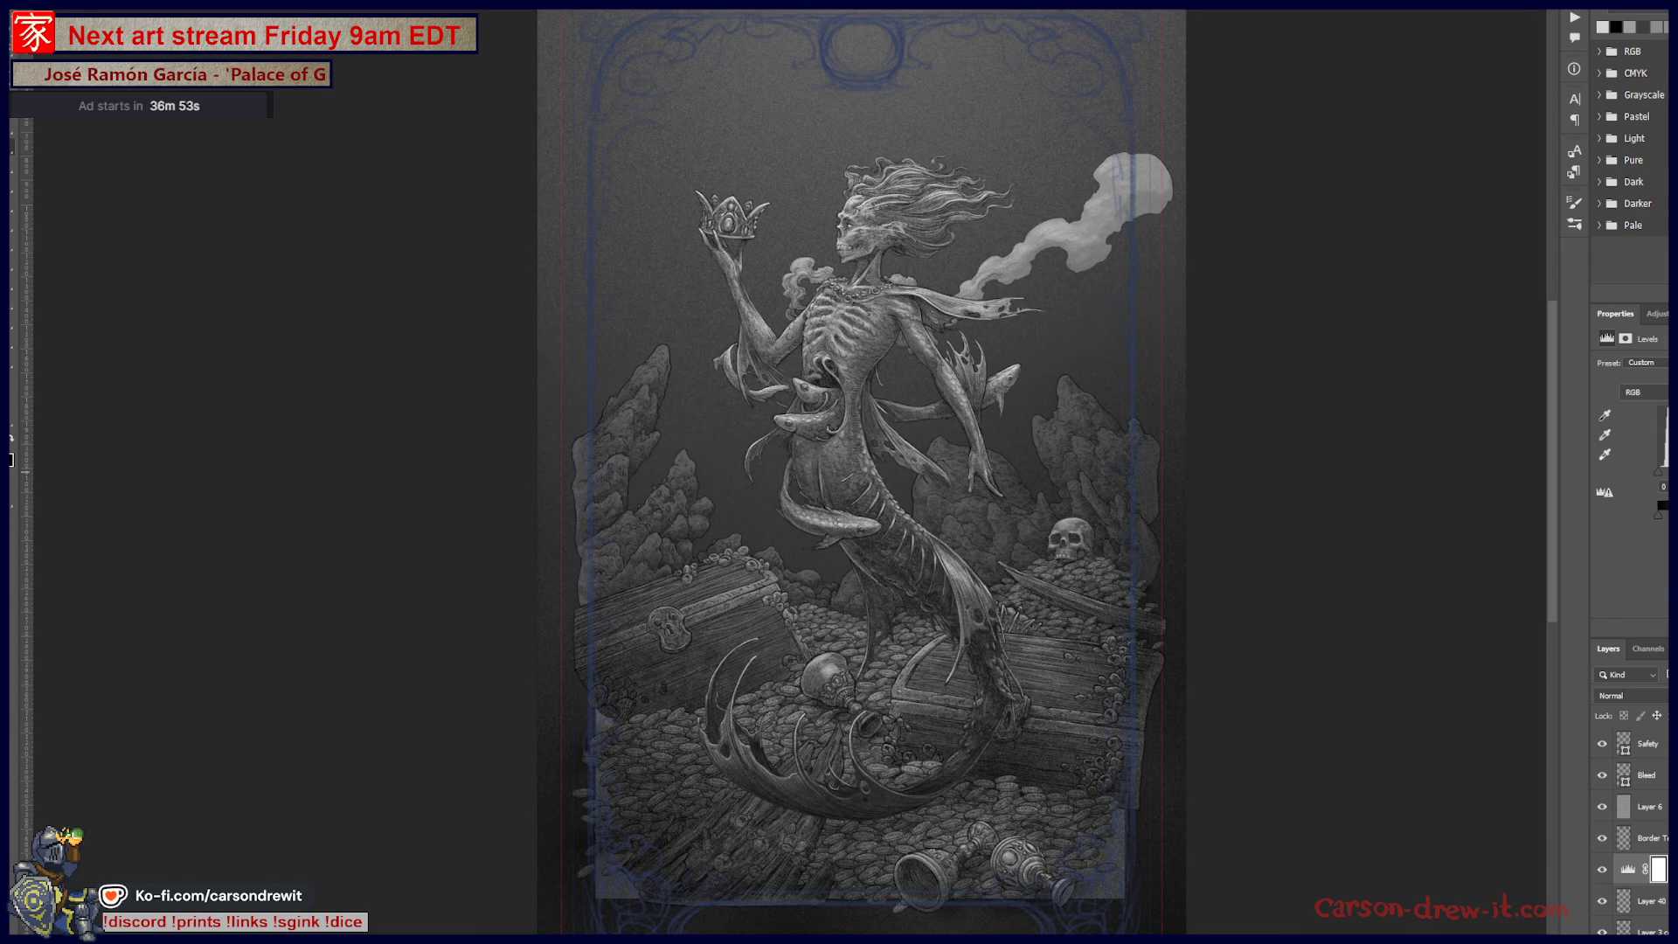
Step: Nudge the Levels black slider to darken the artwork, and add another Levels adjustment above Layer 40
{"action": "left_click_drag", "start_coordinate": [1664, 476], "coordinate": [1674, 477]}
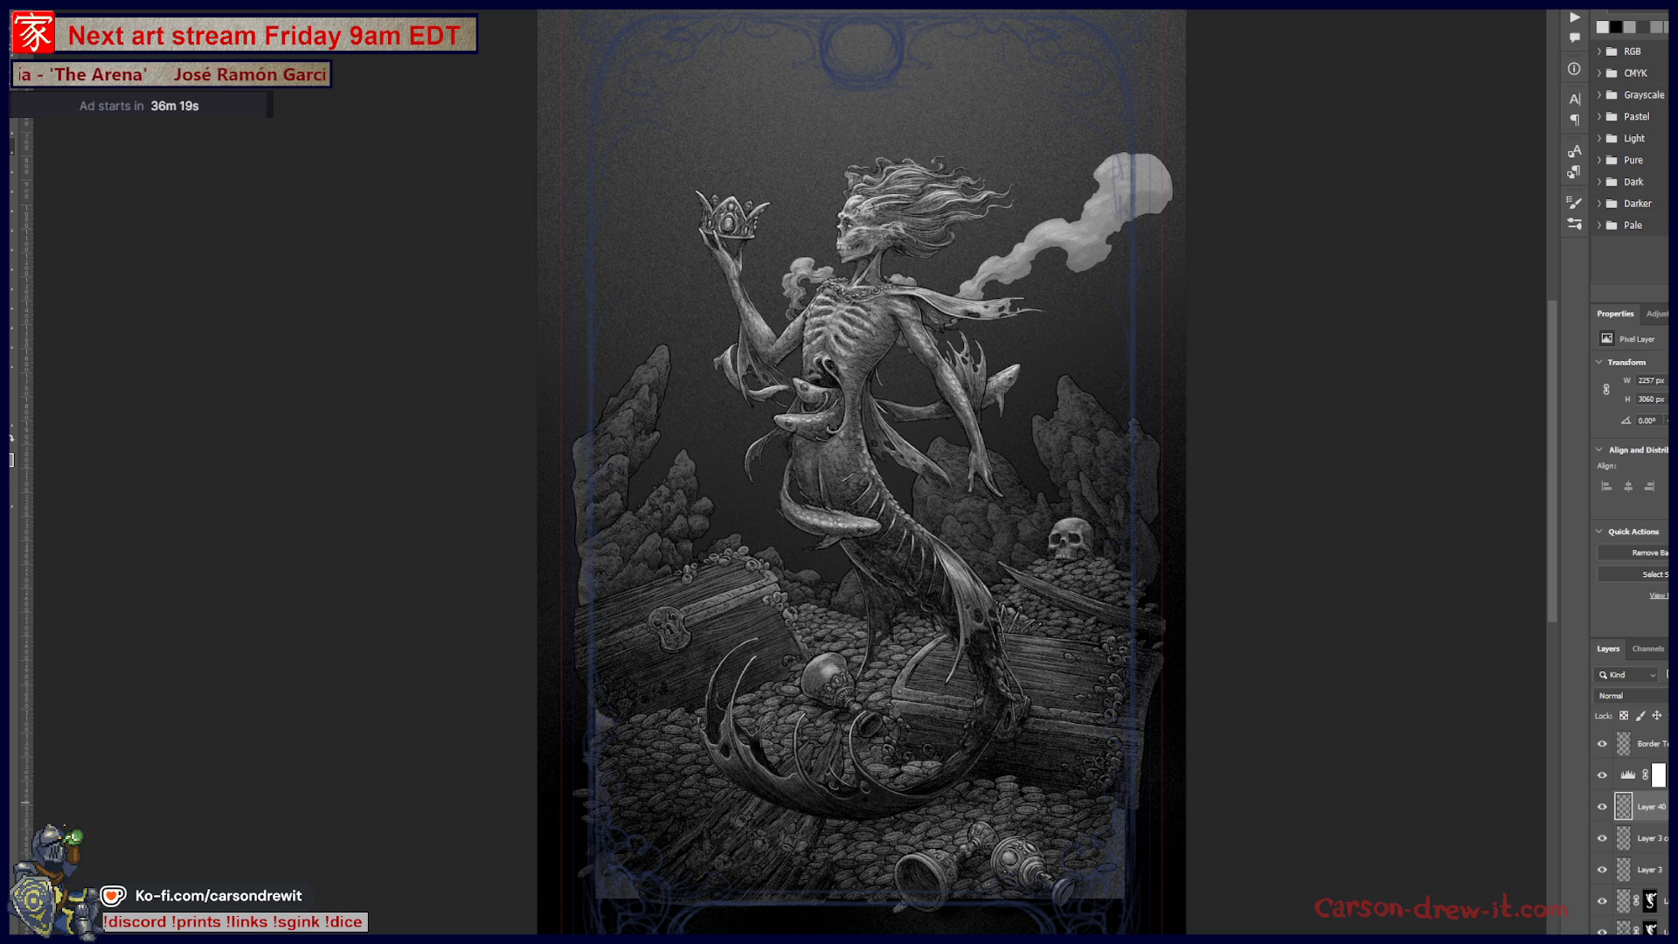
{"action": "key", "text": "ctrl+l"}
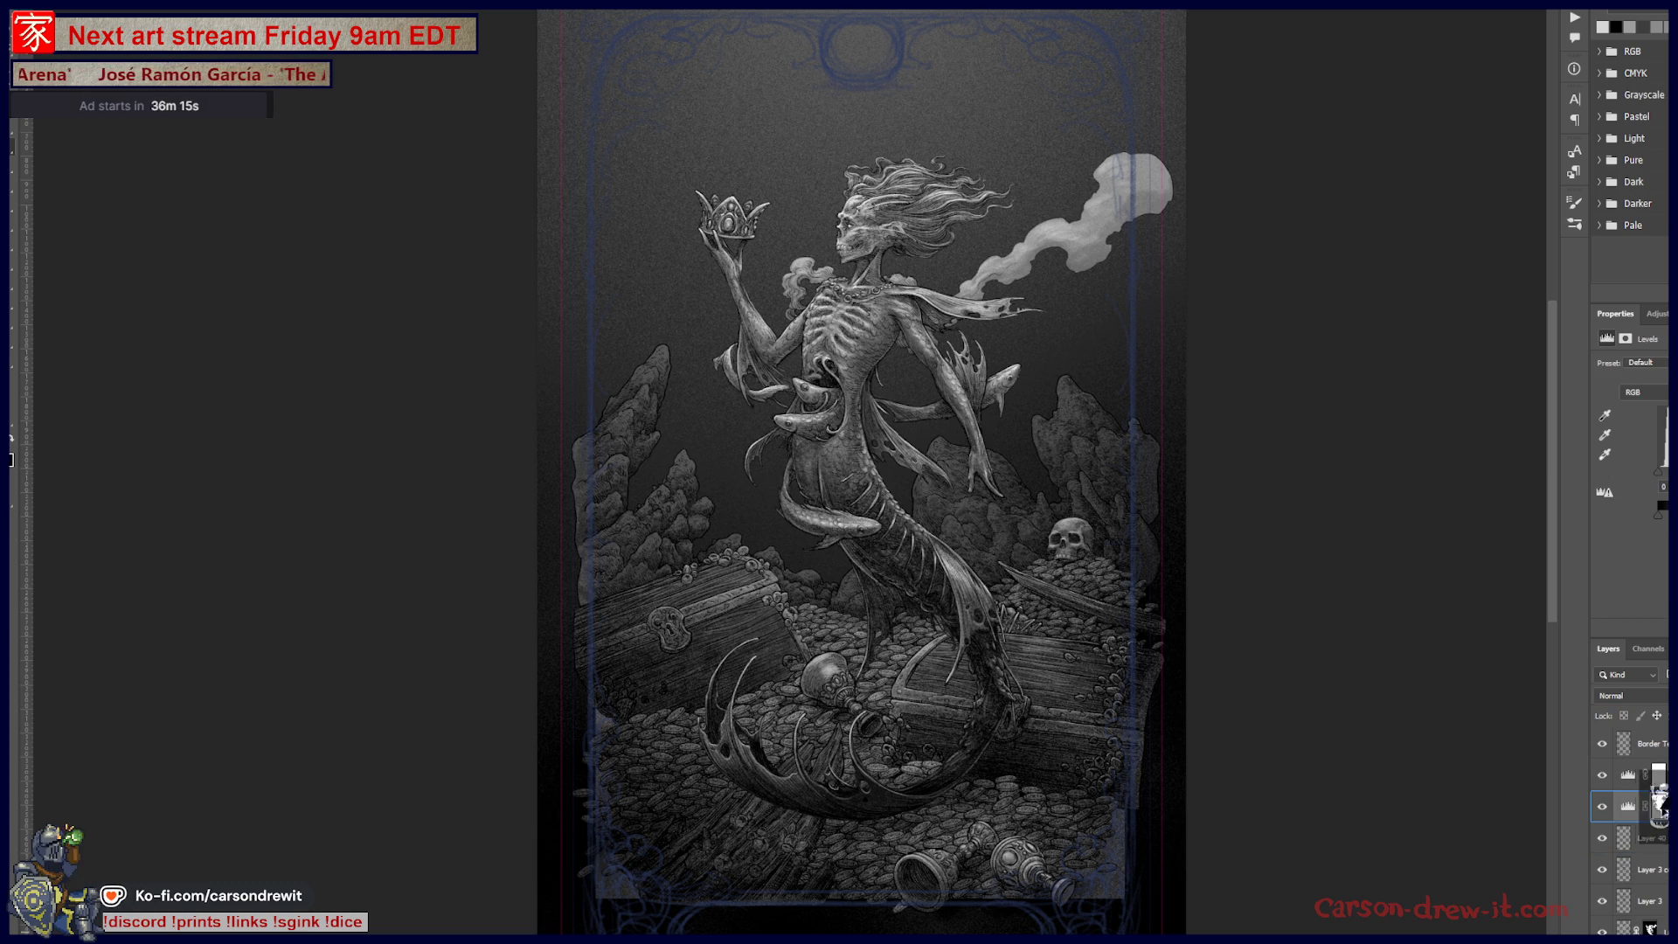
Step: Copy the mermaid silhouette mask onto the new Levels layer and invert it to exclude the mermaid
{"action": "left_click_drag", "start_coordinate": [1651, 929], "coordinate": [1660, 806]}
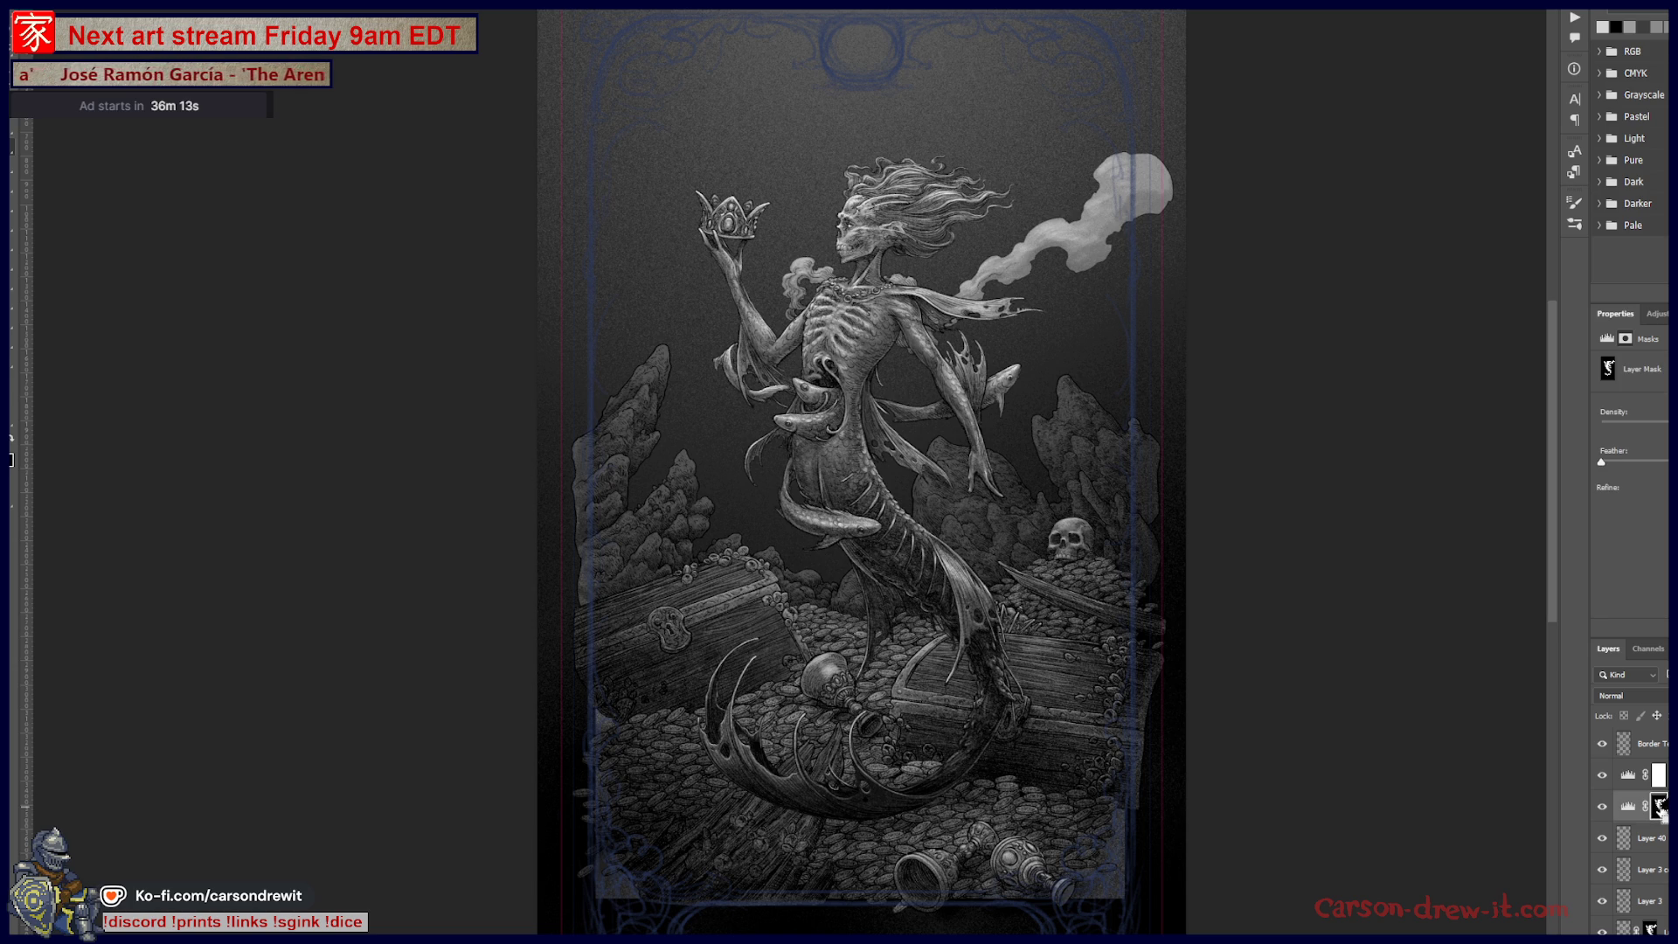
{"action": "key", "text": "ctrl+i"}
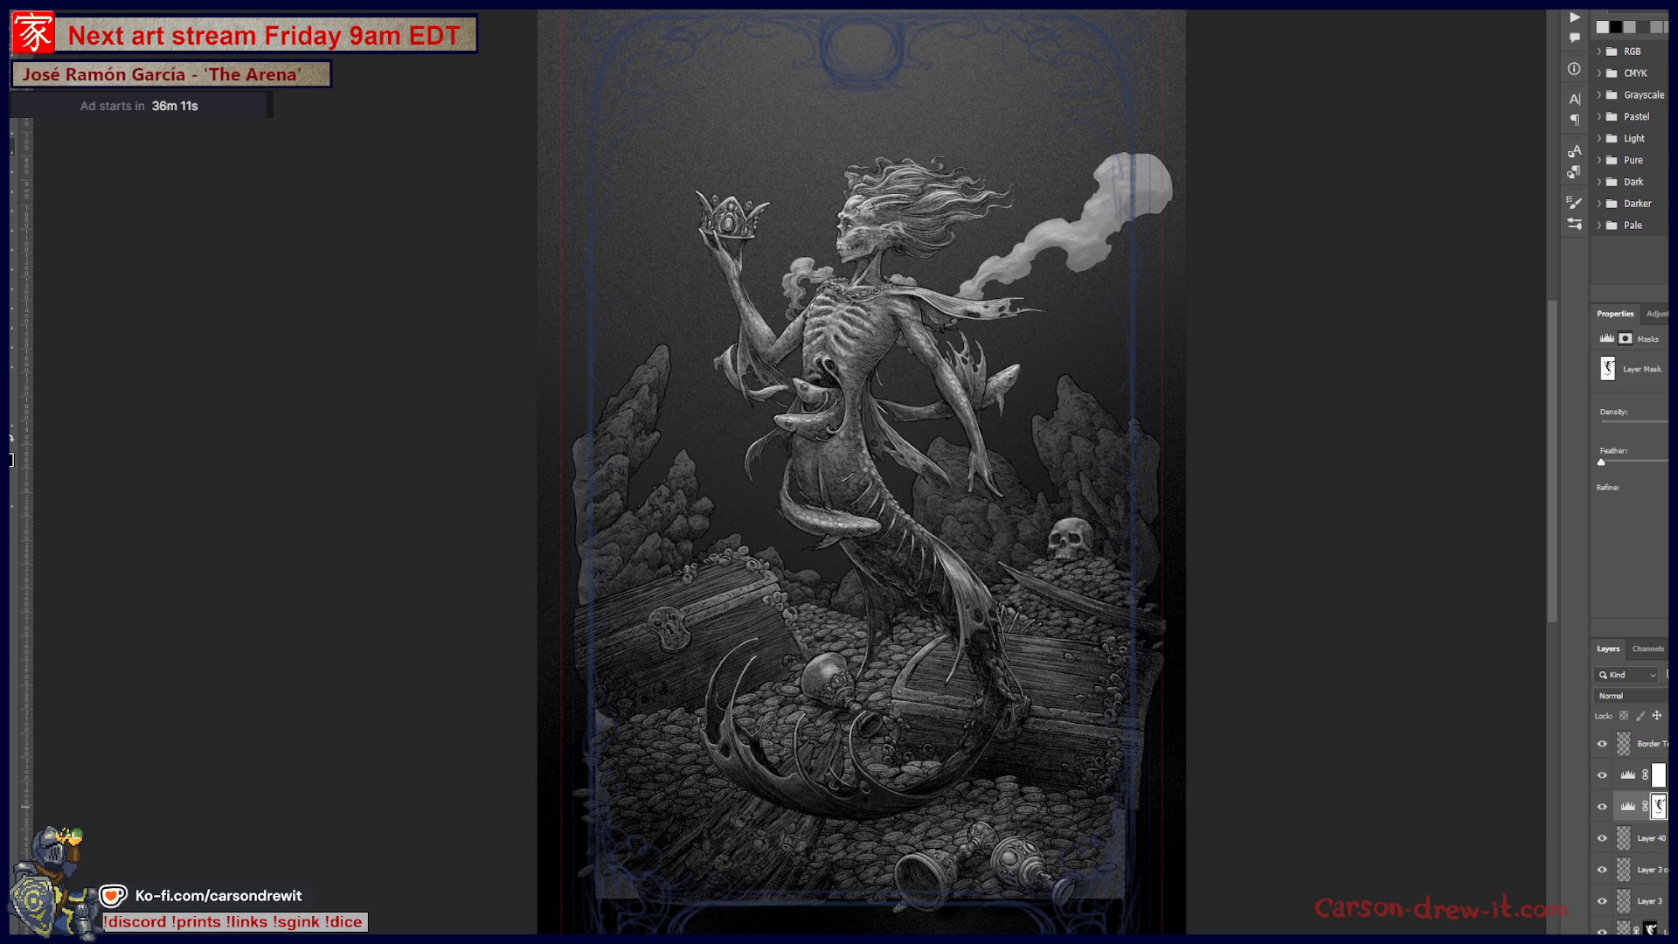
{"action": "left_click", "coordinate": [1627, 806]}
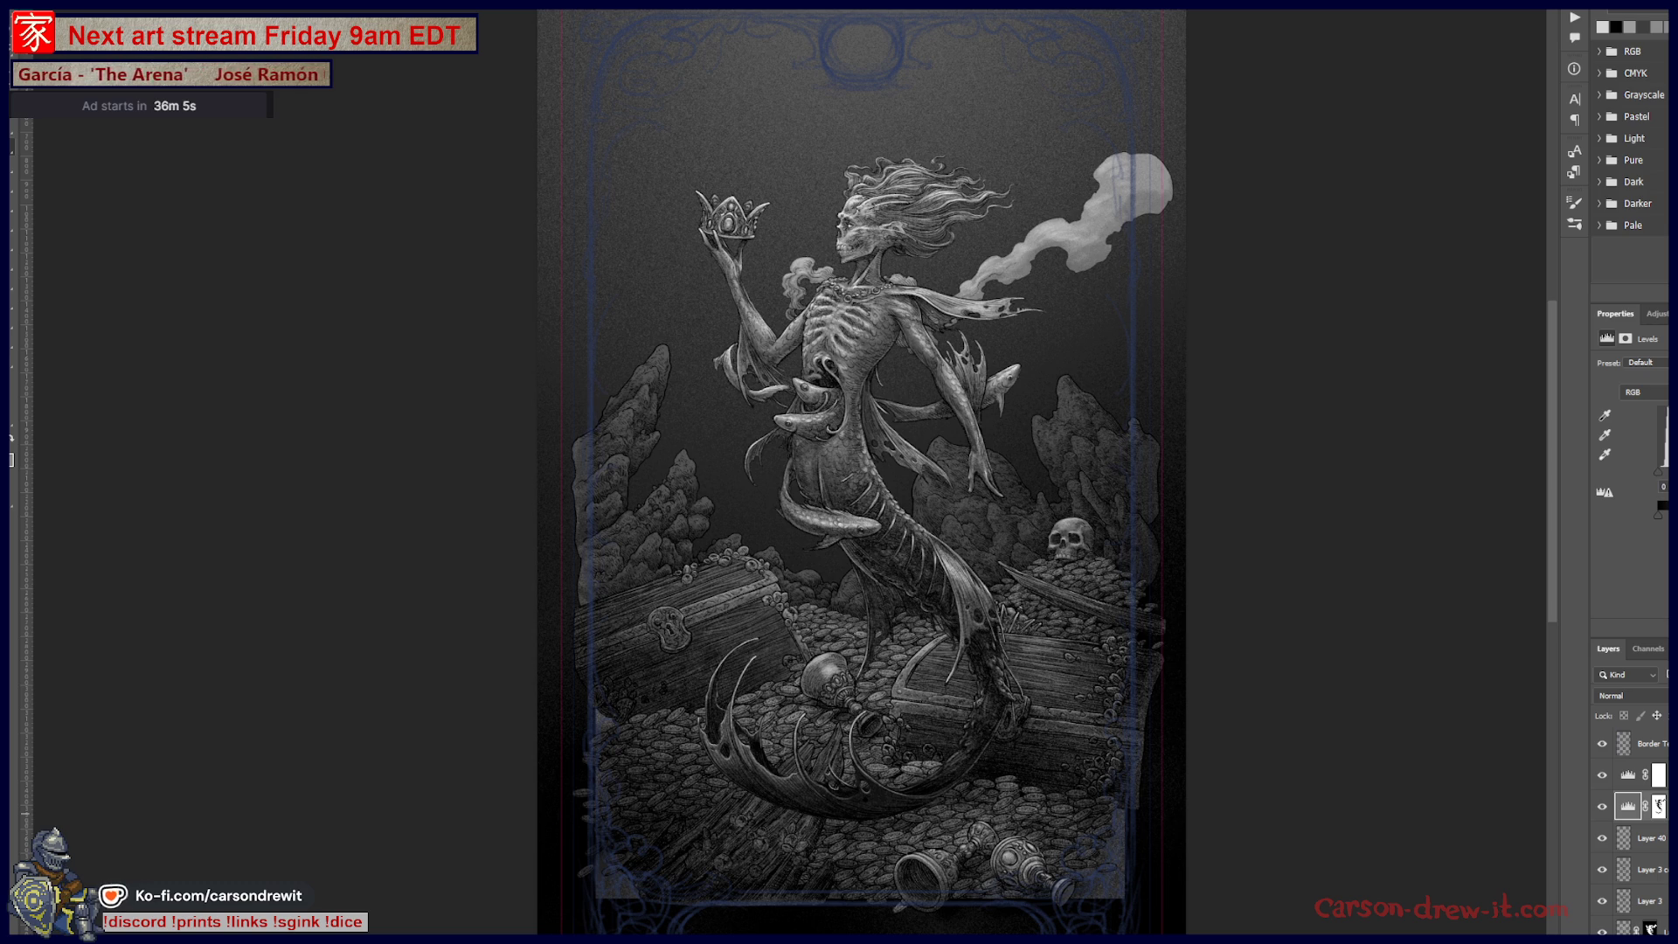
Step: Darken the background with the Levels slider, toggling undo and redo to compare before and after
{"action": "left_click_drag", "start_coordinate": [1658, 490], "coordinate": [1658, 479]}
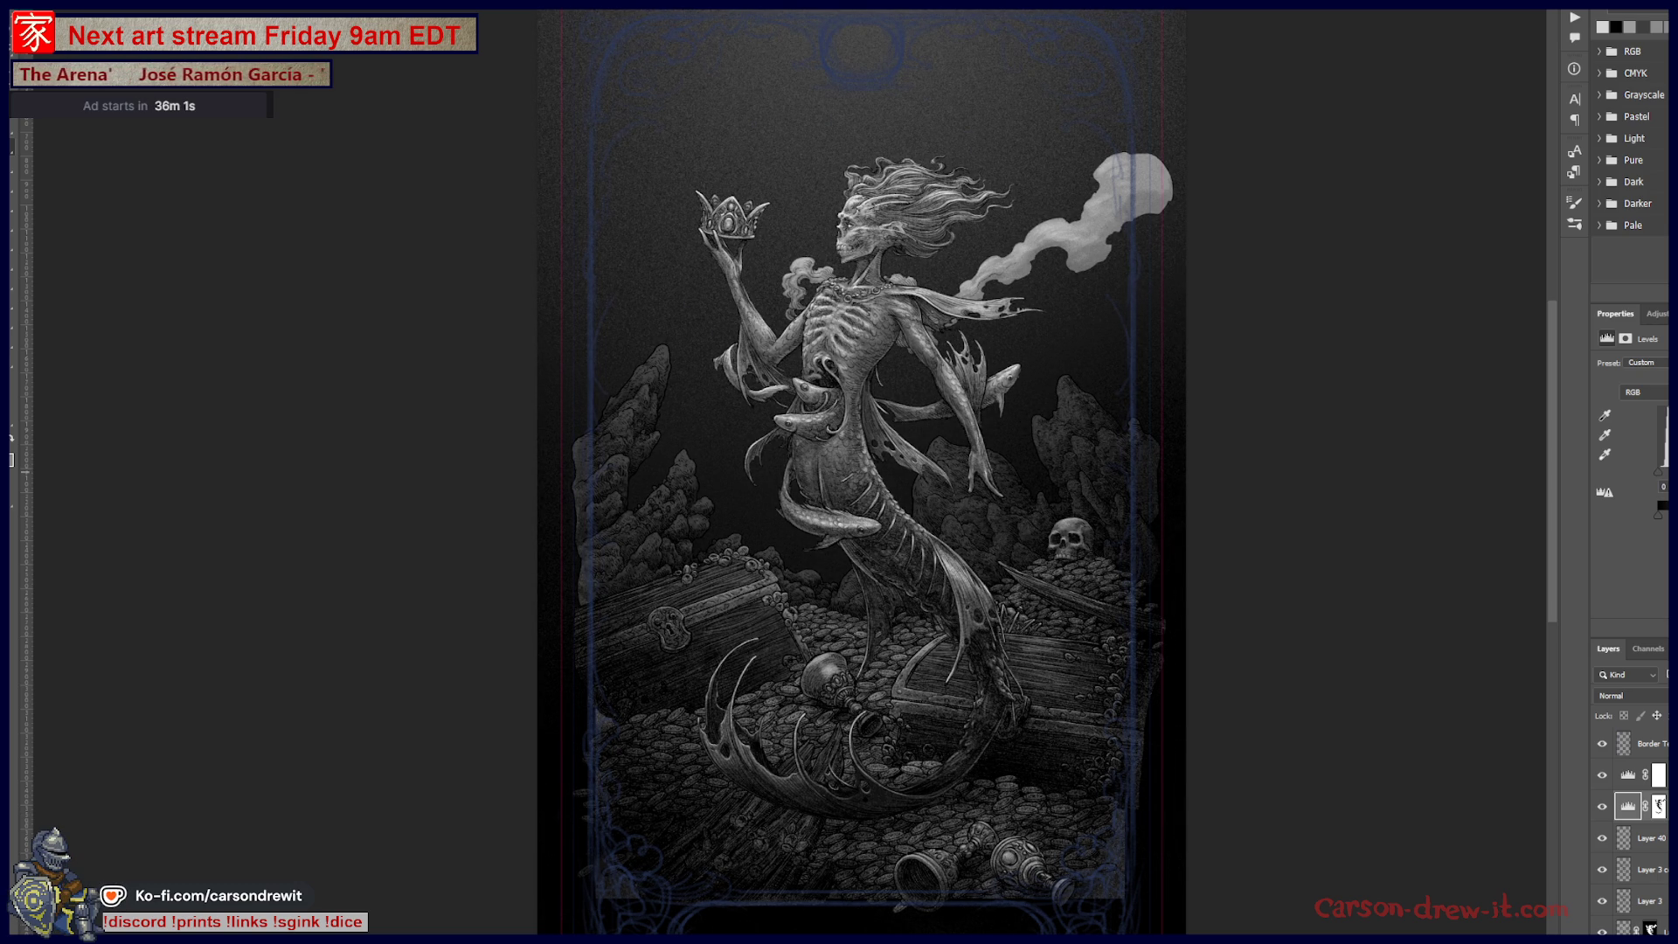
{"action": "key", "text": "ctrl+z"}
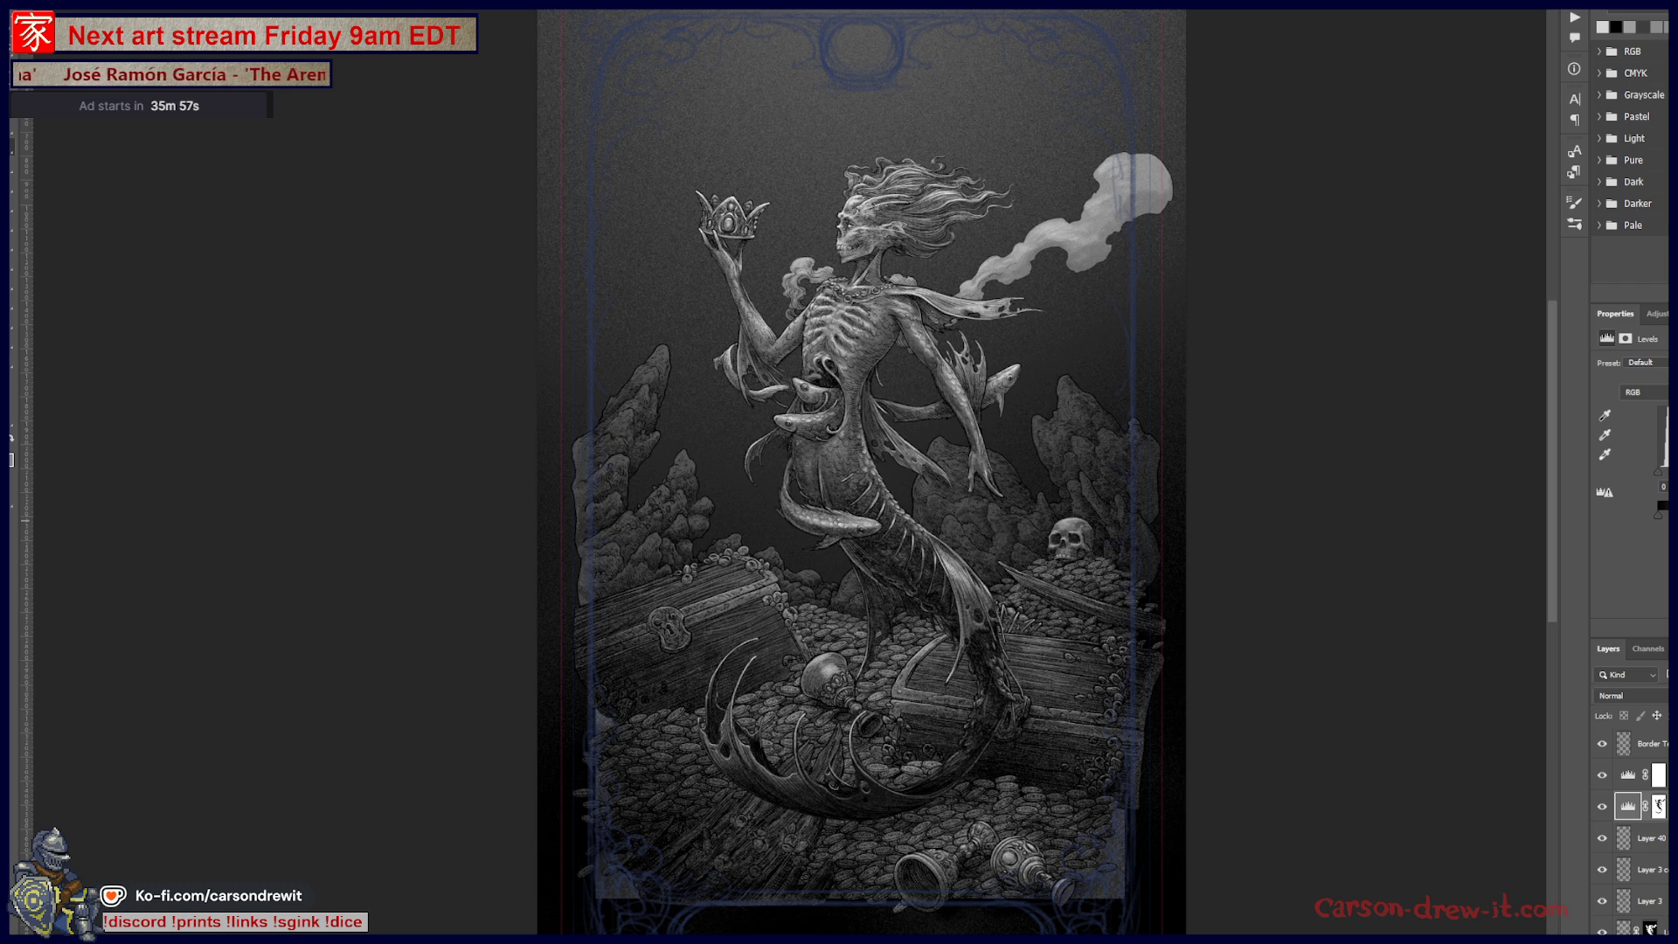
{"action": "key", "text": "ctrl+shift+z"}
{"action": "key", "text": "ctrl+z"}
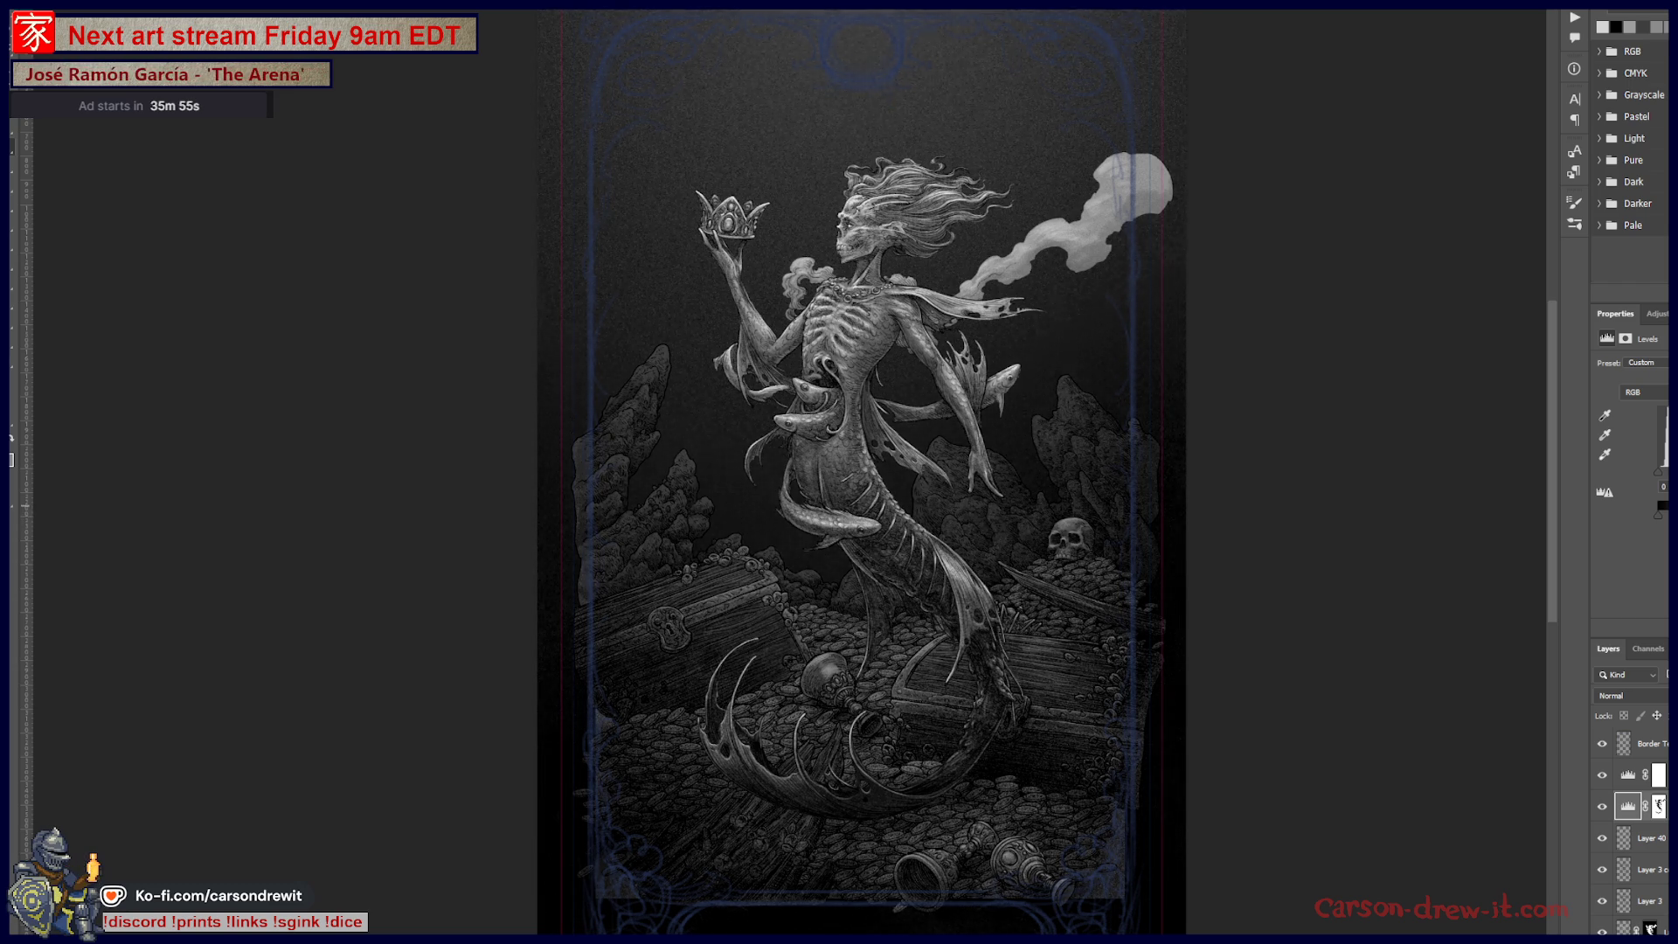
{"action": "key", "text": "ctrl+shift+z"}
{"action": "key", "text": "ctrl+z"}
{"action": "key", "text": "ctrl+z"}
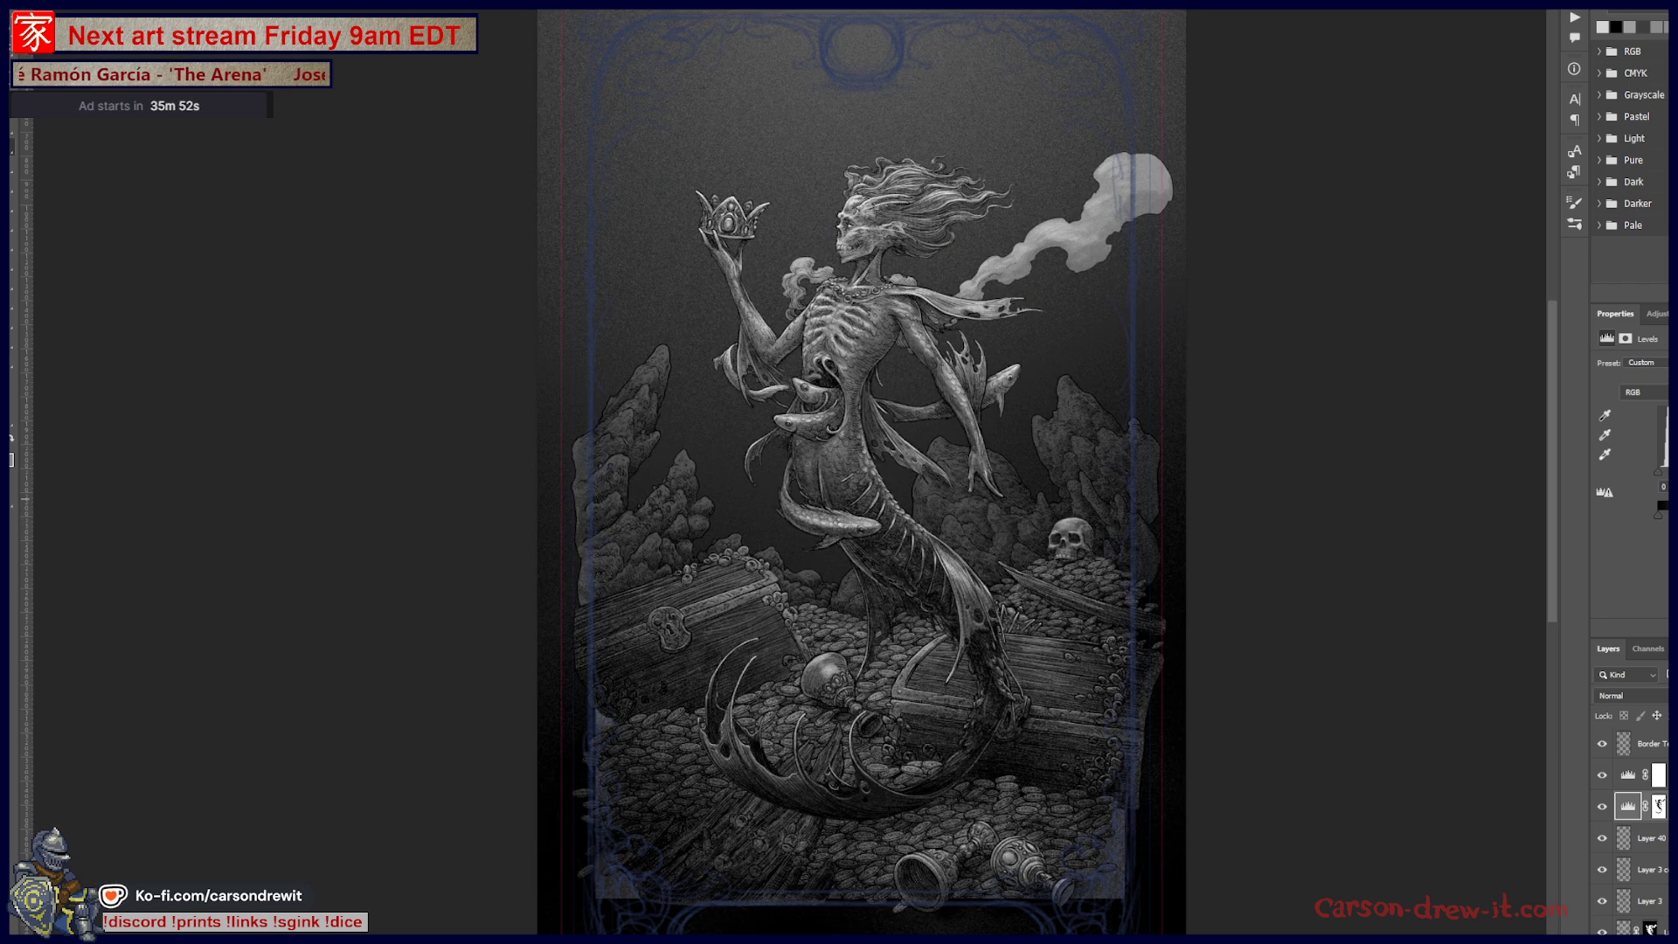
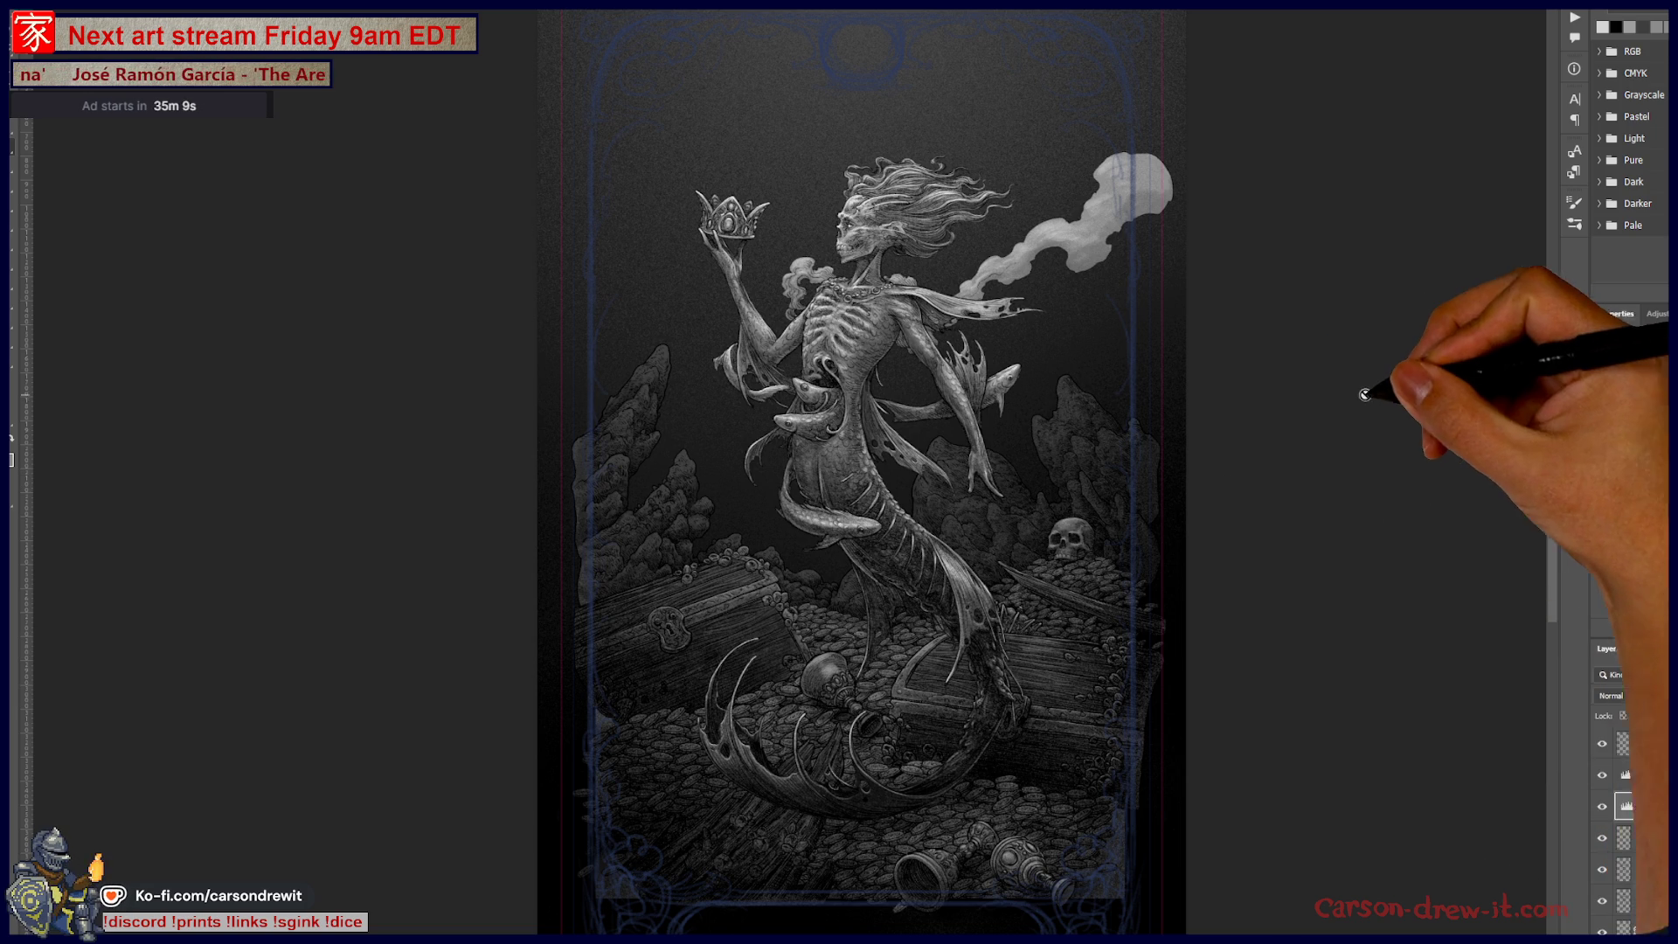
Step: Select the Border sketch layer and add a new empty layer above it
{"action": "mouse_move", "coordinate": [944, 153]}
{"action": "left_mouse_down"}
{"action": "mouse_move", "coordinate": [983, 150]}
{"action": "mouse_move", "coordinate": [983, 330]}
{"action": "mouse_move", "coordinate": [1049, 487]}
{"action": "mouse_move", "coordinate": [995, 543]}
{"action": "mouse_move", "coordinate": [962, 524]}
{"action": "mouse_move", "coordinate": [1039, 458]}
{"action": "mouse_move", "coordinate": [1084, 232]}
{"action": "mouse_move", "coordinate": [1075, 592]}
{"action": "mouse_move", "coordinate": [1031, 487]}
{"action": "mouse_move", "coordinate": [1078, 554]}
{"action": "mouse_move", "coordinate": [1057, 554]}
{"action": "mouse_move", "coordinate": [1049, 356]}
{"action": "mouse_move", "coordinate": [1009, 374]}
{"action": "mouse_move", "coordinate": [1030, 401]}
{"action": "mouse_move", "coordinate": [982, 611]}
{"action": "left_mouse_up"}
{"action": "left_click_drag", "start_coordinate": [967, 338], "coordinate": [1170, 540]}
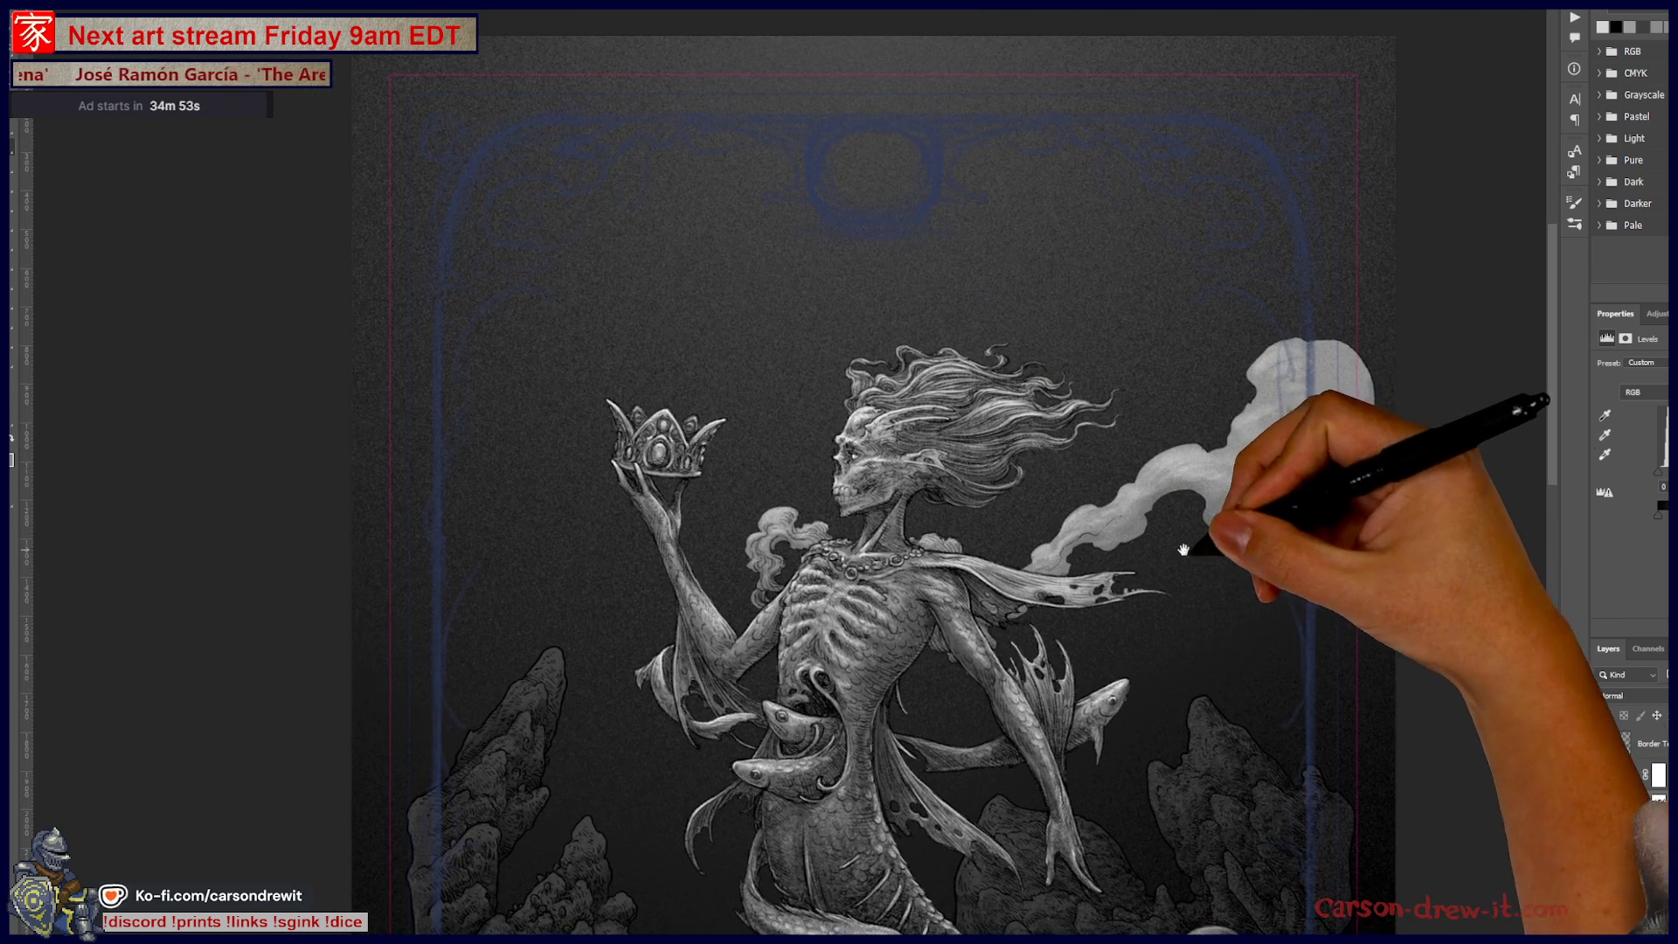
{"action": "key", "text": "alt+bracketright"}
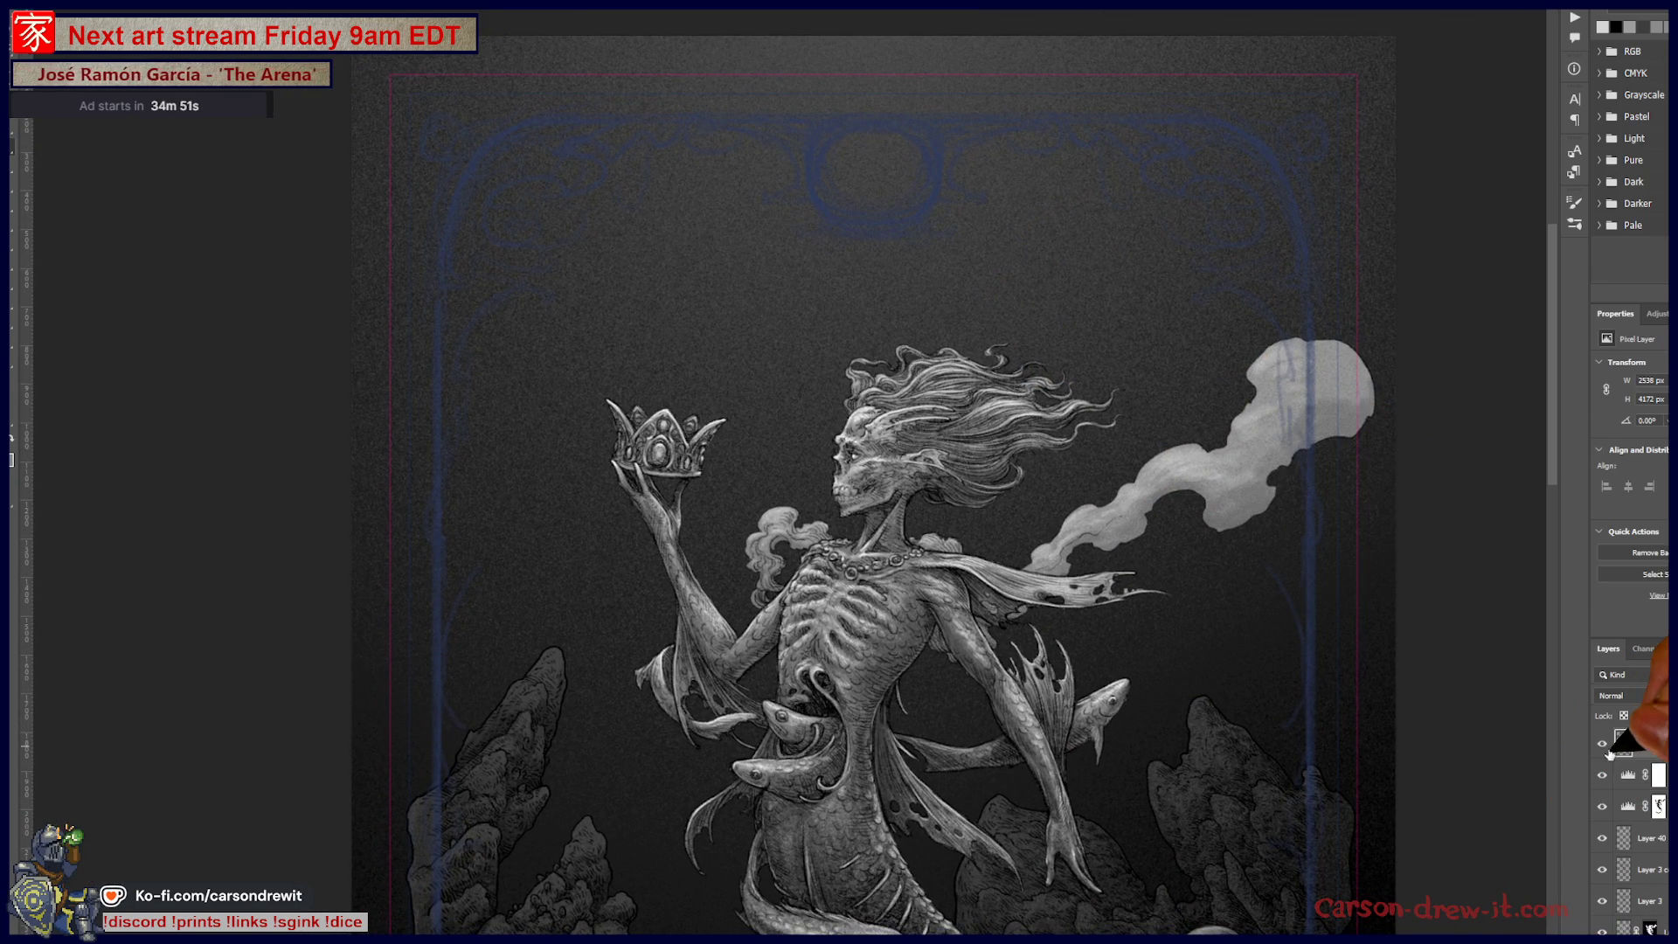
{"action": "key", "text": "ctrl+comma"}
{"action": "key", "text": "ctrl+comma"}
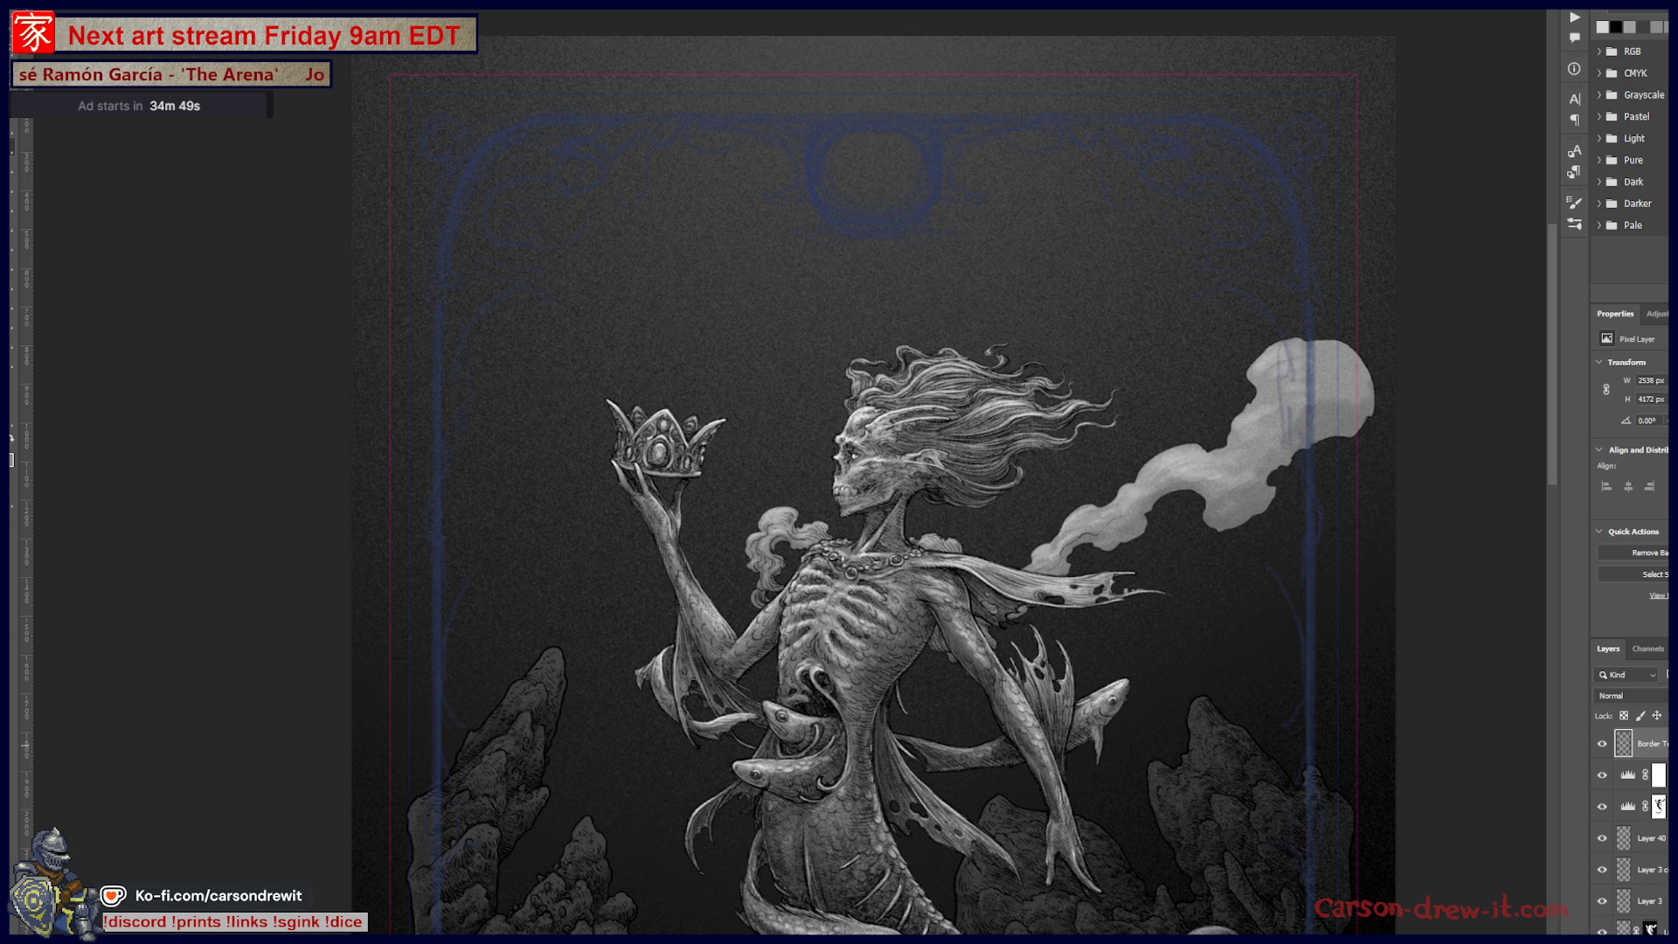
{"action": "key", "text": "ctrl+shift+alt+n"}
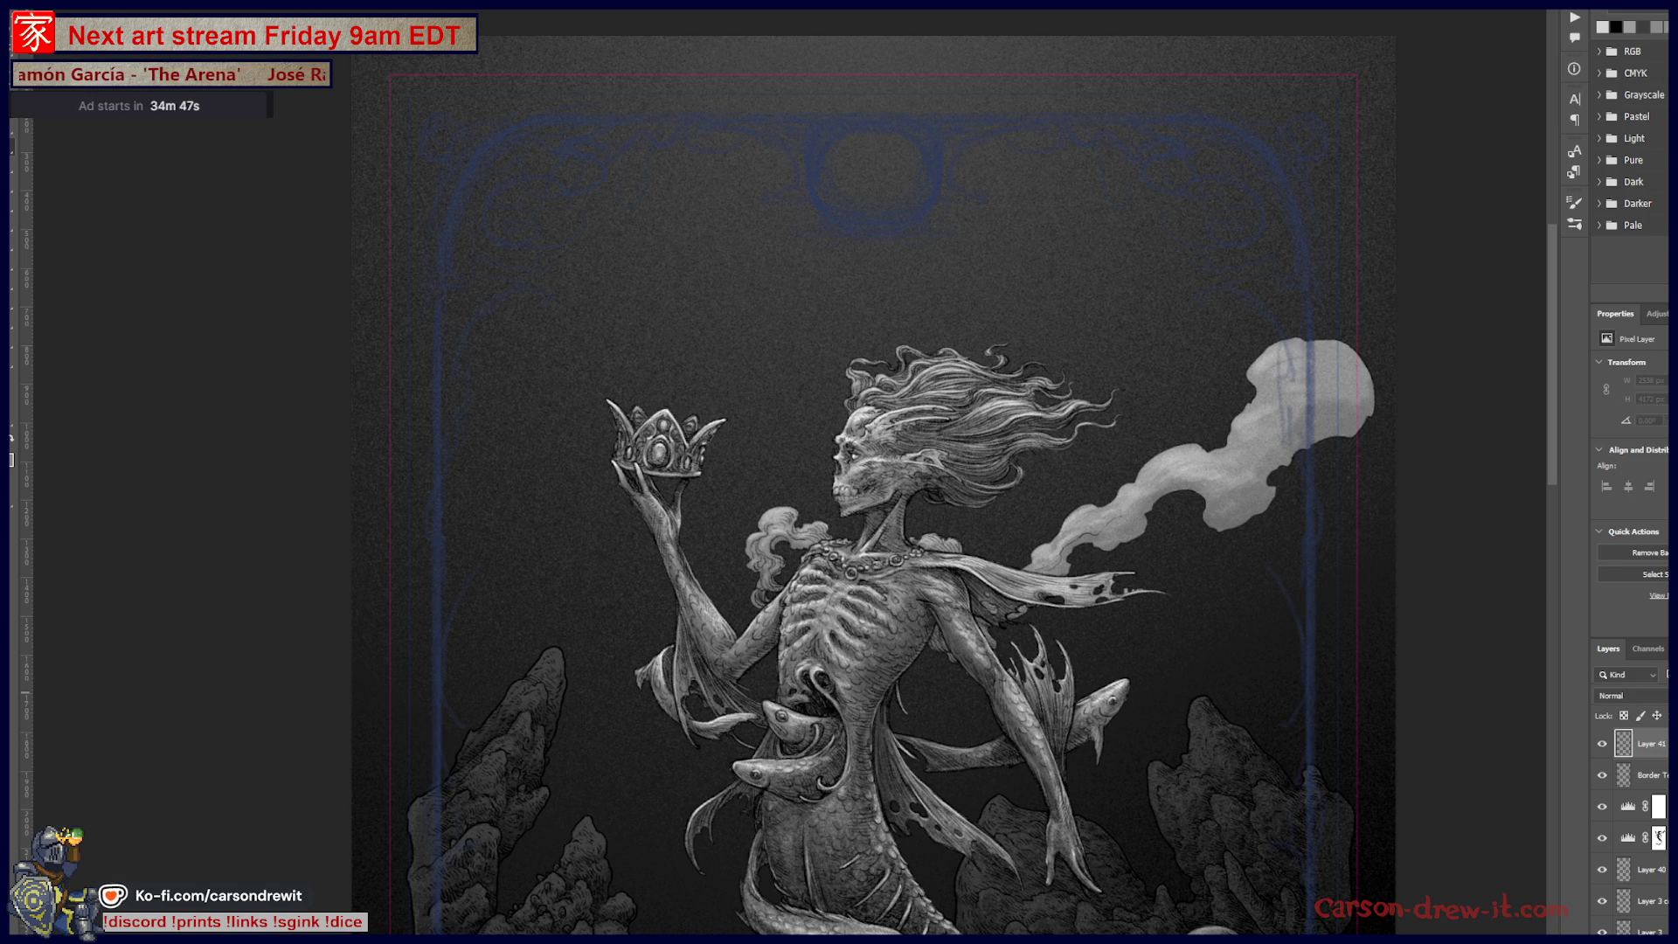
Step: Fade the mermaid artwork group to 50% opacity so the blue sketch shows
{"action": "scroll", "coordinate": [1630, 830], "scroll_direction": "up", "scroll_amount": 2}
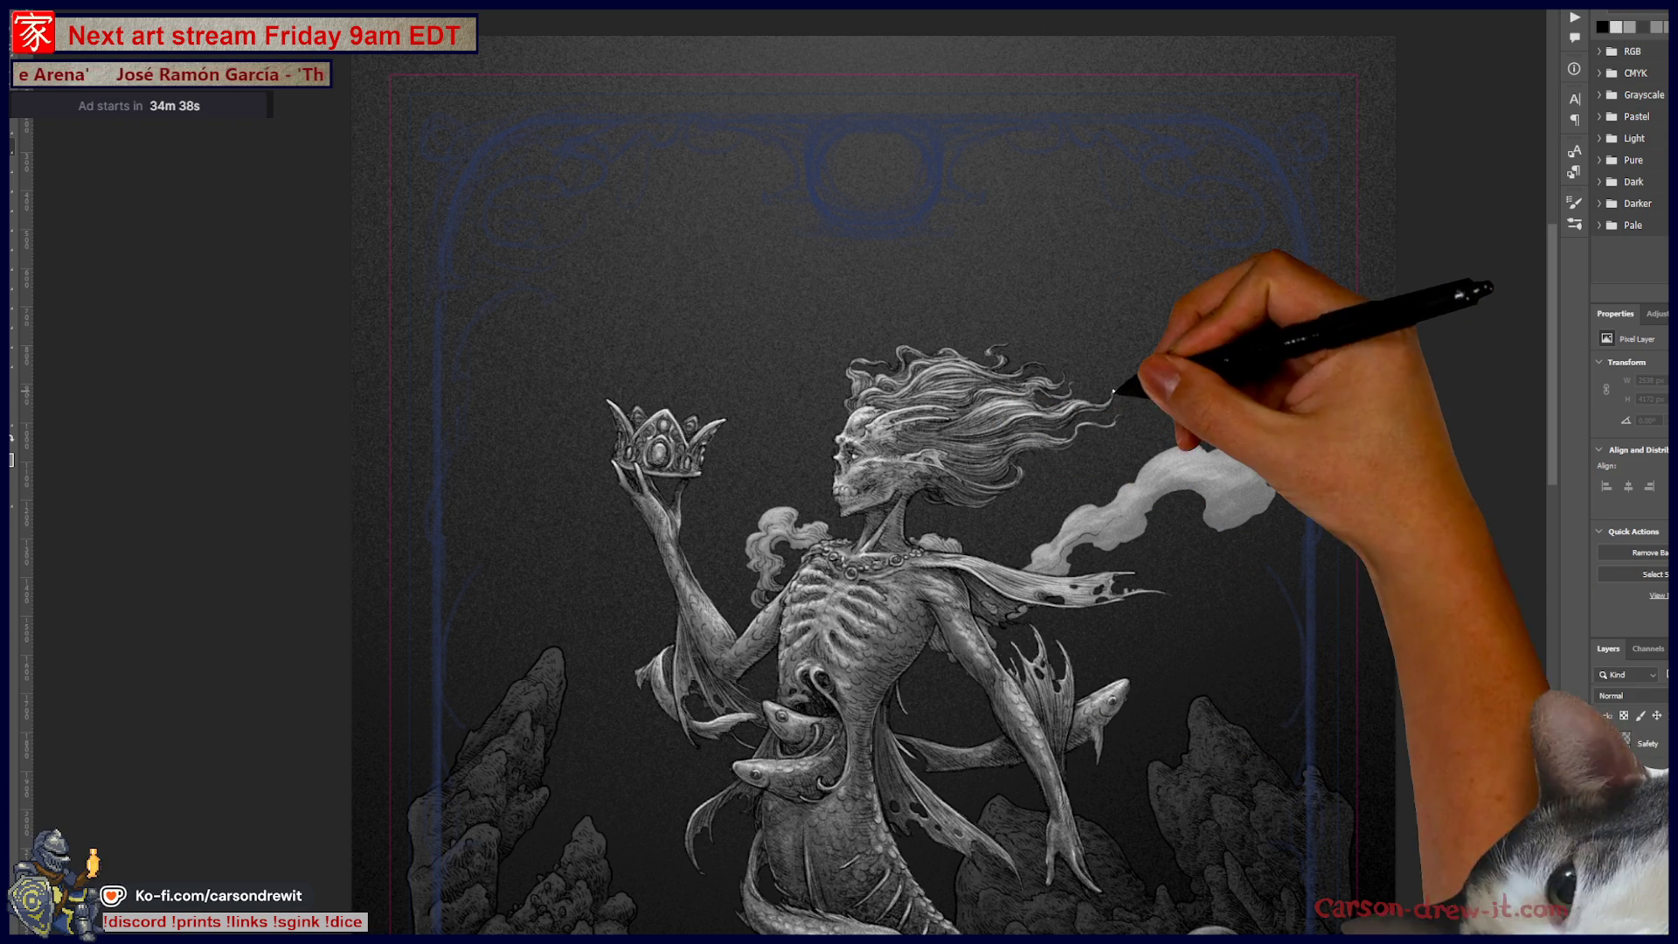
{"action": "scroll", "coordinate": [1630, 831], "scroll_direction": "down", "scroll_amount": 2}
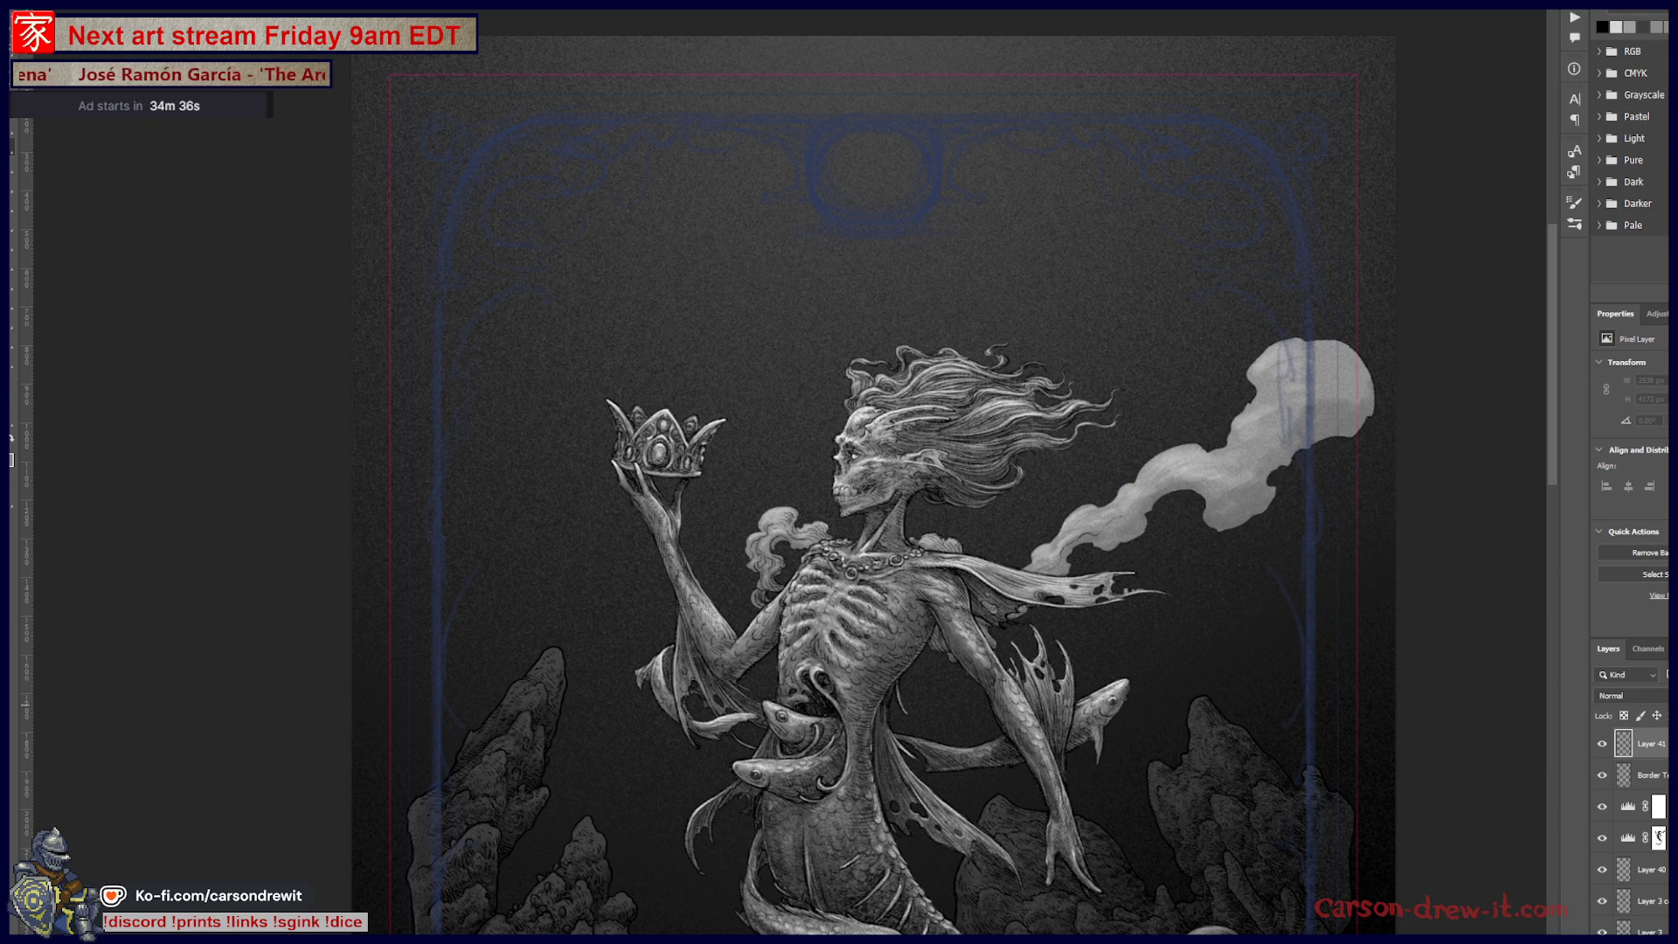
{"action": "left_click", "coordinate": [1639, 806]}
{"action": "scroll", "coordinate": [1634, 831], "scroll_direction": "down", "scroll_amount": 2}
{"action": "scroll", "coordinate": [1635, 831], "scroll_direction": "down", "scroll_amount": 2}
{"action": "scroll", "coordinate": [1634, 830], "scroll_direction": "down", "scroll_amount": 2}
{"action": "scroll", "coordinate": [1630, 831], "scroll_direction": "down", "scroll_amount": 2}
{"action": "scroll", "coordinate": [1630, 830], "scroll_direction": "up", "scroll_amount": 2}
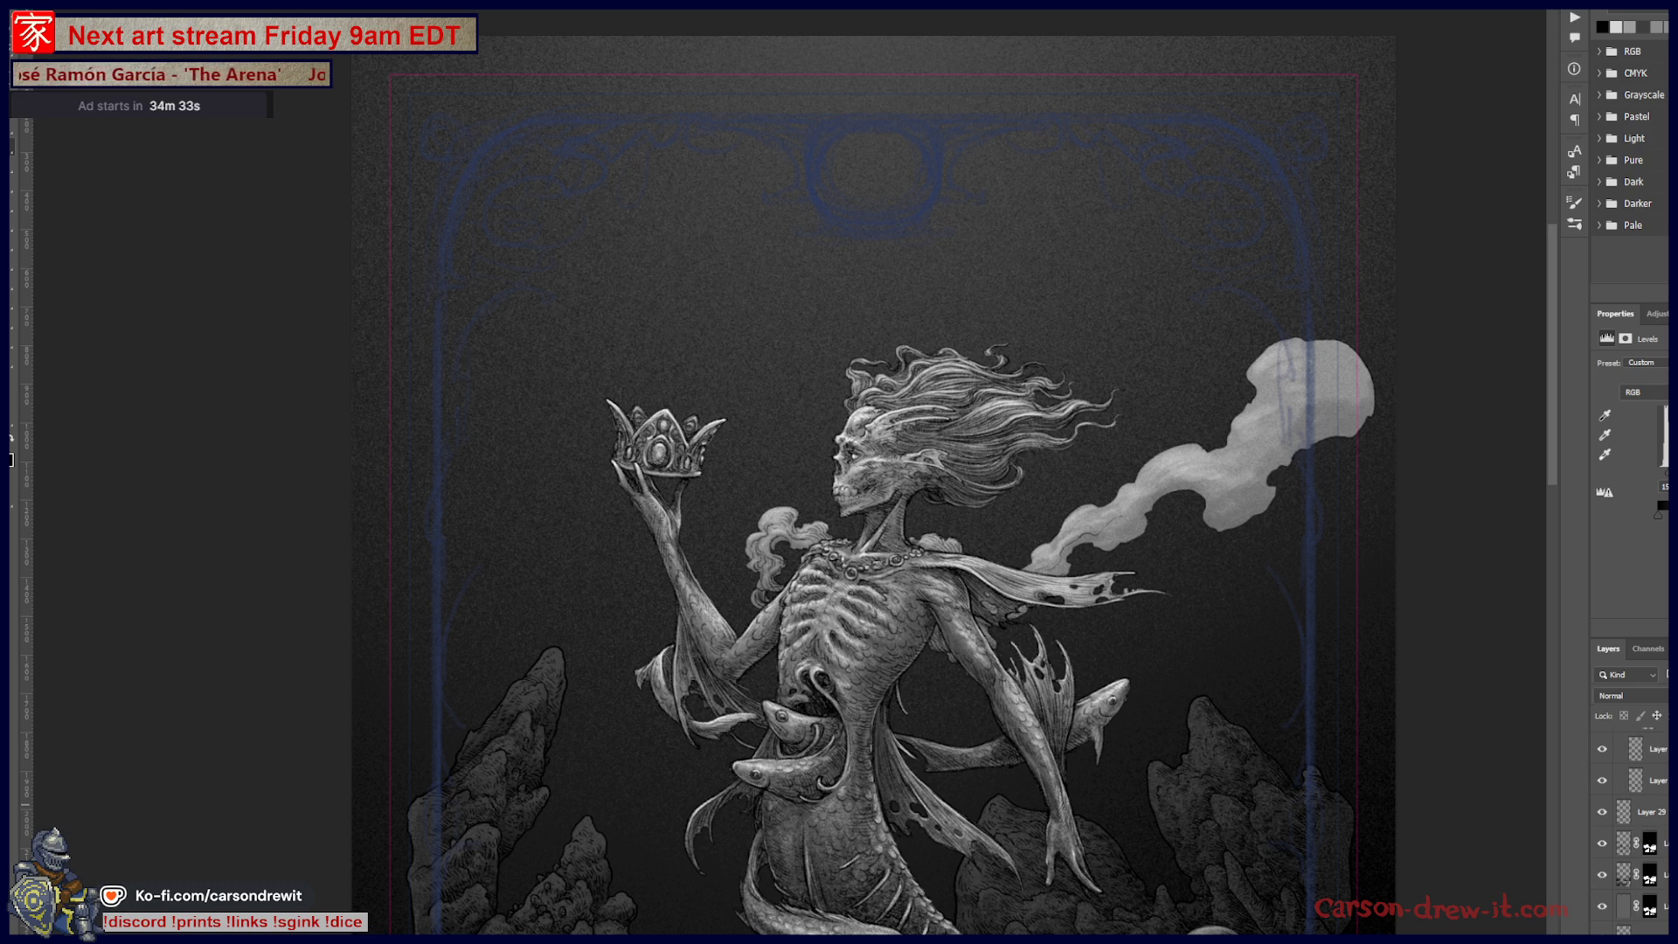
{"action": "scroll", "coordinate": [1631, 830], "scroll_direction": "down", "scroll_amount": 2}
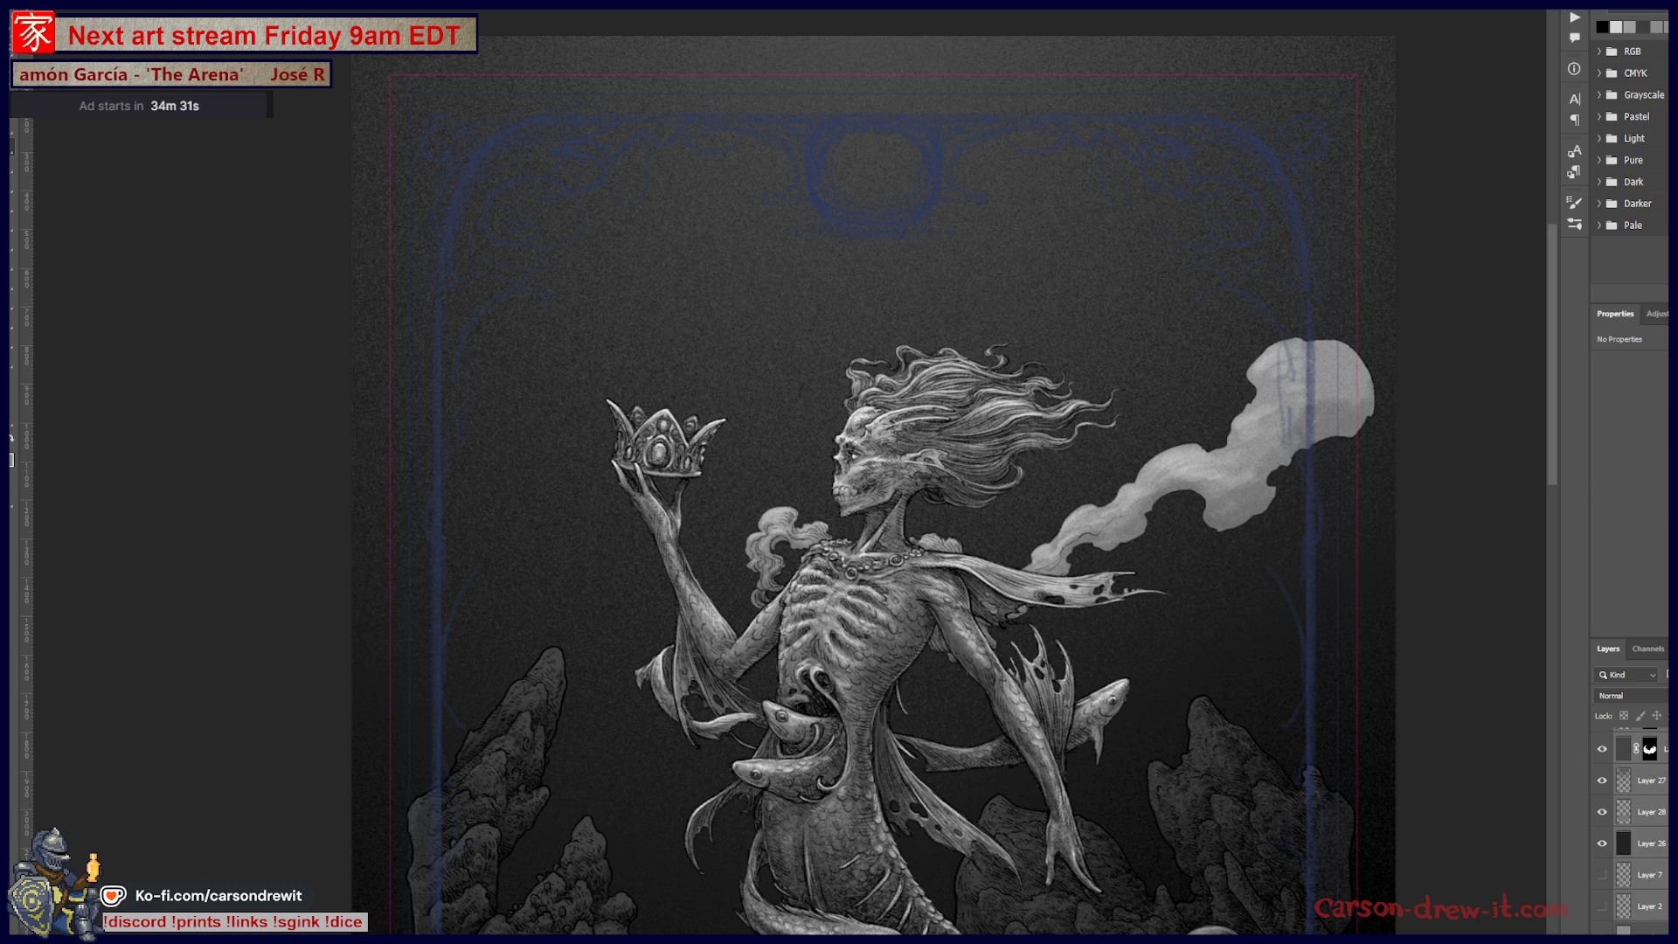
{"action": "scroll", "coordinate": [1630, 830], "scroll_direction": "down", "scroll_amount": 3}
{"action": "left_click", "coordinate": [1604, 895]}
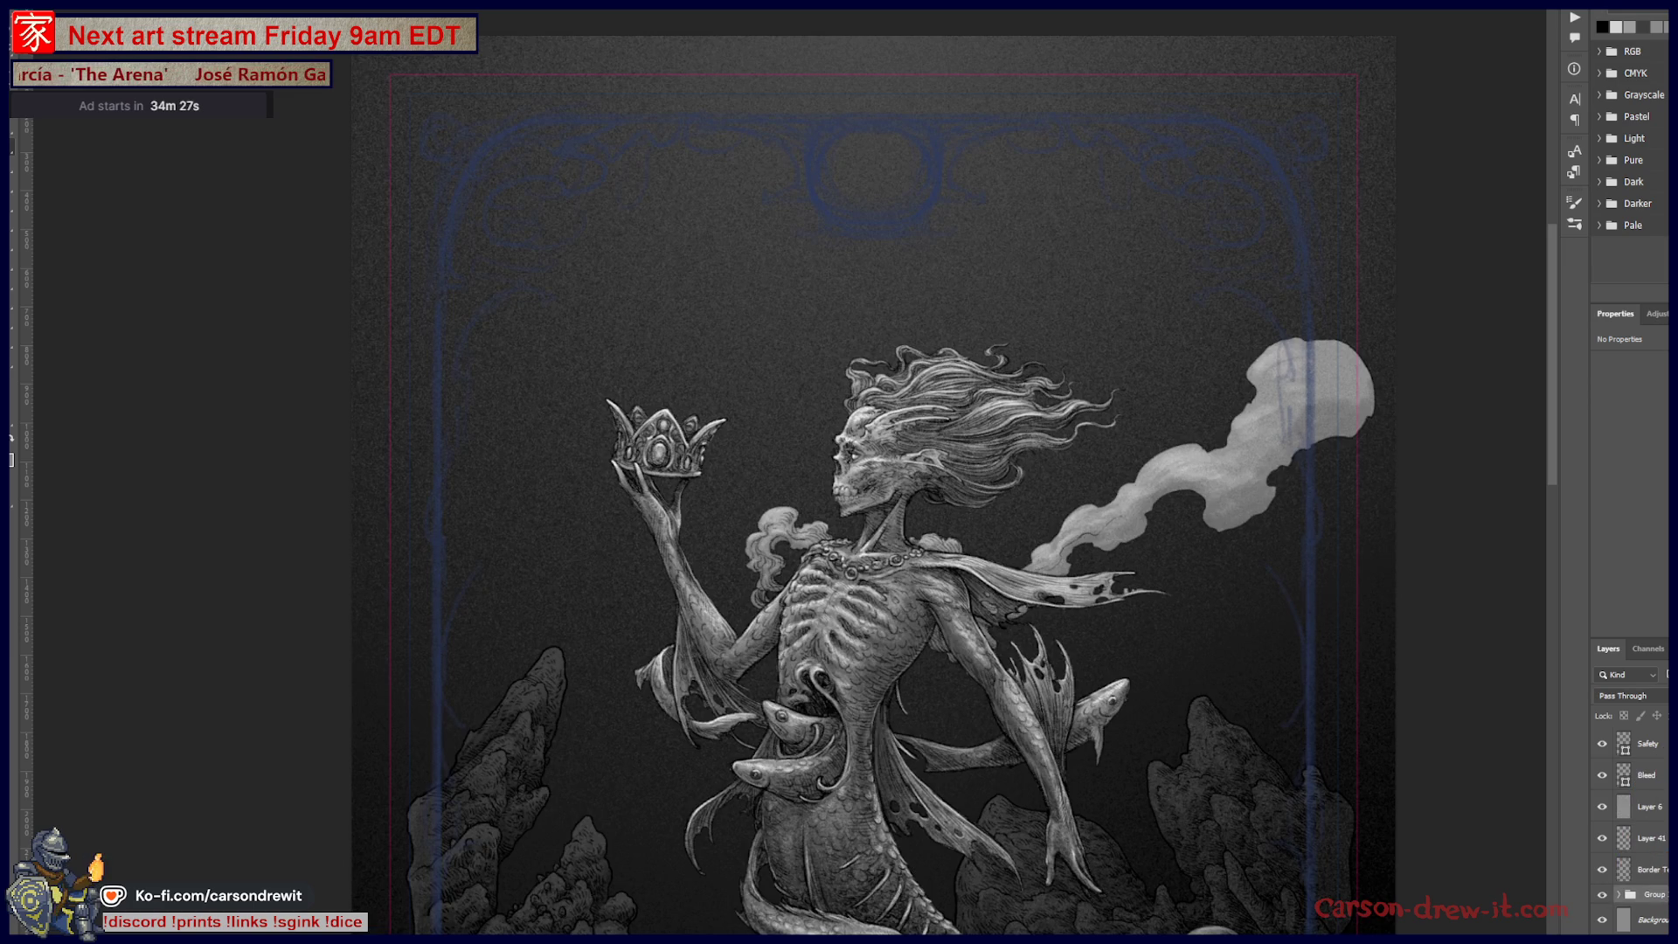
{"action": "key", "text": "5"}
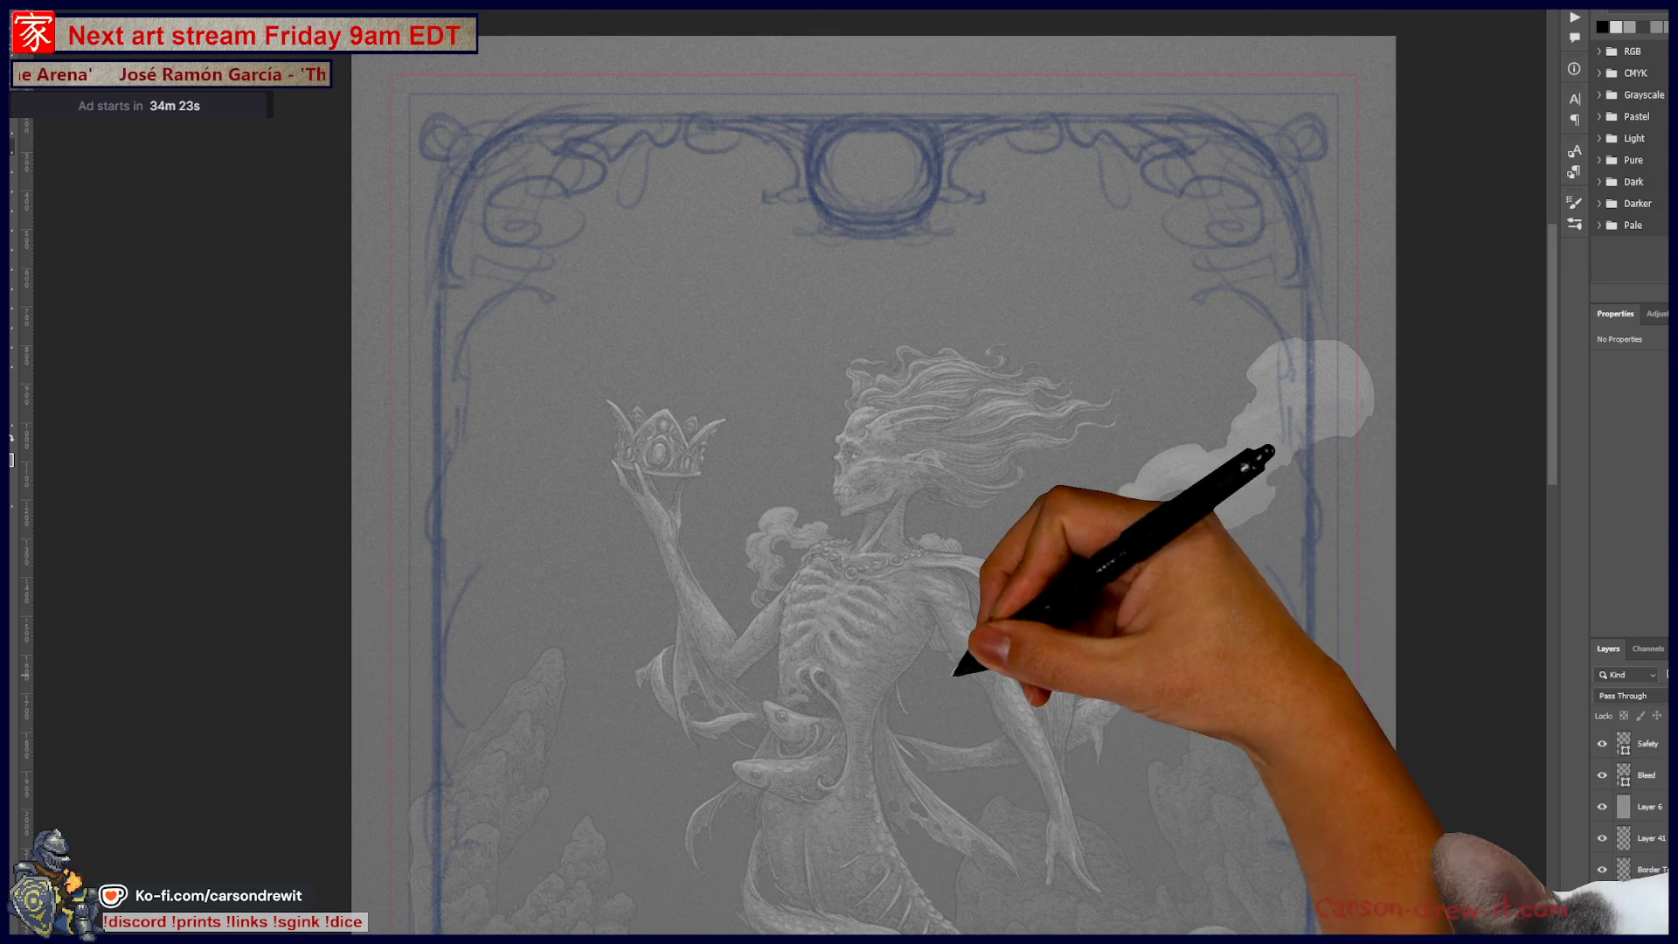
Step: Zoom in on the top border and make the empty Layer 41 the painting target
{"action": "scroll", "coordinate": [982, 674], "scroll_direction": "down", "scroll_amount": 3}
{"action": "scroll", "coordinate": [1005, 564], "scroll_direction": "down", "scroll_amount": 3}
{"action": "scroll", "coordinate": [1018, 535], "scroll_direction": "up", "scroll_amount": 2}
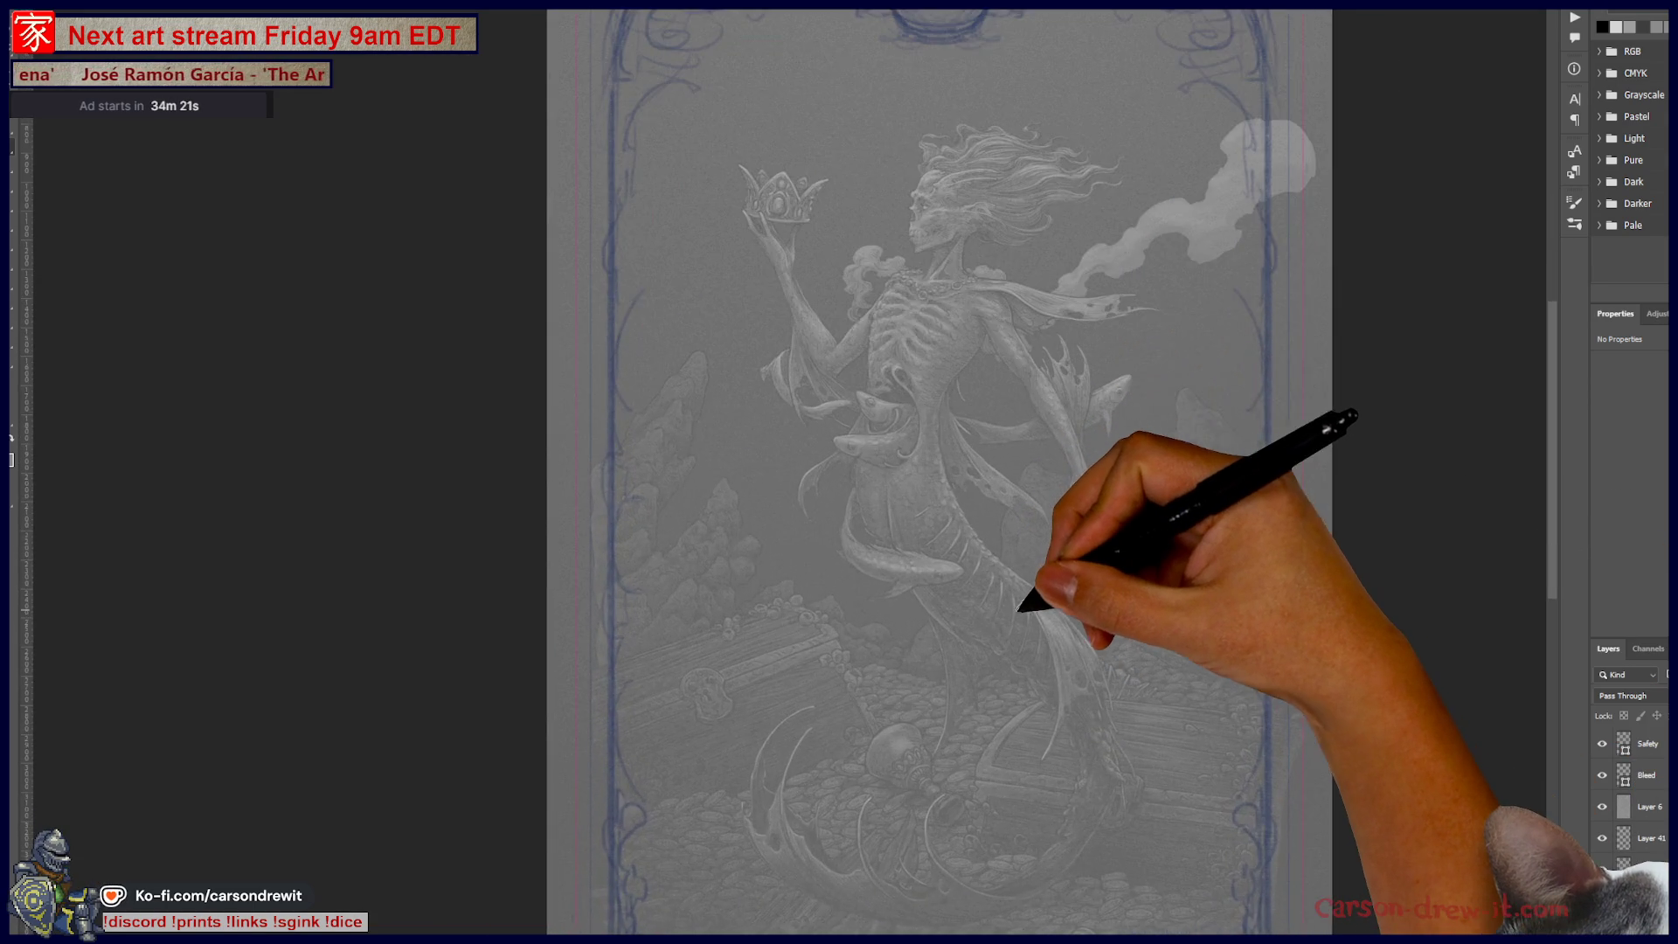
{"action": "left_click_drag", "start_coordinate": [1023, 630], "coordinate": [1123, 778]}
{"action": "scroll", "coordinate": [1083, 501], "scroll_direction": "up", "scroll_amount": 2}
{"action": "scroll", "coordinate": [1082, 501], "scroll_direction": "up", "scroll_amount": 3}
{"action": "left_click_drag", "start_coordinate": [1069, 386], "coordinate": [1086, 457]}
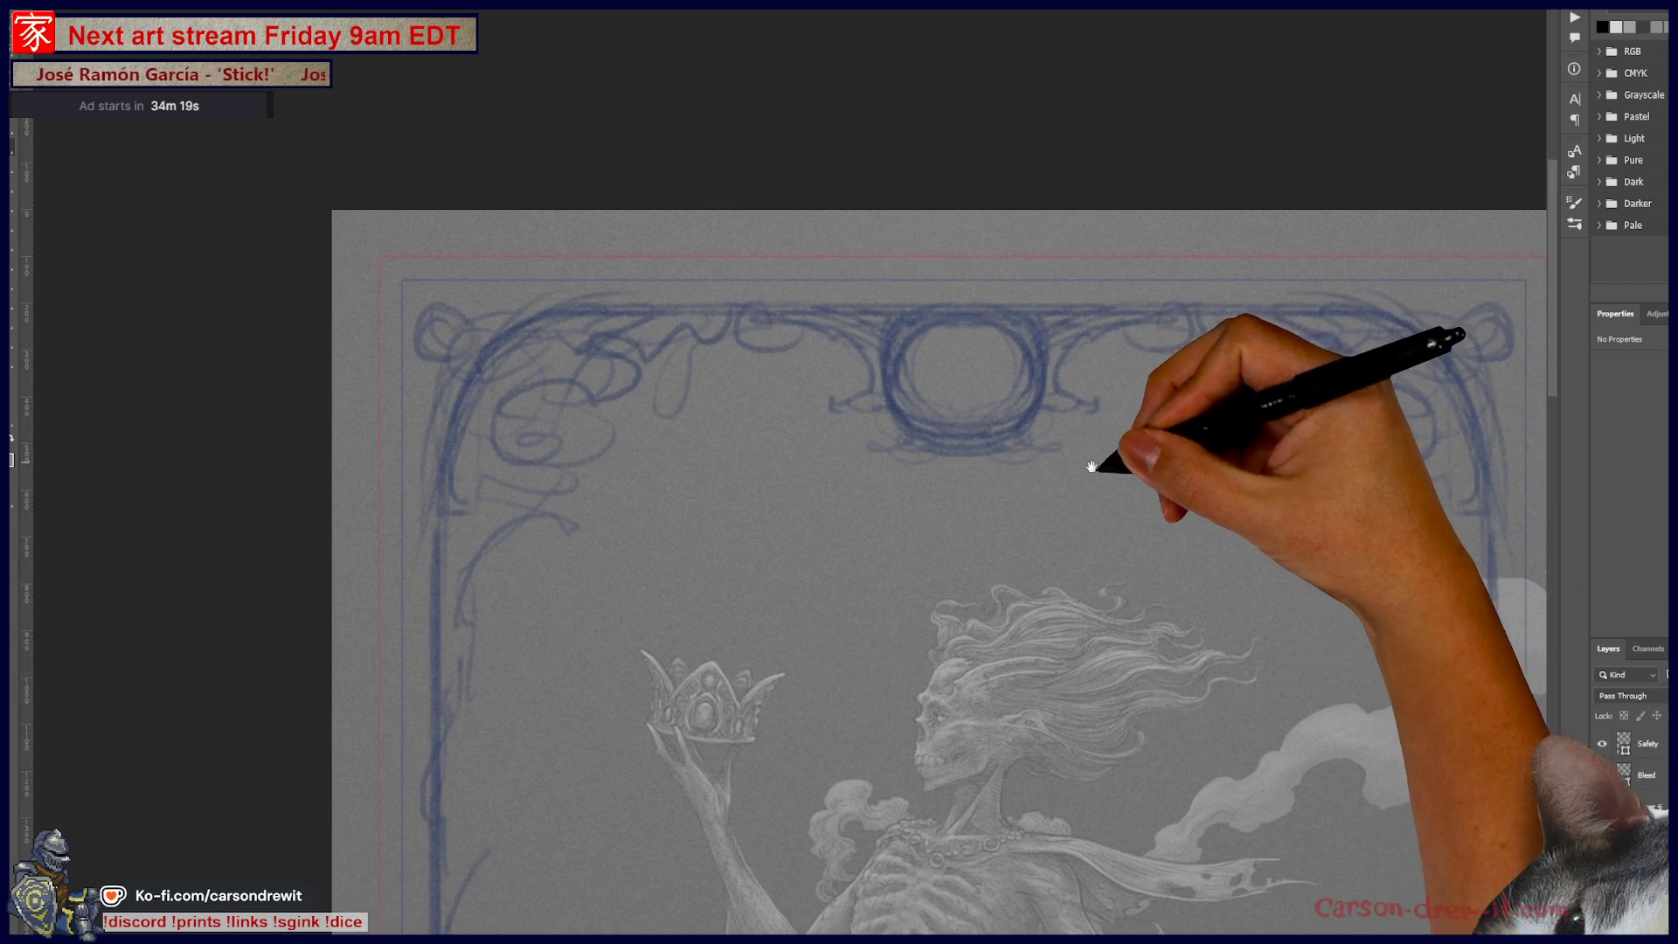
{"action": "left_click", "coordinate": [1664, 813]}
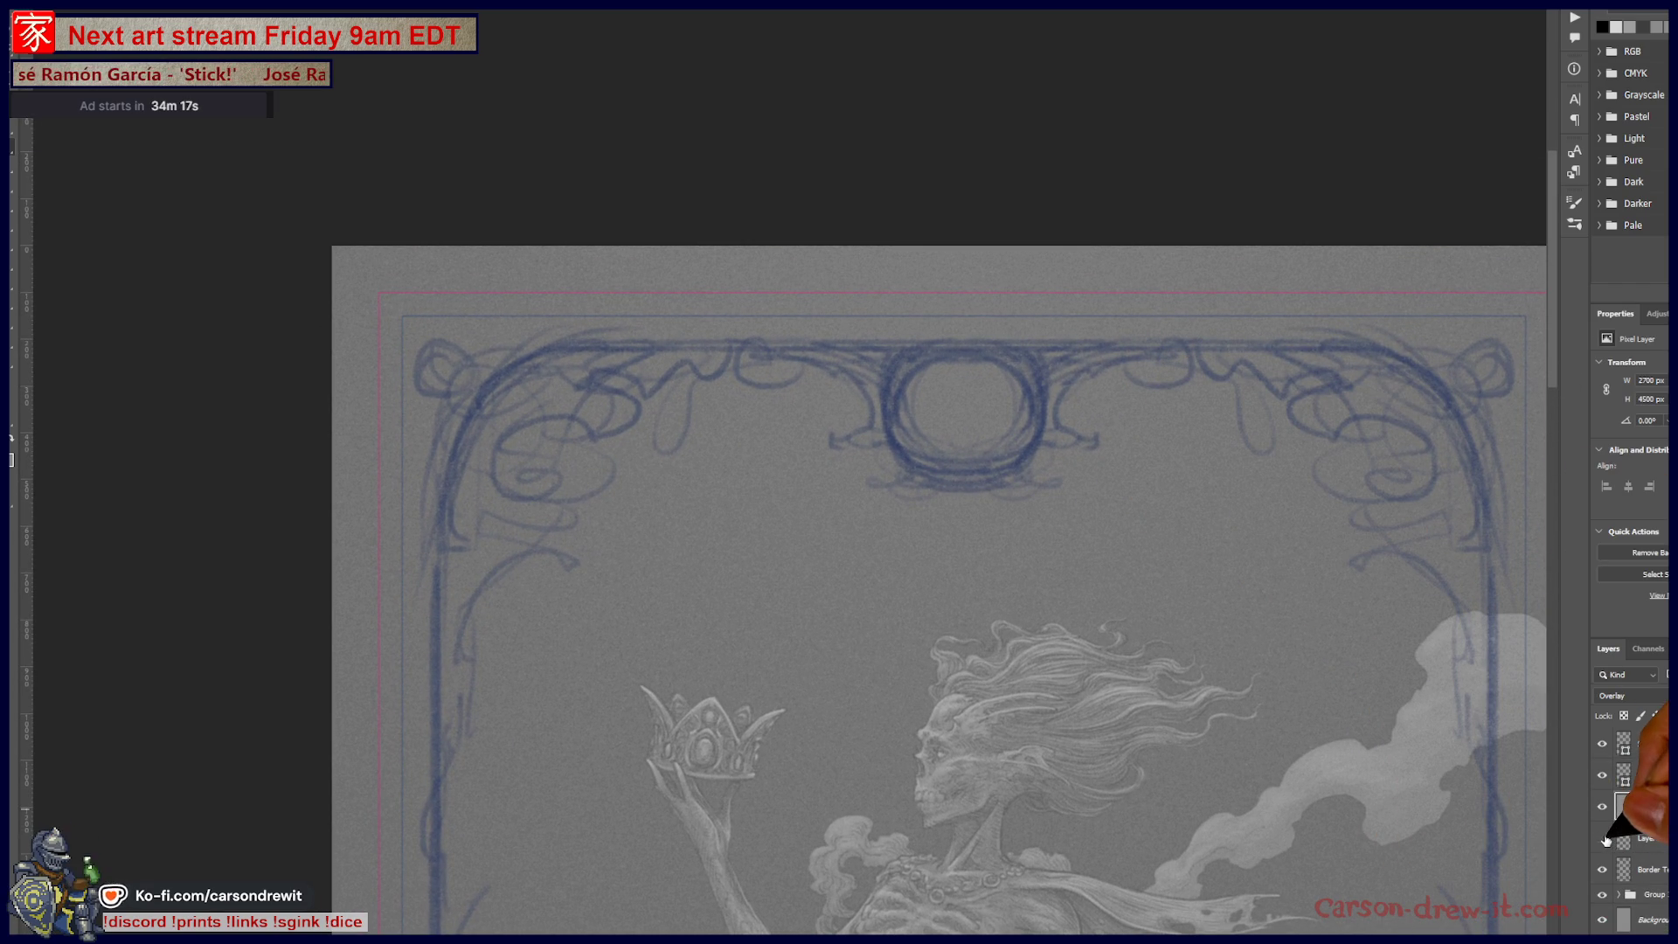
{"action": "left_click", "coordinate": [1617, 838]}
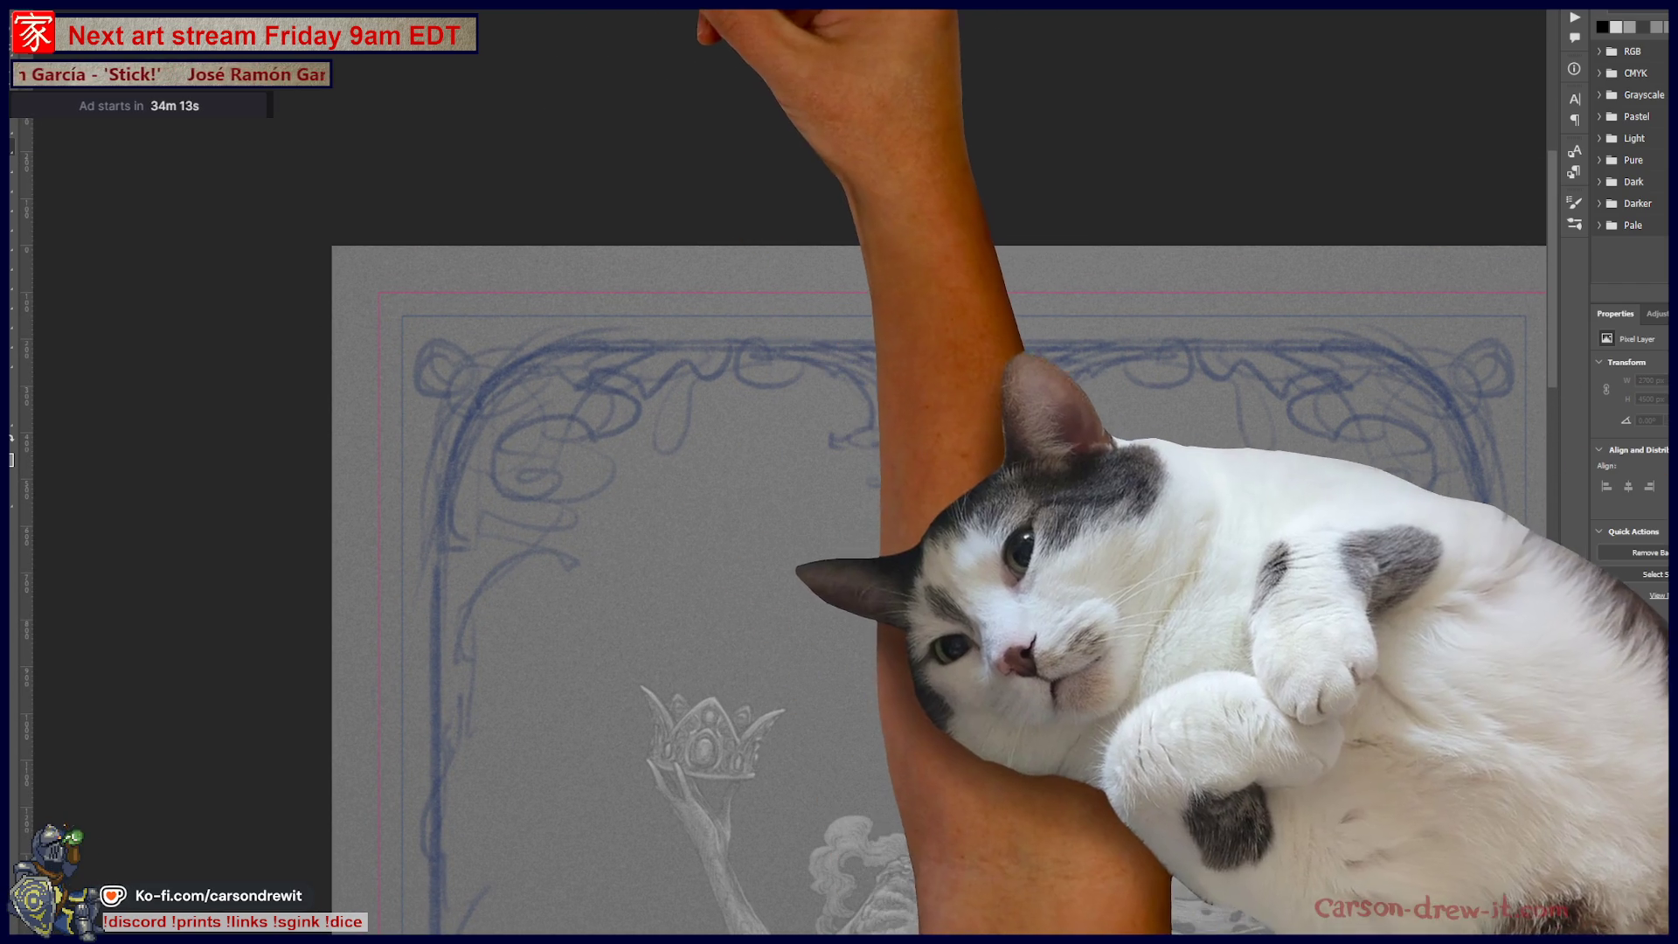
Step: Turn on Horizontal paint symmetry and hide its axis guide
{"action": "left_click", "coordinate": [715, 11]}
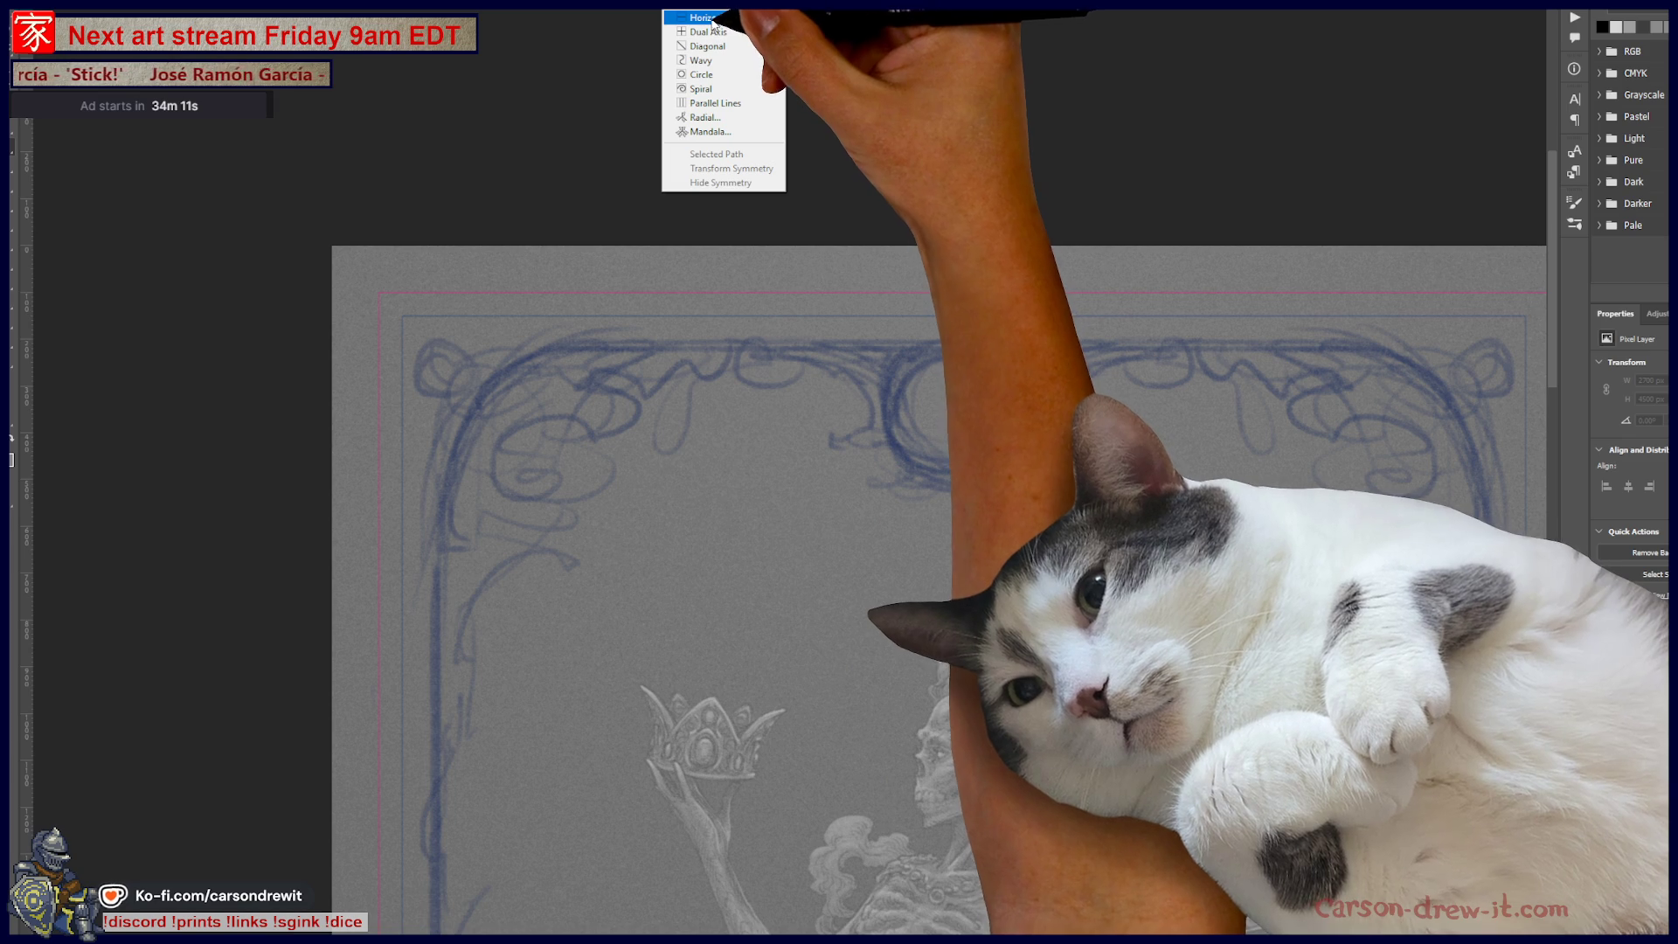
{"action": "left_click", "coordinate": [710, 17]}
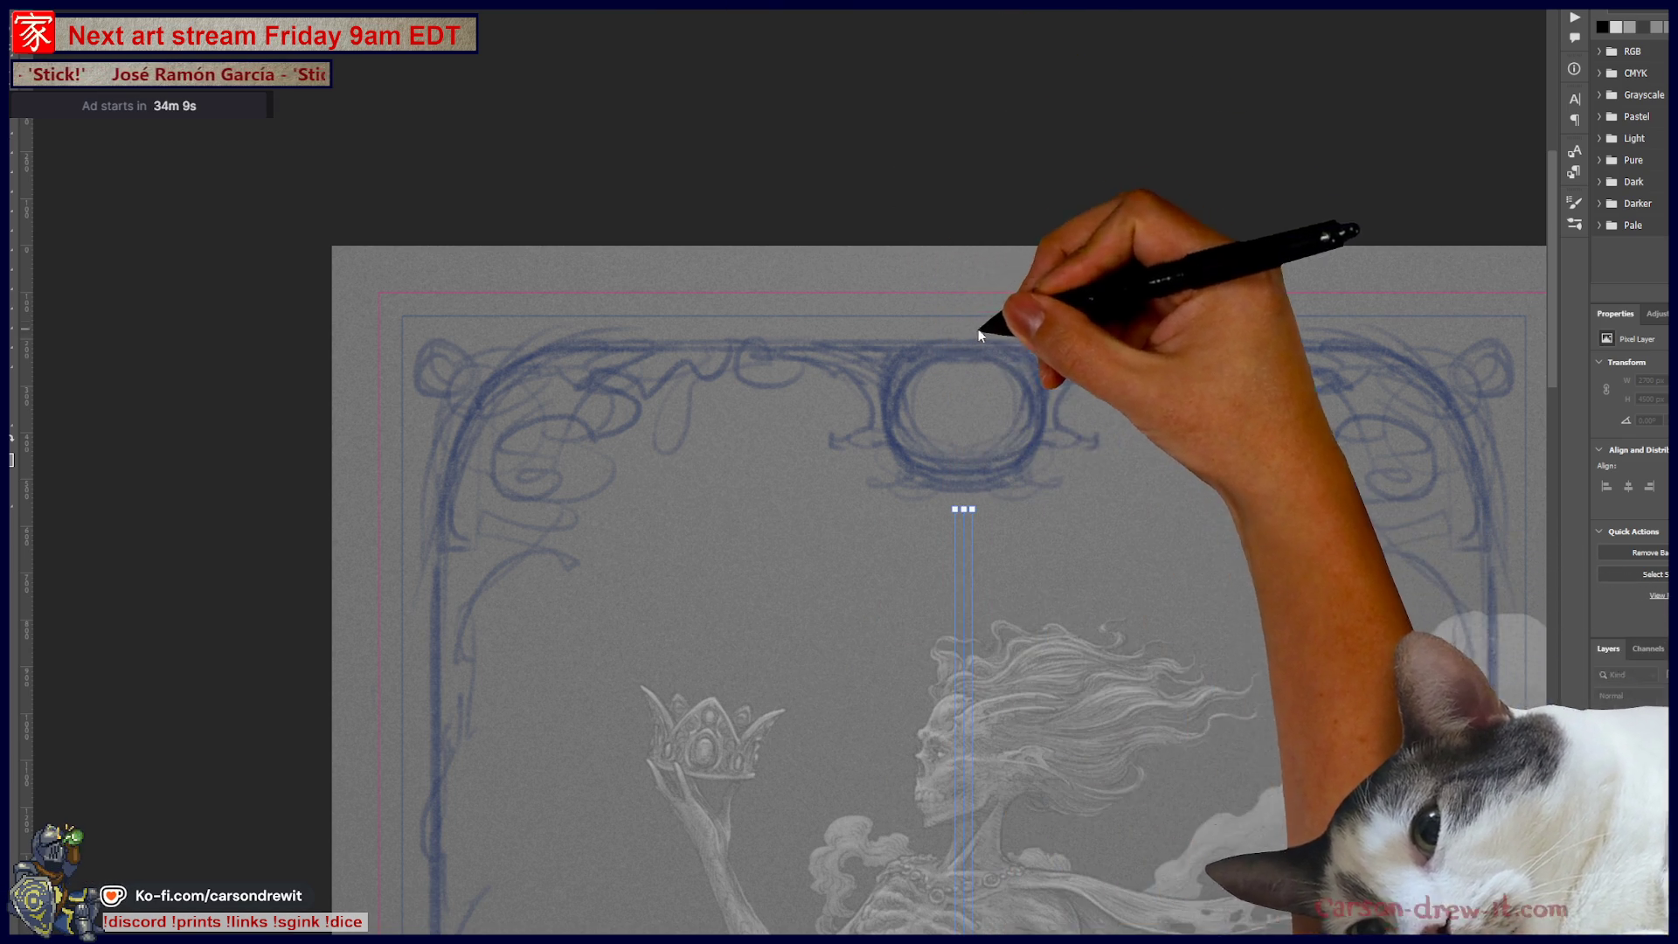
{"action": "left_click", "coordinate": [715, 11]}
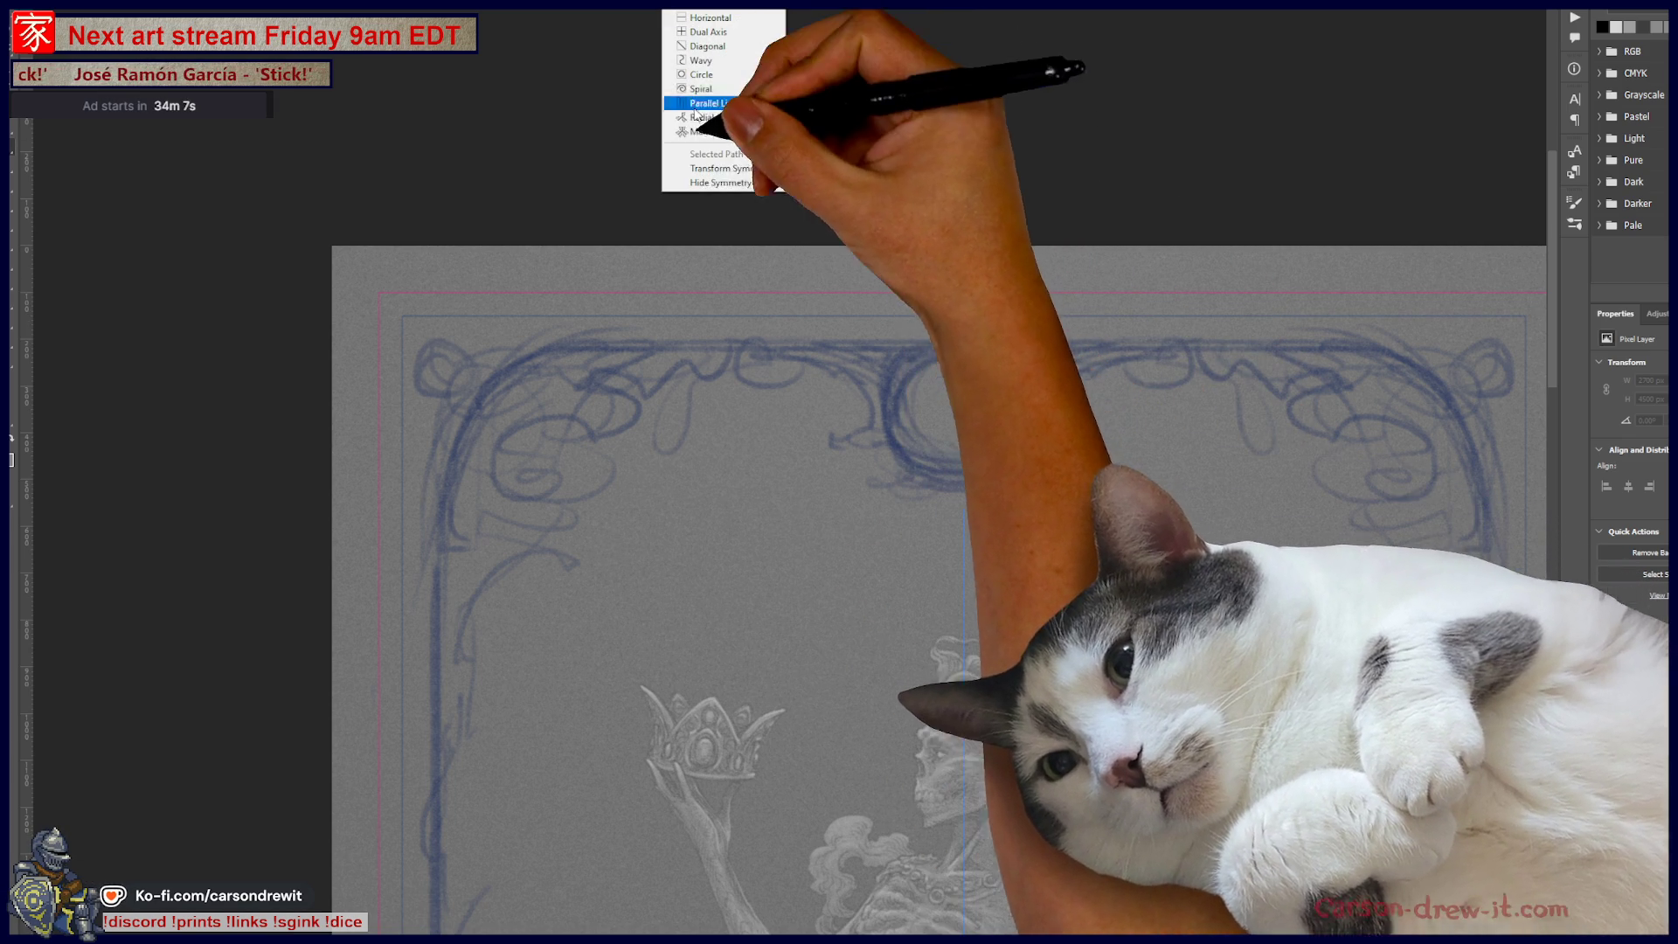
{"action": "left_click", "coordinate": [726, 182]}
Step: Try freehand inking the medallion circle, undoing each uneven attempt
{"action": "scroll", "coordinate": [1004, 378], "scroll_direction": "up", "scroll_amount": 5}
{"action": "scroll", "coordinate": [966, 453], "scroll_direction": "up", "scroll_amount": 3}
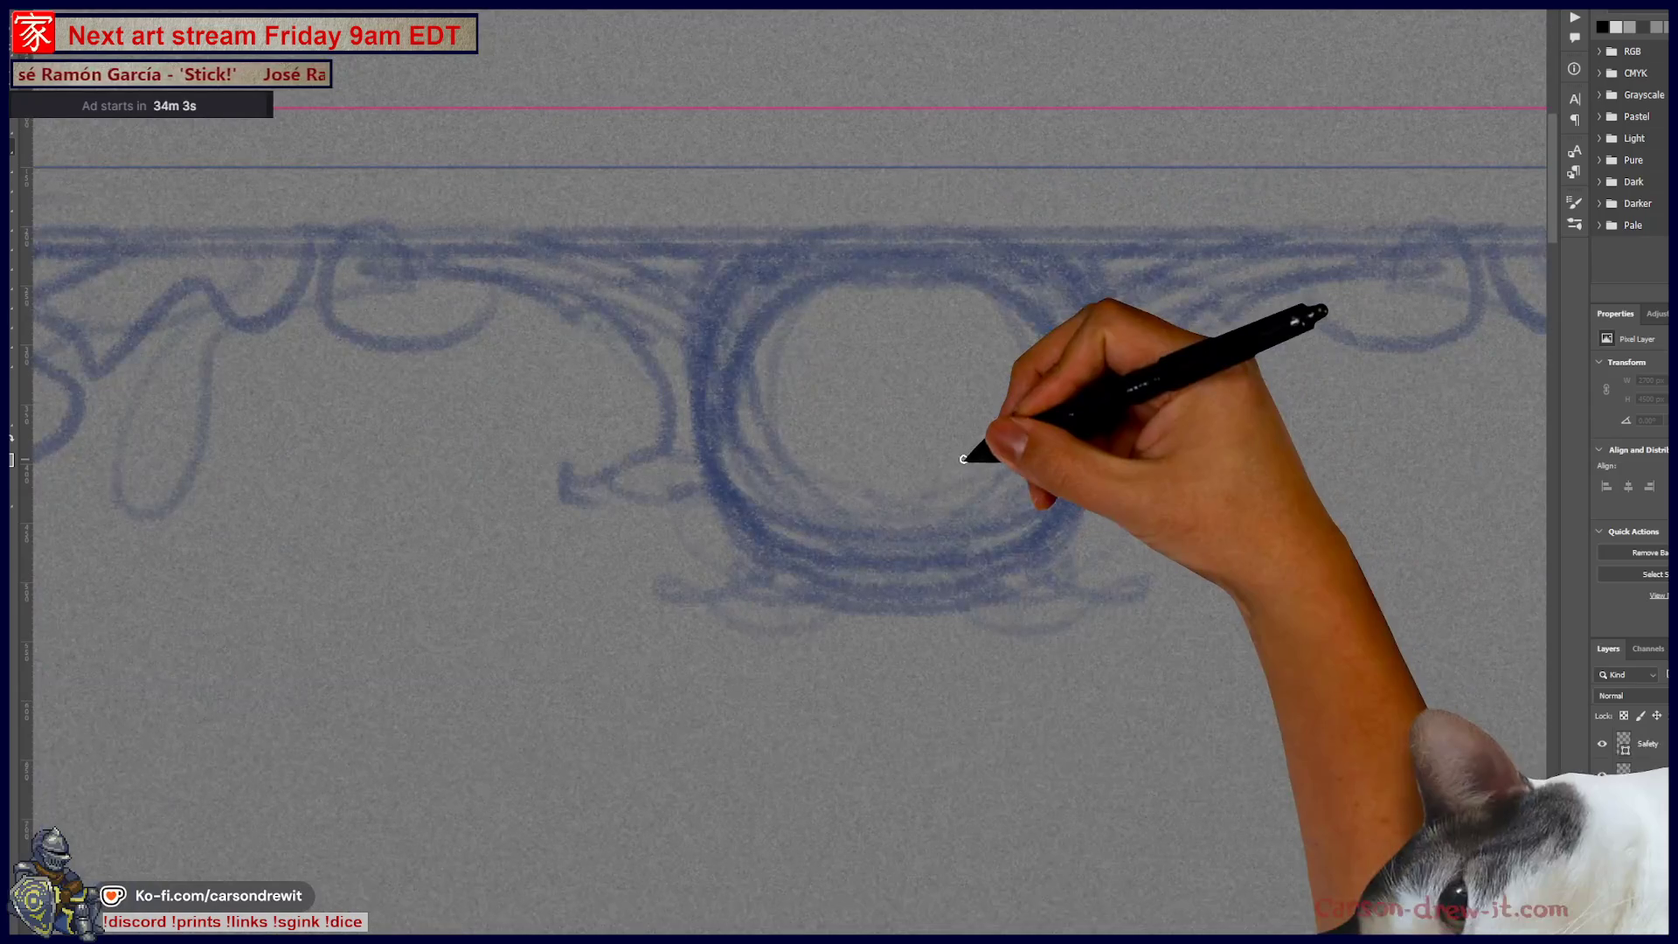
{"action": "mouse_move", "coordinate": [730, 482]}
{"action": "left_mouse_down"}
{"action": "mouse_move", "coordinate": [713, 375]}
{"action": "mouse_move", "coordinate": [901, 255]}
{"action": "left_mouse_up"}
{"action": "key", "text": "ctrl+z"}
{"action": "mouse_move", "coordinate": [726, 335]}
{"action": "left_mouse_down"}
{"action": "mouse_move", "coordinate": [899, 555]}
{"action": "mouse_move", "coordinate": [832, 562]}
{"action": "left_mouse_up"}
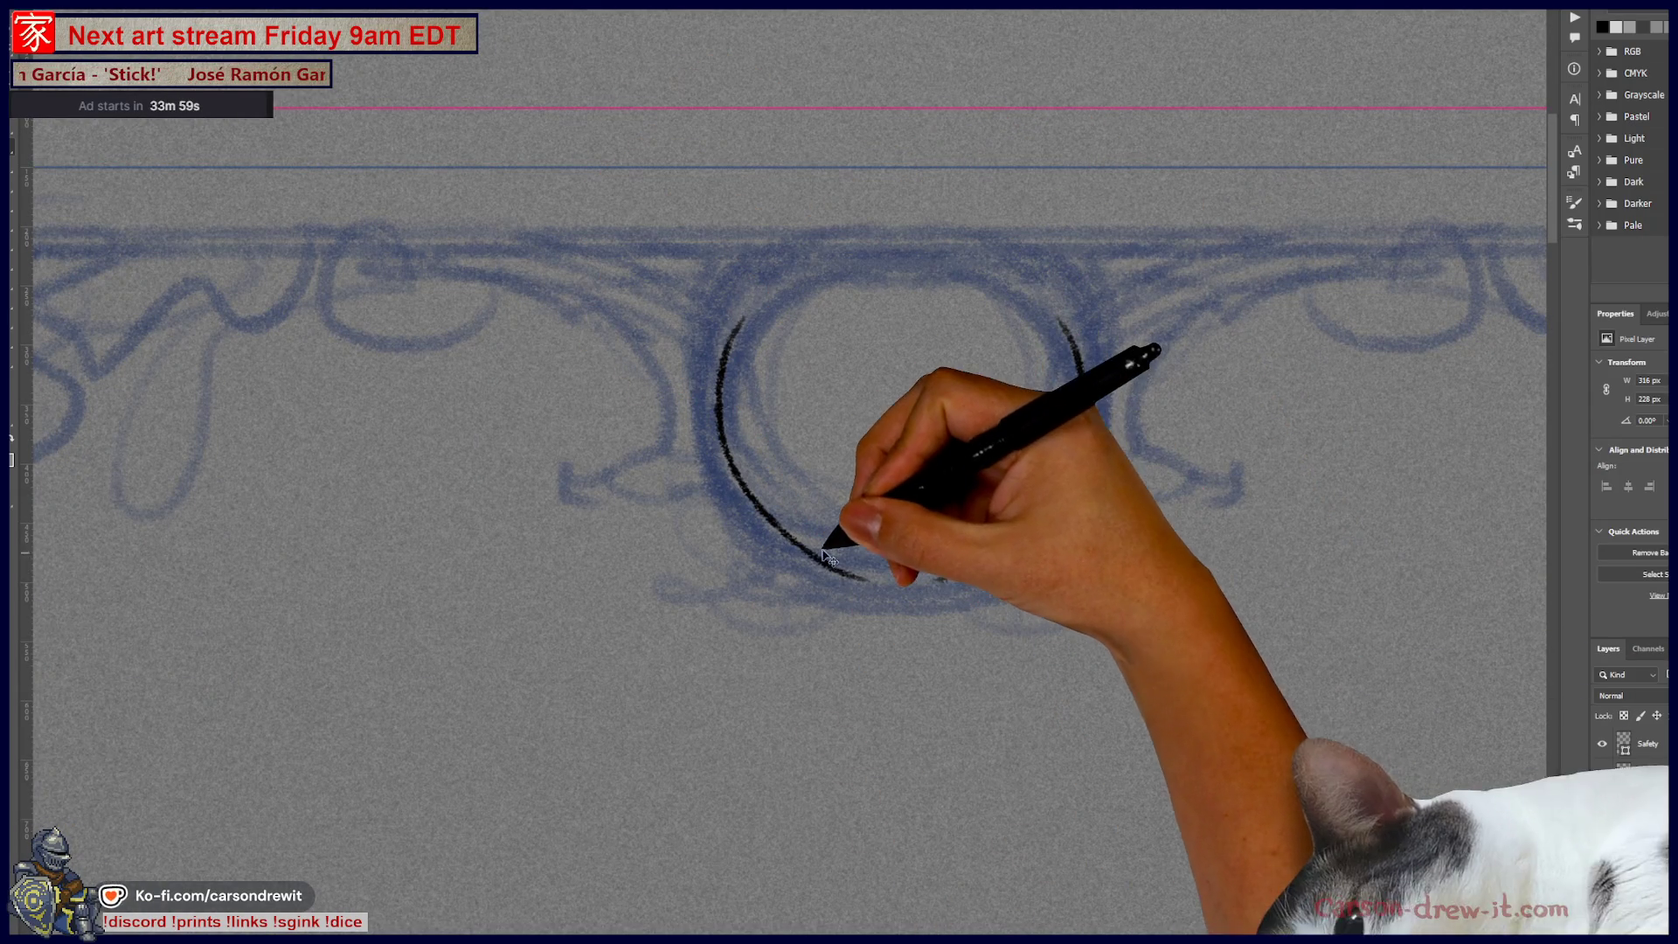
{"action": "key", "text": "ctrl+z"}
{"action": "key", "text": "ctrl+z"}
{"action": "mouse_move", "coordinate": [717, 479]}
{"action": "left_mouse_down"}
{"action": "mouse_move", "coordinate": [854, 584]}
{"action": "mouse_move", "coordinate": [1049, 533]}
{"action": "mouse_move", "coordinate": [770, 319]}
{"action": "left_mouse_up"}
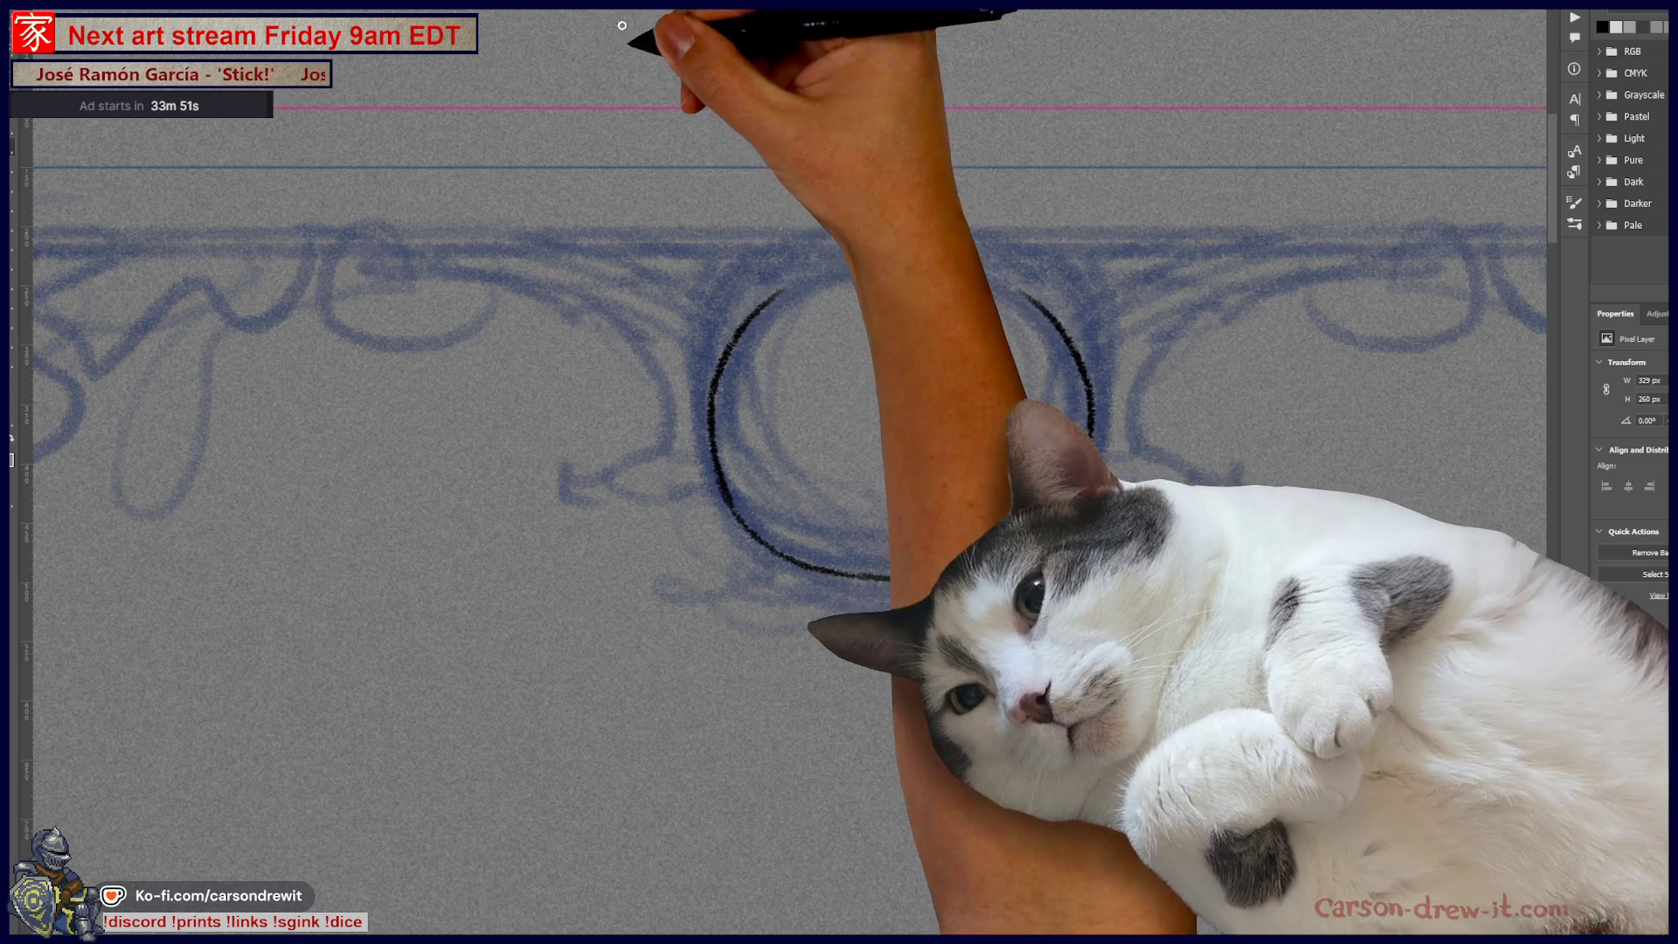
{"action": "key", "text": "ctrl+z"}
{"action": "key", "text": "ctrl+z"}
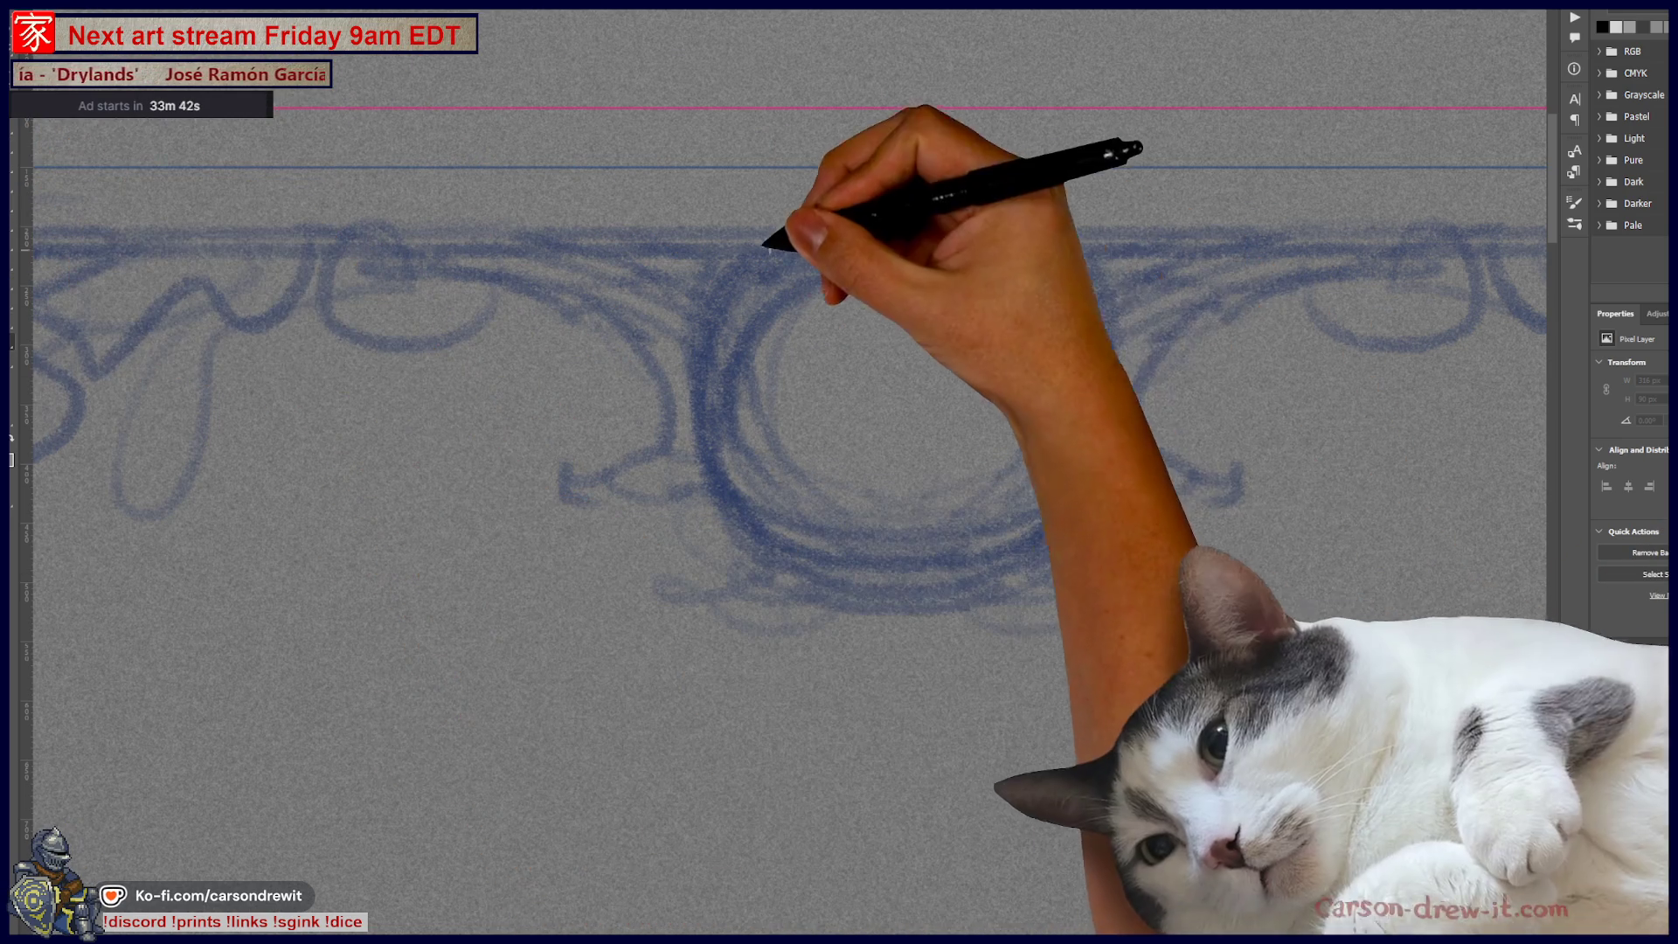
Step: Draw an ellipse circle framing the sketched medallion and centre it on the sketch
{"action": "left_click_drag", "start_coordinate": [711, 227], "coordinate": [1175, 621]}
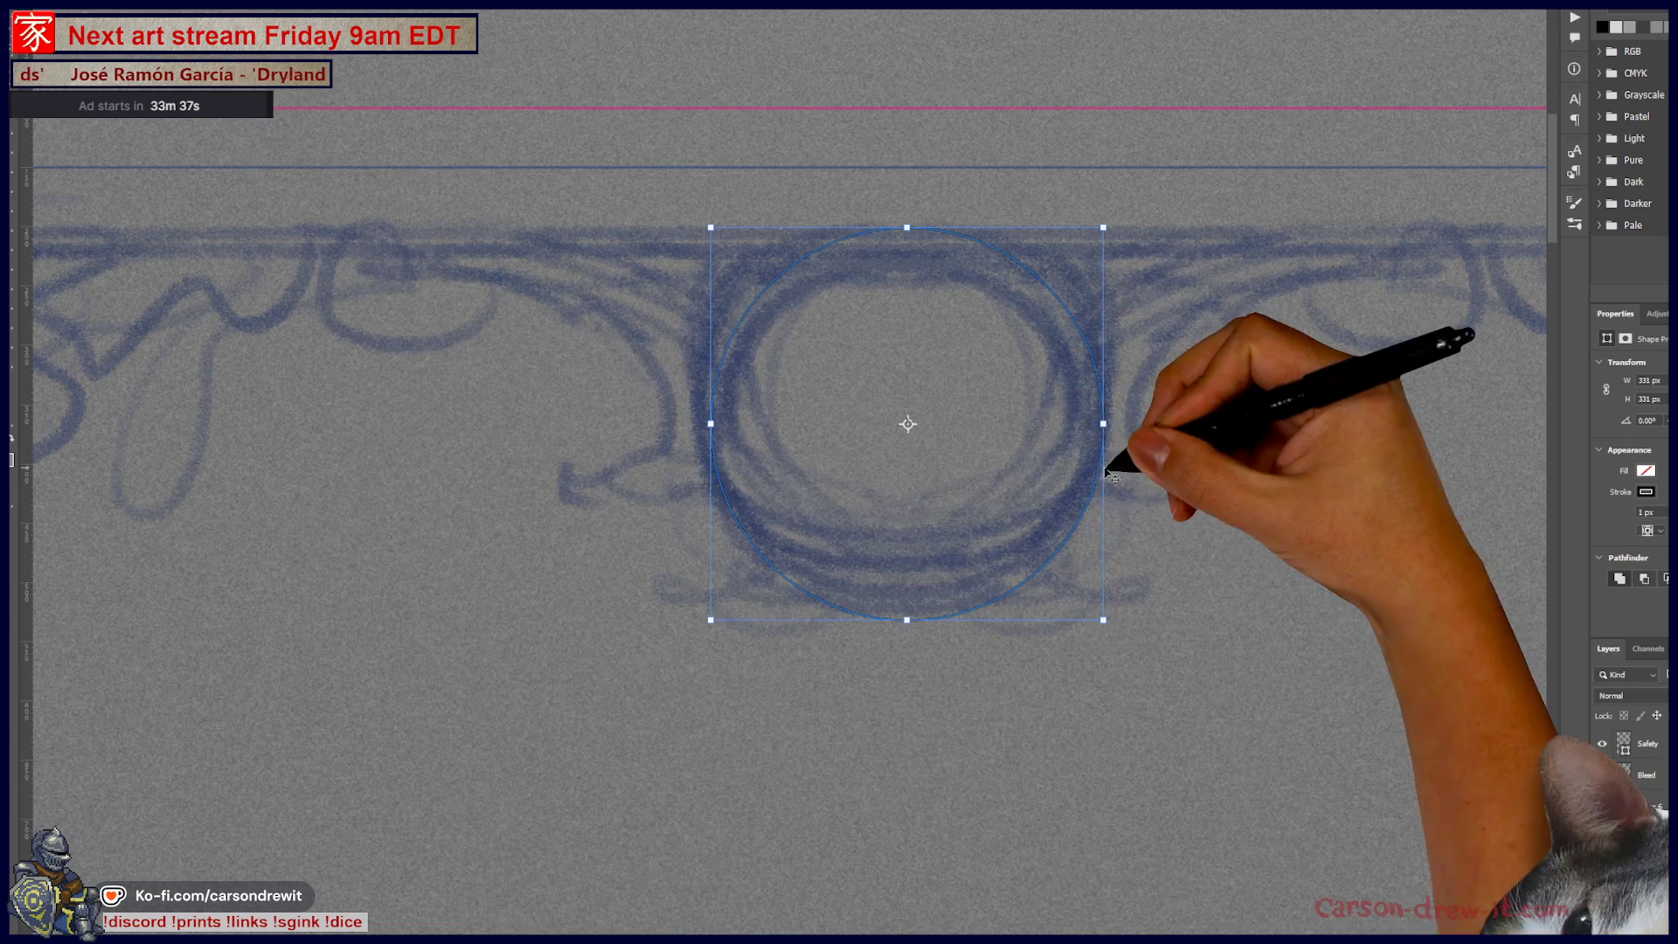
{"action": "mouse_move", "coordinate": [1019, 466]}
{"action": "left_mouse_down"}
{"action": "mouse_move", "coordinate": [981, 493]}
{"action": "mouse_move", "coordinate": [1016, 477]}
{"action": "mouse_move", "coordinate": [986, 468]}
{"action": "left_mouse_up"}
{"action": "scroll", "coordinate": [1014, 489], "scroll_direction": "down", "scroll_amount": 2}
{"action": "scroll", "coordinate": [1014, 494], "scroll_direction": "down", "scroll_amount": 2}
{"action": "scroll", "coordinate": [1014, 494], "scroll_direction": "up", "scroll_amount": 5}
{"action": "scroll", "coordinate": [996, 461], "scroll_direction": "up", "scroll_amount": 1}
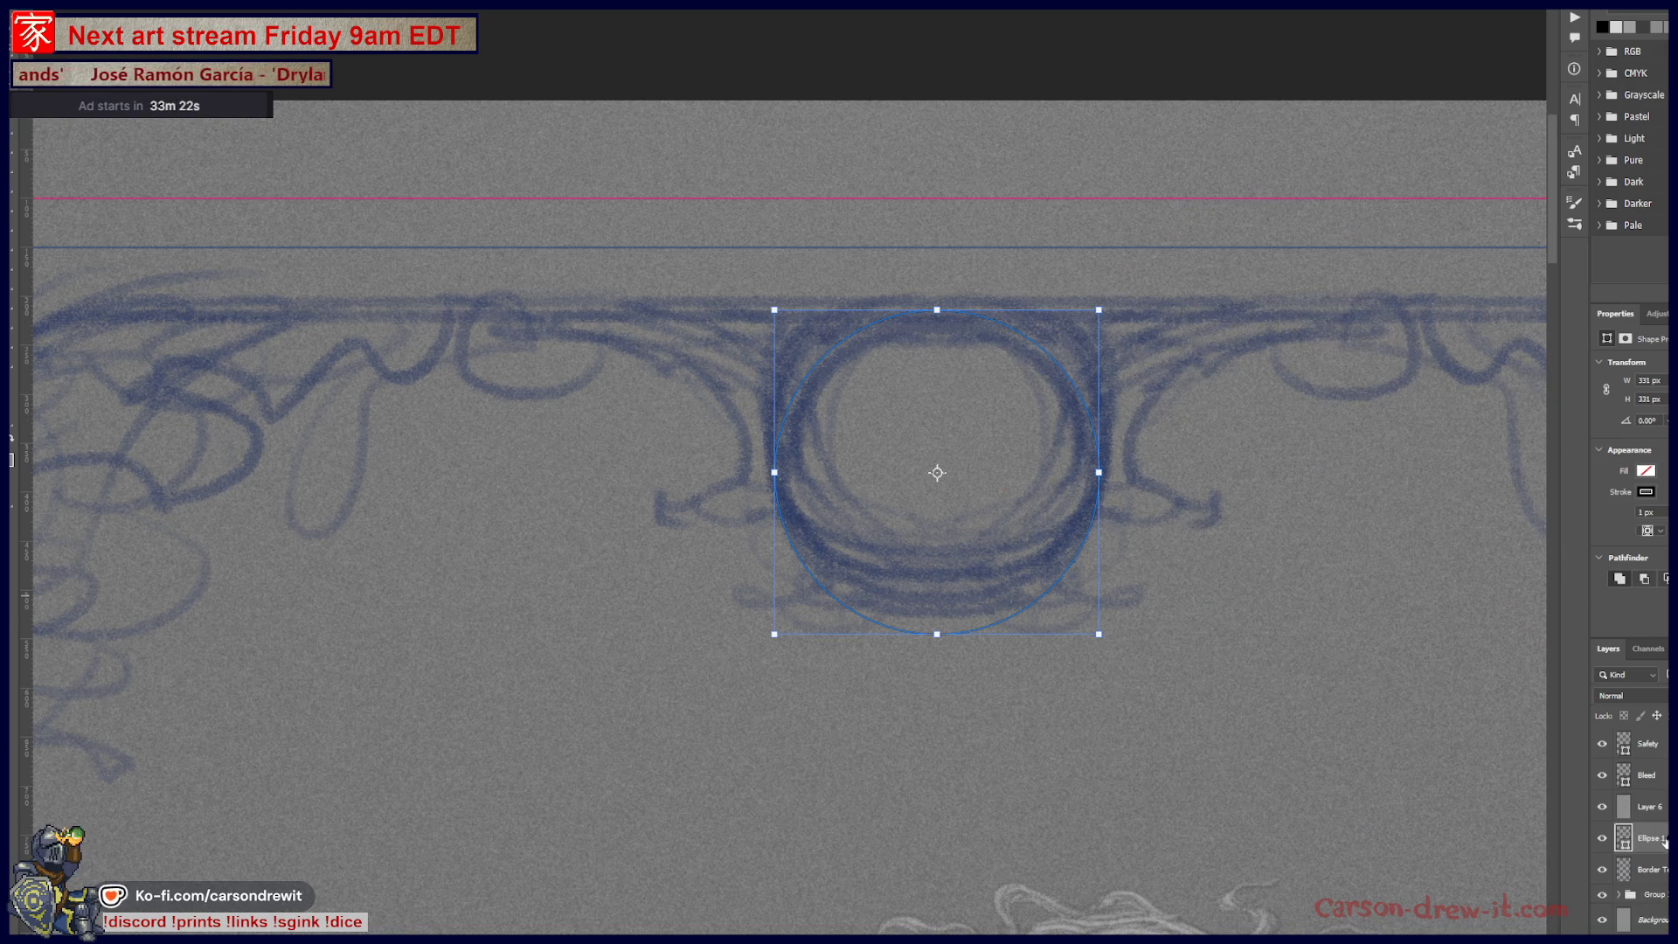
{"action": "left_click", "coordinate": [1666, 649]}
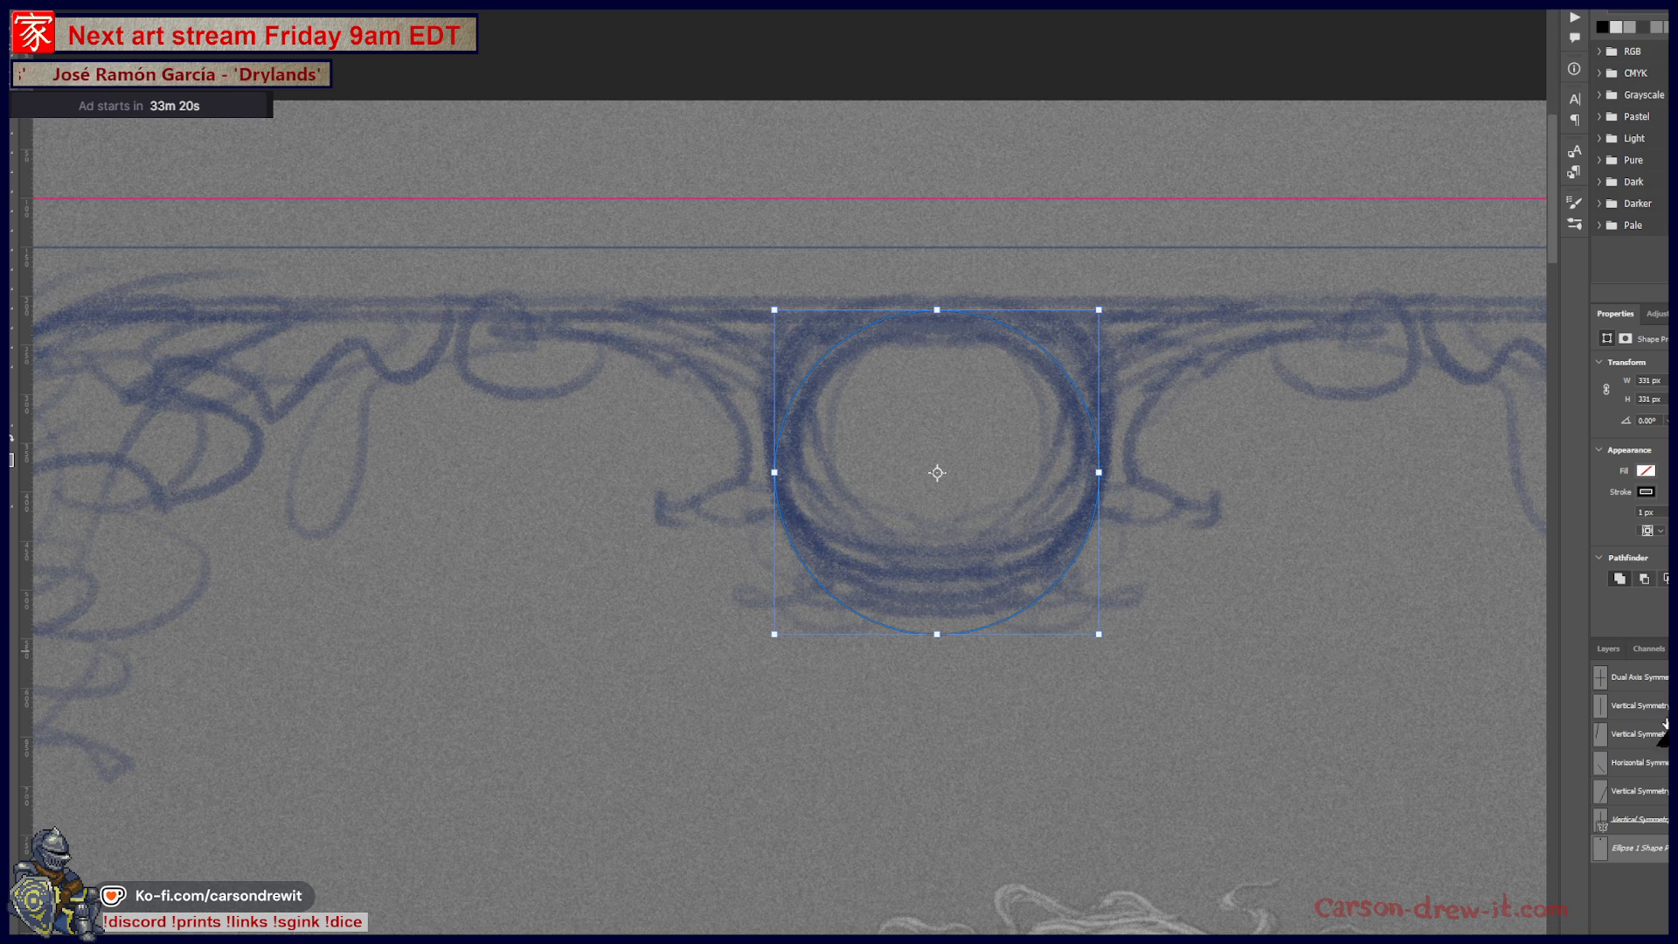
Step: Add an empty layer above the ellipse and rasterize the Ellipse 1 circle shape
{"action": "right_click", "coordinate": [1666, 850]}
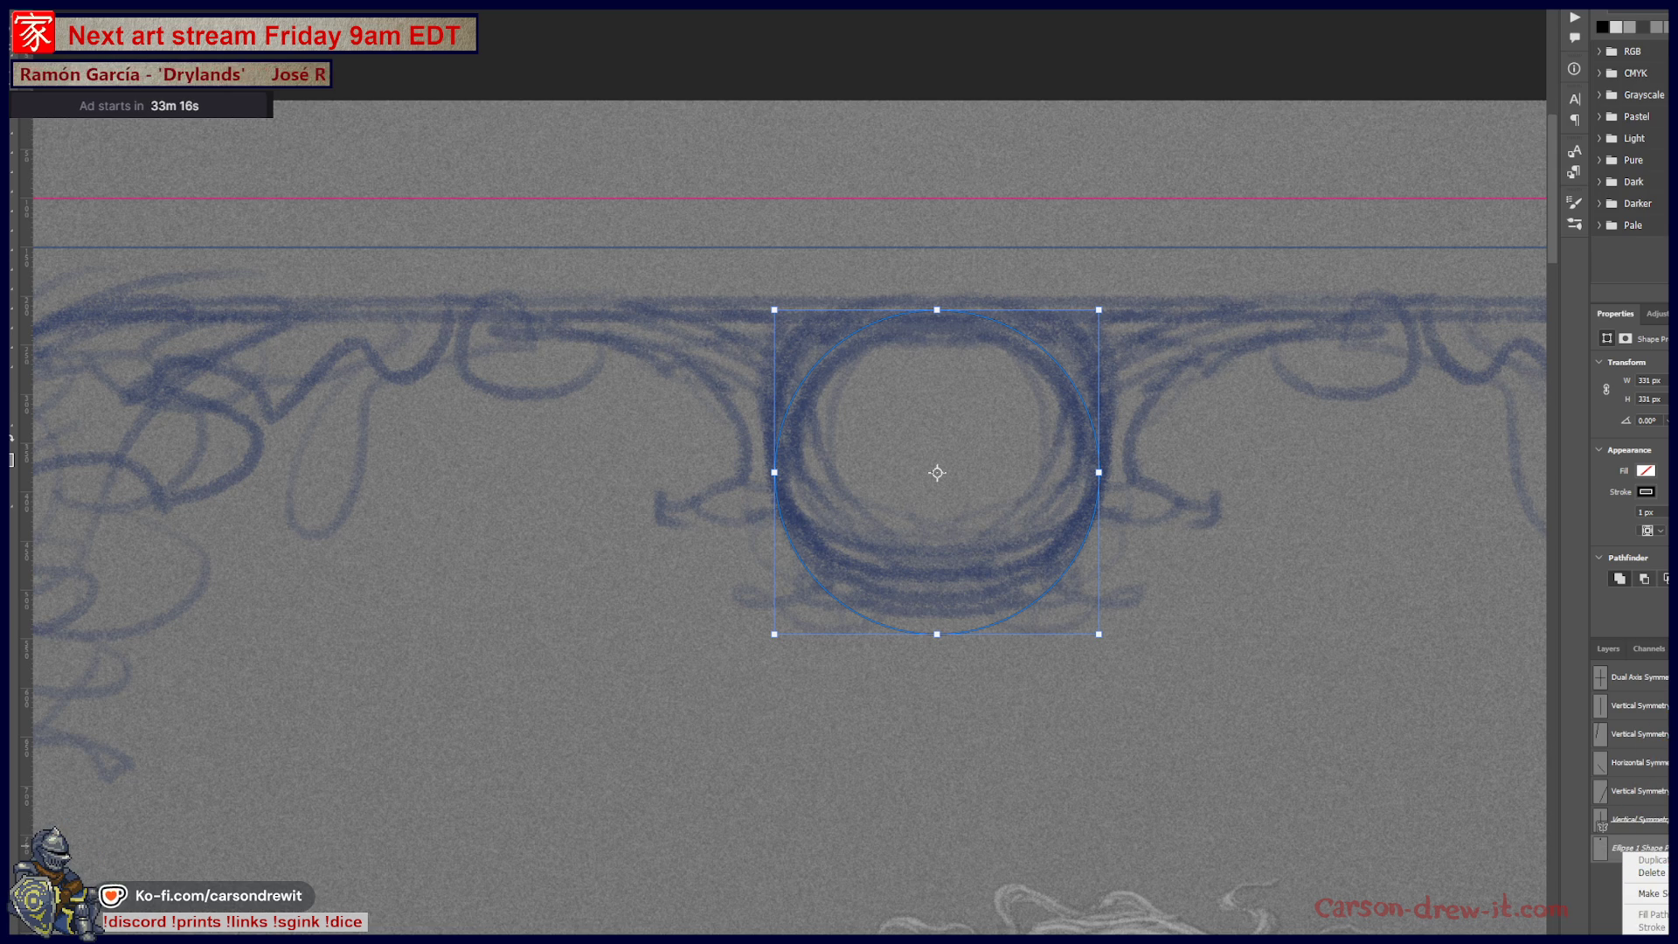
{"action": "key", "text": "Escape"}
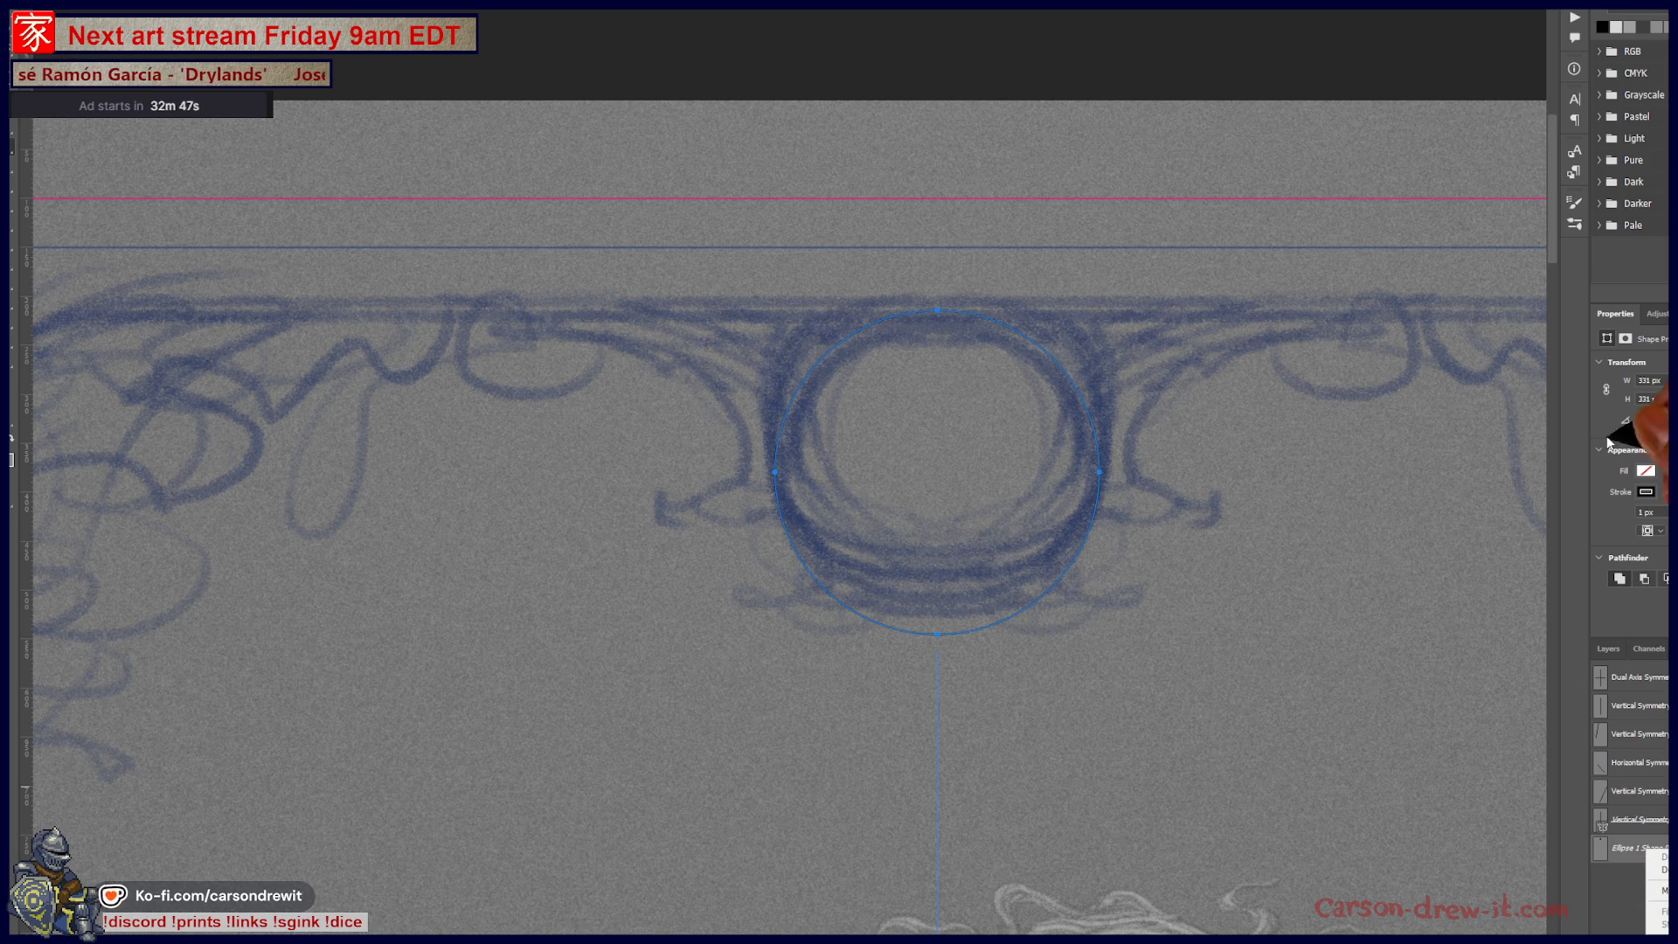
{"action": "left_click", "coordinate": [1602, 650]}
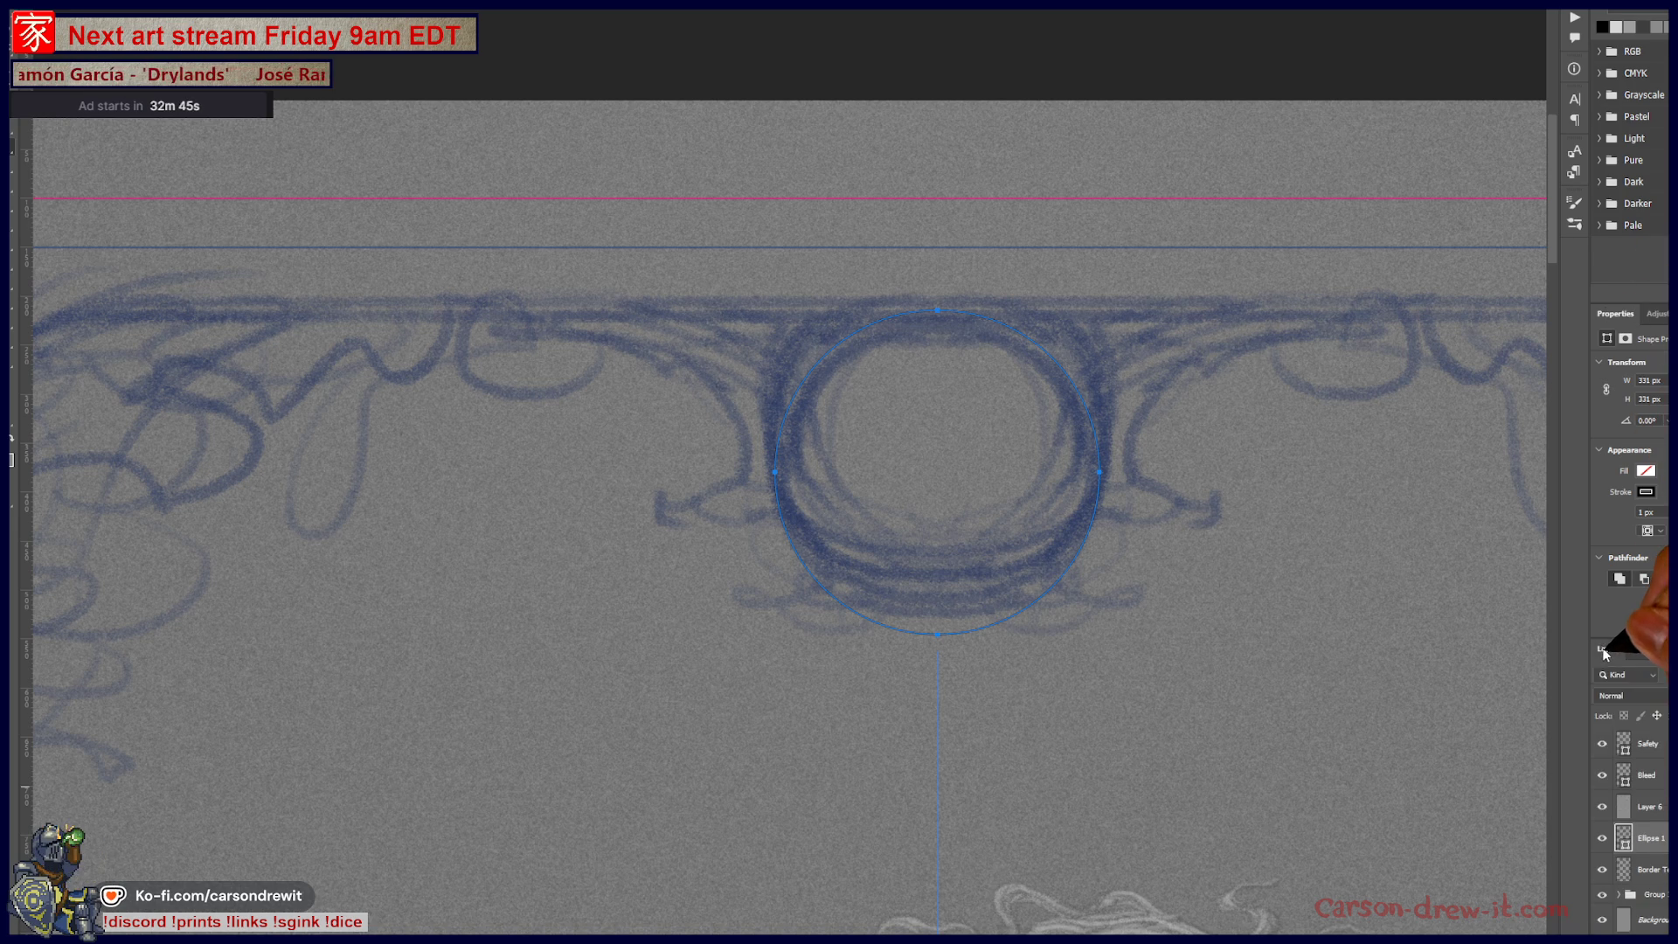
{"action": "key", "text": "ctrl+shift+alt+n"}
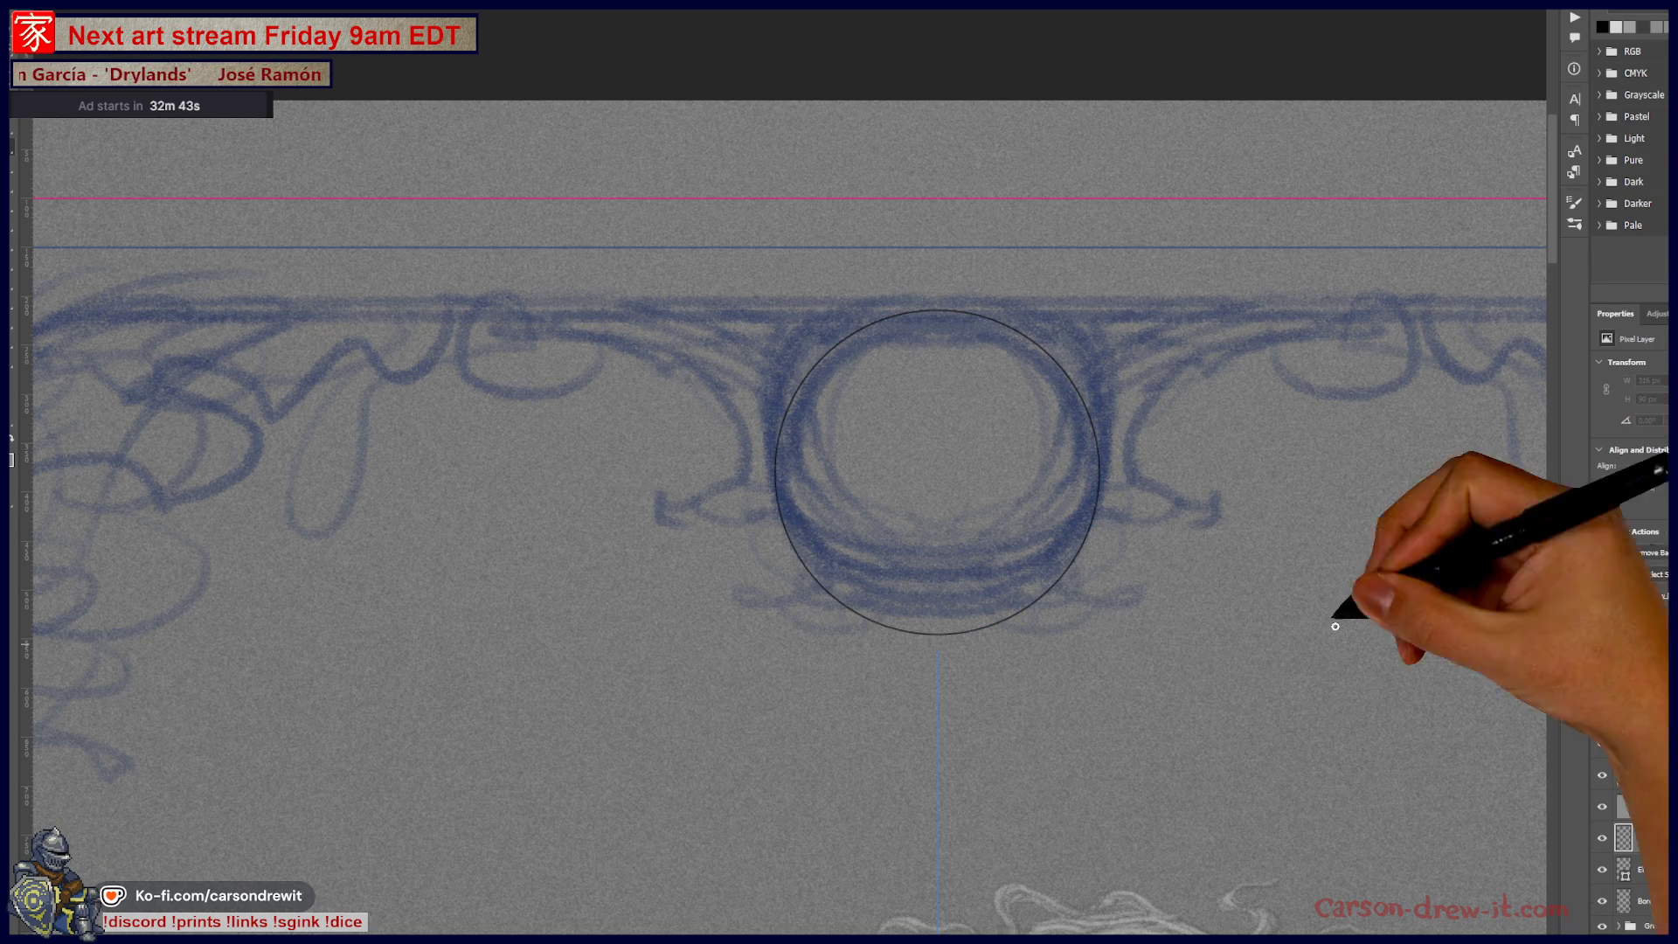
{"action": "left_click", "coordinate": [1653, 654]}
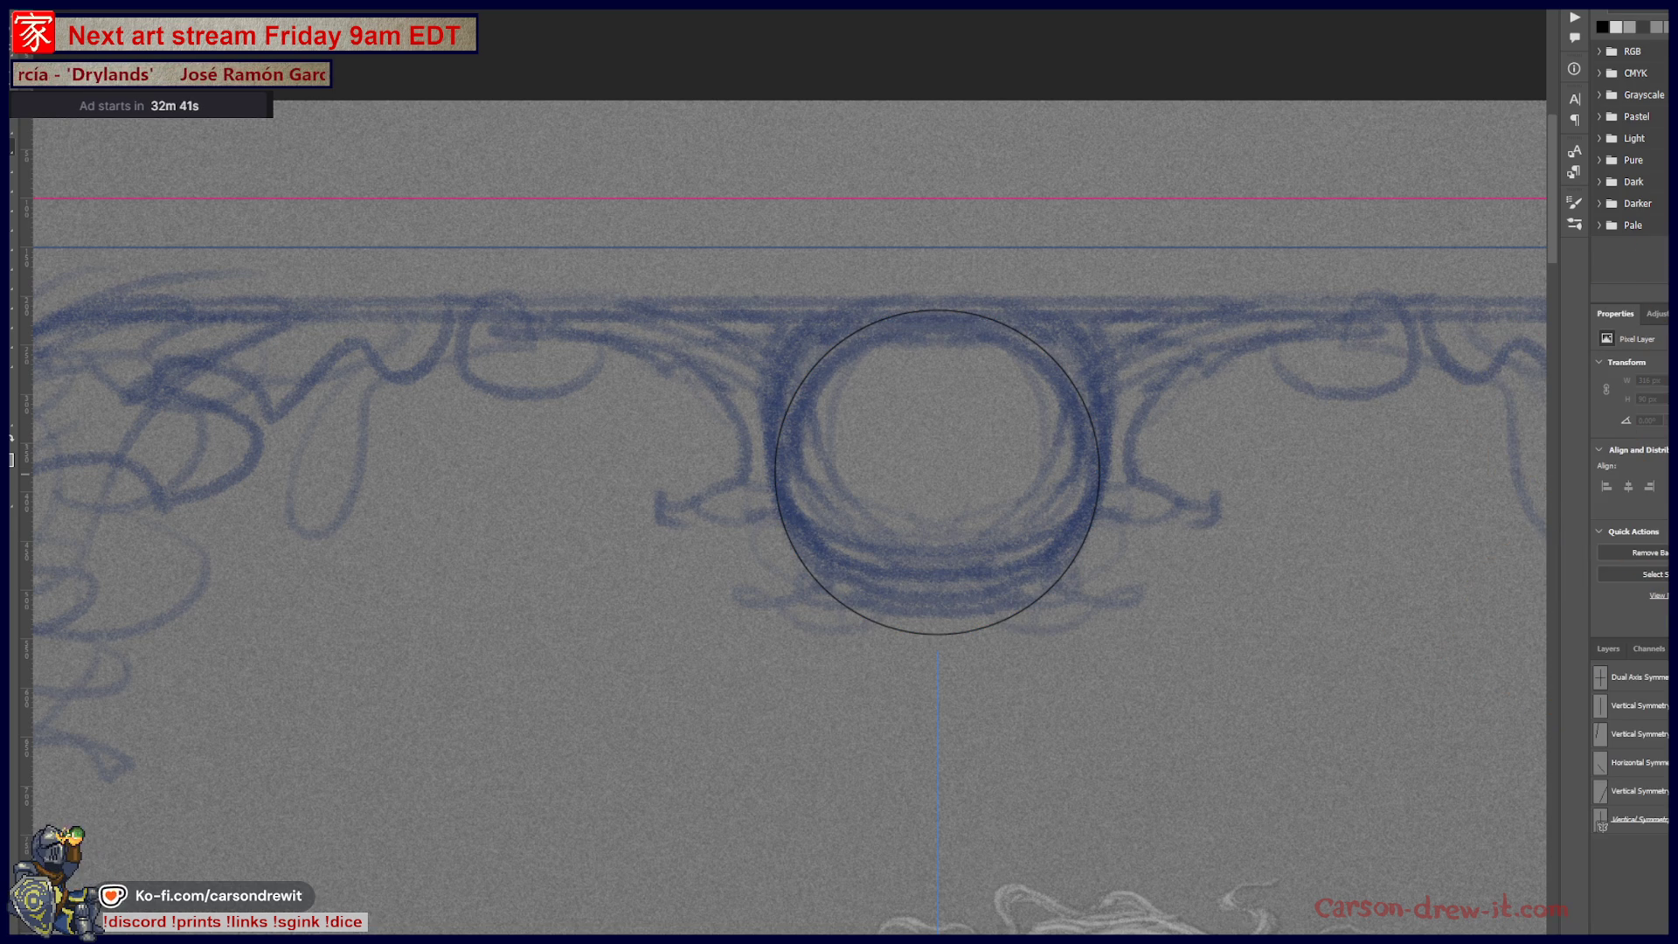
{"action": "left_click", "coordinate": [1606, 651]}
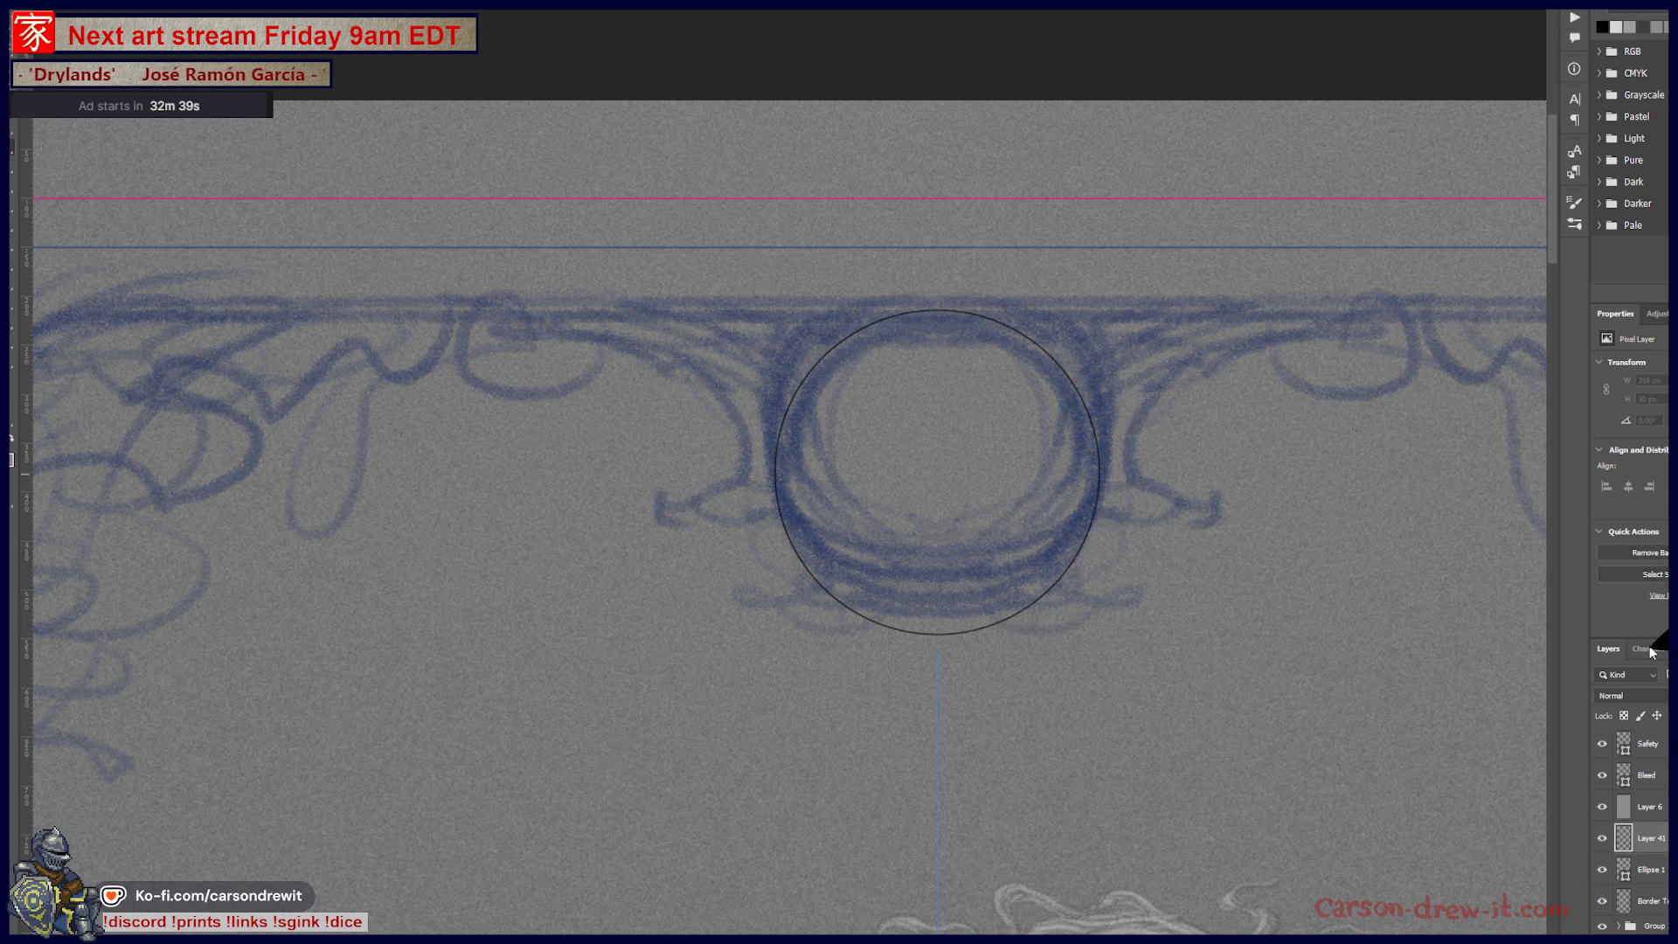
{"action": "left_click", "coordinate": [1660, 871]}
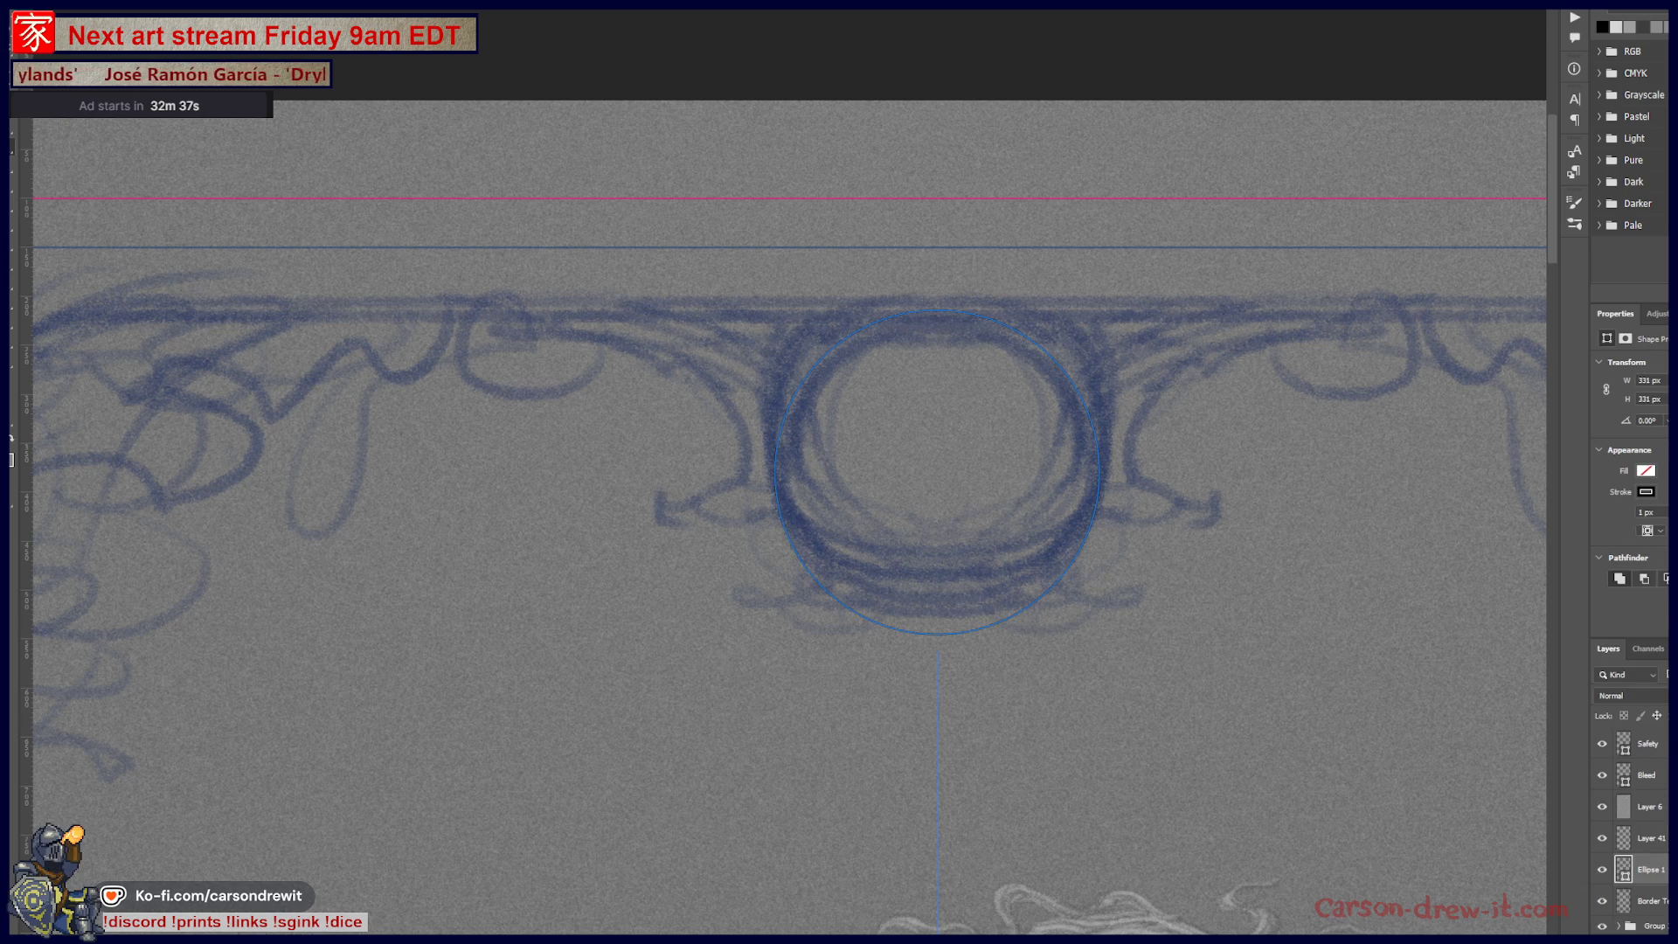
{"action": "left_click", "coordinate": [1653, 655]}
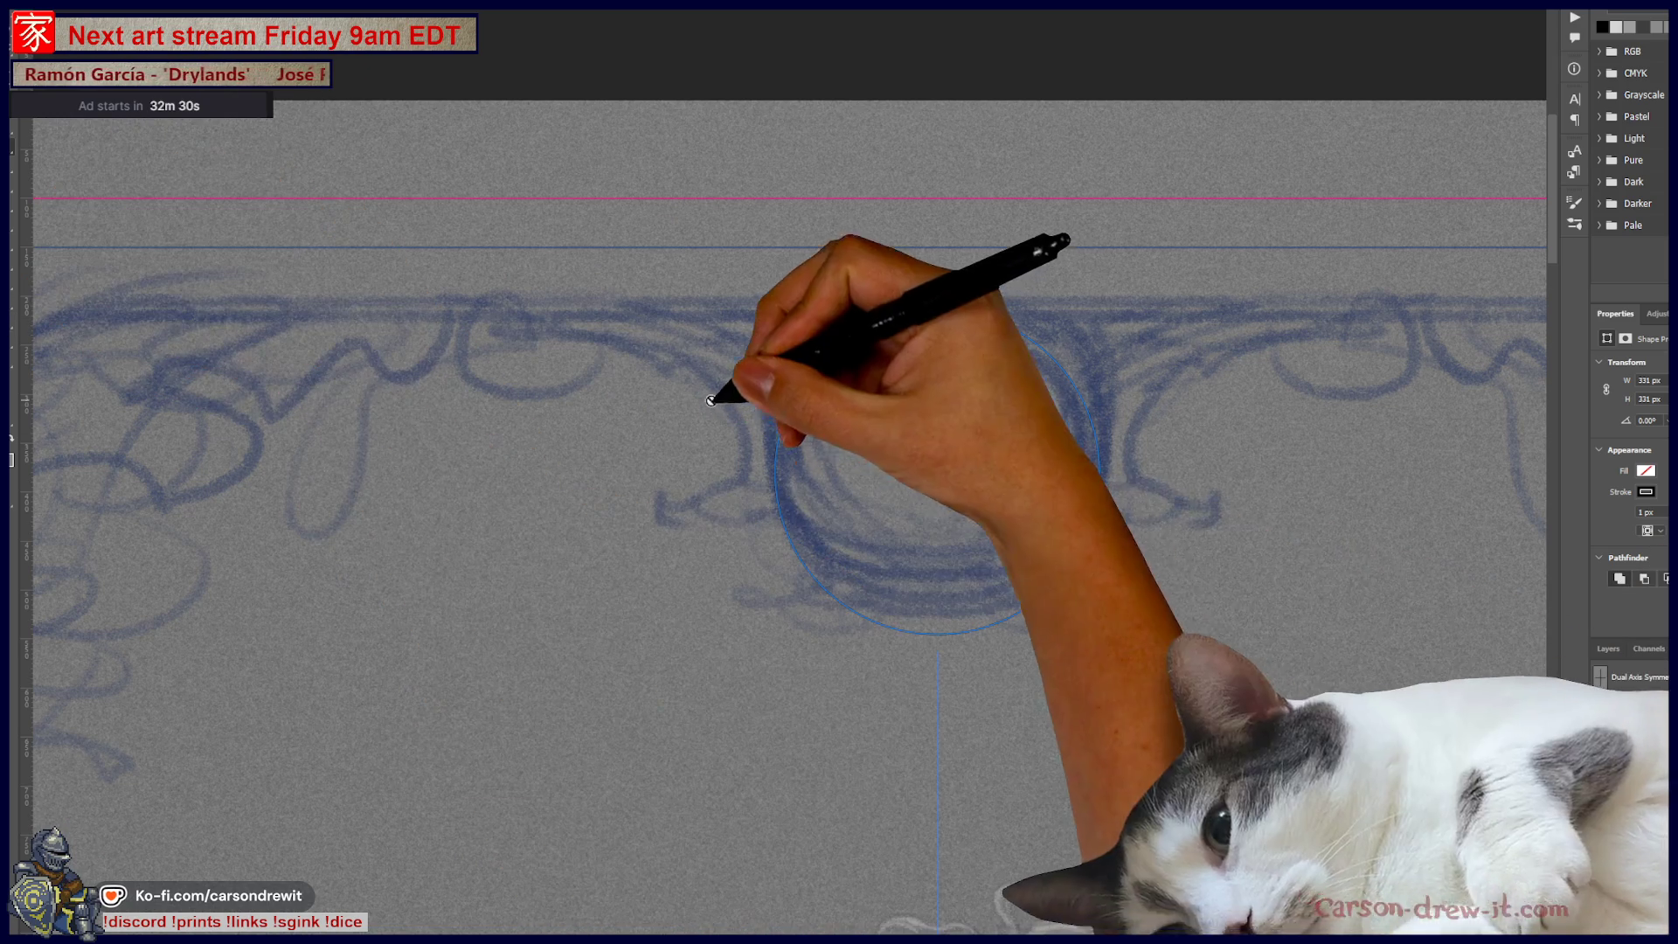
{"action": "left_click", "coordinate": [994, 546]}
{"action": "left_click", "coordinate": [903, 303]}
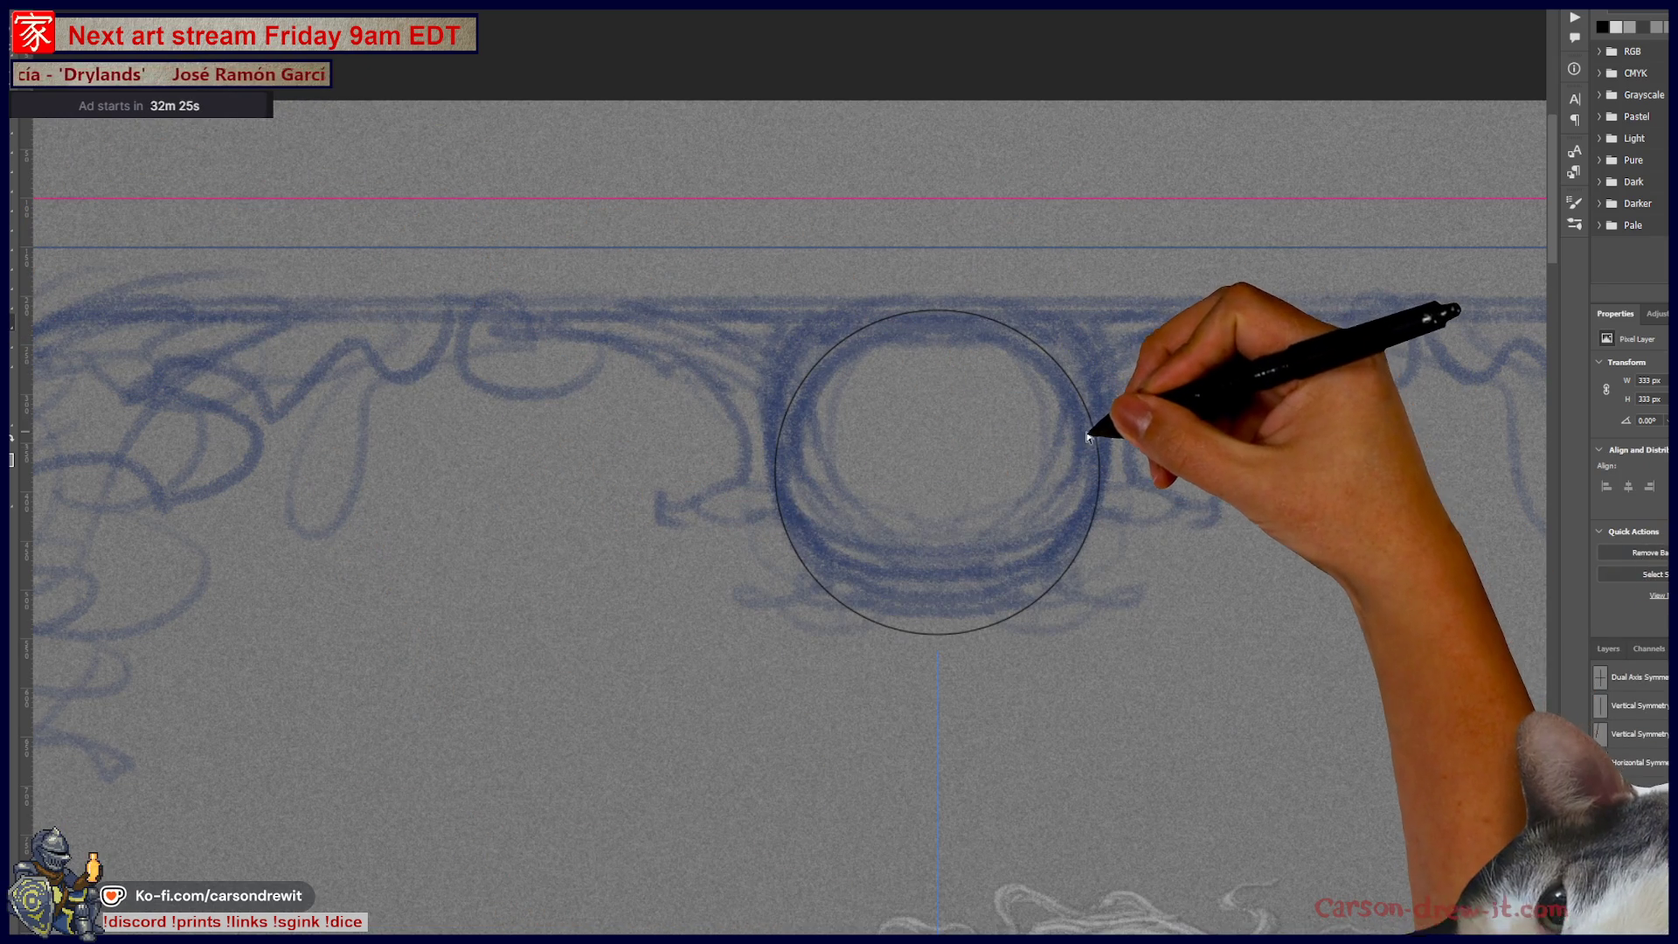
Step: Check the Ellipse 1 shape and its path, drawing a new circle over the medallion
{"action": "left_click", "coordinate": [1613, 647]}
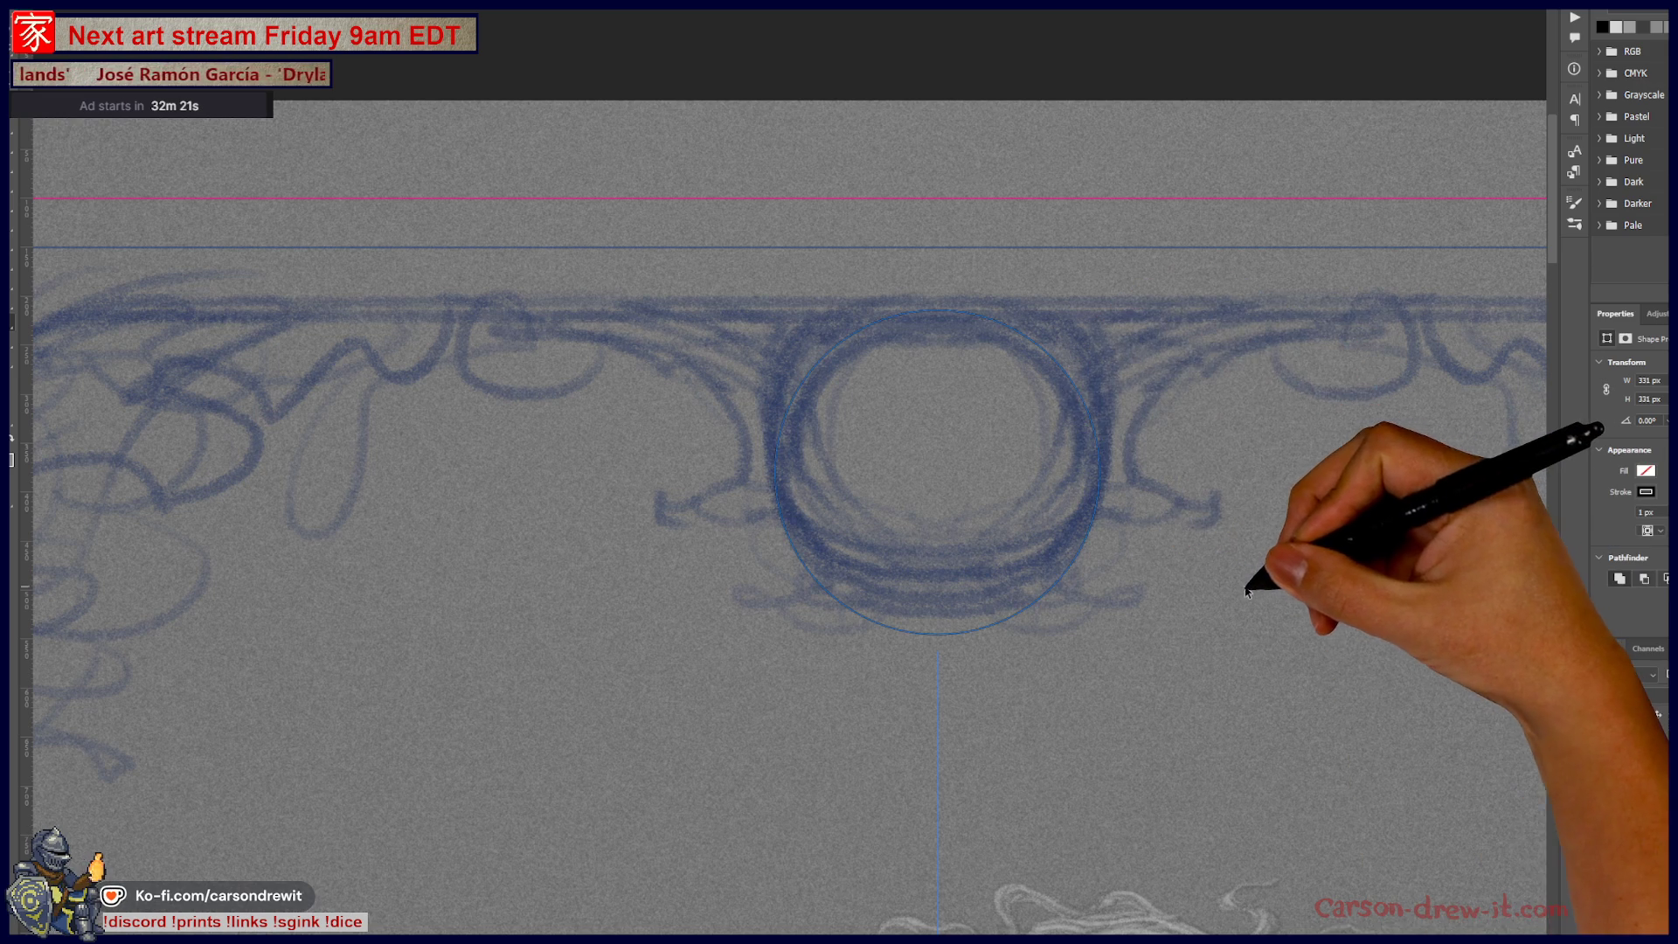
{"action": "left_click", "coordinate": [1075, 446]}
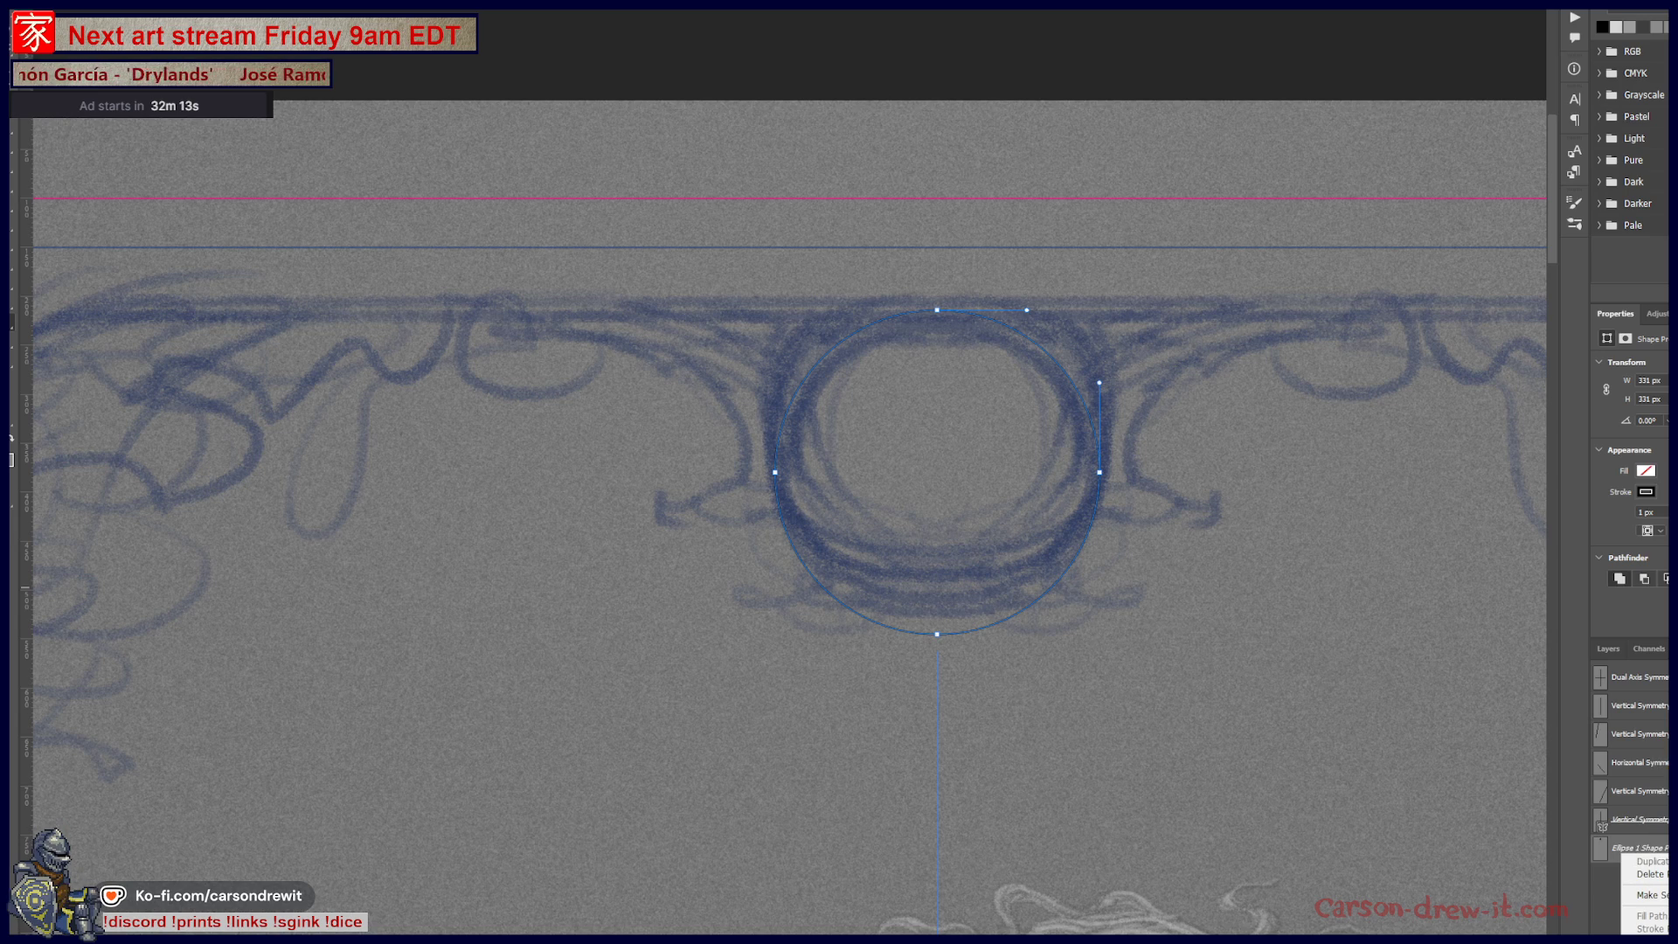
{"action": "left_click", "coordinate": [1647, 635]}
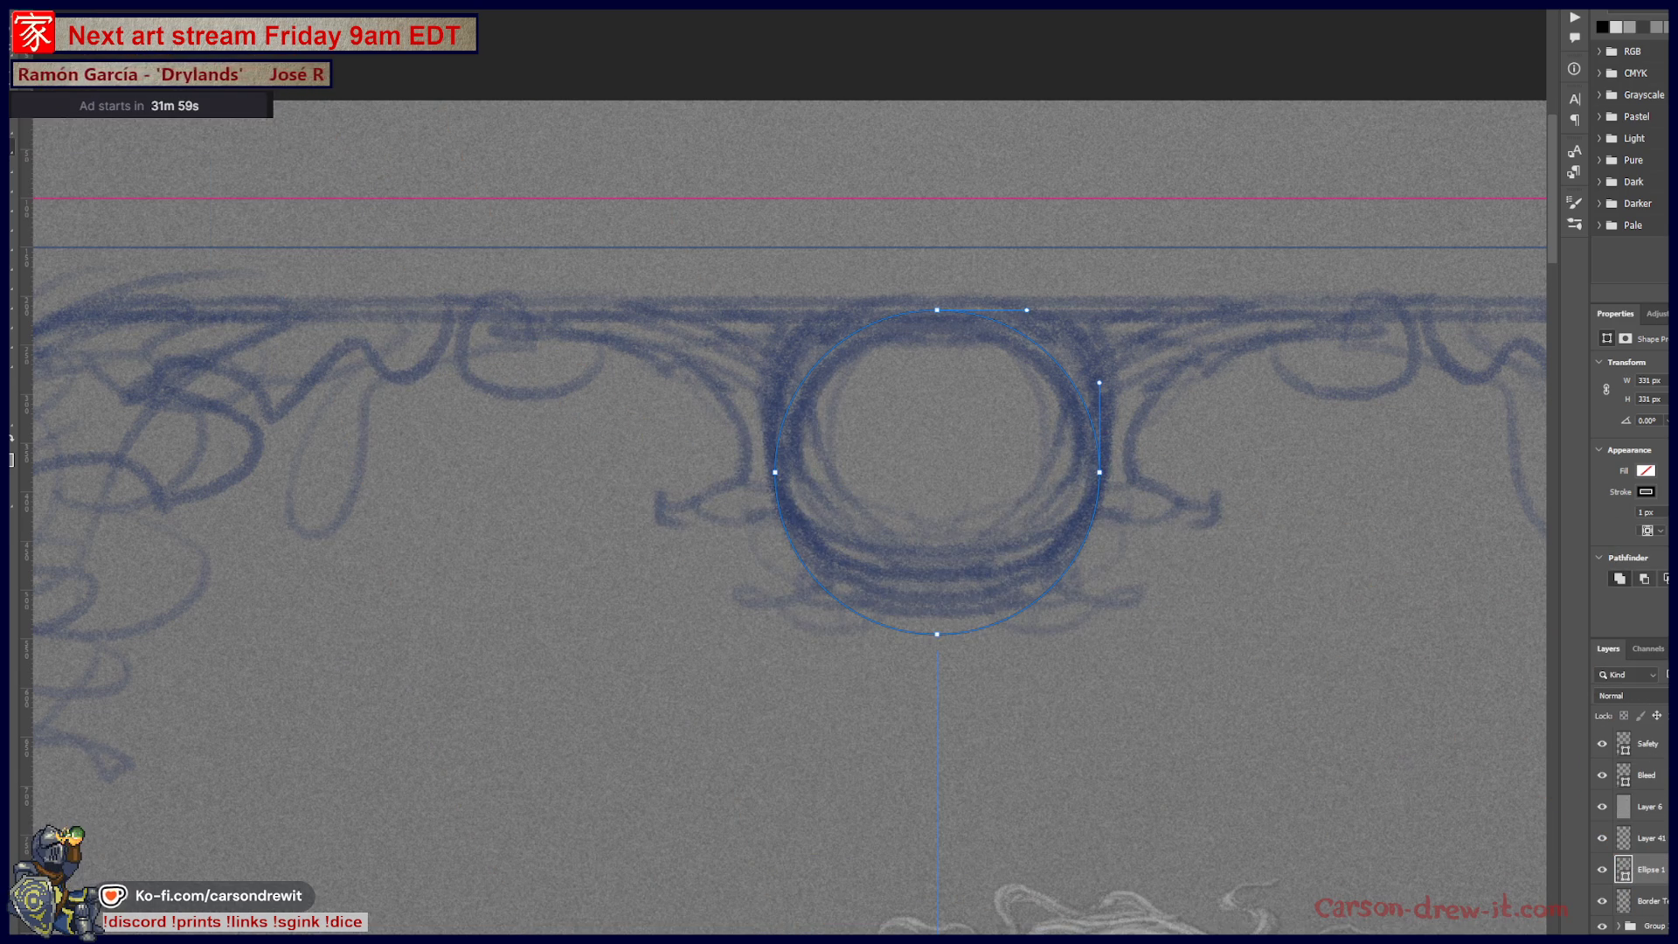
{"action": "right_click", "coordinate": [1639, 847]}
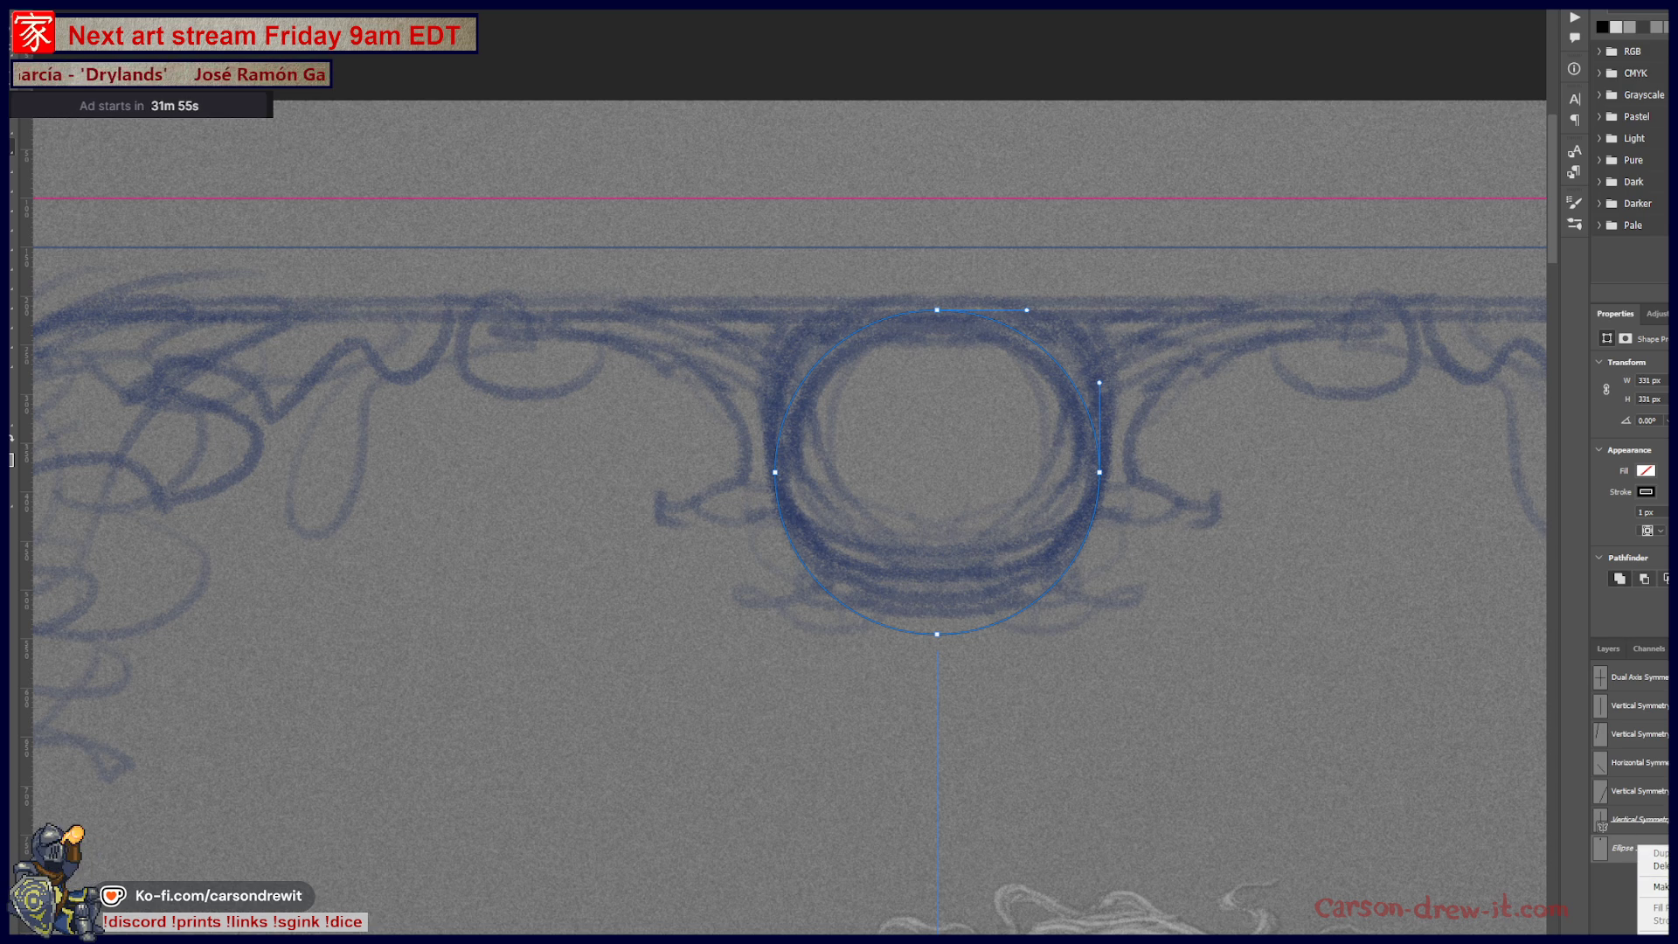
{"action": "left_click", "coordinate": [1603, 652]}
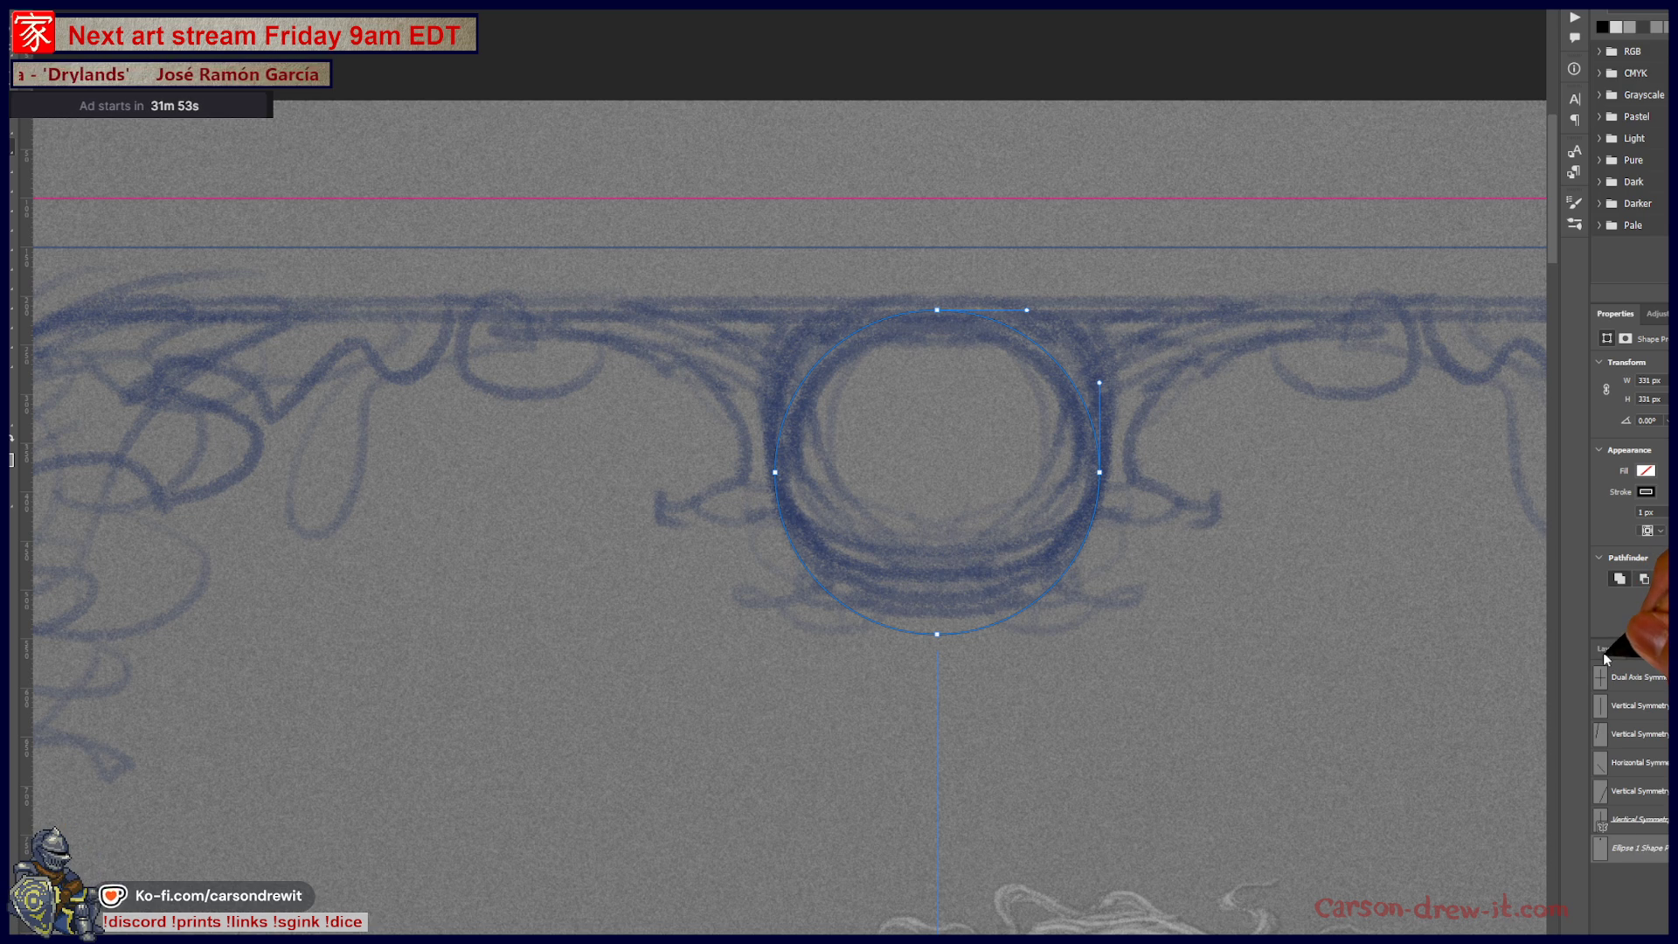
{"action": "key", "text": "alt+bracketleft"}
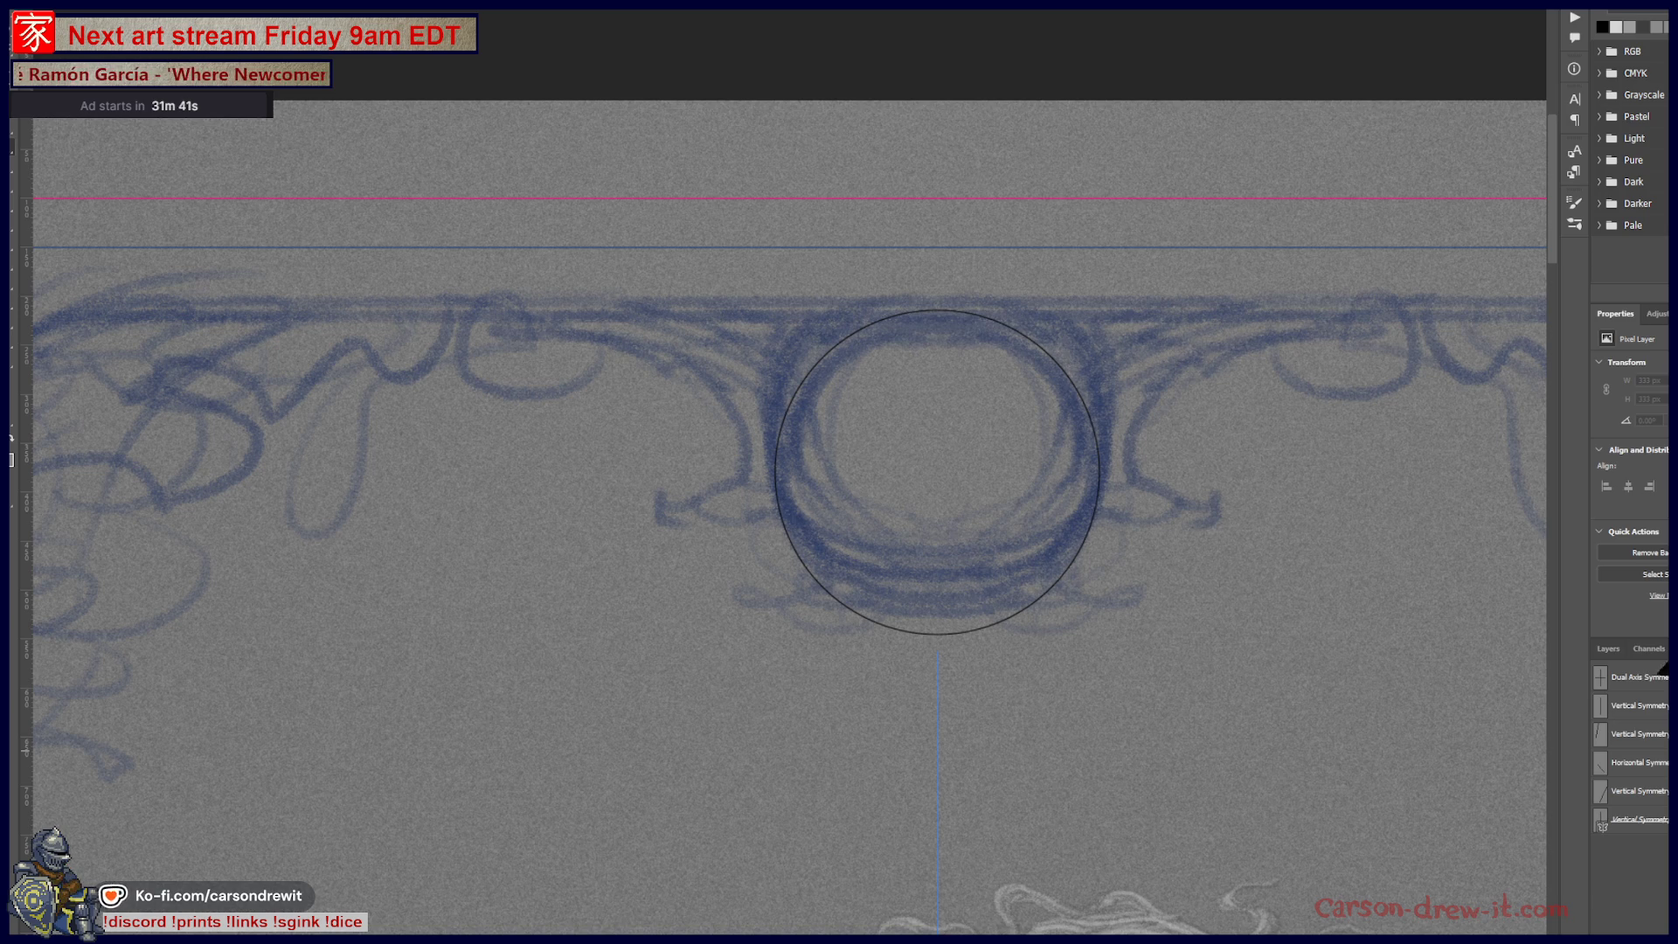
{"action": "left_click_drag", "start_coordinate": [1099, 635], "coordinate": [1097, 633]}
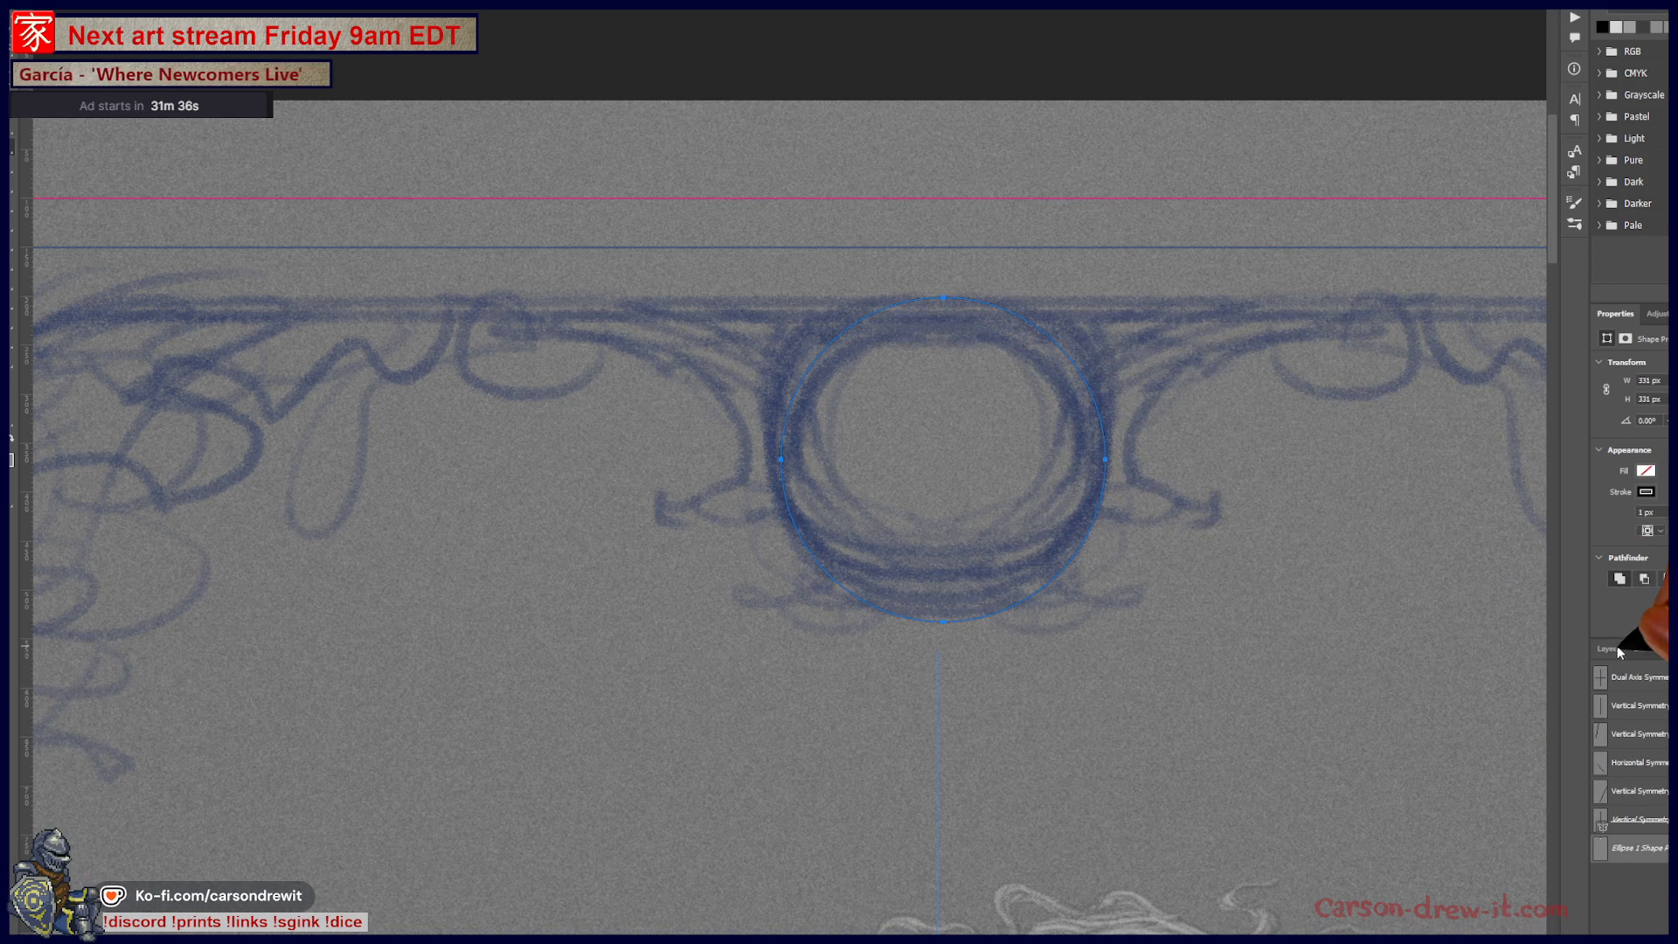
{"action": "left_click", "coordinate": [1620, 652]}
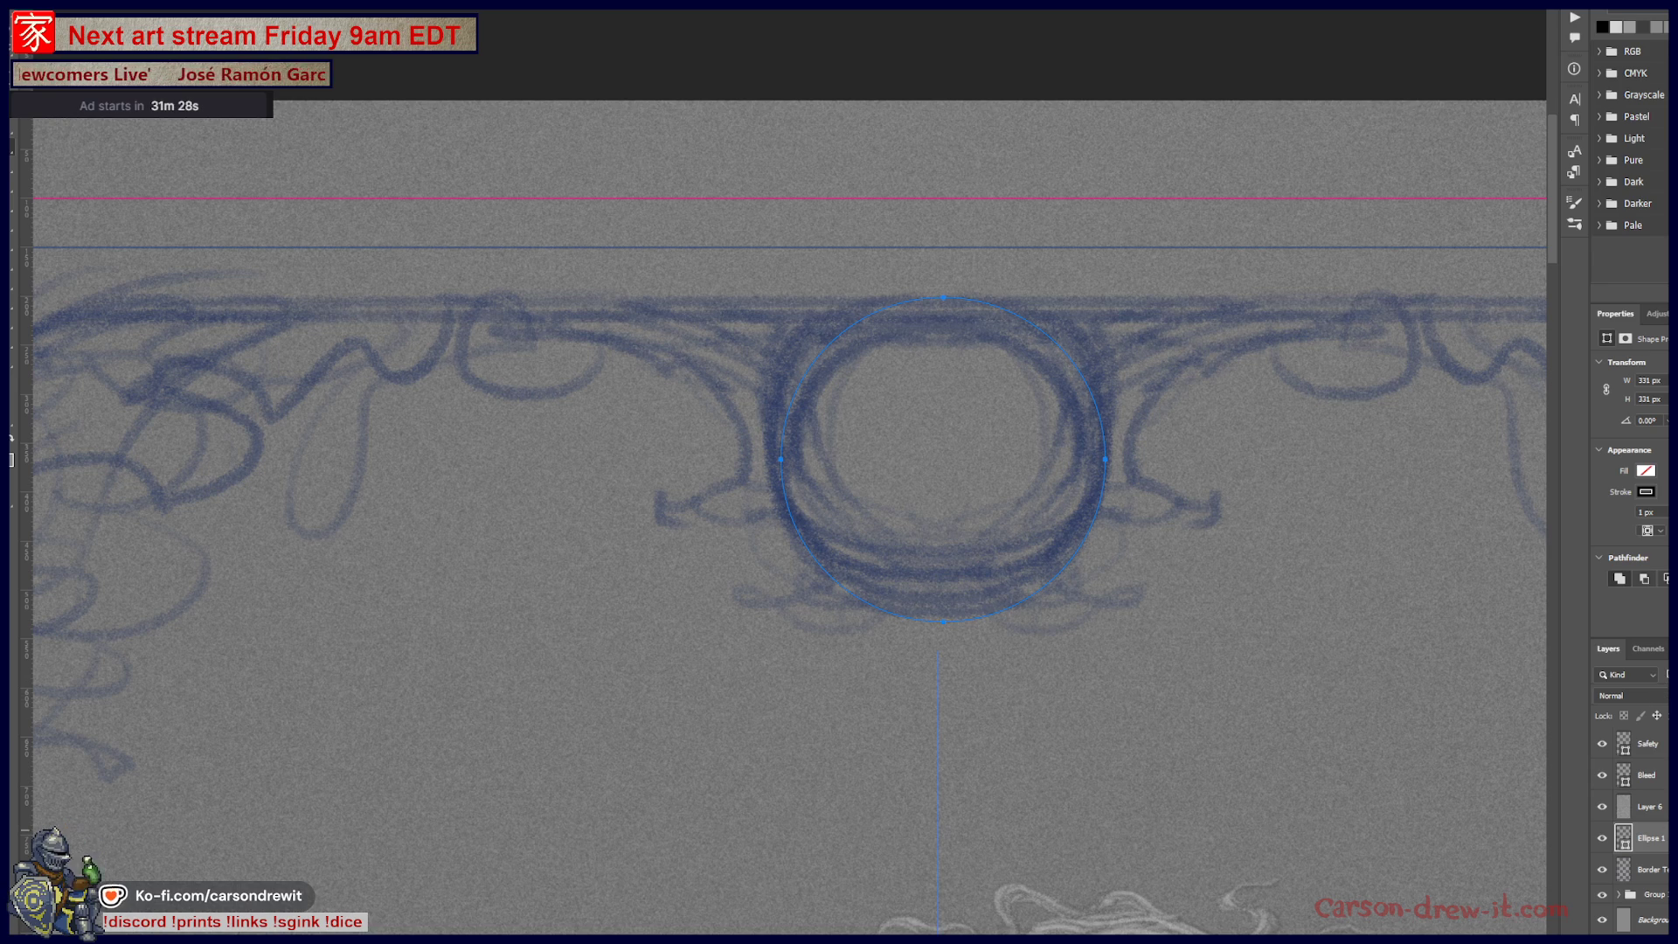
{"action": "key", "text": "alt+bracketright"}
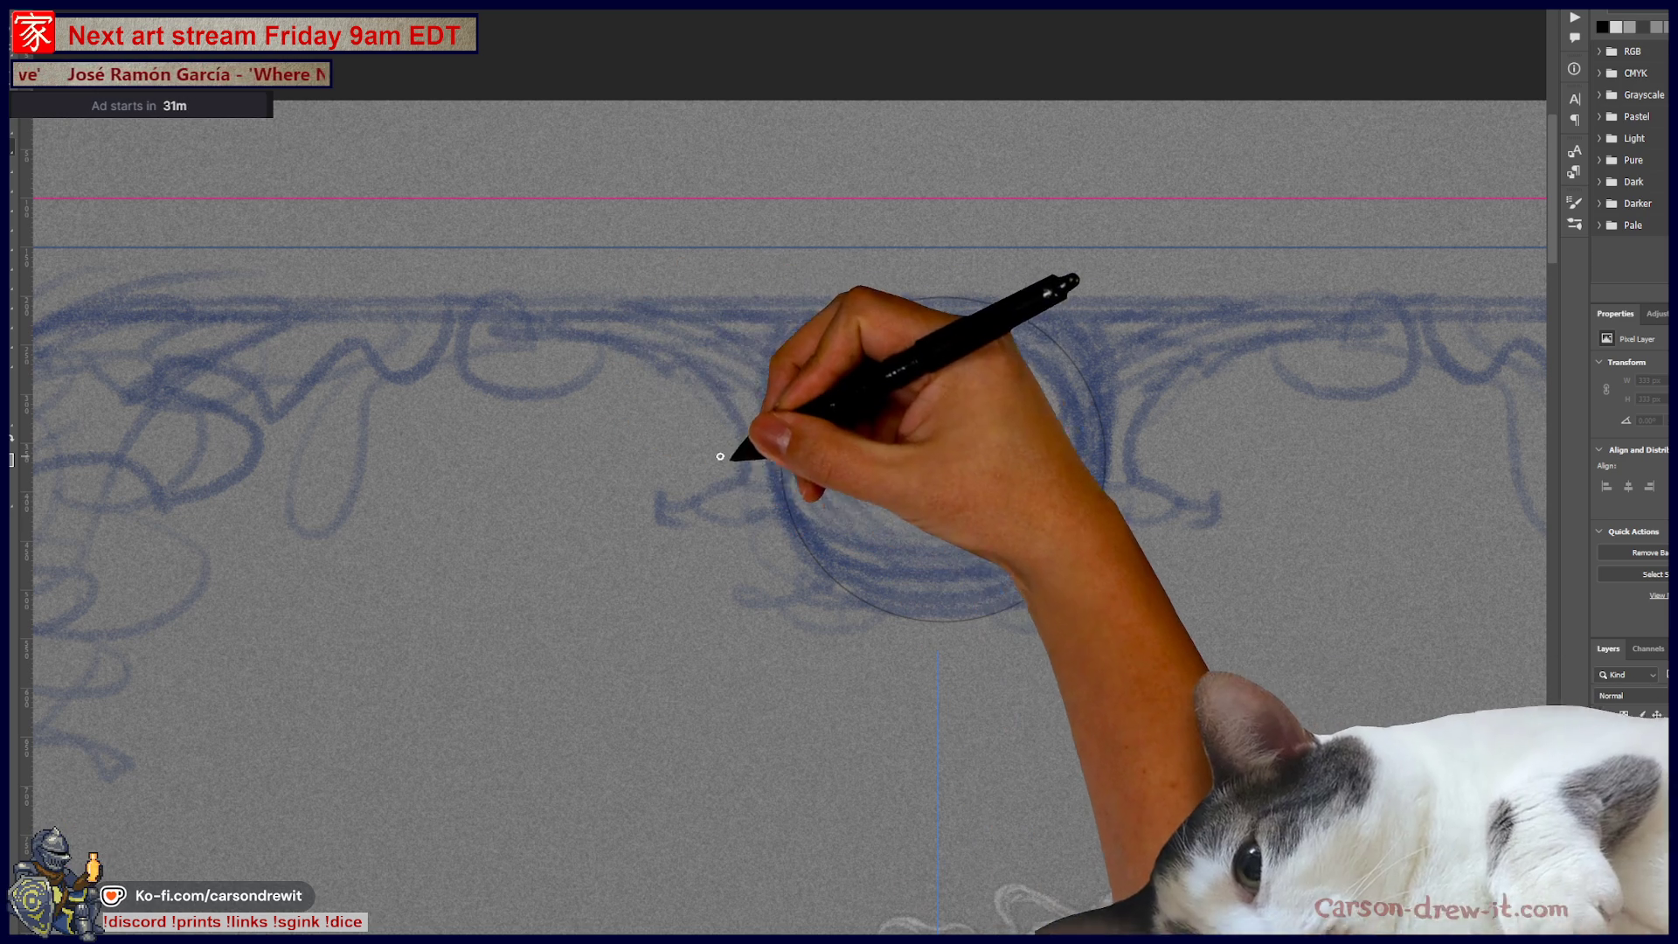
Step: Ink a stroke along the circle's left edge, then undo it
{"action": "left_click_drag", "start_coordinate": [788, 490], "coordinate": [797, 388]}
{"action": "key", "text": "ctrl"}
{"action": "key", "text": "ctrl+z"}
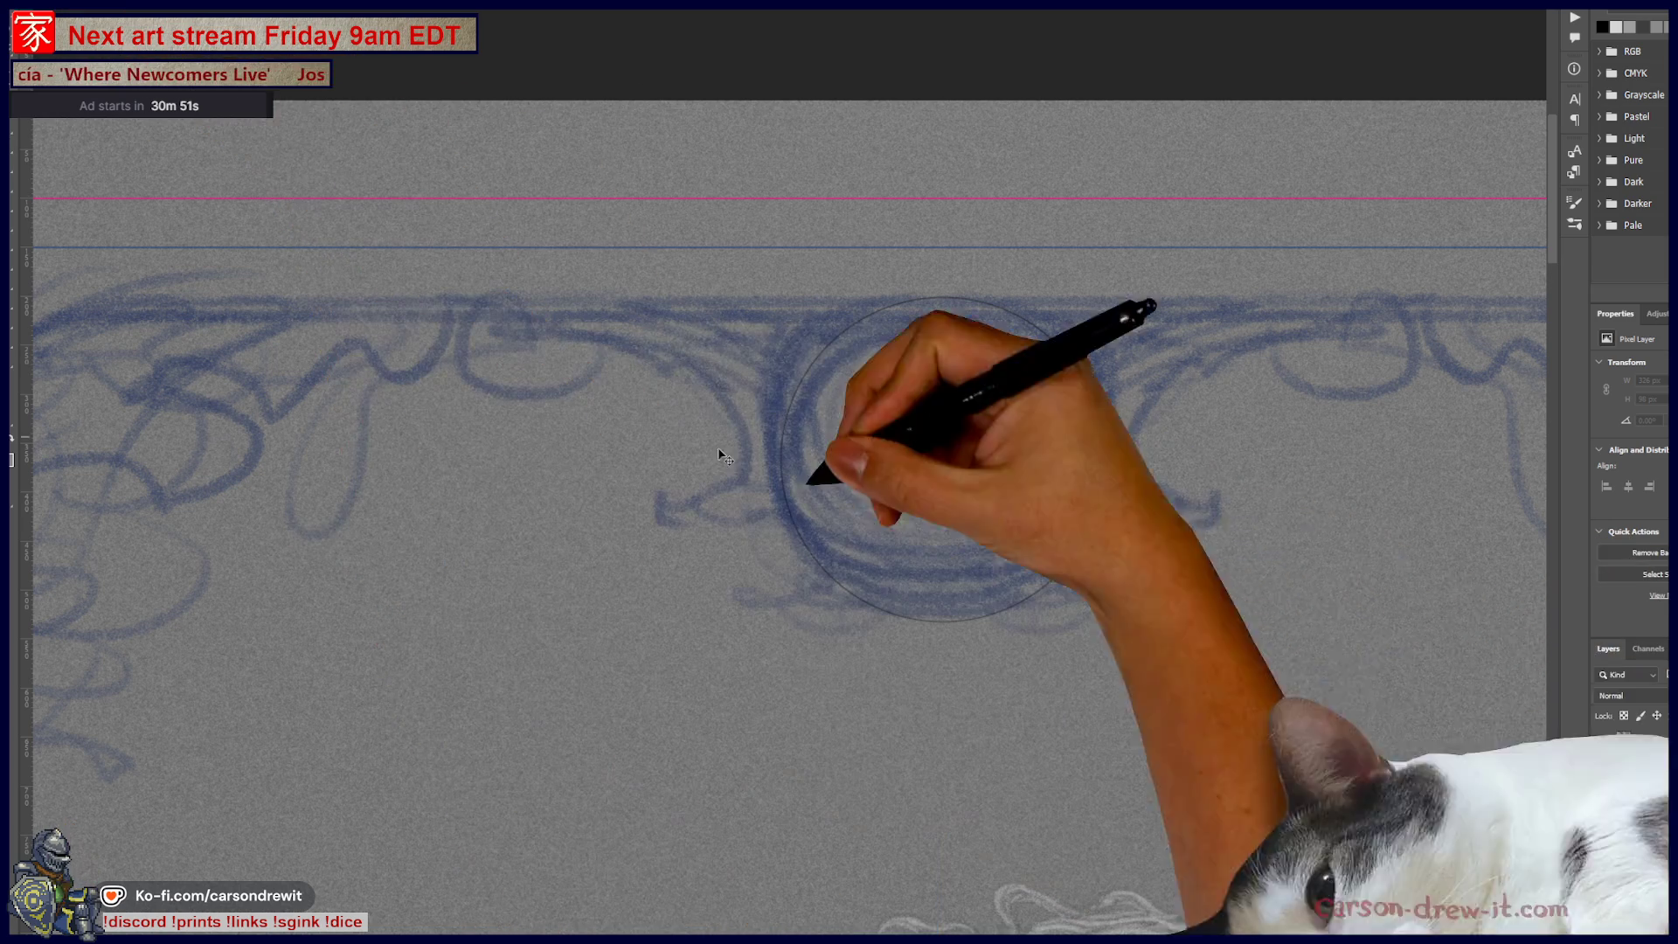
Step: Draw a new perfect circle and nudge it left and down onto the medallion sketch
{"action": "mouse_move", "coordinate": [780, 297]}
{"action": "left_mouse_down"}
{"action": "mouse_move", "coordinate": [959, 553]}
{"action": "mouse_move", "coordinate": [993, 554]}
{"action": "mouse_move", "coordinate": [638, 602]}
{"action": "mouse_move", "coordinate": [656, 568]}
{"action": "mouse_move", "coordinate": [1022, 577]}
{"action": "mouse_move", "coordinate": [1068, 609]}
{"action": "left_mouse_up"}
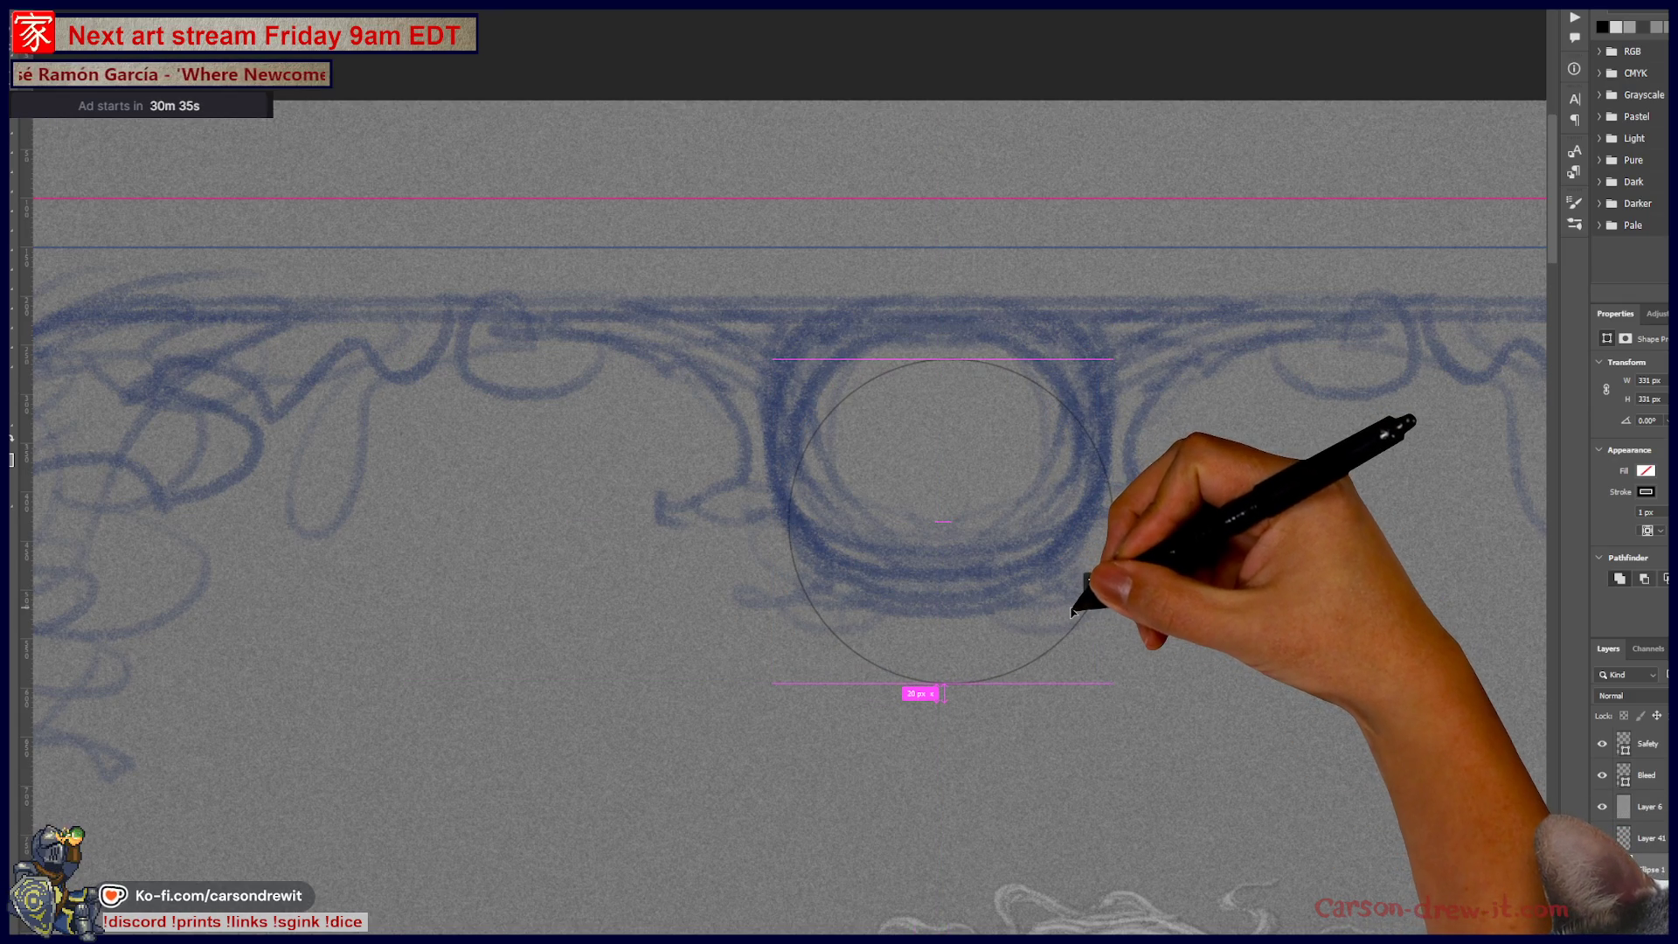
{"action": "mouse_move", "coordinate": [1069, 609]}
{"action": "left_mouse_down"}
{"action": "mouse_move", "coordinate": [920, 629]}
{"action": "mouse_move", "coordinate": [1016, 638]}
{"action": "mouse_move", "coordinate": [506, 607]}
{"action": "mouse_move", "coordinate": [999, 657]}
{"action": "mouse_move", "coordinate": [979, 659]}
{"action": "mouse_move", "coordinate": [980, 597]}
{"action": "left_mouse_up"}
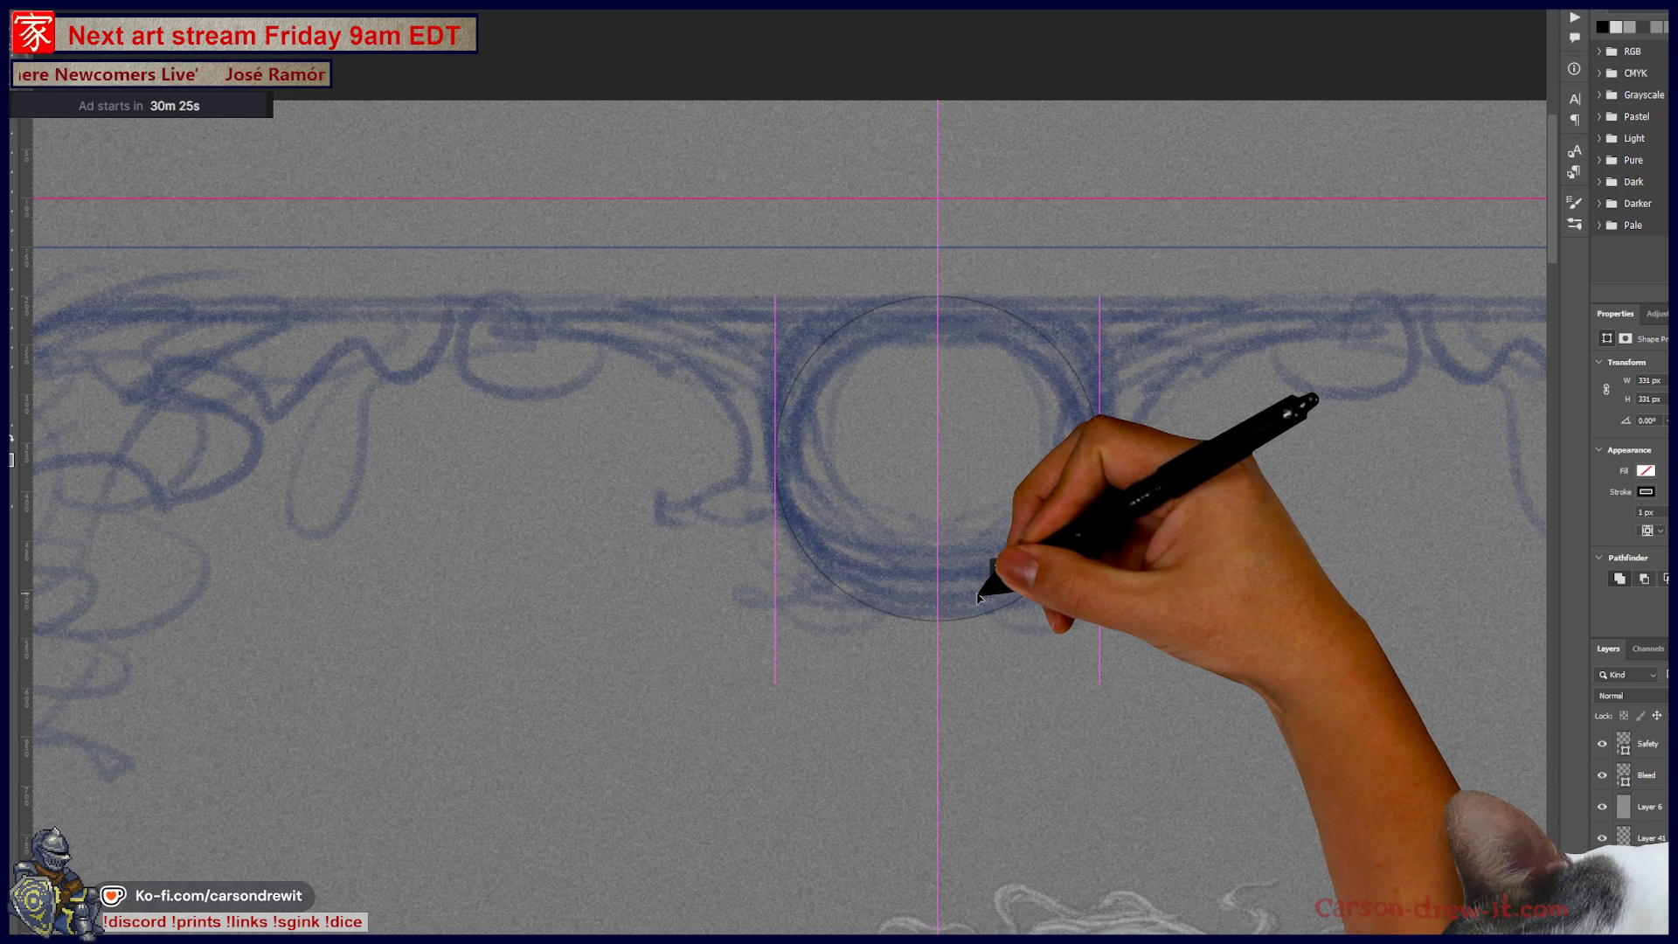
{"action": "left_click_drag", "start_coordinate": [979, 597], "coordinate": [989, 614]}
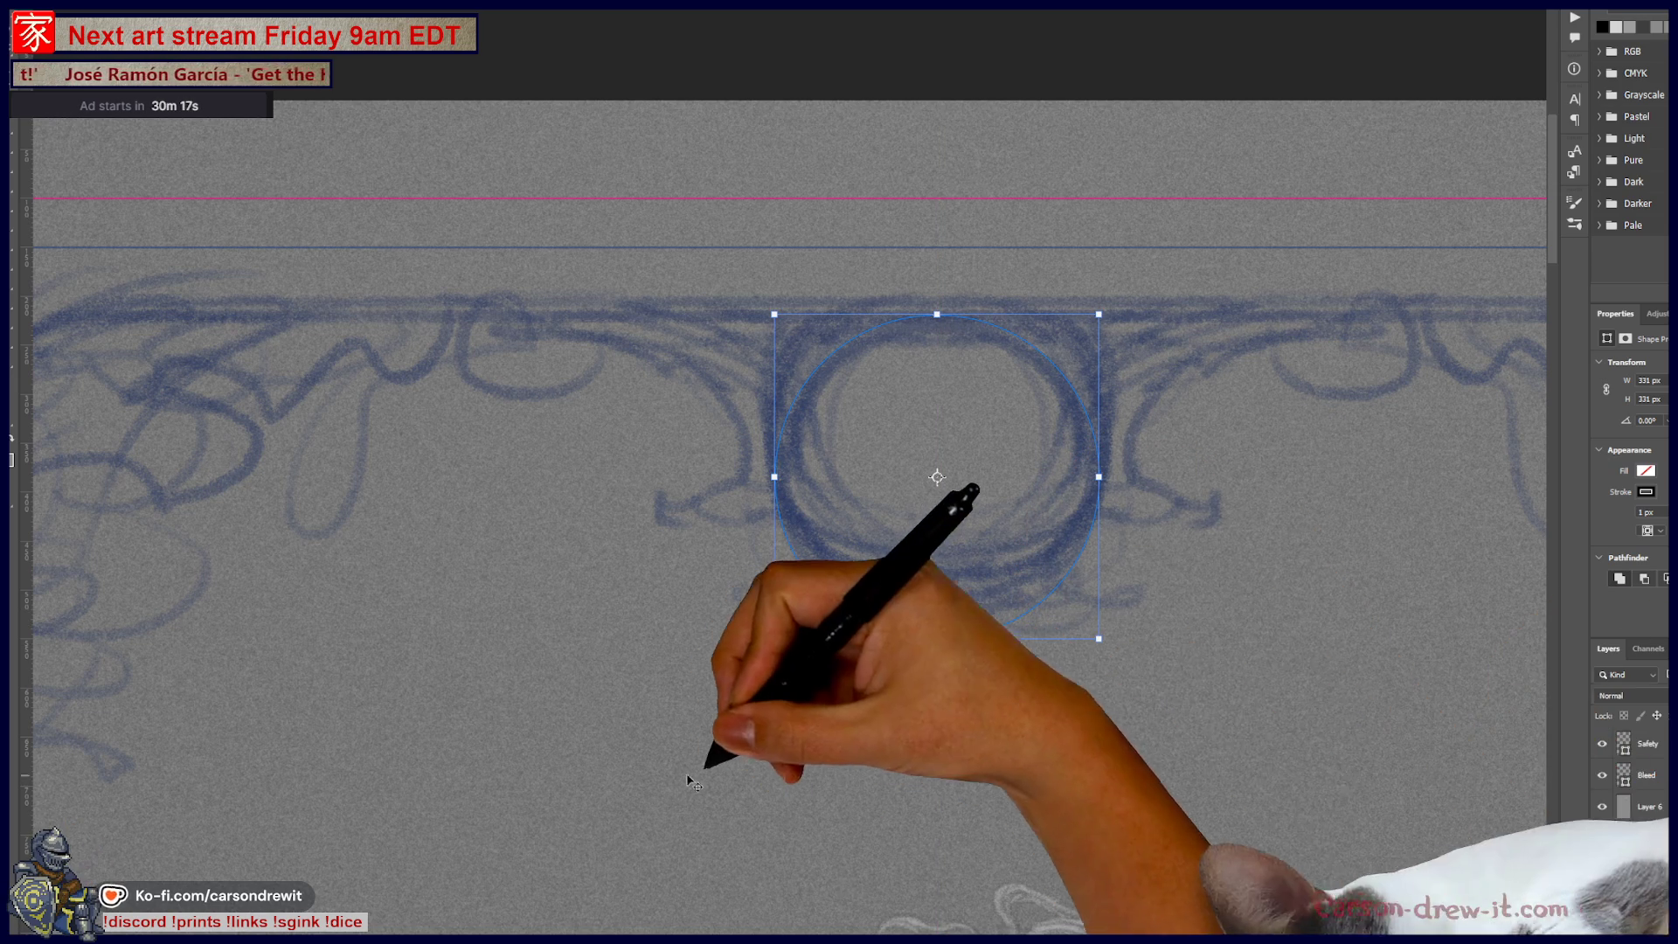
{"action": "key", "text": "alt+bracketright"}
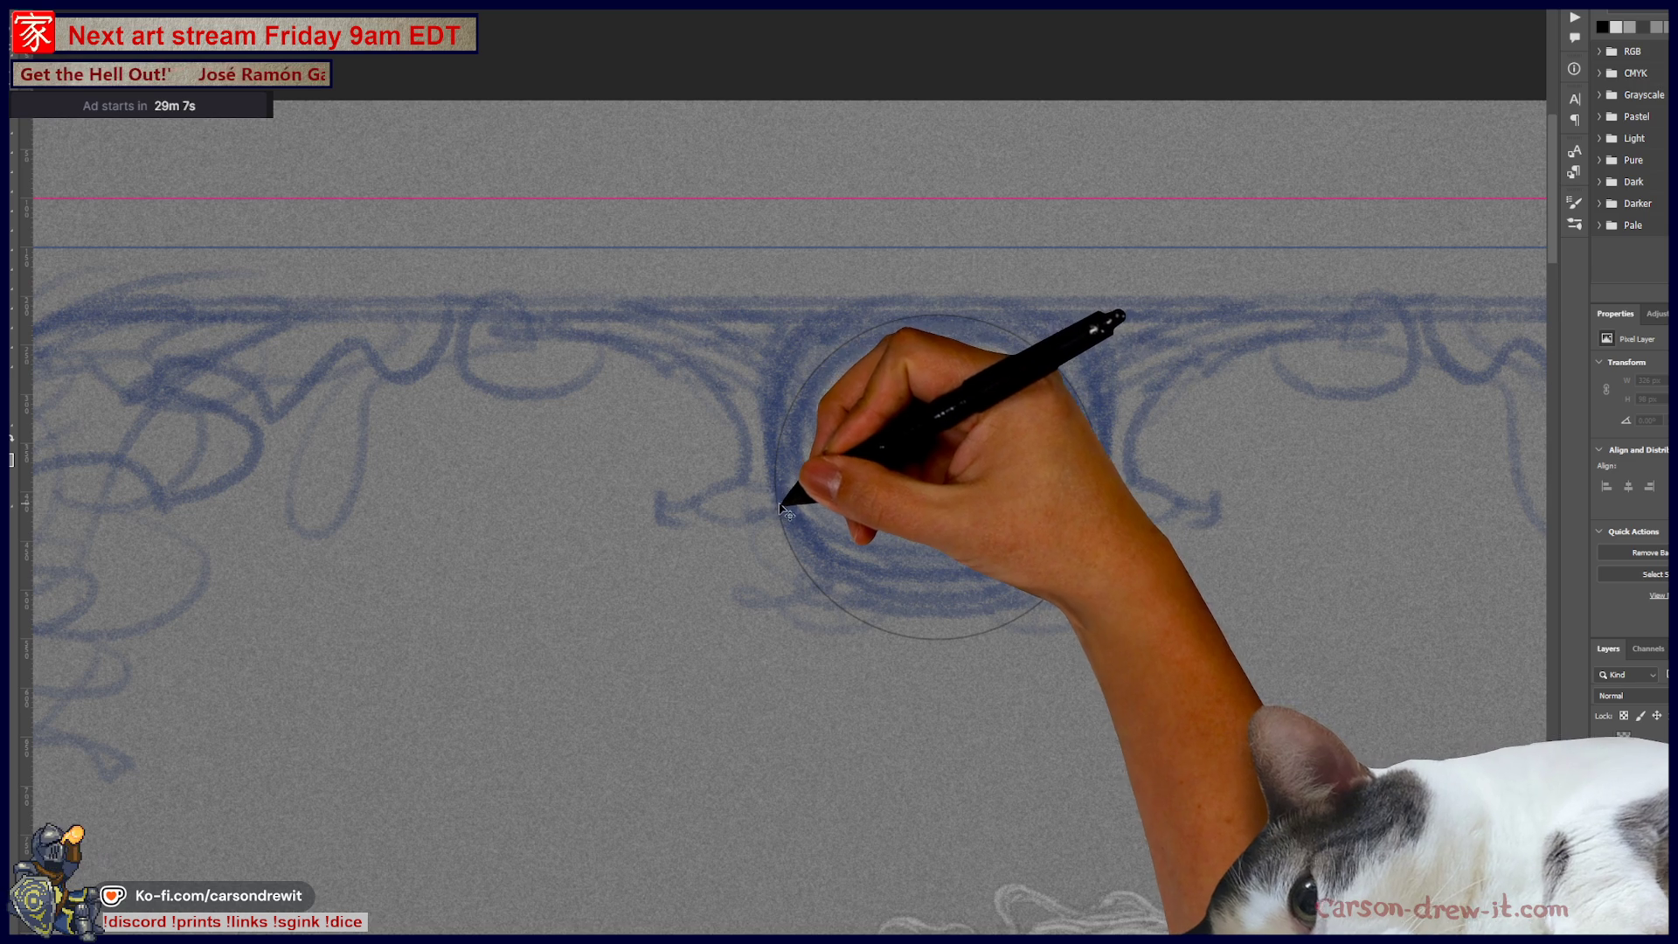
Step: Trace the medallion circle in black ink, adding mirrored curls beneath its bottom edge
{"action": "left_click_drag", "start_coordinate": [784, 501], "coordinate": [775, 476]}
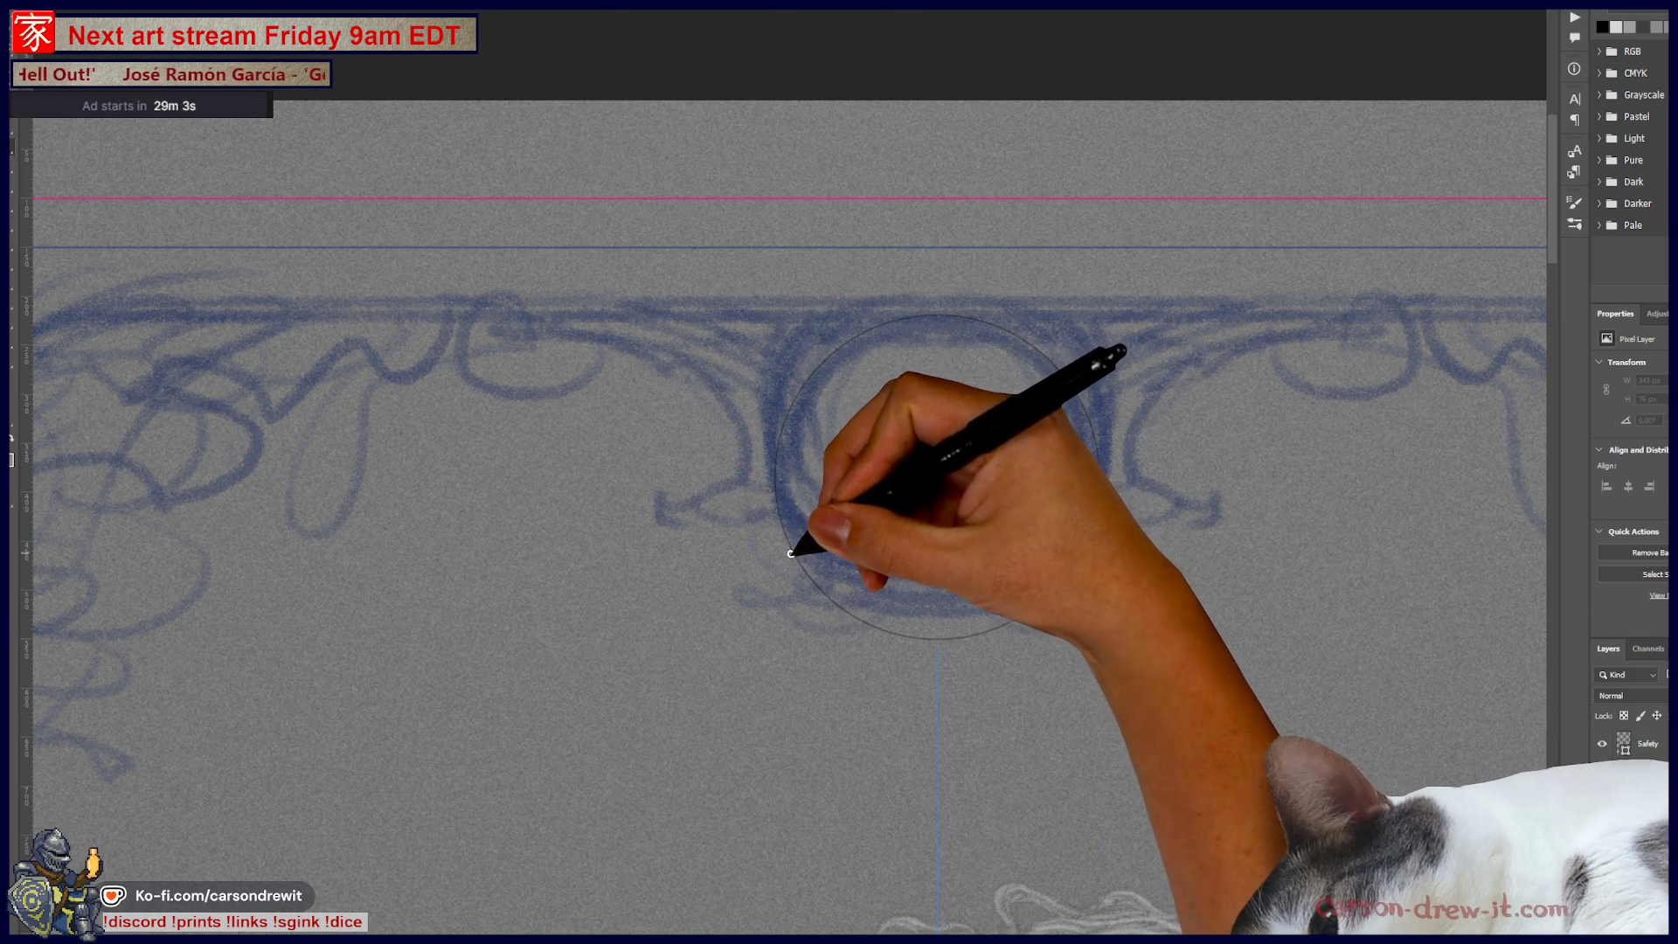
{"action": "key", "text": "ctrl+z"}
{"action": "mouse_move", "coordinate": [793, 543]}
{"action": "left_mouse_down"}
{"action": "mouse_move", "coordinate": [774, 477]}
{"action": "mouse_move", "coordinate": [798, 375]}
{"action": "mouse_move", "coordinate": [967, 323]}
{"action": "left_mouse_up"}
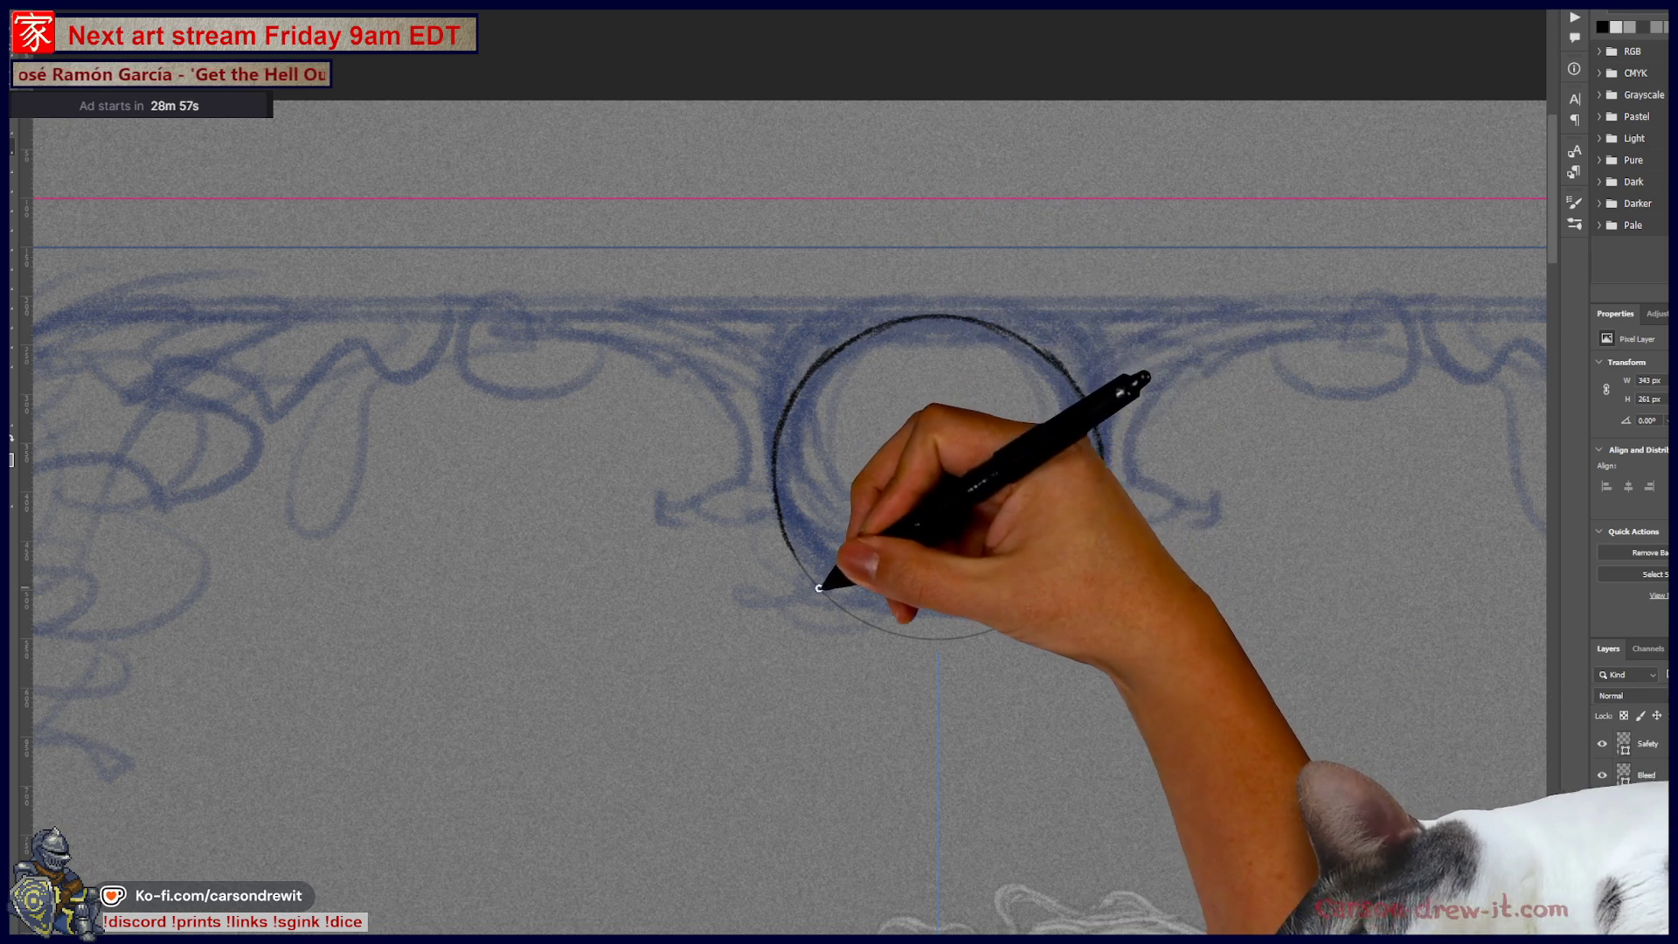
{"action": "left_click_drag", "start_coordinate": [801, 563], "coordinate": [966, 637]}
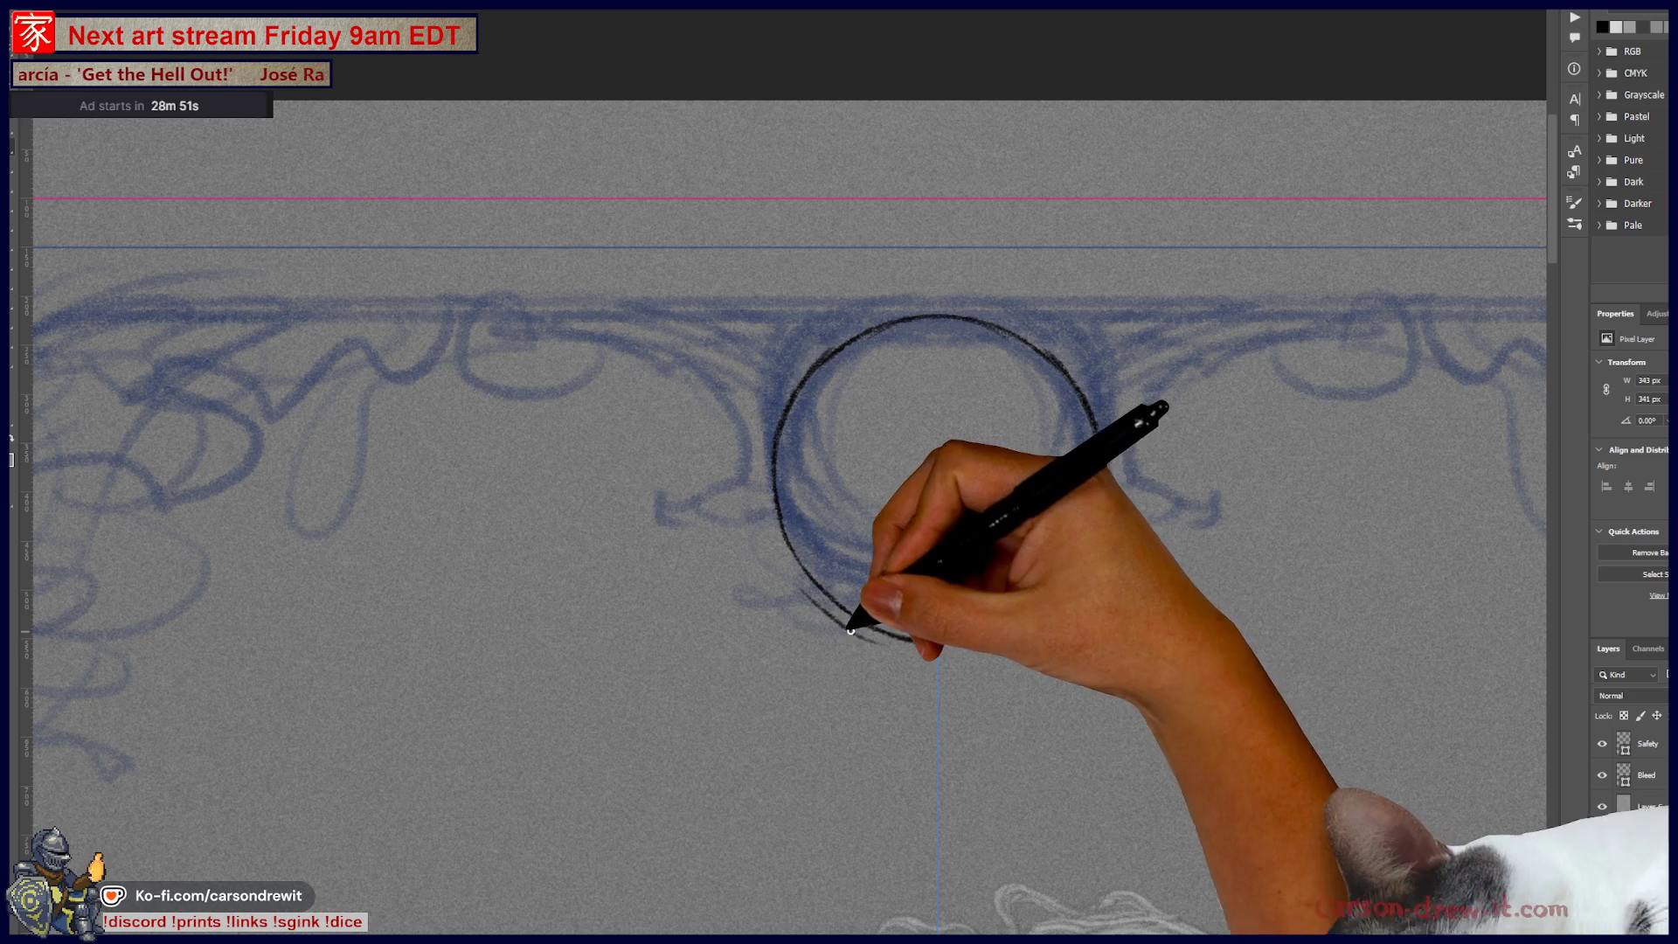
{"action": "mouse_move", "coordinate": [816, 592]}
{"action": "left_mouse_down"}
{"action": "mouse_move", "coordinate": [870, 640]}
{"action": "mouse_move", "coordinate": [946, 656]}
{"action": "left_mouse_up"}
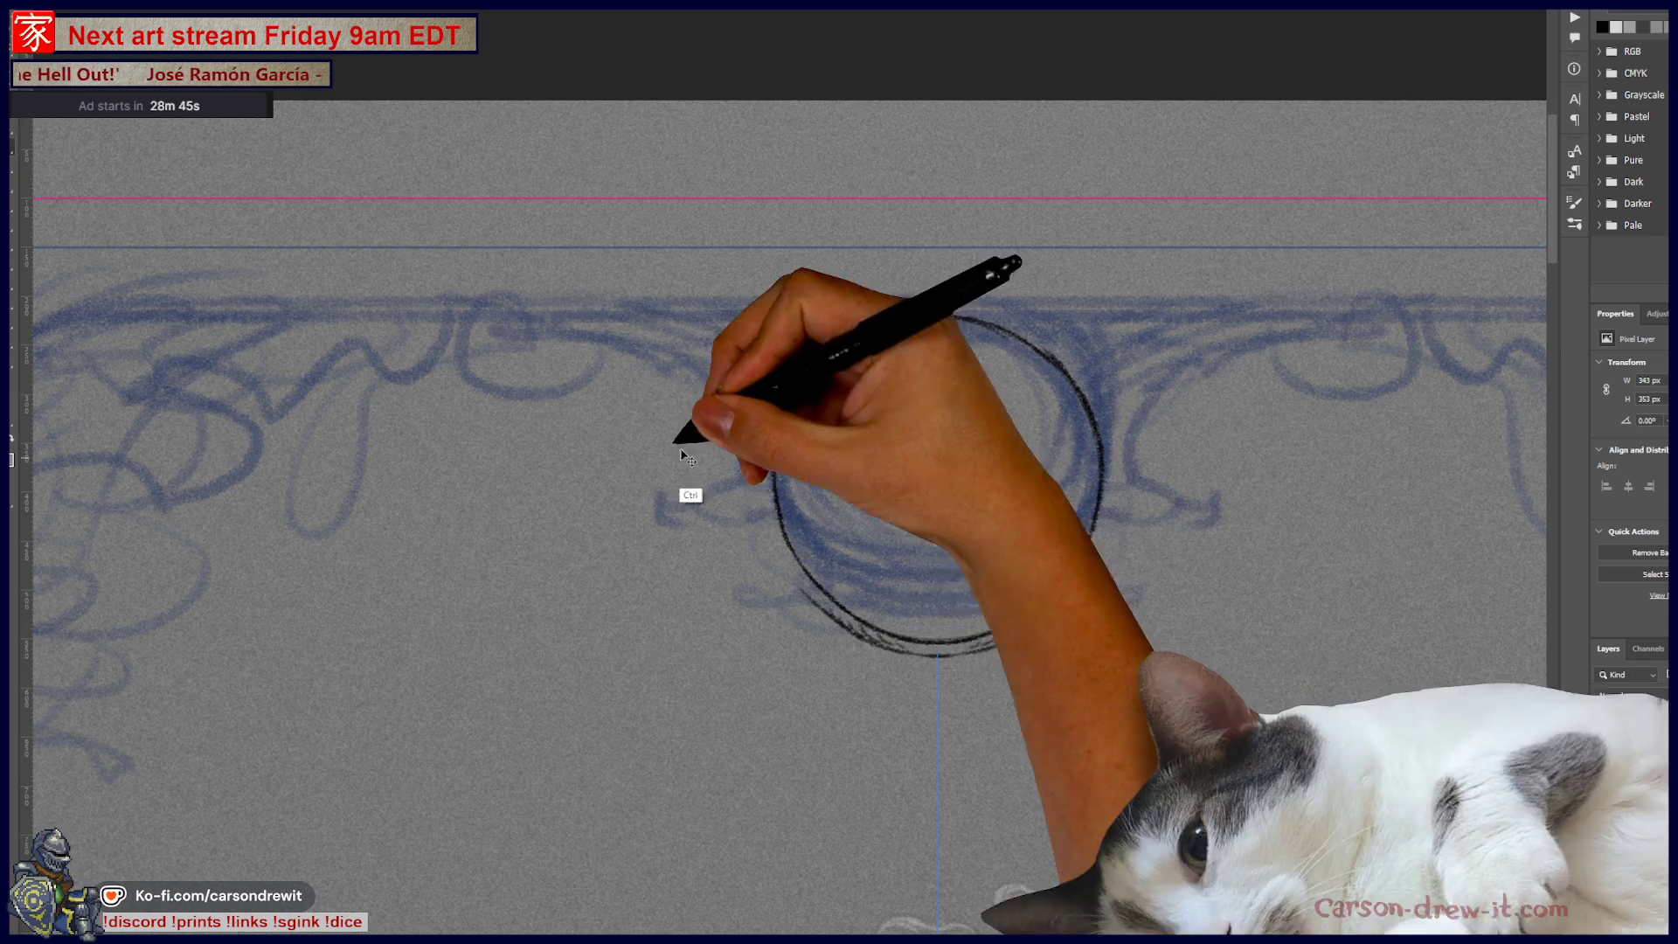
{"action": "left_click_drag", "start_coordinate": [823, 619], "coordinate": [1015, 618]}
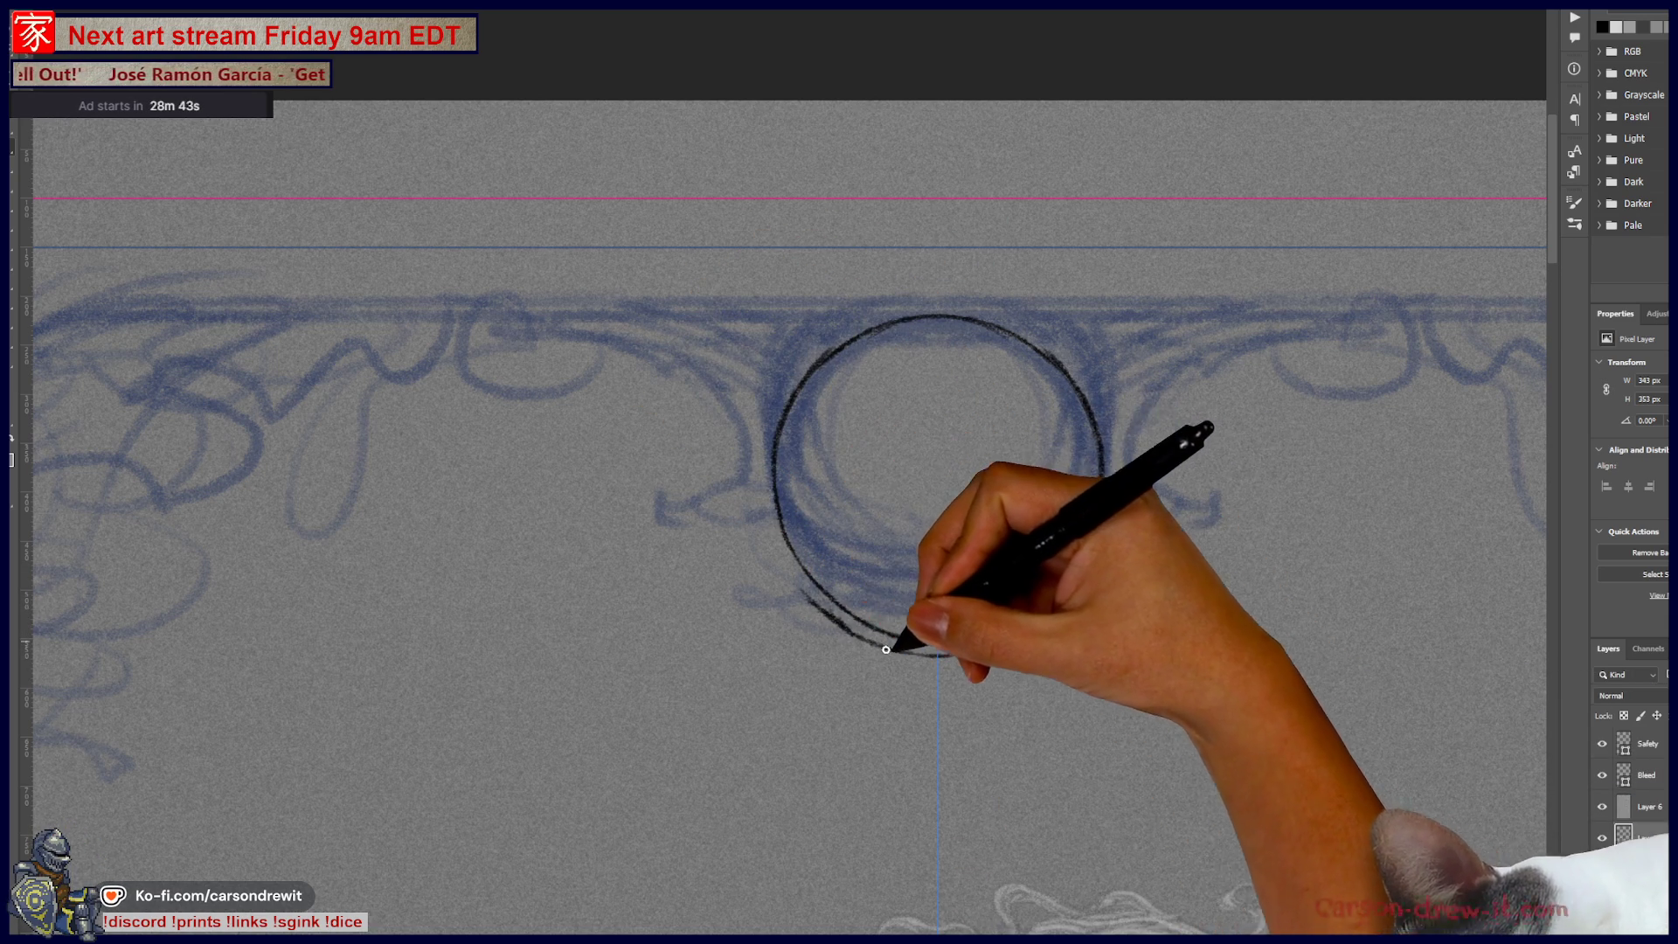
{"action": "mouse_move", "coordinate": [1054, 622]}
{"action": "left_mouse_down"}
{"action": "mouse_move", "coordinate": [1124, 599]}
{"action": "mouse_move", "coordinate": [1108, 586]}
{"action": "mouse_move", "coordinate": [1127, 610]}
{"action": "left_mouse_up"}
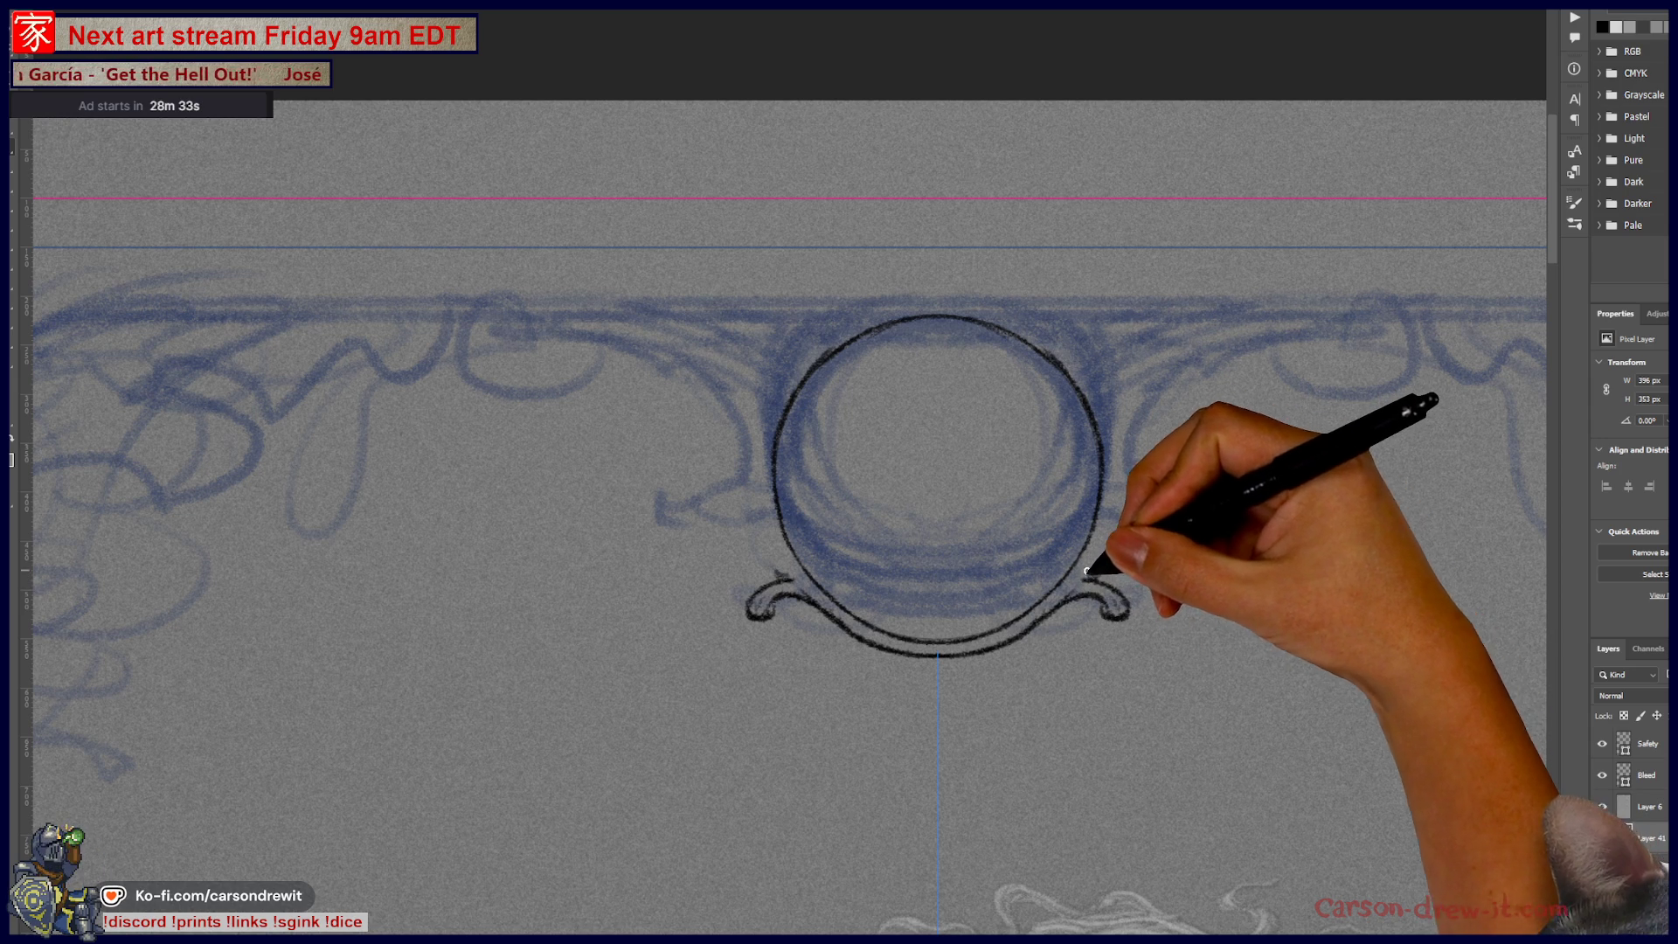
Step: Brush mirrored curves, curls and outward flourishes beside the ring, plus a stroke at its top
{"action": "left_click_drag", "start_coordinate": [1130, 518], "coordinate": [1100, 575]}
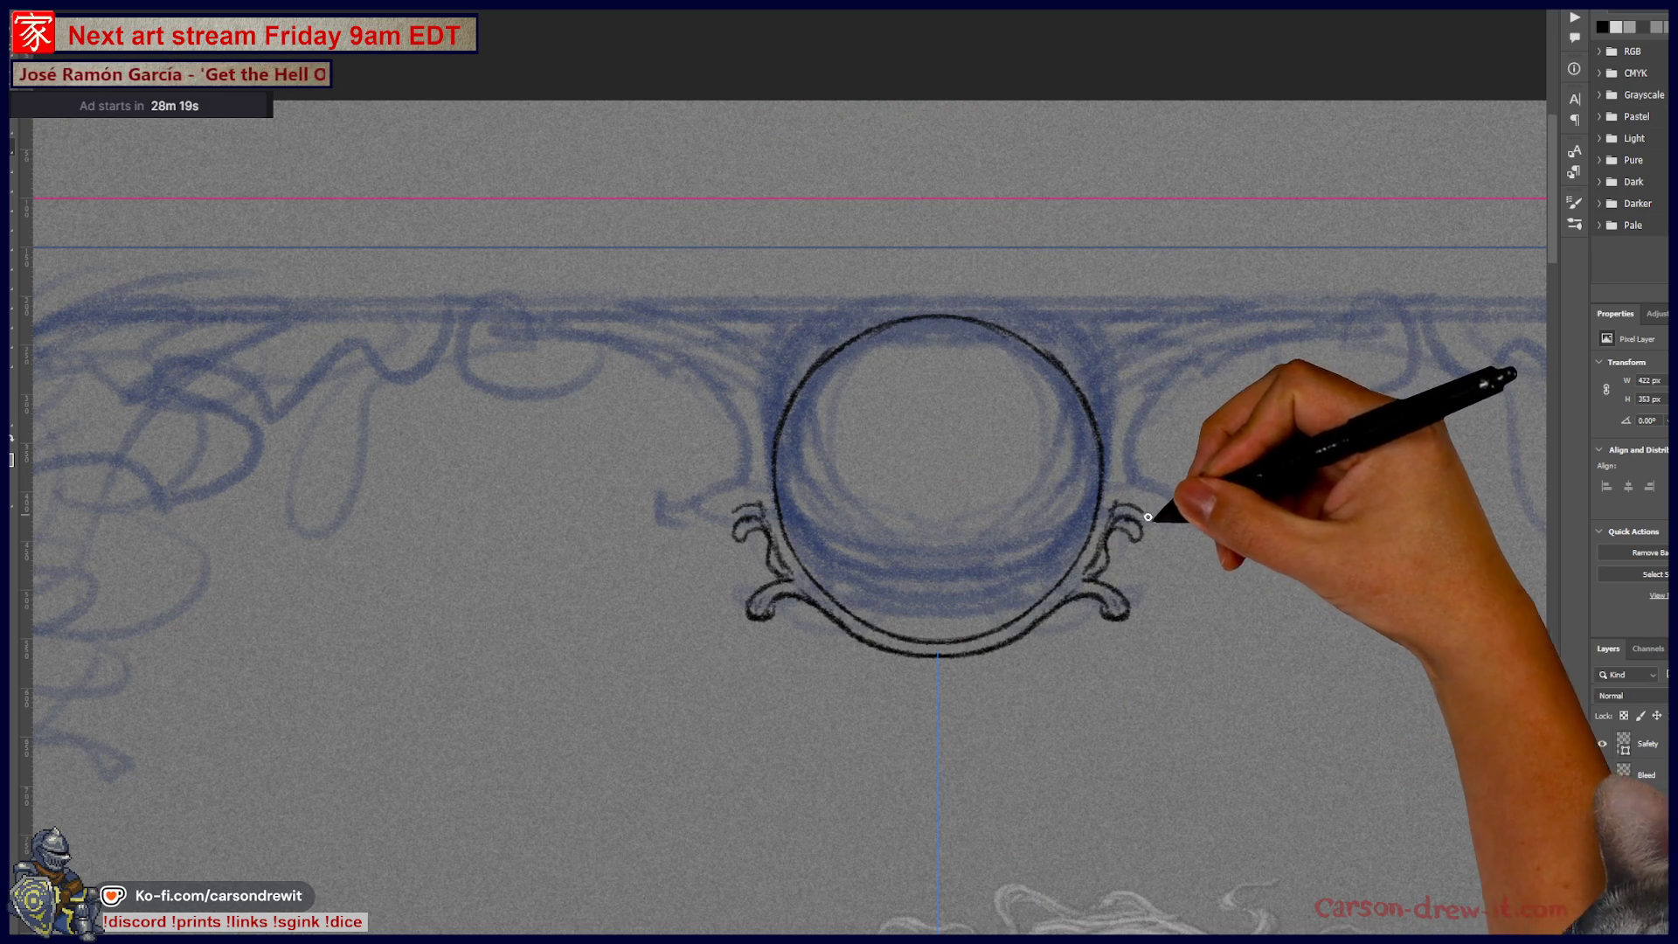
{"action": "left_click_drag", "start_coordinate": [1160, 533], "coordinate": [1182, 514]}
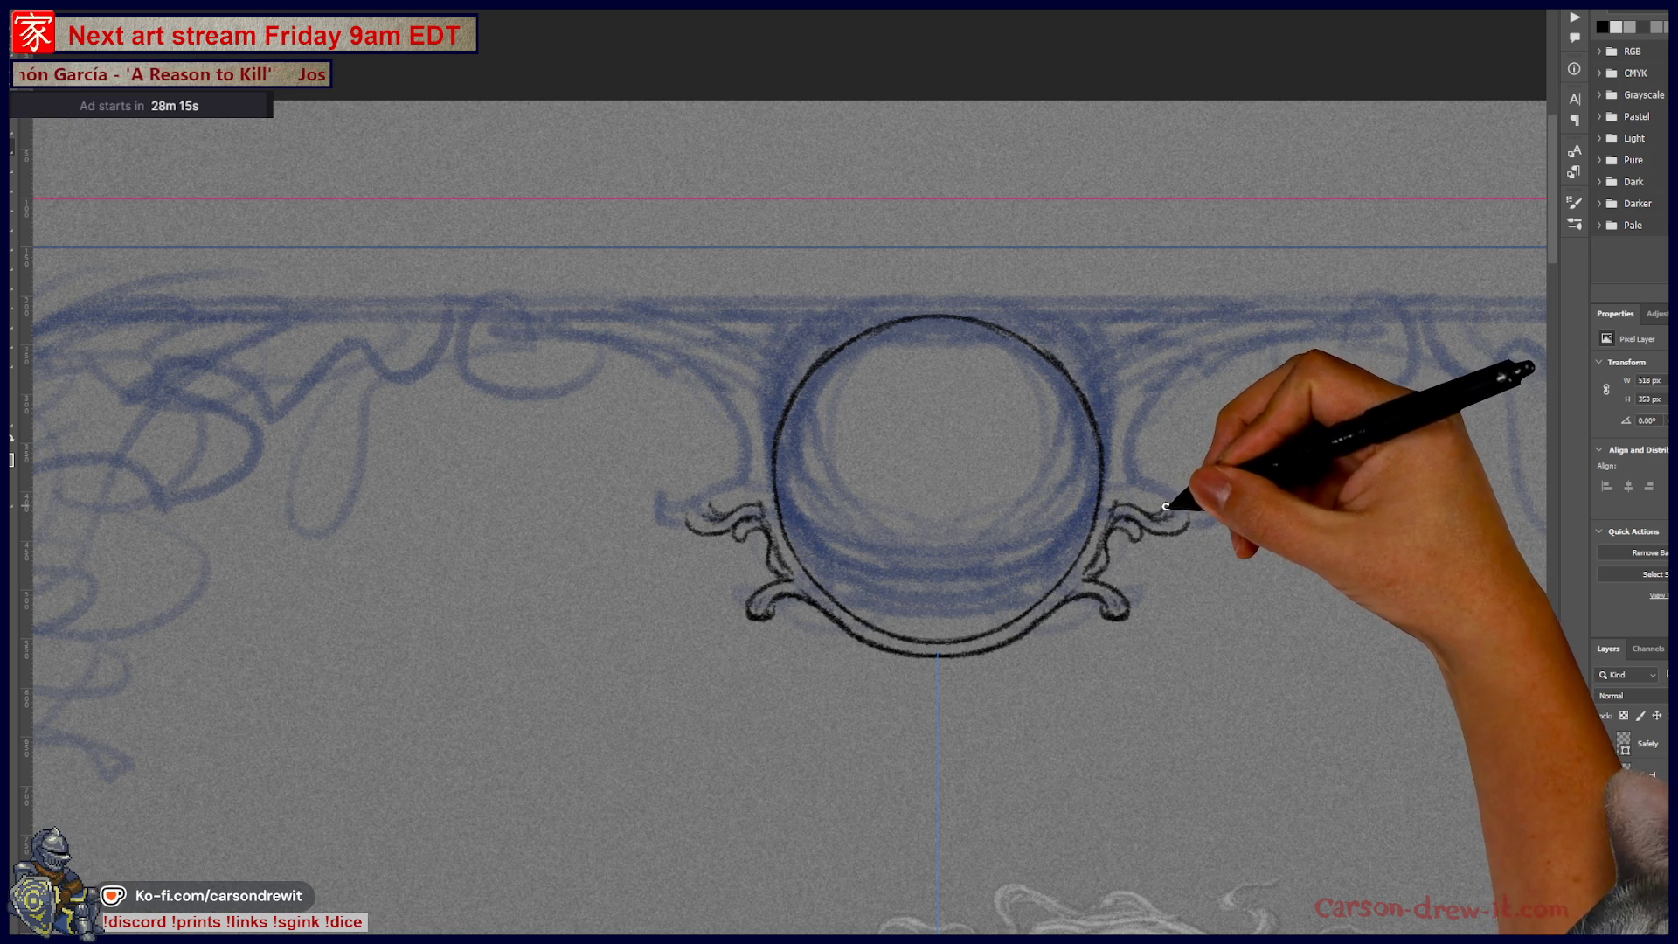
{"action": "left_click_drag", "start_coordinate": [1179, 500], "coordinate": [1191, 524]}
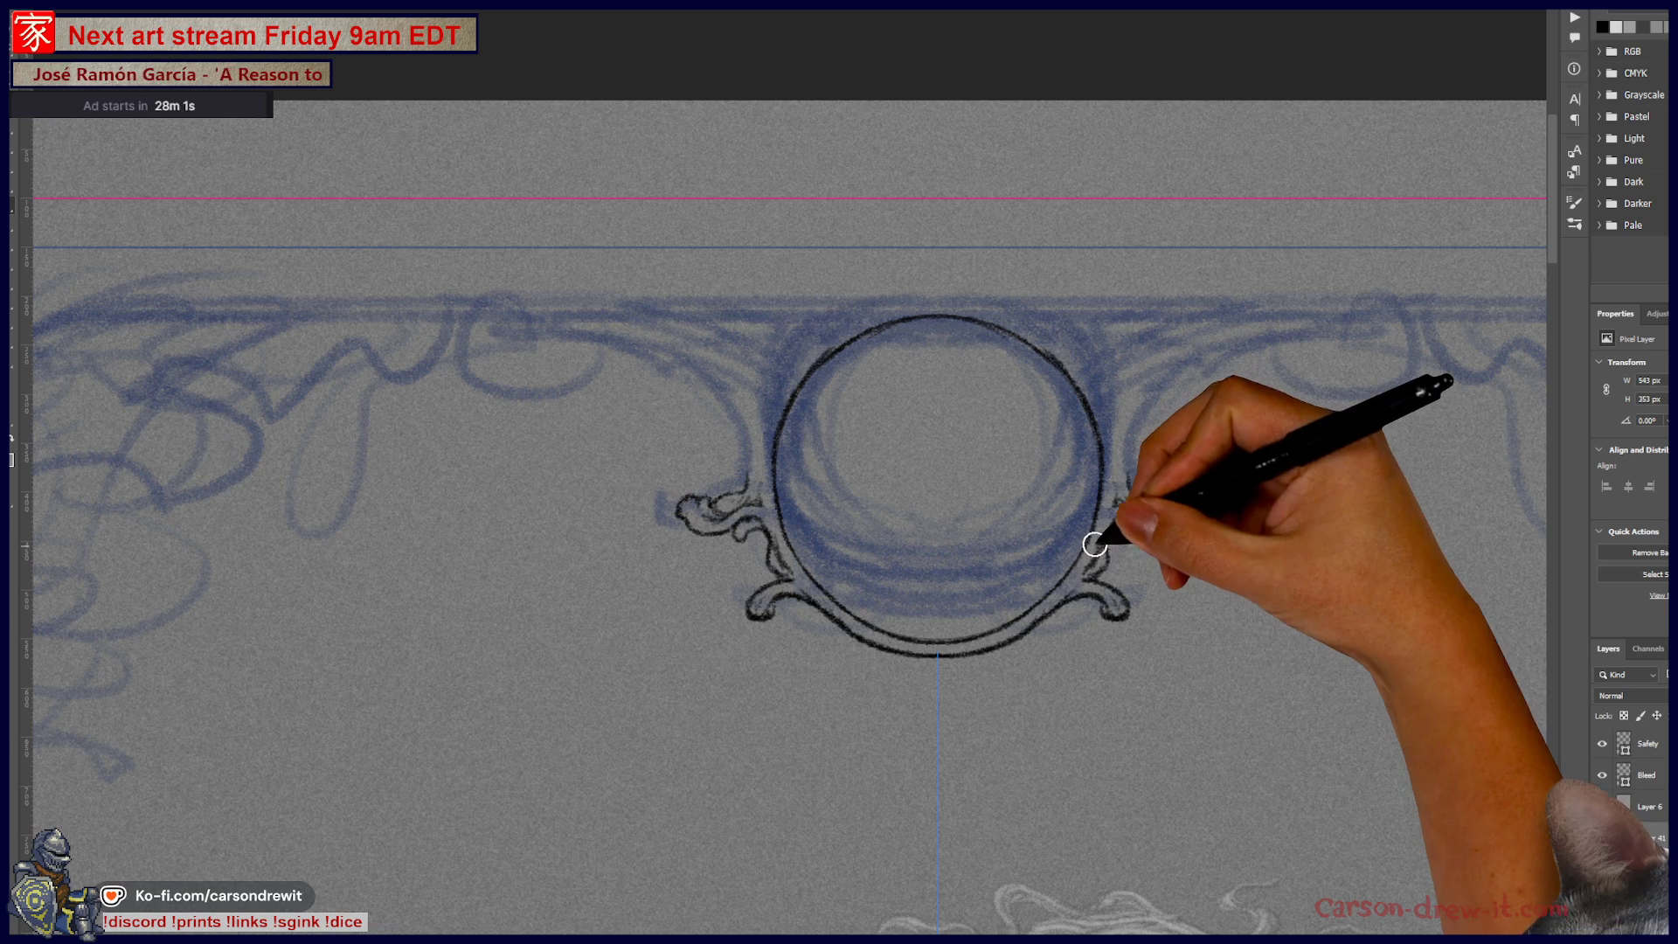
{"action": "left_click_drag", "start_coordinate": [1116, 519], "coordinate": [1138, 495]}
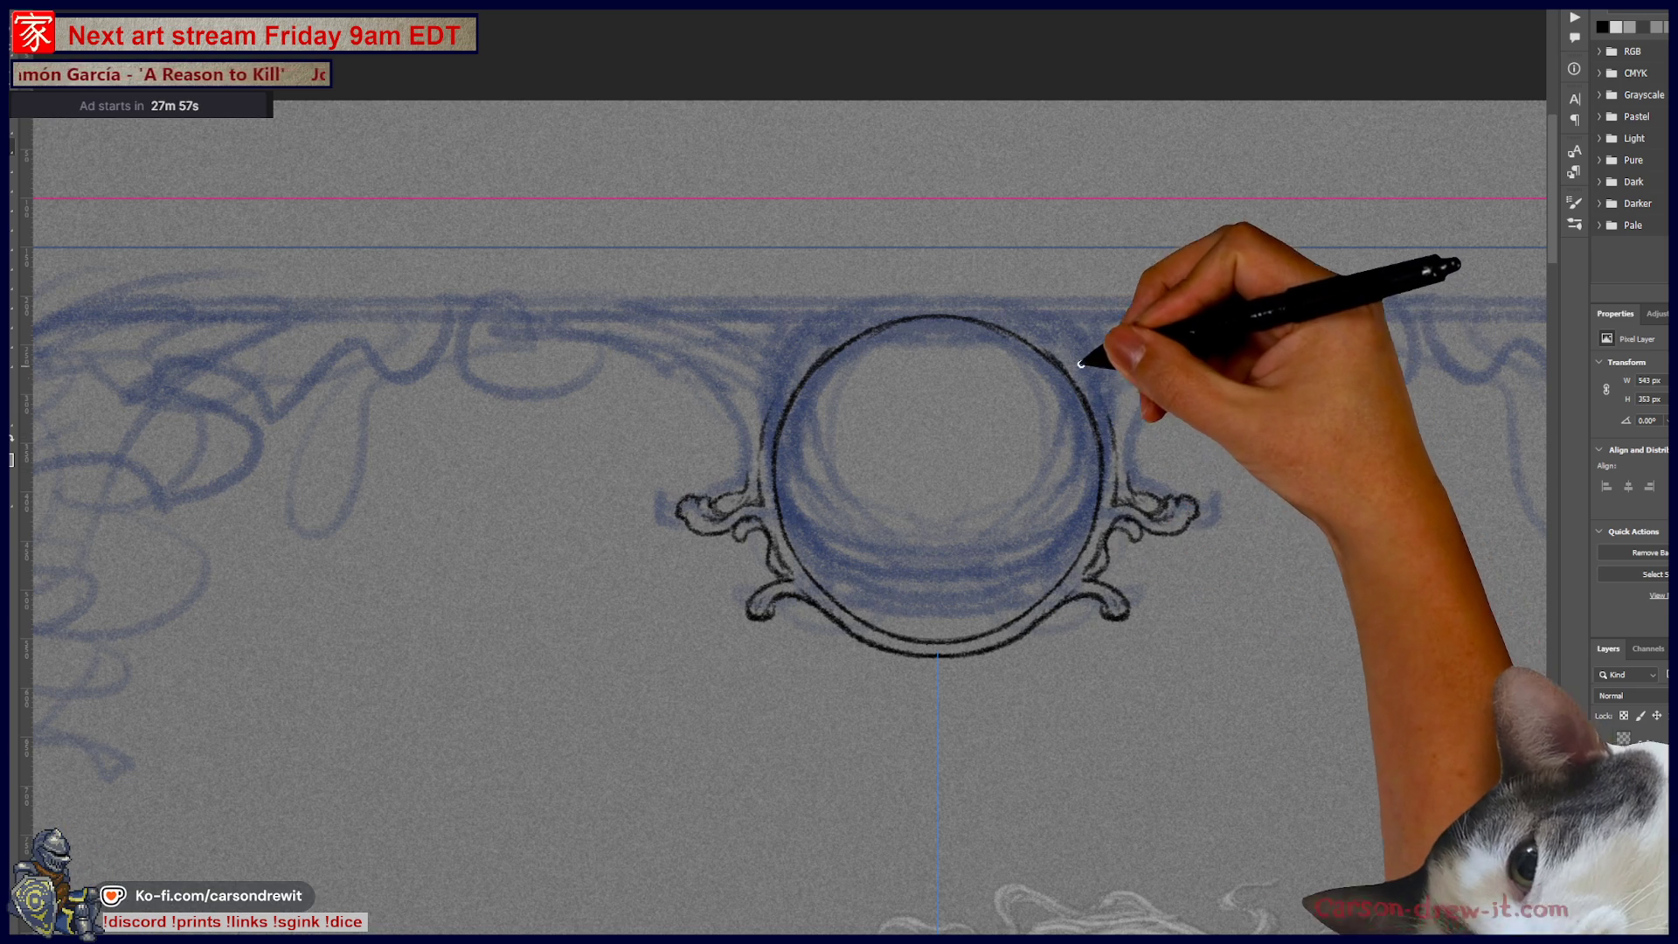
{"action": "mouse_move", "coordinate": [956, 294]}
{"action": "left_mouse_down"}
{"action": "mouse_move", "coordinate": [1057, 330]}
{"action": "mouse_move", "coordinate": [1099, 391]}
{"action": "left_mouse_up"}
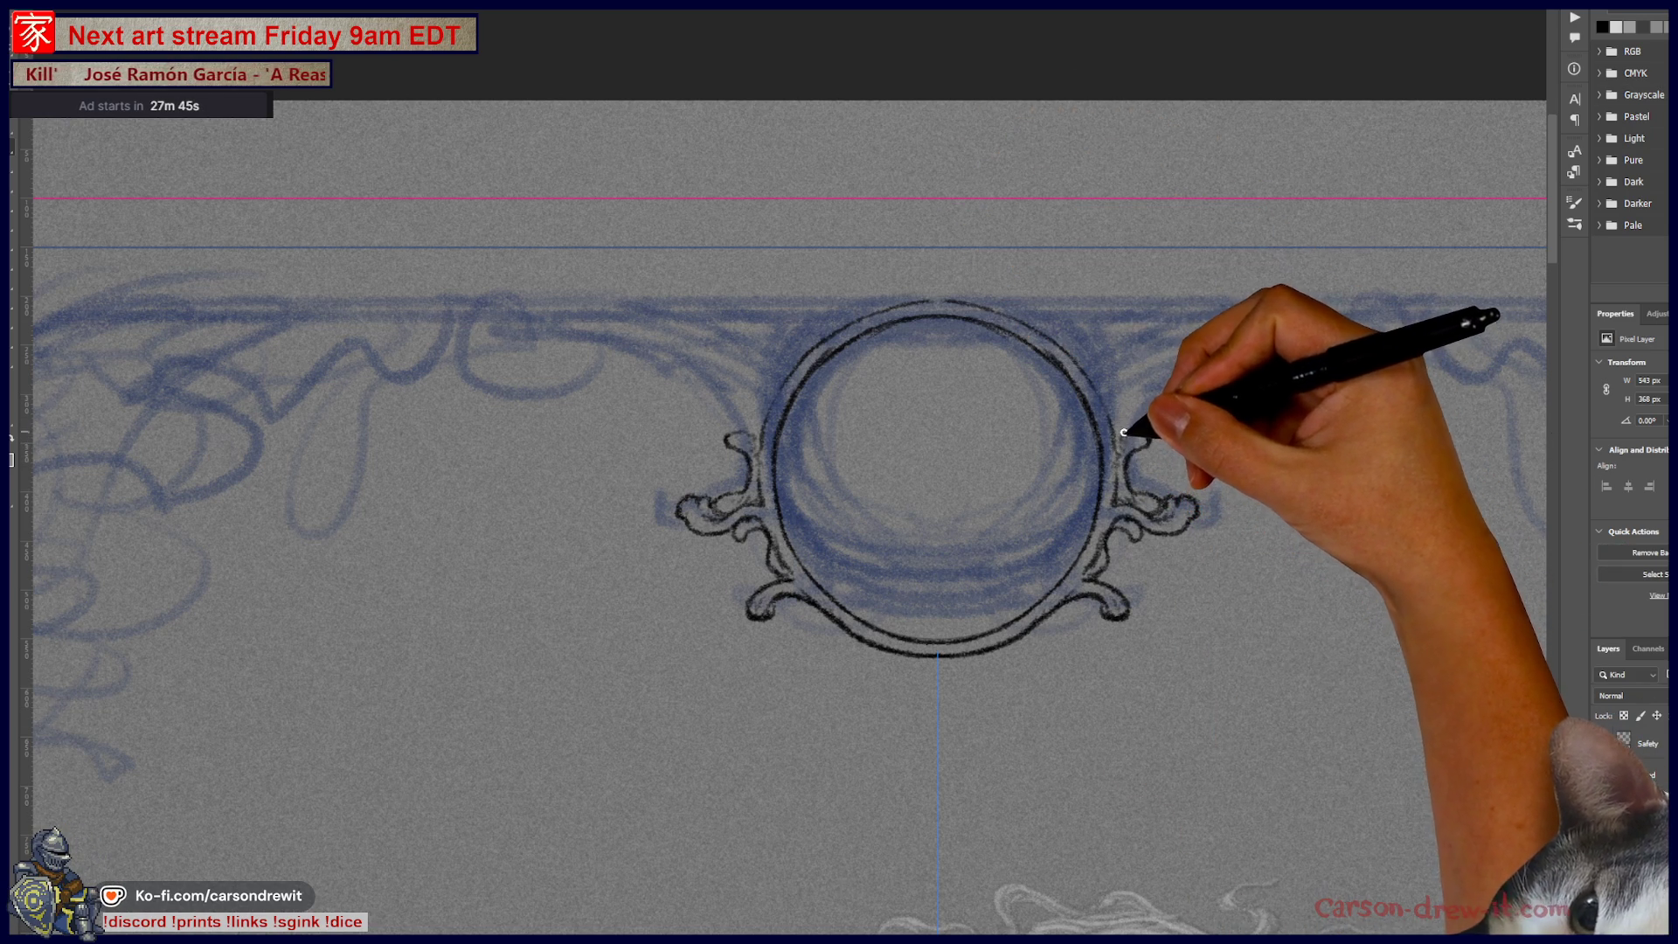
{"action": "left_click_drag", "start_coordinate": [1154, 385], "coordinate": [1163, 386]}
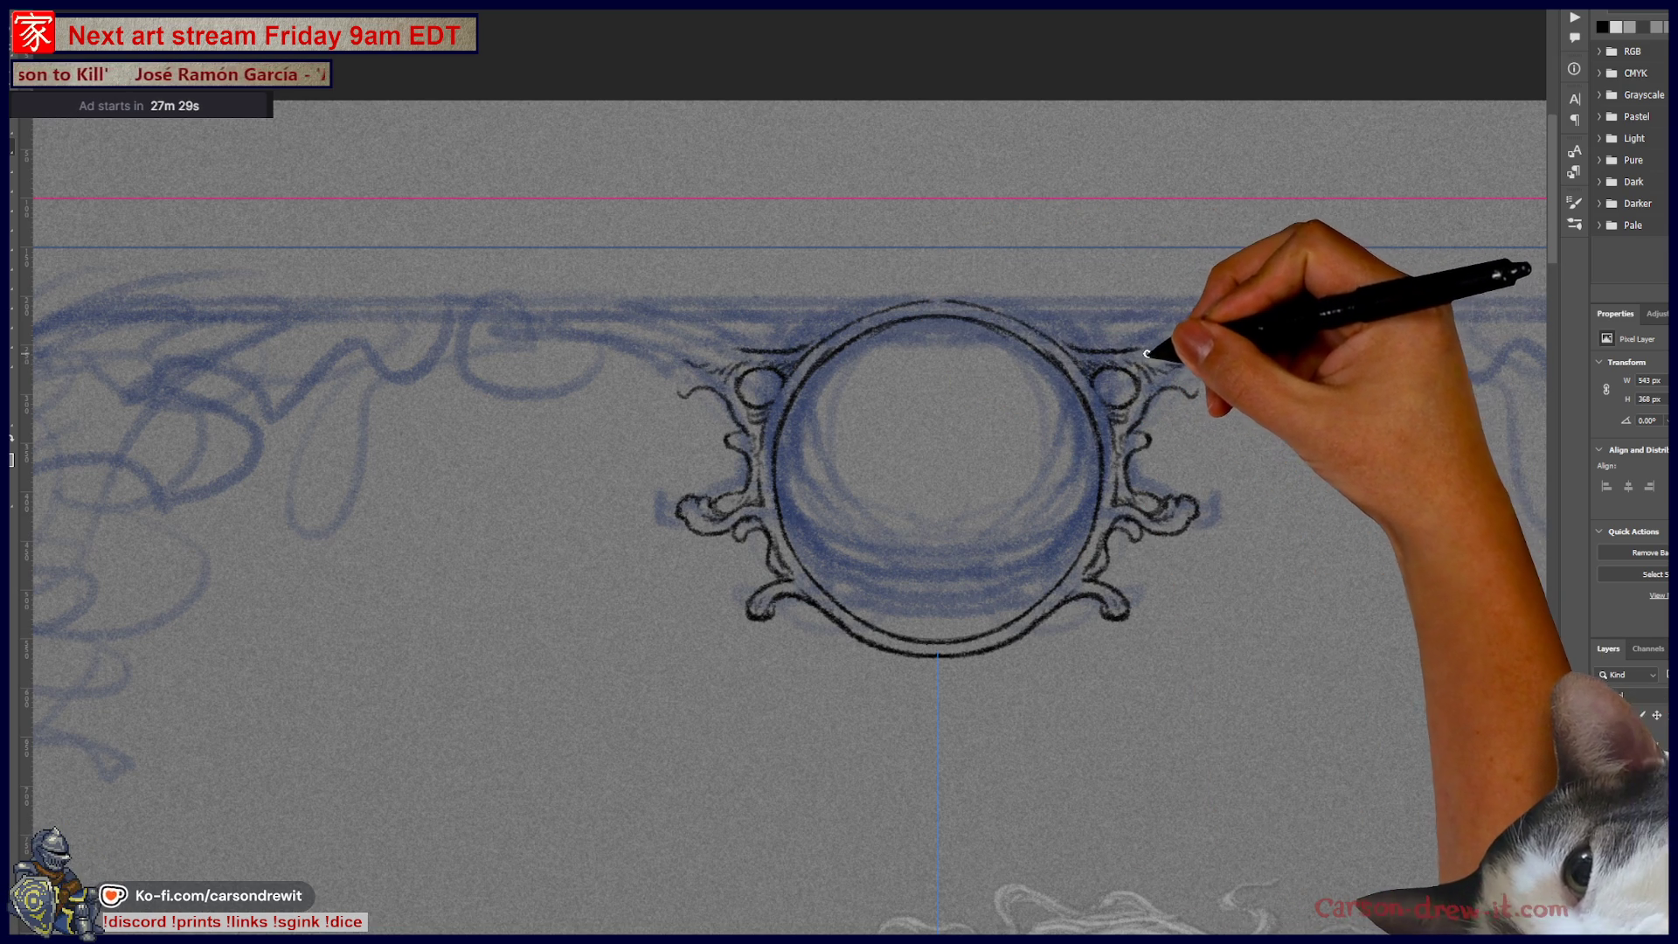
Step: Ink short arcs above the circle's top and curling arms reaching outward from the medallion
{"action": "mouse_move", "coordinate": [1168, 318]}
{"action": "left_mouse_down"}
{"action": "mouse_move", "coordinate": [1087, 348]}
{"action": "mouse_move", "coordinate": [1071, 311]}
{"action": "mouse_move", "coordinate": [1158, 326]}
{"action": "left_mouse_up"}
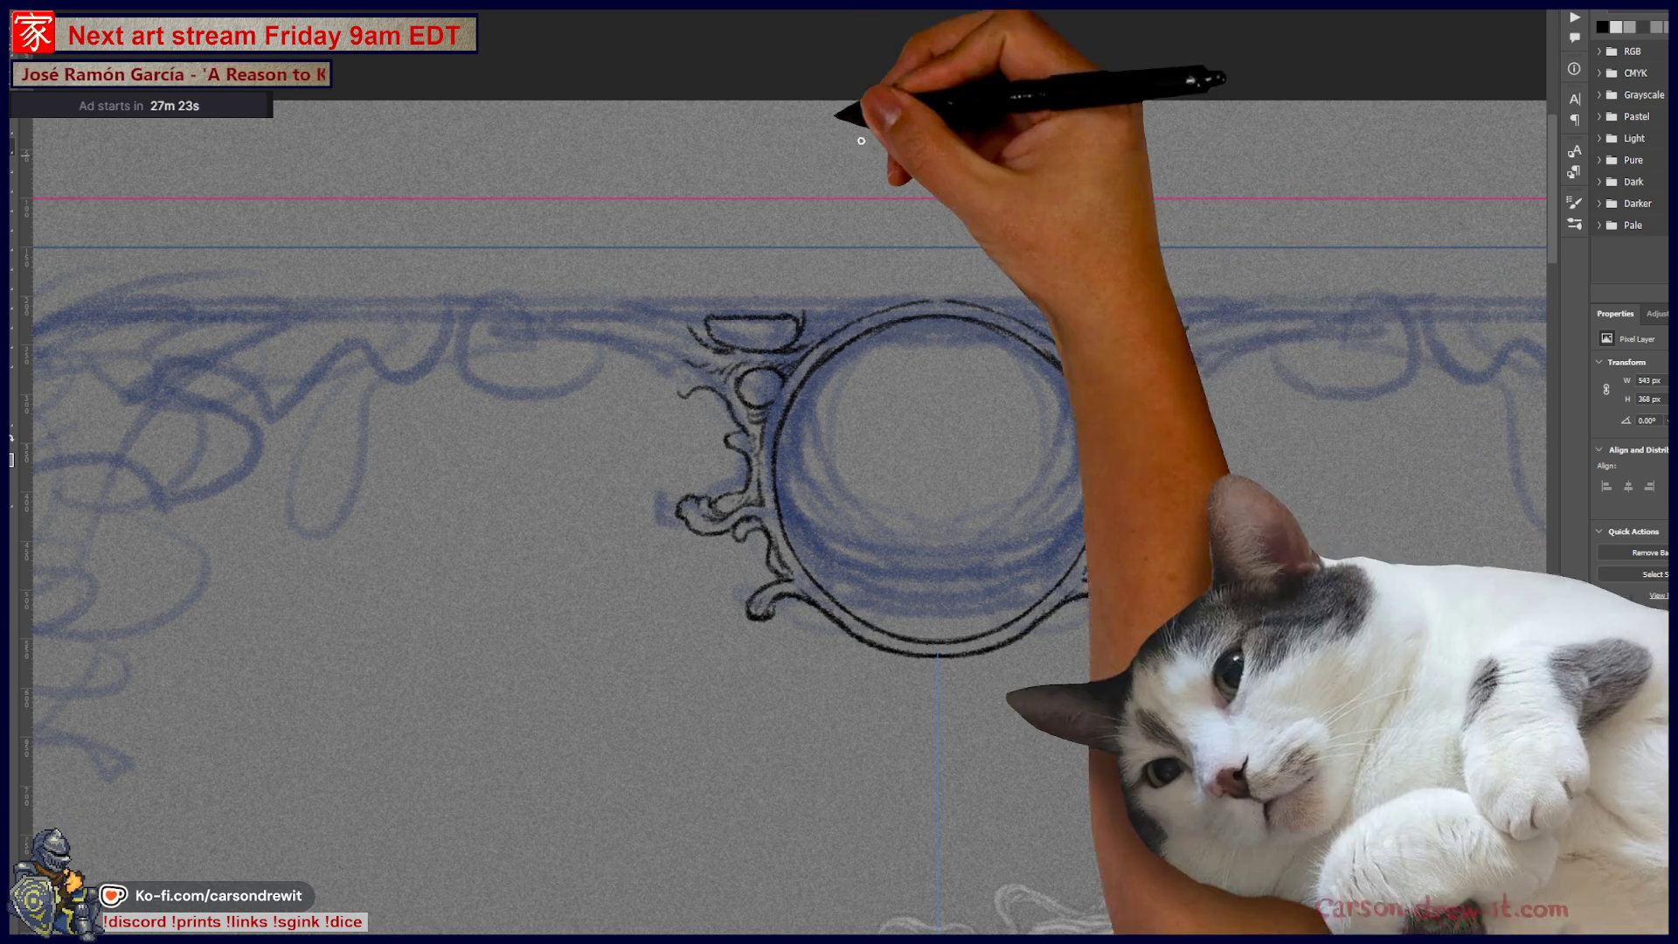
{"action": "key", "text": "shift"}
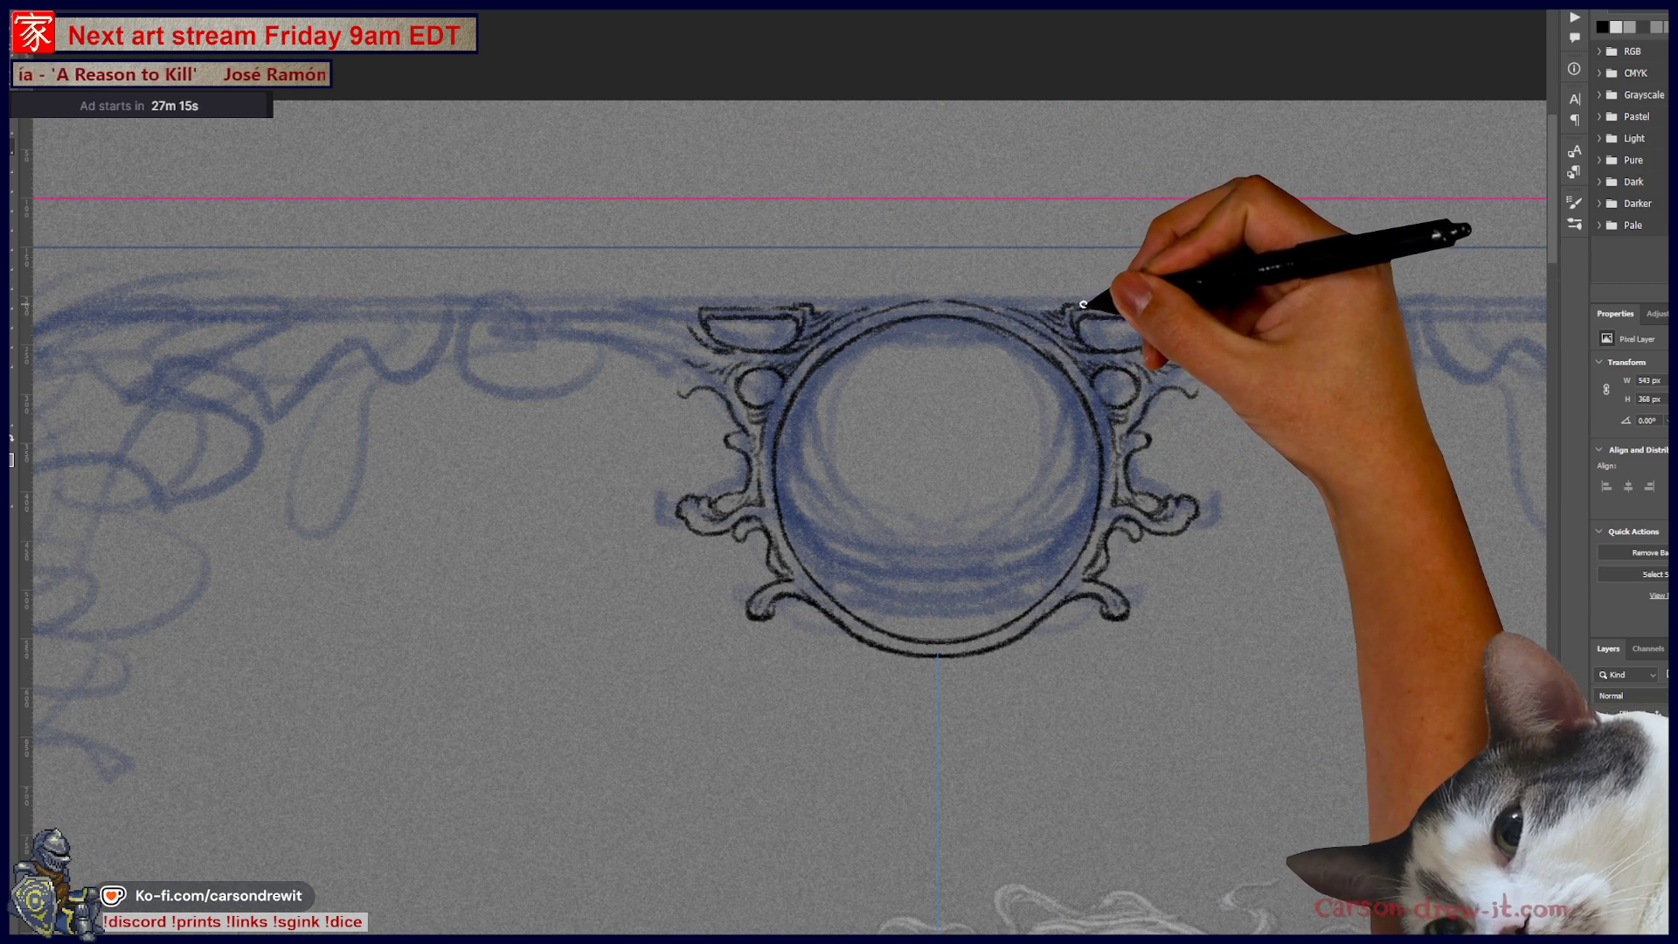
{"action": "left_click_drag", "start_coordinate": [1087, 292], "coordinate": [866, 290]}
{"action": "left_click_drag", "start_coordinate": [966, 285], "coordinate": [1010, 291]}
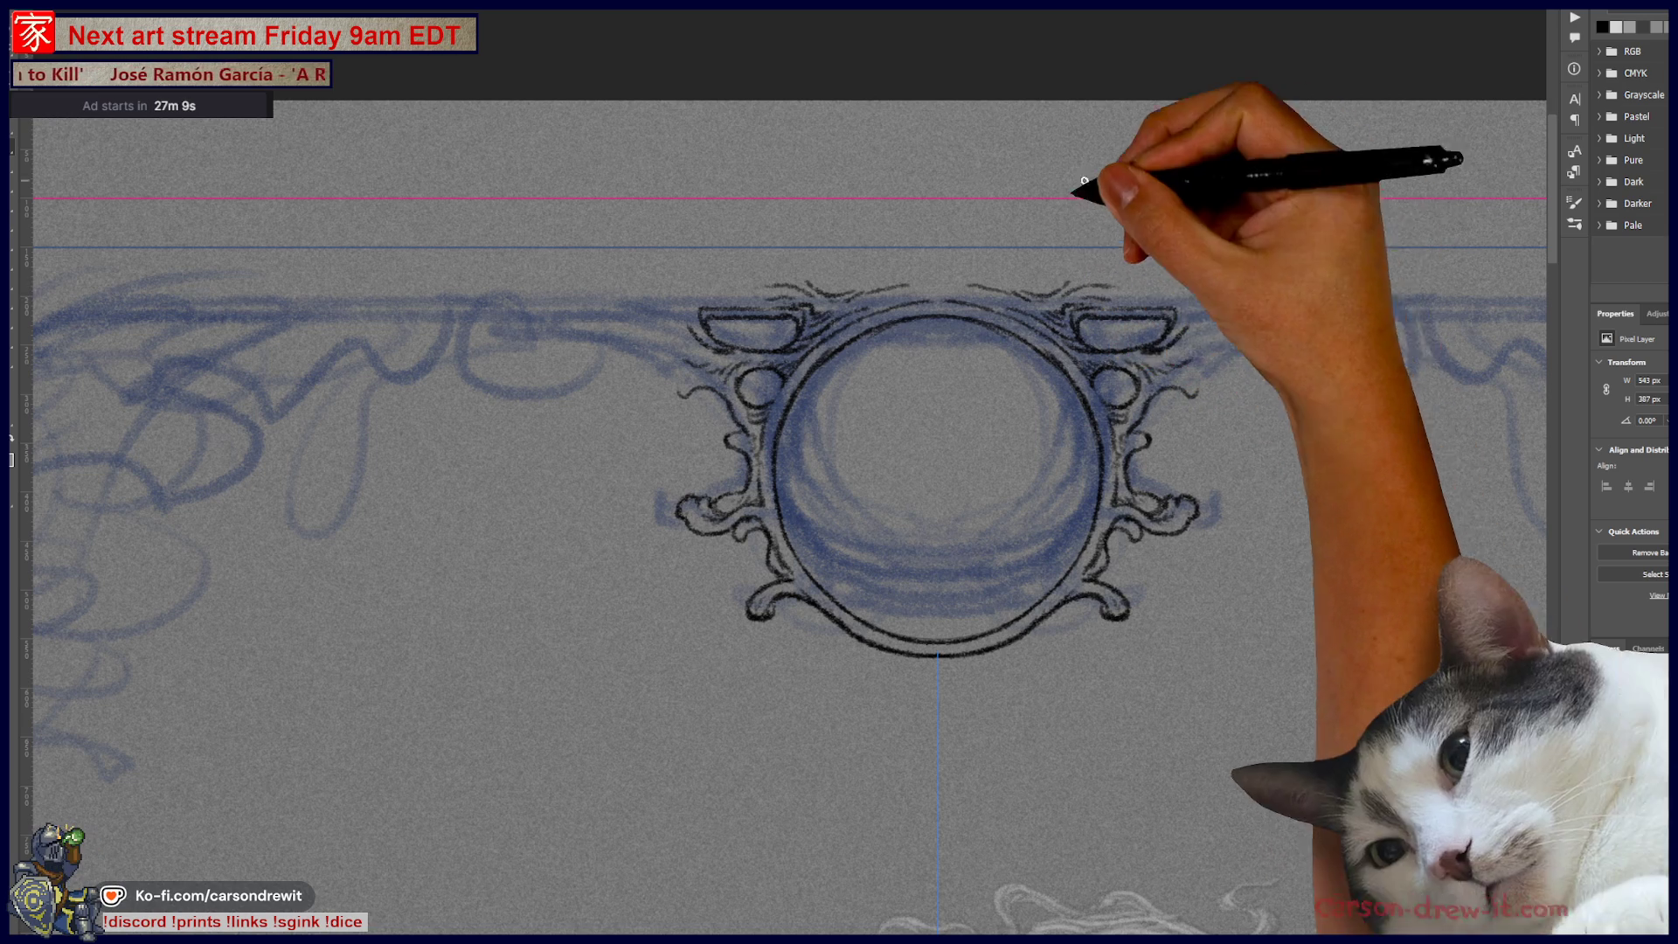
{"action": "left_click_drag", "start_coordinate": [1103, 261], "coordinate": [827, 256]}
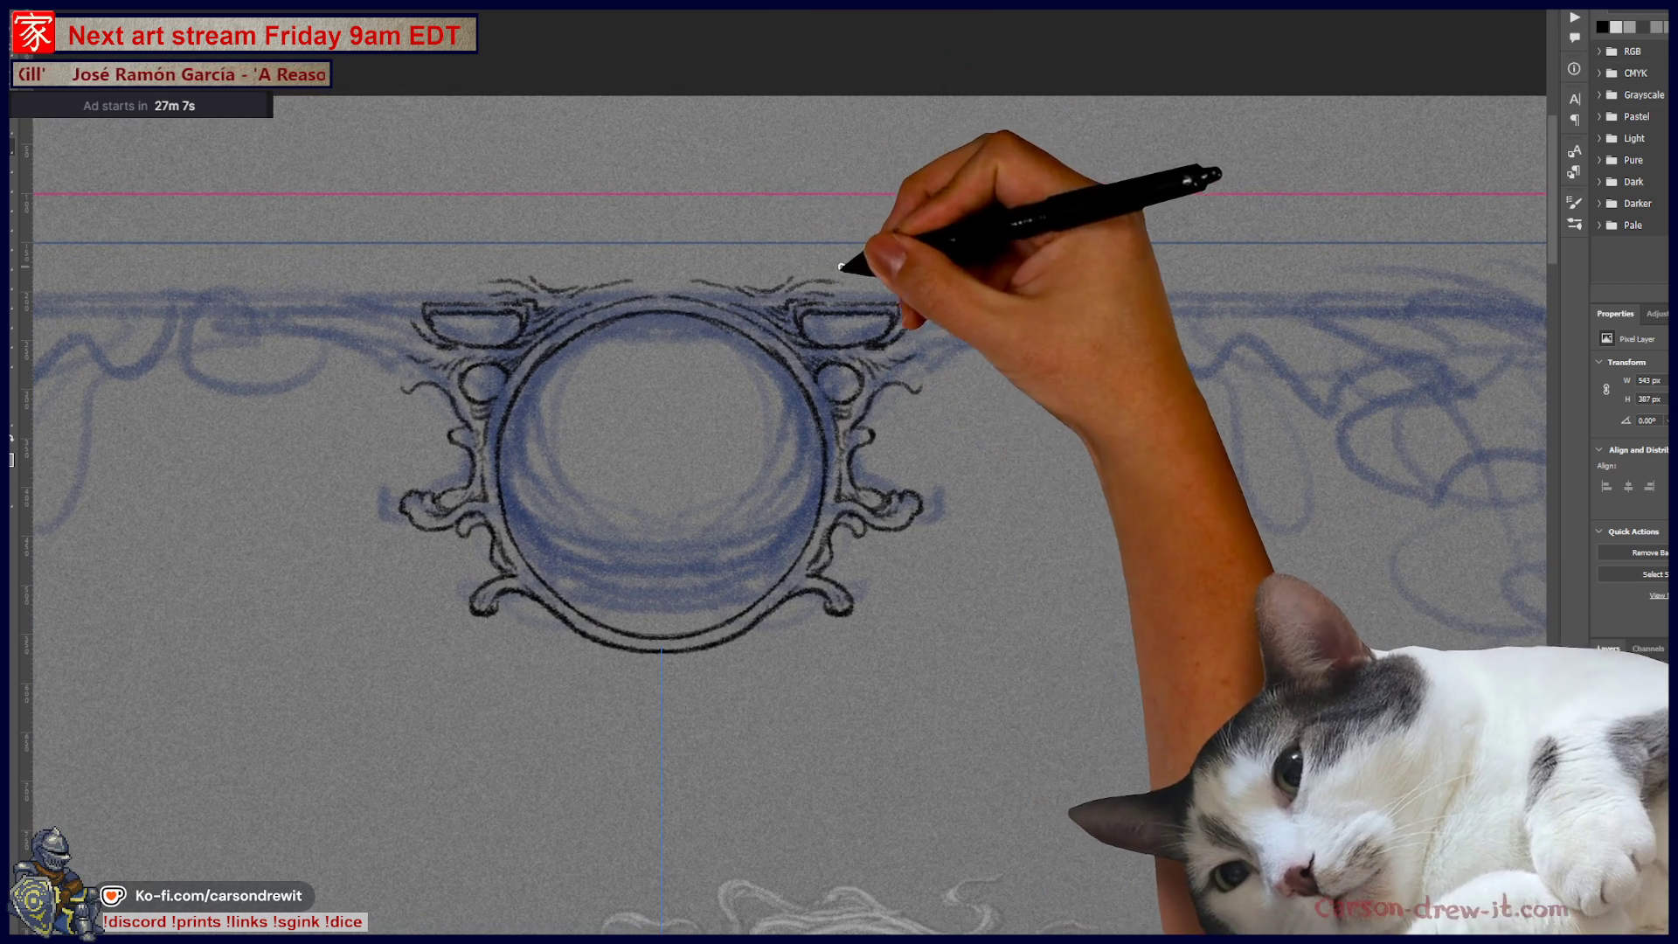
{"action": "mouse_move", "coordinate": [644, 274]}
{"action": "left_mouse_down"}
{"action": "mouse_move", "coordinate": [862, 263]}
{"action": "mouse_move", "coordinate": [874, 295]}
{"action": "left_mouse_up"}
{"action": "left_click_drag", "start_coordinate": [863, 511], "coordinate": [743, 568]}
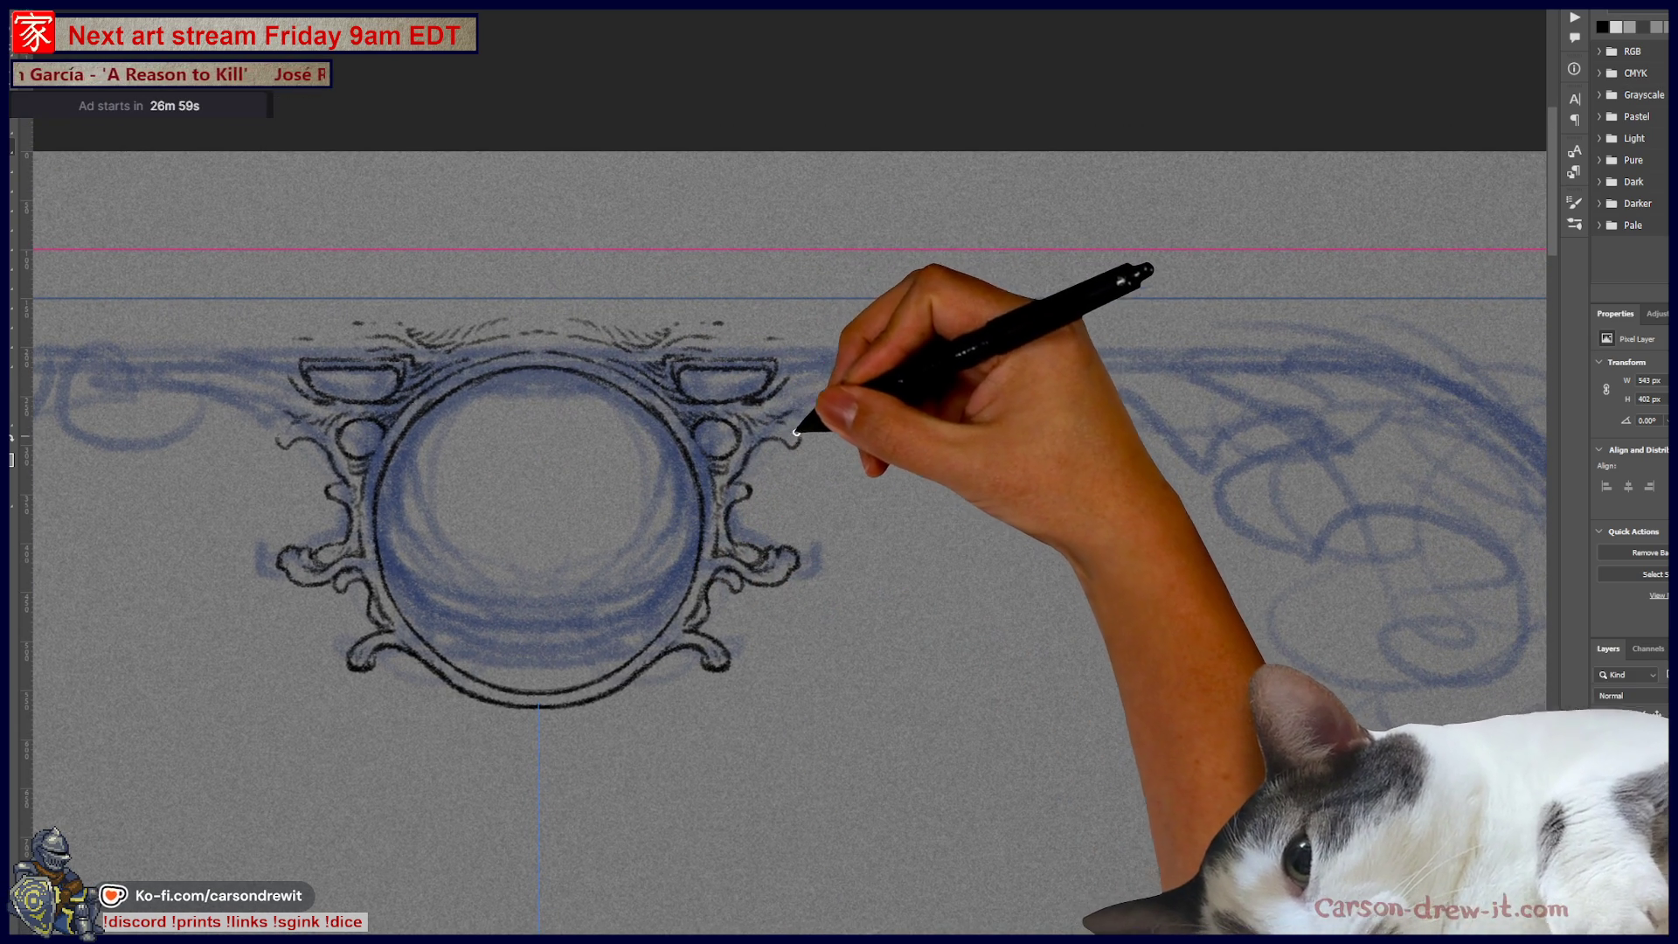
{"action": "mouse_move", "coordinate": [887, 397]}
{"action": "left_mouse_down"}
{"action": "mouse_move", "coordinate": [796, 422]}
{"action": "mouse_move", "coordinate": [904, 411]}
{"action": "left_mouse_up"}
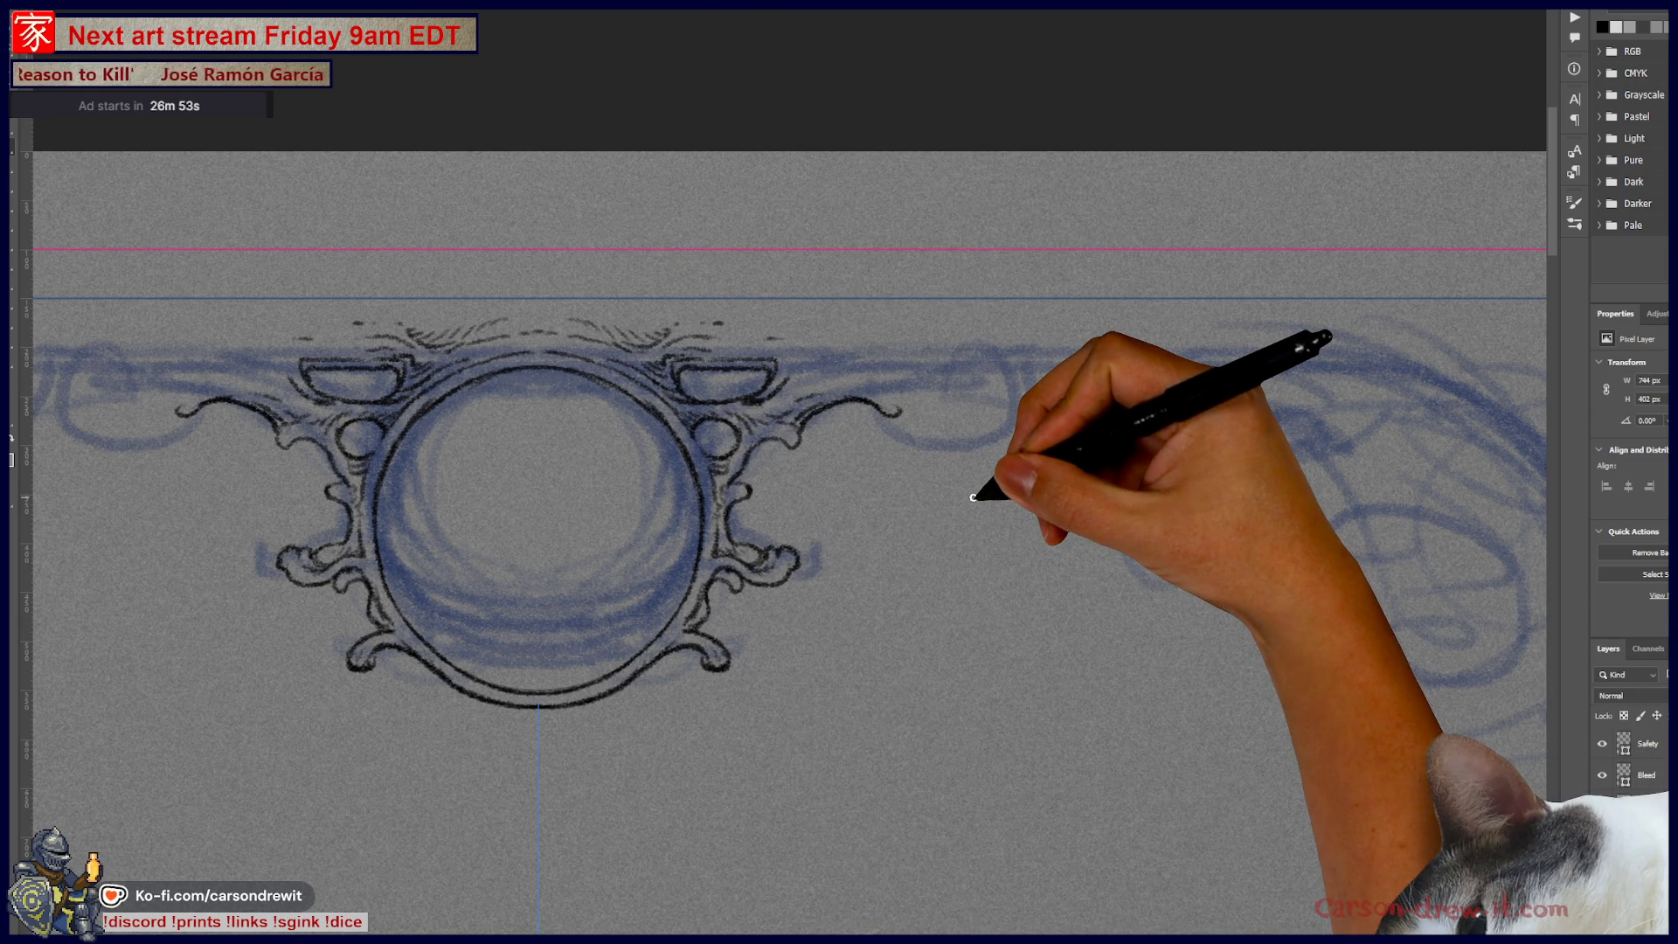
{"action": "scroll", "coordinate": [973, 497], "scroll_direction": "down", "scroll_amount": 5}
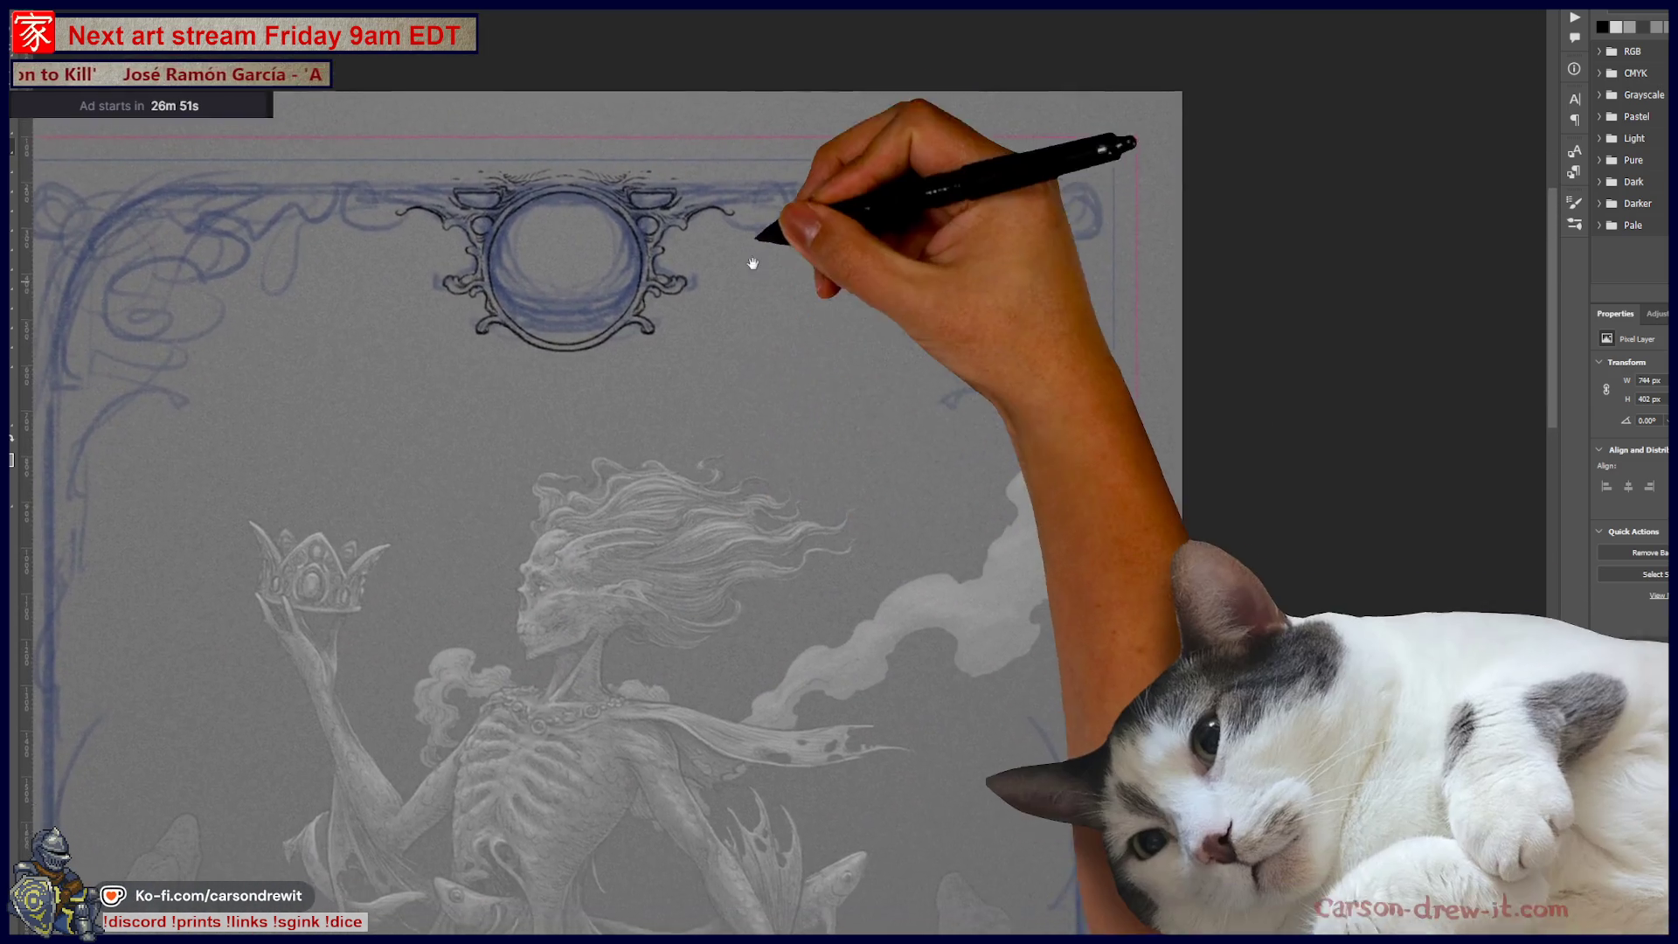
Step: Ink leafy curls and a wavy top line along the sketch right of the medallion
{"action": "scroll", "coordinate": [752, 317], "scroll_direction": "up", "scroll_amount": 2}
{"action": "scroll", "coordinate": [752, 316], "scroll_direction": "up", "scroll_amount": 2}
{"action": "scroll", "coordinate": [738, 367], "scroll_direction": "up", "scroll_amount": 1}
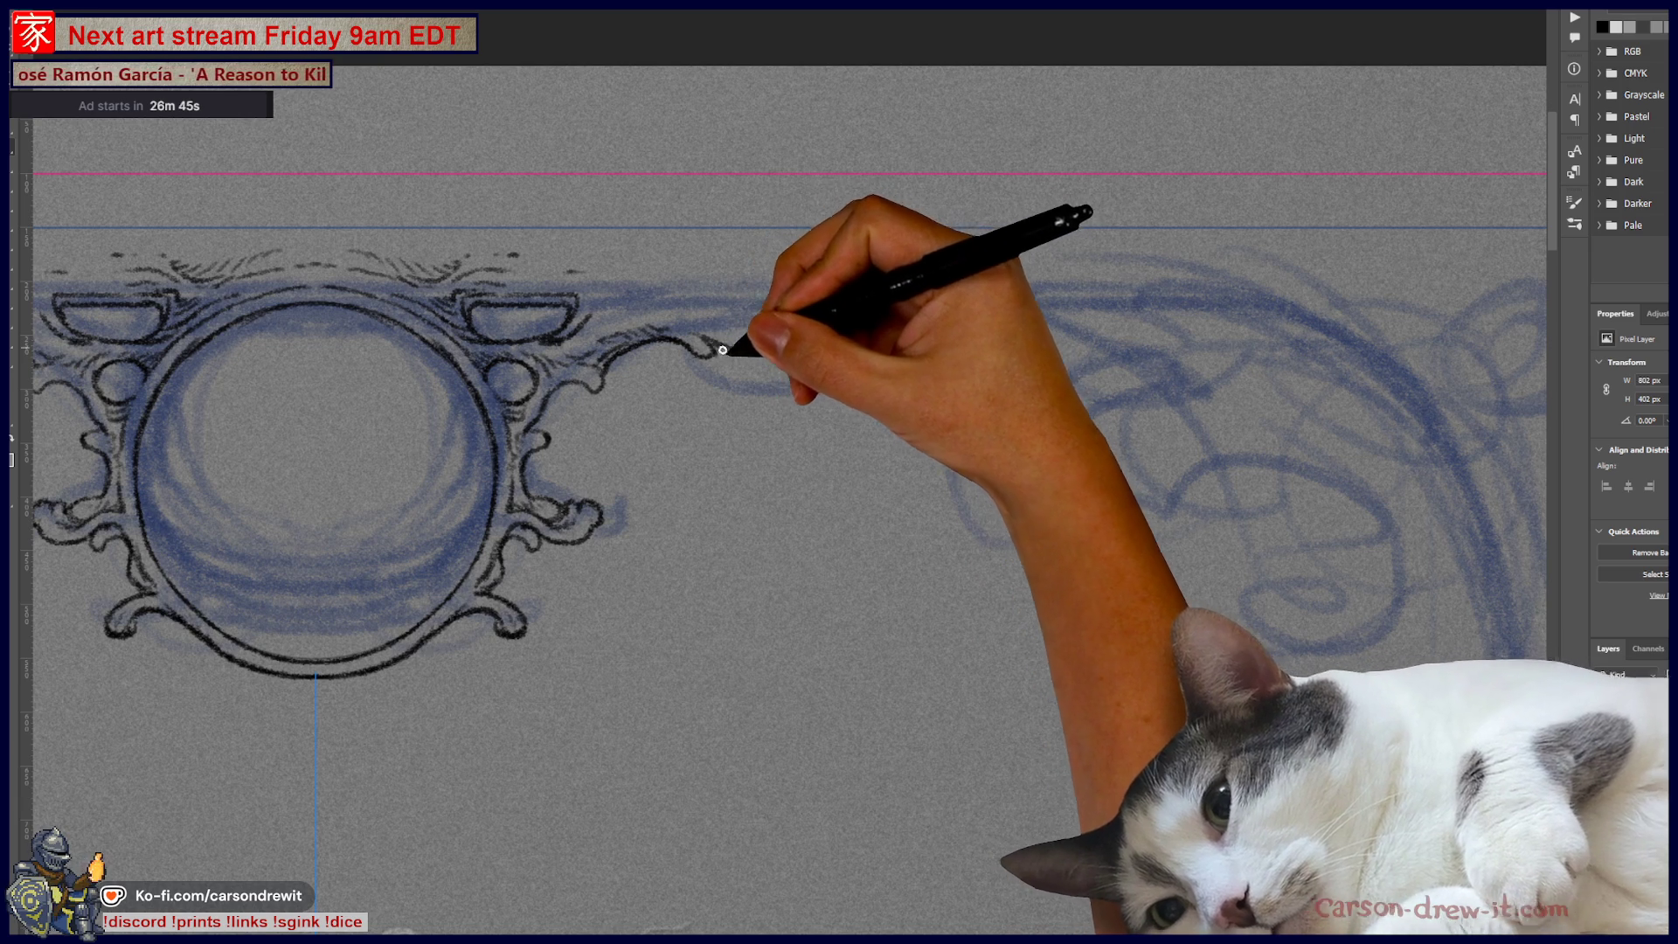
{"action": "left_click_drag", "start_coordinate": [760, 363], "coordinate": [815, 360]}
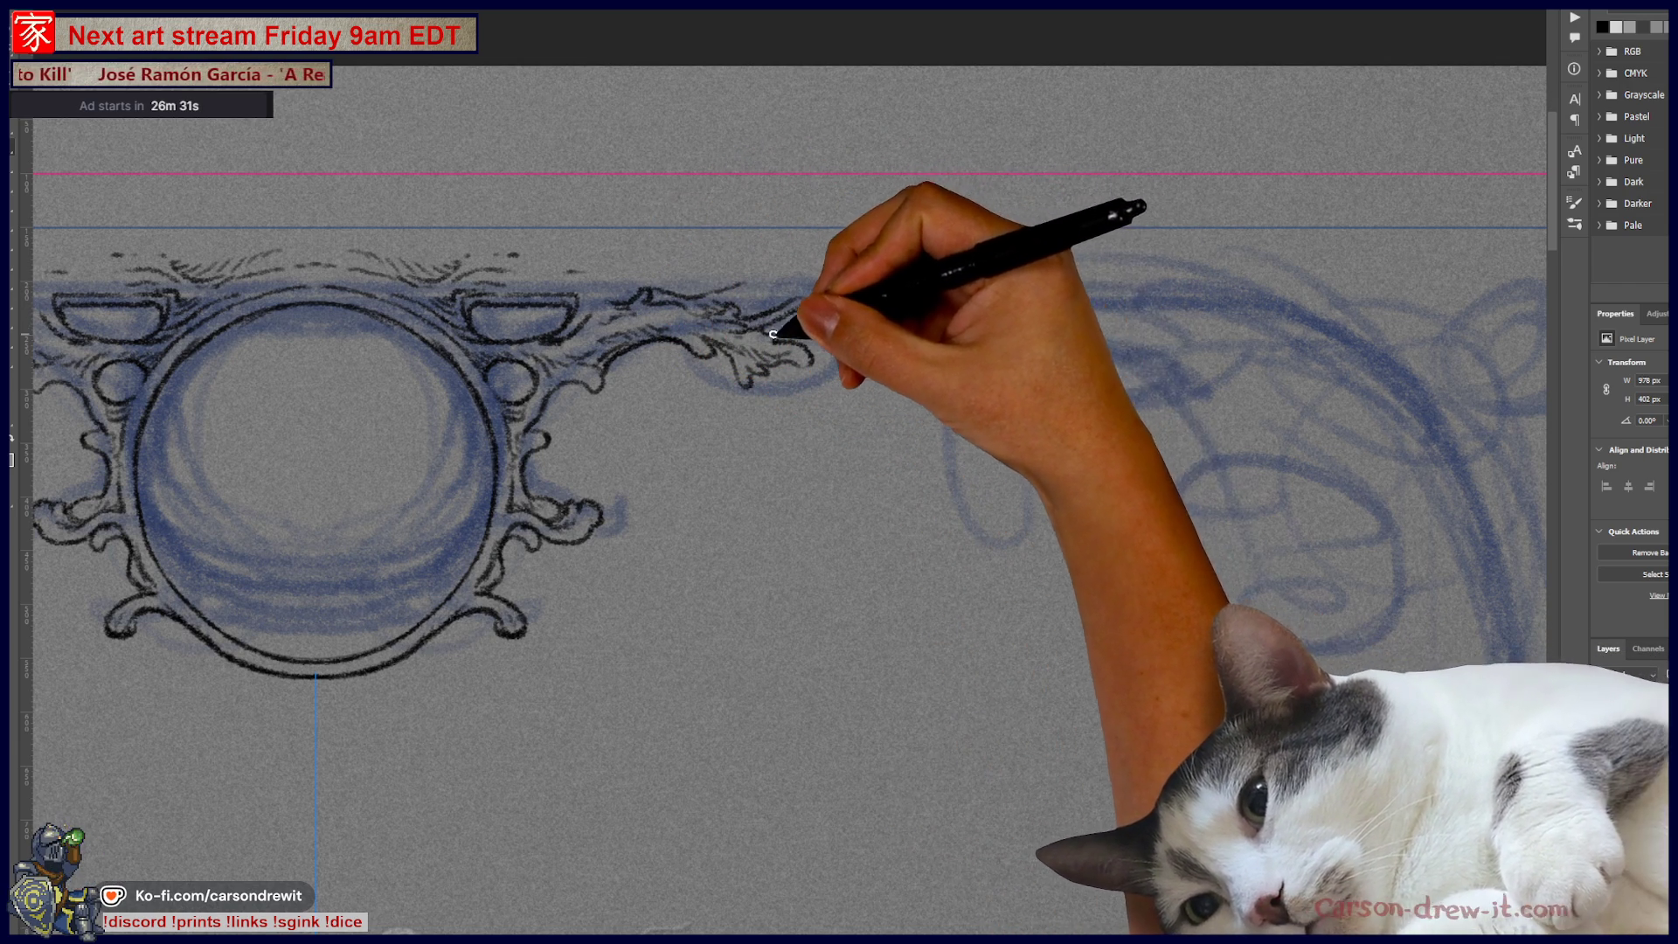
{"action": "mouse_move", "coordinate": [854, 330]}
{"action": "left_mouse_down"}
{"action": "mouse_move", "coordinate": [830, 341]}
{"action": "mouse_move", "coordinate": [862, 344]}
{"action": "left_mouse_up"}
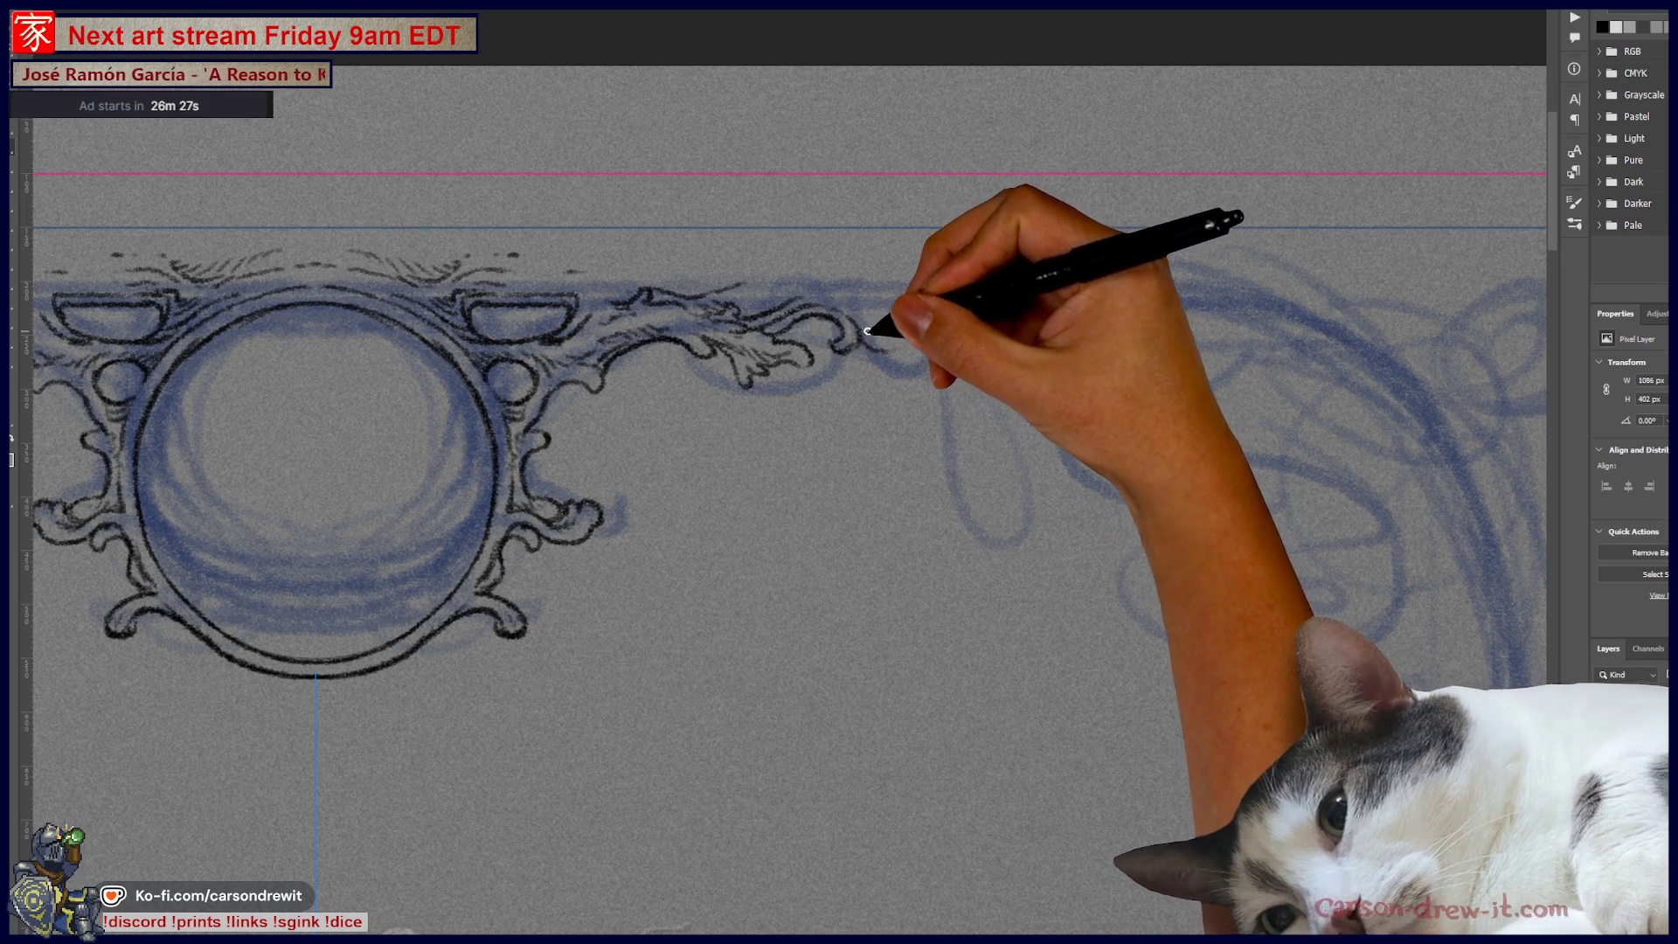
{"action": "left_click_drag", "start_coordinate": [862, 333], "coordinate": [929, 335]}
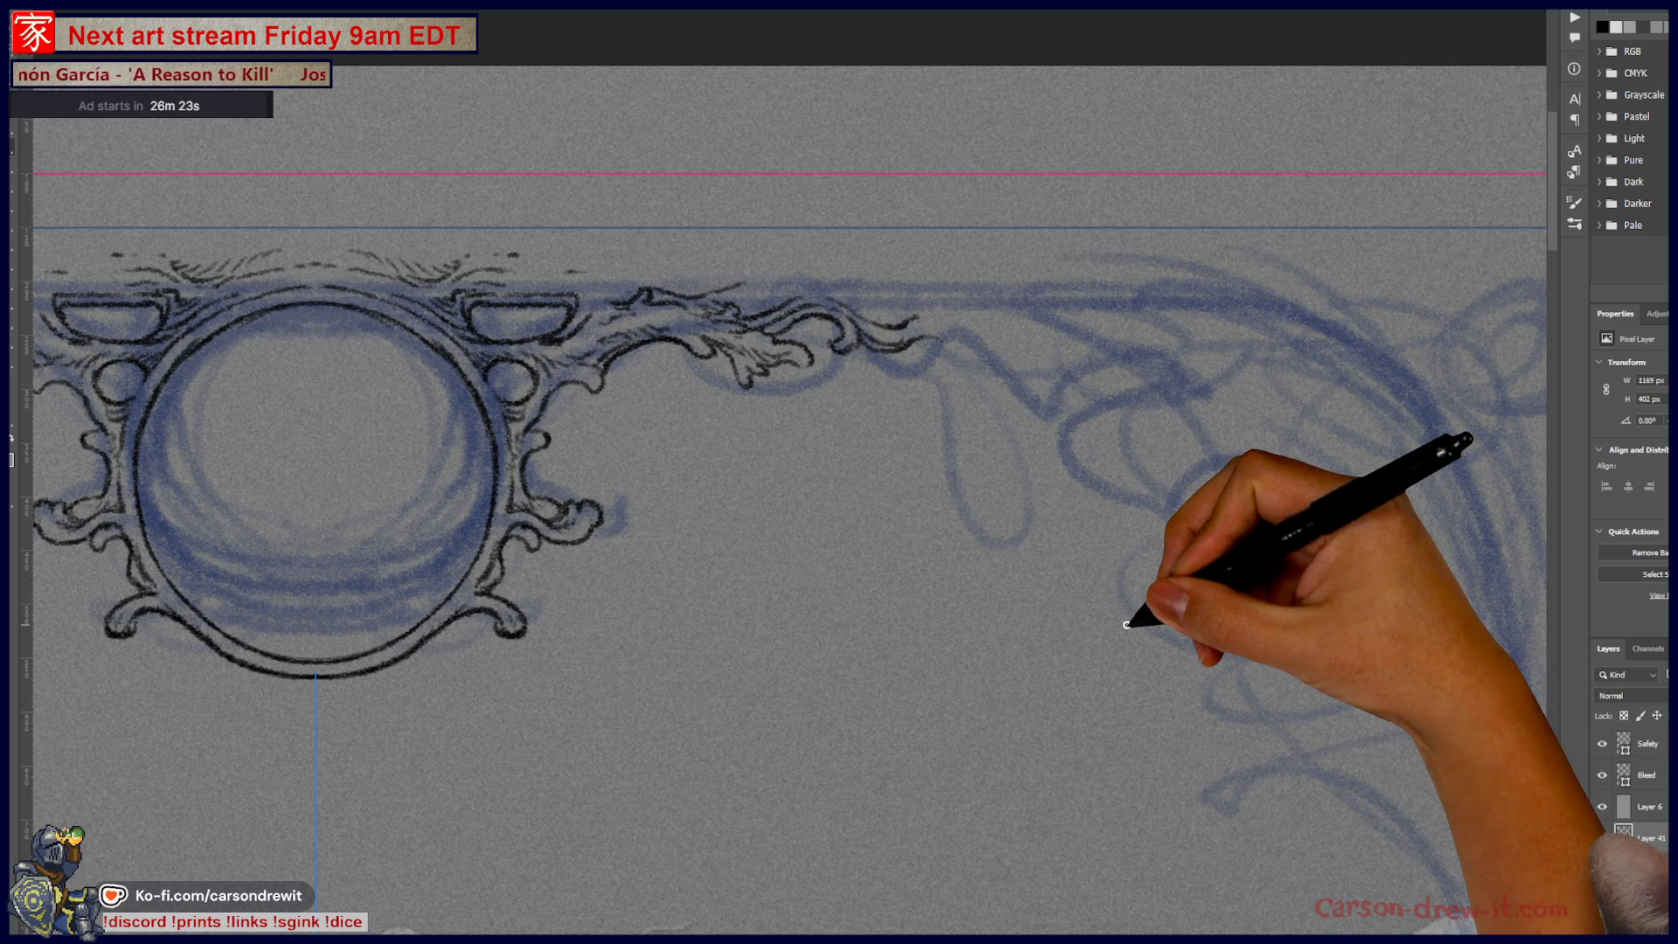
{"action": "key", "text": "ctrl+minus"}
{"action": "key", "text": "ctrl+minus"}
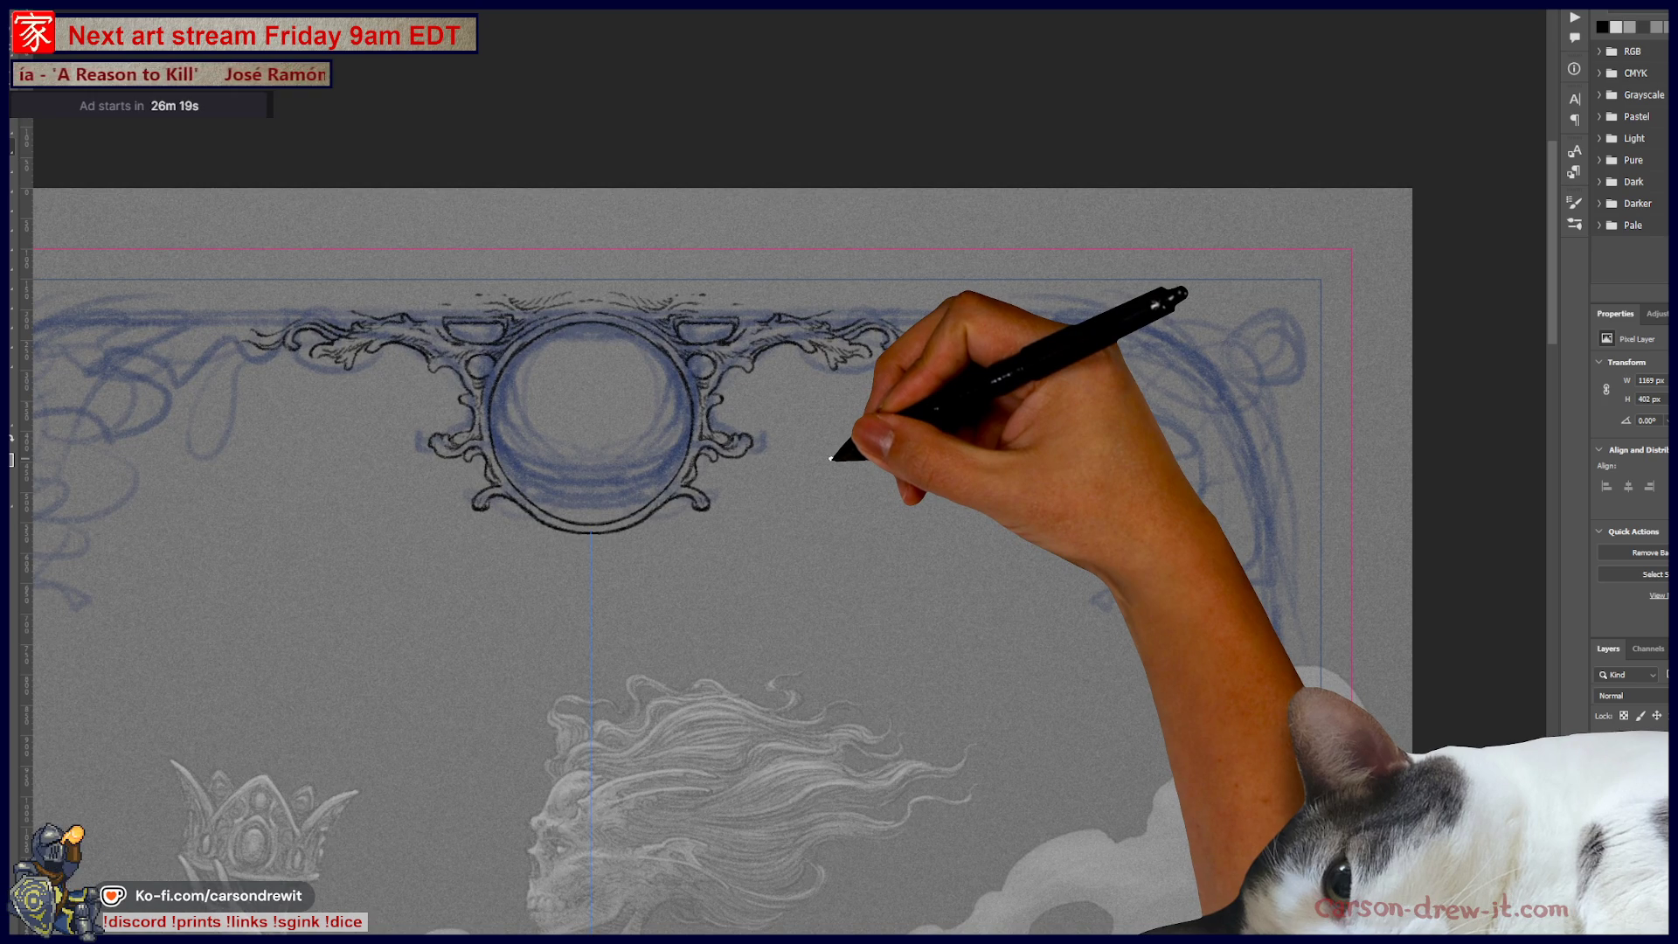
{"action": "key", "text": "ctrl+plus"}
{"action": "key", "text": "ctrl+plus"}
{"action": "key", "text": "ctrl+plus"}
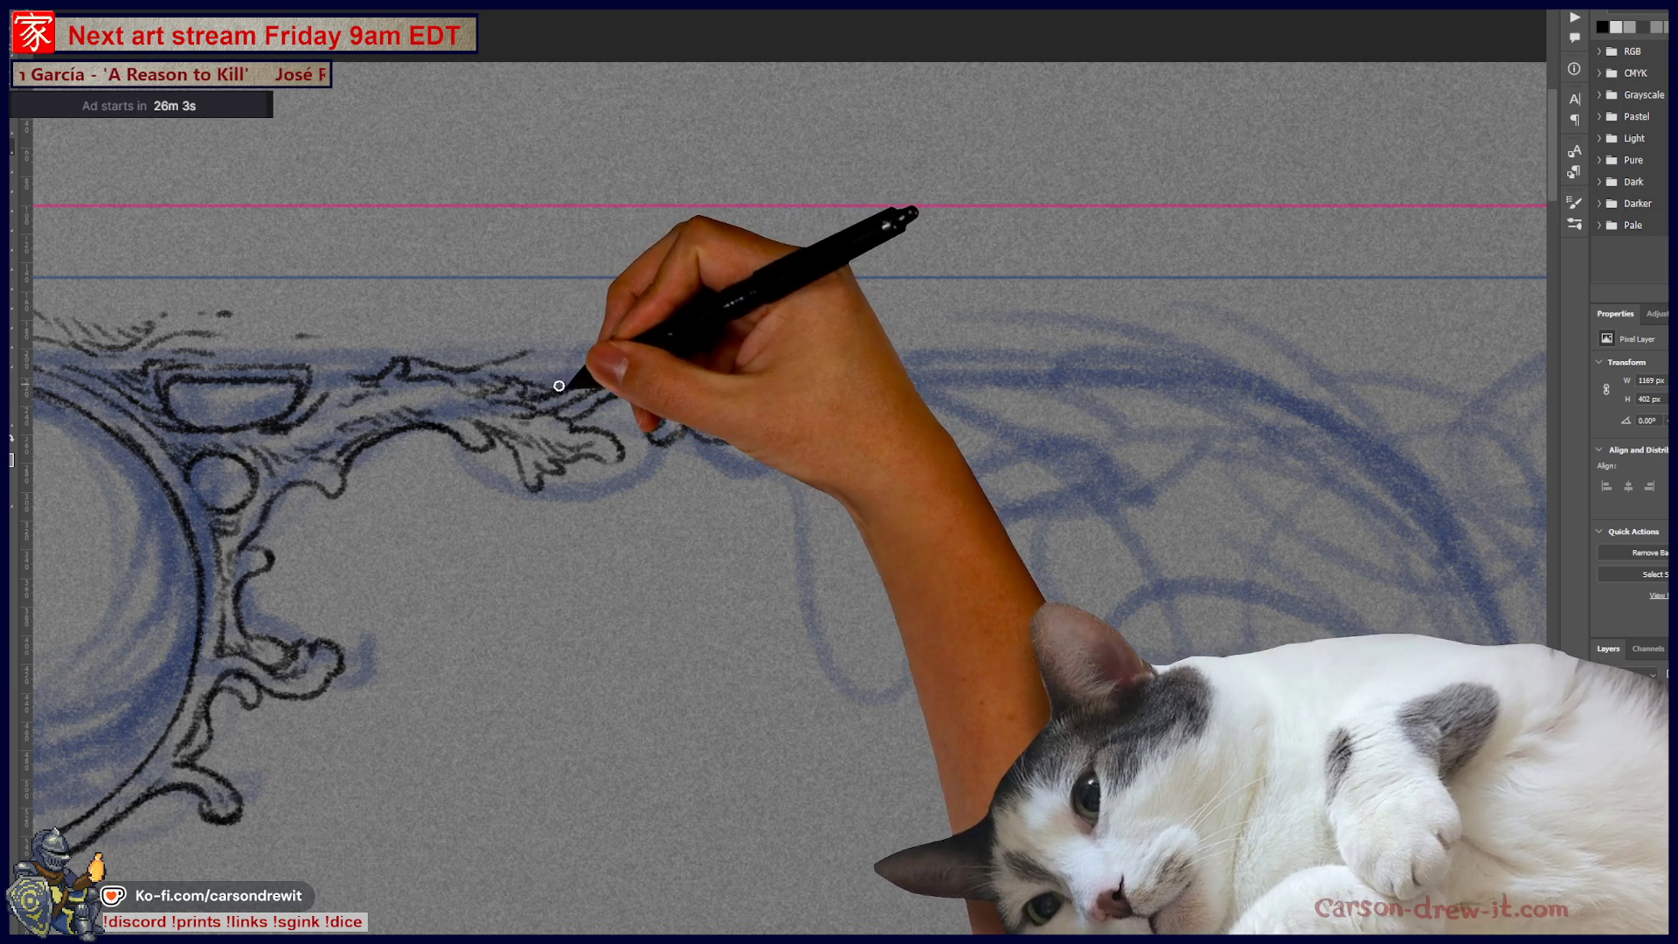
{"action": "mouse_move", "coordinate": [590, 363]}
{"action": "left_mouse_down"}
{"action": "mouse_move", "coordinate": [701, 334]}
{"action": "mouse_move", "coordinate": [693, 364]}
{"action": "mouse_move", "coordinate": [749, 356]}
{"action": "left_mouse_up"}
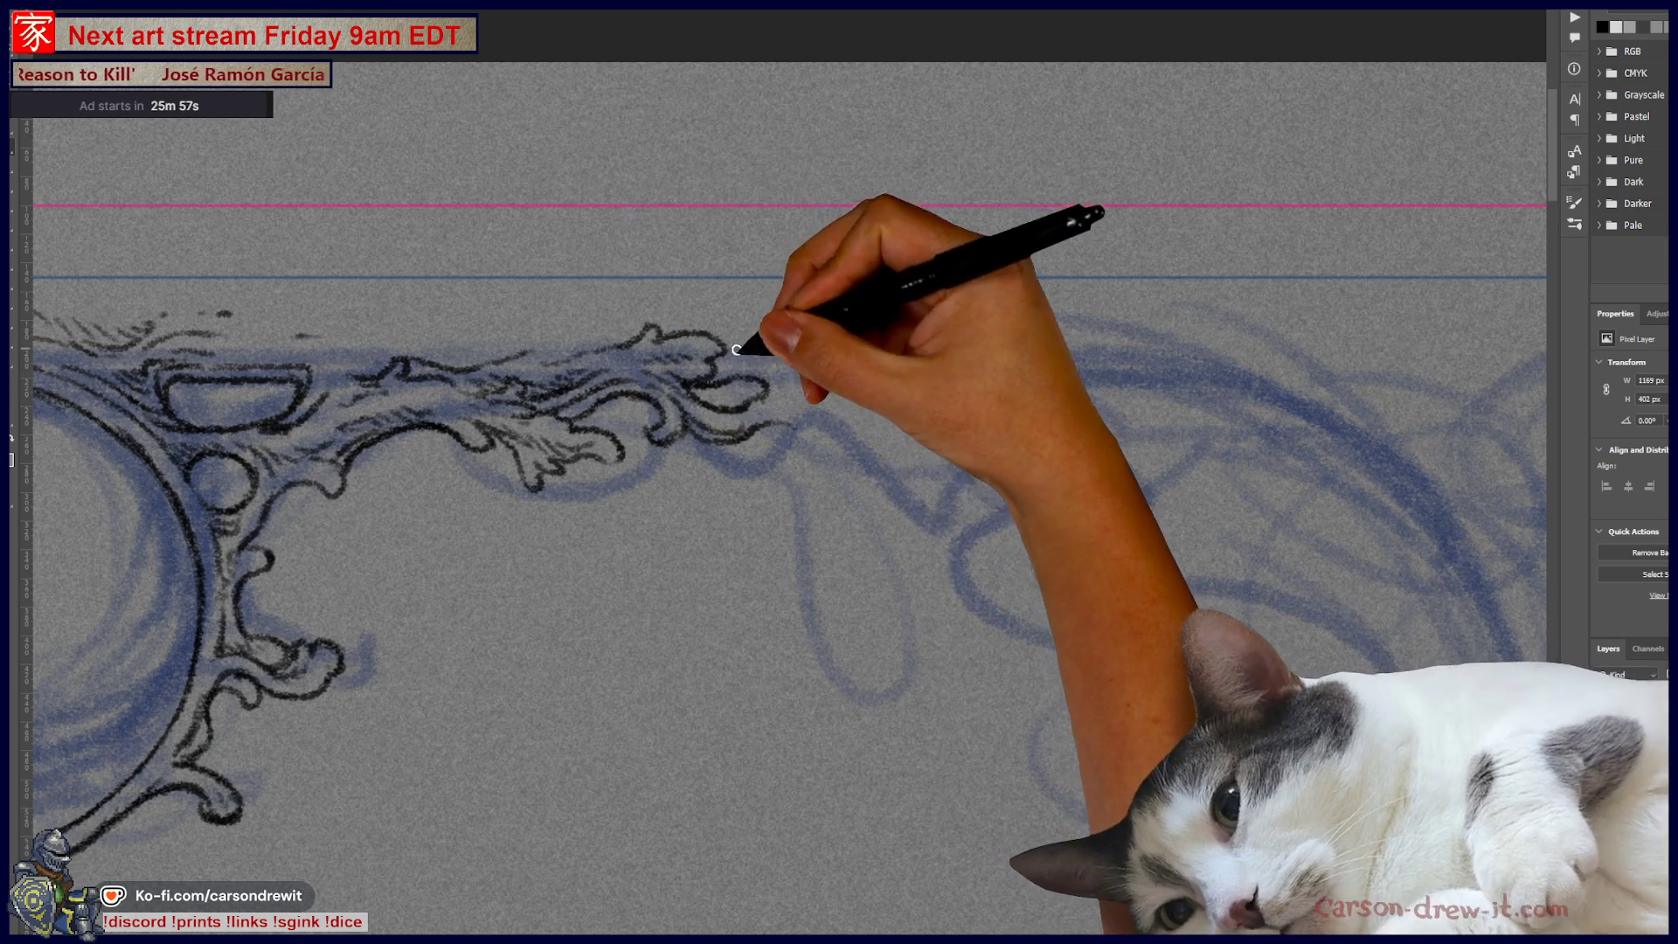
{"action": "mouse_move", "coordinate": [798, 383]}
{"action": "left_mouse_down"}
{"action": "mouse_move", "coordinate": [744, 361]}
{"action": "mouse_move", "coordinate": [924, 328]}
{"action": "left_mouse_up"}
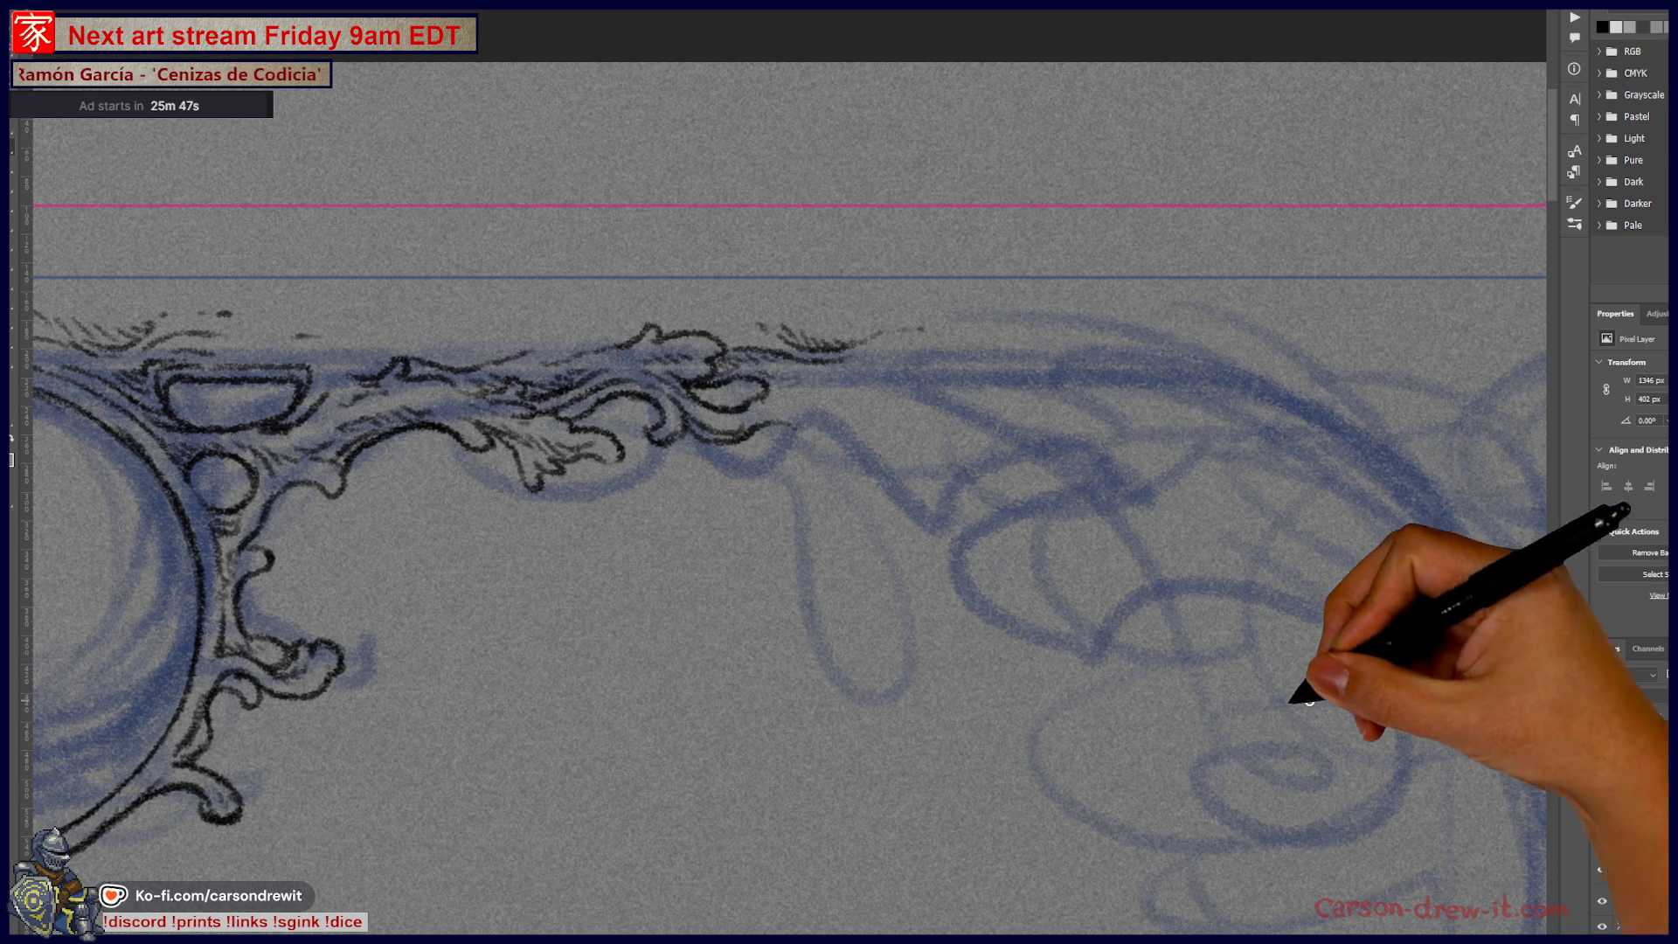
Step: Check the full page, then ink a hatched acanthus leaf curling down from the scrollwork's end
{"action": "scroll", "coordinate": [656, 420], "scroll_direction": "down", "scroll_amount": 5}
{"action": "scroll", "coordinate": [637, 487], "scroll_direction": "down", "scroll_amount": 2}
{"action": "left_click_drag", "start_coordinate": [787, 499], "coordinate": [832, 506]}
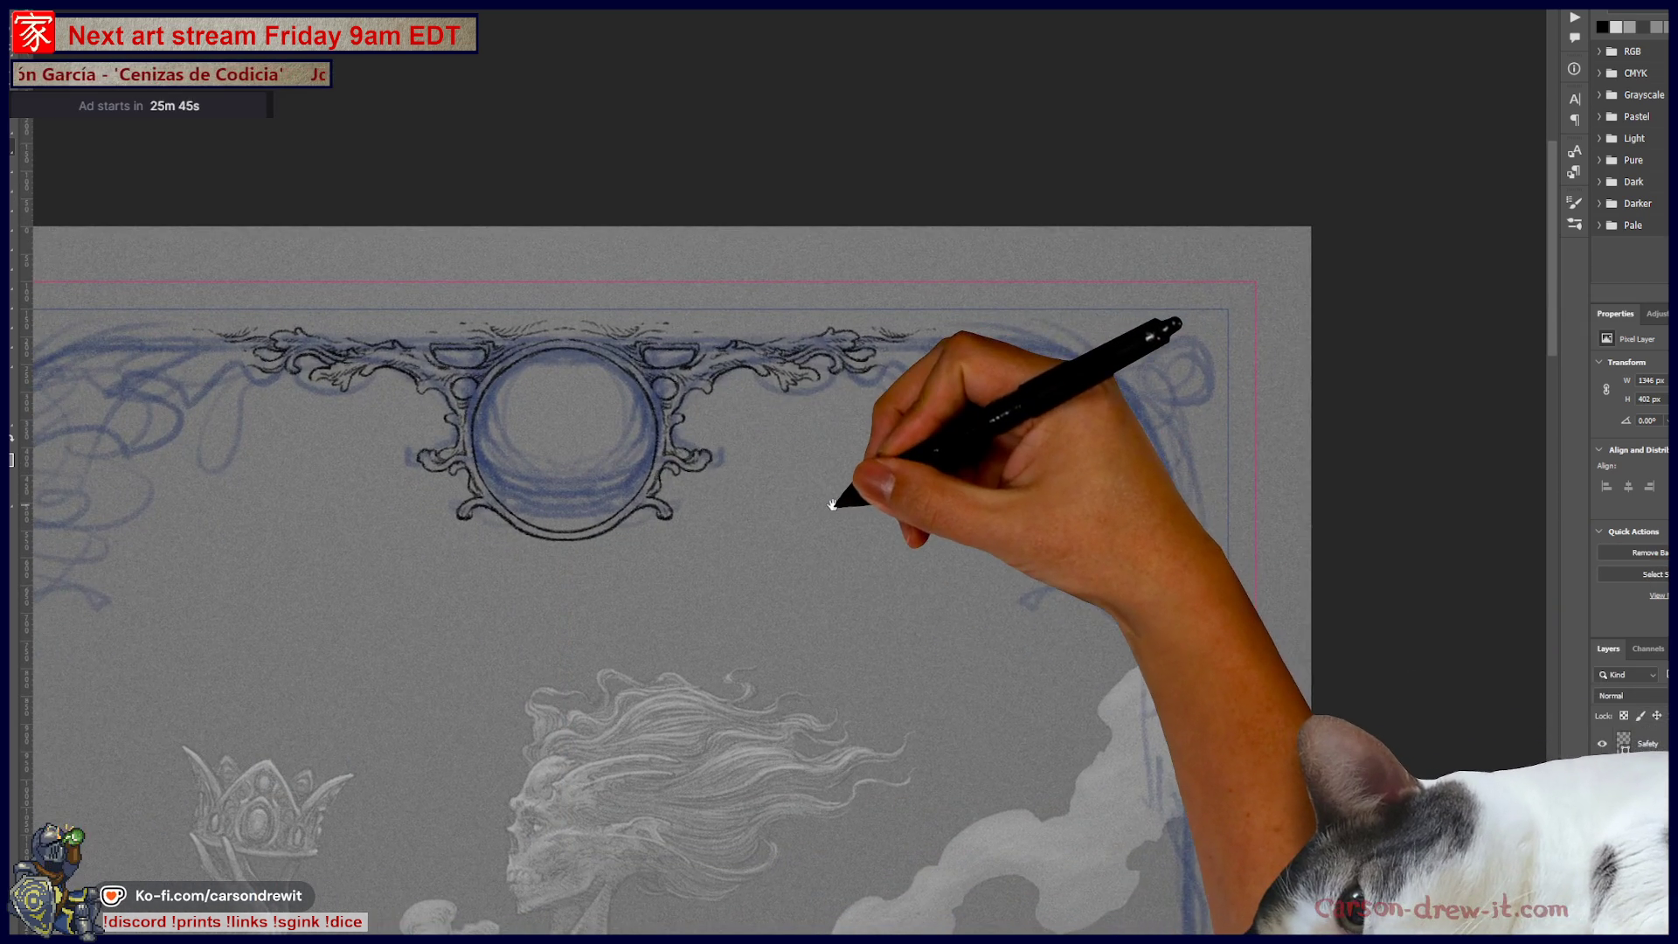
{"action": "scroll", "coordinate": [883, 367], "scroll_direction": "up", "scroll_amount": 4}
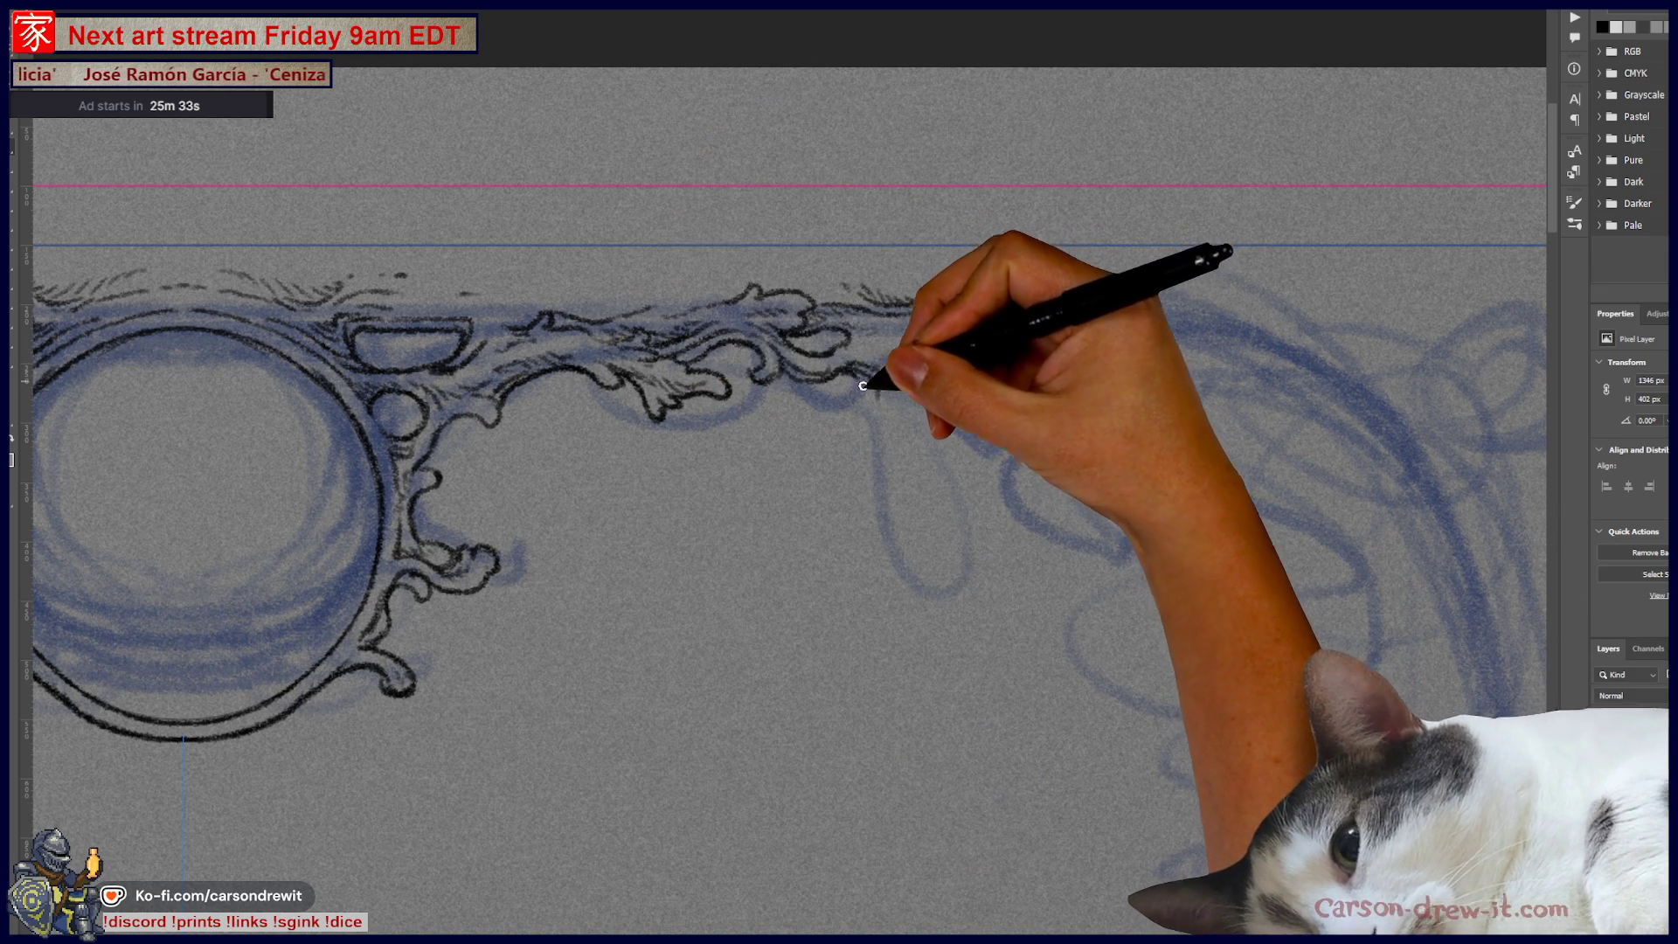
{"action": "left_click_drag", "start_coordinate": [868, 366], "coordinate": [870, 423]}
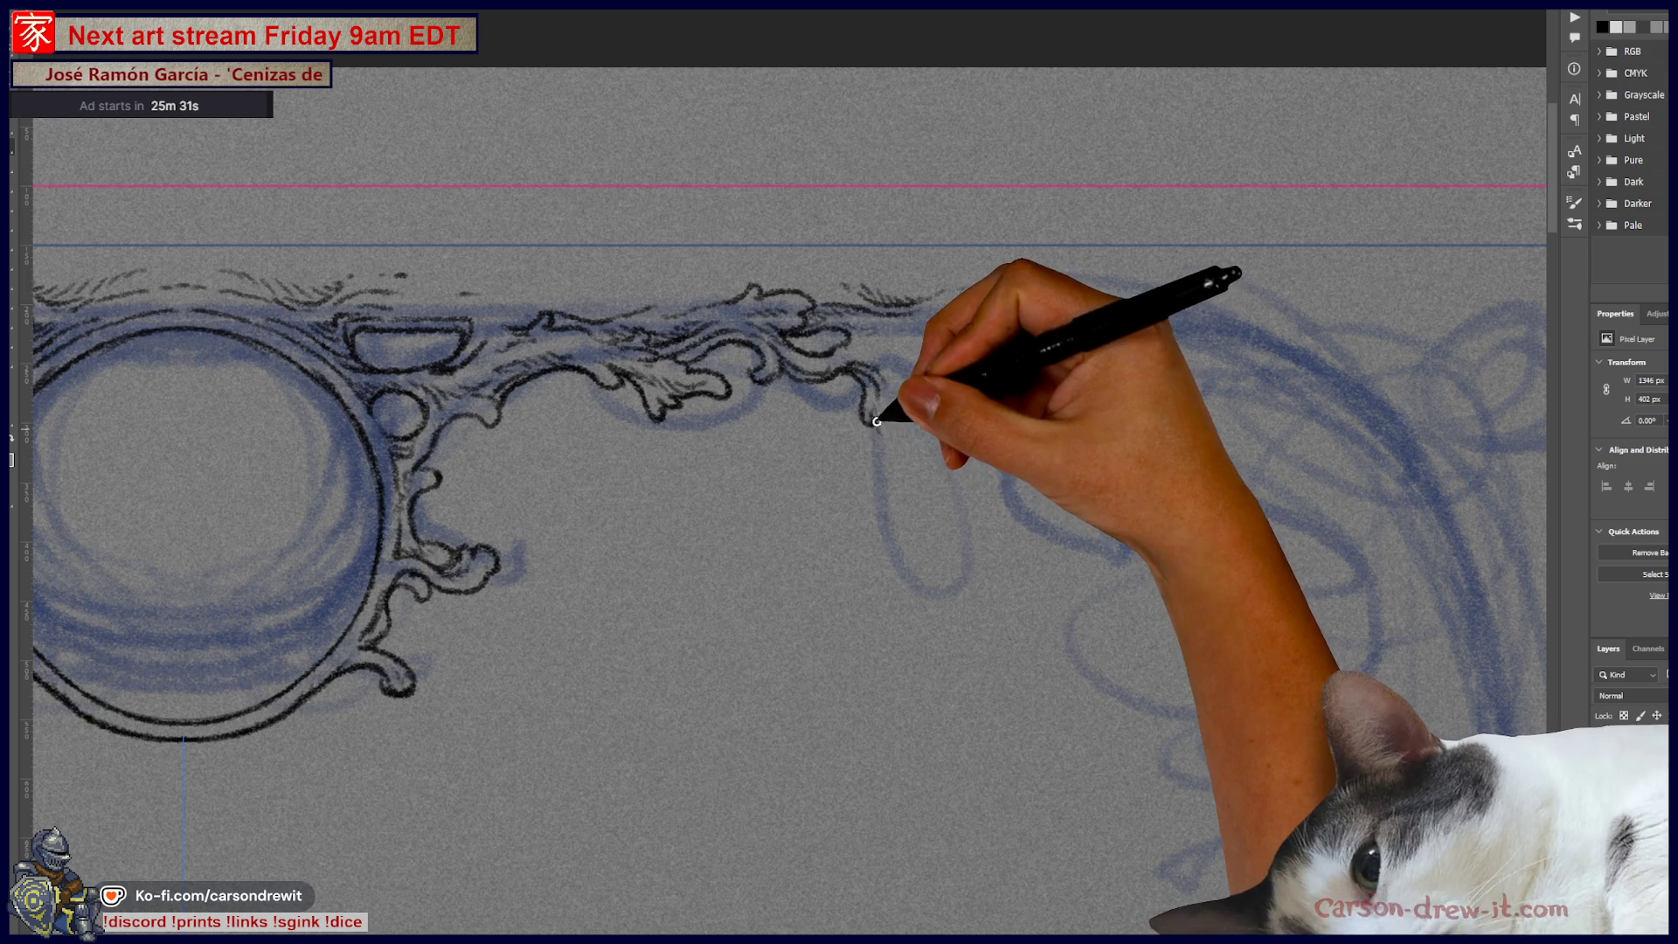
{"action": "key", "text": "ctrl"}
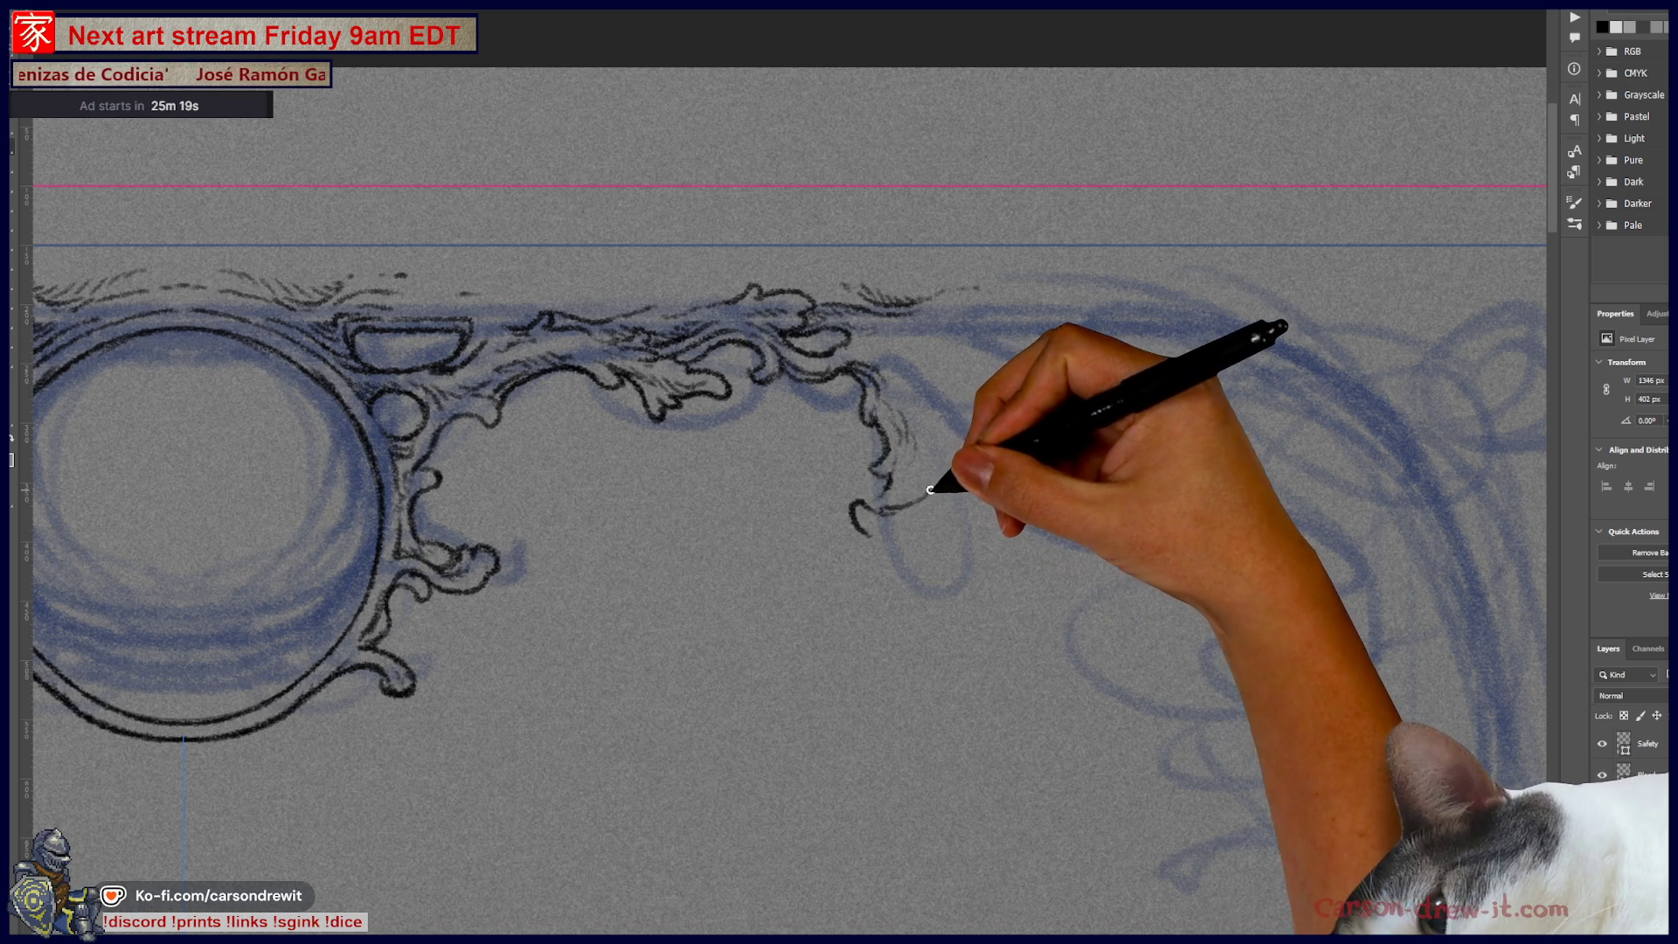
{"action": "key", "text": "ctrl"}
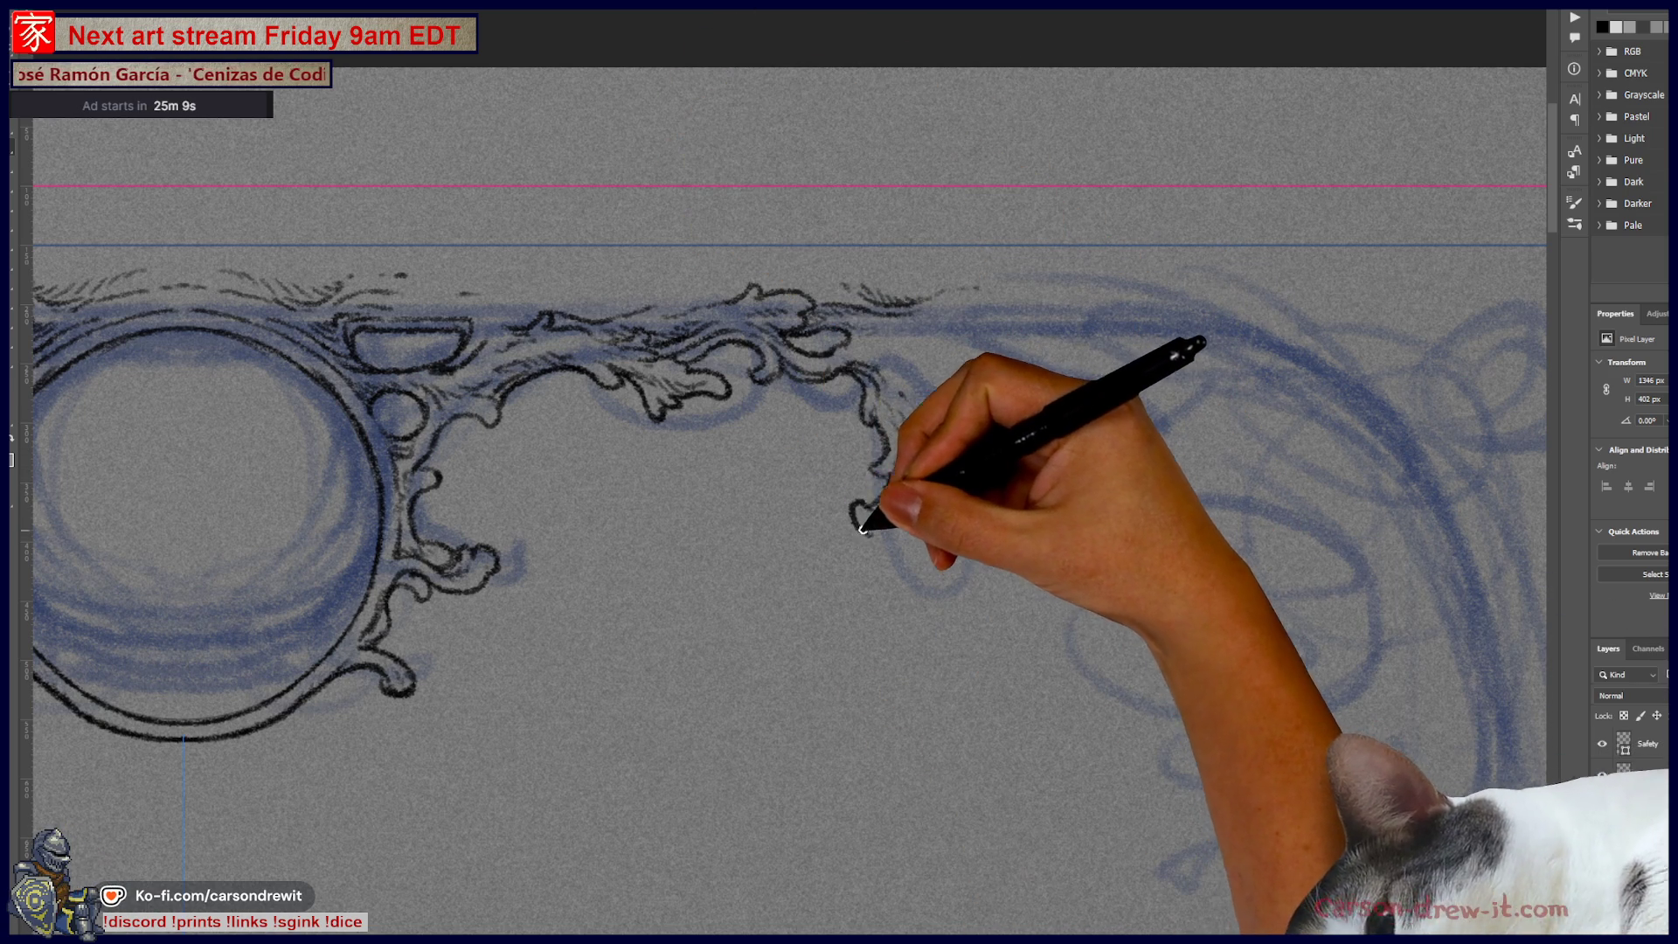
{"action": "mouse_move", "coordinate": [850, 523]}
{"action": "left_mouse_down"}
{"action": "mouse_move", "coordinate": [822, 492]}
{"action": "mouse_move", "coordinate": [855, 526]}
{"action": "left_mouse_up"}
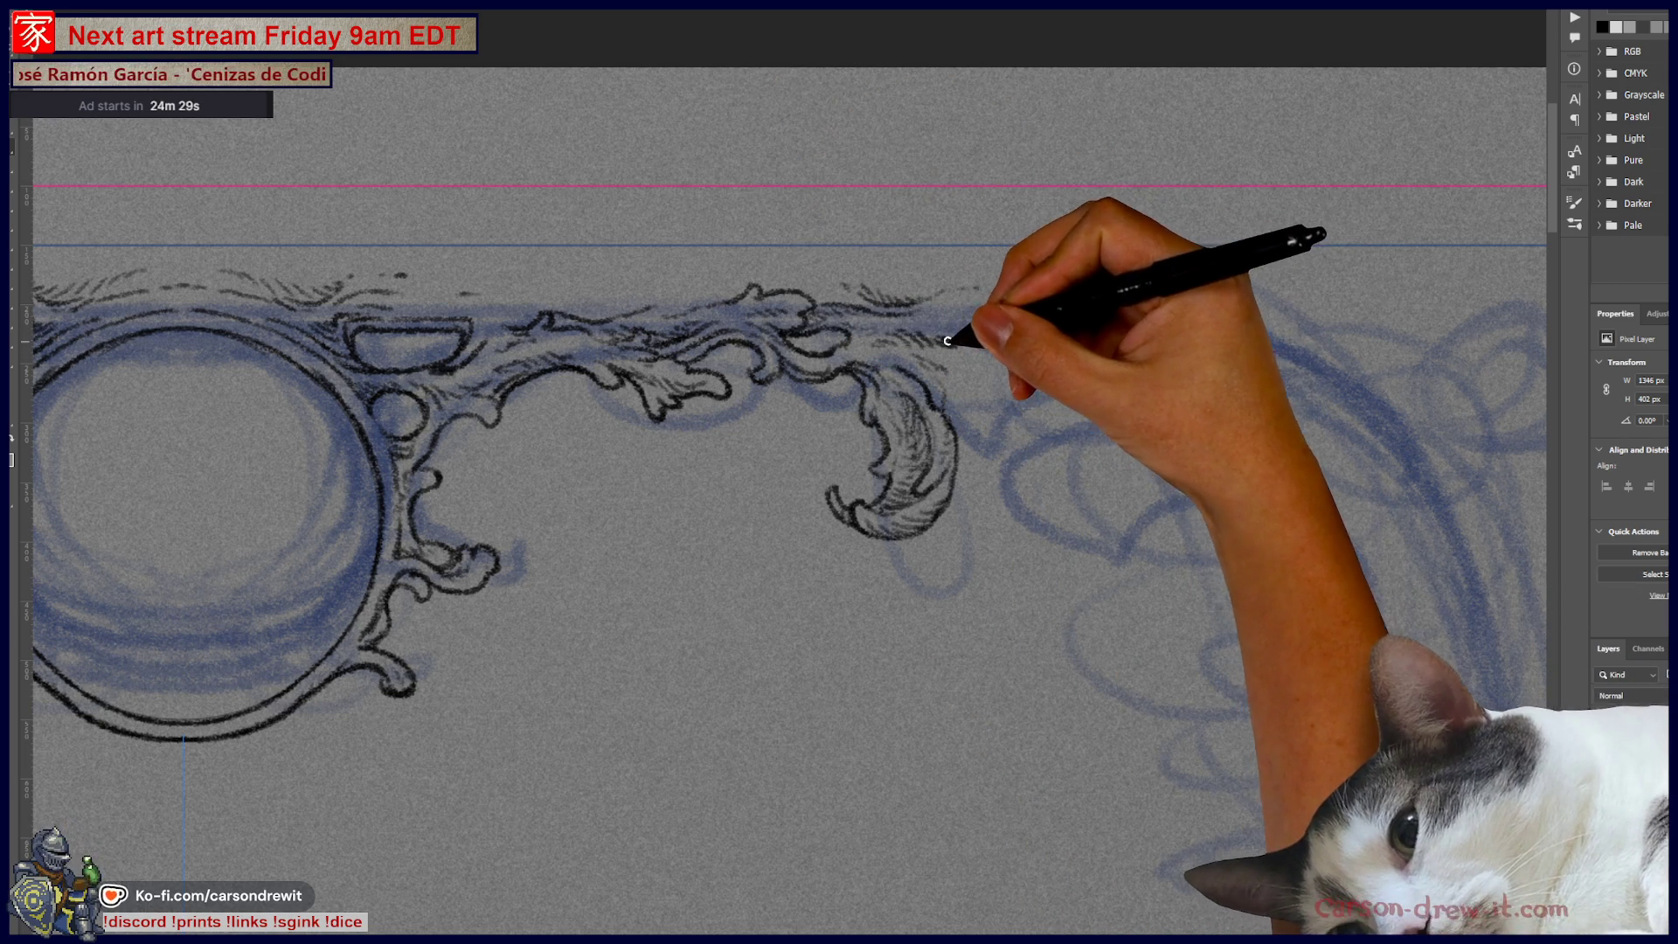
Step: Cap the ornament's end with a short stroke and discard a stray down-right line
{"action": "mouse_move", "coordinate": [954, 330]}
{"action": "left_mouse_down"}
{"action": "mouse_move", "coordinate": [963, 348]}
{"action": "mouse_move", "coordinate": [1012, 343]}
{"action": "mouse_move", "coordinate": [1037, 392]}
{"action": "left_mouse_up"}
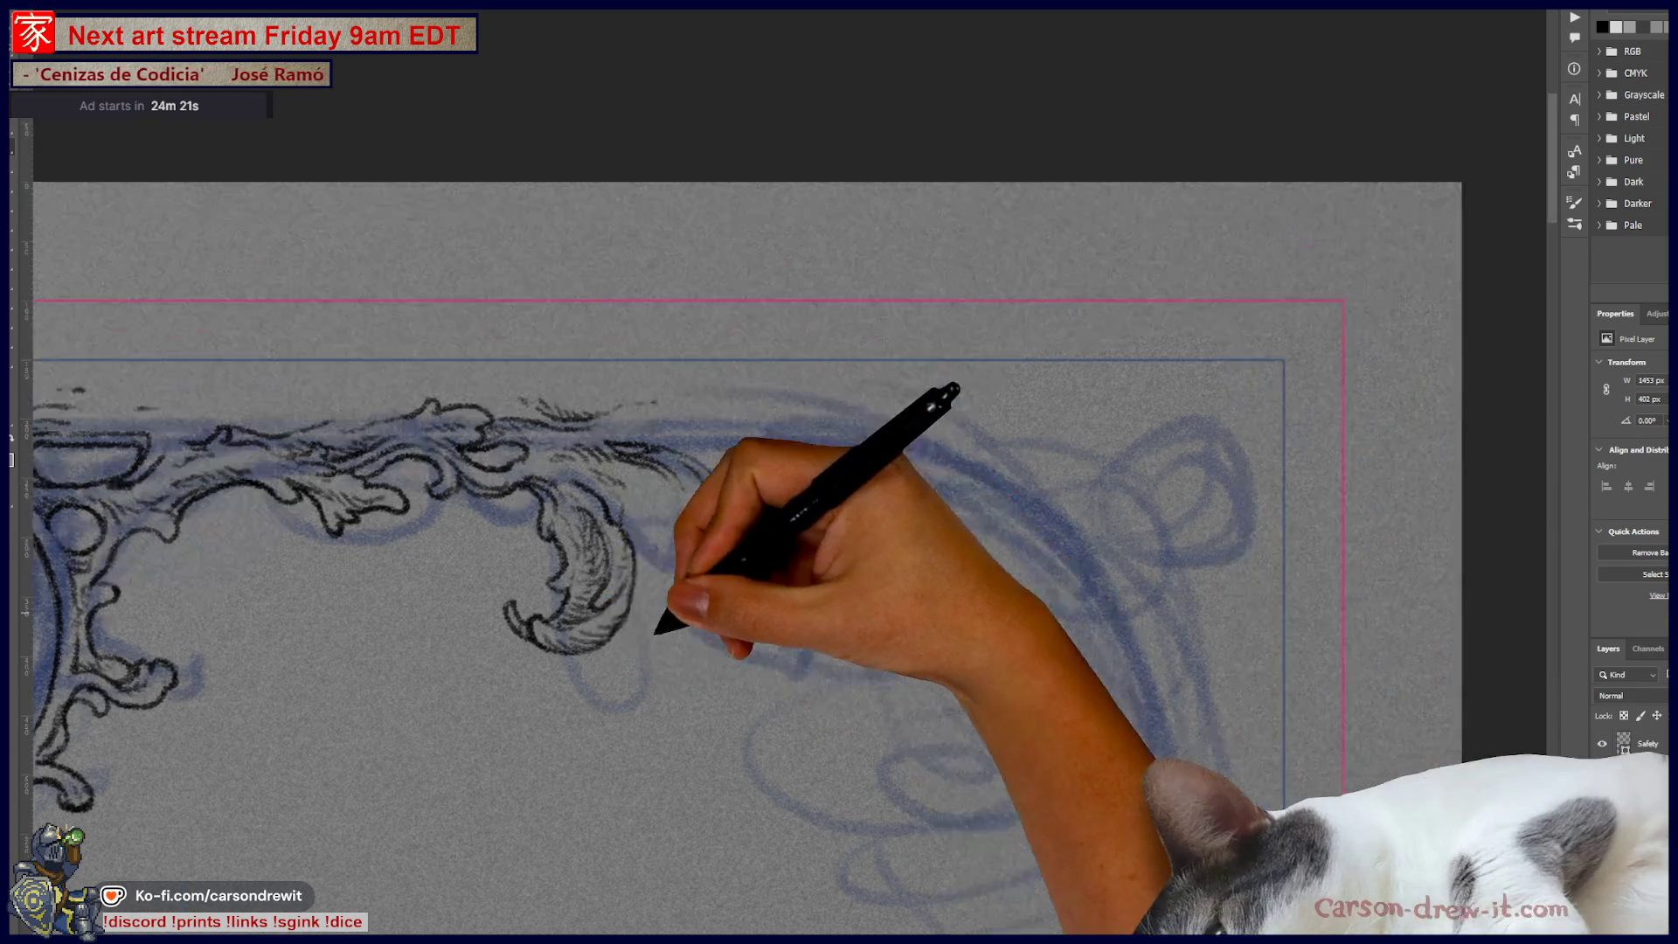
{"action": "left_click_drag", "start_coordinate": [667, 608], "coordinate": [799, 507]}
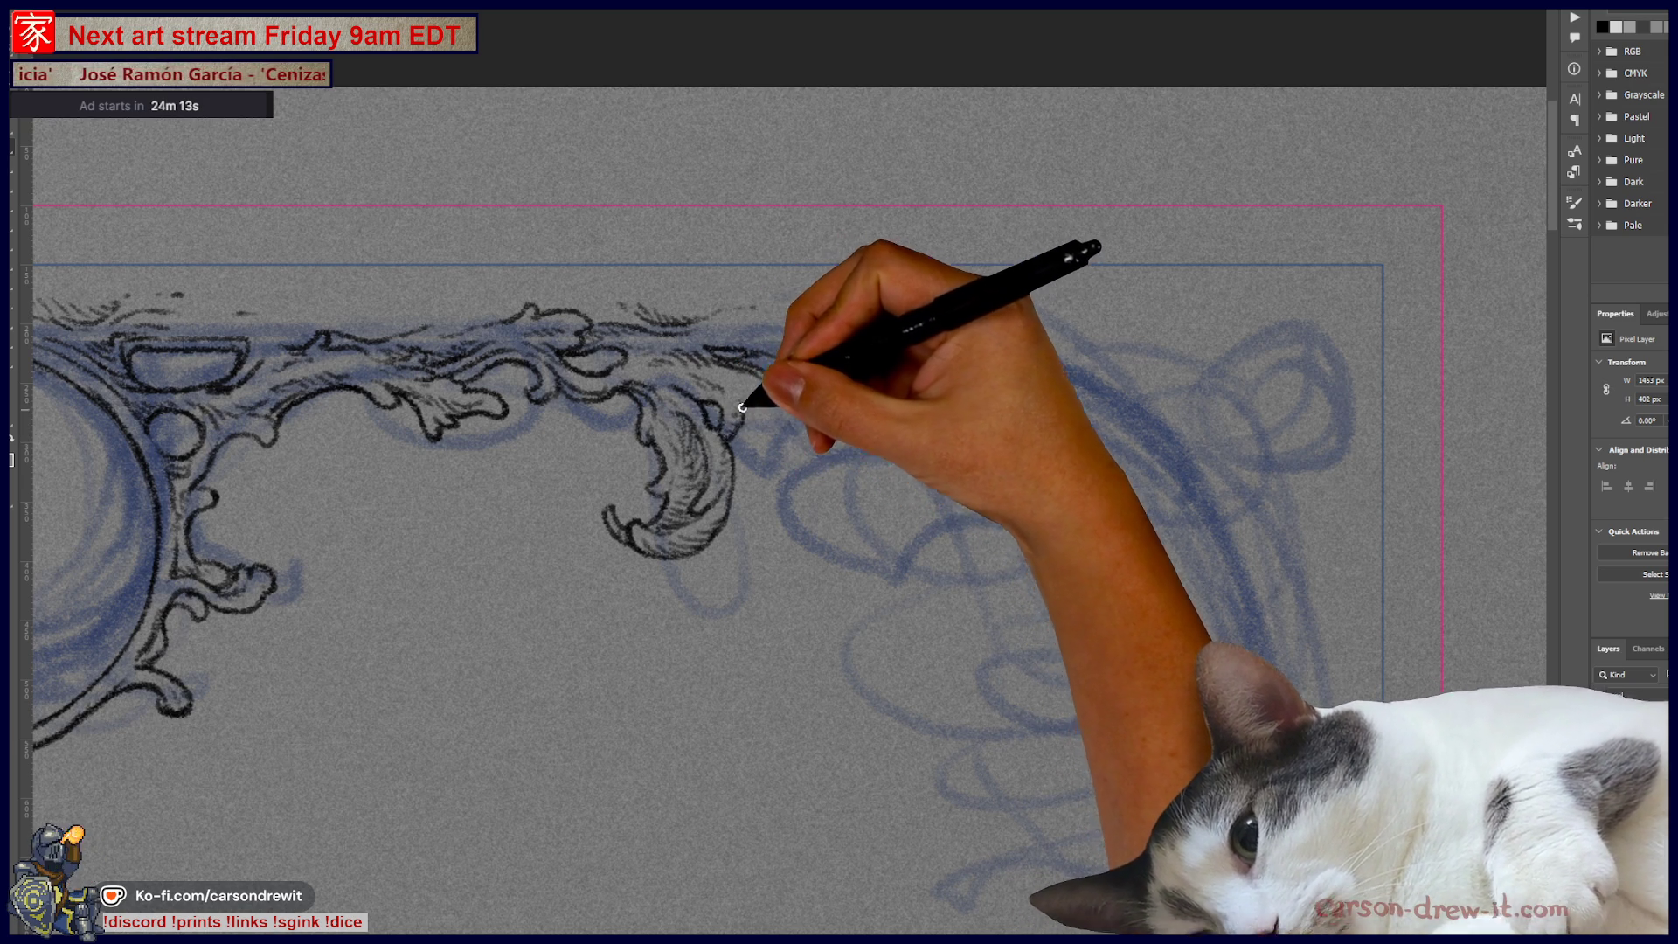
{"action": "left_click_drag", "start_coordinate": [743, 442], "coordinate": [792, 475]}
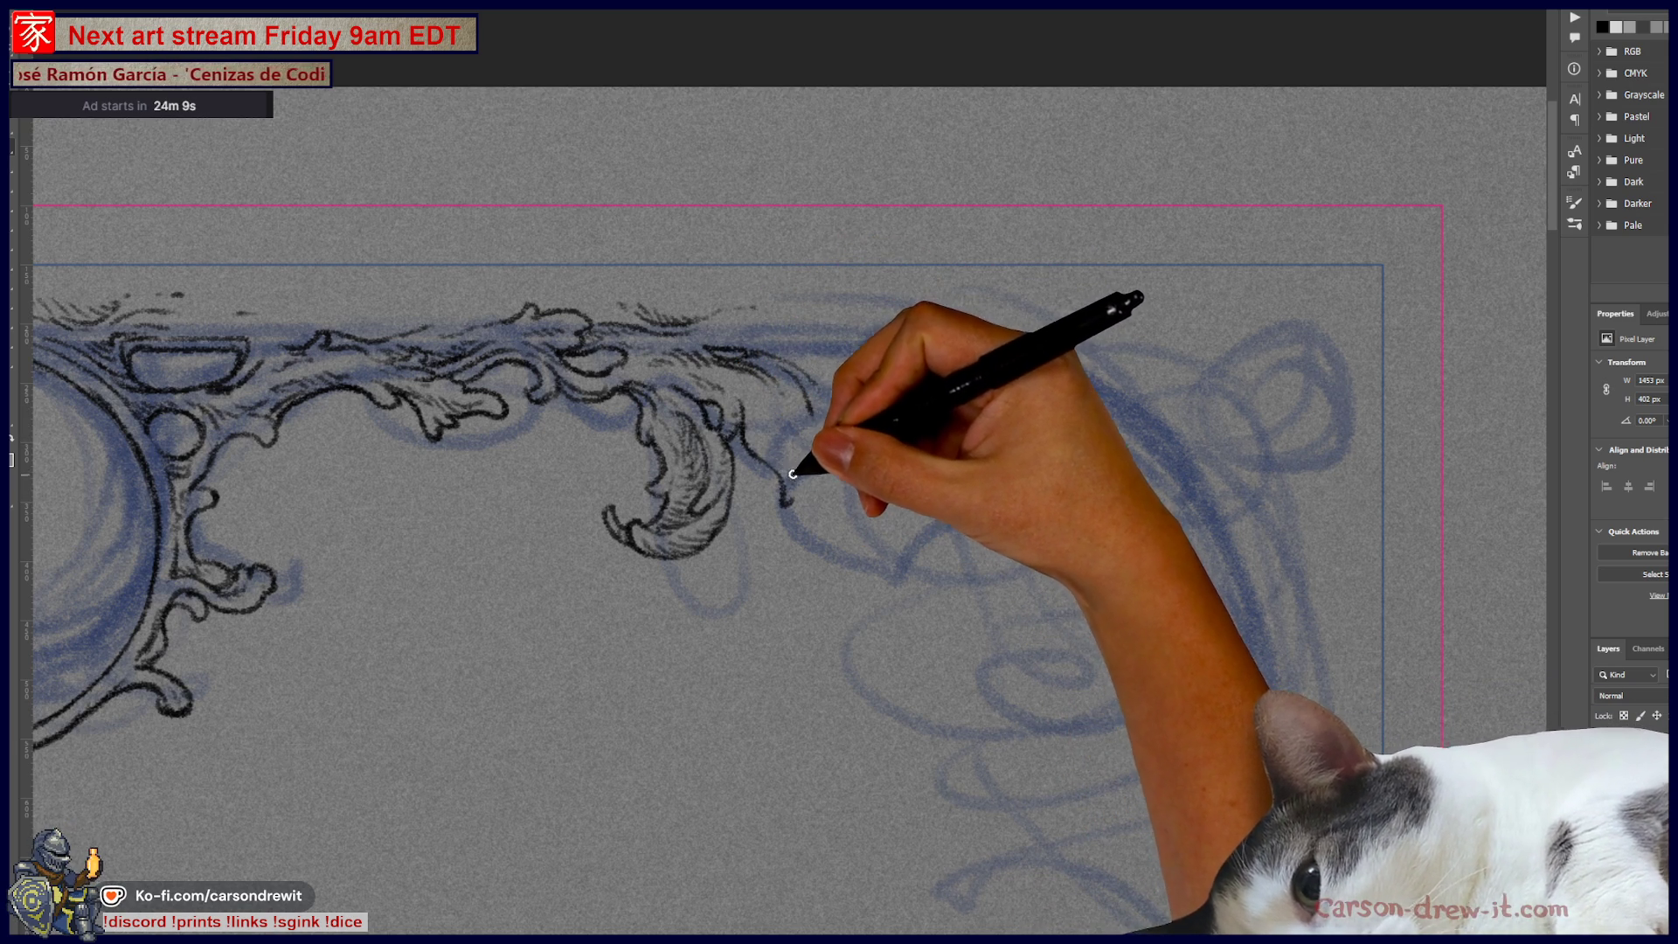
{"action": "key", "text": "ctrl+z"}
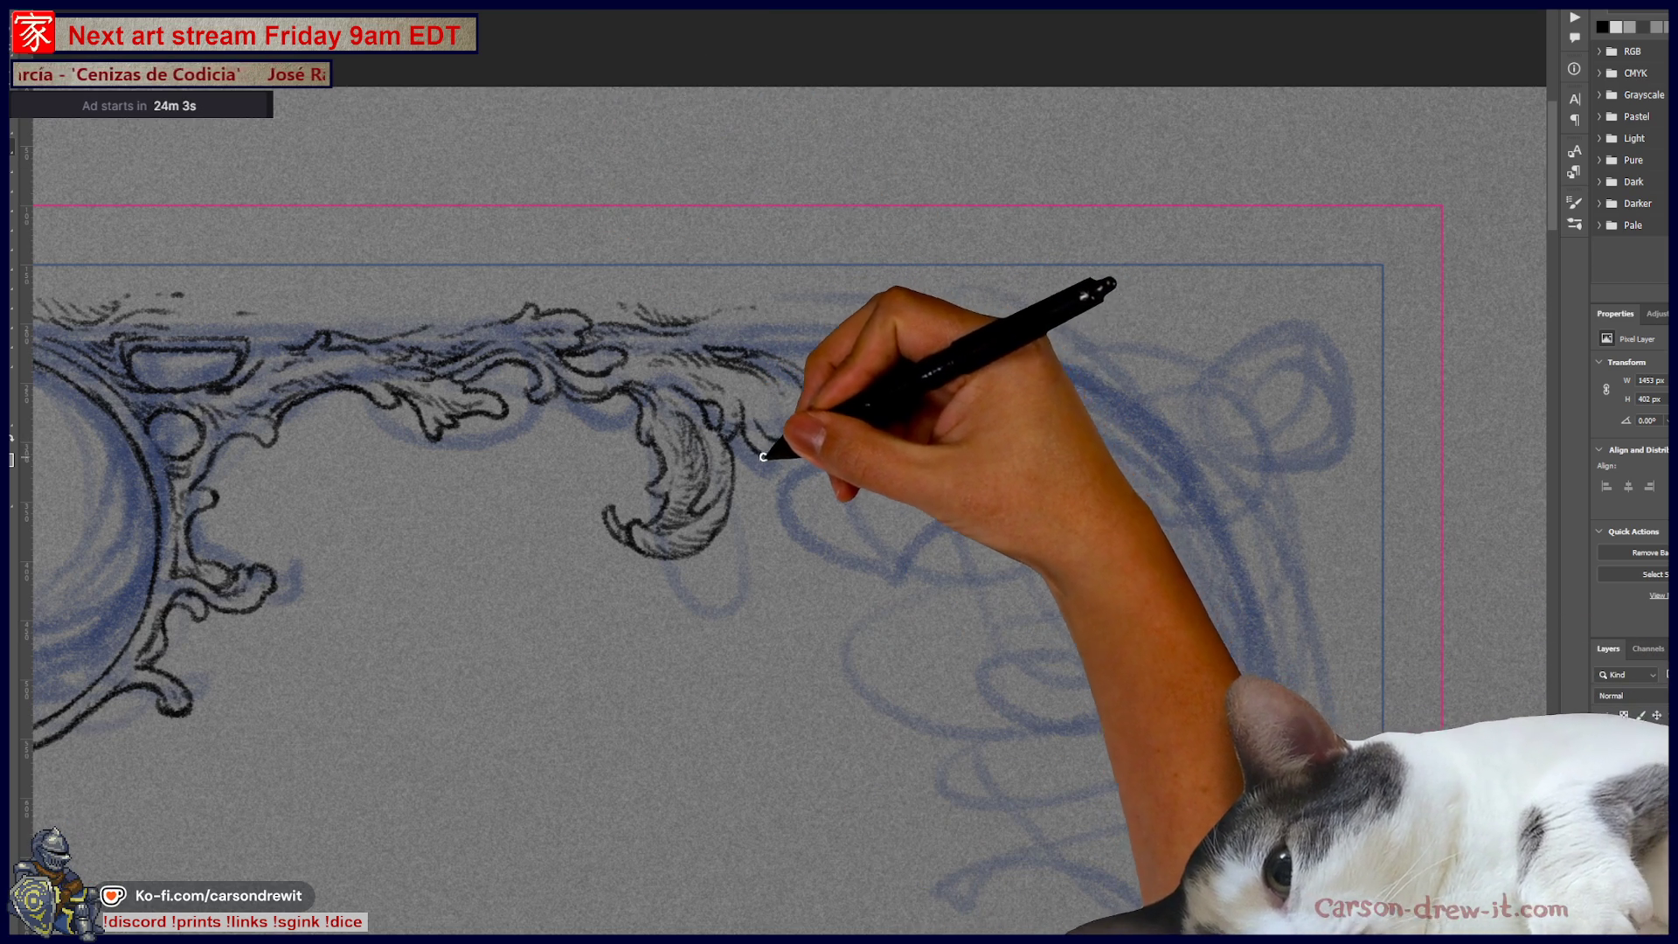
Step: Extend the scrollwork right in two thin strokes and hatch the leaf tip
{"action": "mouse_move", "coordinate": [780, 464]}
{"action": "left_mouse_down"}
{"action": "mouse_move", "coordinate": [839, 466]}
{"action": "mouse_move", "coordinate": [919, 428]}
{"action": "left_mouse_up"}
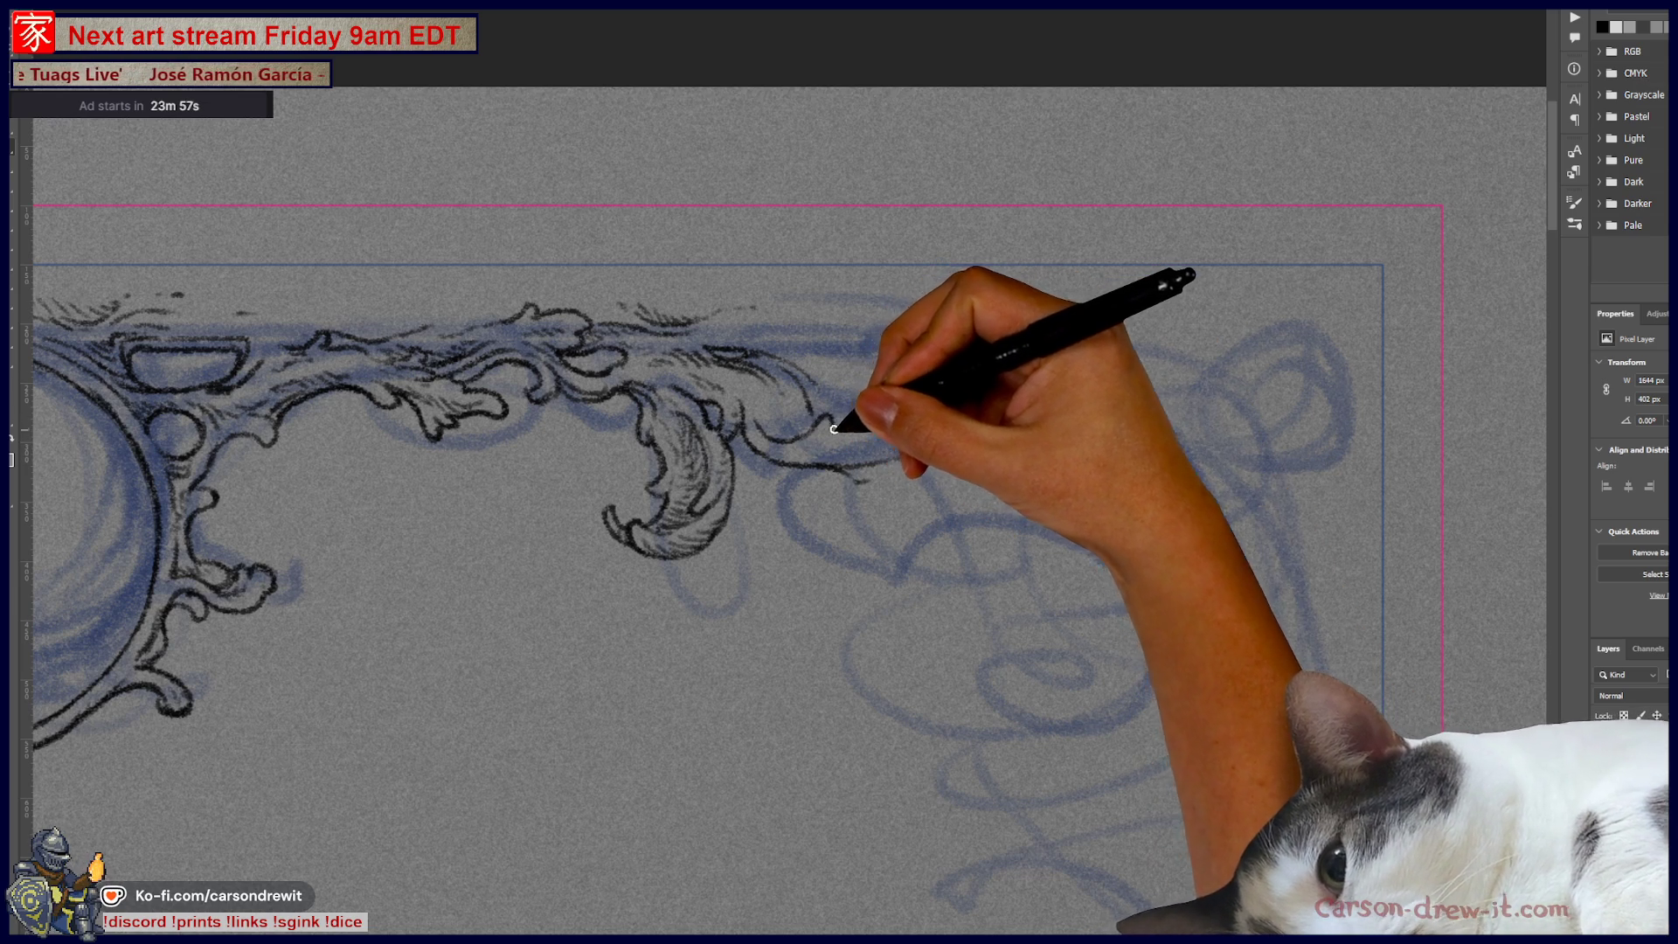
{"action": "mouse_move", "coordinate": [857, 424]}
{"action": "left_mouse_down"}
{"action": "mouse_move", "coordinate": [909, 390]}
{"action": "mouse_move", "coordinate": [949, 409]}
{"action": "mouse_move", "coordinate": [906, 417]}
{"action": "mouse_move", "coordinate": [949, 382]}
{"action": "mouse_move", "coordinate": [943, 436]}
{"action": "mouse_move", "coordinate": [982, 386]}
{"action": "left_mouse_up"}
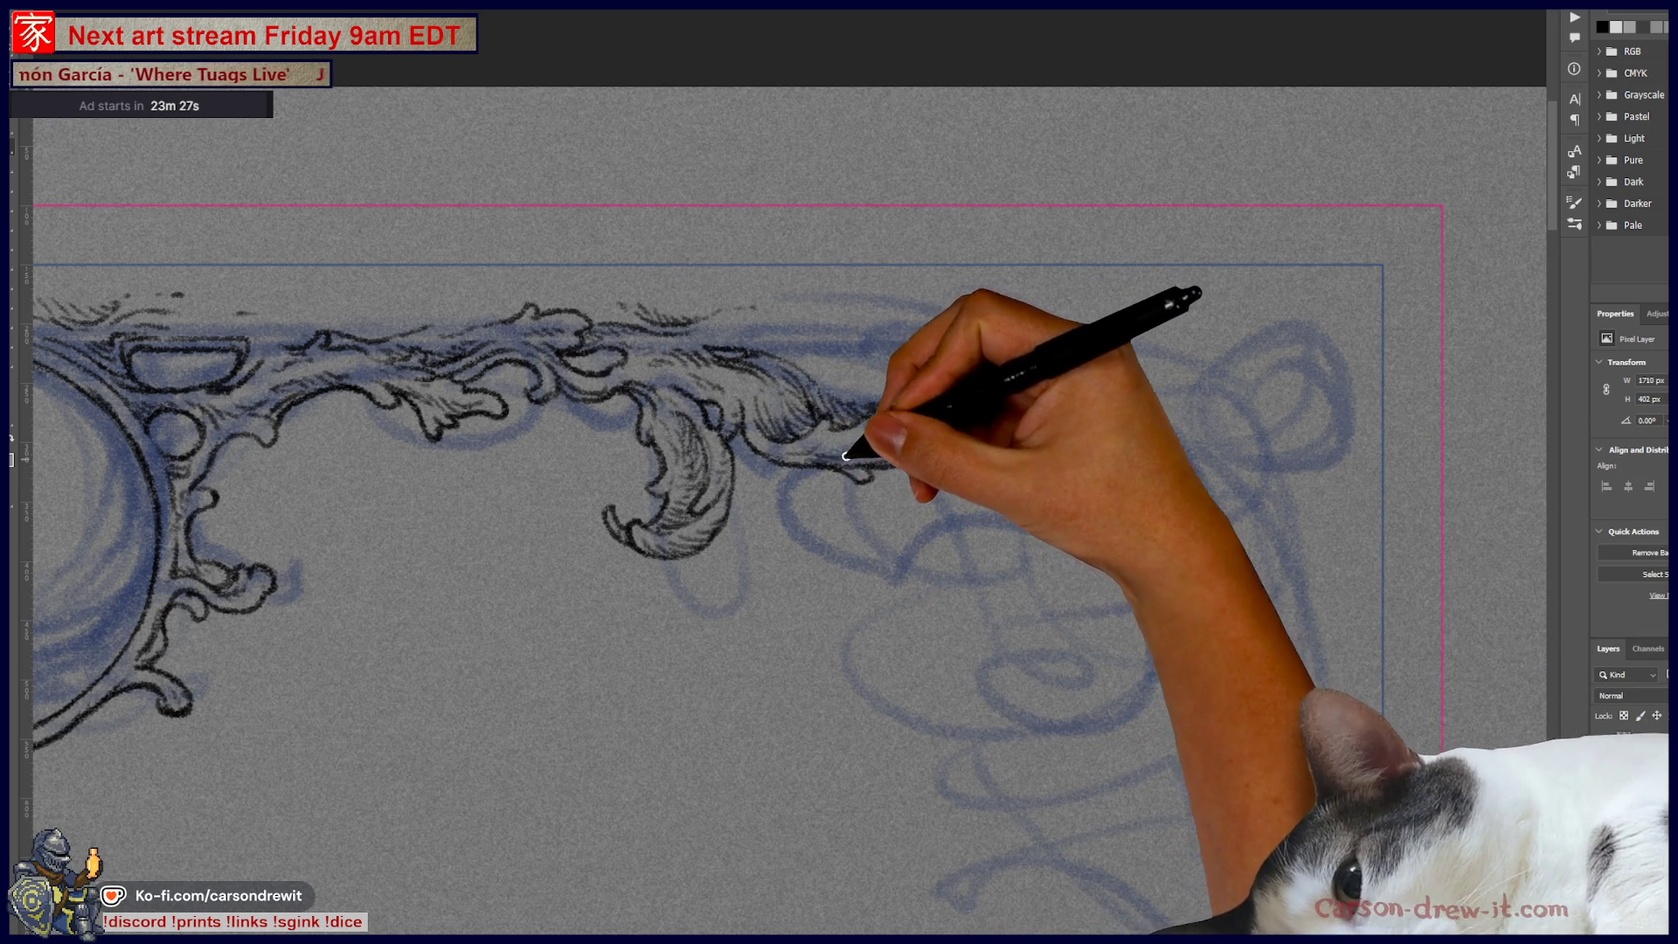
{"action": "left_click_drag", "start_coordinate": [918, 443], "coordinate": [944, 403]}
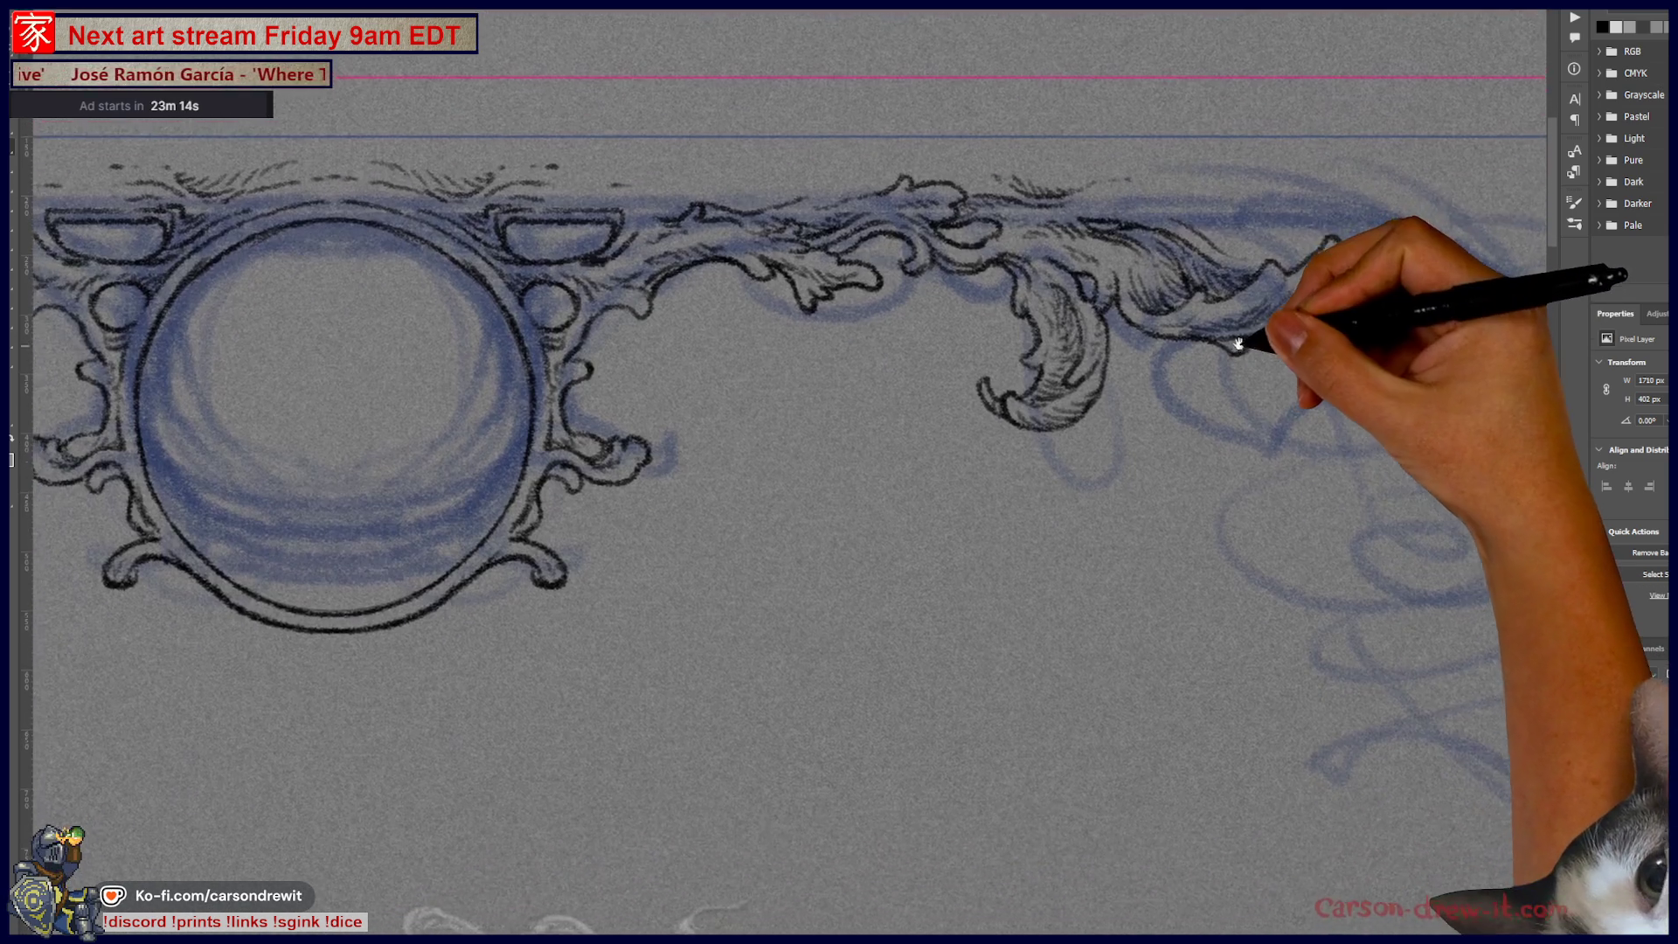
{"action": "left_click_drag", "start_coordinate": [840, 445], "coordinate": [1202, 300]}
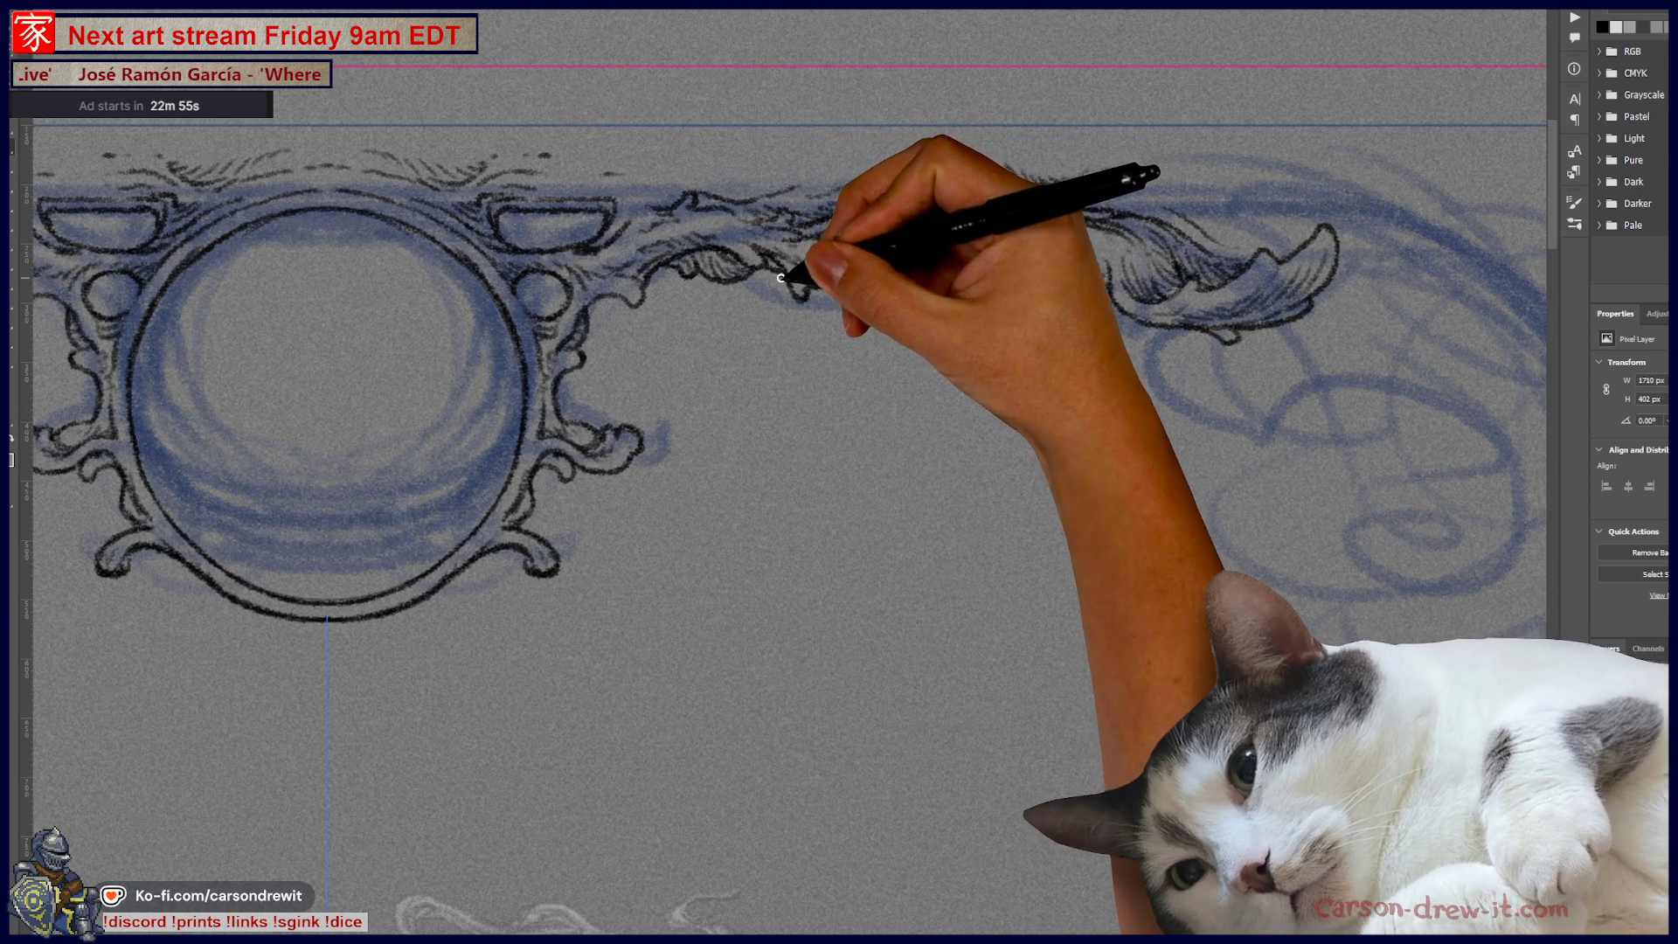
Step: Ink a large leaf curl, extend the top border line right, and add a small drooping curl
{"action": "mouse_move", "coordinate": [771, 264]}
{"action": "left_mouse_down"}
{"action": "mouse_move", "coordinate": [967, 330]}
{"action": "mouse_move", "coordinate": [1055, 132]}
{"action": "mouse_move", "coordinate": [1275, 252]}
{"action": "left_mouse_up"}
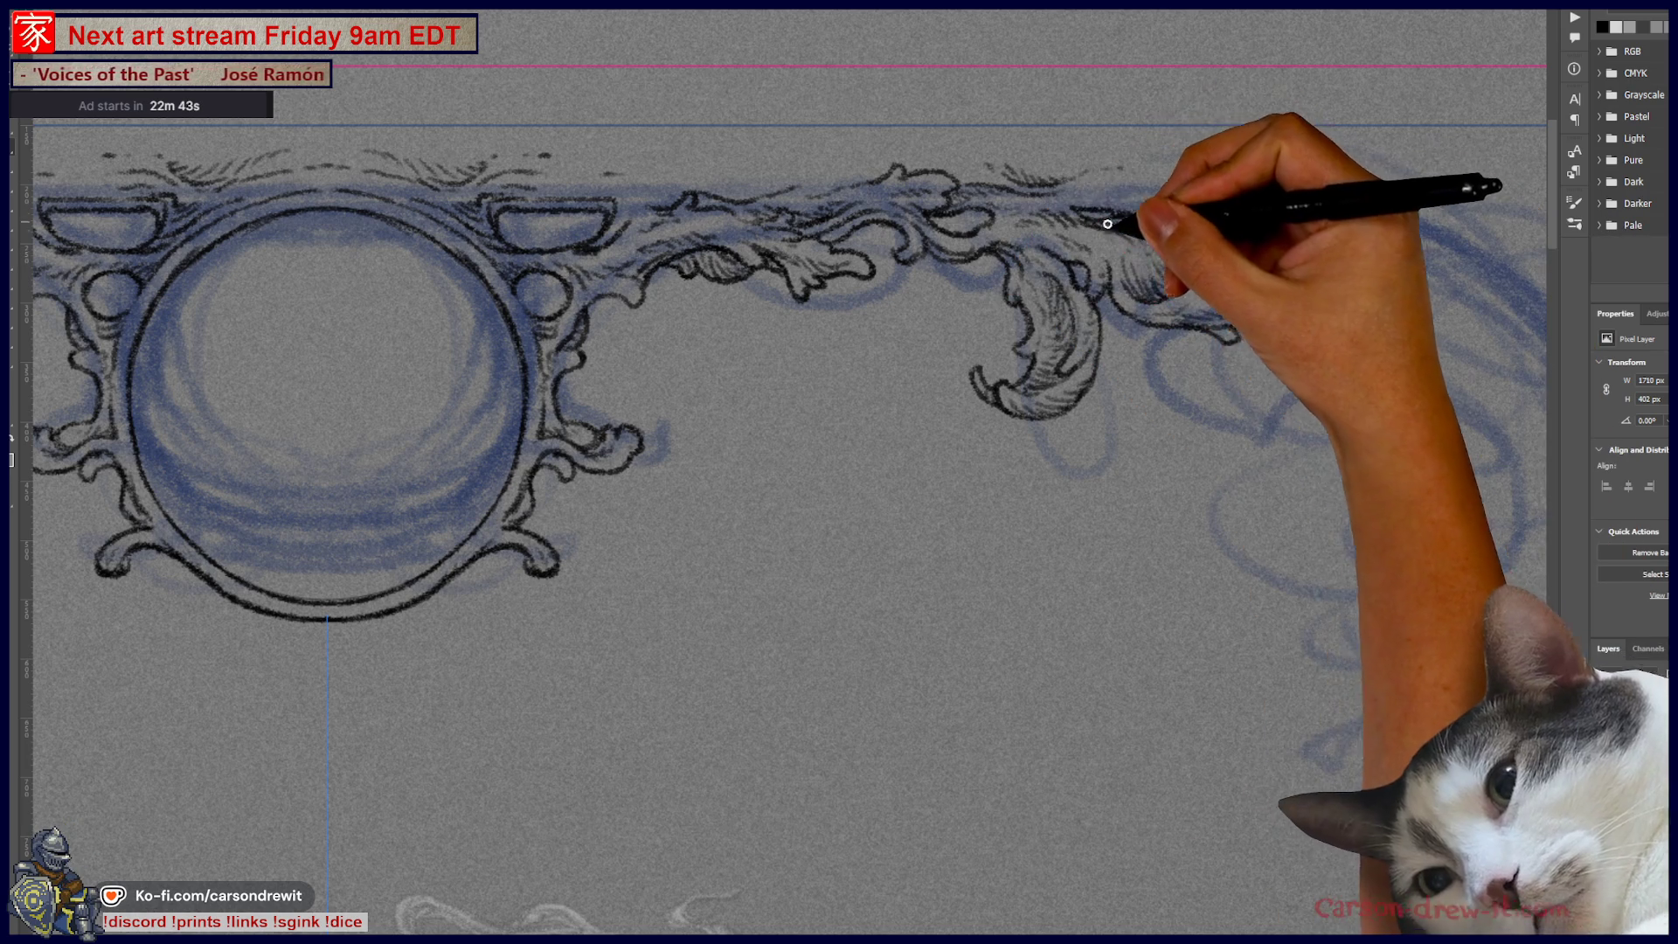
{"action": "left_click_drag", "start_coordinate": [1099, 218], "coordinate": [806, 270]}
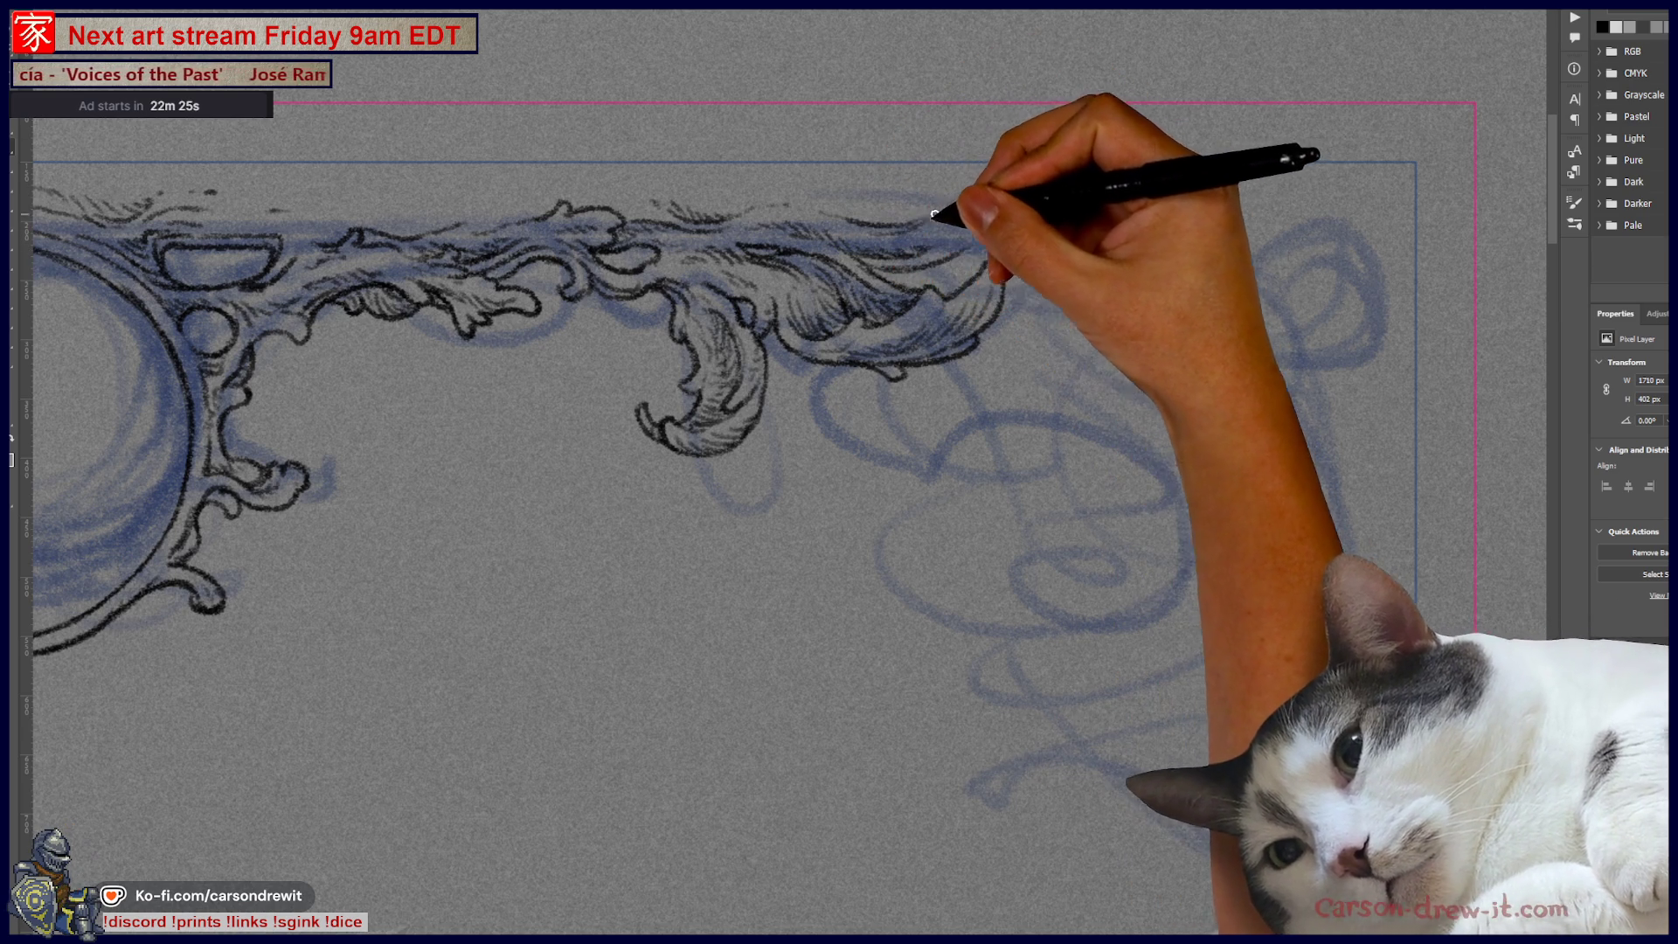
{"action": "mouse_move", "coordinate": [962, 215]}
{"action": "left_mouse_down"}
{"action": "mouse_move", "coordinate": [1049, 254]}
{"action": "mouse_move", "coordinate": [1012, 247]}
{"action": "left_mouse_up"}
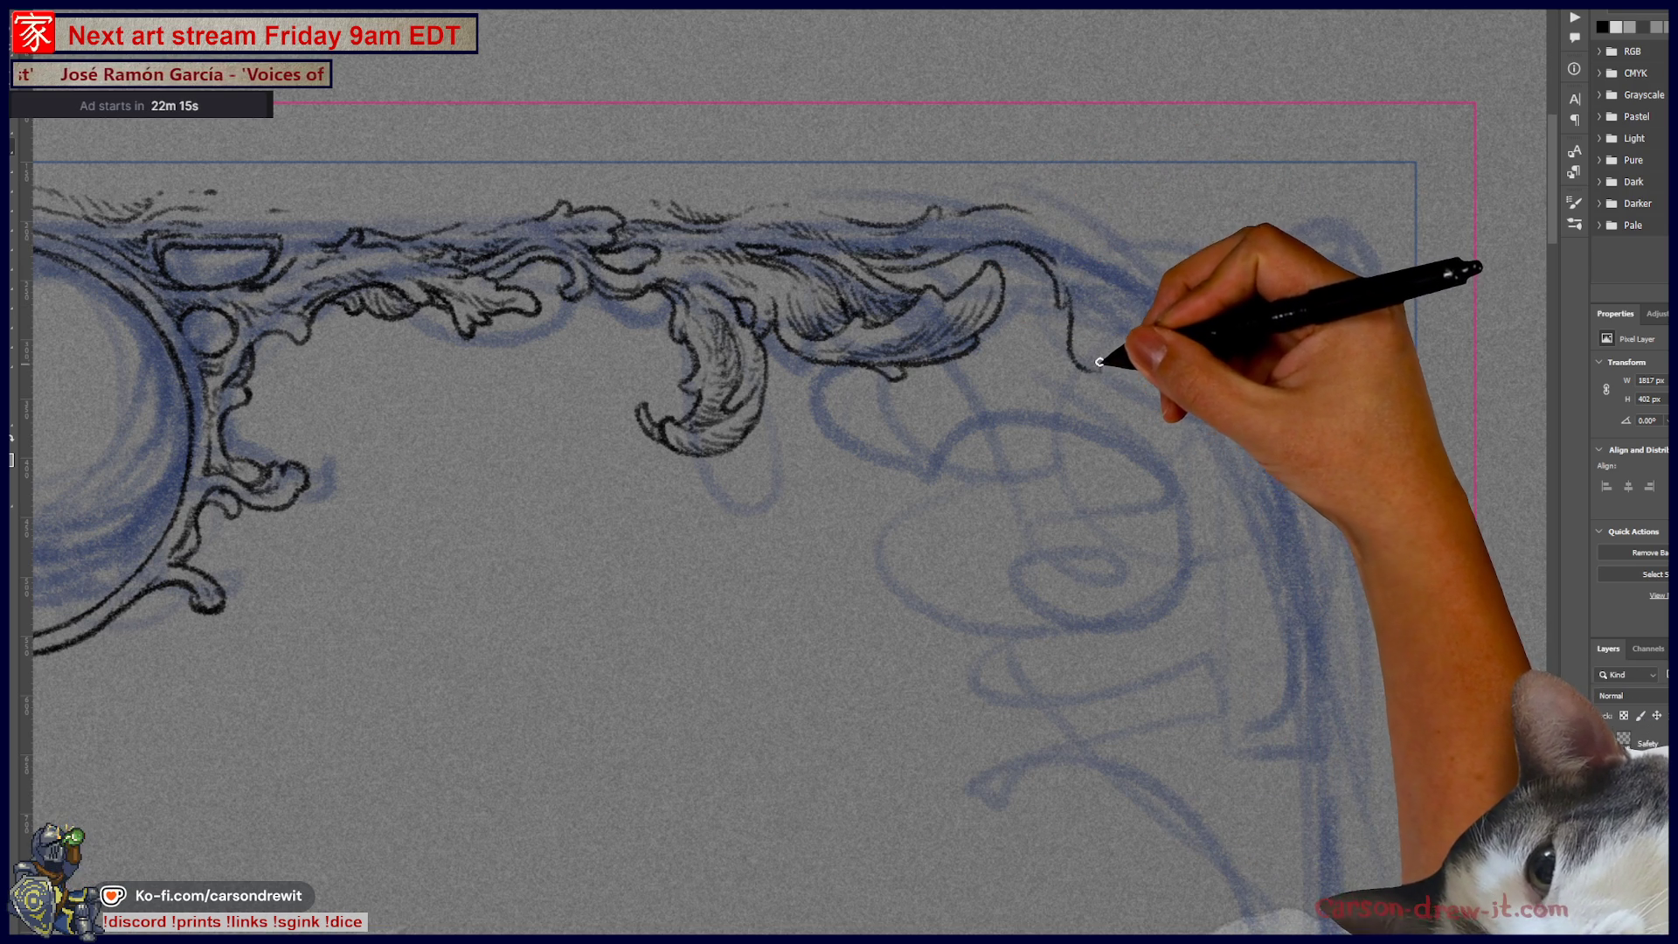
{"action": "left_click_drag", "start_coordinate": [1100, 362], "coordinate": [1095, 352]}
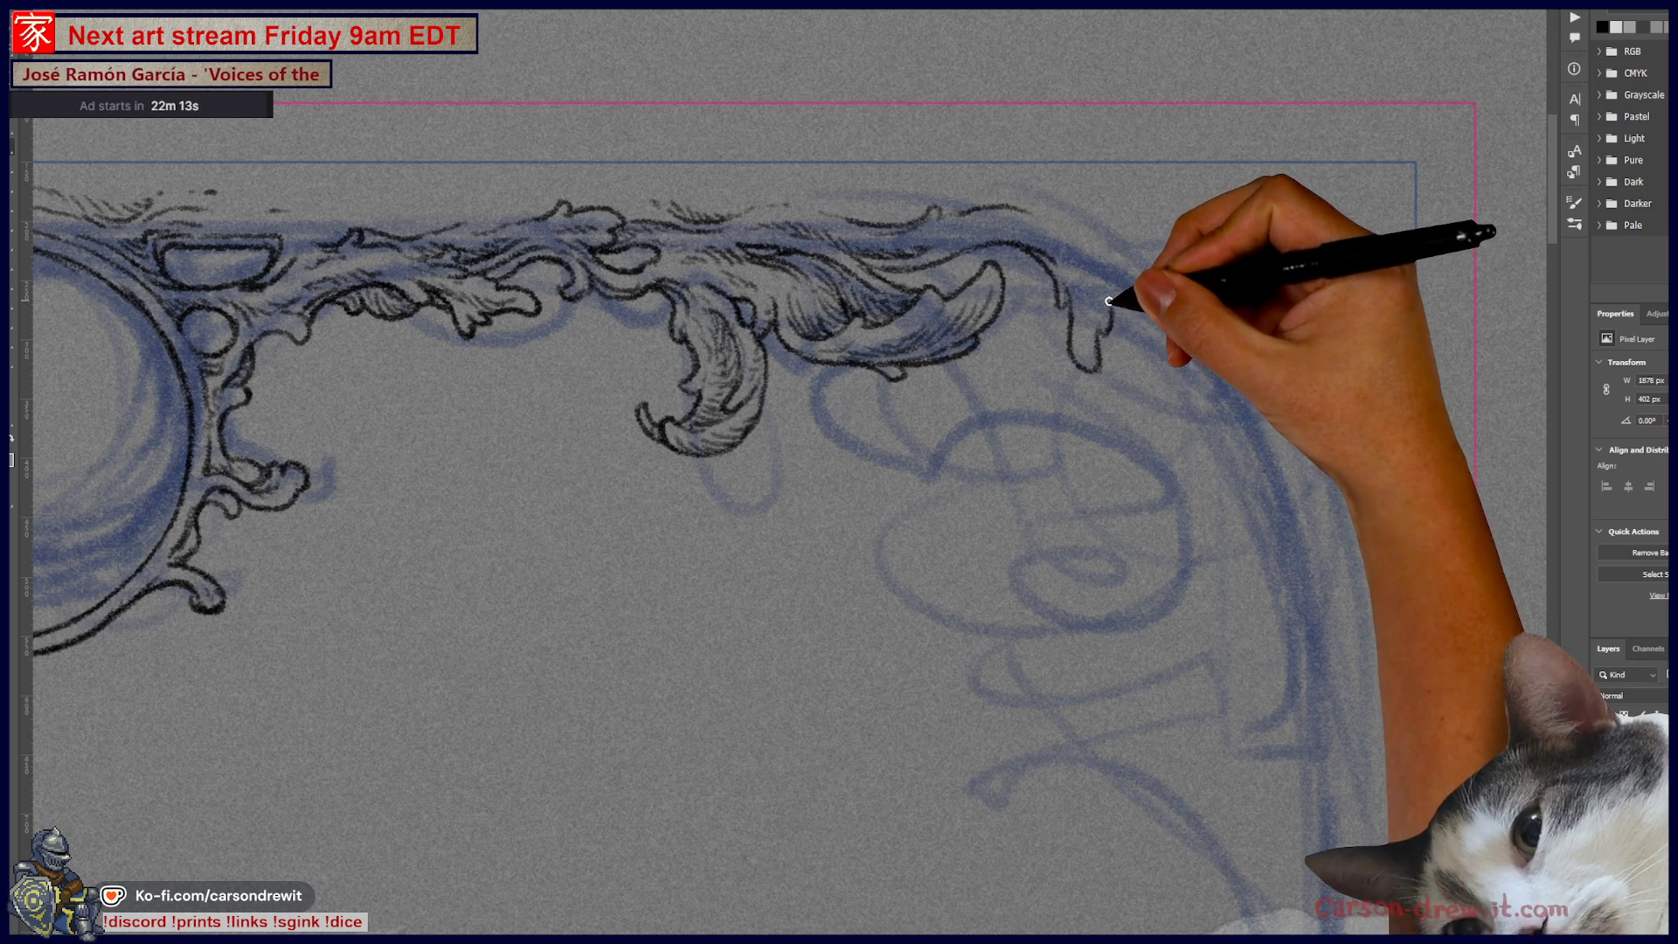
{"action": "left_click_drag", "start_coordinate": [1091, 258], "coordinate": [1099, 253]}
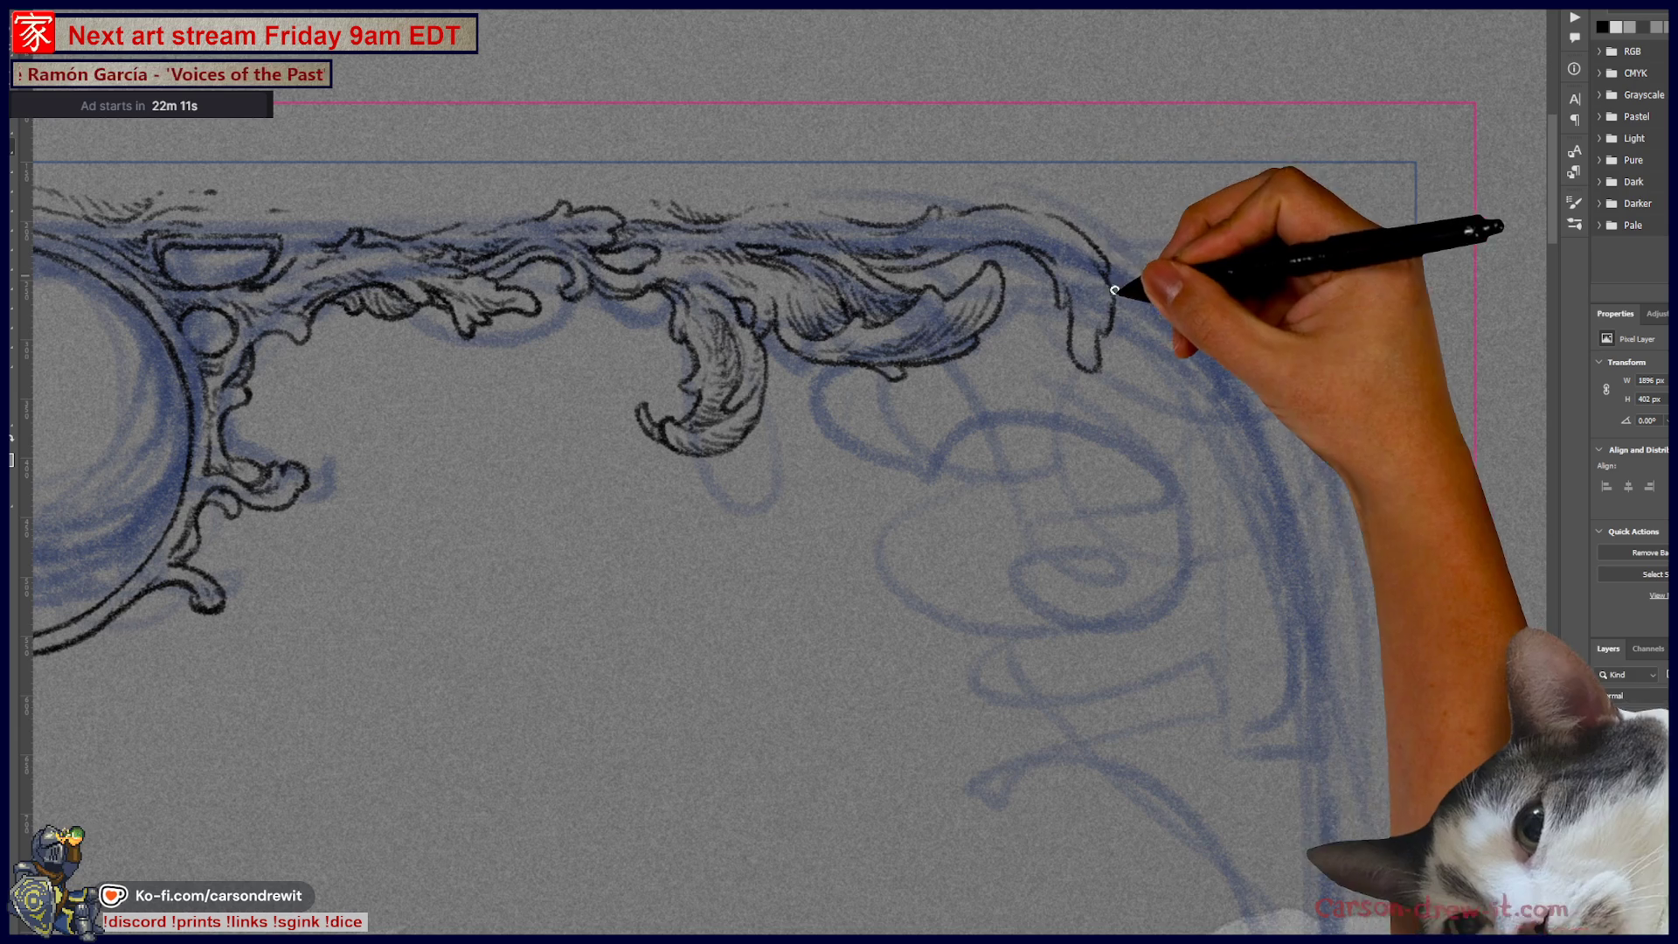
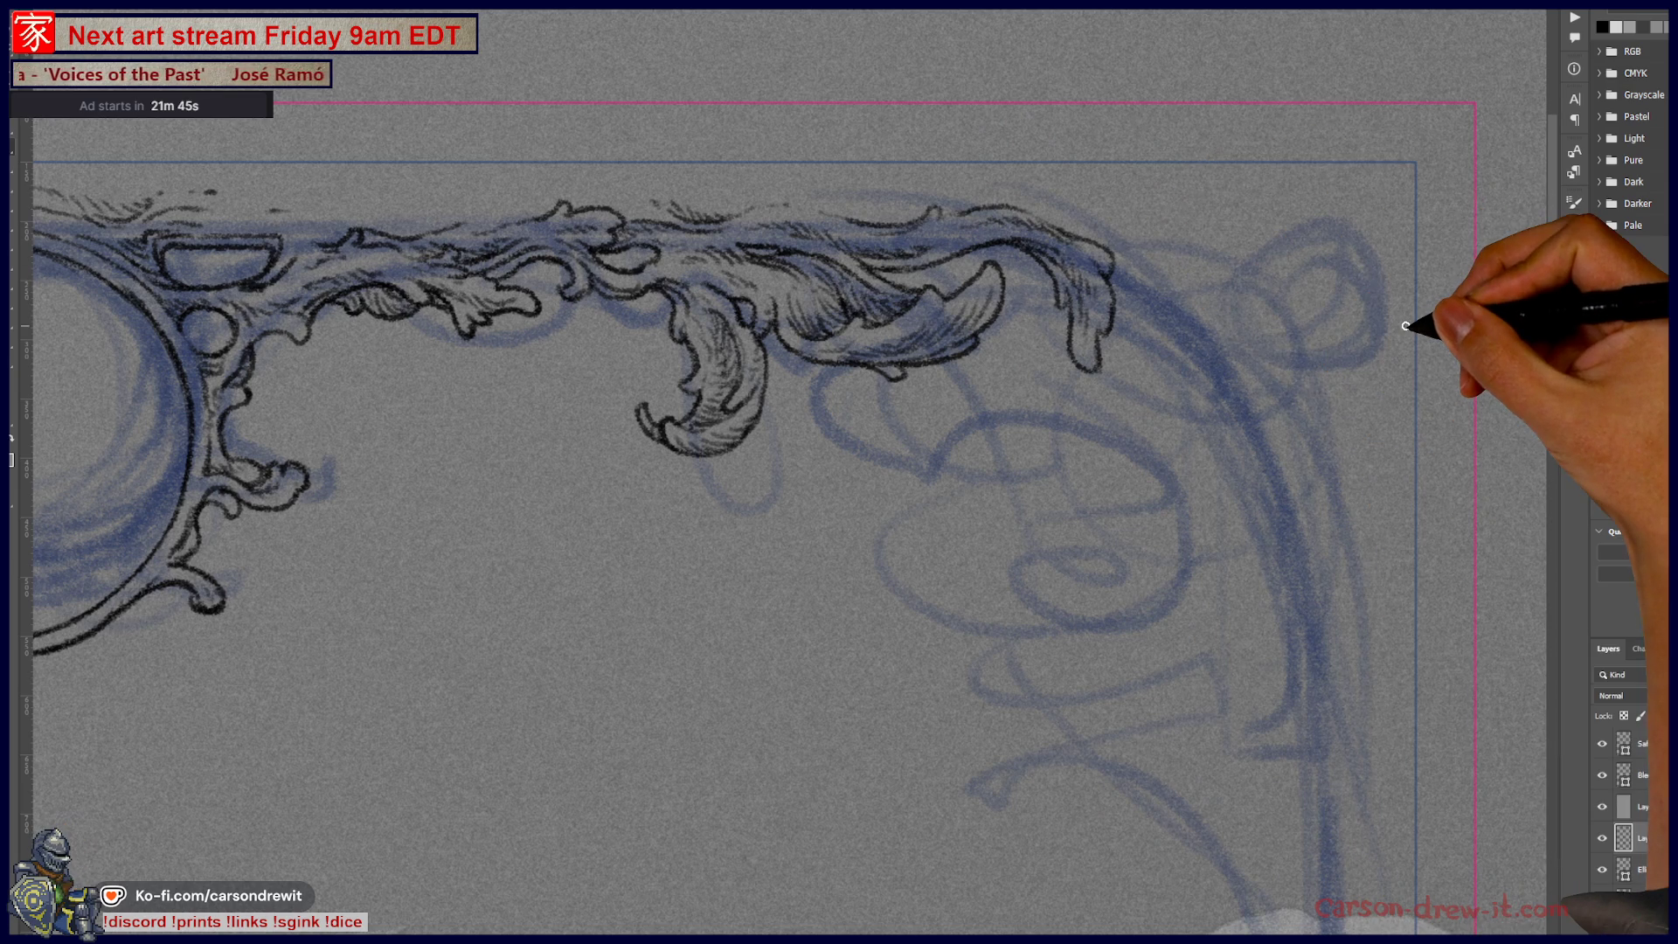
Step: Try a trial arc for the top-right corner ring, then undo it
{"action": "scroll", "coordinate": [931, 461], "scroll_direction": "down", "scroll_amount": 3}
{"action": "scroll", "coordinate": [928, 463], "scroll_direction": "down", "scroll_amount": 3}
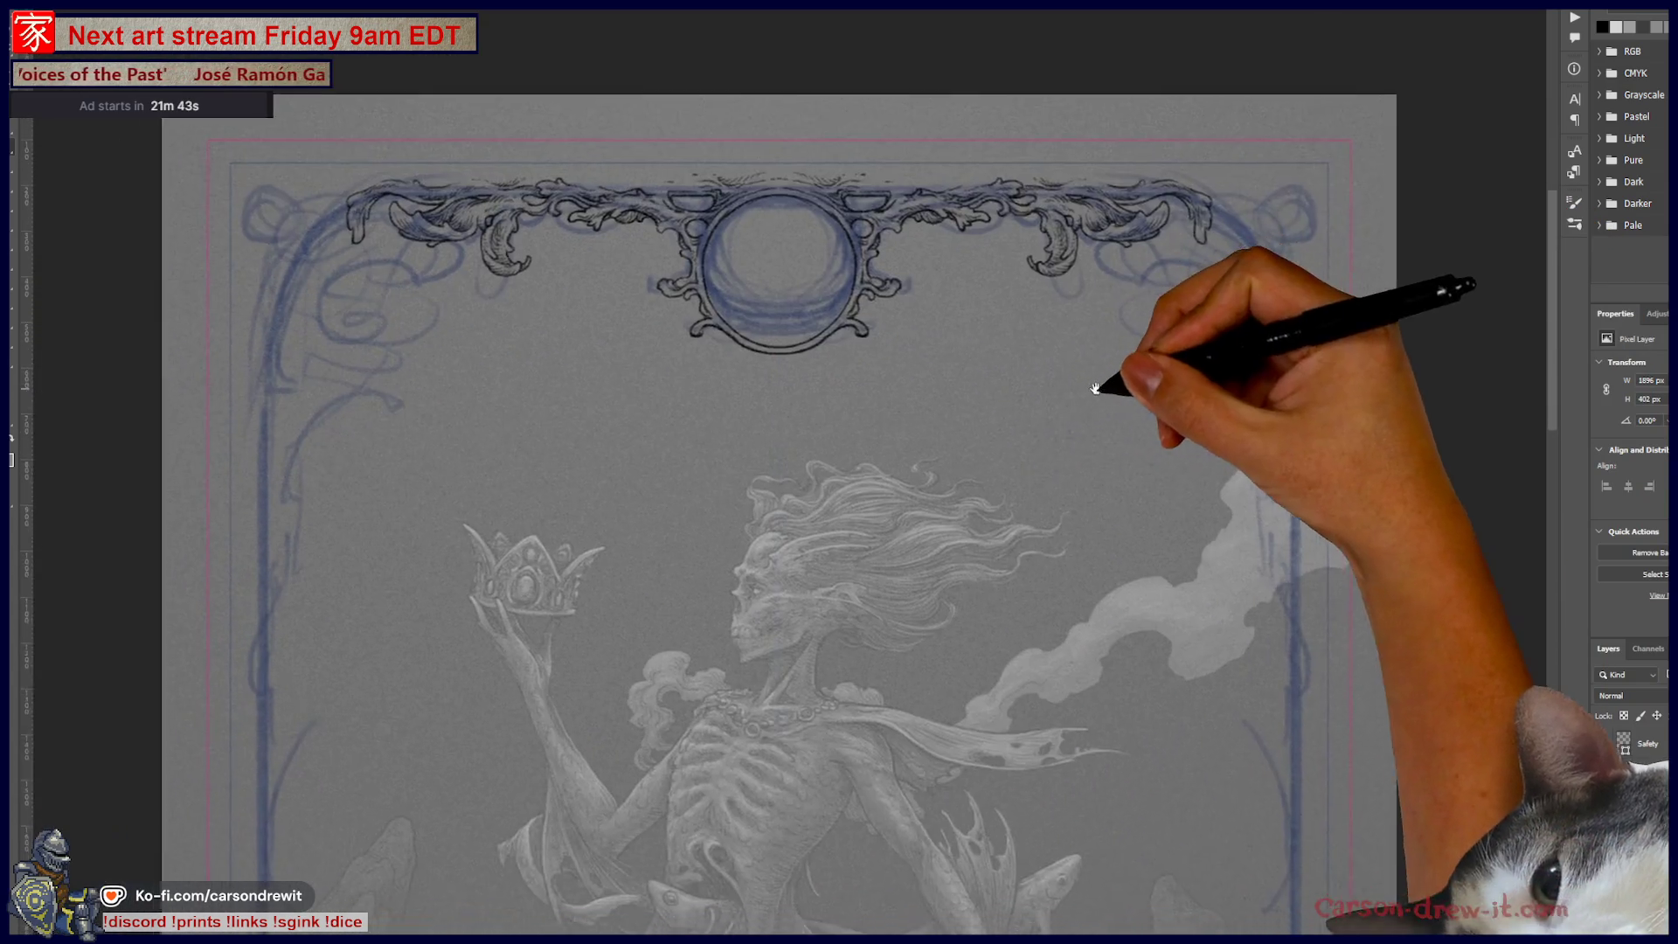
{"action": "scroll", "coordinate": [1099, 382], "scroll_direction": "up", "scroll_amount": 4}
{"action": "scroll", "coordinate": [944, 311], "scroll_direction": "up", "scroll_amount": 2}
{"action": "scroll", "coordinate": [983, 354], "scroll_direction": "up", "scroll_amount": 2}
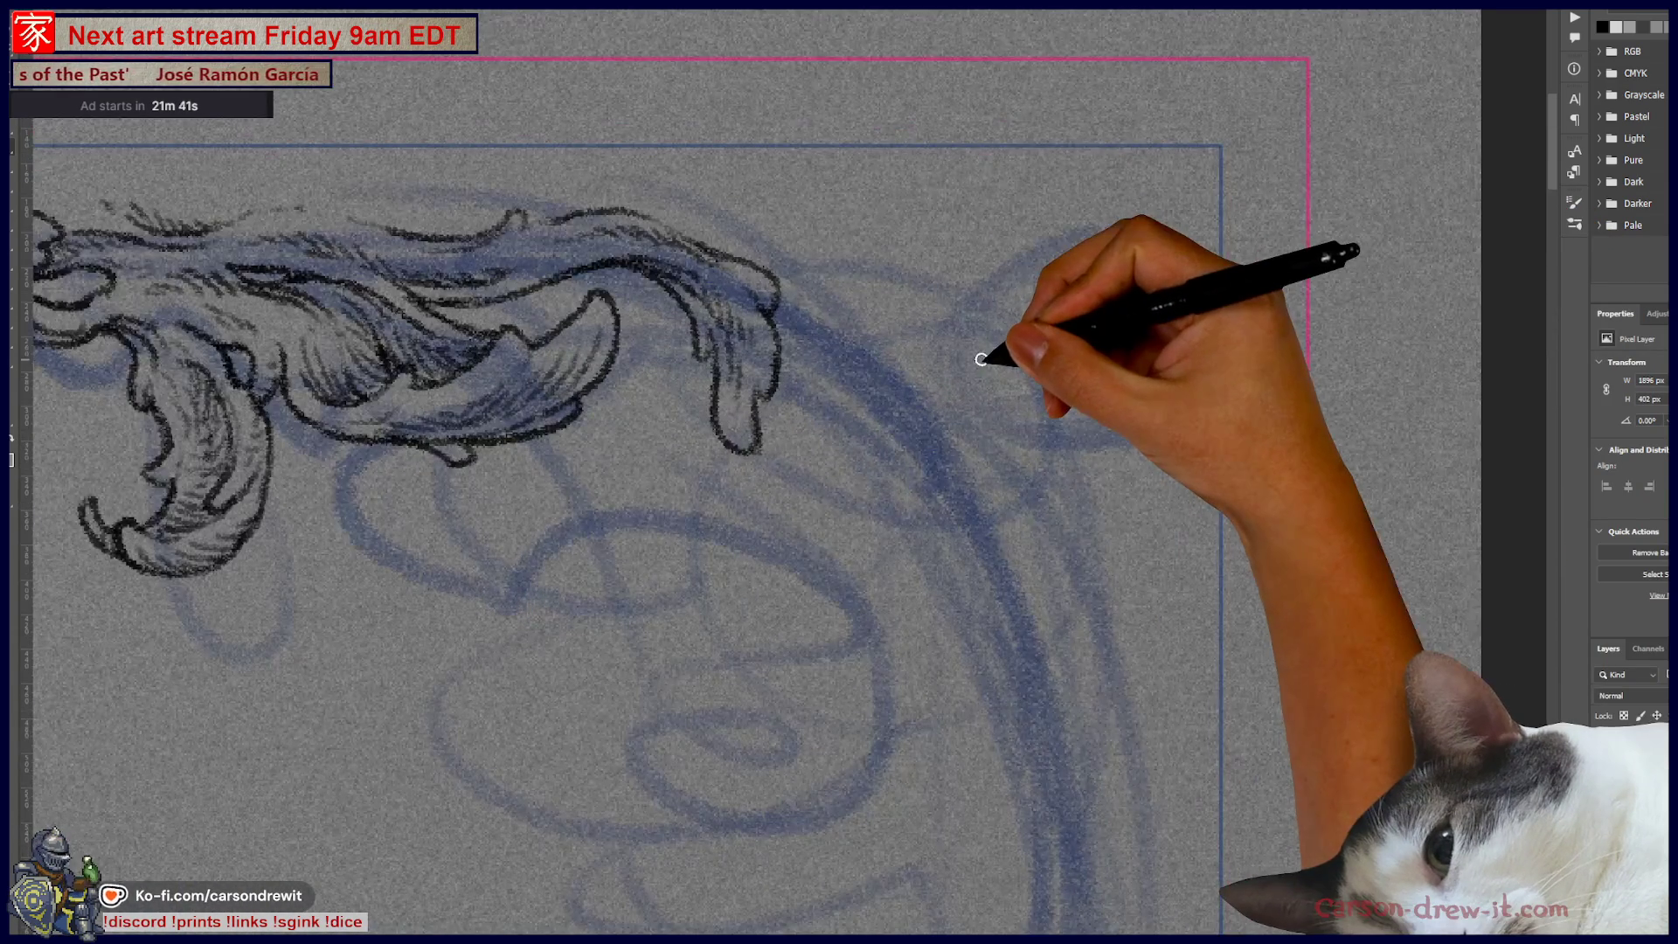
{"action": "left_click_drag", "start_coordinate": [980, 359], "coordinate": [1098, 300]}
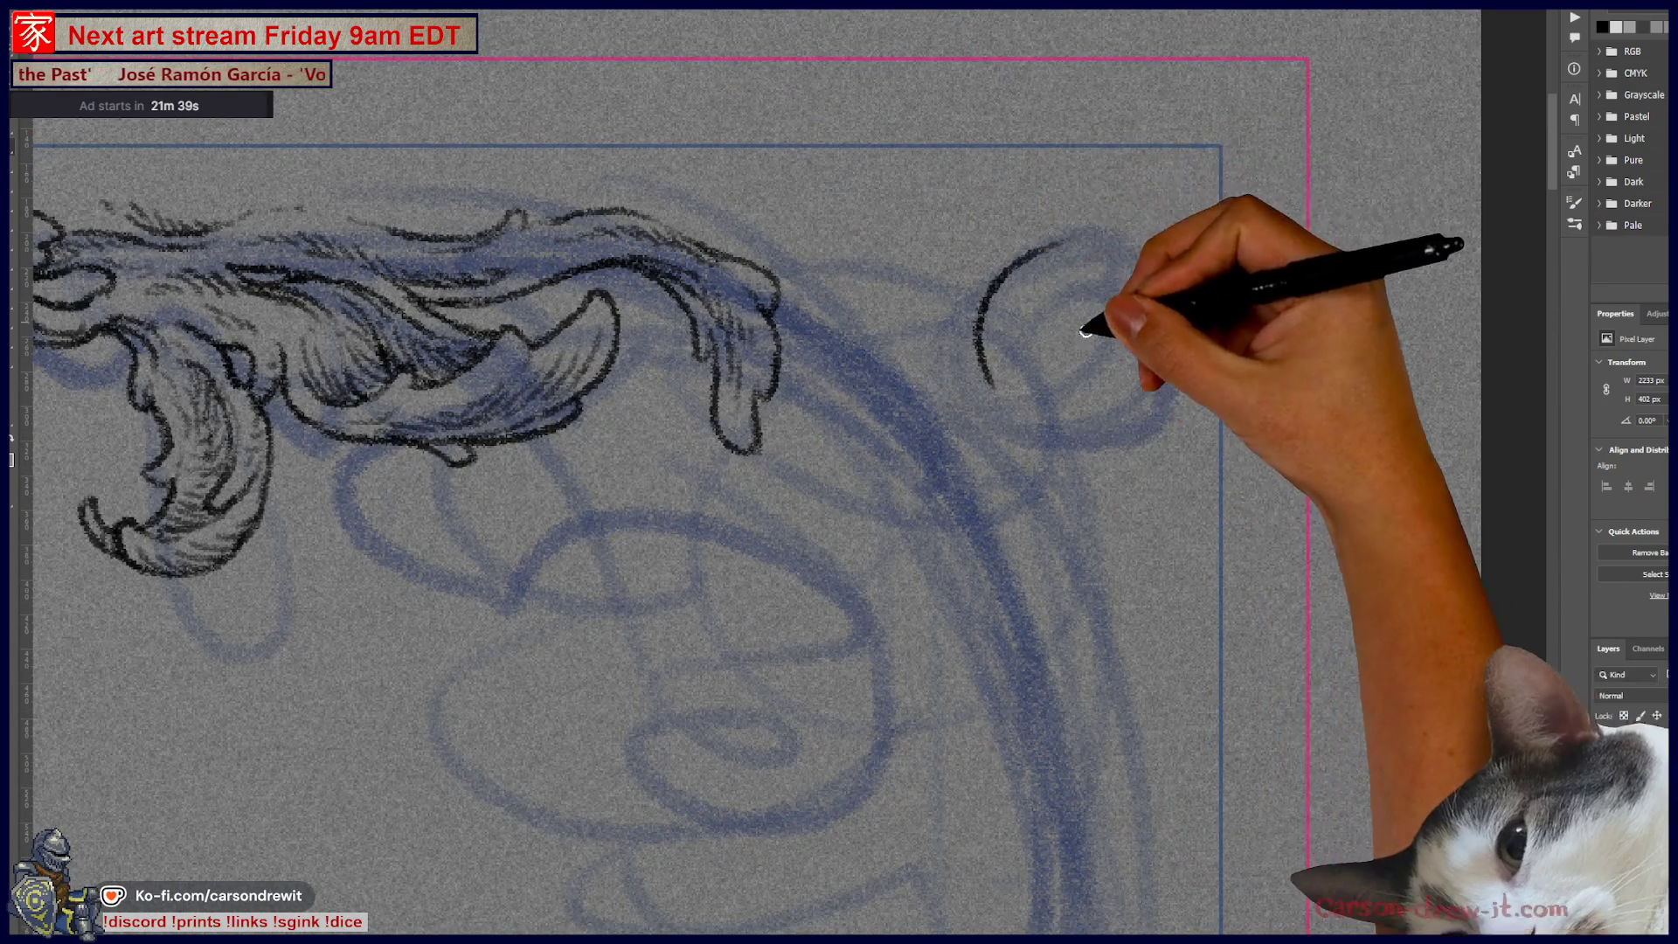
{"action": "key", "text": "ctrl+z"}
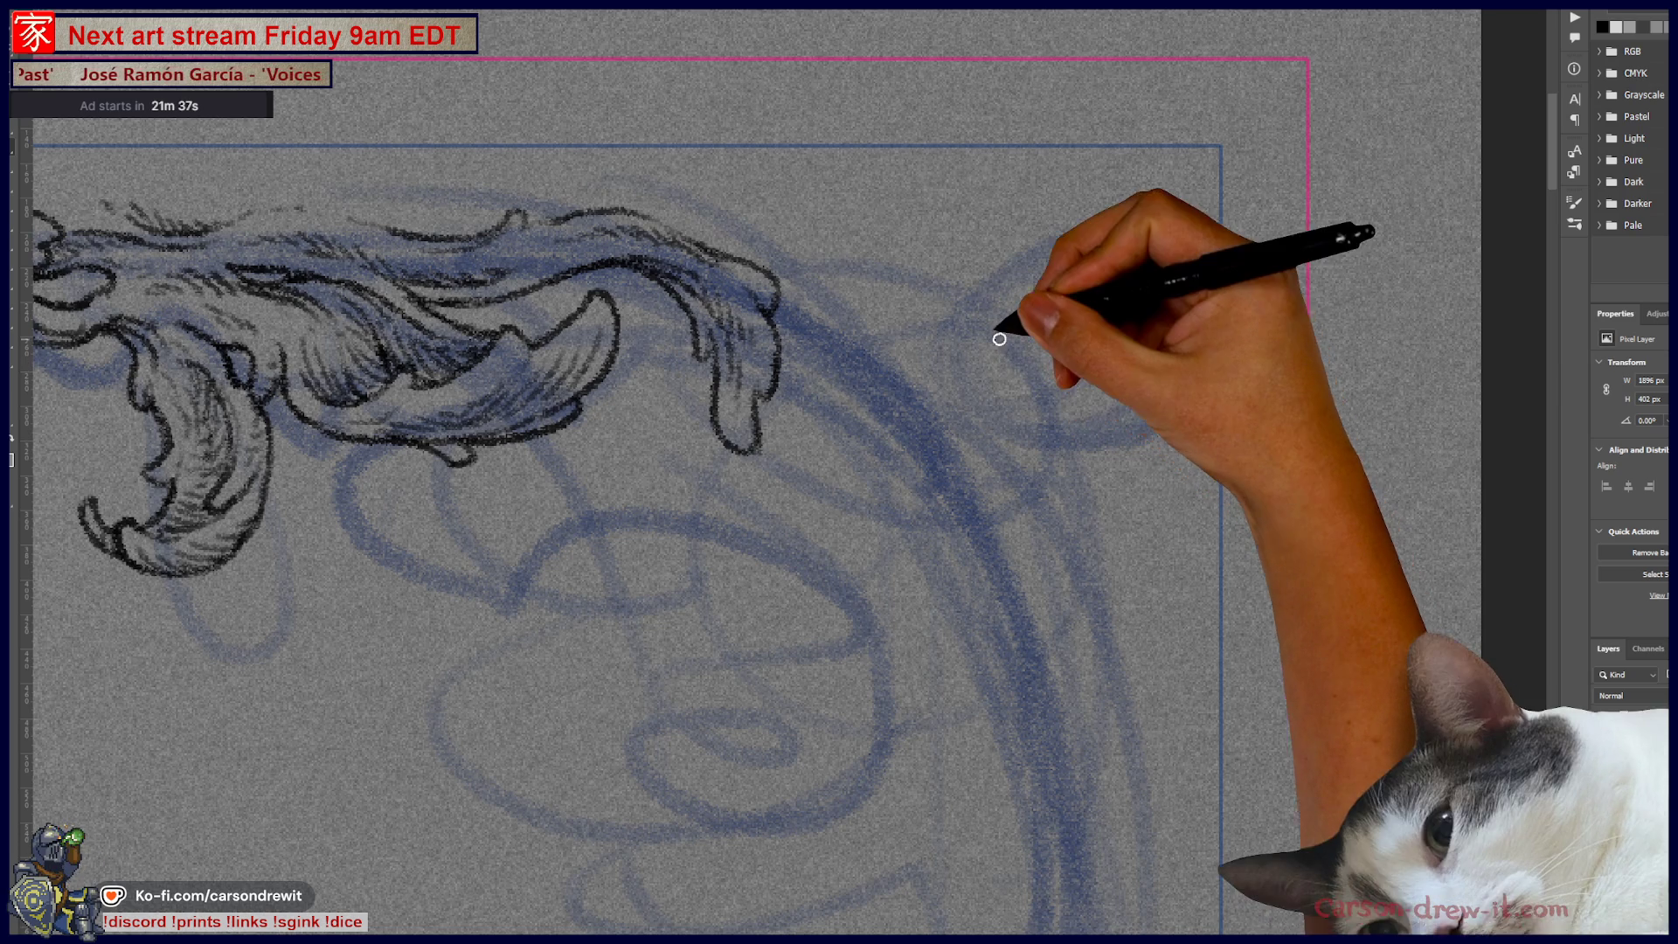
Step: Shrink the Ellipse 1 circle guide to match the sketched corner ring
{"action": "left_click", "coordinate": [1648, 869]}
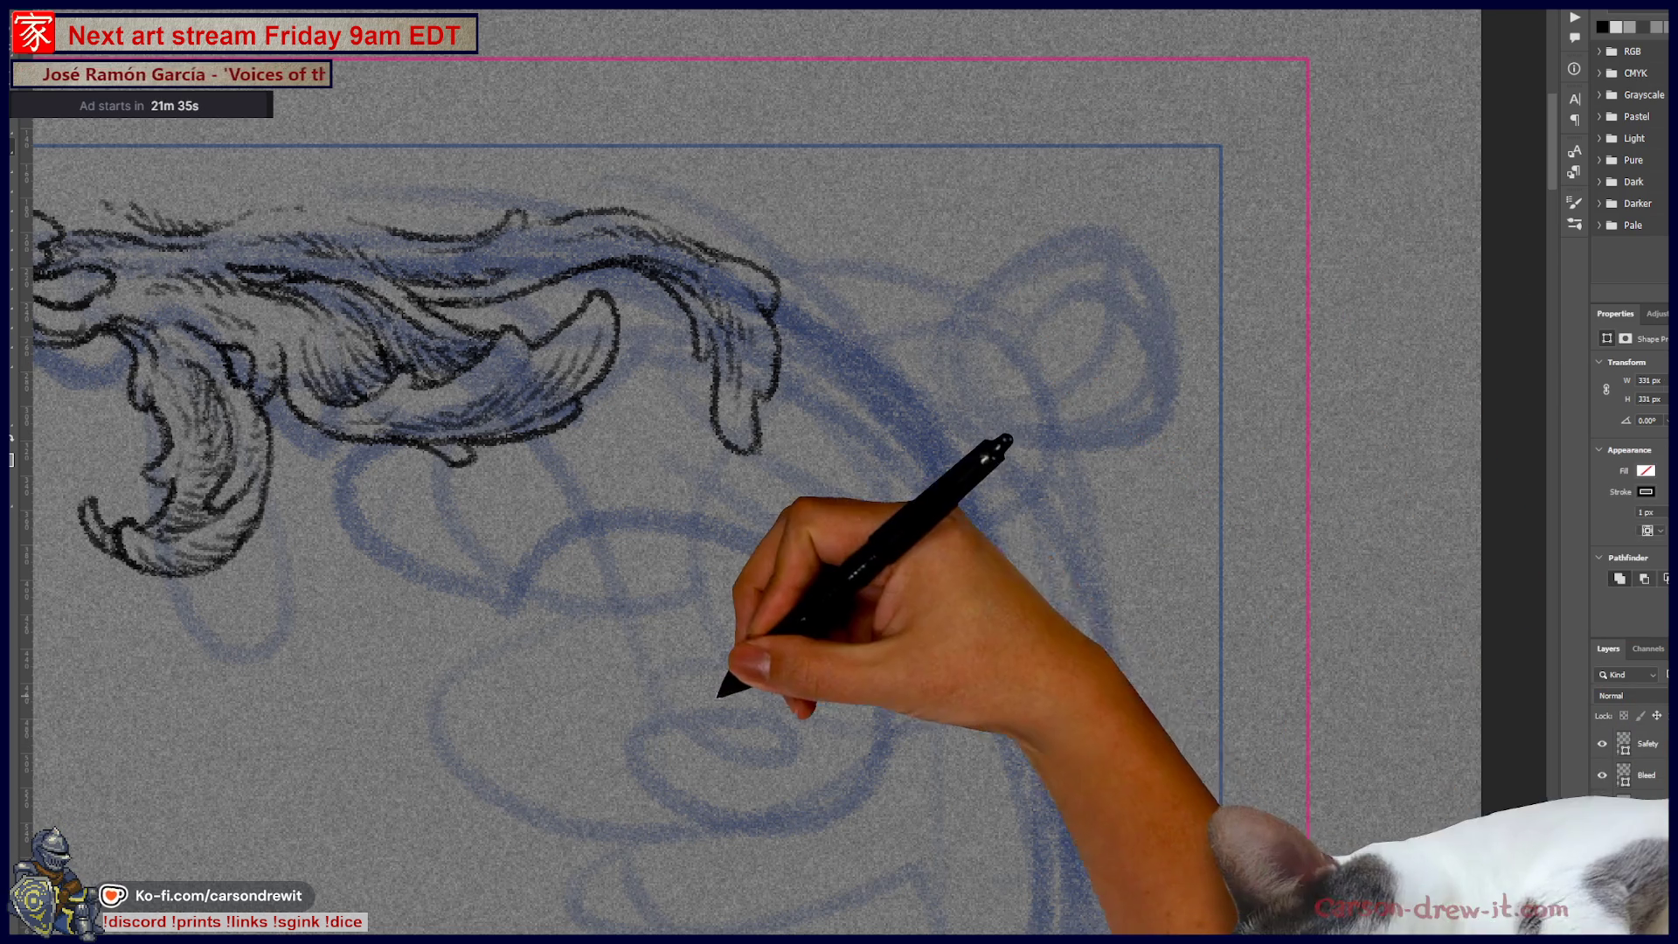
{"action": "key", "text": "ctrl+minus"}
{"action": "key", "text": "ctrl+minus"}
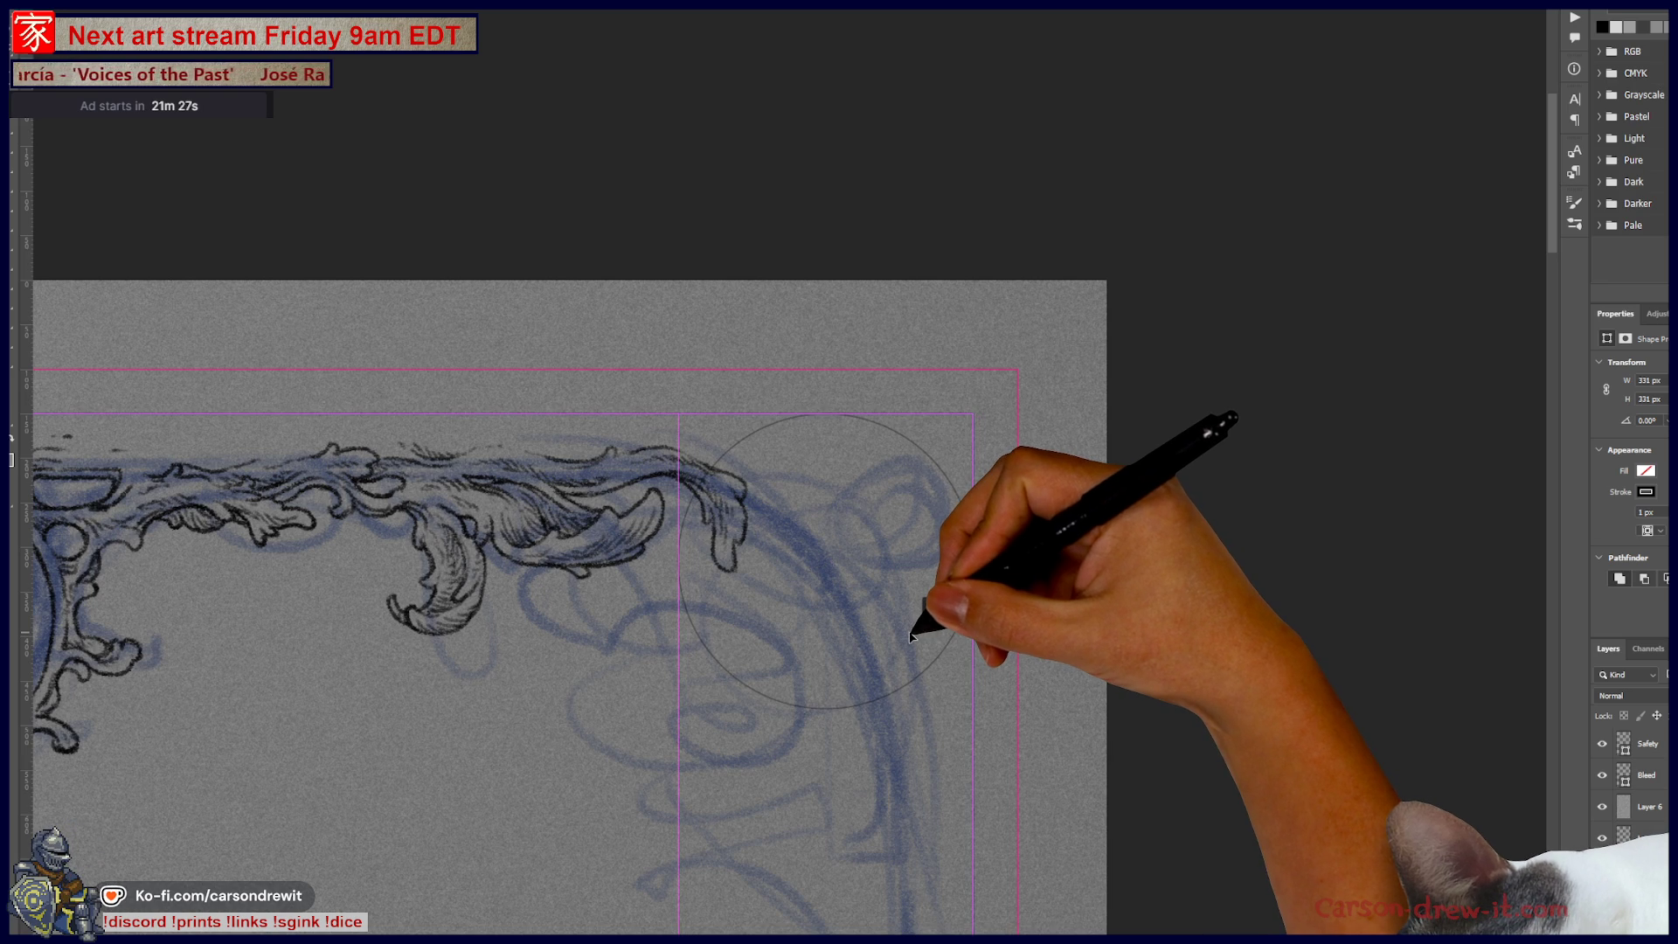
{"action": "mouse_move", "coordinate": [680, 706]}
{"action": "left_mouse_down"}
{"action": "mouse_move", "coordinate": [833, 632]}
{"action": "mouse_move", "coordinate": [822, 565]}
{"action": "left_mouse_up"}
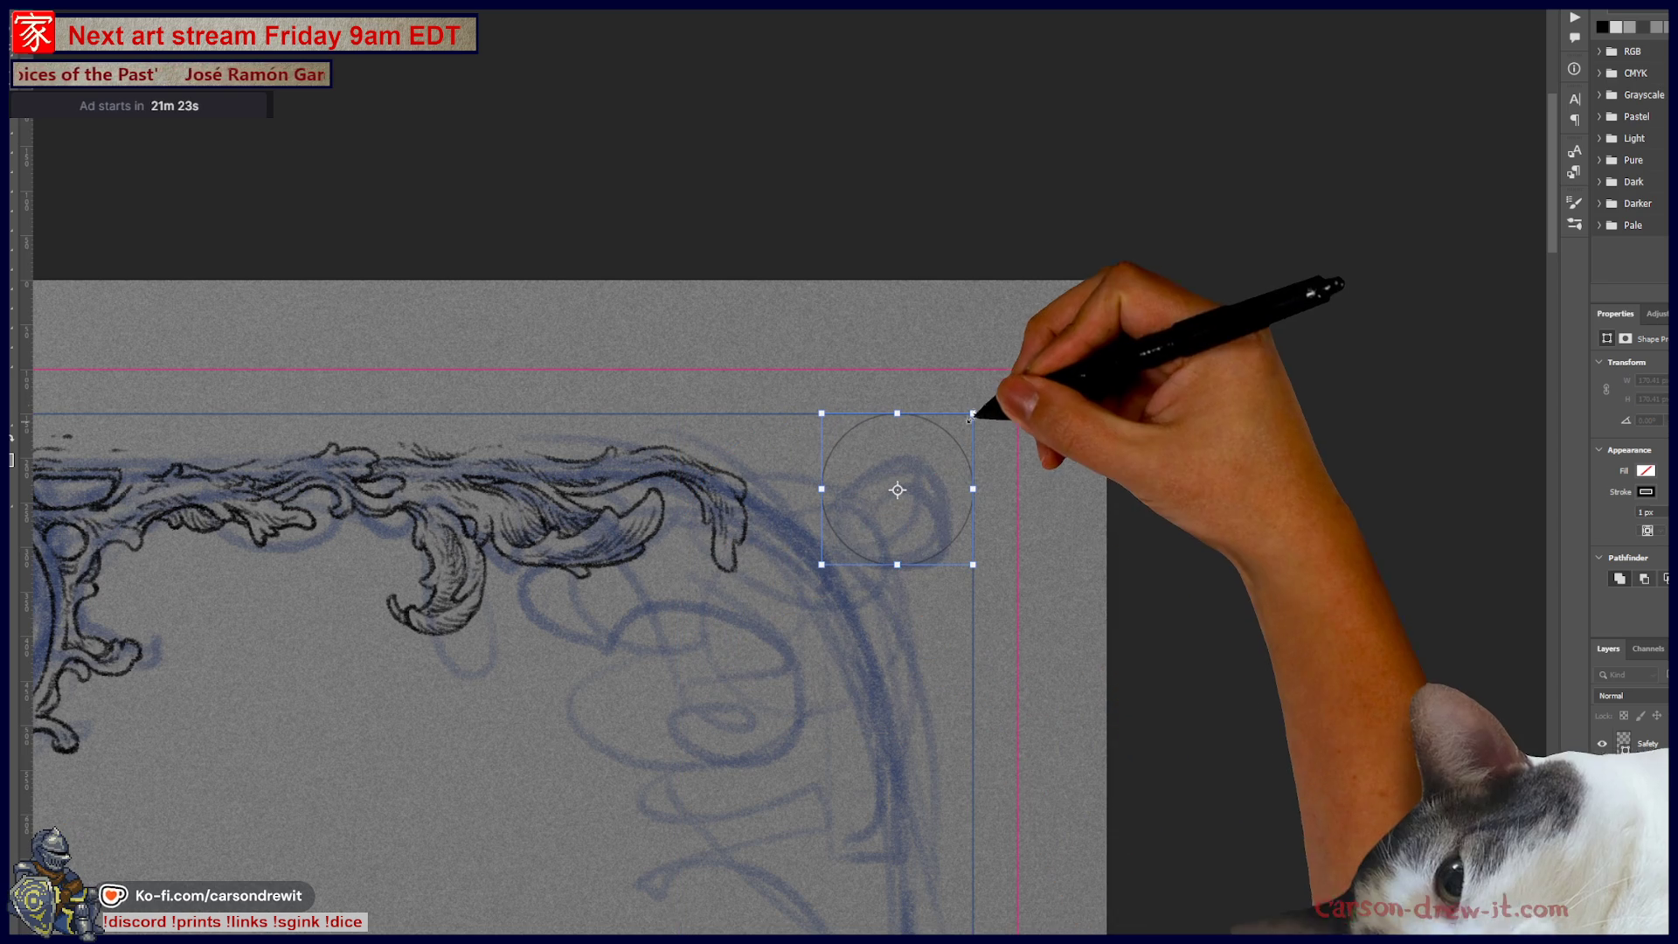
{"action": "left_click_drag", "start_coordinate": [973, 412], "coordinate": [941, 479]}
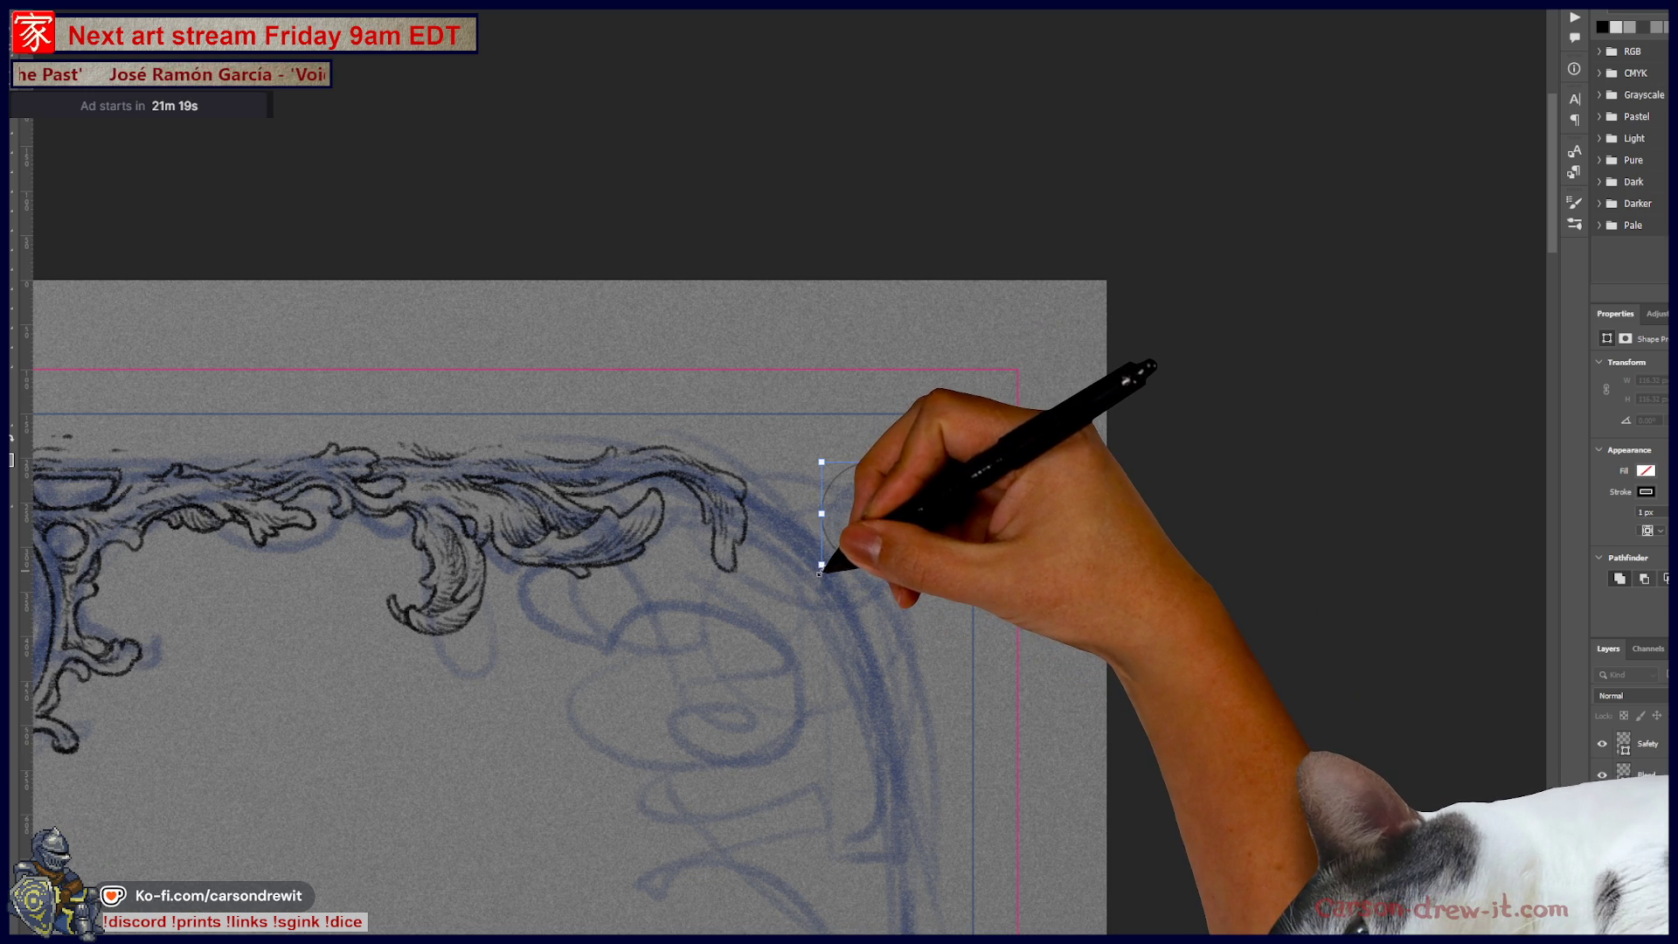
{"action": "key", "text": "ctrl+plus"}
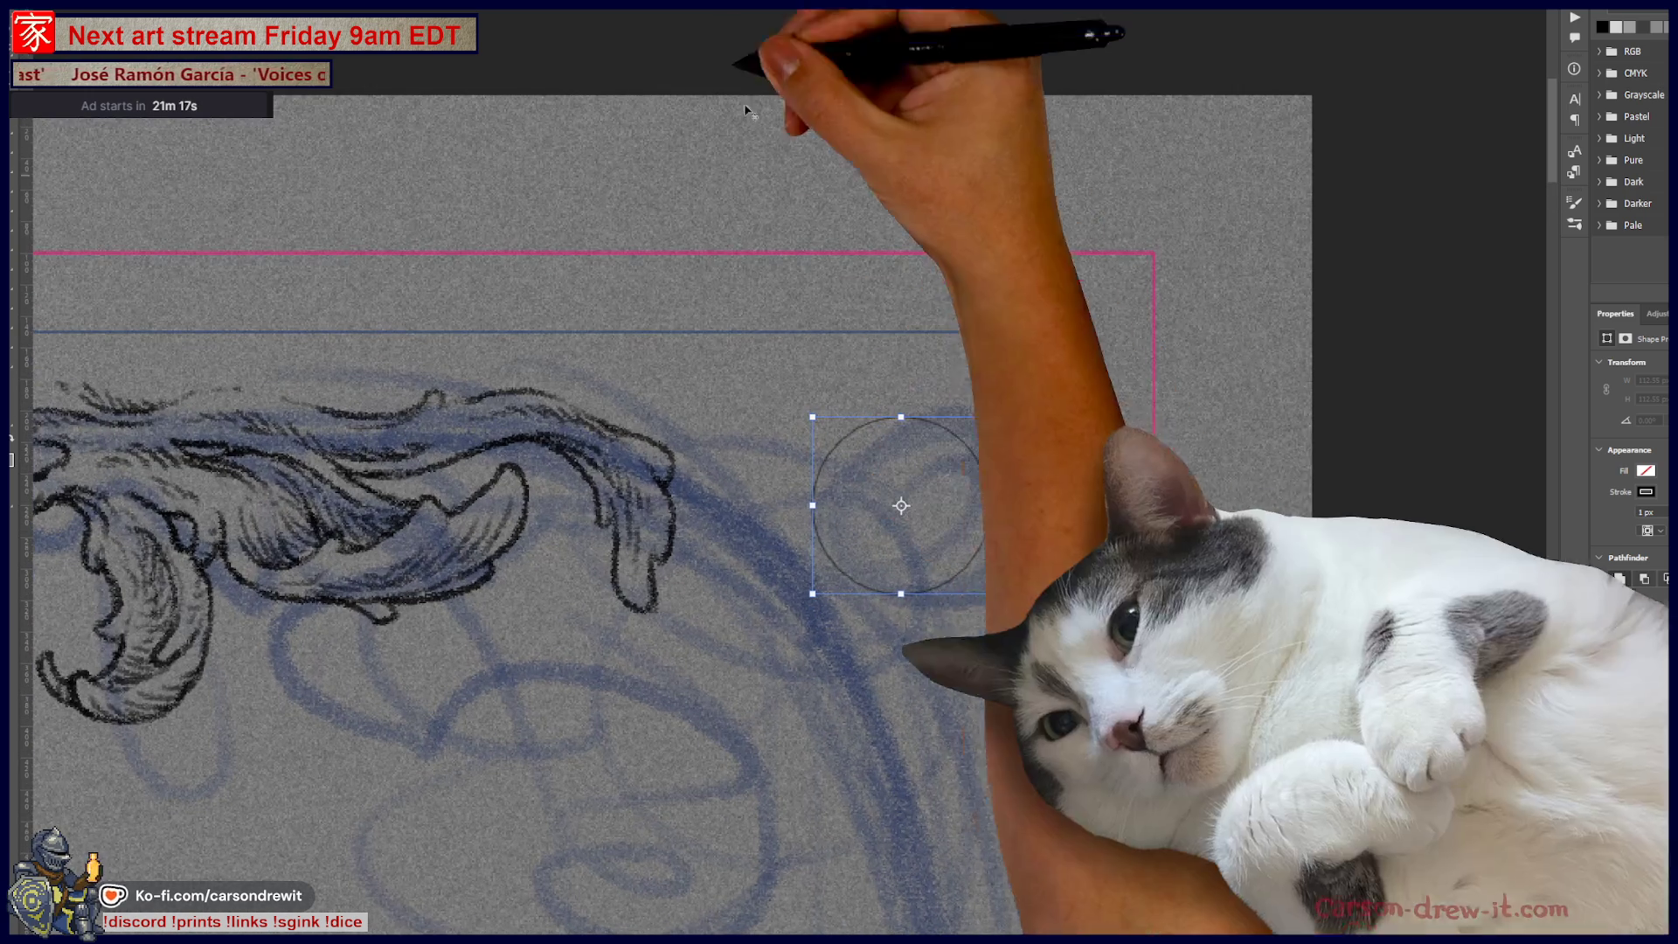
{"action": "scroll", "coordinate": [1128, 546], "scroll_direction": "up", "scroll_amount": 2}
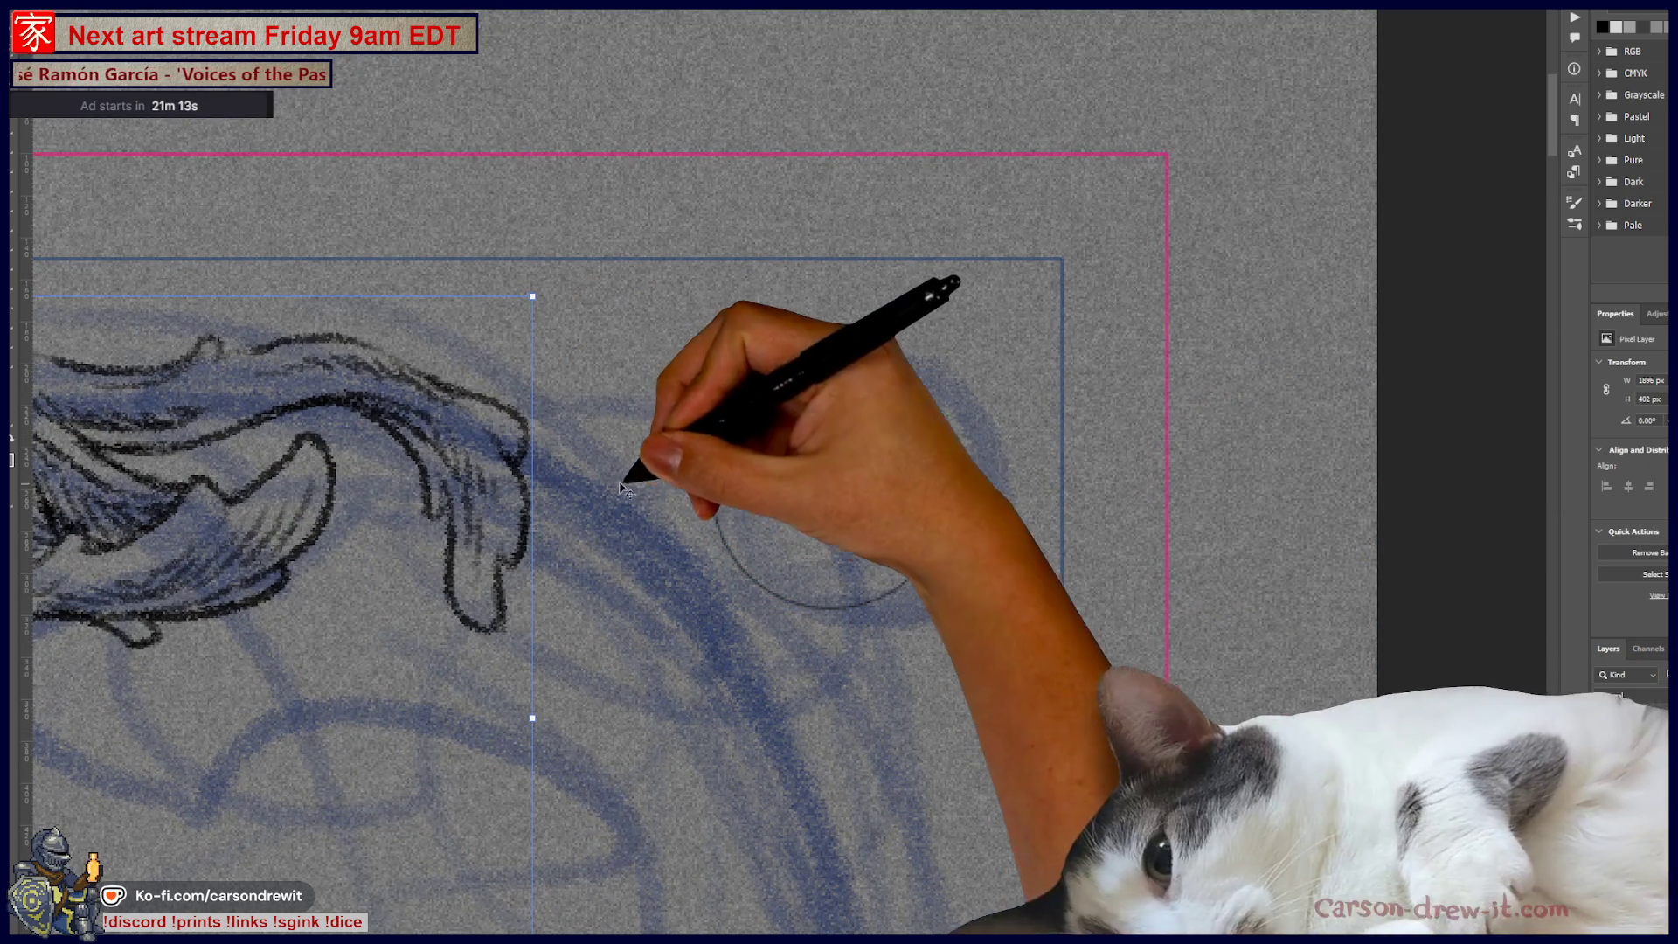
Step: Ink the corner ring's left, bottom, right and top arcs by tracing the ellipse guide
{"action": "key", "text": "b"}
{"action": "mouse_move", "coordinate": [730, 498]}
{"action": "left_mouse_down"}
{"action": "mouse_move", "coordinate": [743, 577]}
{"action": "mouse_move", "coordinate": [720, 507]}
{"action": "mouse_move", "coordinate": [738, 419]}
{"action": "mouse_move", "coordinate": [824, 372]}
{"action": "mouse_move", "coordinate": [930, 405]}
{"action": "left_mouse_up"}
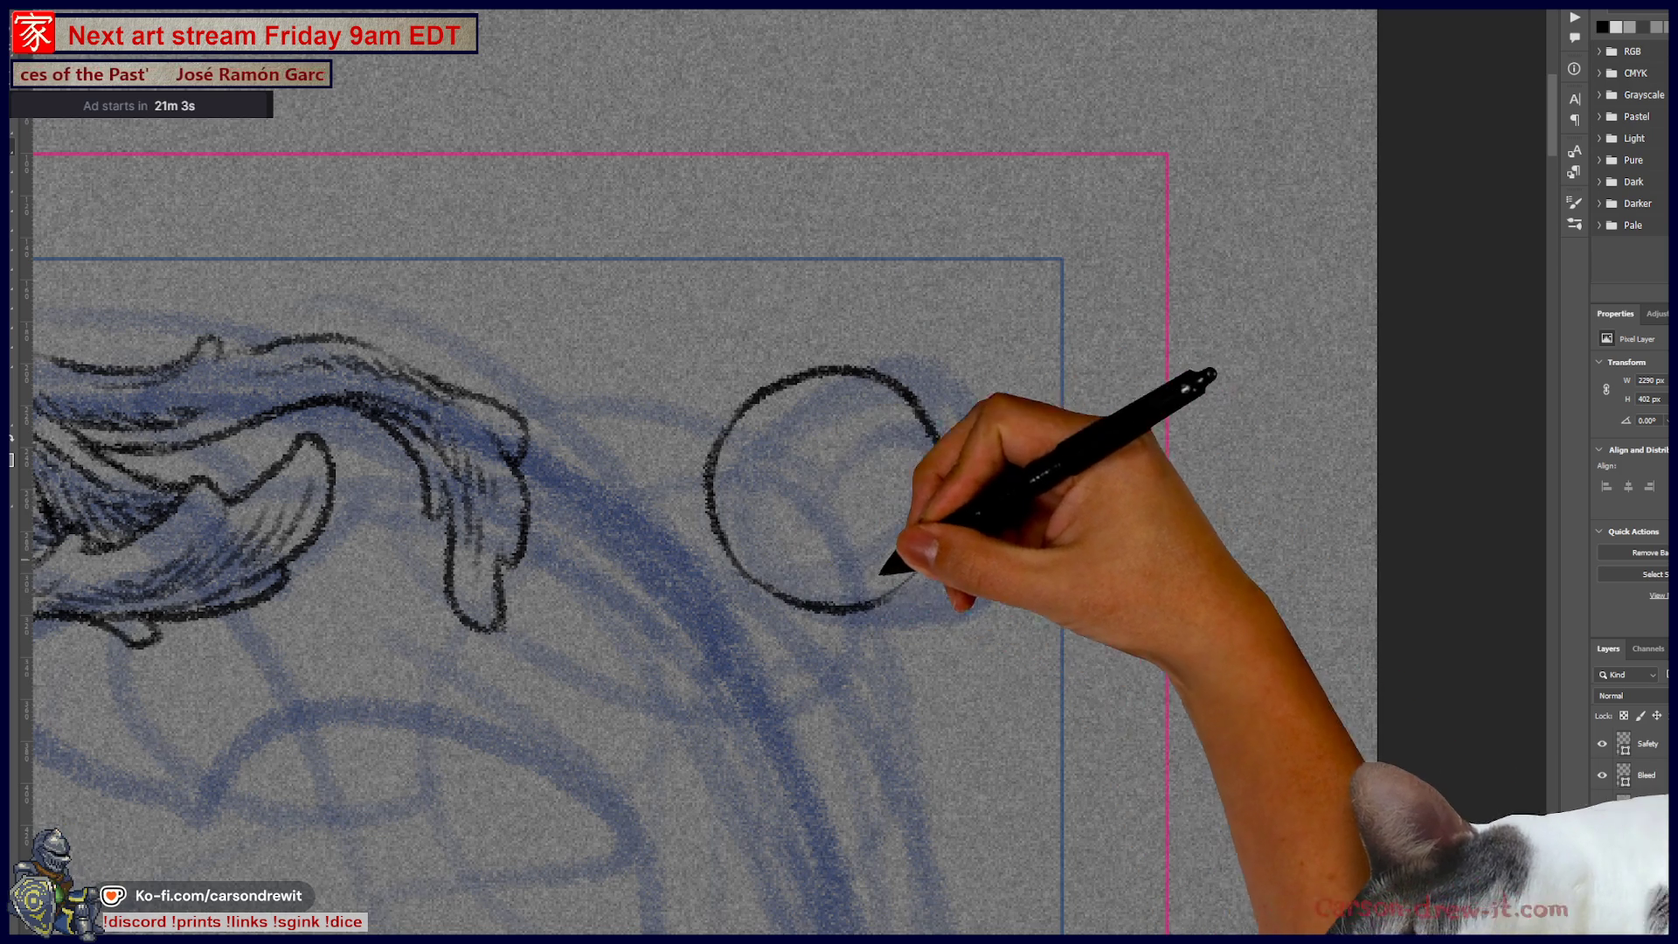
{"action": "left_click_drag", "start_coordinate": [758, 594], "coordinate": [937, 569]}
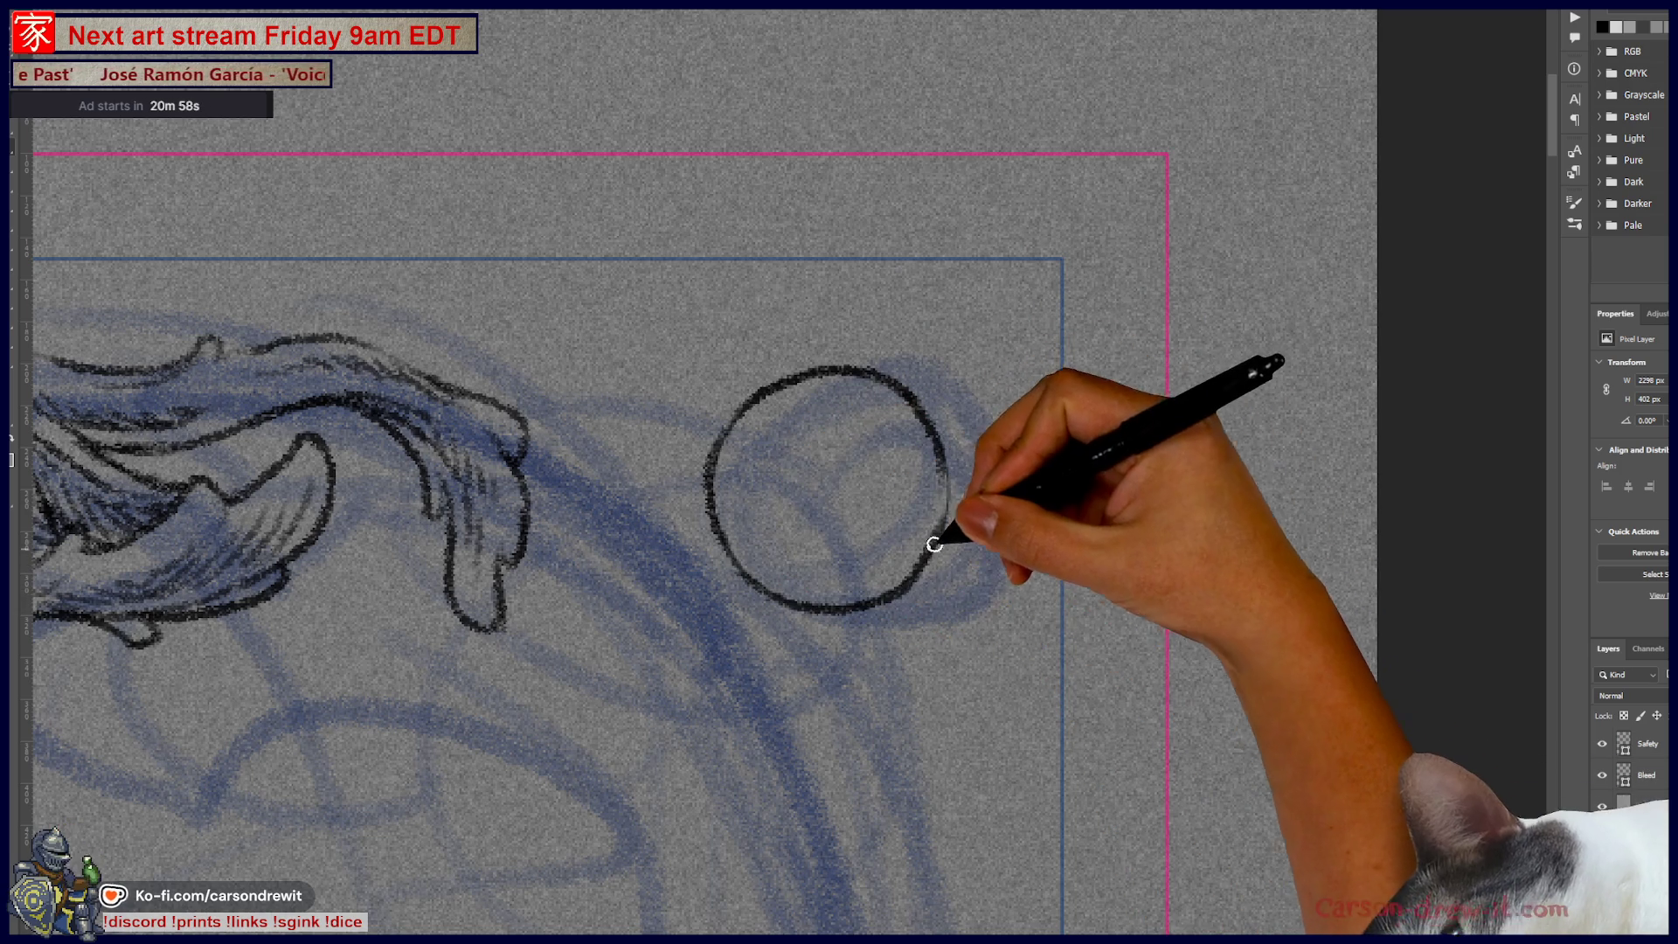
{"action": "mouse_move", "coordinate": [884, 600]}
{"action": "left_mouse_down"}
{"action": "mouse_move", "coordinate": [918, 569]}
{"action": "mouse_move", "coordinate": [944, 495]}
{"action": "mouse_move", "coordinate": [933, 428]}
{"action": "left_mouse_up"}
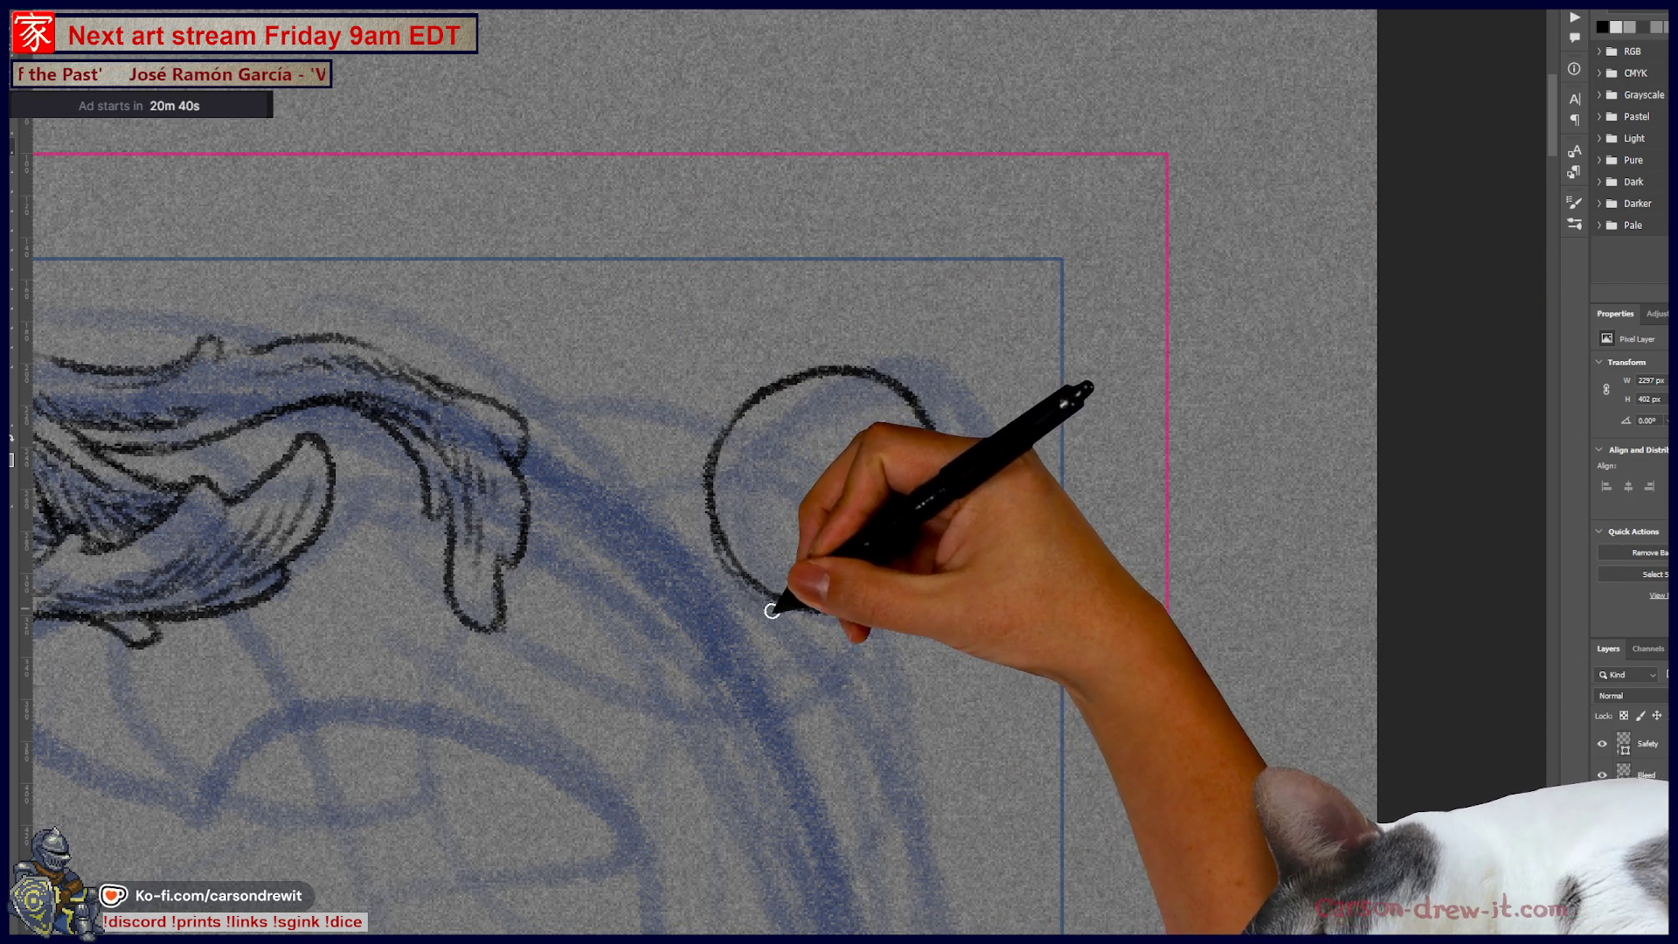
{"action": "left_click_drag", "start_coordinate": [765, 606], "coordinate": [928, 424]}
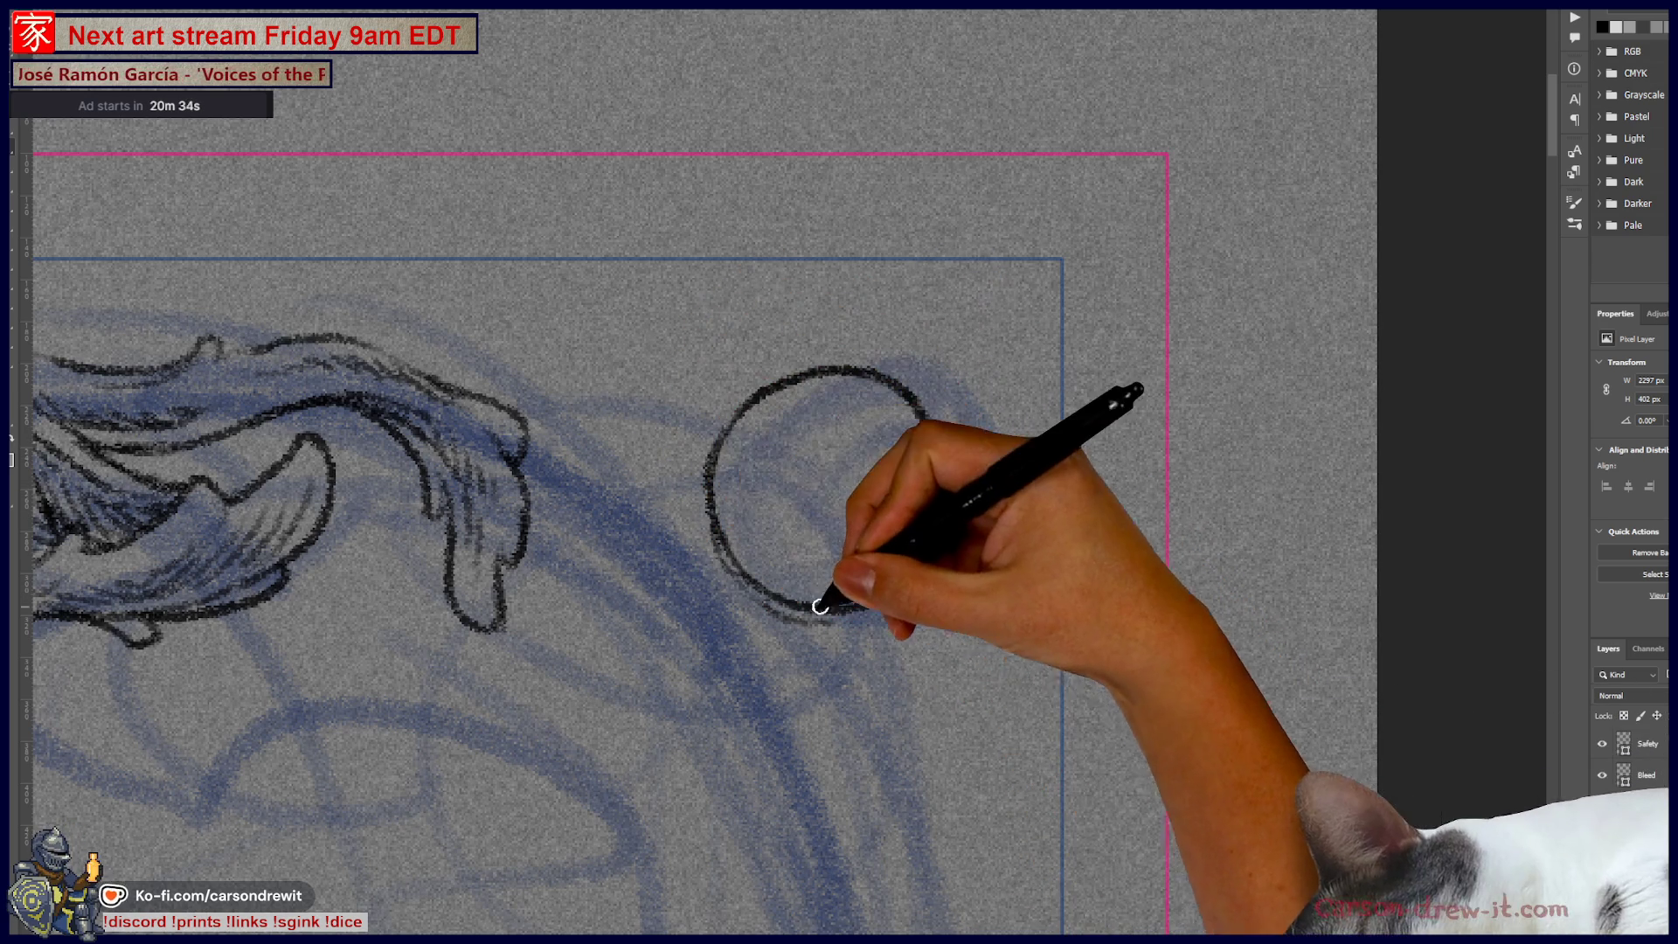
{"action": "mouse_move", "coordinate": [820, 641]}
{"action": "left_mouse_down"}
{"action": "mouse_move", "coordinate": [960, 546]}
{"action": "mouse_move", "coordinate": [954, 495]}
{"action": "left_mouse_up"}
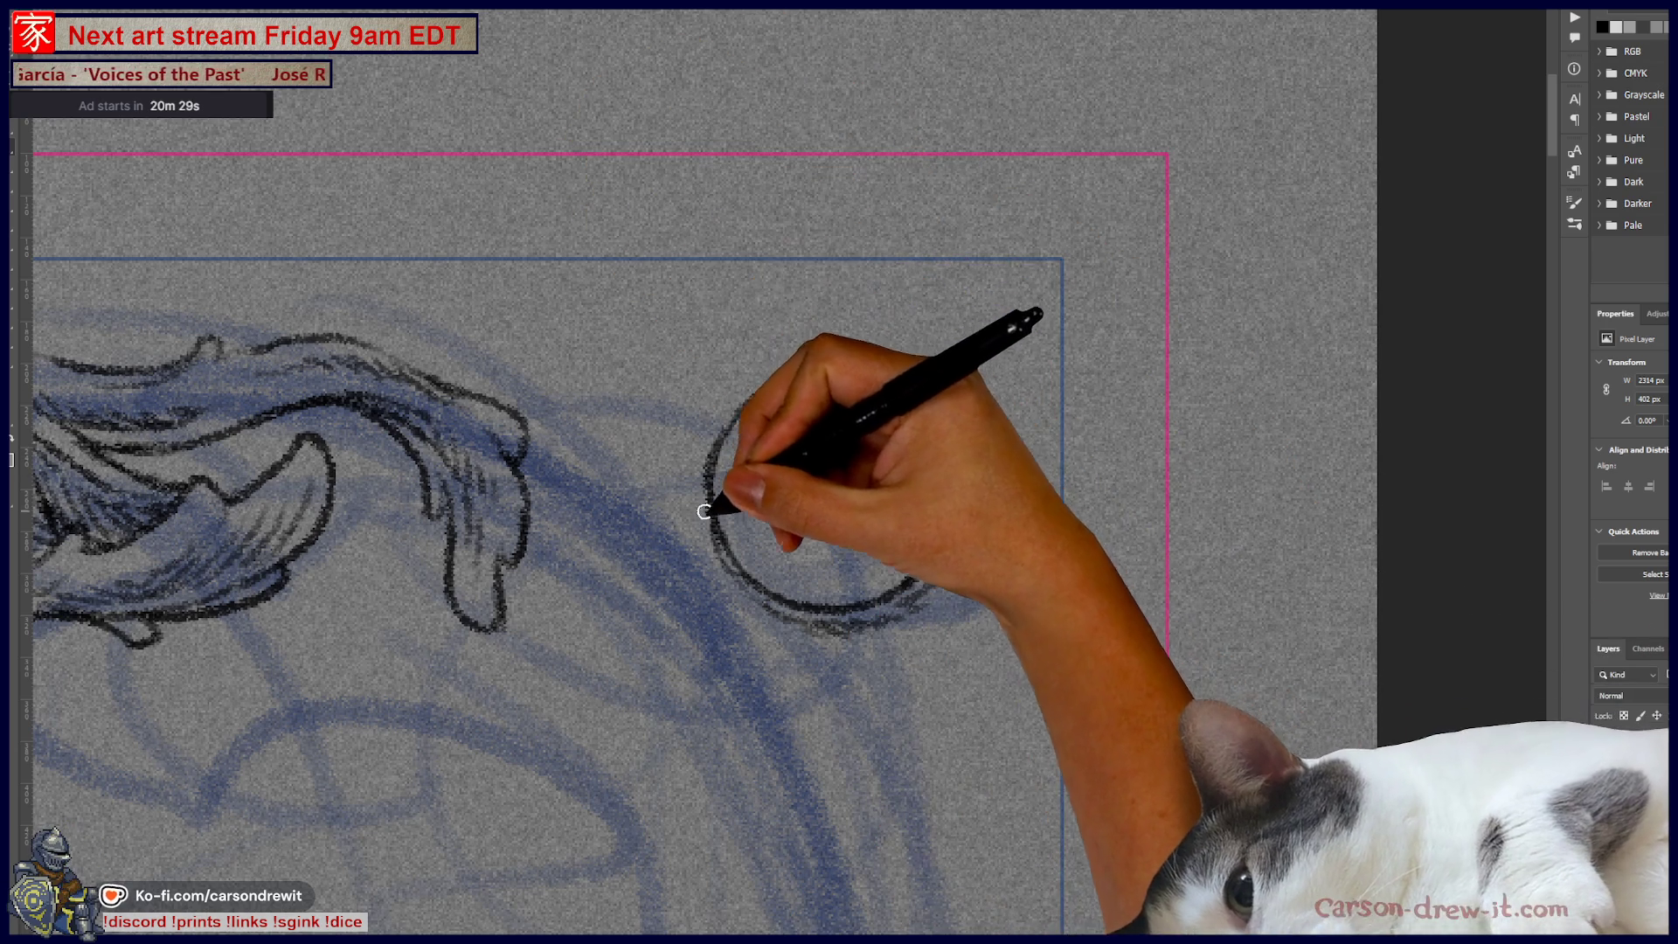
{"action": "left_click_drag", "start_coordinate": [694, 451], "coordinate": [824, 355]}
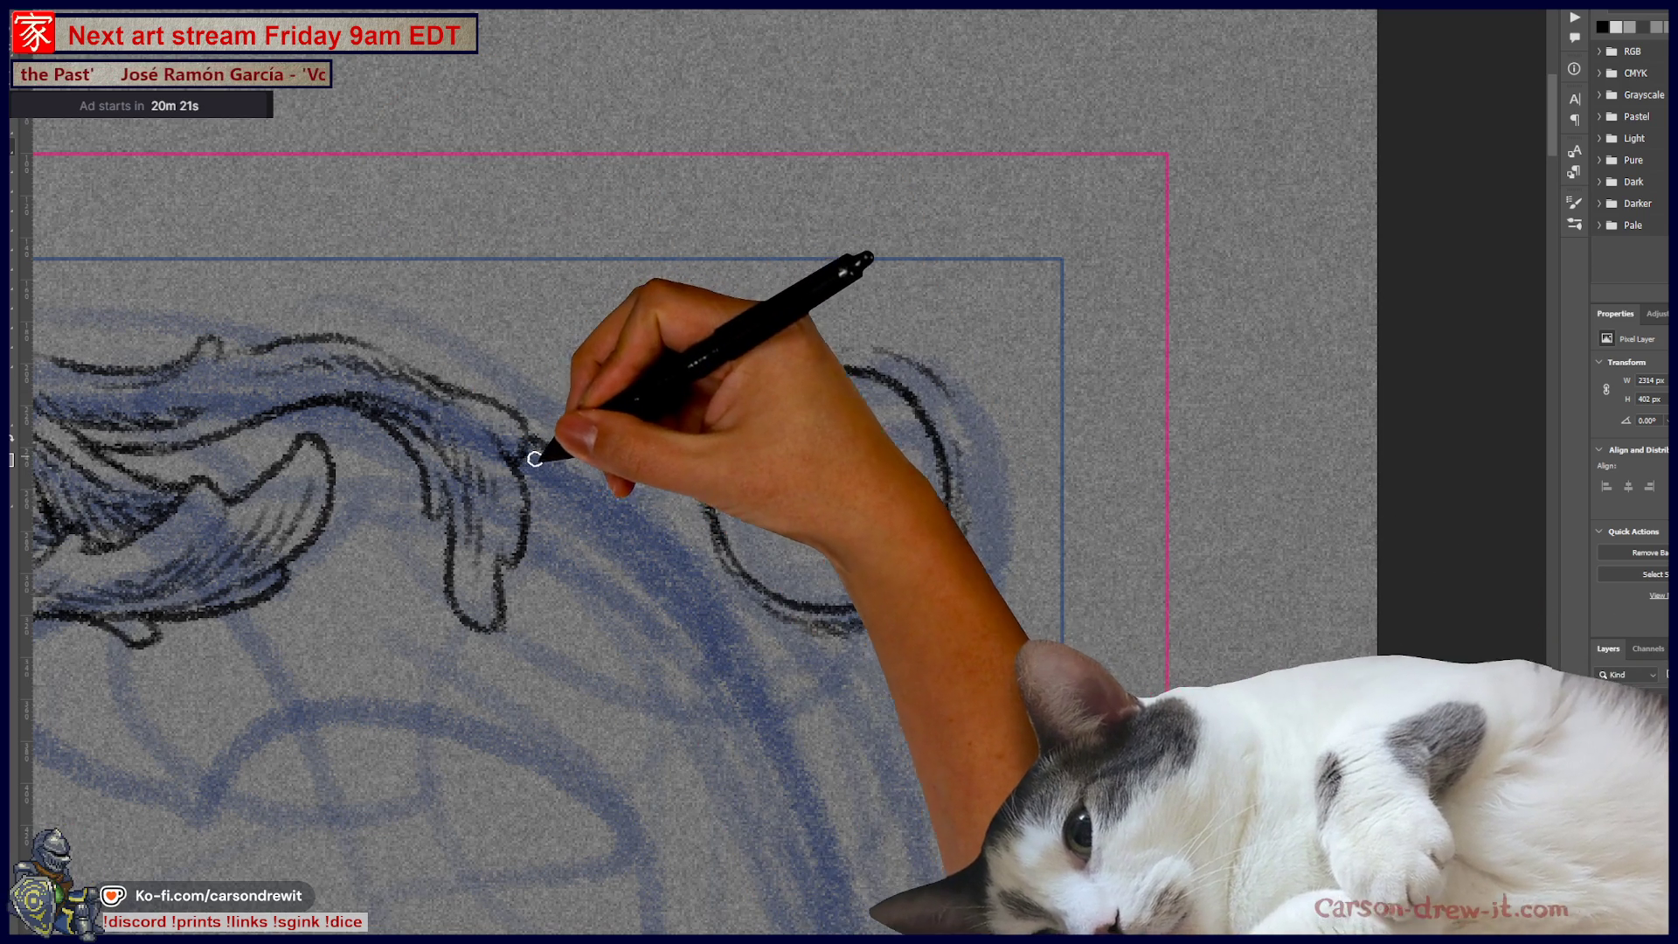
Step: Draw a wavy tendril hanging from the scroll's leaf tip
{"action": "left_click_drag", "start_coordinate": [544, 442], "coordinate": [603, 556]}
{"action": "mouse_move", "coordinate": [554, 468]}
{"action": "left_mouse_down"}
{"action": "mouse_move", "coordinate": [588, 580]}
{"action": "mouse_move", "coordinate": [592, 683]}
{"action": "mouse_move", "coordinate": [615, 687]}
{"action": "mouse_move", "coordinate": [618, 616]}
{"action": "left_mouse_up"}
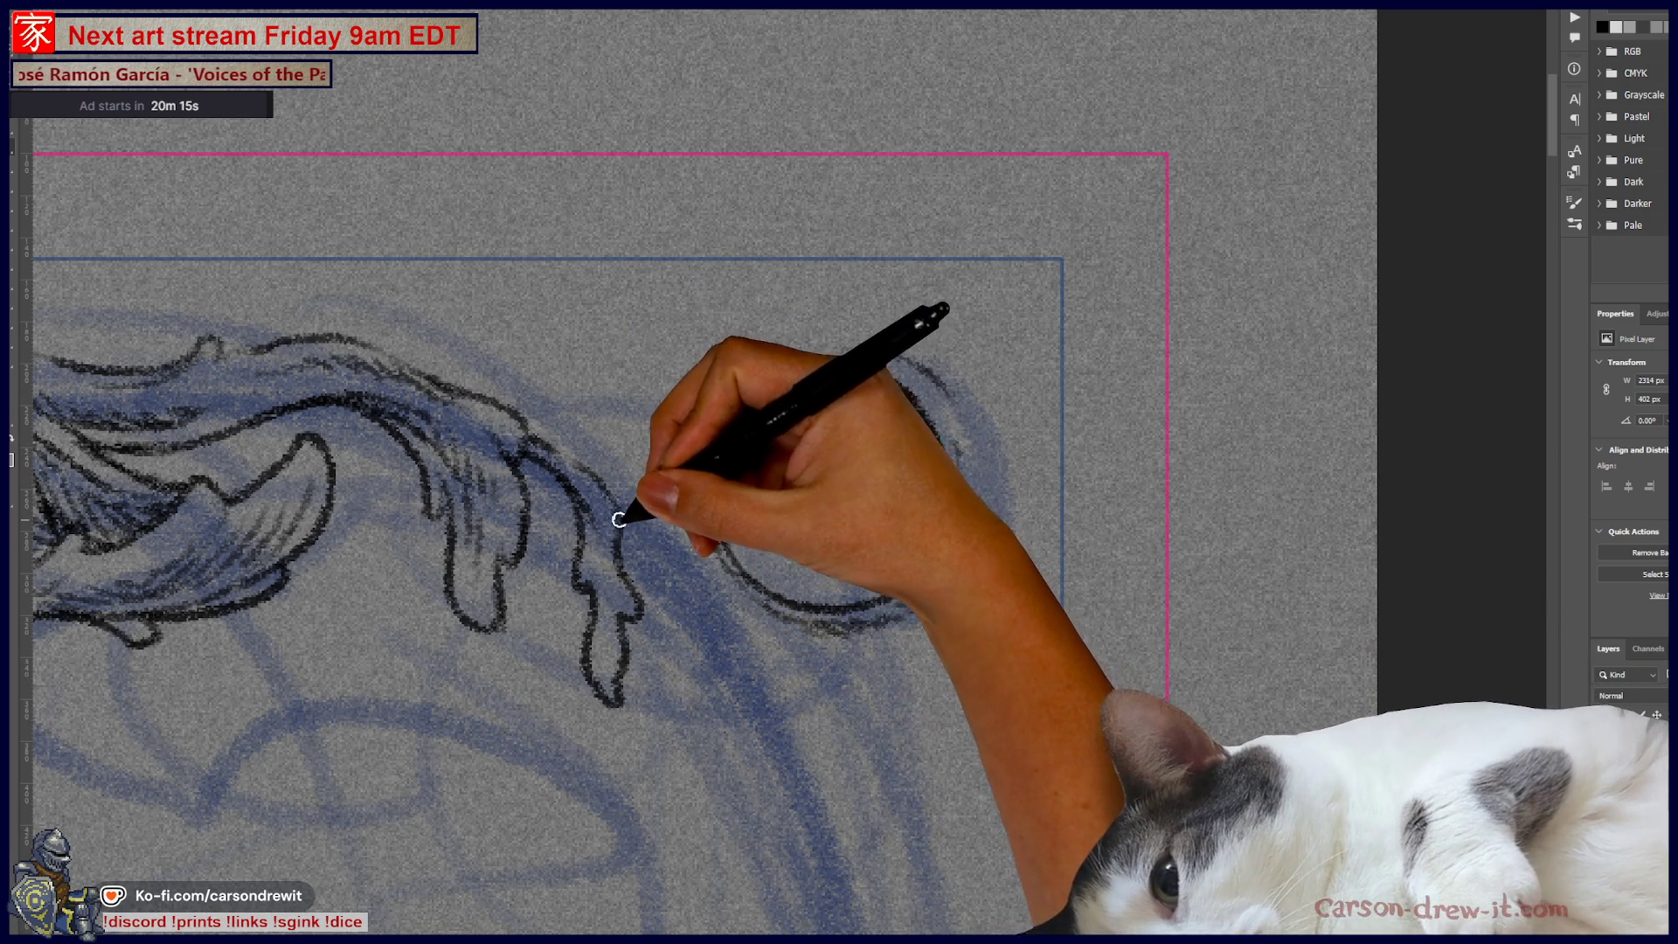
{"action": "left_click_drag", "start_coordinate": [618, 517], "coordinate": [653, 562]}
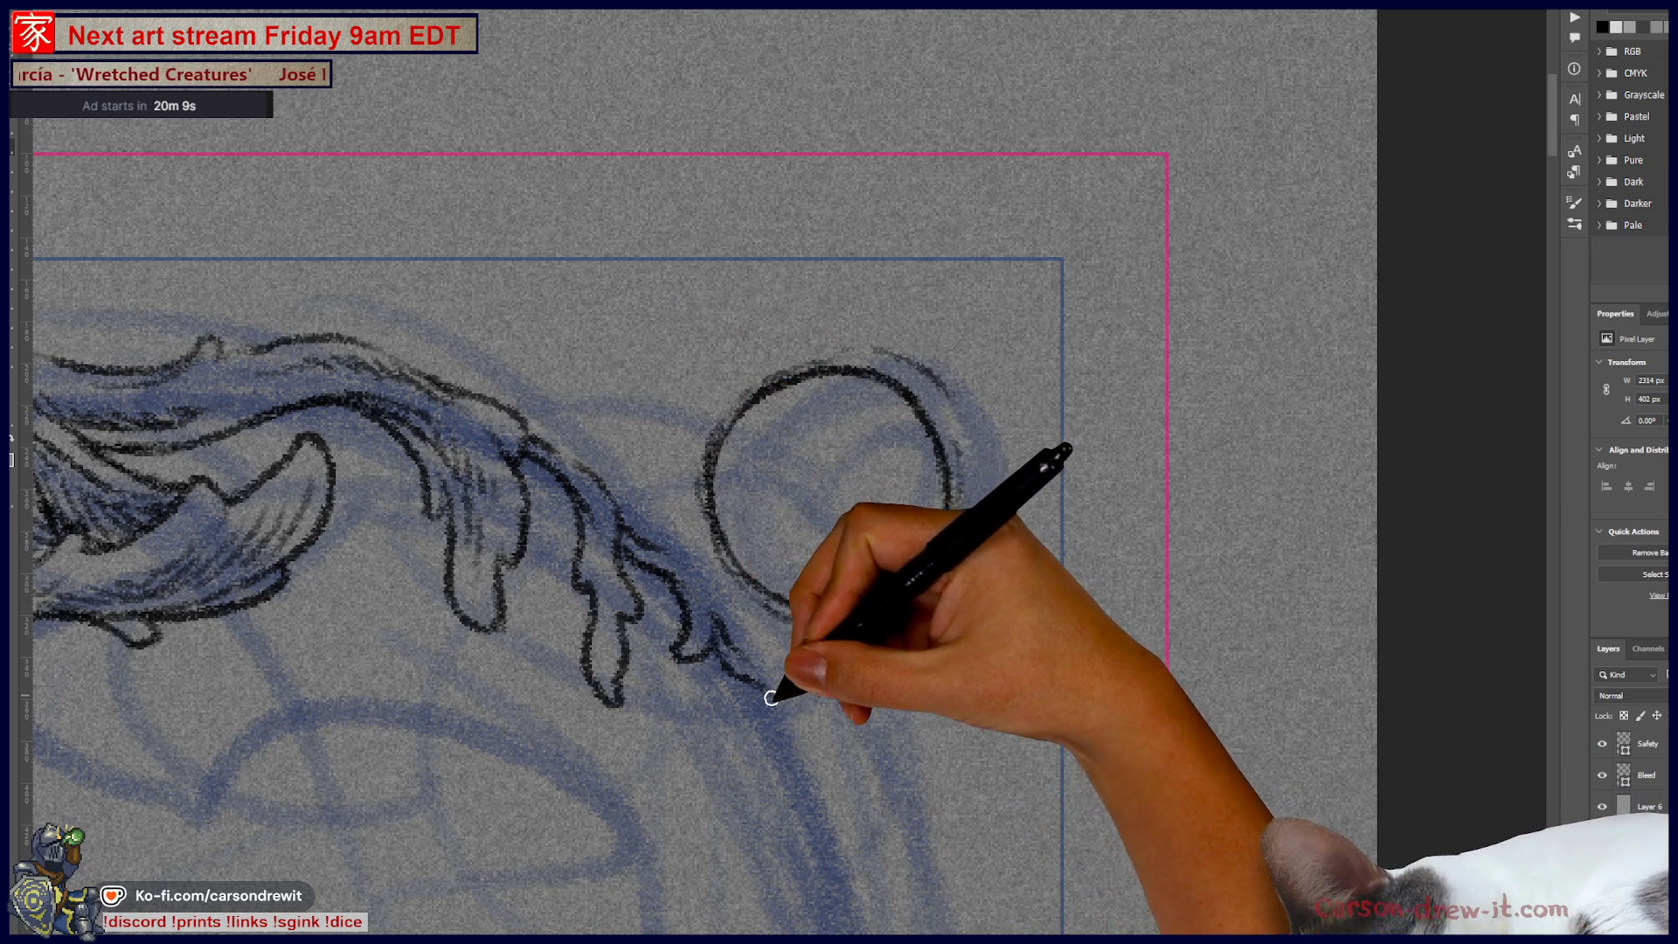
{"action": "key", "text": "ctrl+minus"}
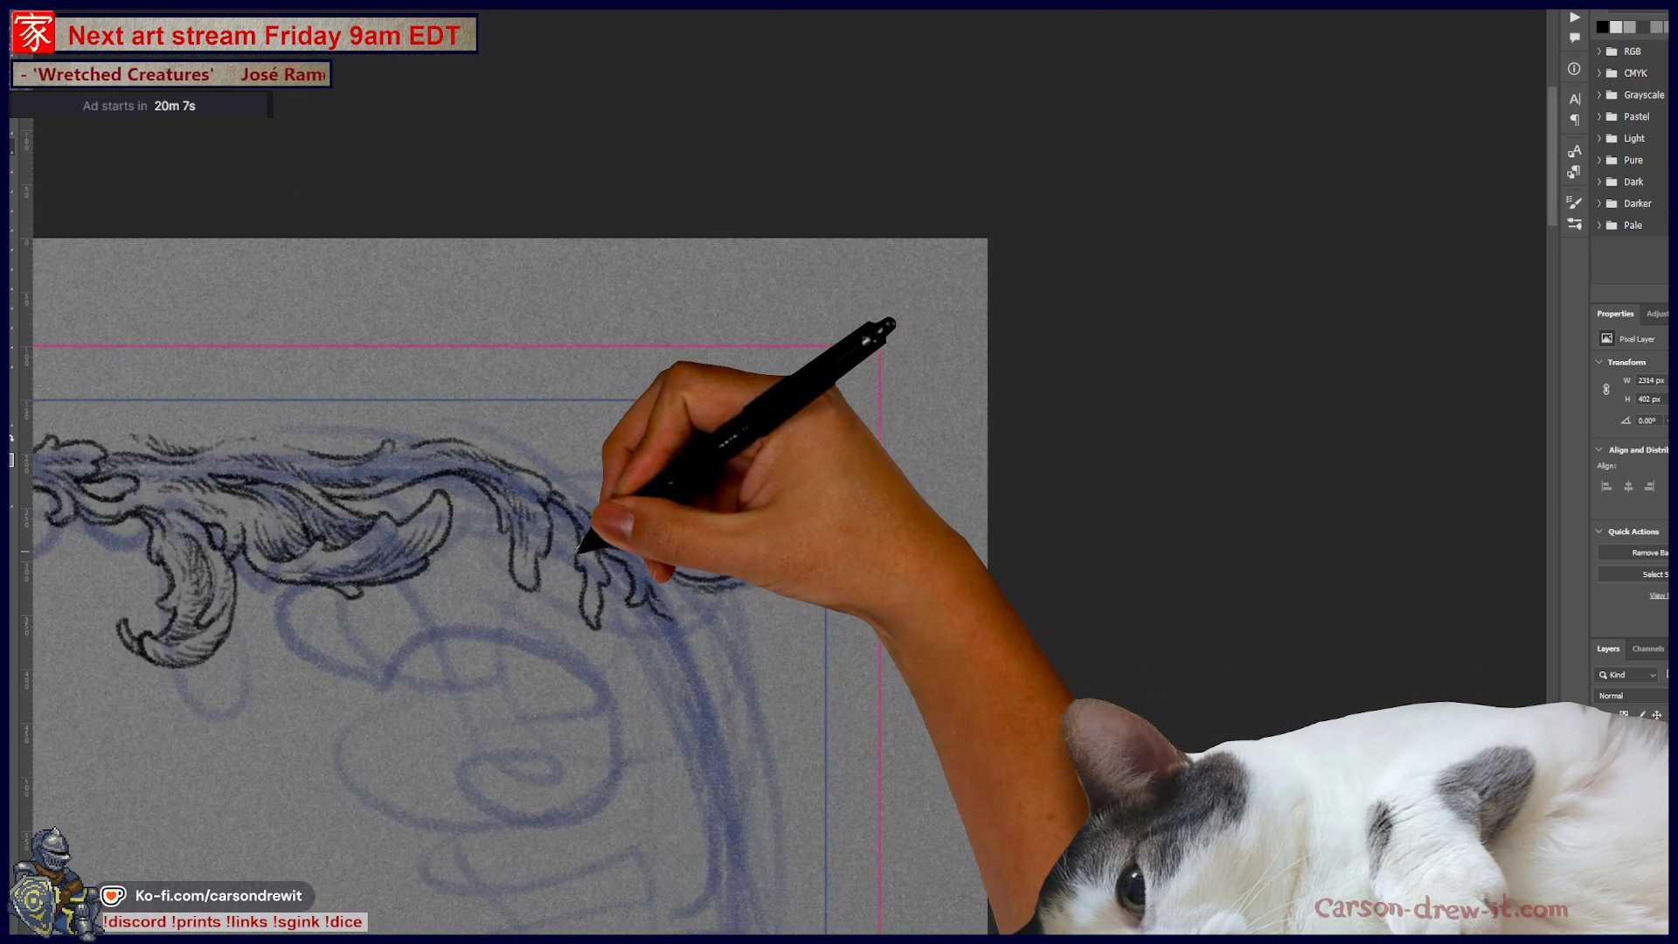
Step: Retrace the corner ring outline and lengthen the tendril tip down-right
{"action": "left_click_drag", "start_coordinate": [647, 507], "coordinate": [690, 462]}
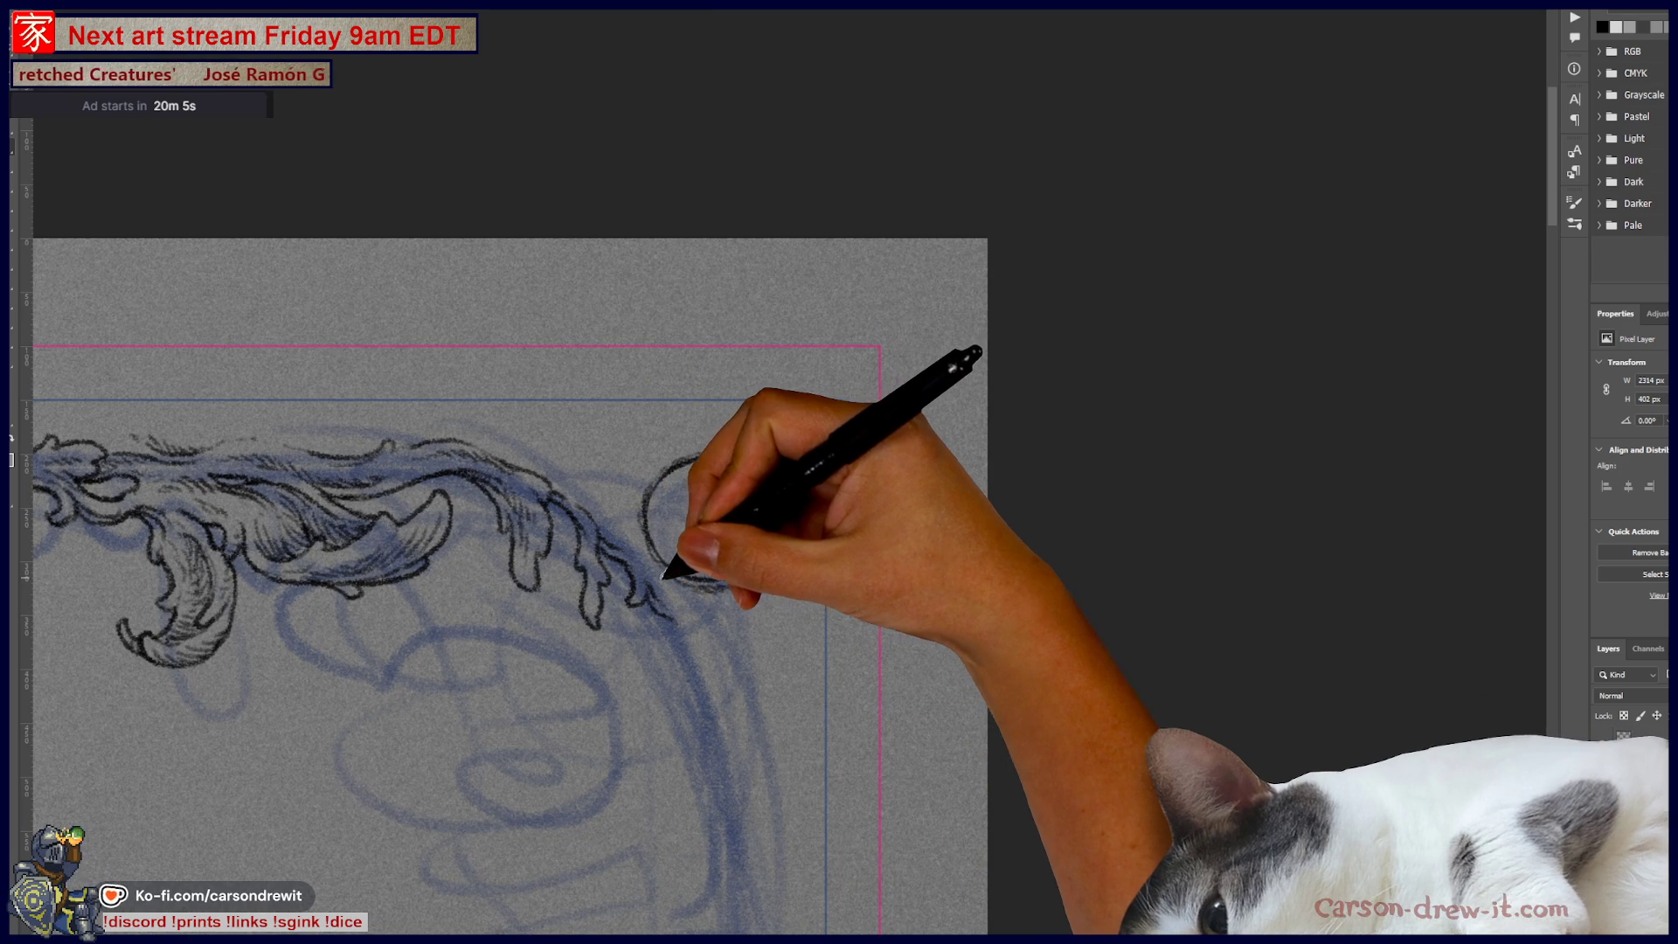
{"action": "scroll", "coordinate": [691, 564], "scroll_direction": "up", "scroll_amount": 2}
{"action": "scroll", "coordinate": [693, 559], "scroll_direction": "up", "scroll_amount": 2}
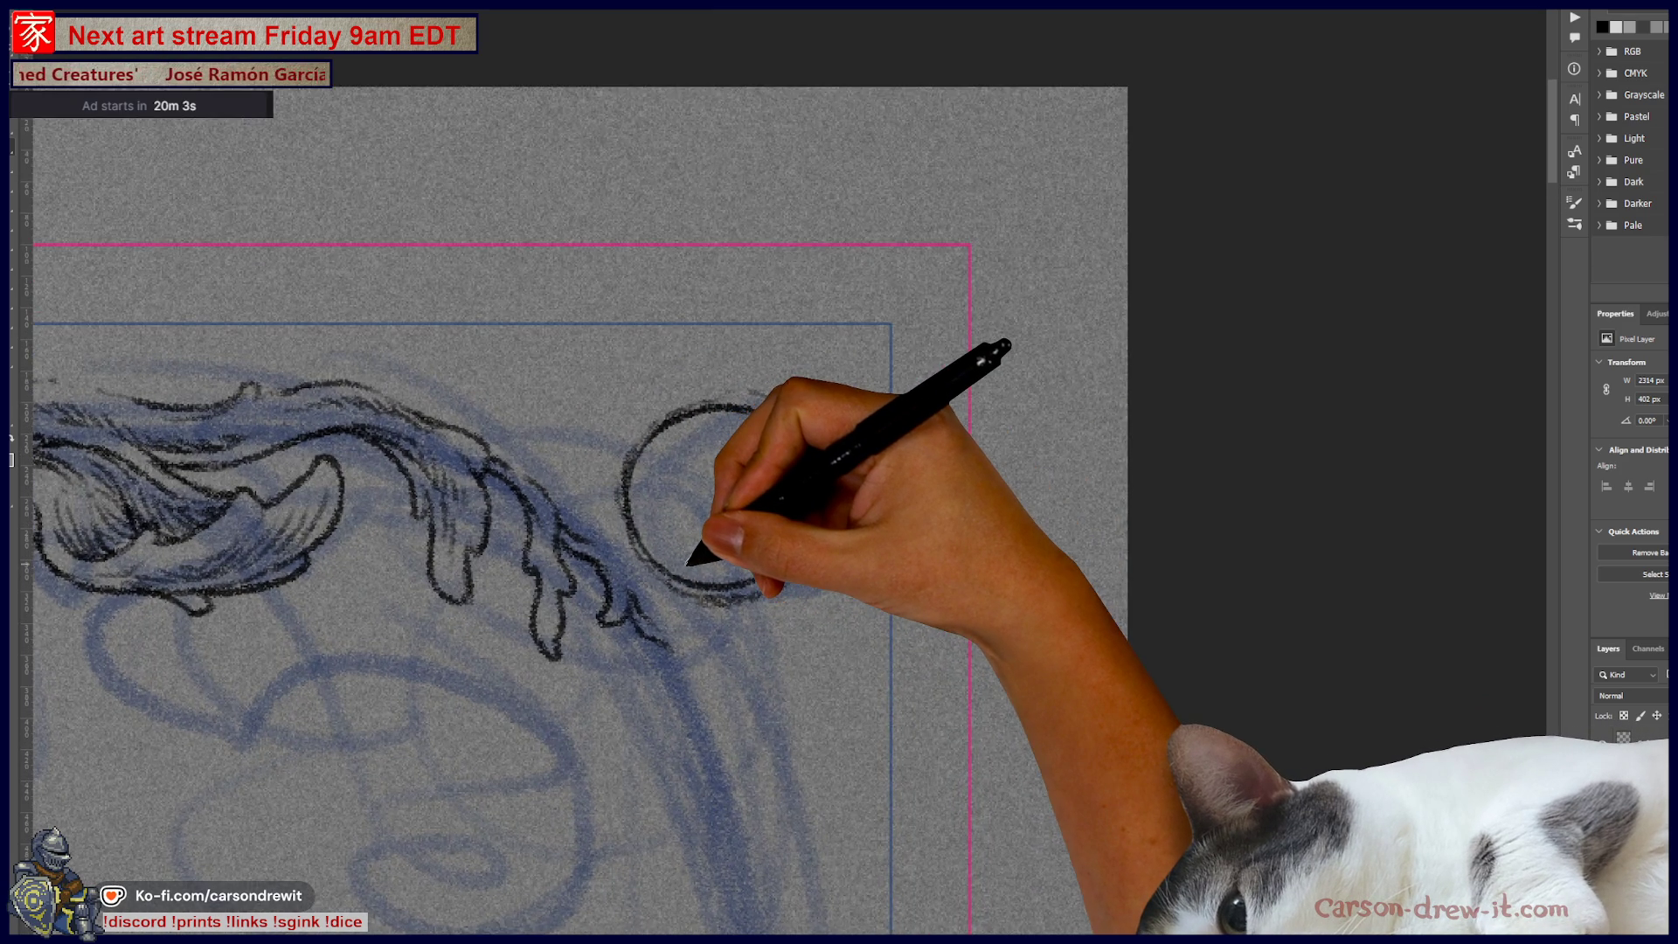
{"action": "scroll", "coordinate": [695, 560], "scroll_direction": "up", "scroll_amount": 2}
{"action": "scroll", "coordinate": [703, 562], "scroll_direction": "up", "scroll_amount": 2}
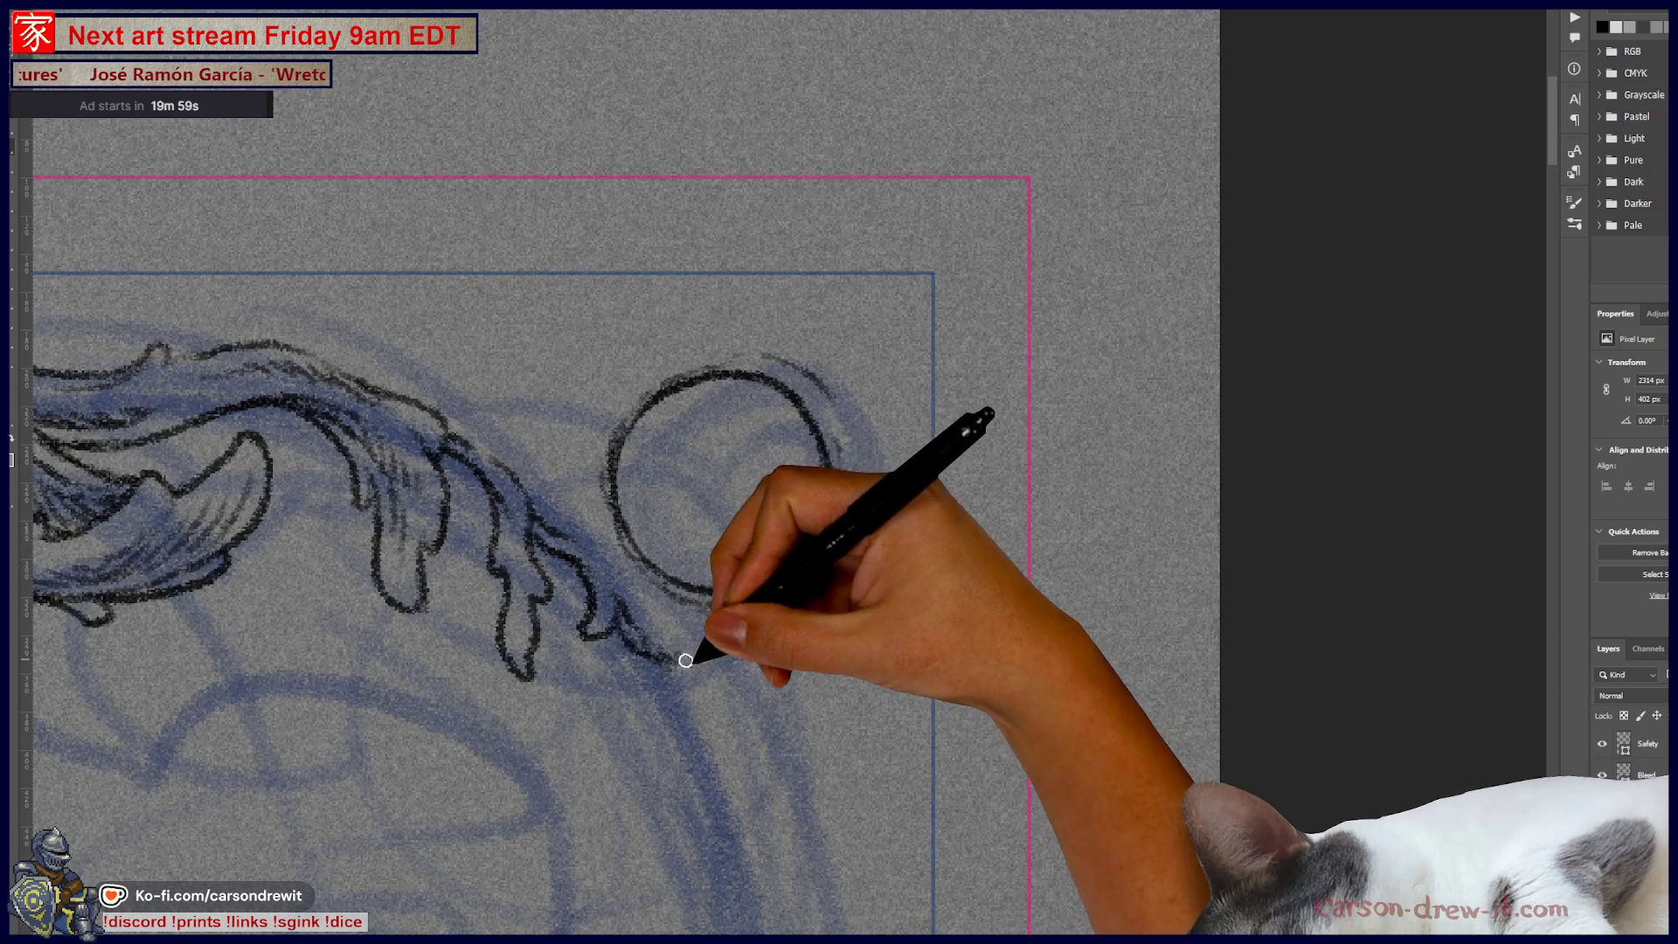
{"action": "mouse_move", "coordinate": [647, 654]}
{"action": "left_mouse_down"}
{"action": "mouse_move", "coordinate": [693, 708]}
{"action": "mouse_move", "coordinate": [674, 729]}
{"action": "left_mouse_up"}
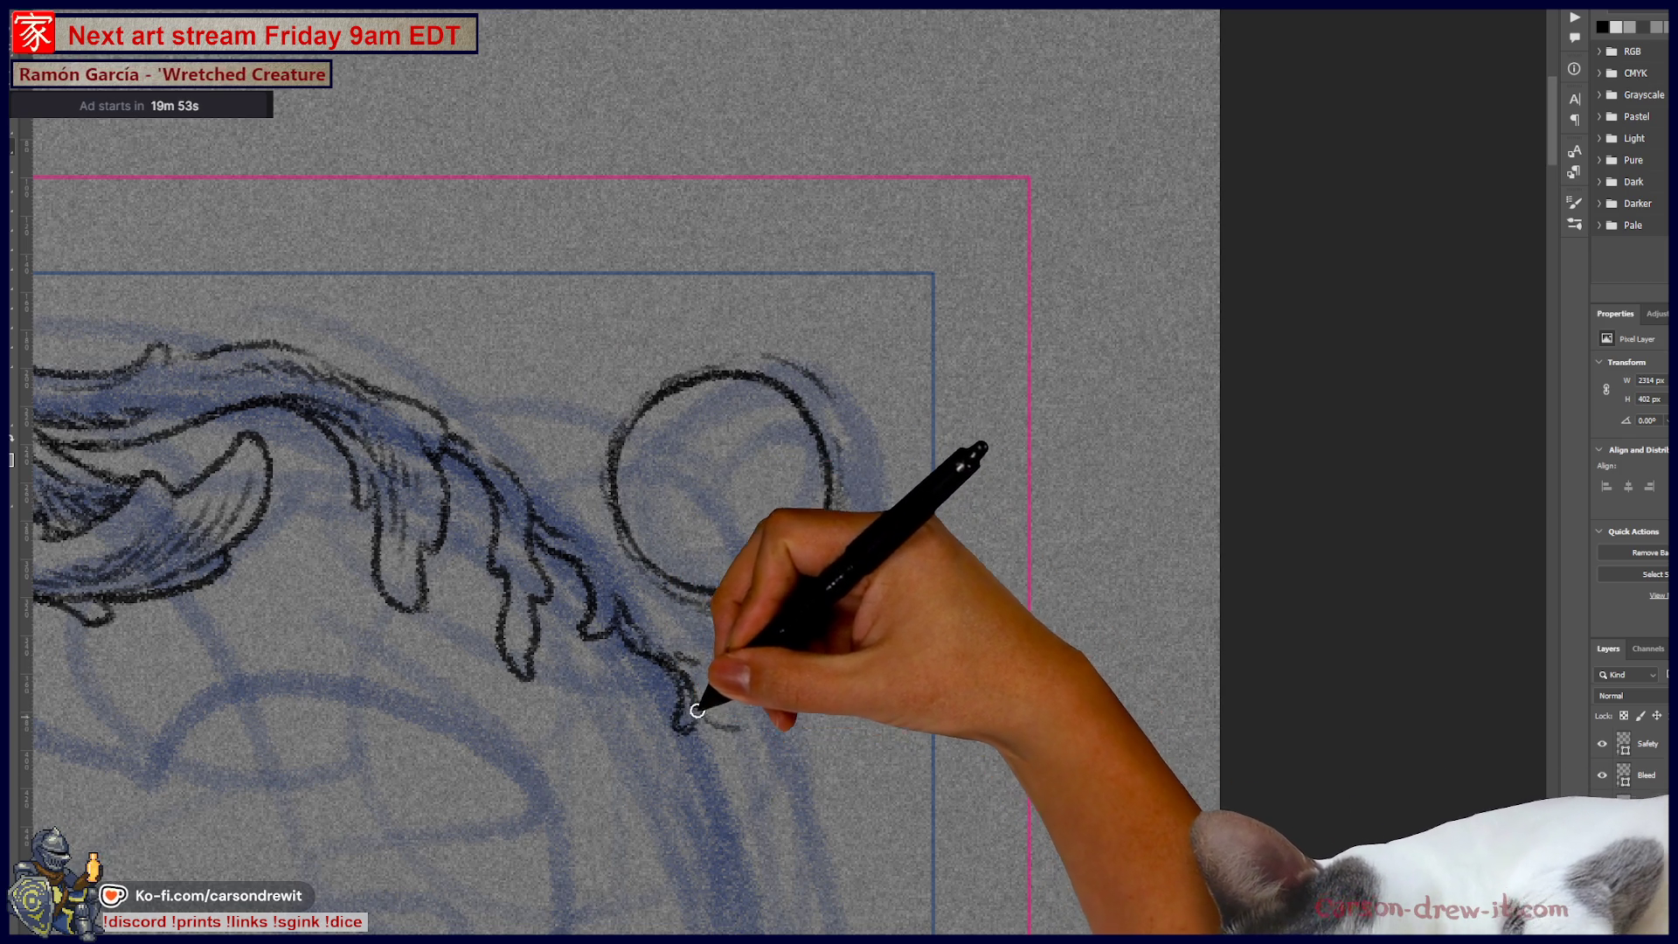
{"action": "left_click_drag", "start_coordinate": [724, 667], "coordinate": [808, 691]}
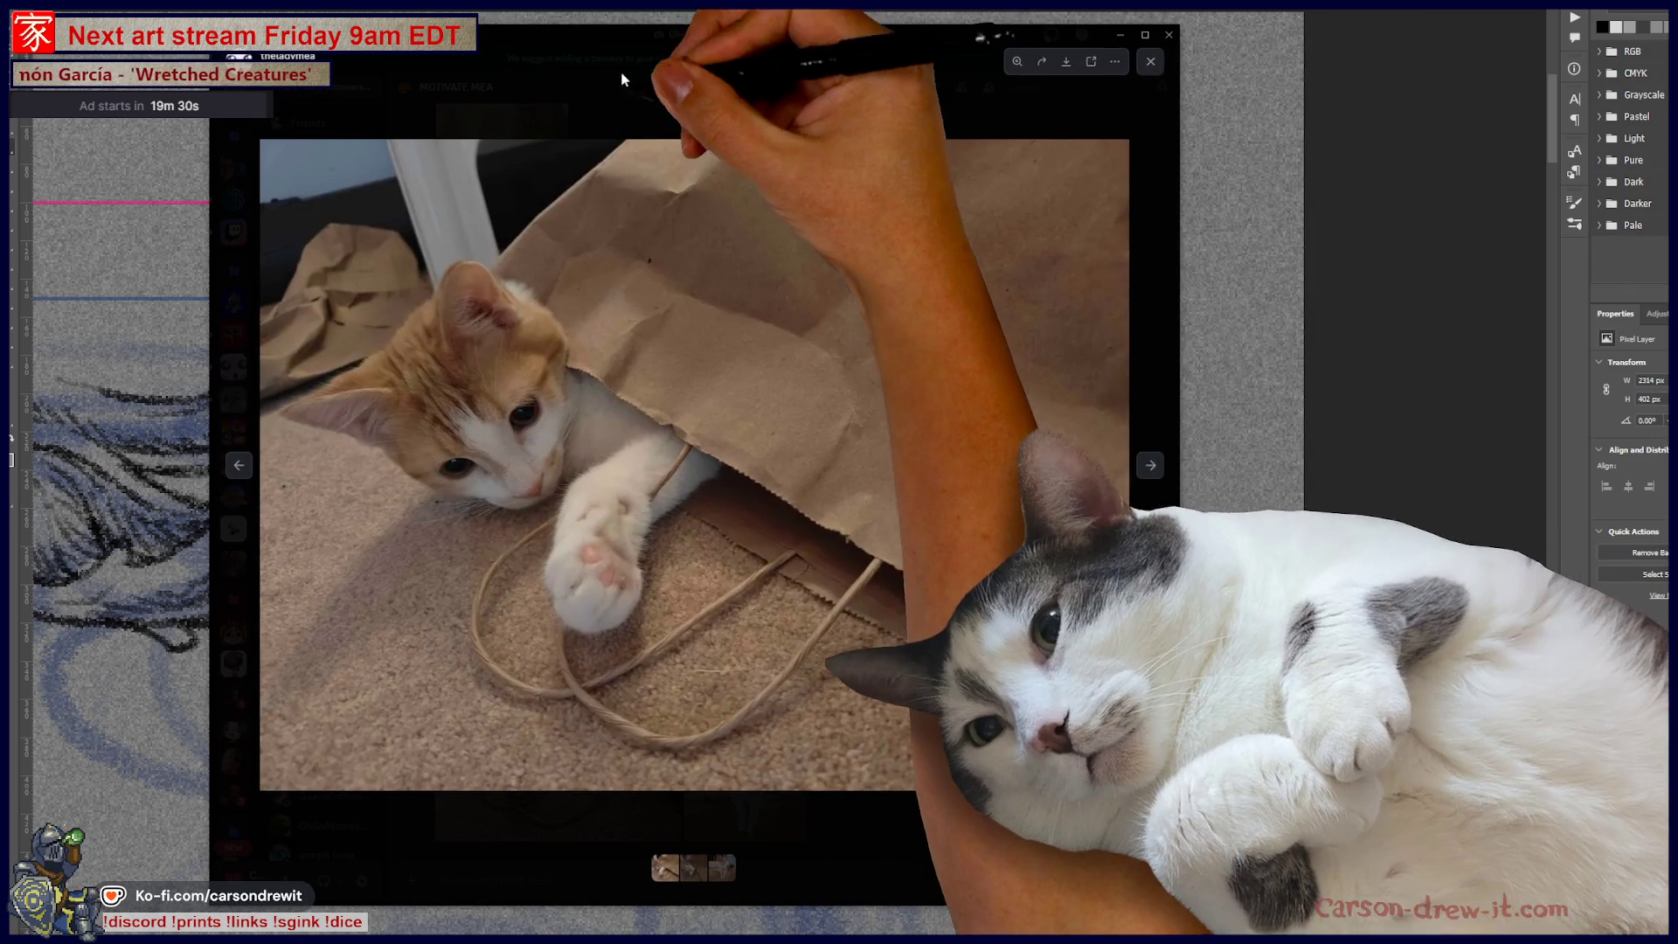
Step: Zoom into the kitten photo, enlarge the viewer window and advance two photos
{"action": "left_click", "coordinate": [569, 437]}
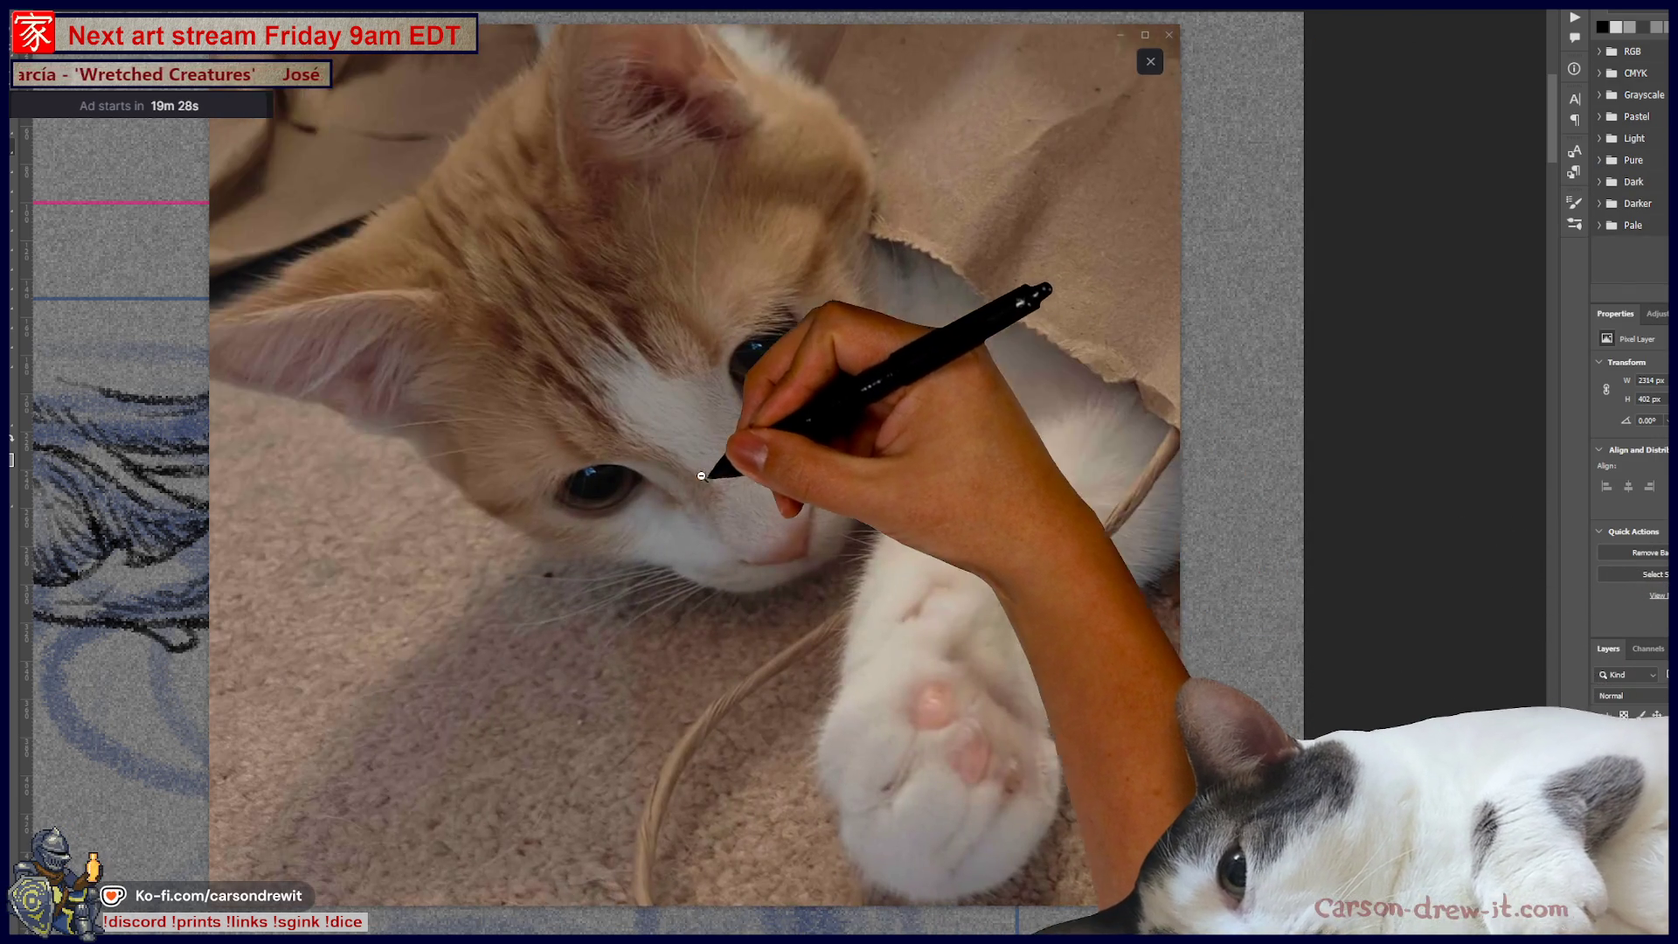
{"action": "left_click", "coordinate": [714, 470]}
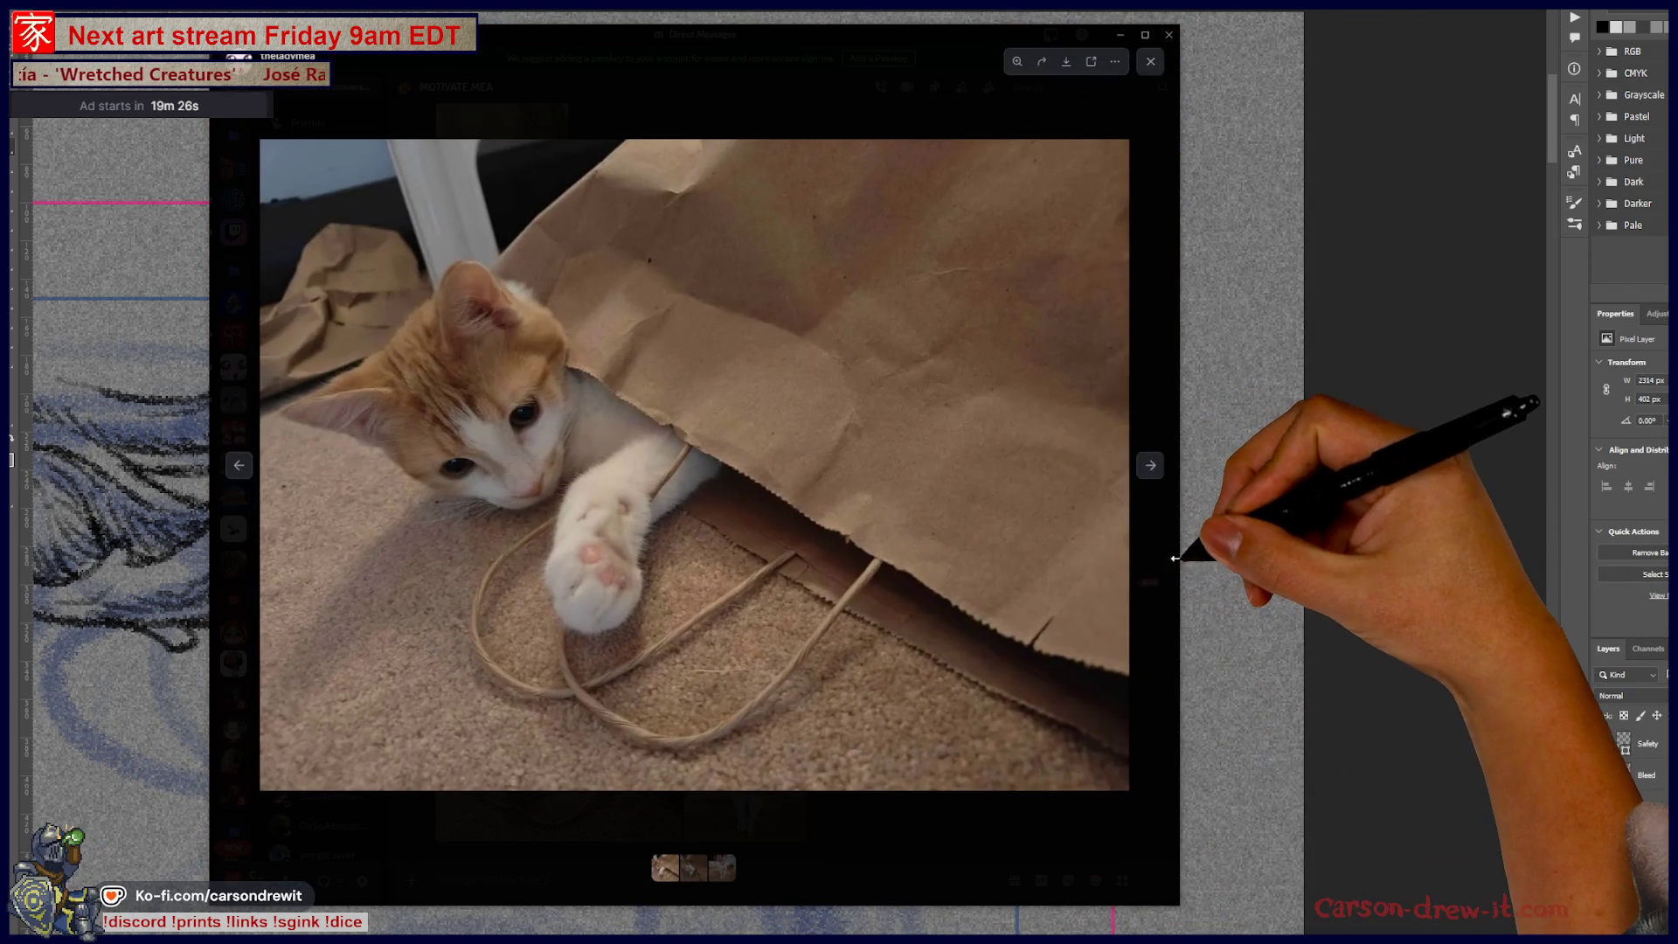
{"action": "left_click_drag", "start_coordinate": [1174, 552], "coordinate": [1465, 552]}
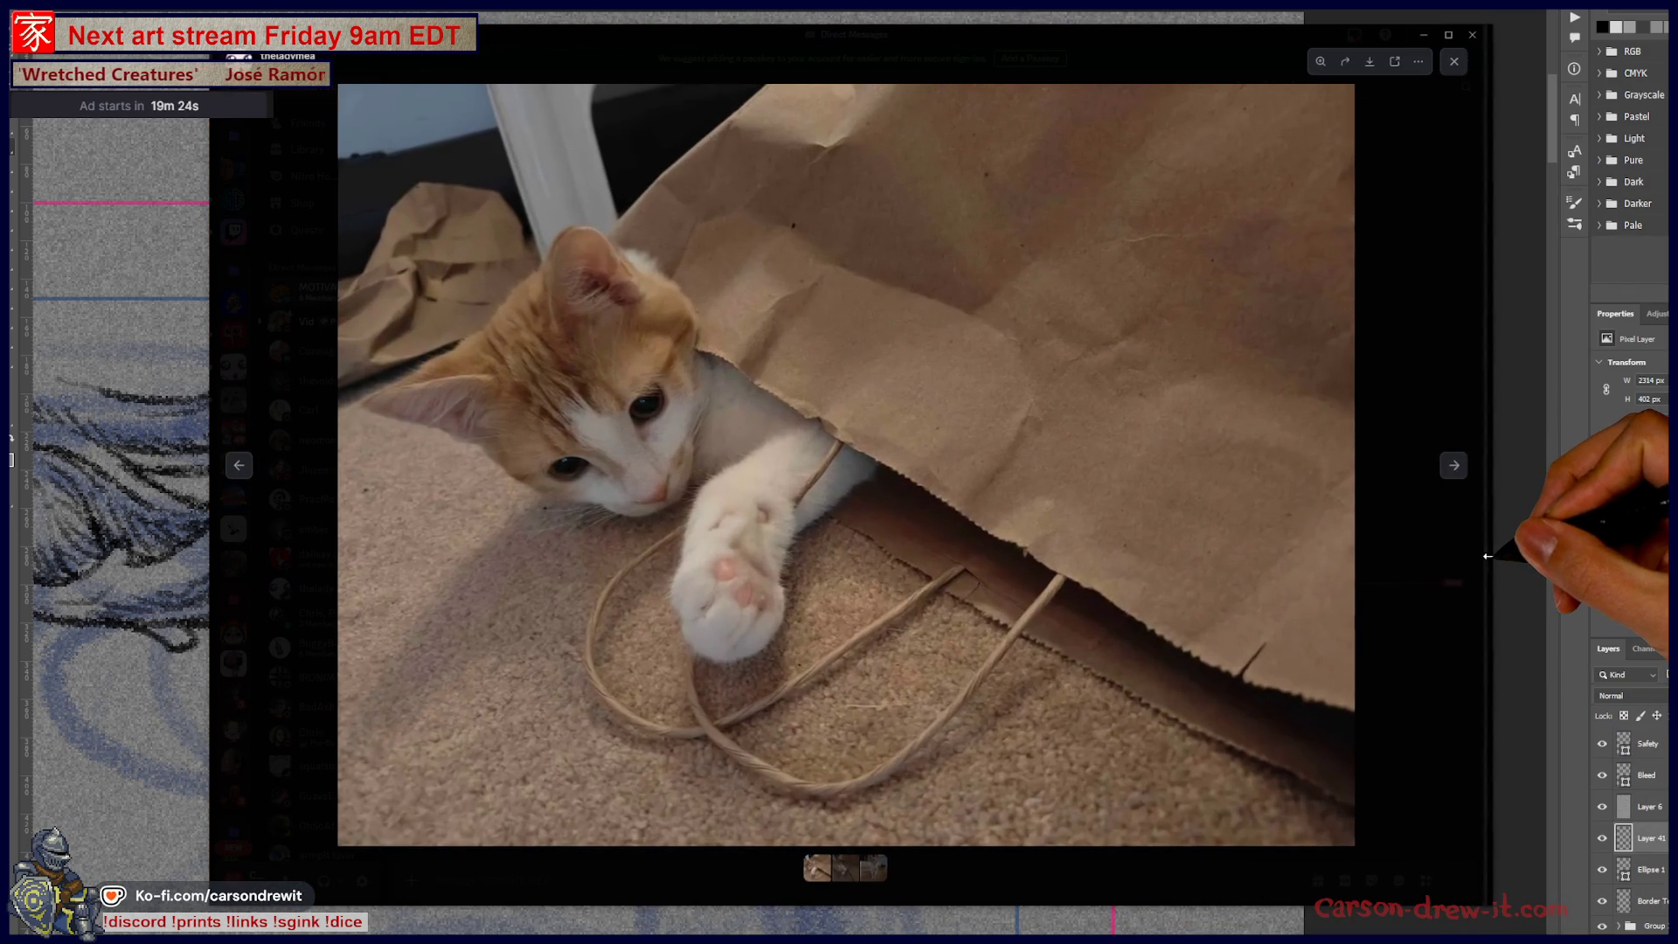
{"action": "left_click_drag", "start_coordinate": [1486, 35], "coordinate": [1465, 62]}
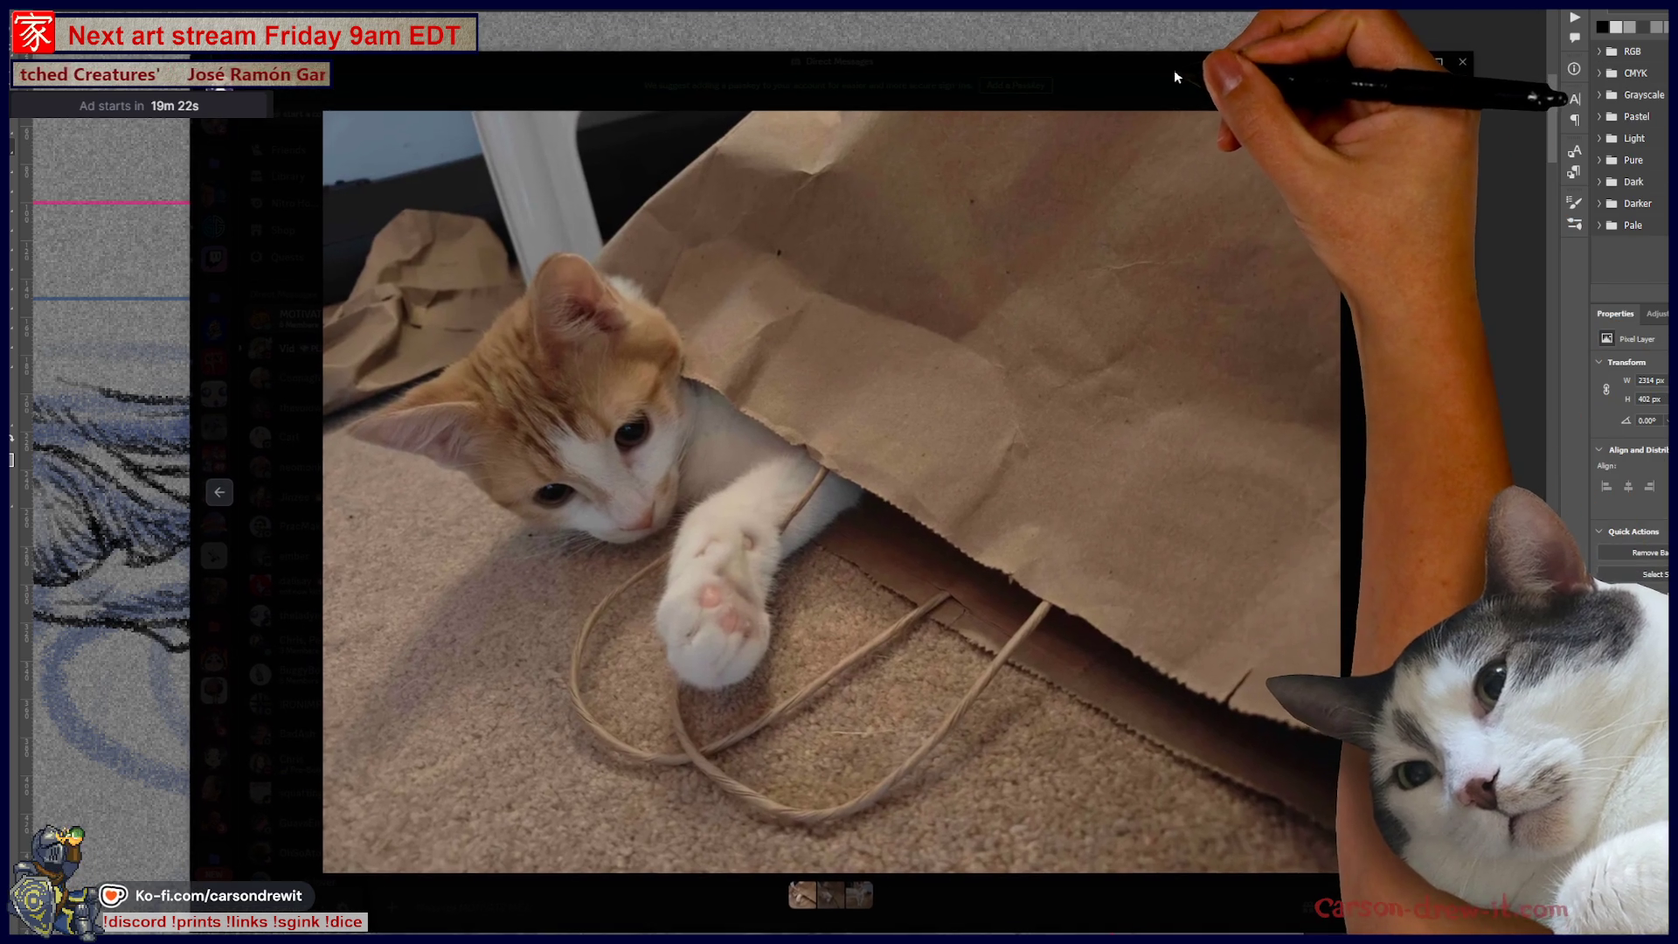
{"action": "left_click", "coordinate": [1444, 494]}
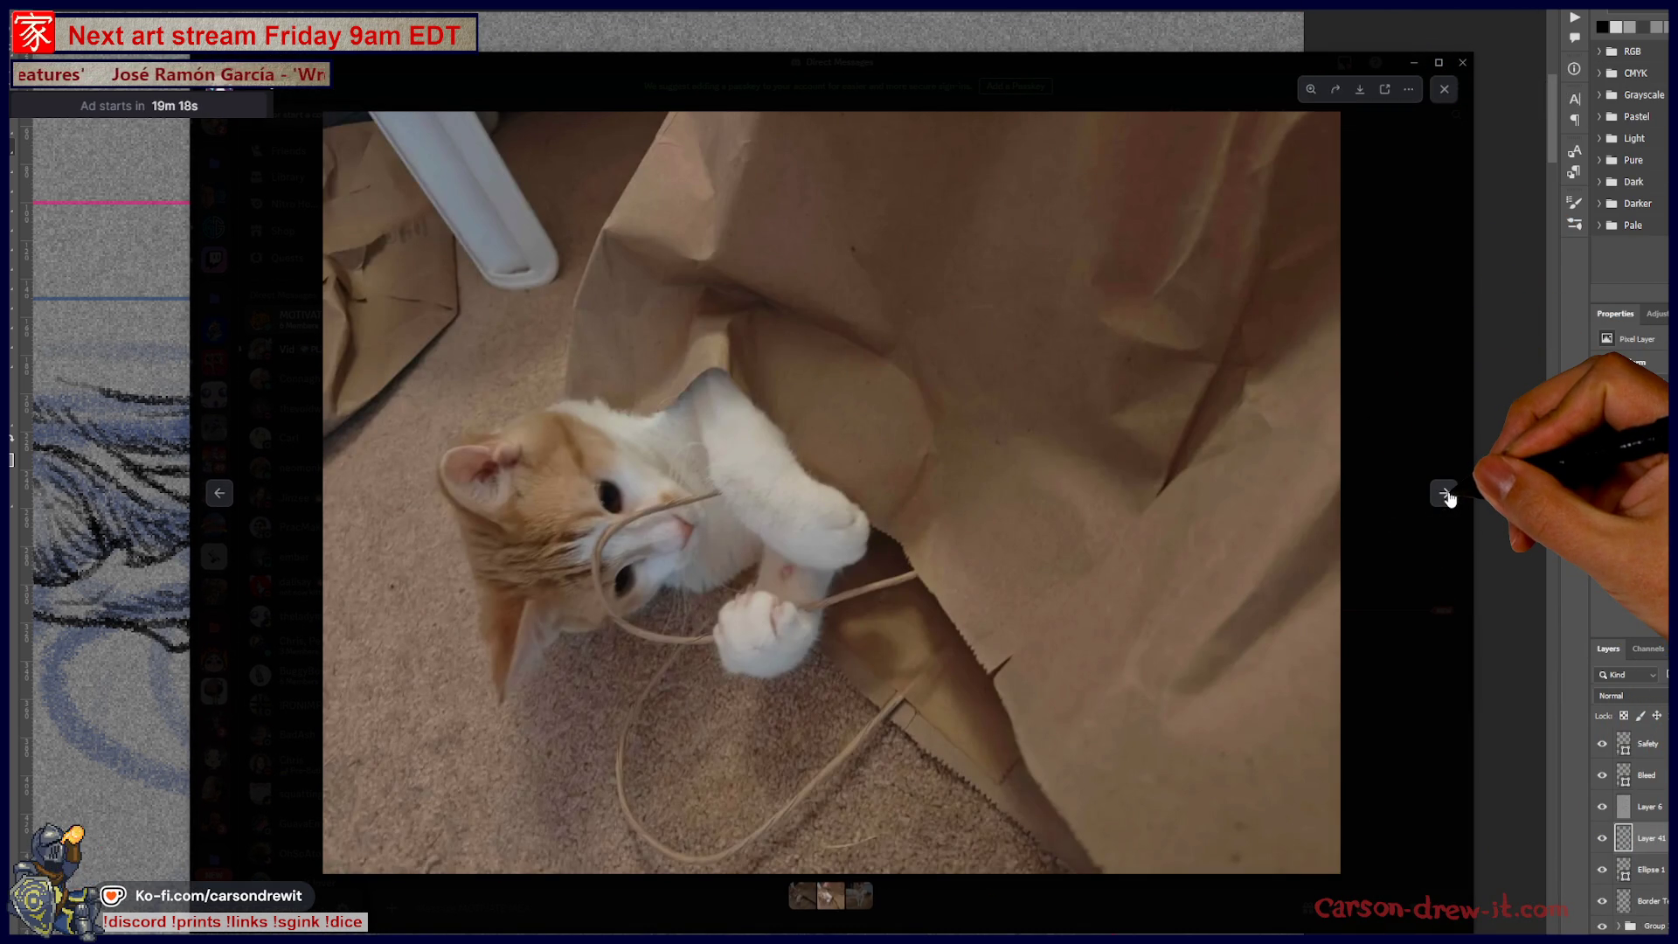
{"action": "left_click", "coordinate": [1444, 494]}
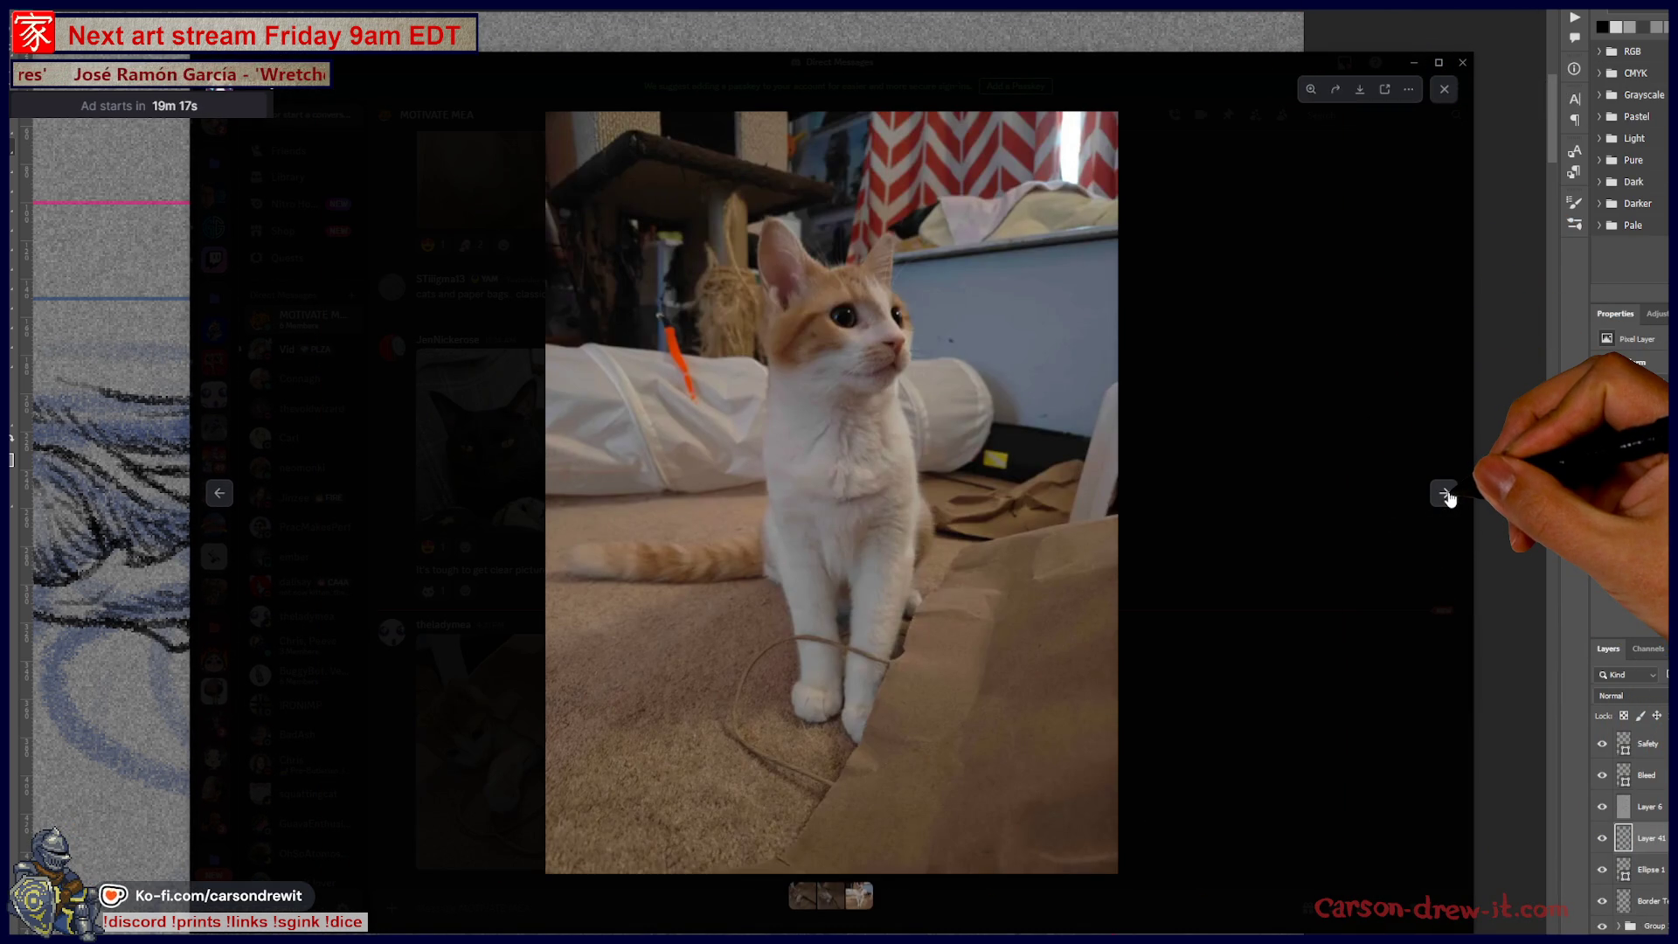
Step: Zoom in on the kitten's face and the kitten peeking from the bag, then back to fit
{"action": "left_click", "coordinate": [883, 350]}
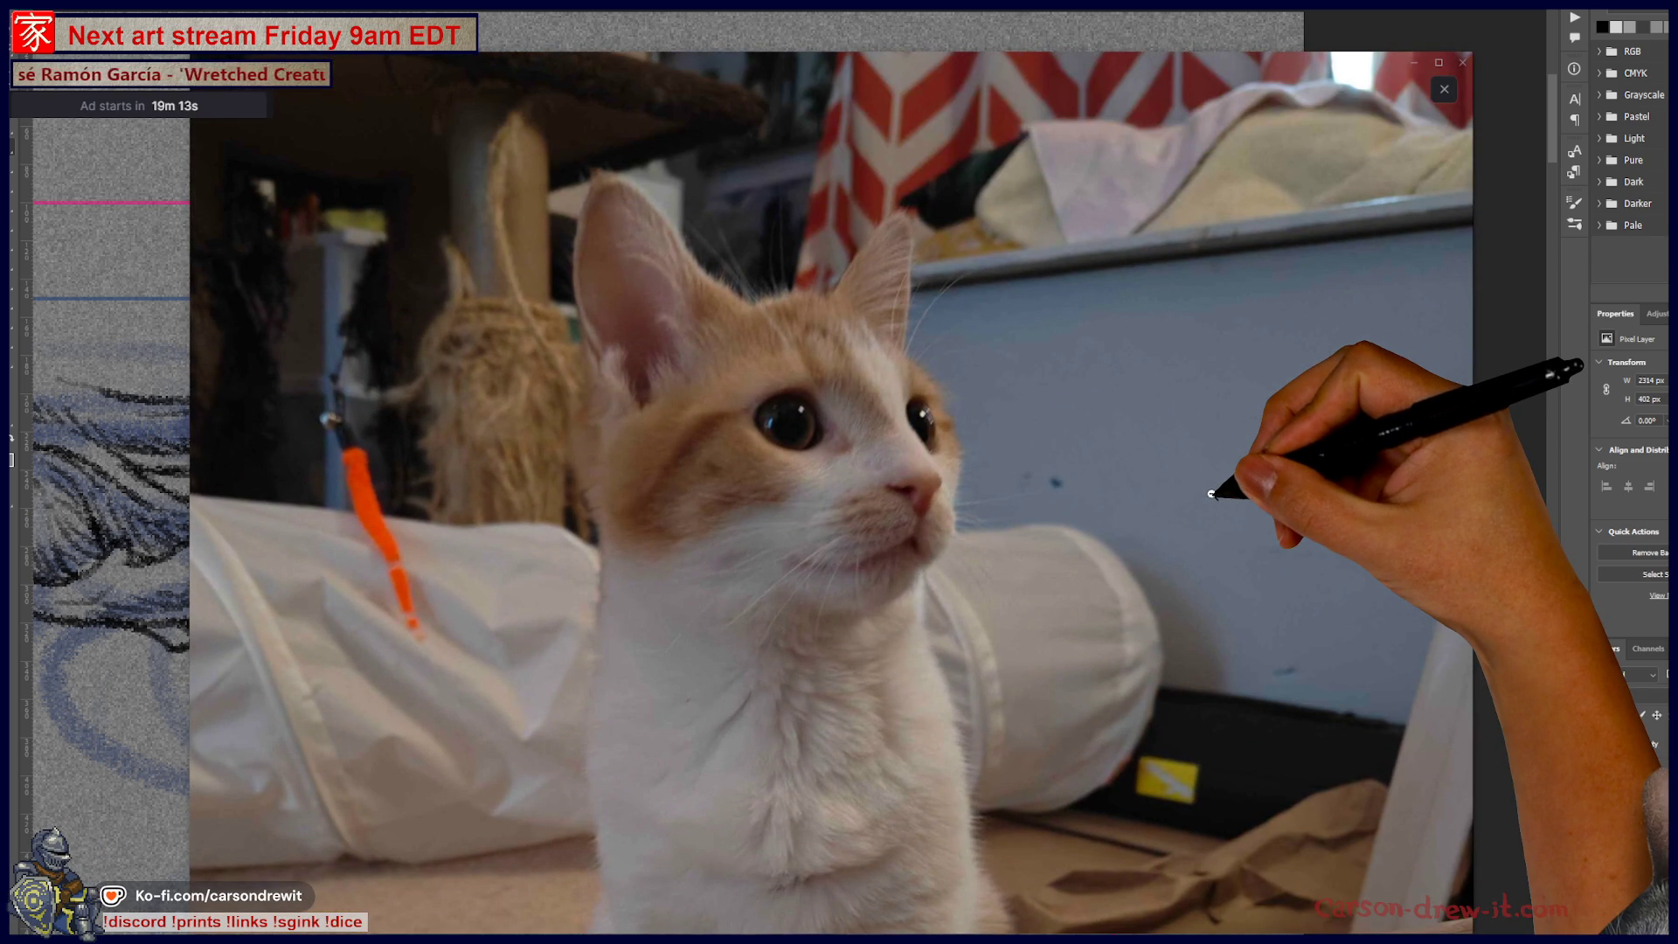
{"action": "scroll", "coordinate": [1212, 494], "scroll_direction": "down", "scroll_amount": 3}
{"action": "scroll", "coordinate": [1212, 495], "scroll_direction": "down", "scroll_amount": 2}
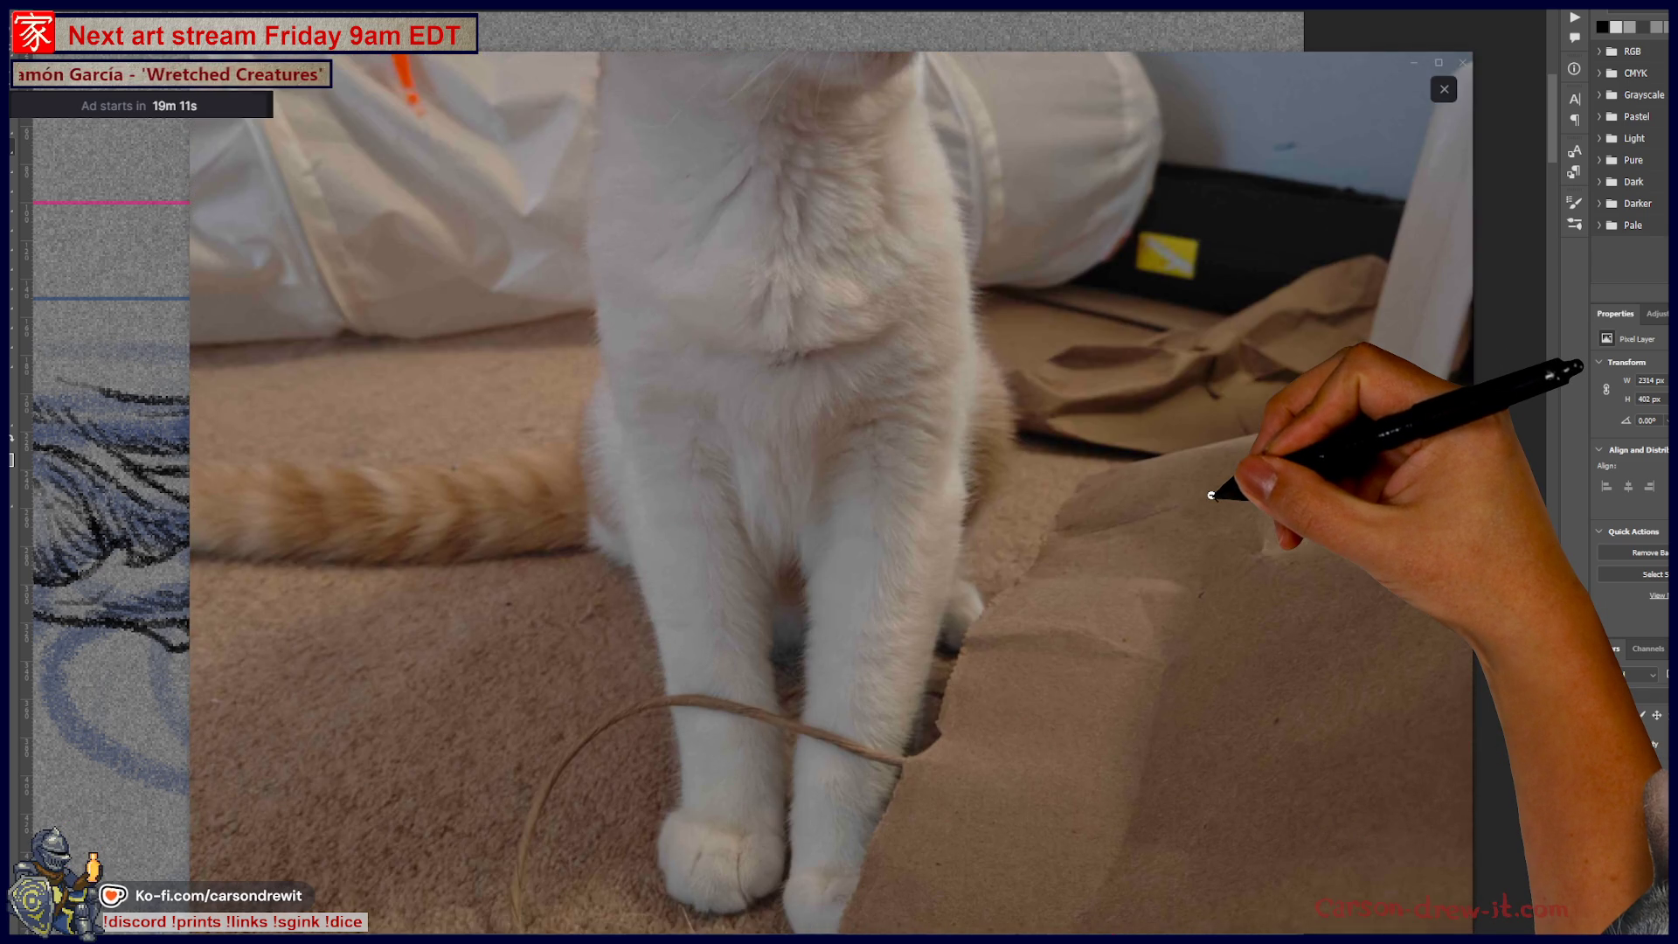
{"action": "left_click", "coordinate": [1212, 495]}
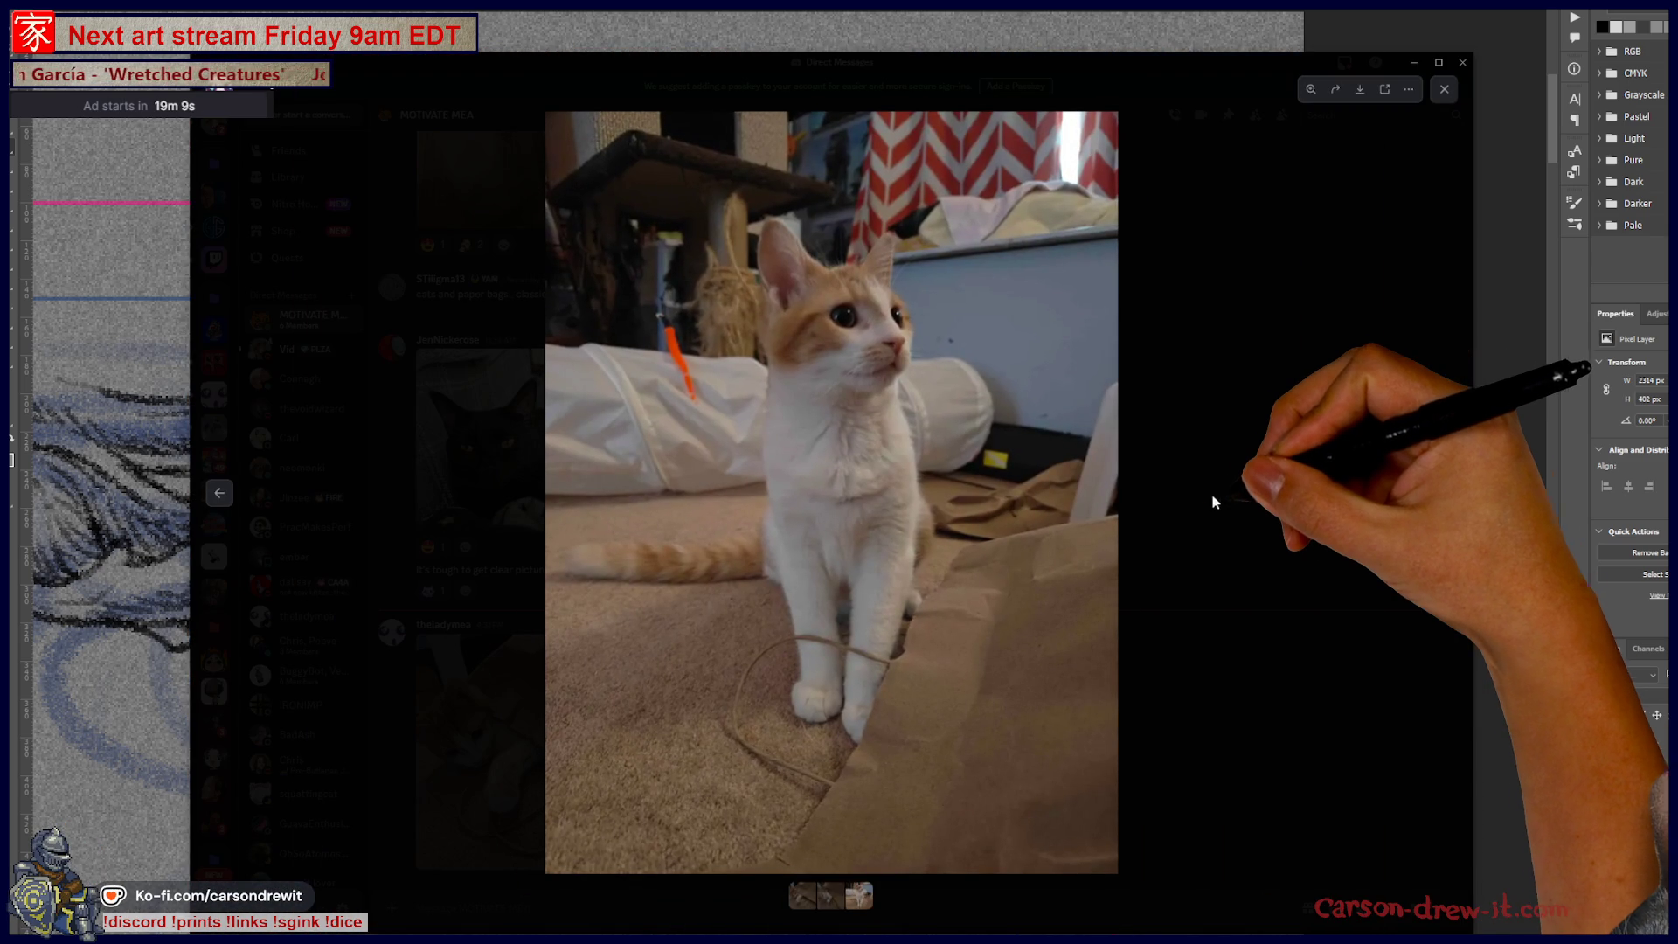
{"action": "left_click", "coordinate": [220, 493]}
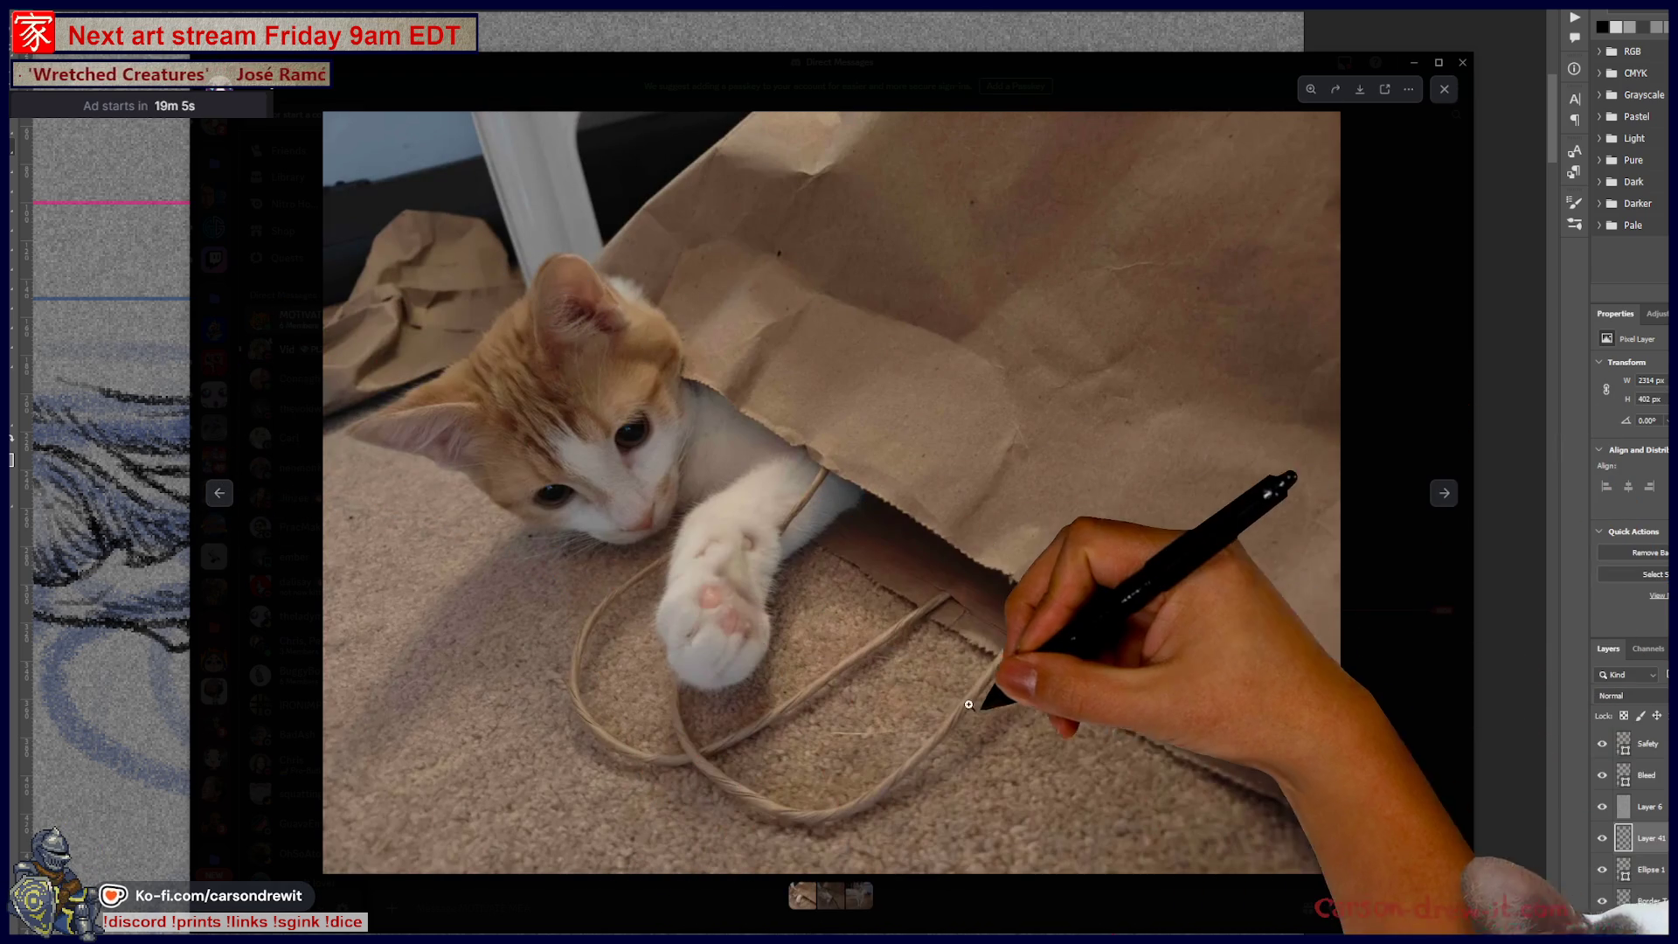
{"action": "left_click", "coordinate": [717, 512]}
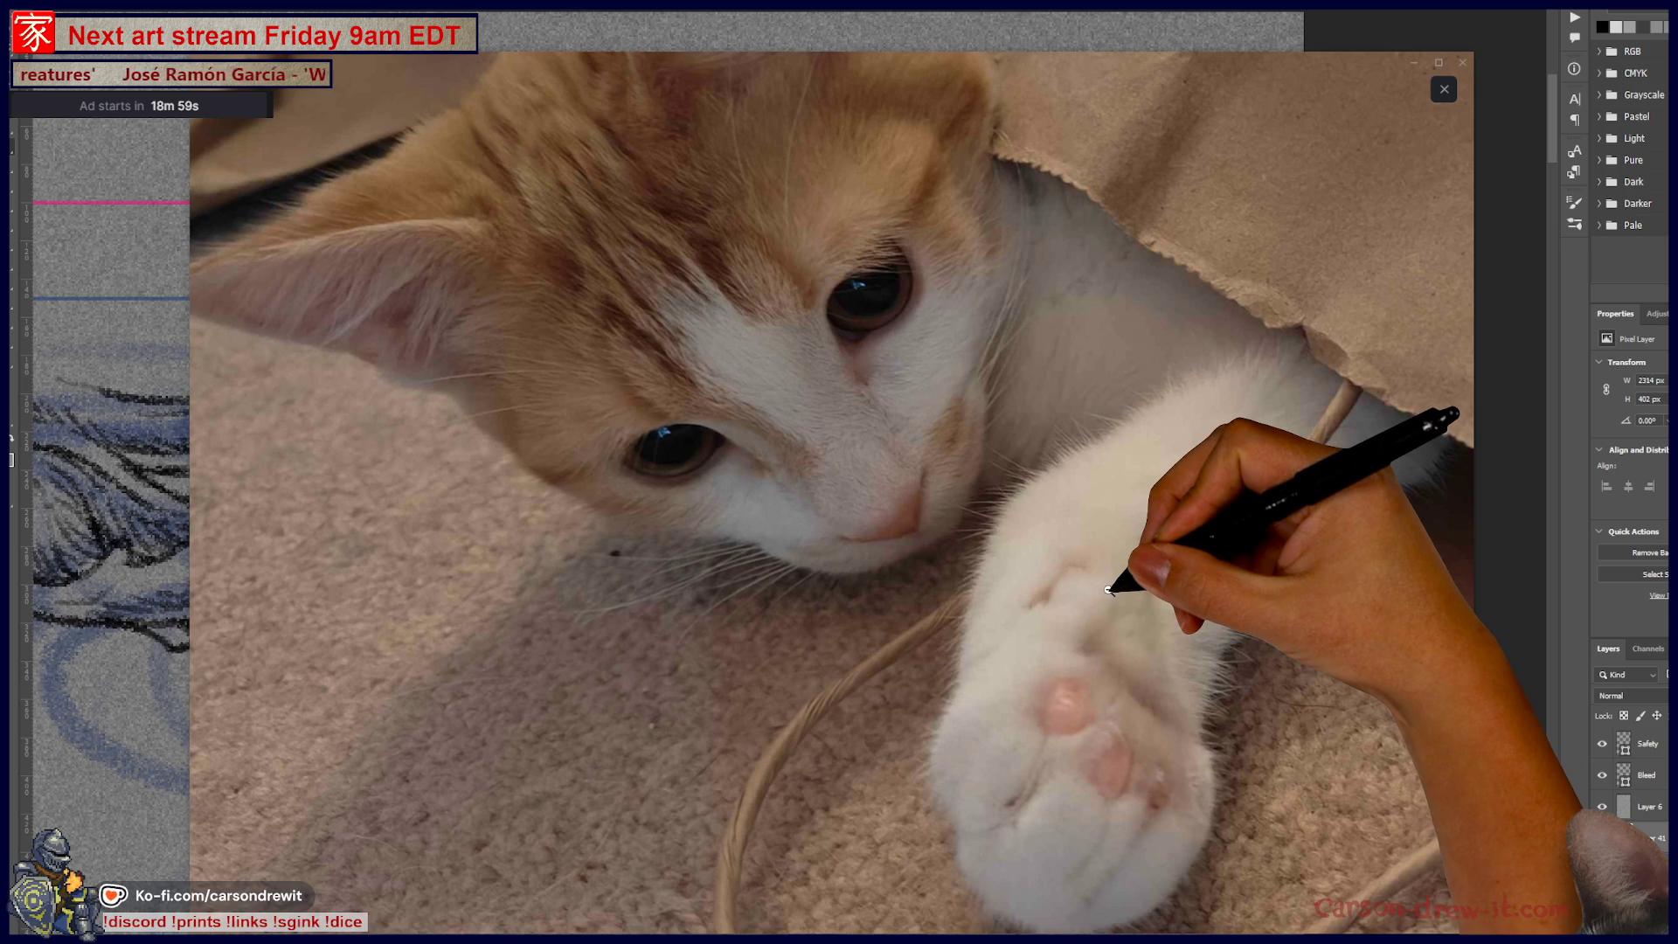
{"action": "left_click", "coordinate": [1127, 331]}
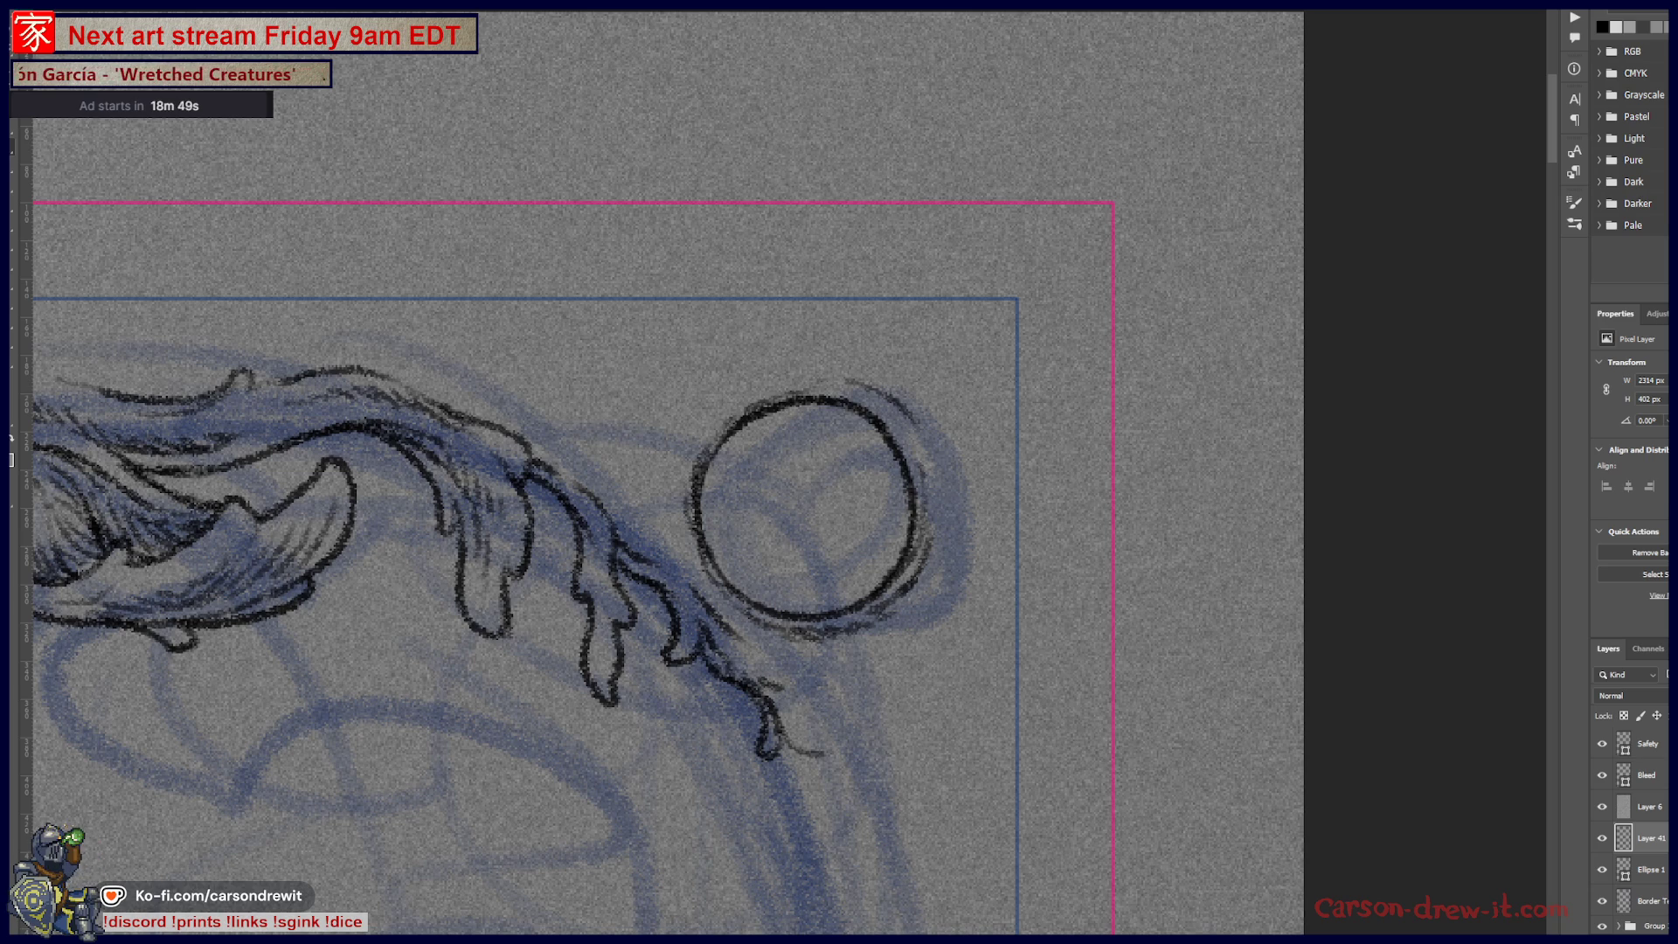
Step: Ink arcs around the corner ring and short hatch marks along the top scrollwork
{"action": "mouse_move", "coordinate": [664, 525]}
{"action": "left_mouse_down"}
{"action": "mouse_move", "coordinate": [663, 432]}
{"action": "mouse_move", "coordinate": [656, 480]}
{"action": "mouse_move", "coordinate": [605, 410]}
{"action": "mouse_move", "coordinate": [710, 343]}
{"action": "mouse_move", "coordinate": [739, 293]}
{"action": "left_mouse_up"}
{"action": "mouse_move", "coordinate": [706, 380]}
{"action": "left_mouse_down"}
{"action": "mouse_move", "coordinate": [747, 354]}
{"action": "mouse_move", "coordinate": [861, 350]}
{"action": "left_mouse_up"}
{"action": "key", "text": "ctrl+z"}
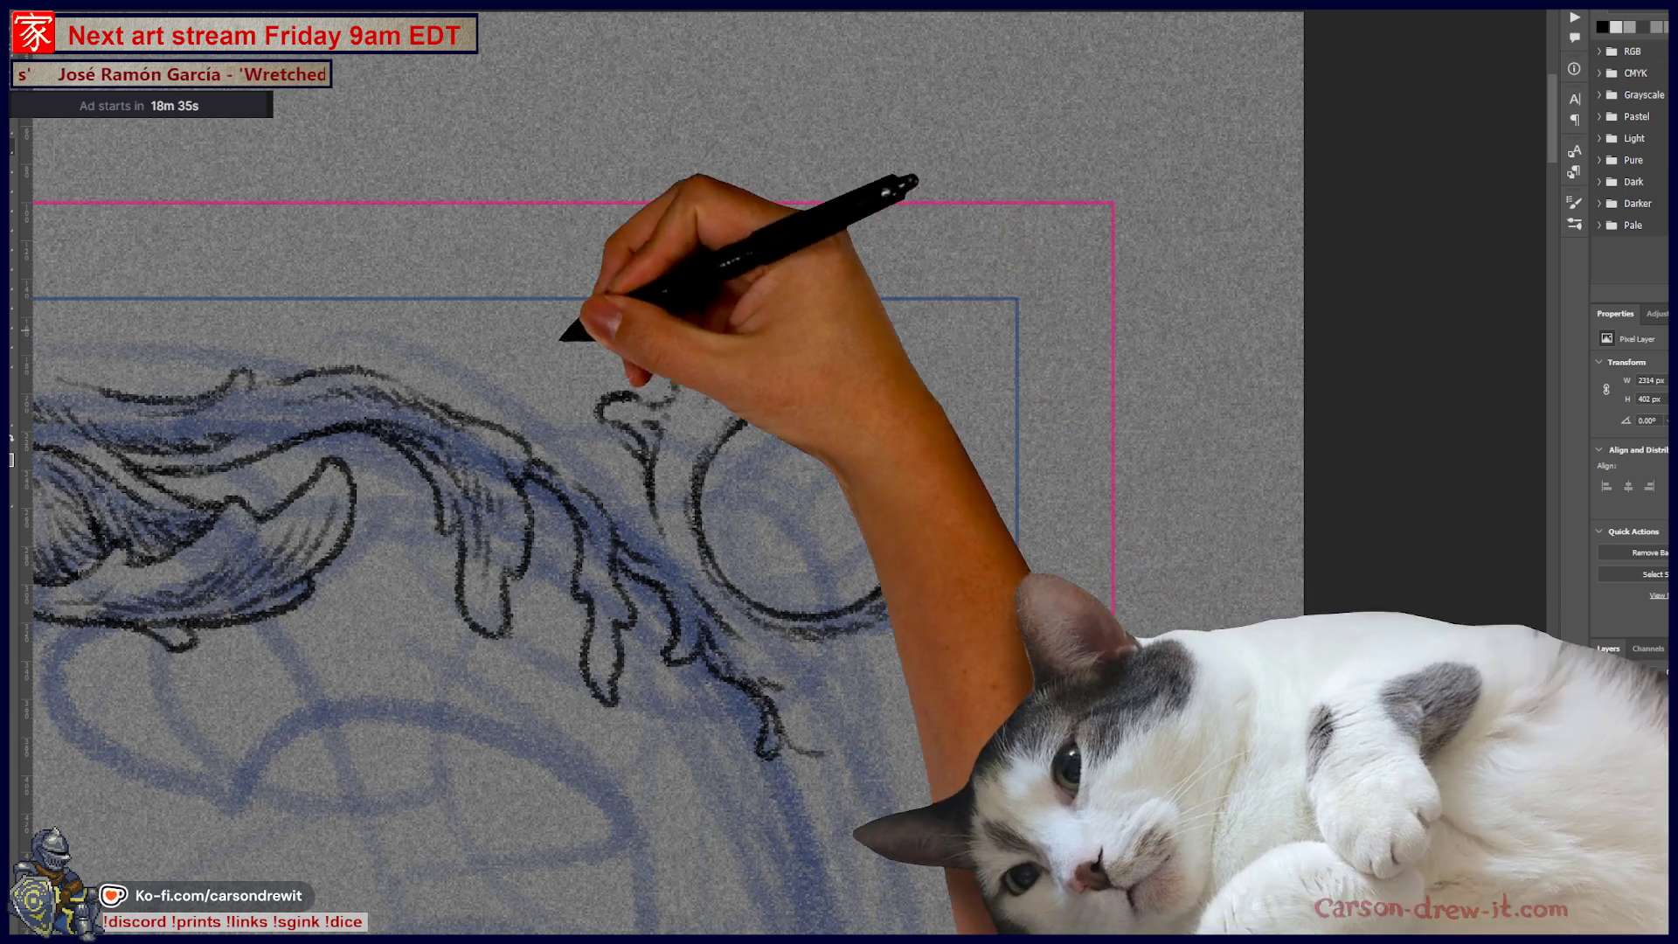
{"action": "mouse_move", "coordinate": [446, 350]}
{"action": "left_mouse_down"}
{"action": "mouse_move", "coordinate": [562, 364]}
{"action": "mouse_move", "coordinate": [612, 392]}
{"action": "left_mouse_up"}
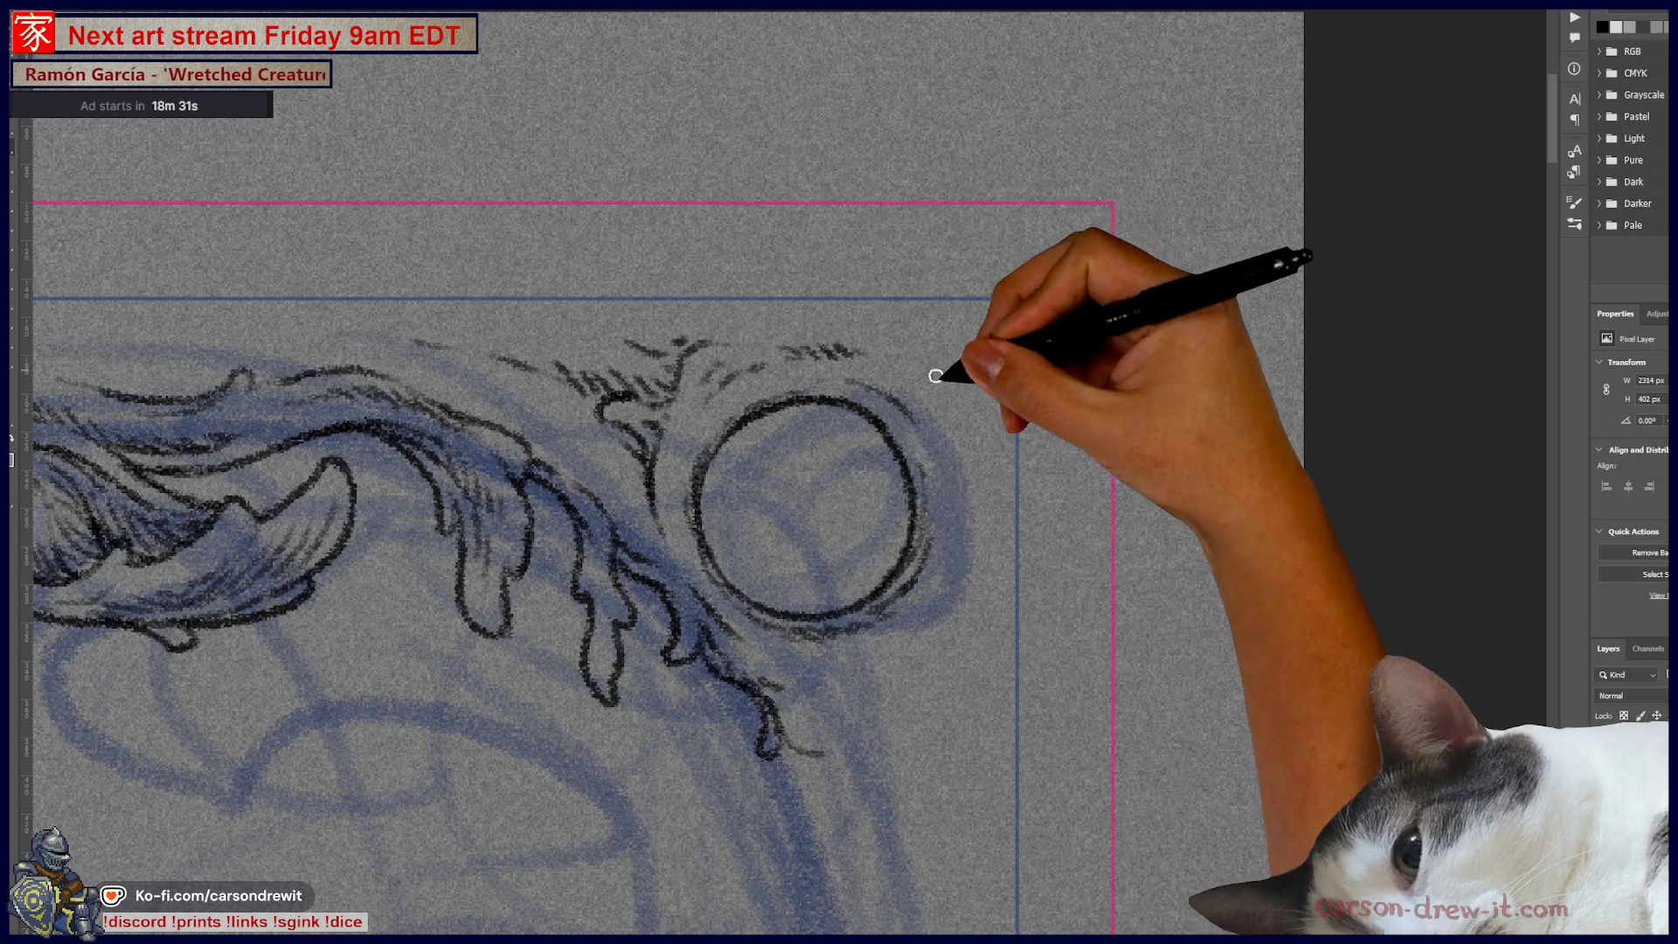
{"action": "left_click_drag", "start_coordinate": [945, 378], "coordinate": [971, 472]}
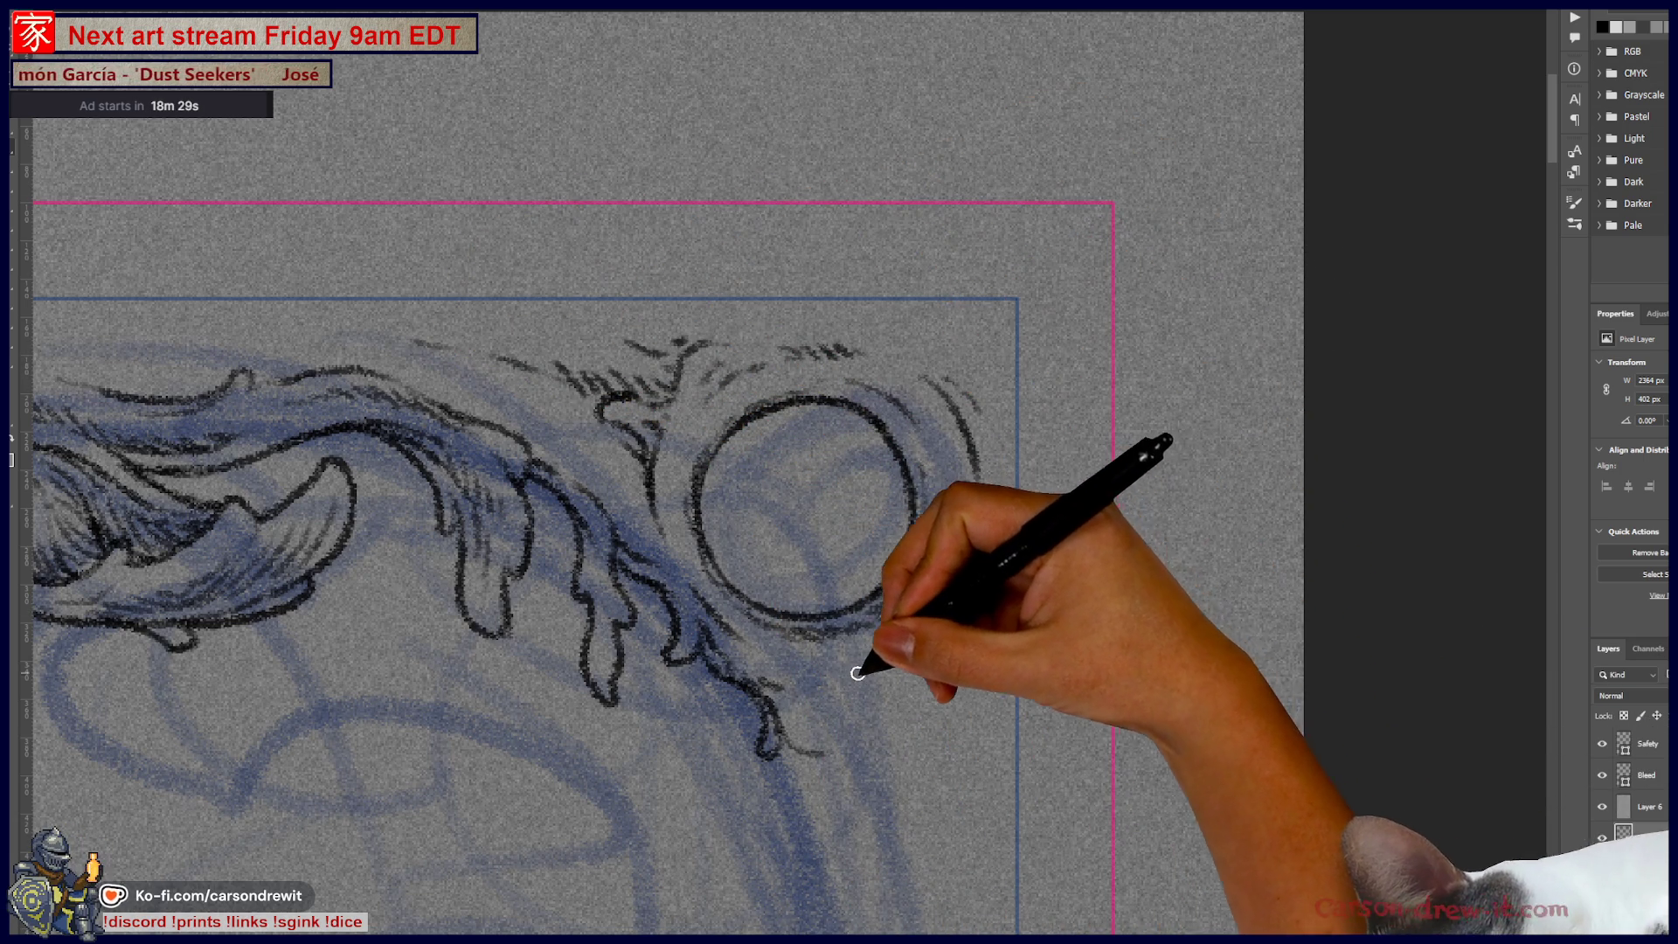
{"action": "left_click_drag", "start_coordinate": [896, 651], "coordinate": [965, 574]}
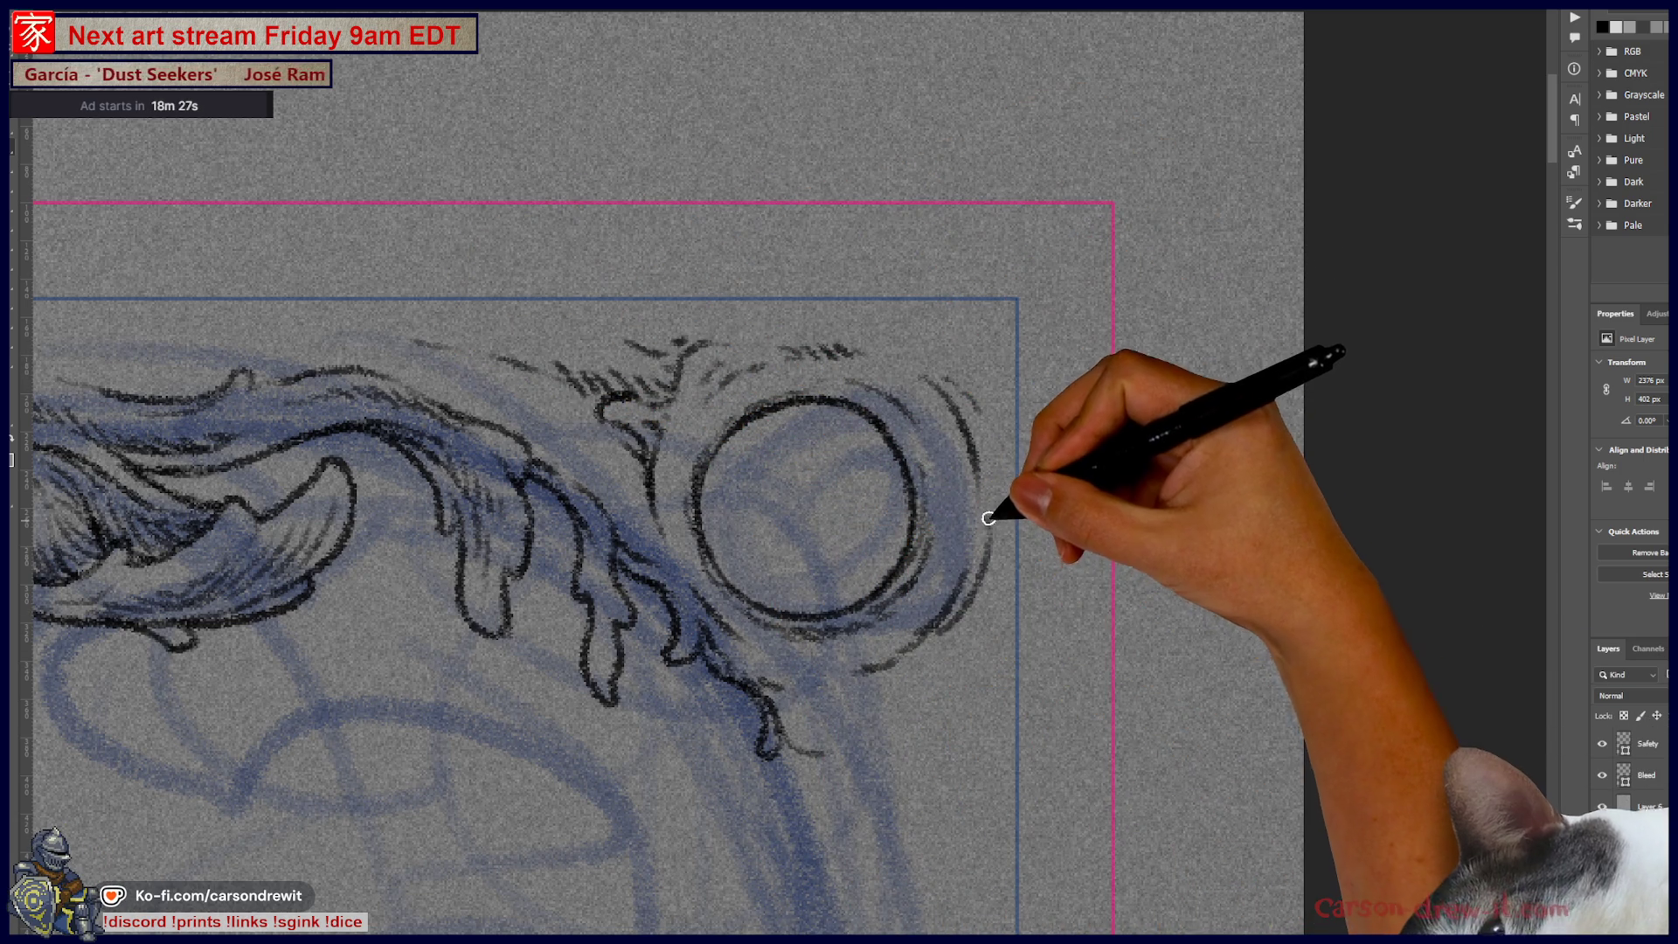
Step: Ink a tendril hanging down from the top-right corner hook
{"action": "key", "text": "ctrl+minus"}
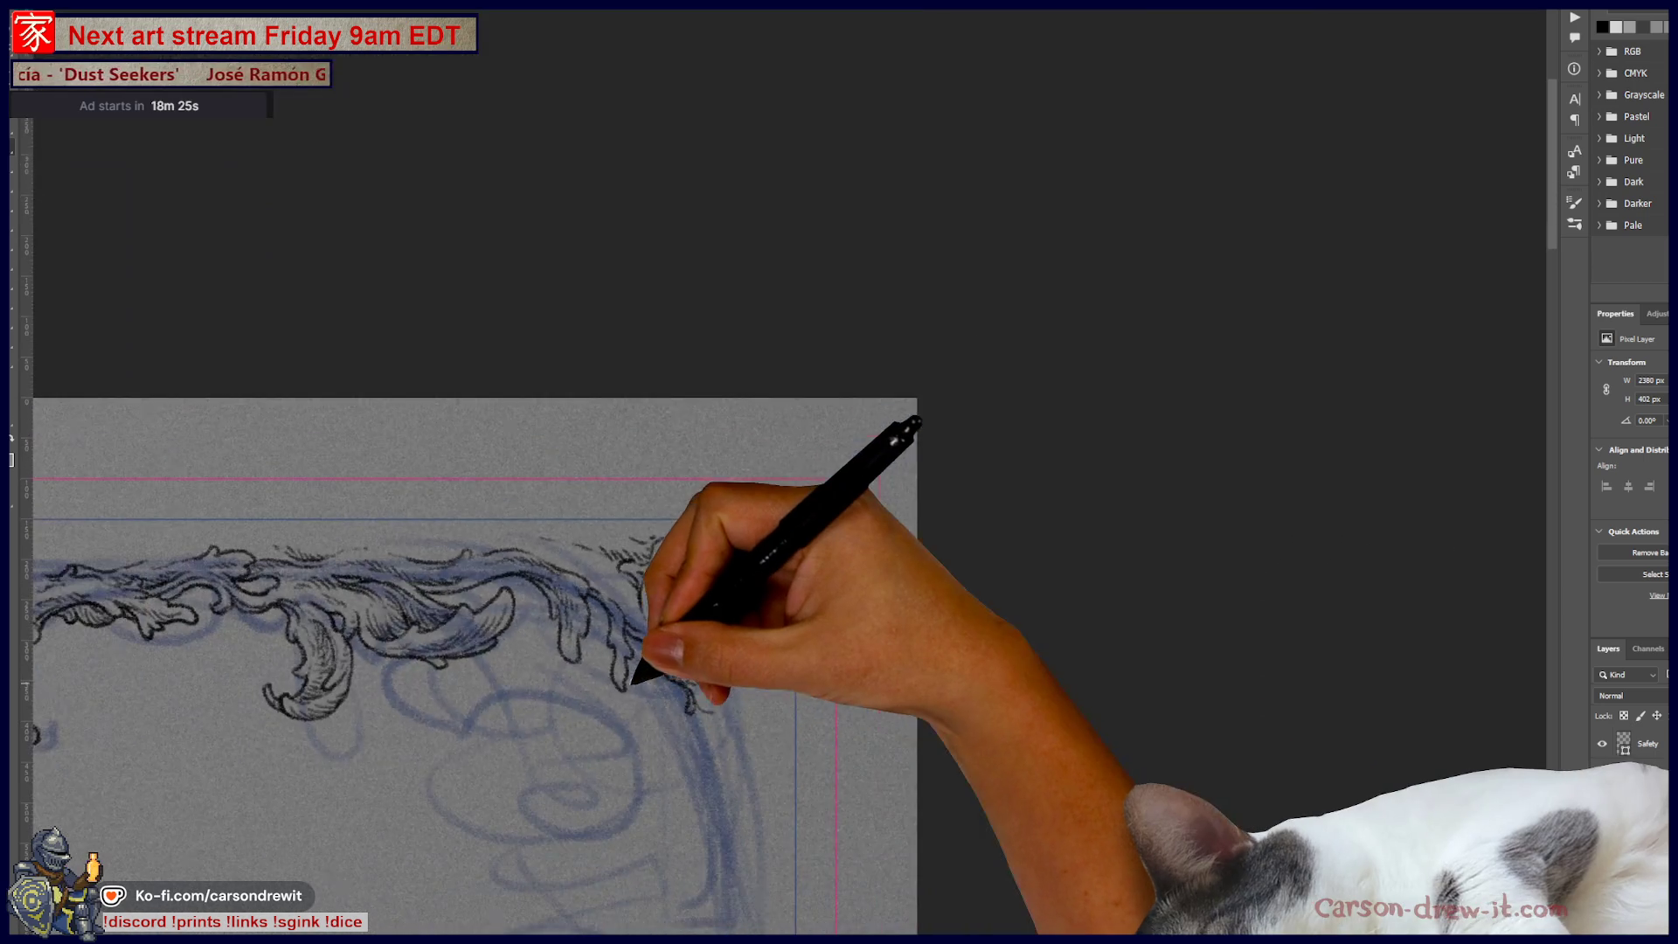
{"action": "left_click_drag", "start_coordinate": [796, 504], "coordinate": [1168, 189]}
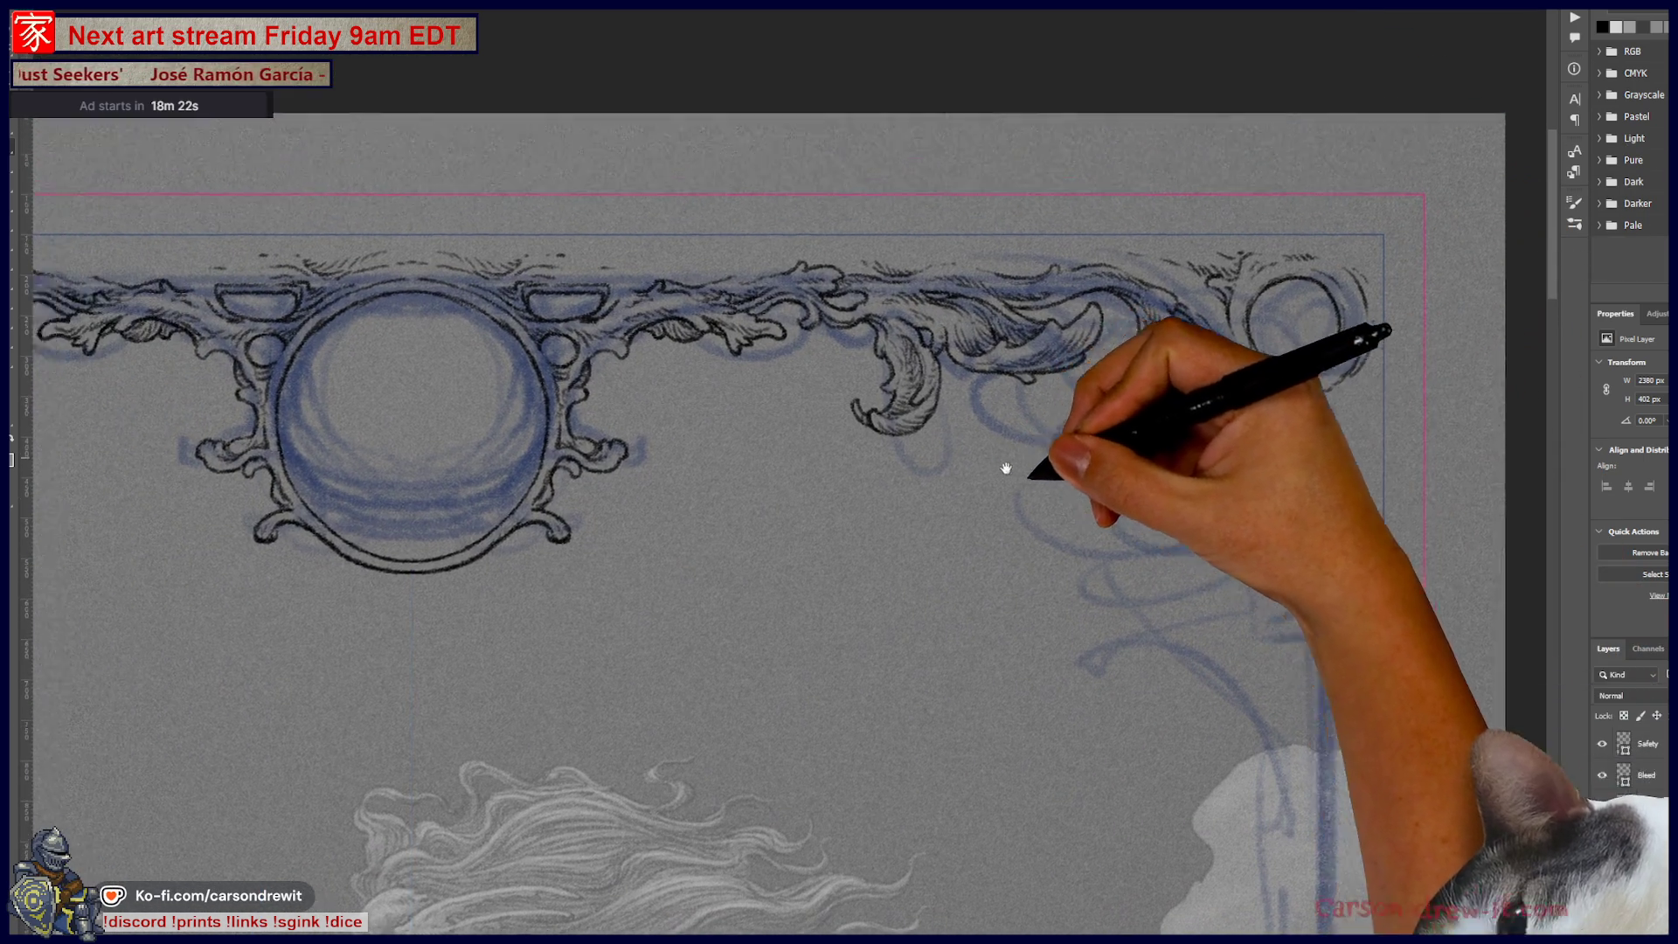
{"action": "left_click_drag", "start_coordinate": [1012, 469], "coordinate": [1199, 480]}
{"action": "key", "text": "ctrl+plus"}
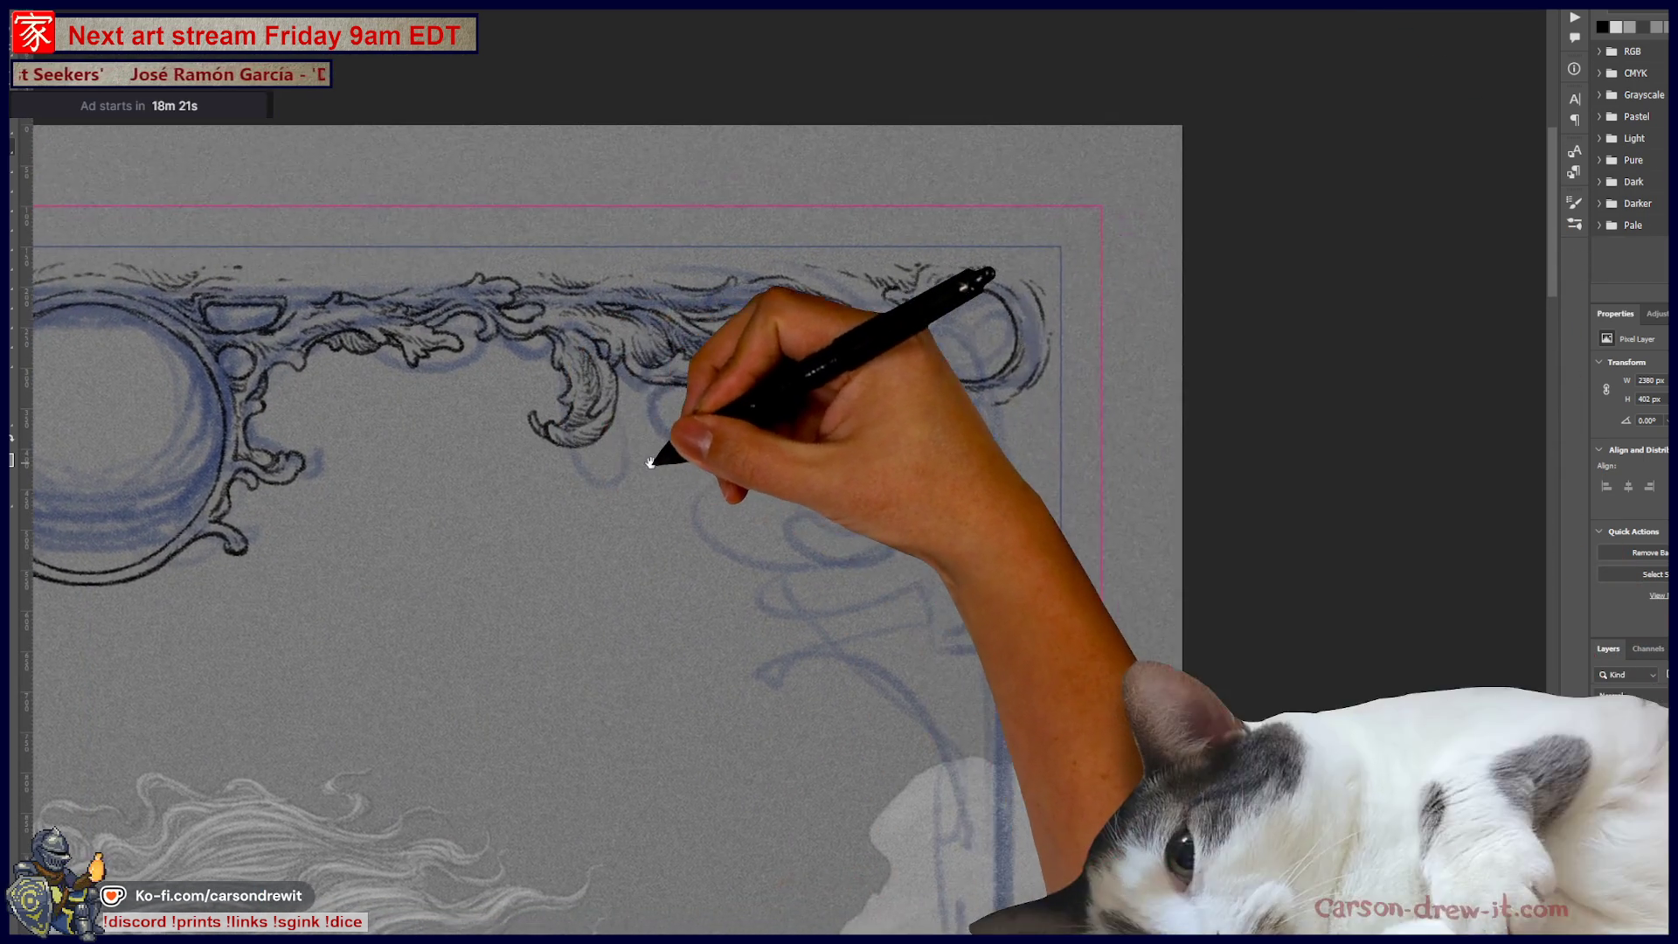
{"action": "scroll", "coordinate": [970, 447], "scroll_direction": "up", "scroll_amount": 2}
{"action": "scroll", "coordinate": [972, 444], "scroll_direction": "up", "scroll_amount": 2}
{"action": "scroll", "coordinate": [975, 441], "scroll_direction": "up", "scroll_amount": 2}
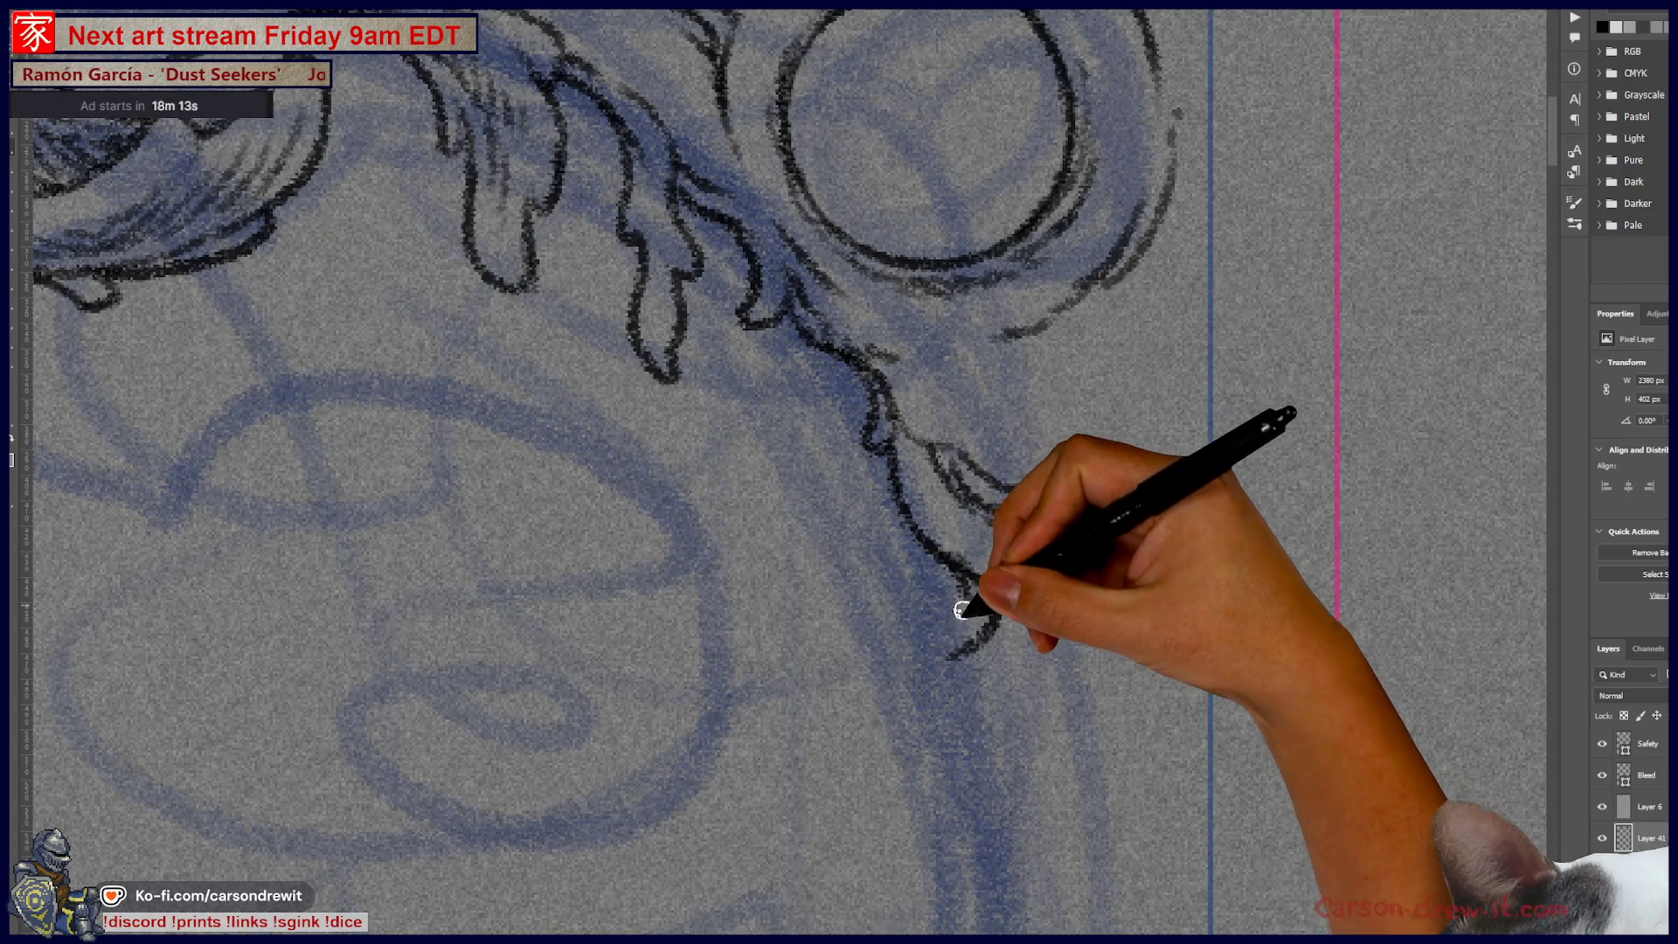
{"action": "mouse_move", "coordinate": [976, 635]}
{"action": "left_mouse_down"}
{"action": "mouse_move", "coordinate": [900, 694]}
{"action": "mouse_move", "coordinate": [905, 808]}
{"action": "left_mouse_up"}
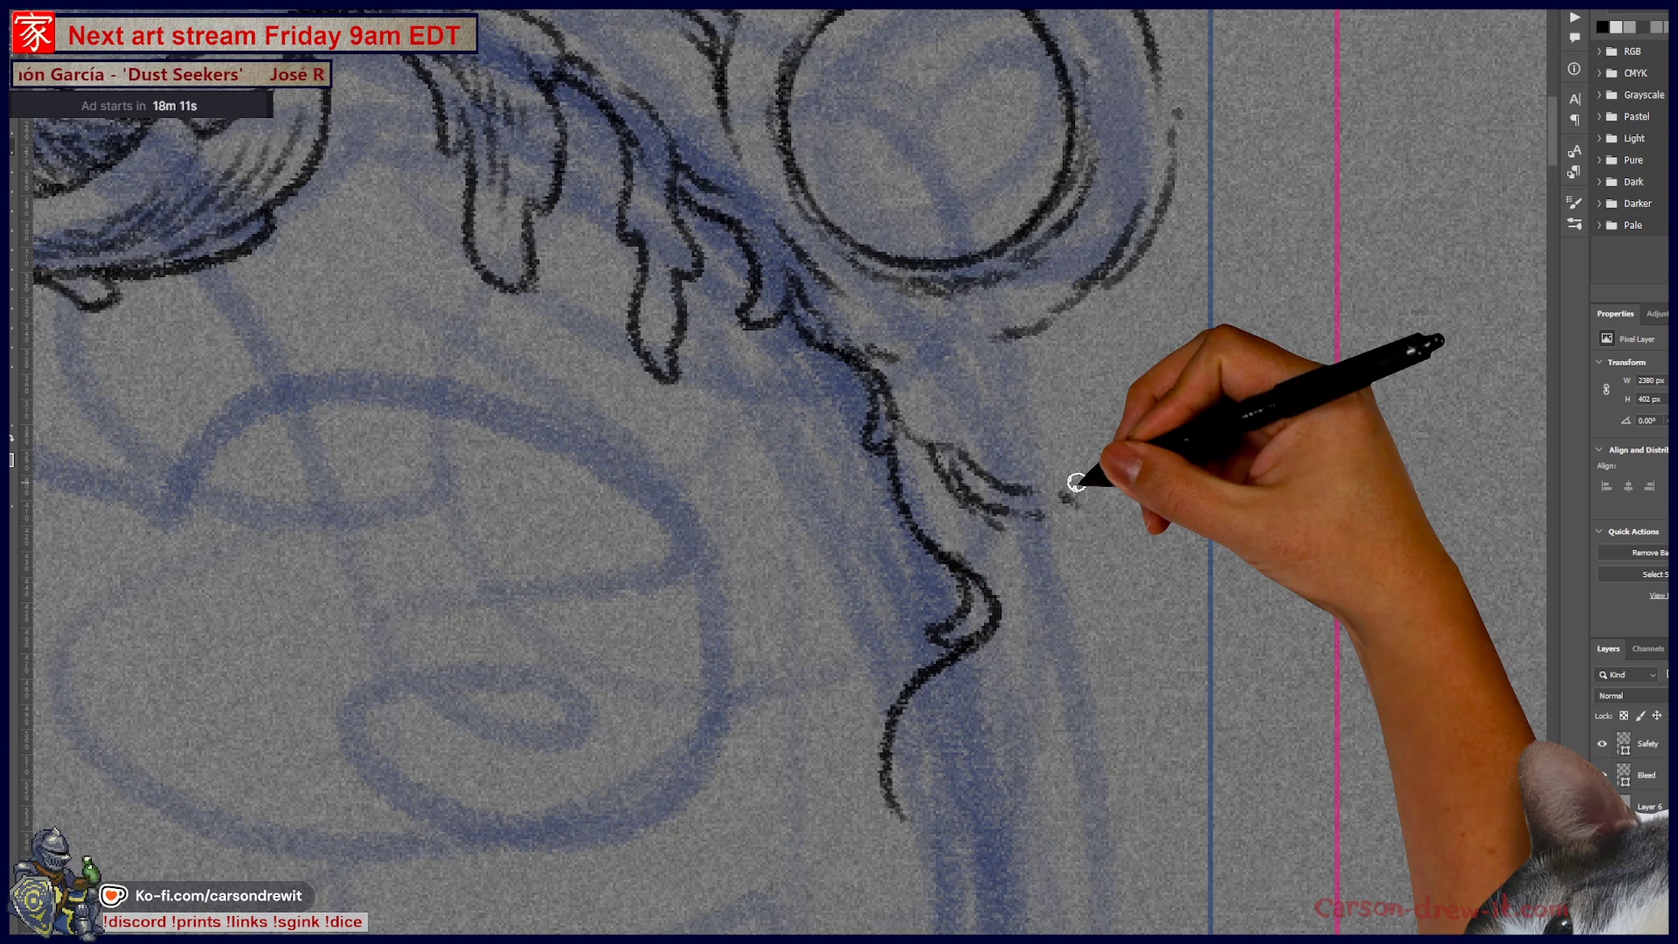
Step: Add hatch shading to the right of and below the corner ring
{"action": "scroll", "coordinate": [1077, 482], "scroll_direction": "down", "scroll_amount": 5}
{"action": "mouse_move", "coordinate": [1076, 581]}
{"action": "left_mouse_down"}
{"action": "mouse_move", "coordinate": [1125, 405]}
{"action": "mouse_move", "coordinate": [1265, 464]}
{"action": "mouse_move", "coordinate": [1389, 470]}
{"action": "left_mouse_up"}
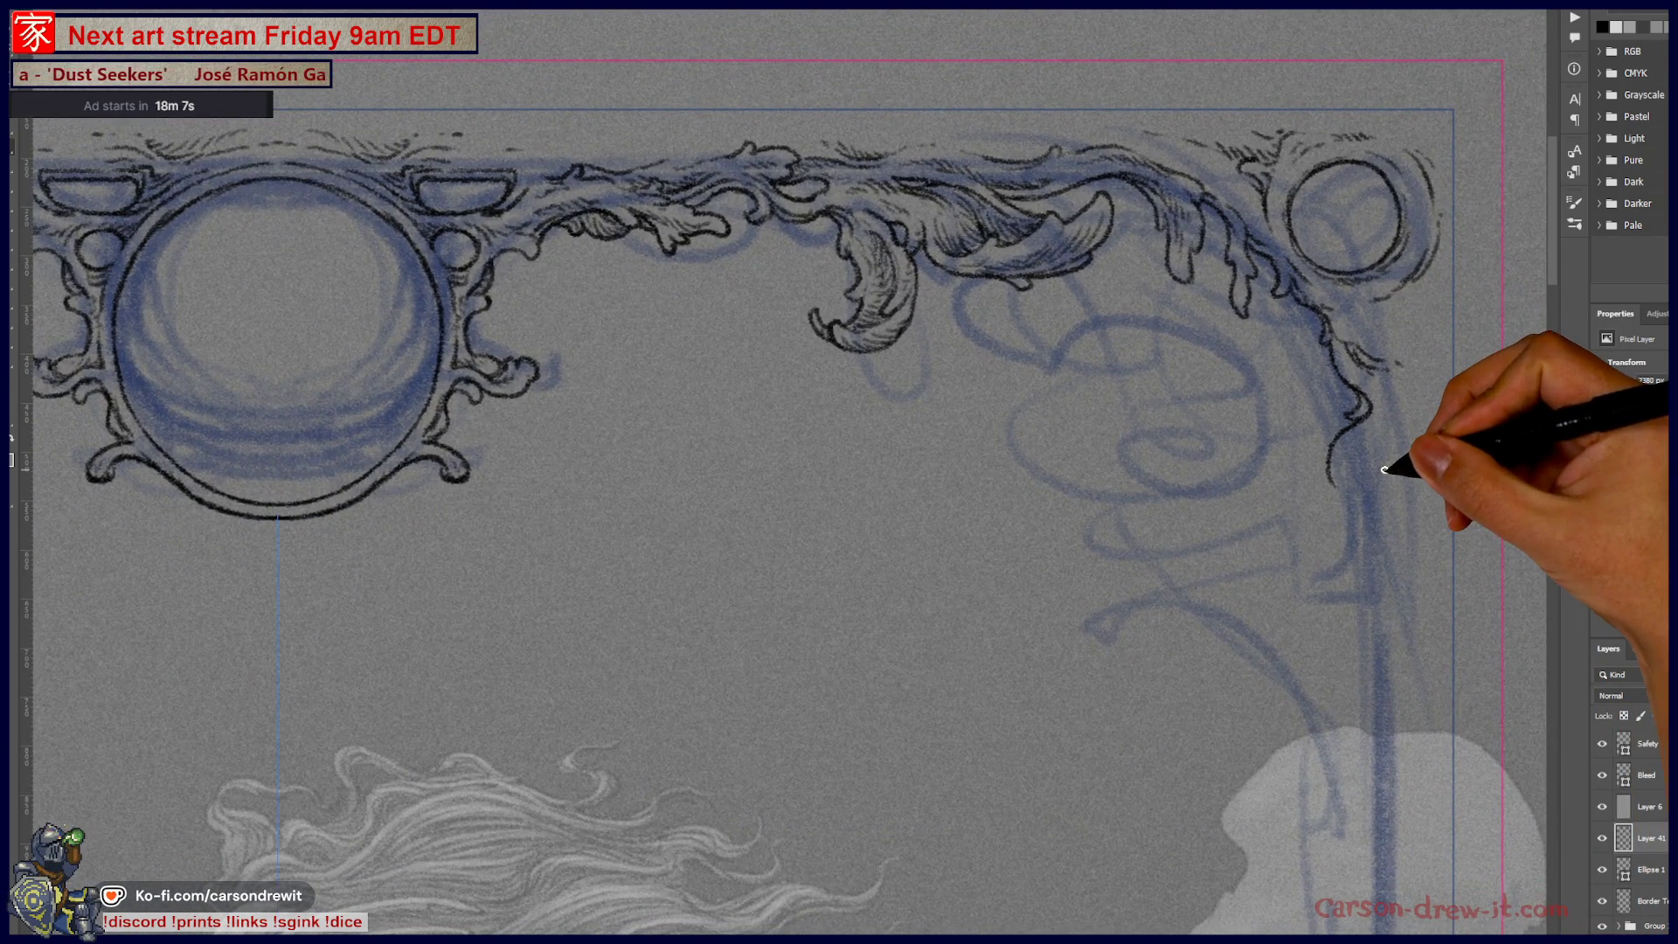
{"action": "scroll", "coordinate": [1385, 470], "scroll_direction": "down", "scroll_amount": 3}
{"action": "scroll", "coordinate": [1376, 487], "scroll_direction": "down", "scroll_amount": 3}
{"action": "left_click_drag", "start_coordinate": [1360, 531], "coordinate": [1143, 549]}
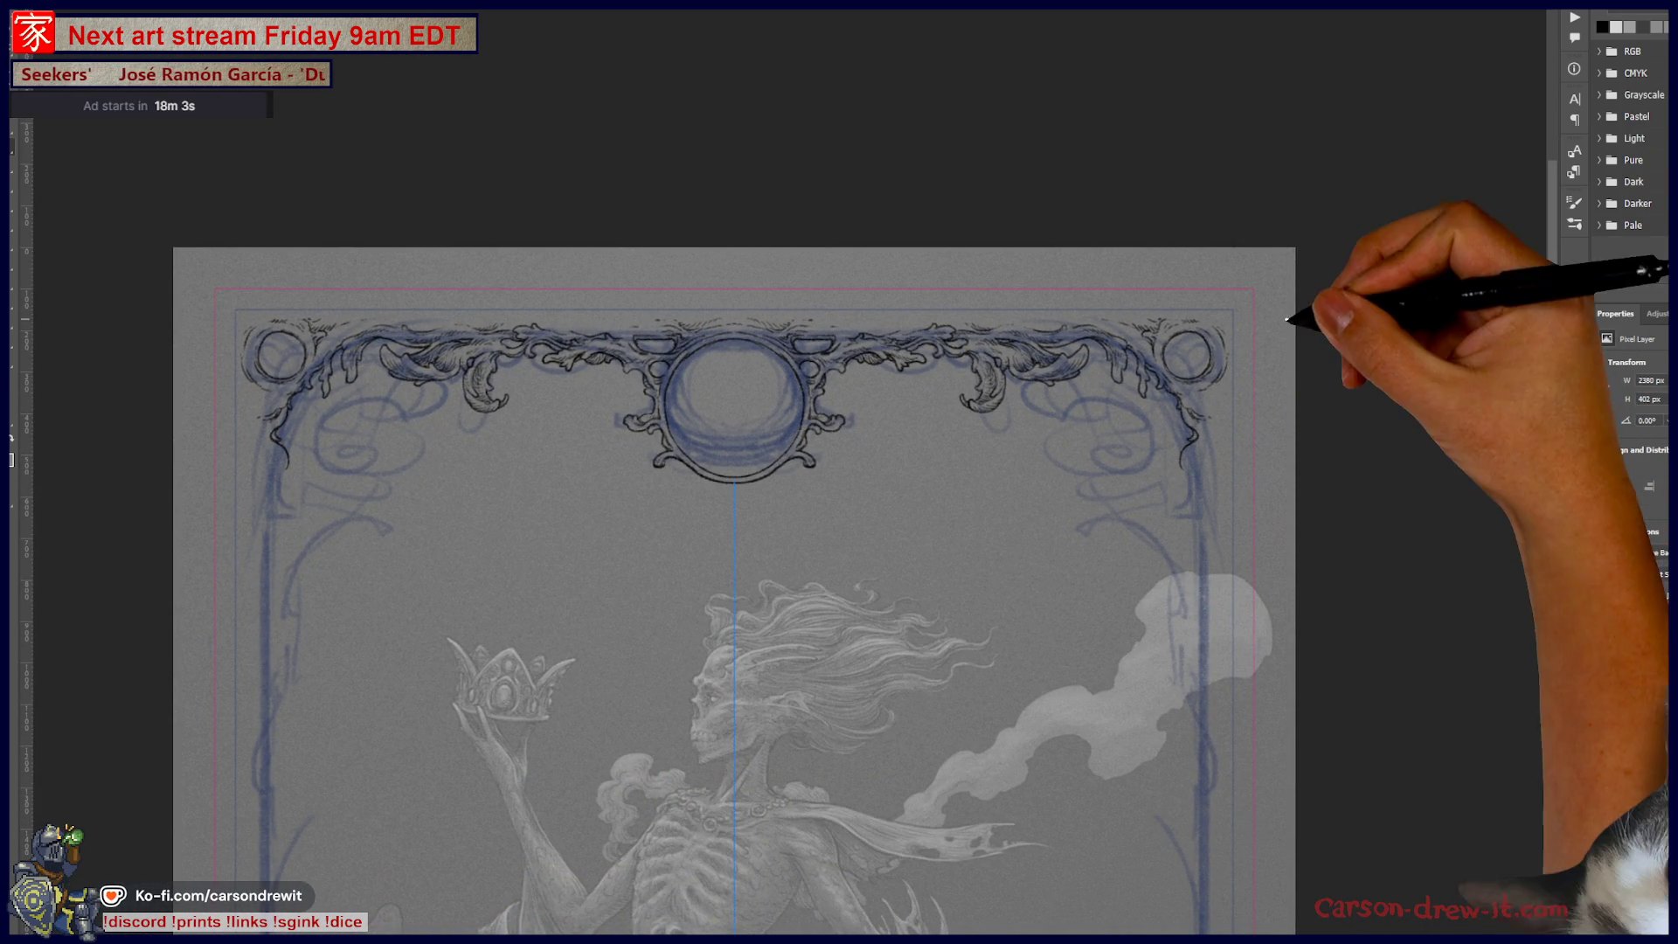
{"action": "scroll", "coordinate": [1264, 345], "scroll_direction": "up", "scroll_amount": 2}
{"action": "scroll", "coordinate": [1252, 358], "scroll_direction": "up", "scroll_amount": 2}
{"action": "scroll", "coordinate": [1250, 368], "scroll_direction": "up", "scroll_amount": 2}
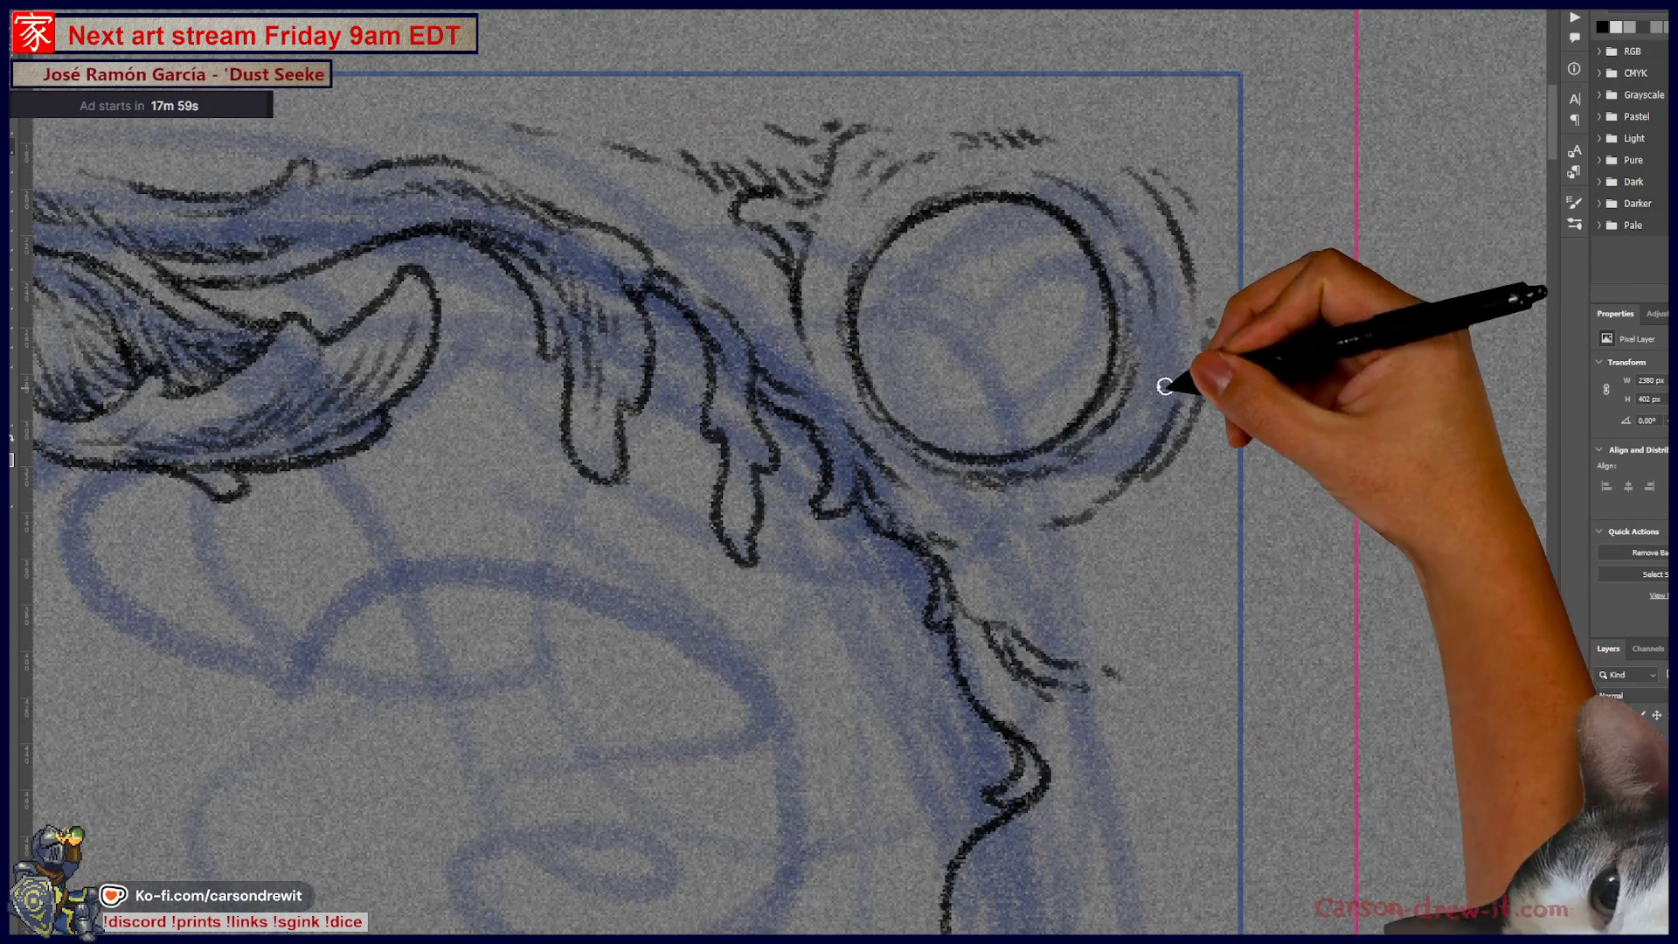
{"action": "left_click_drag", "start_coordinate": [1165, 355], "coordinate": [1180, 300]}
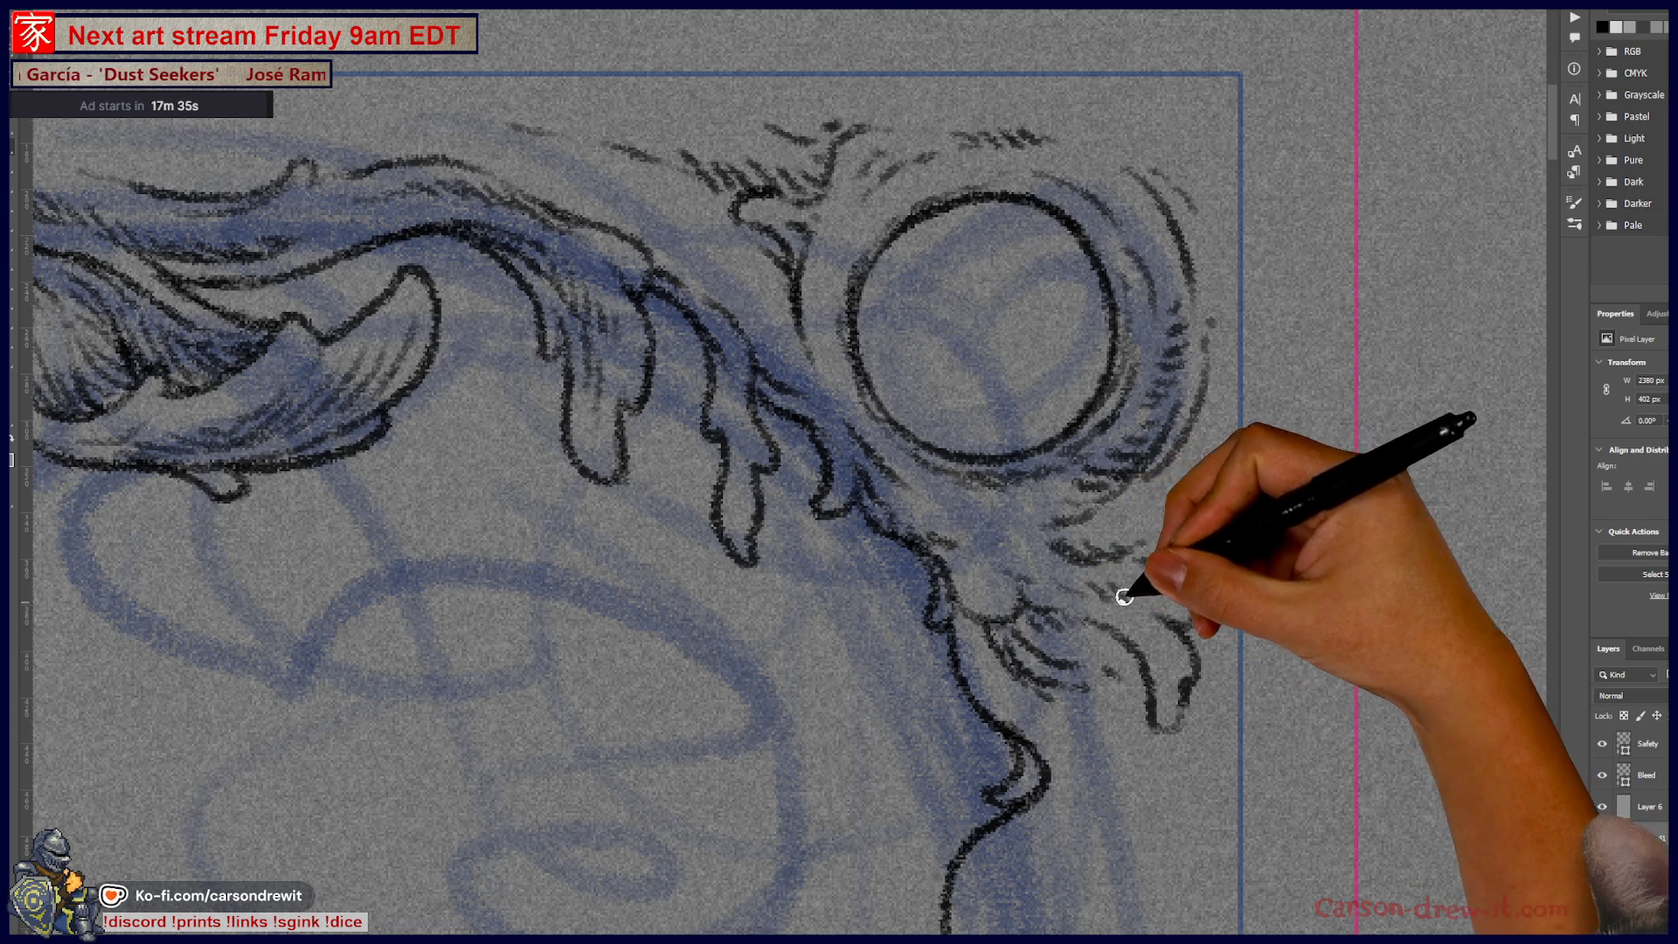
{"action": "mouse_move", "coordinate": [1185, 477]}
{"action": "left_mouse_down"}
{"action": "mouse_move", "coordinate": [1178, 506]}
{"action": "mouse_move", "coordinate": [1205, 520]}
{"action": "left_mouse_up"}
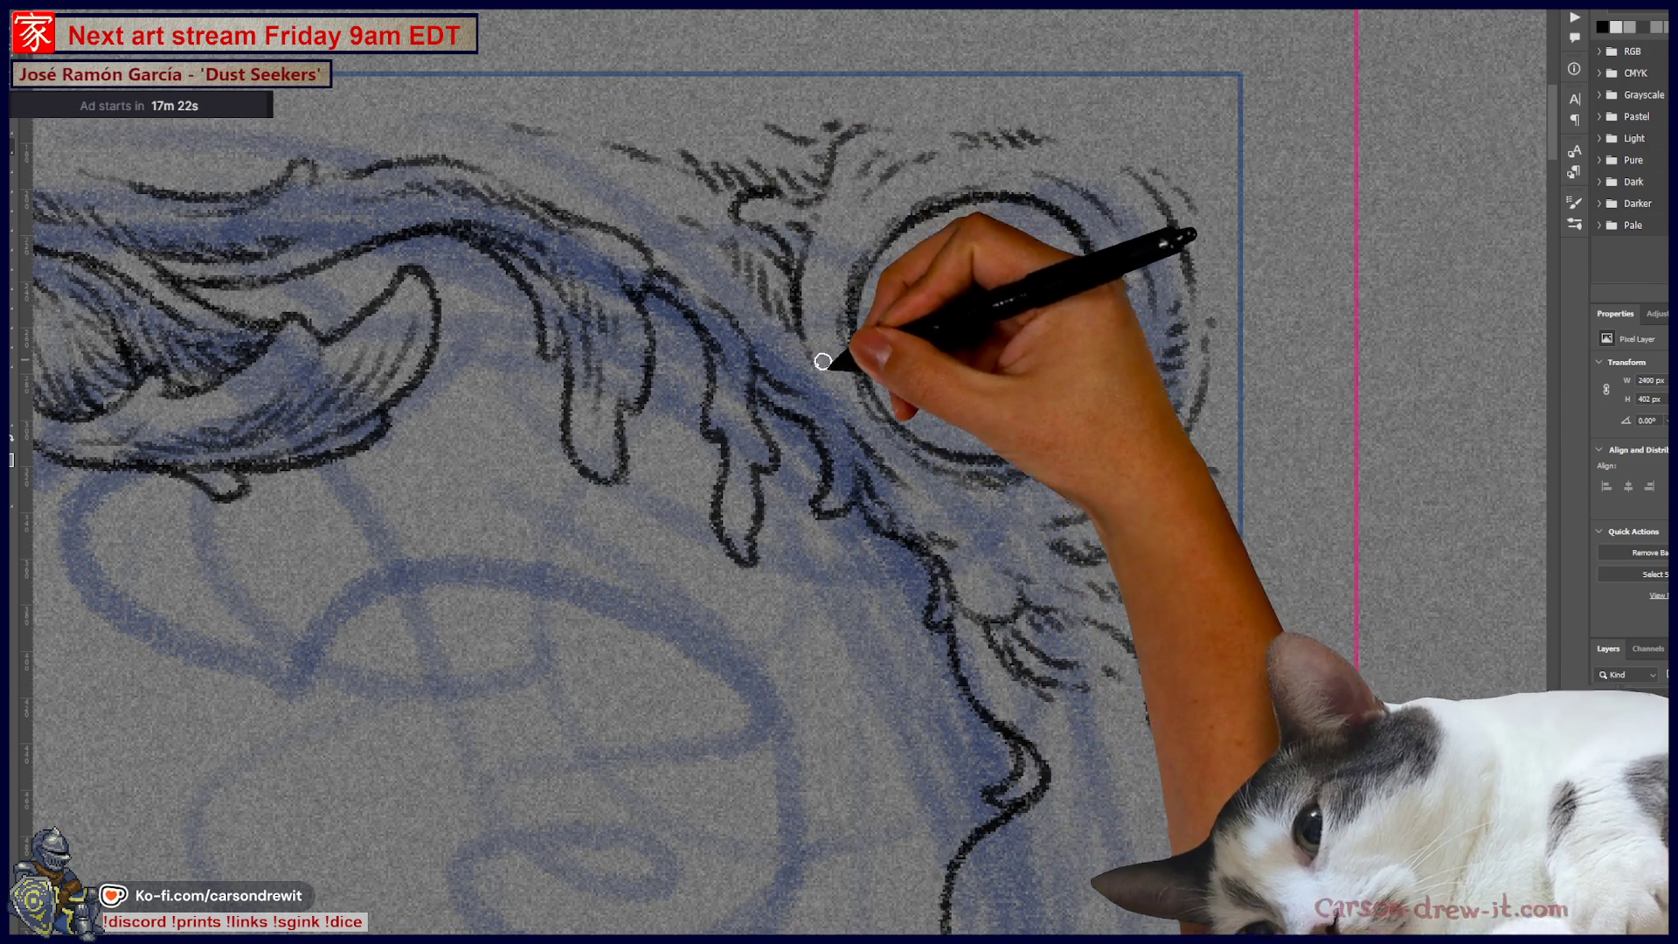
{"action": "key", "text": "ctrl+minus"}
{"action": "key", "text": "ctrl+minus"}
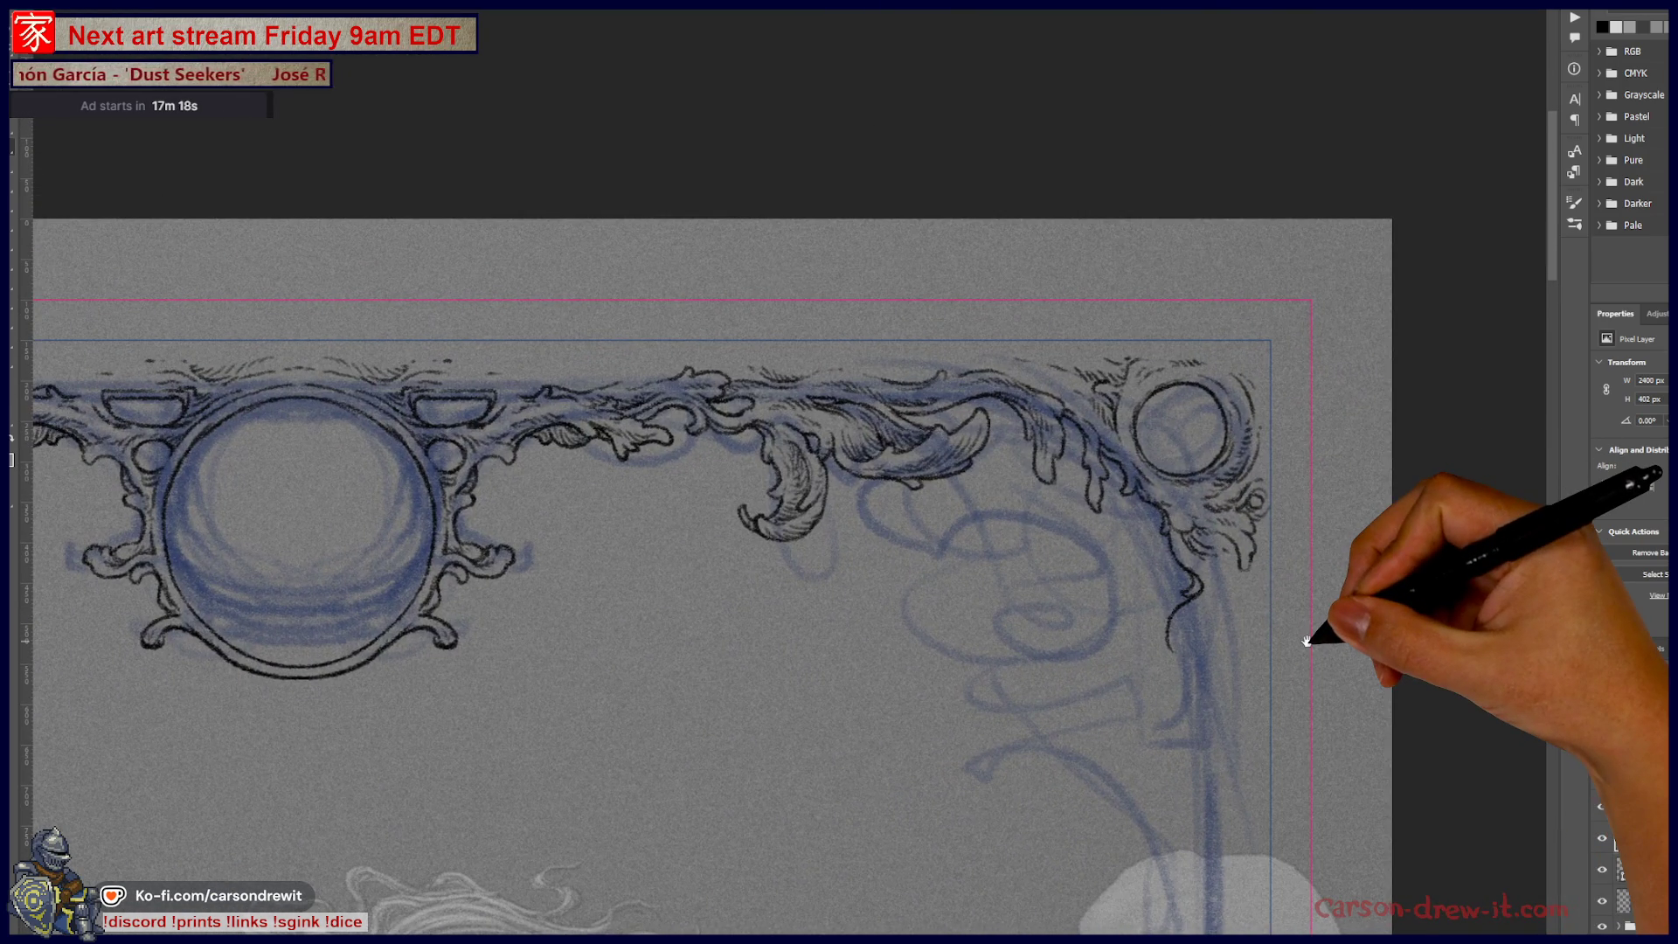
{"action": "scroll", "coordinate": [507, 356], "scroll_direction": "up", "scroll_amount": 1}
Step: Ink wavy hatch strokes along the scrollwork's top edge, from the upper-left ornament to the corner ring
{"action": "scroll", "coordinate": [507, 354], "scroll_direction": "up", "scroll_amount": 1}
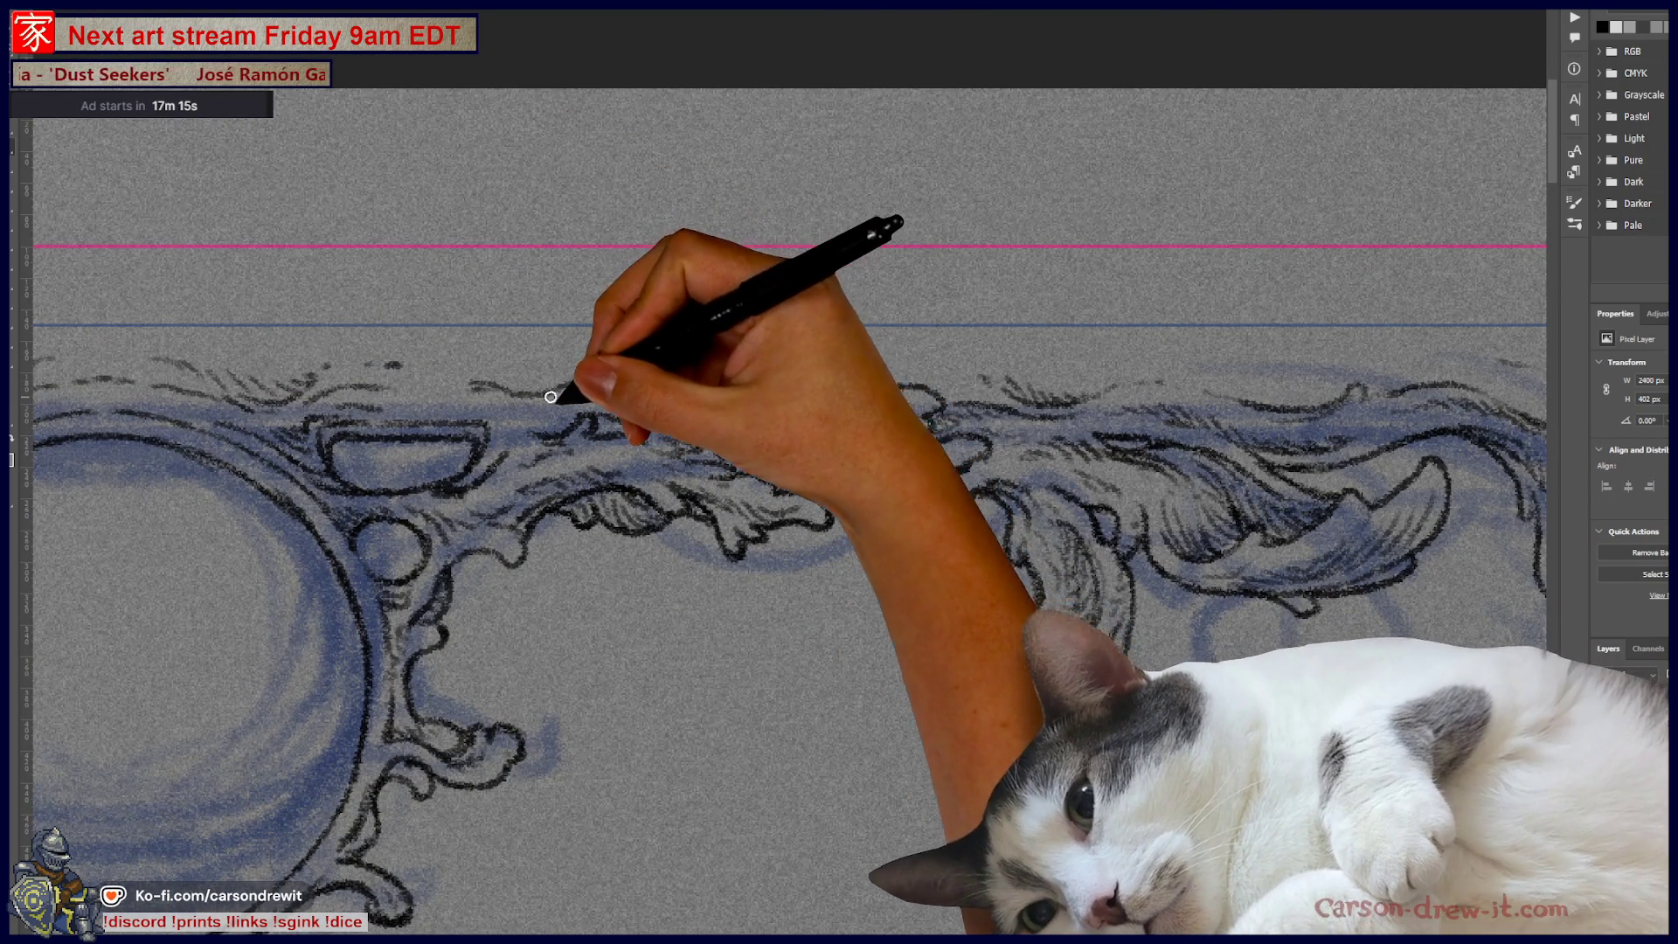
{"action": "mouse_move", "coordinate": [516, 377]}
{"action": "left_mouse_down"}
{"action": "mouse_move", "coordinate": [537, 347]}
{"action": "mouse_move", "coordinate": [606, 386]}
{"action": "left_mouse_up"}
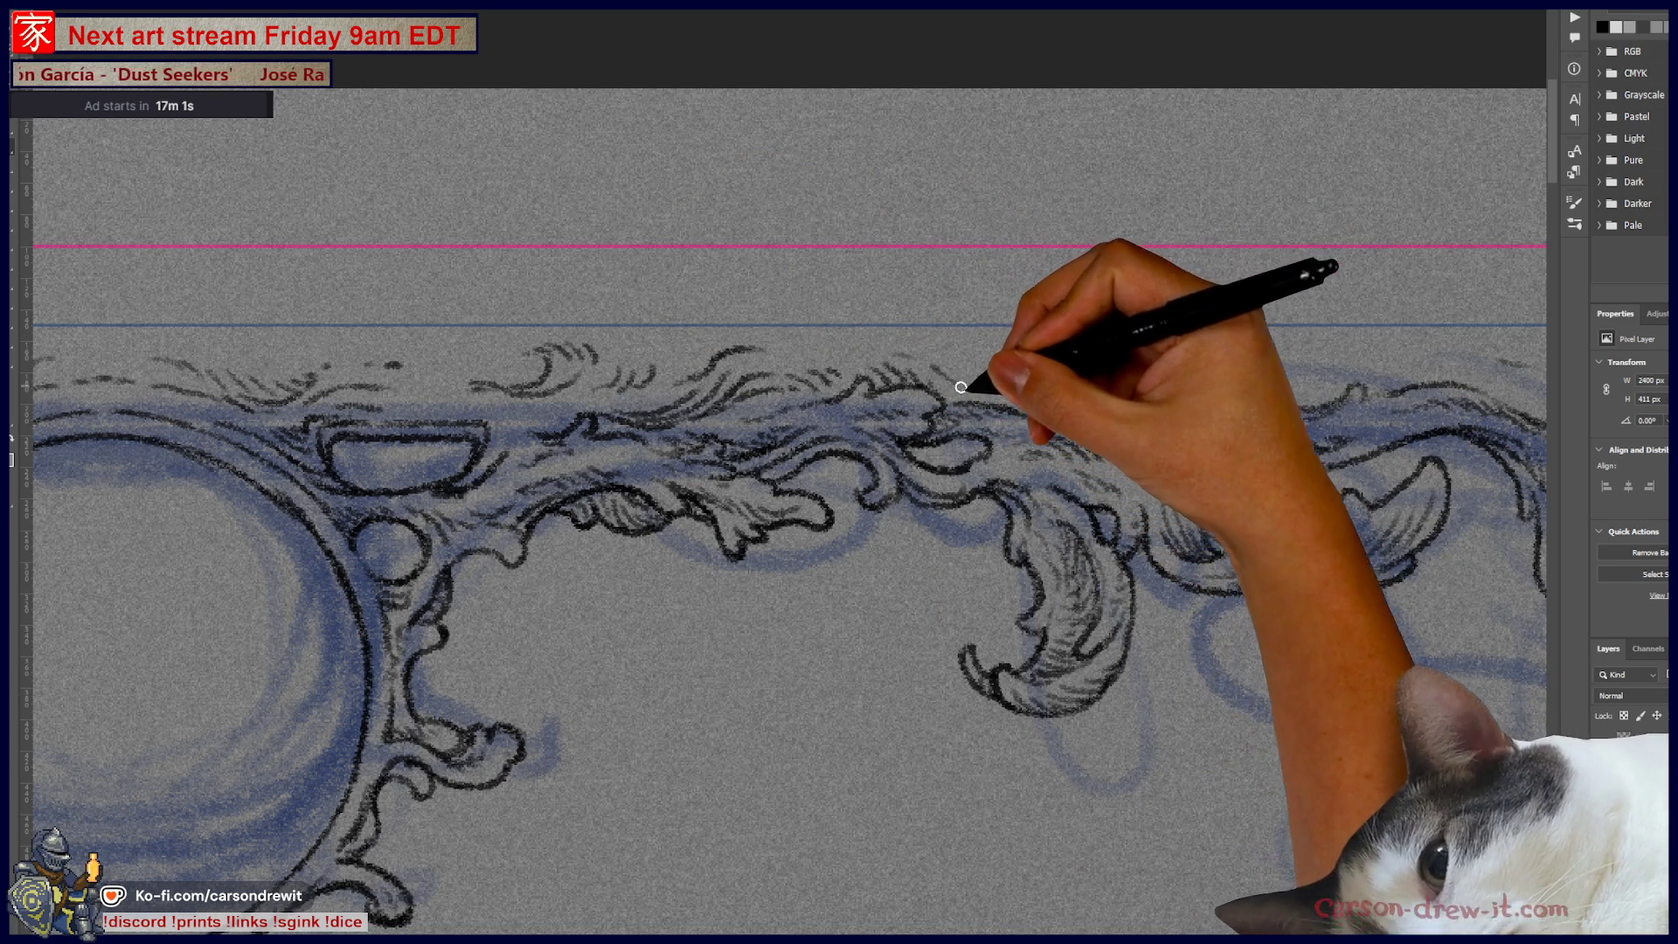
{"action": "mouse_move", "coordinate": [1192, 476]}
{"action": "left_mouse_down"}
{"action": "mouse_move", "coordinate": [731, 599]}
{"action": "mouse_move", "coordinate": [541, 382]}
{"action": "left_mouse_up"}
{"action": "mouse_move", "coordinate": [420, 363]}
{"action": "left_mouse_down"}
{"action": "mouse_move", "coordinate": [683, 372]}
{"action": "mouse_move", "coordinate": [731, 349]}
{"action": "mouse_move", "coordinate": [857, 356]}
{"action": "left_mouse_up"}
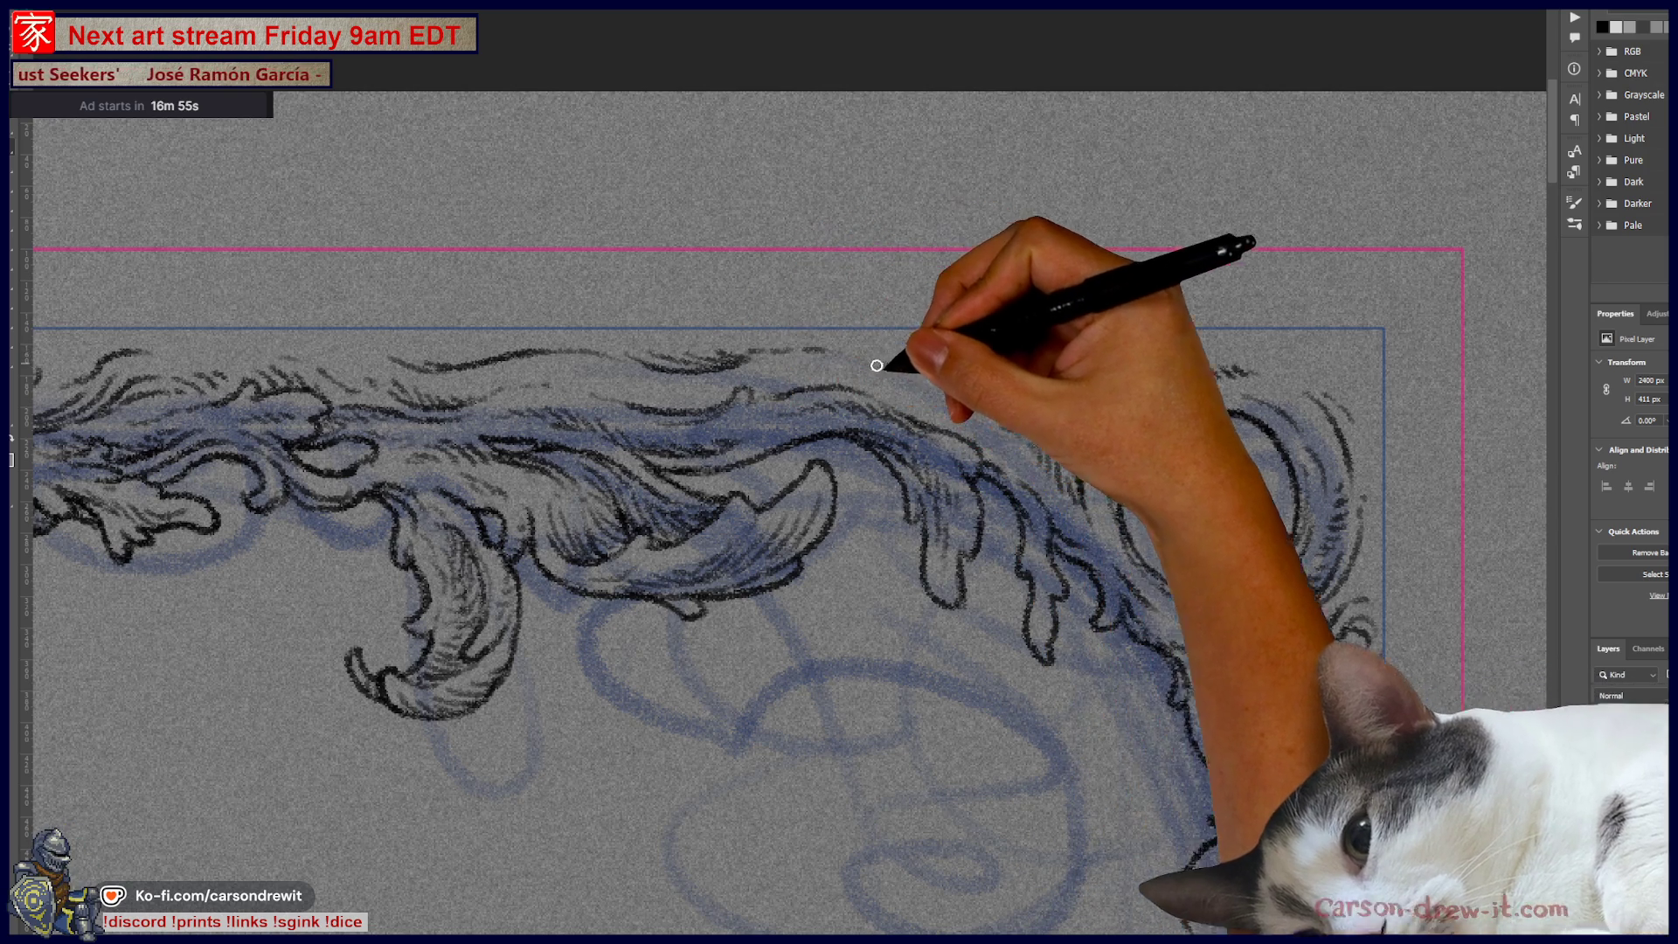
{"action": "mouse_move", "coordinate": [888, 298]}
{"action": "left_mouse_down"}
{"action": "mouse_move", "coordinate": [956, 356]}
{"action": "mouse_move", "coordinate": [1032, 368]}
{"action": "left_mouse_up"}
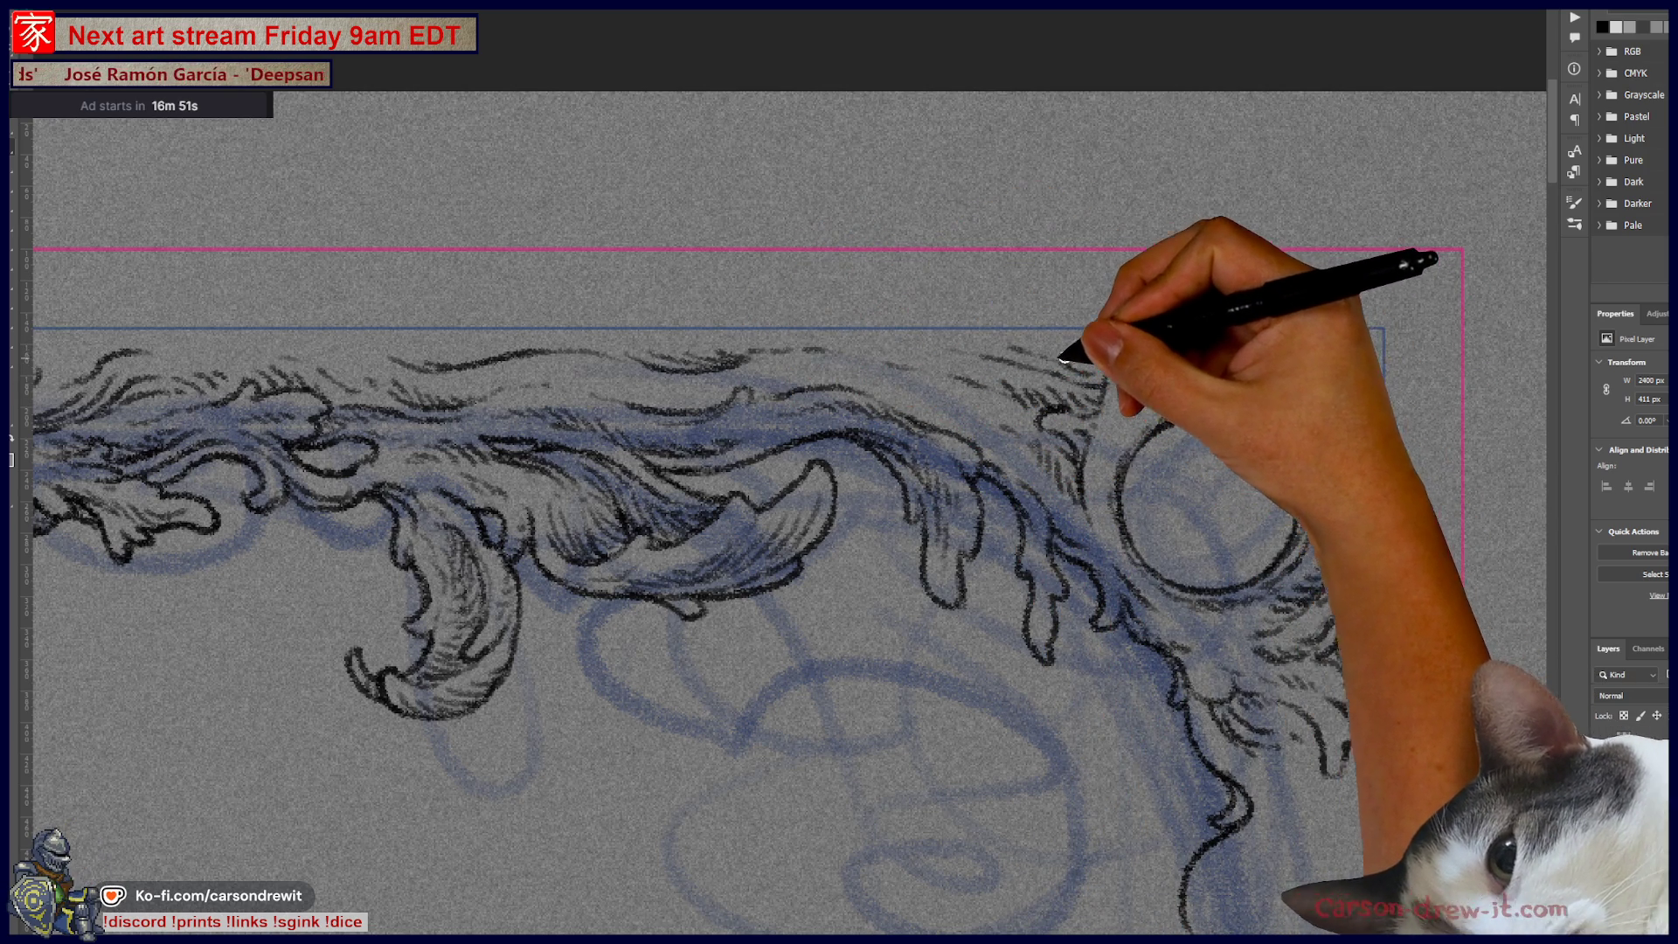
{"action": "mouse_move", "coordinate": [1087, 356]}
{"action": "left_mouse_down"}
{"action": "mouse_move", "coordinate": [1305, 349]}
{"action": "mouse_move", "coordinate": [1369, 375]}
{"action": "mouse_move", "coordinate": [1372, 421]}
{"action": "left_mouse_up"}
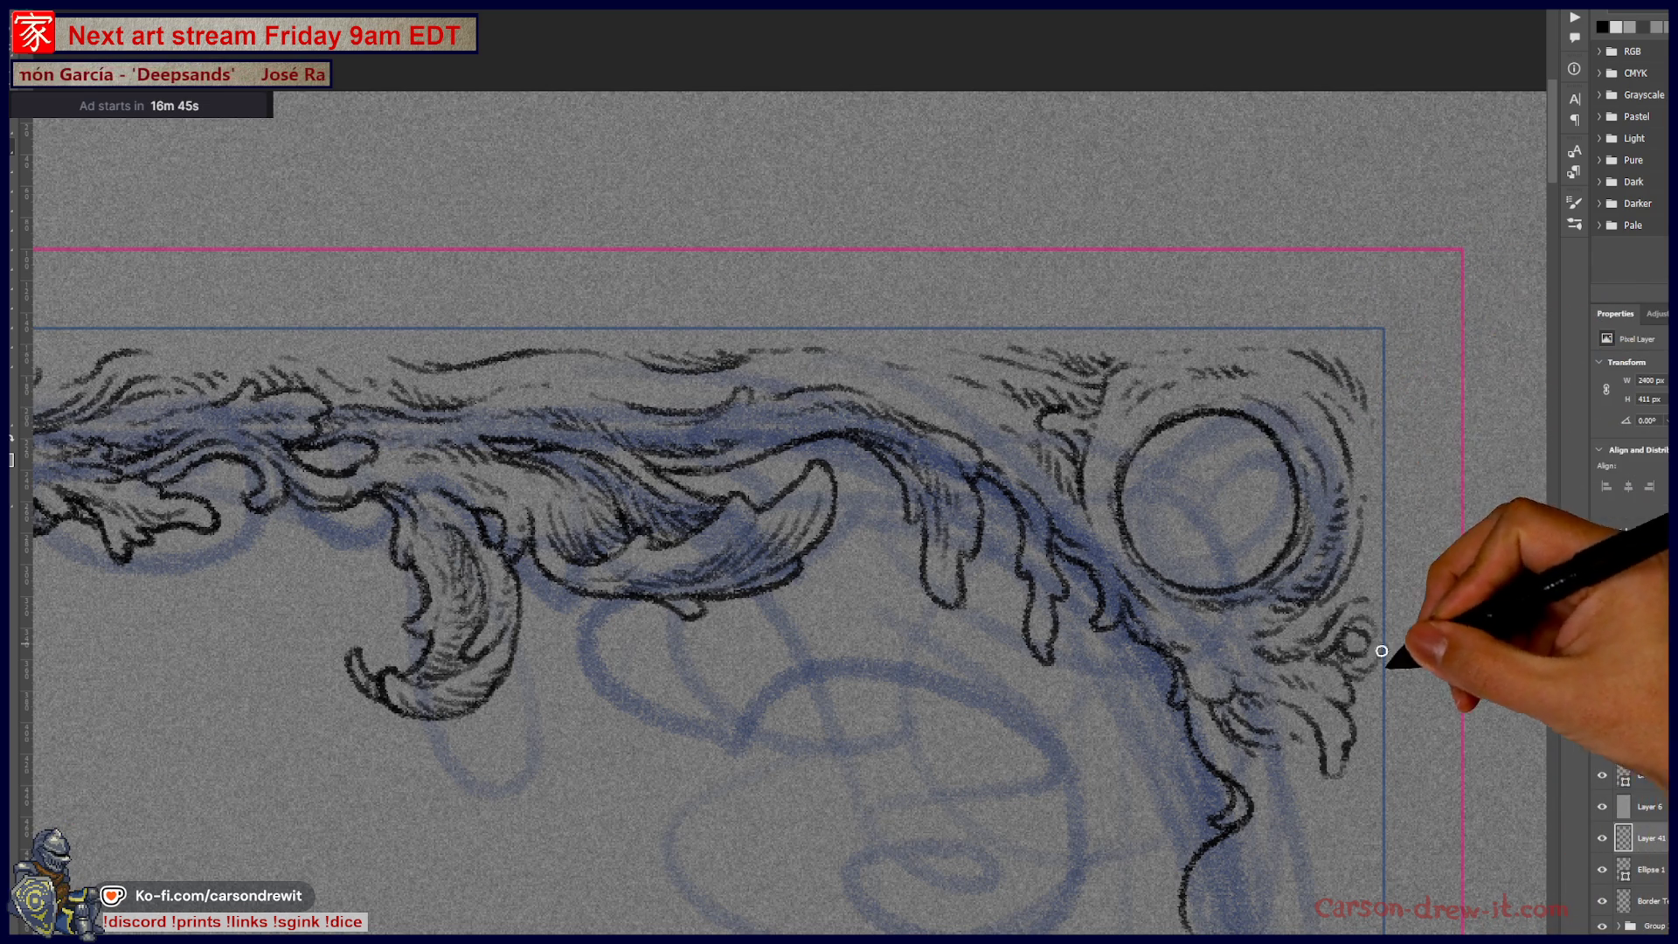
{"action": "scroll", "coordinate": [1012, 651], "scroll_direction": "down", "scroll_amount": 3}
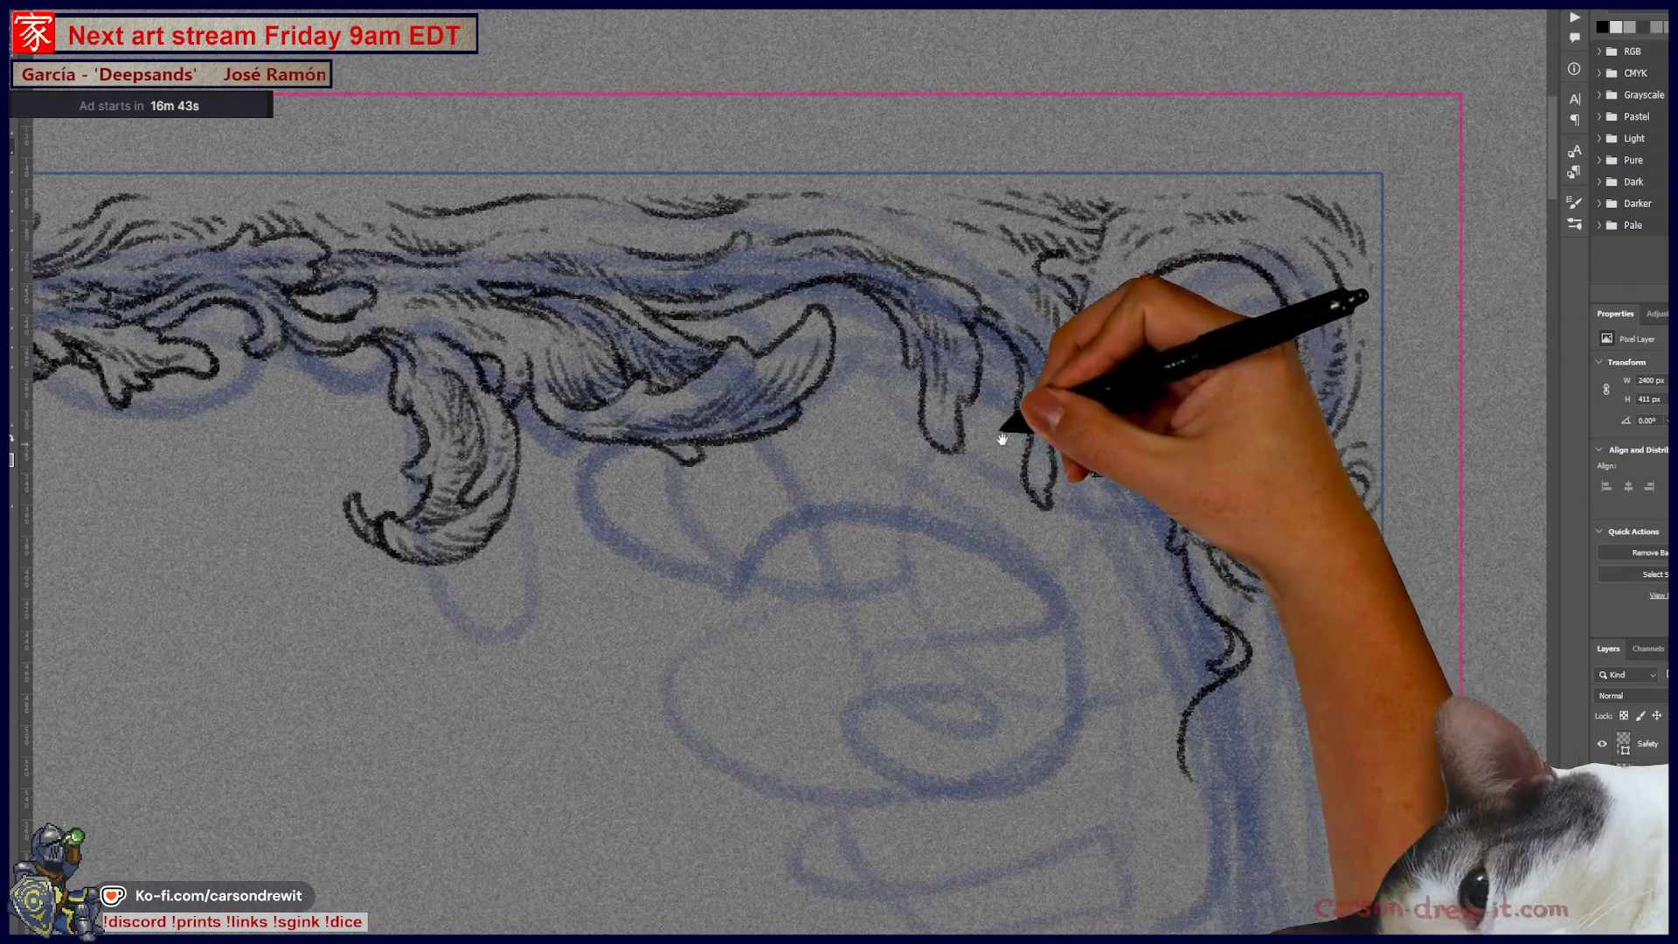
Step: Add more hatching along the upper ornament and check the artwork below the border
{"action": "left_click_drag", "start_coordinate": [640, 300], "coordinate": [795, 271]}
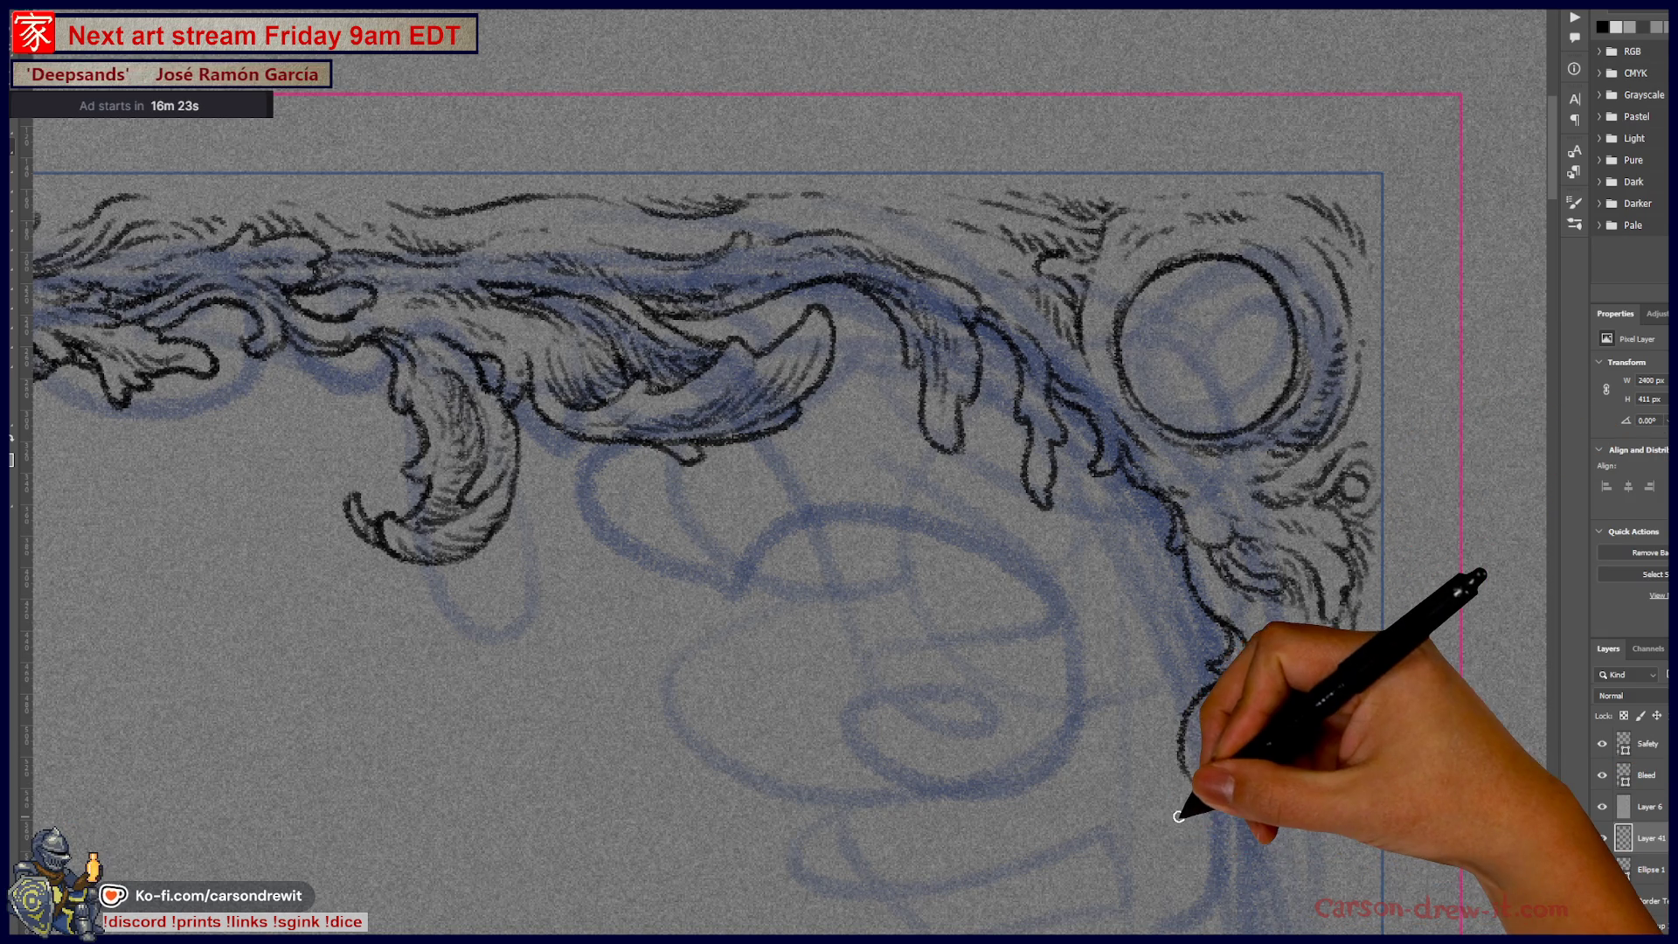
{"action": "scroll", "coordinate": [1180, 805], "scroll_direction": "down", "scroll_amount": 3}
{"action": "mouse_move", "coordinate": [1111, 861]}
{"action": "left_mouse_down"}
{"action": "mouse_move", "coordinate": [849, 511]}
{"action": "mouse_move", "coordinate": [866, 549]}
{"action": "left_mouse_up"}
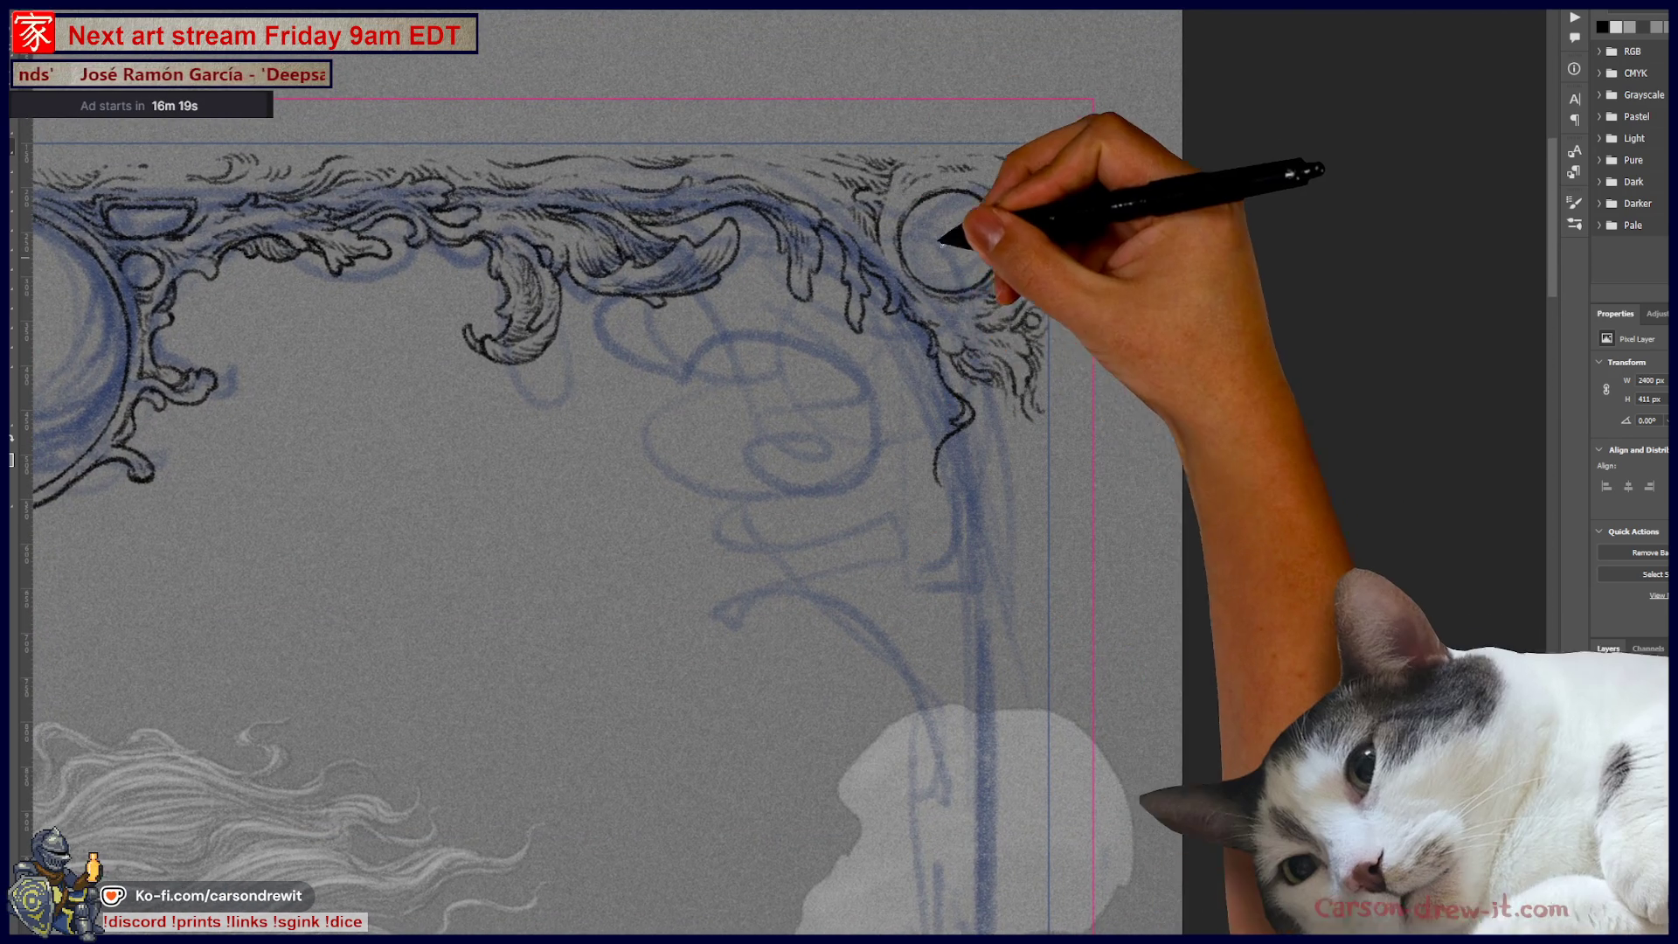
{"action": "scroll", "coordinate": [948, 260], "scroll_direction": "up", "scroll_amount": 2}
{"action": "scroll", "coordinate": [918, 227], "scroll_direction": "up", "scroll_amount": 1}
Step: Ink the hanging curl's strands under the corner ring with hatching beside and beneath it
{"action": "scroll", "coordinate": [910, 233], "scroll_direction": "up", "scroll_amount": 1}
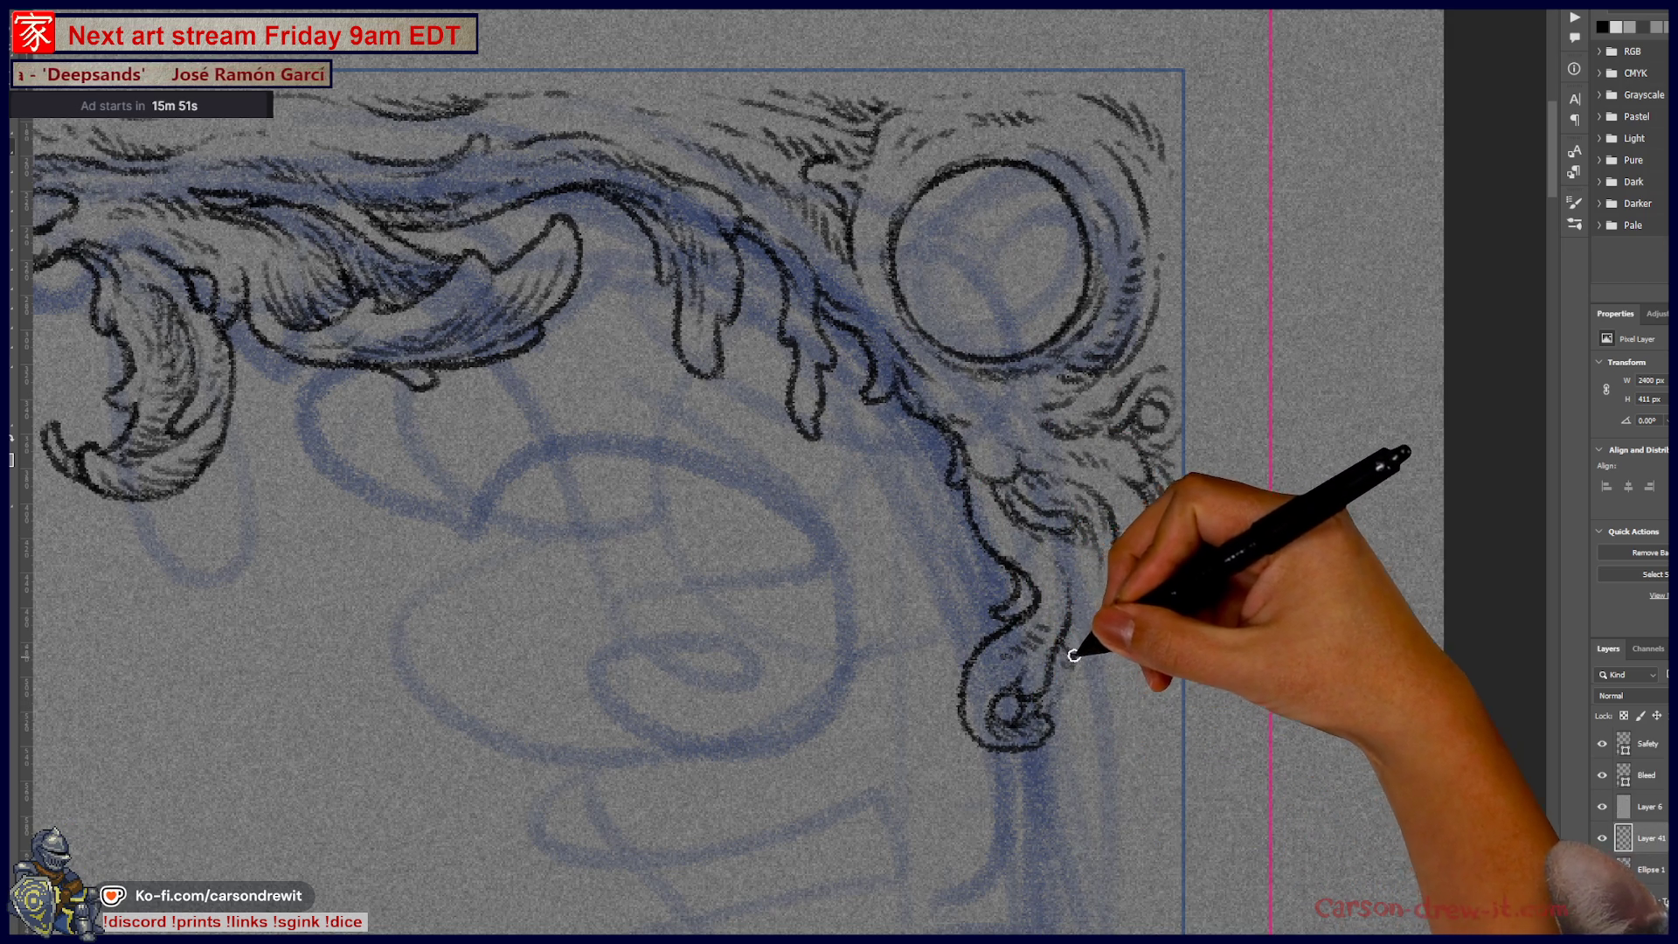
{"action": "left_click_drag", "start_coordinate": [1098, 600], "coordinate": [1113, 619]}
{"action": "mouse_move", "coordinate": [1096, 705]}
{"action": "left_mouse_down"}
{"action": "mouse_move", "coordinate": [1088, 570]}
{"action": "mouse_move", "coordinate": [1115, 735]}
{"action": "left_mouse_up"}
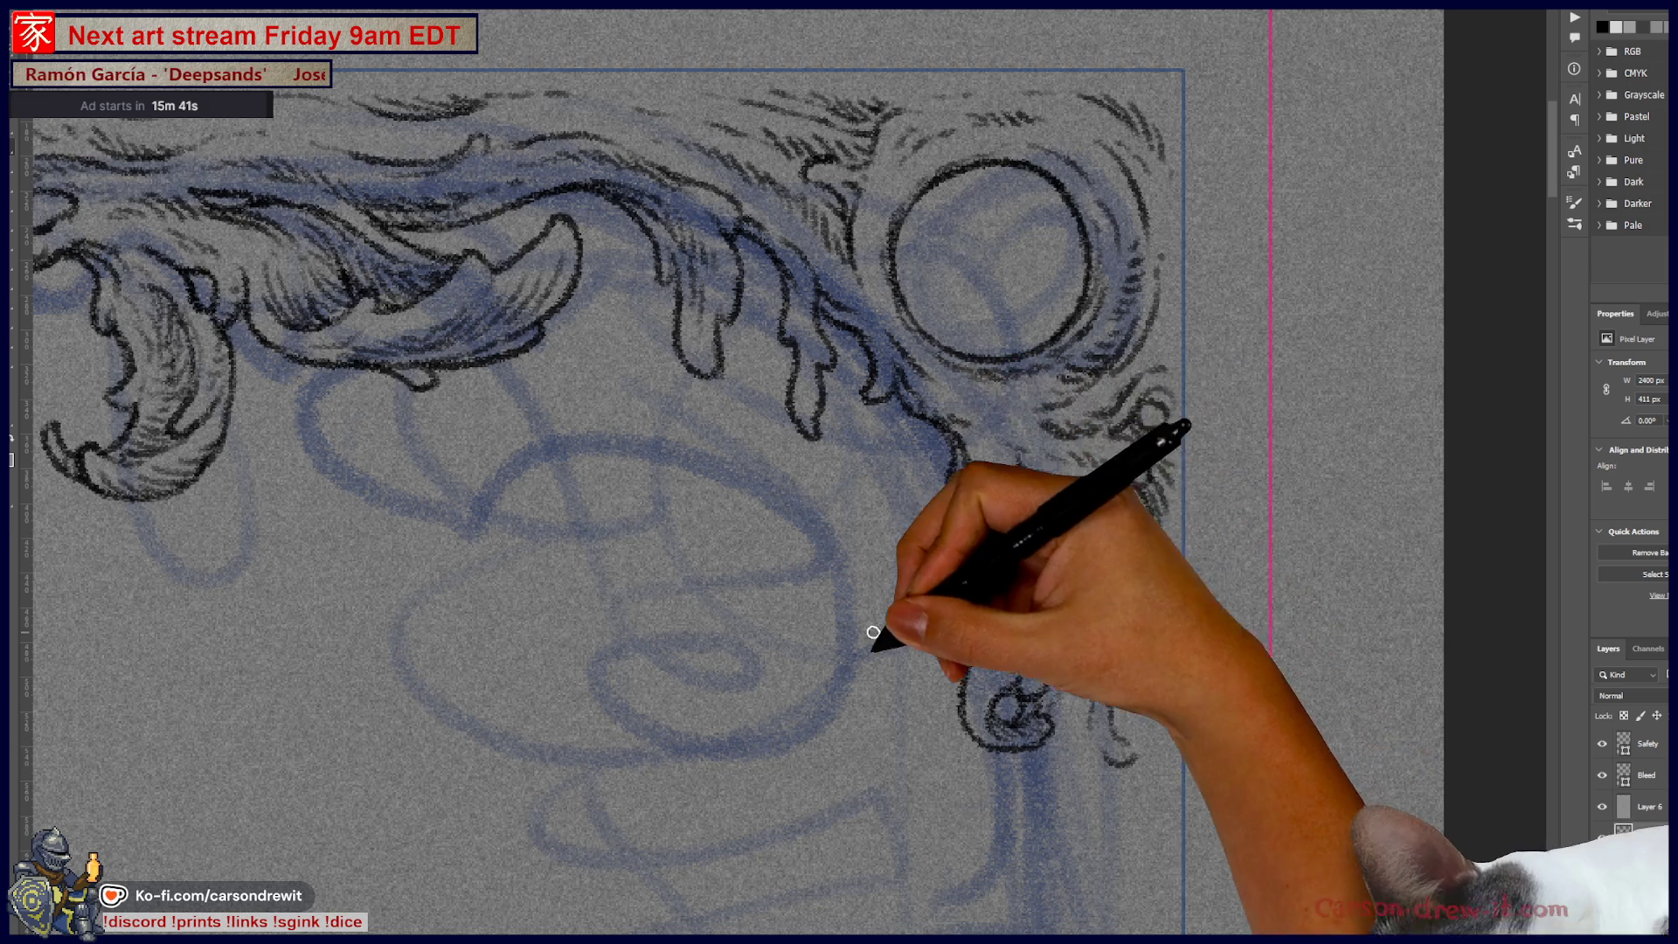
{"action": "left_click_drag", "start_coordinate": [980, 763], "coordinate": [1111, 696]}
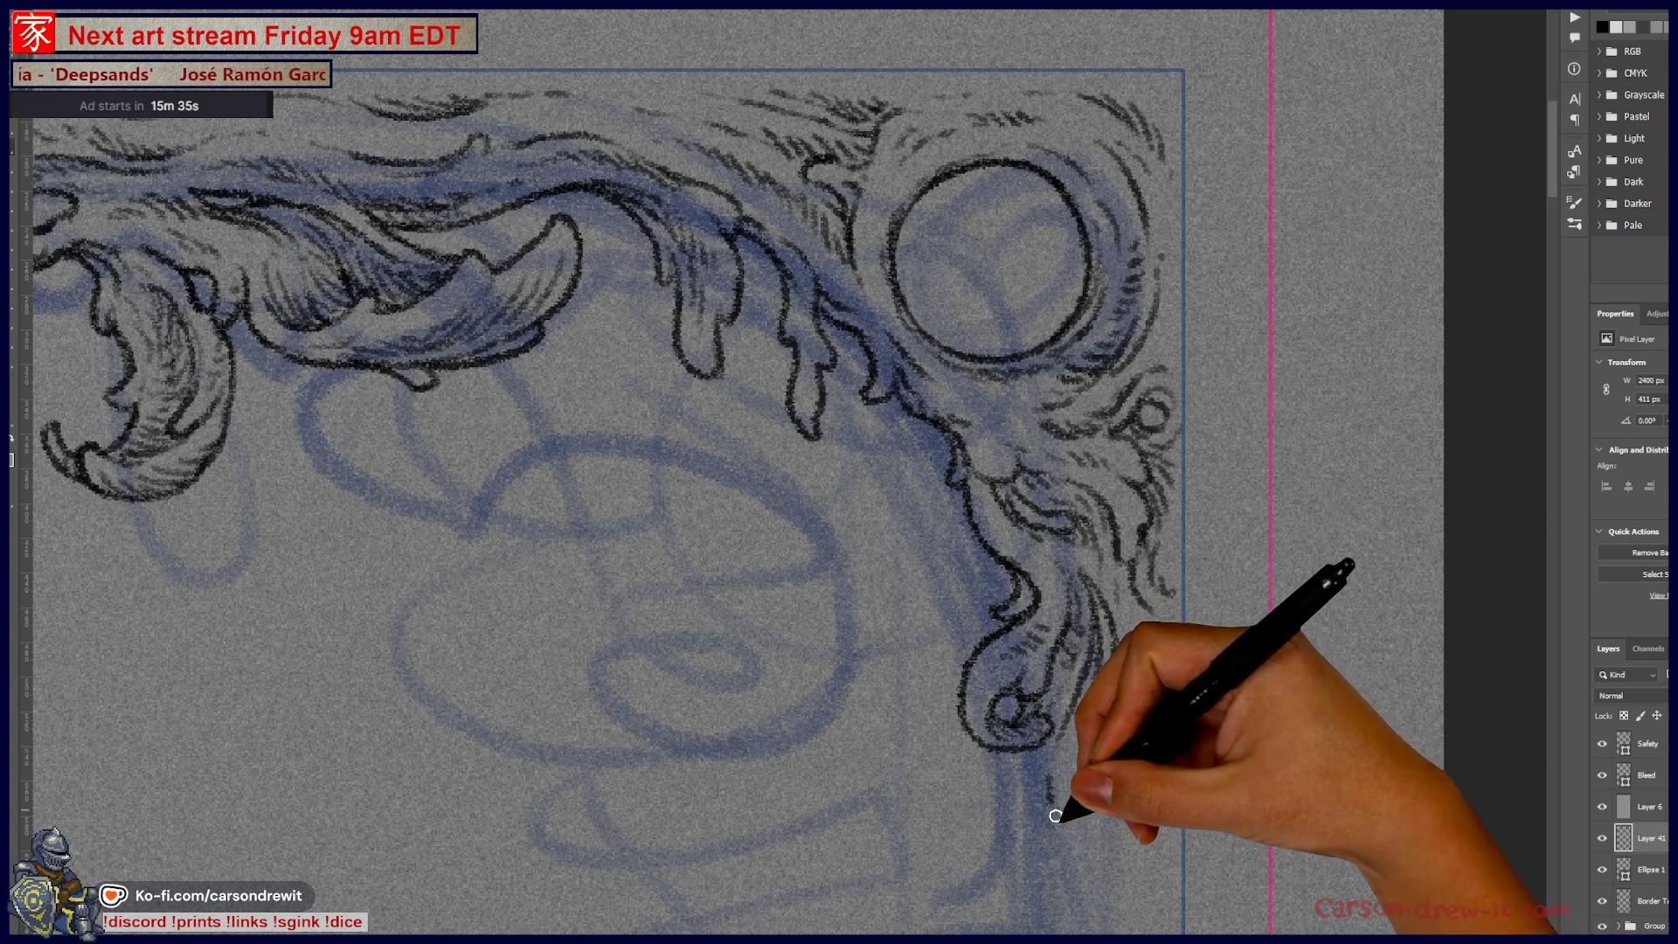
{"action": "left_click_drag", "start_coordinate": [1051, 778], "coordinate": [1115, 826]}
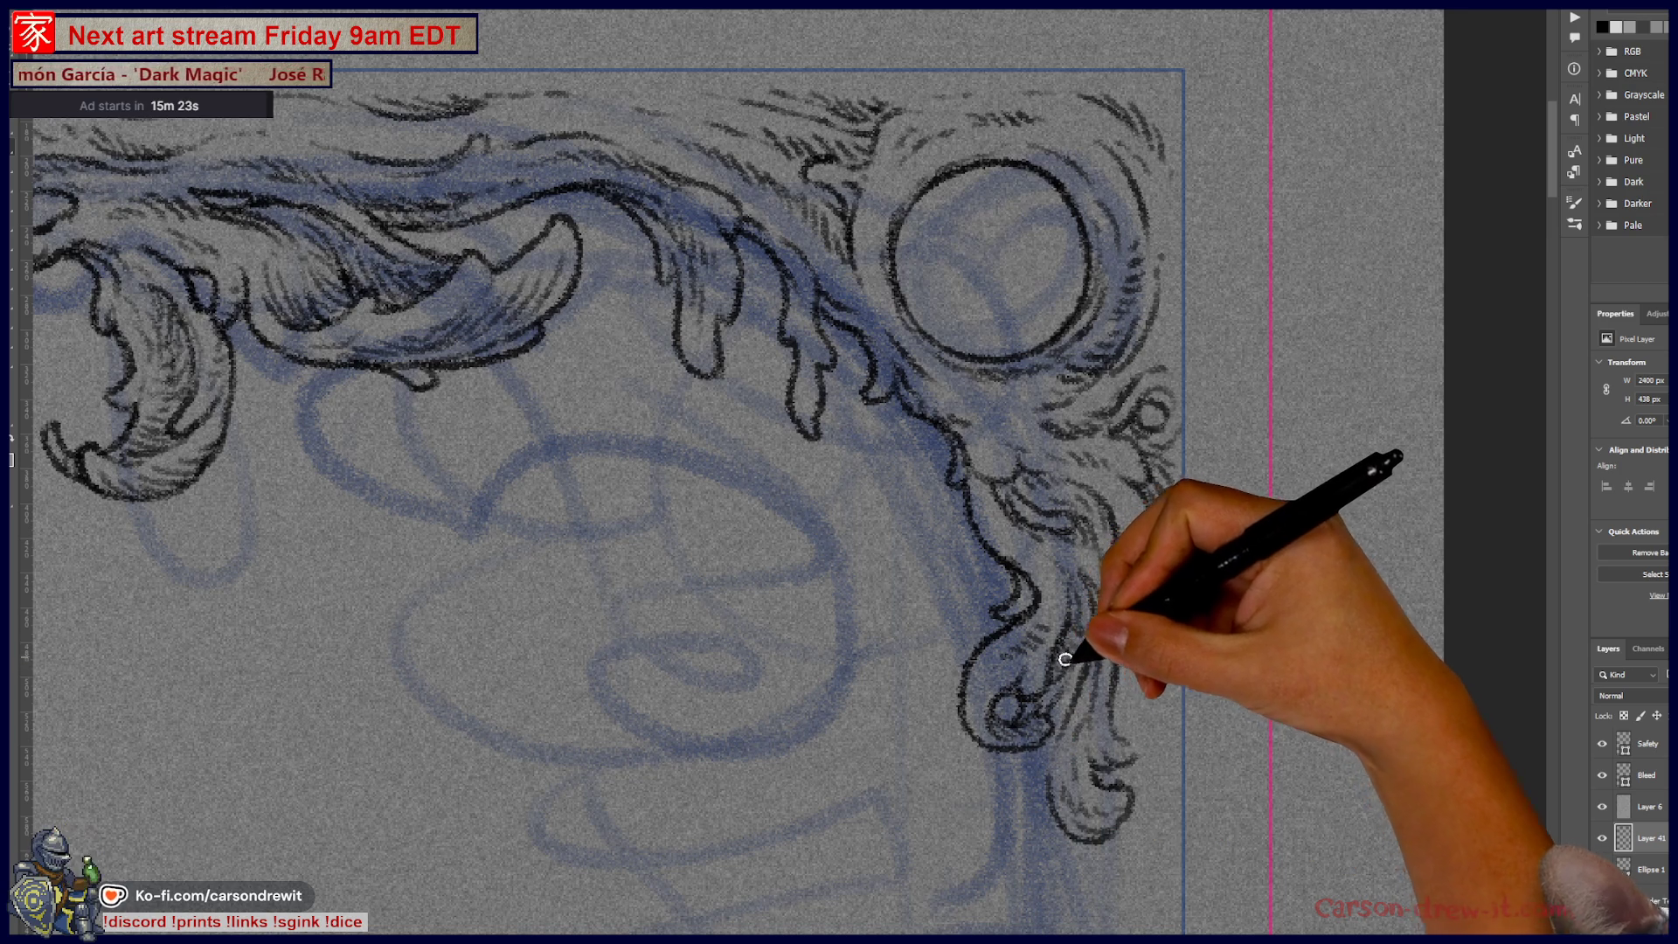
{"action": "left_click_drag", "start_coordinate": [1005, 753], "coordinate": [1019, 869]}
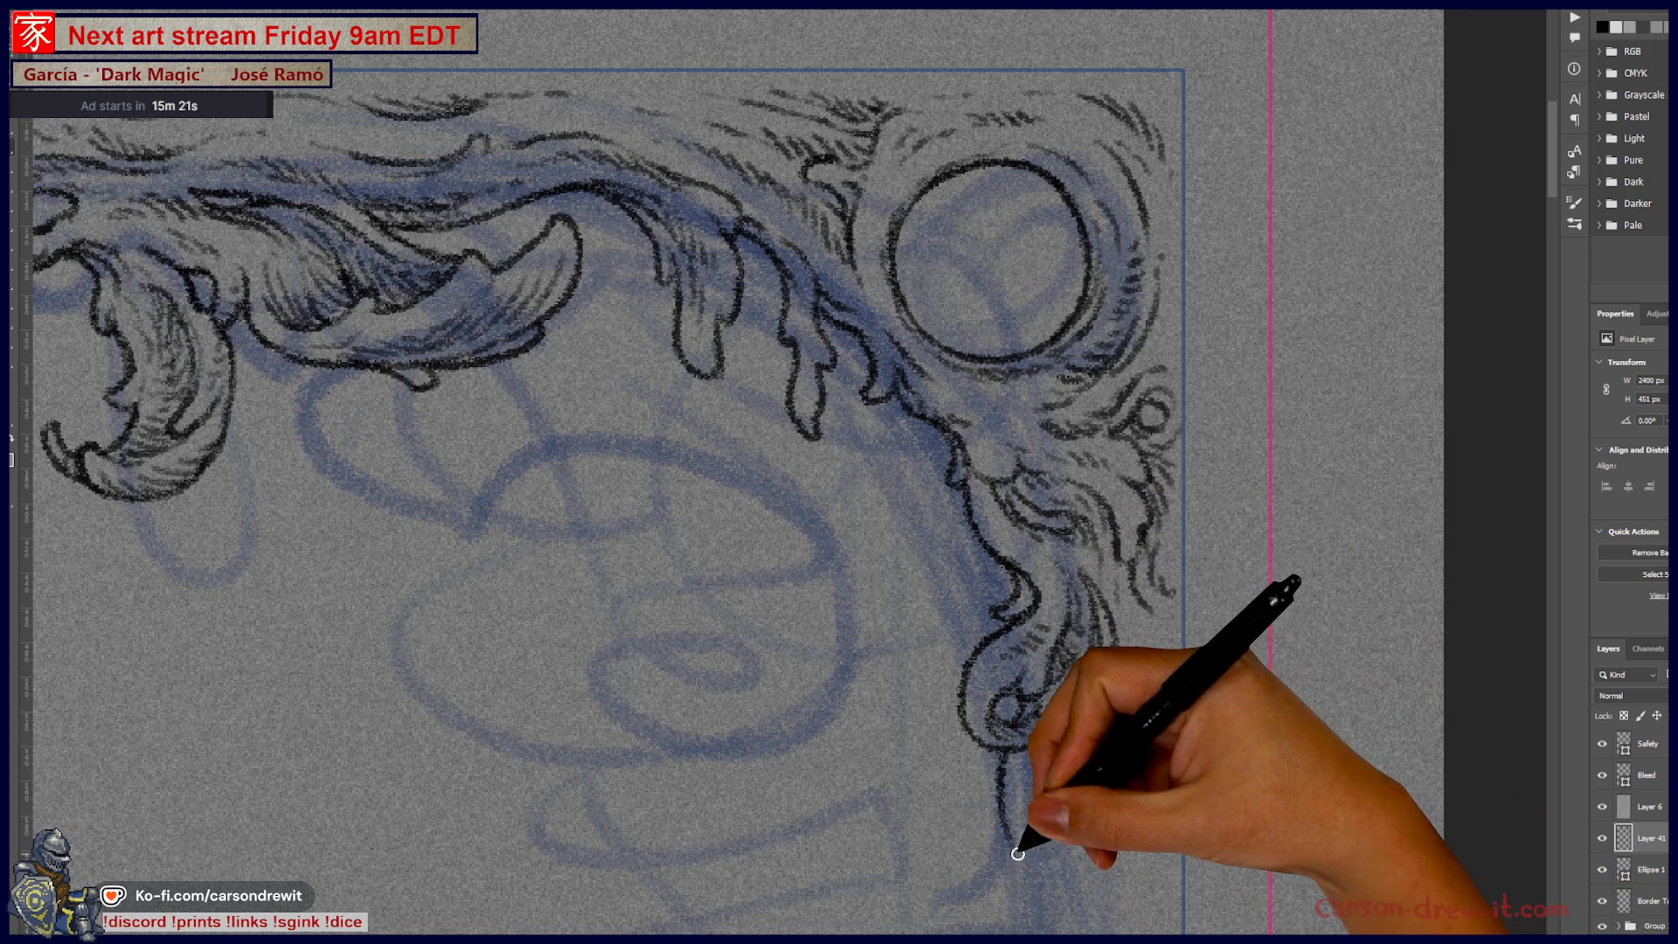
{"action": "left_click_drag", "start_coordinate": [1004, 775], "coordinate": [1047, 897]}
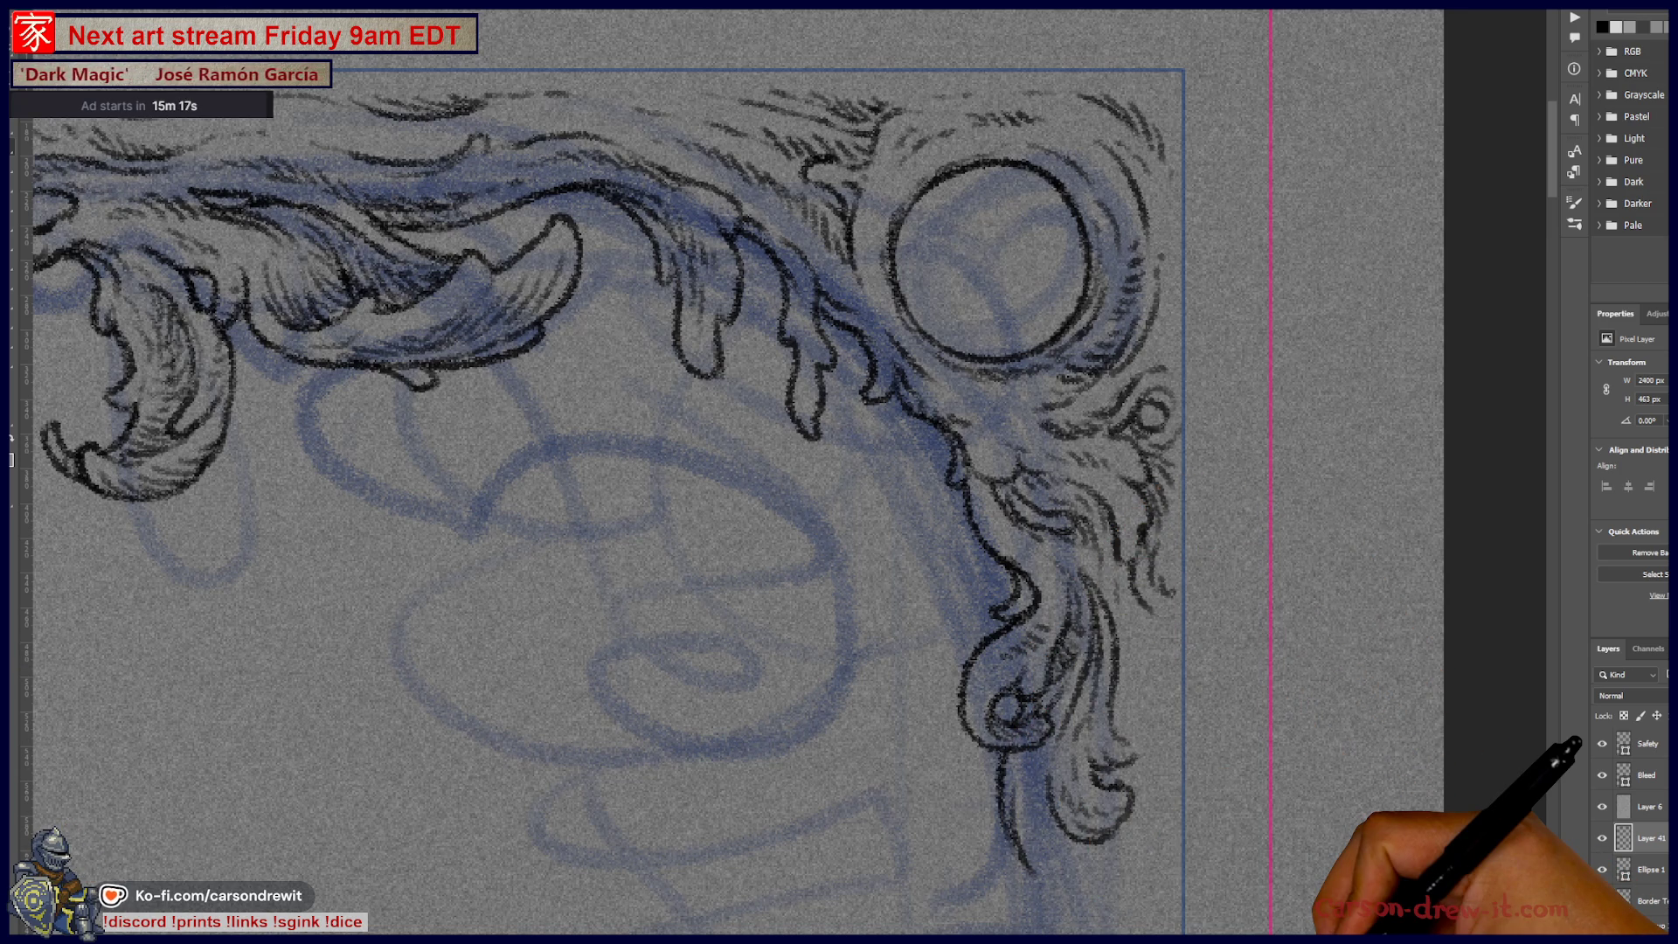
{"action": "left_click_drag", "start_coordinate": [918, 704], "coordinate": [962, 573]}
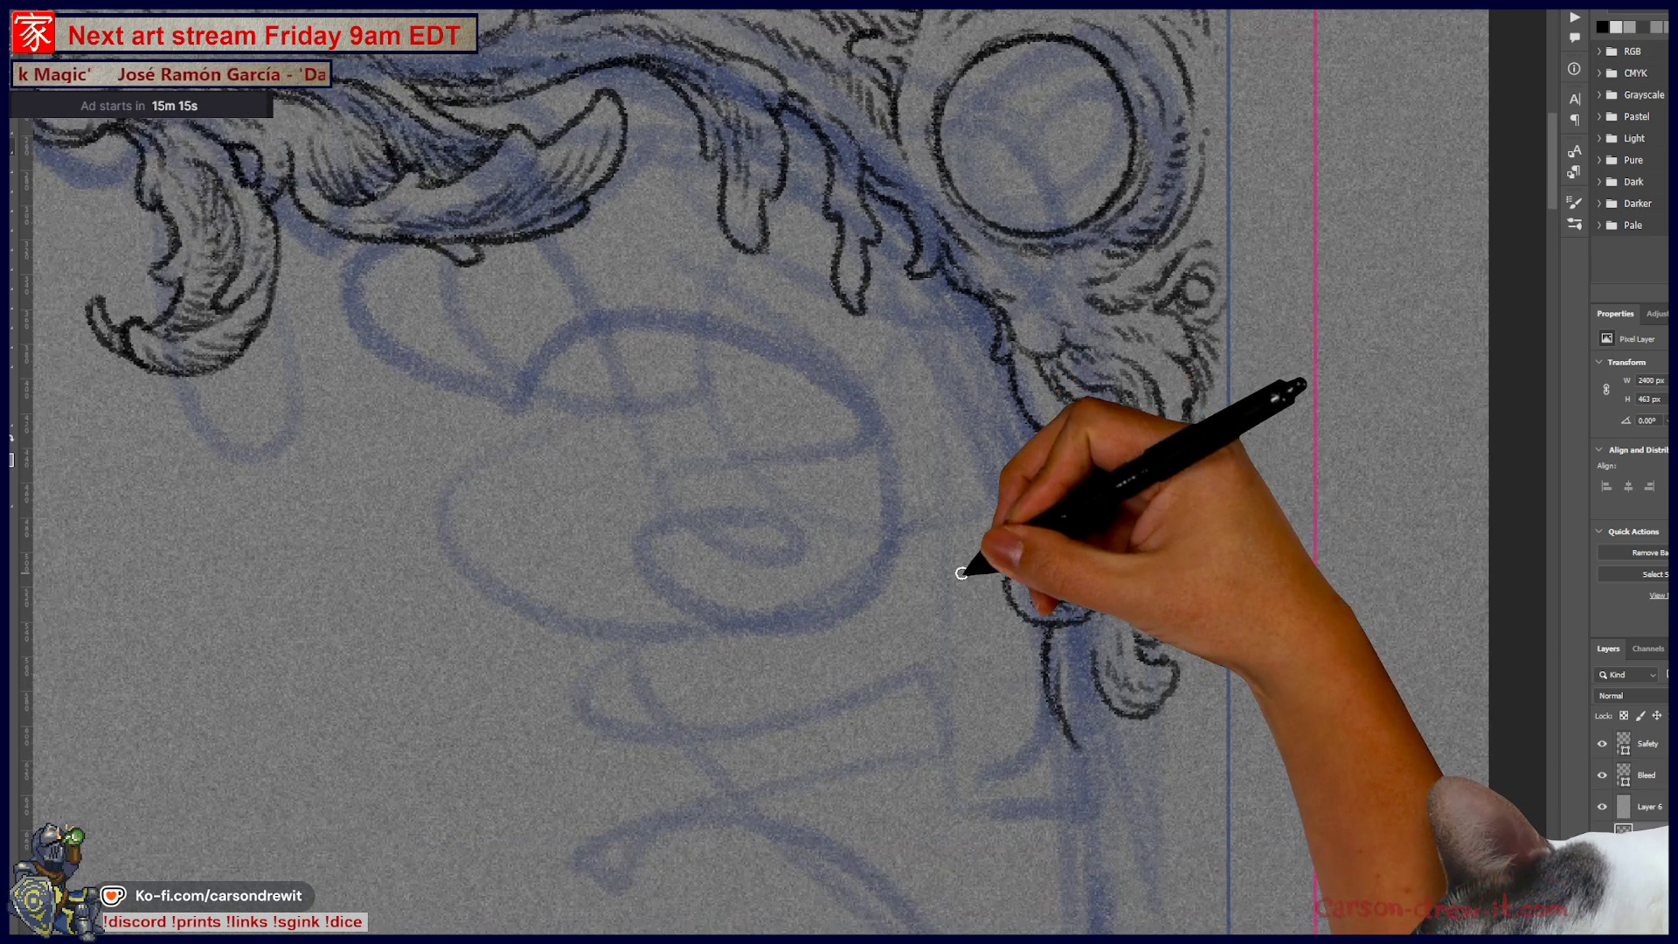
{"action": "scroll", "coordinate": [961, 573], "scroll_direction": "down", "scroll_amount": 5}
Step: Ink a loop curling down from the right-side ornament
{"action": "scroll", "coordinate": [993, 581], "scroll_direction": "down", "scroll_amount": 3}
{"action": "mouse_move", "coordinate": [981, 638]}
{"action": "left_mouse_down"}
{"action": "mouse_move", "coordinate": [1042, 498]}
{"action": "mouse_move", "coordinate": [1147, 389]}
{"action": "mouse_move", "coordinate": [1125, 451]}
{"action": "left_mouse_up"}
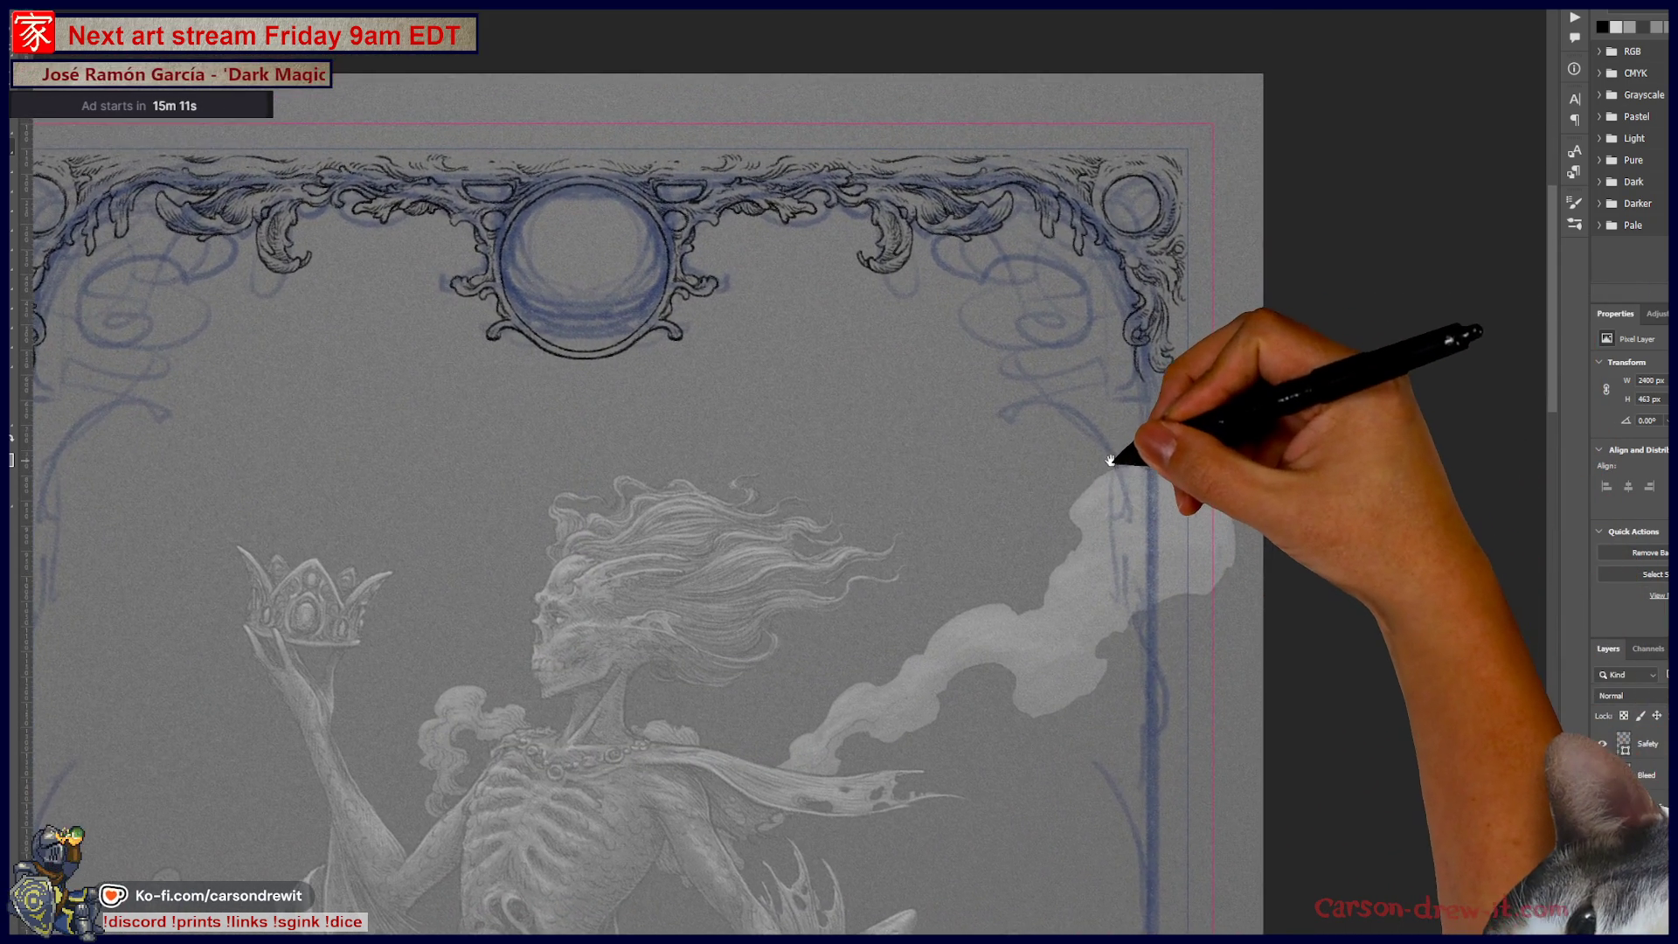
{"action": "scroll", "coordinate": [1187, 382], "scroll_direction": "up", "scroll_amount": 3}
{"action": "scroll", "coordinate": [1176, 367], "scroll_direction": "up", "scroll_amount": 3}
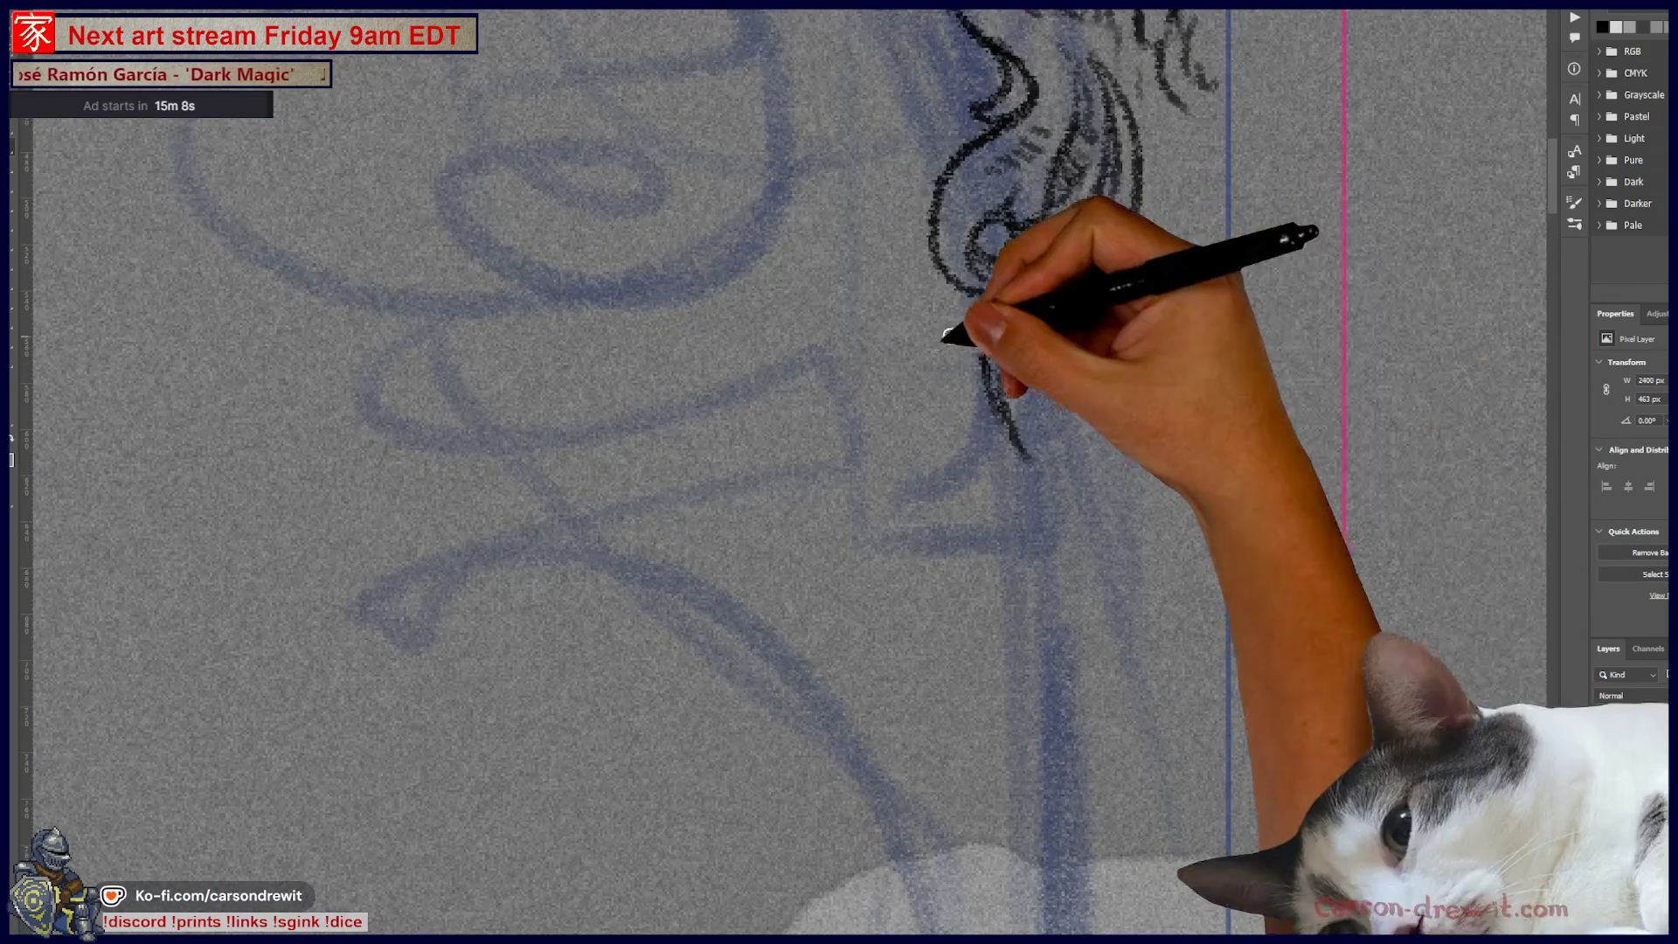
{"action": "left_click_drag", "start_coordinate": [994, 420], "coordinate": [1005, 487]}
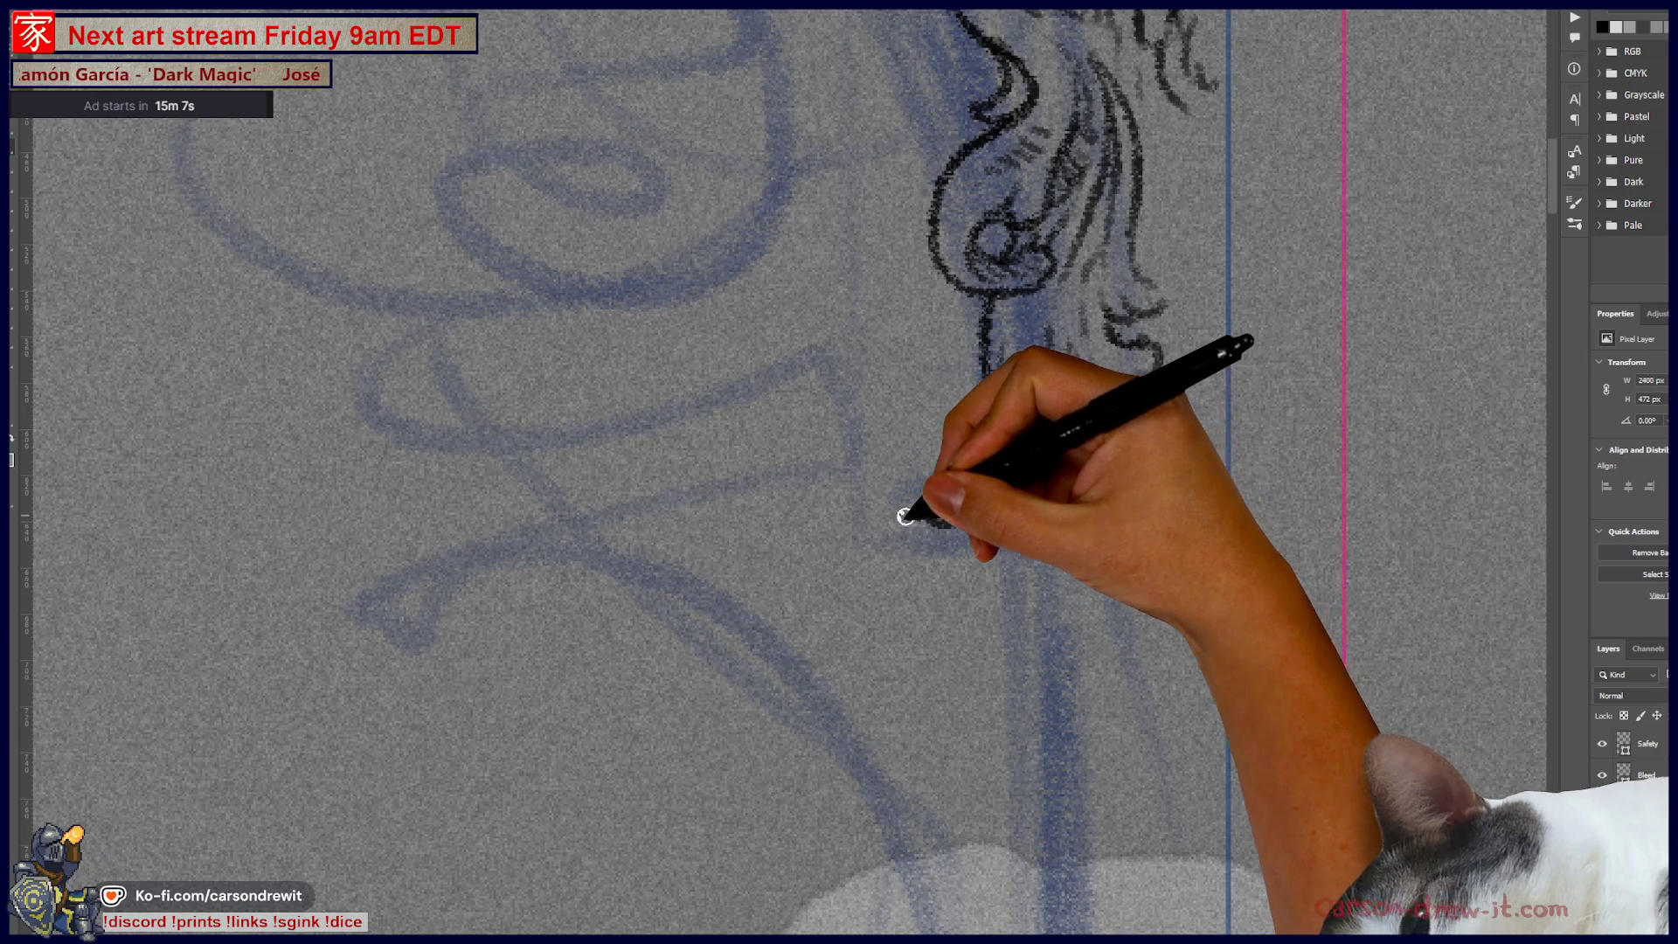
{"action": "left_click_drag", "start_coordinate": [909, 515], "coordinate": [981, 554]}
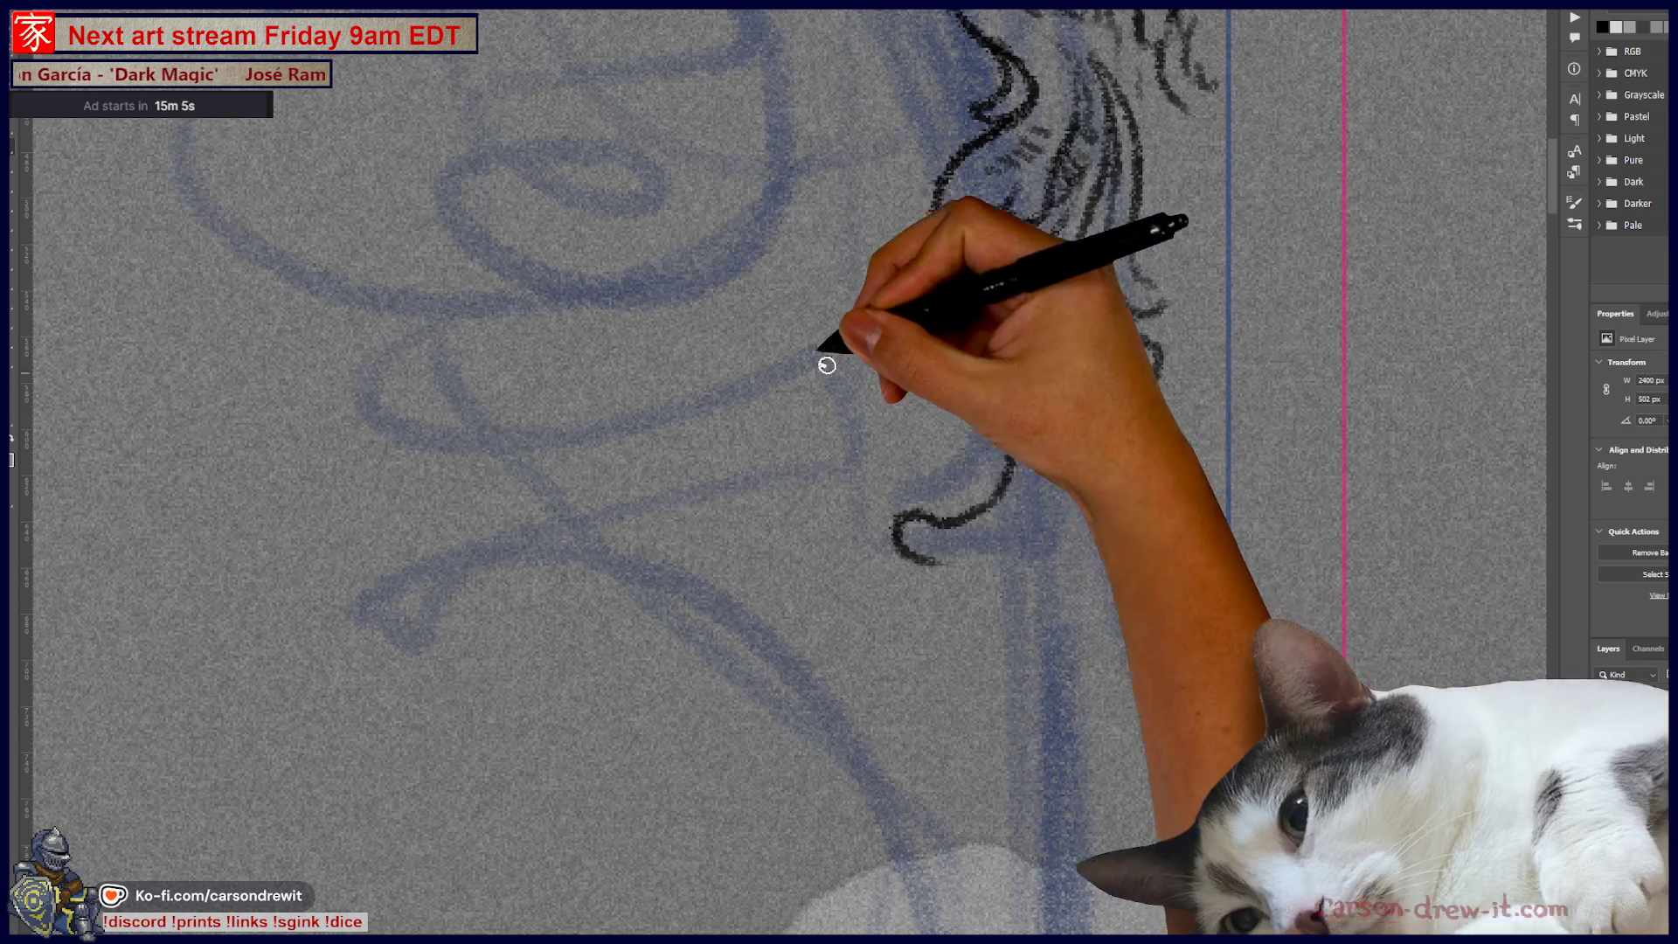
{"action": "left_click_drag", "start_coordinate": [890, 515], "coordinate": [1017, 560]}
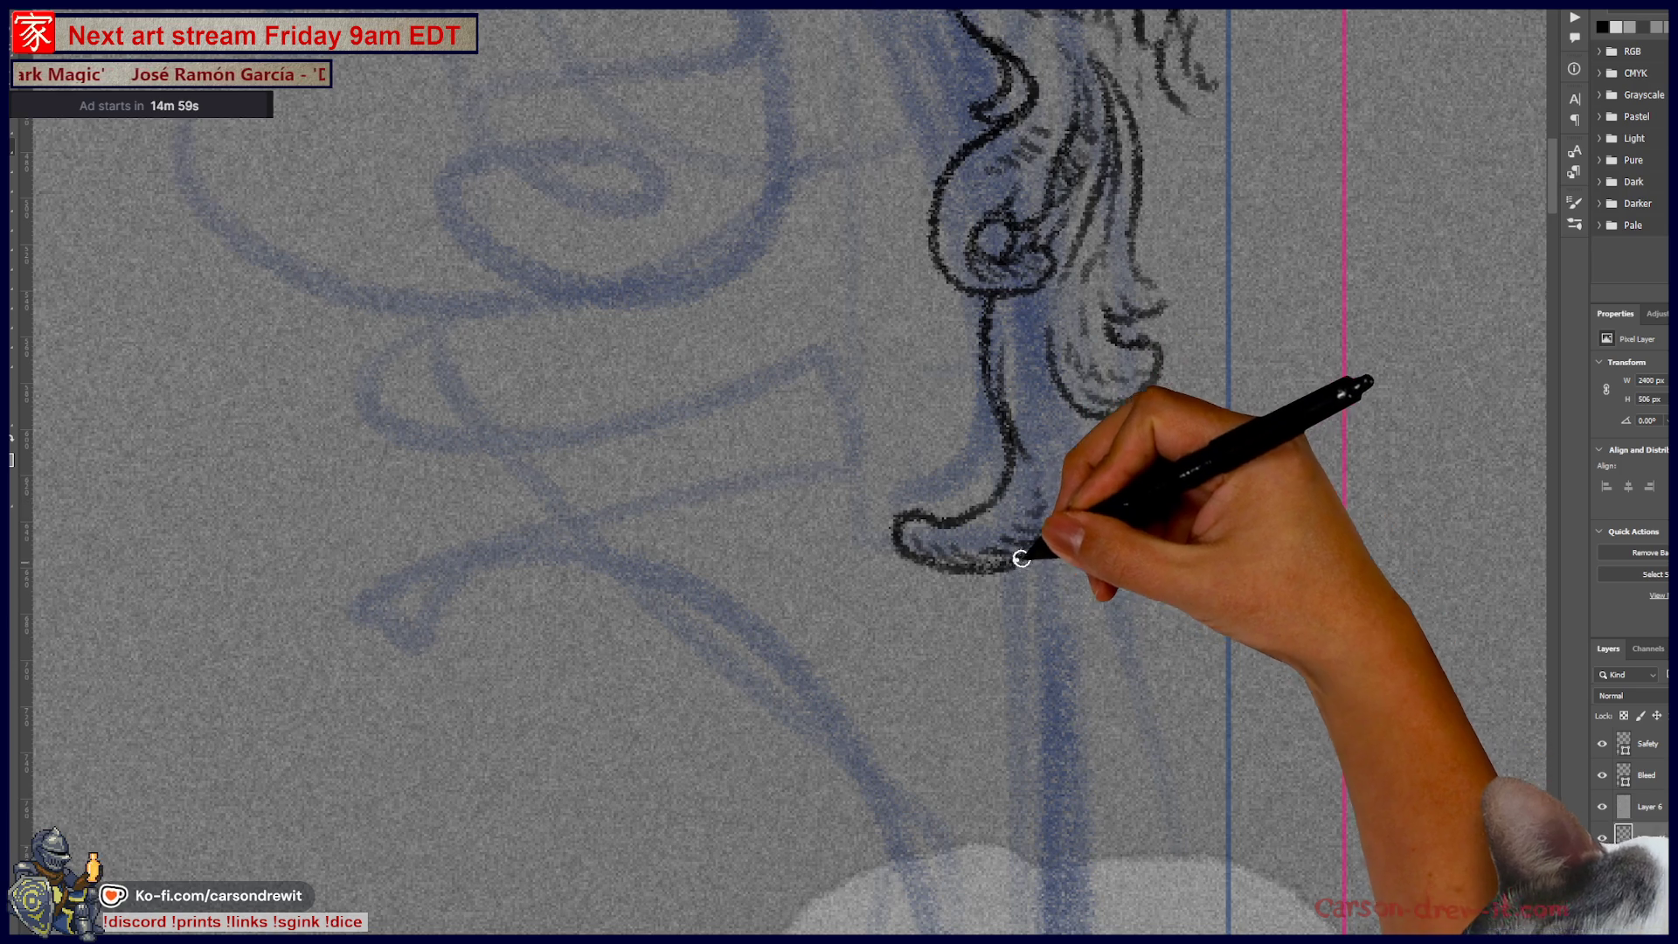
Step: Curve the tendril down from the loop and add hair-like strands along it
{"action": "mouse_move", "coordinate": [1013, 567]}
{"action": "left_mouse_down"}
{"action": "mouse_move", "coordinate": [1014, 707]}
{"action": "mouse_move", "coordinate": [1042, 641]}
{"action": "left_mouse_up"}
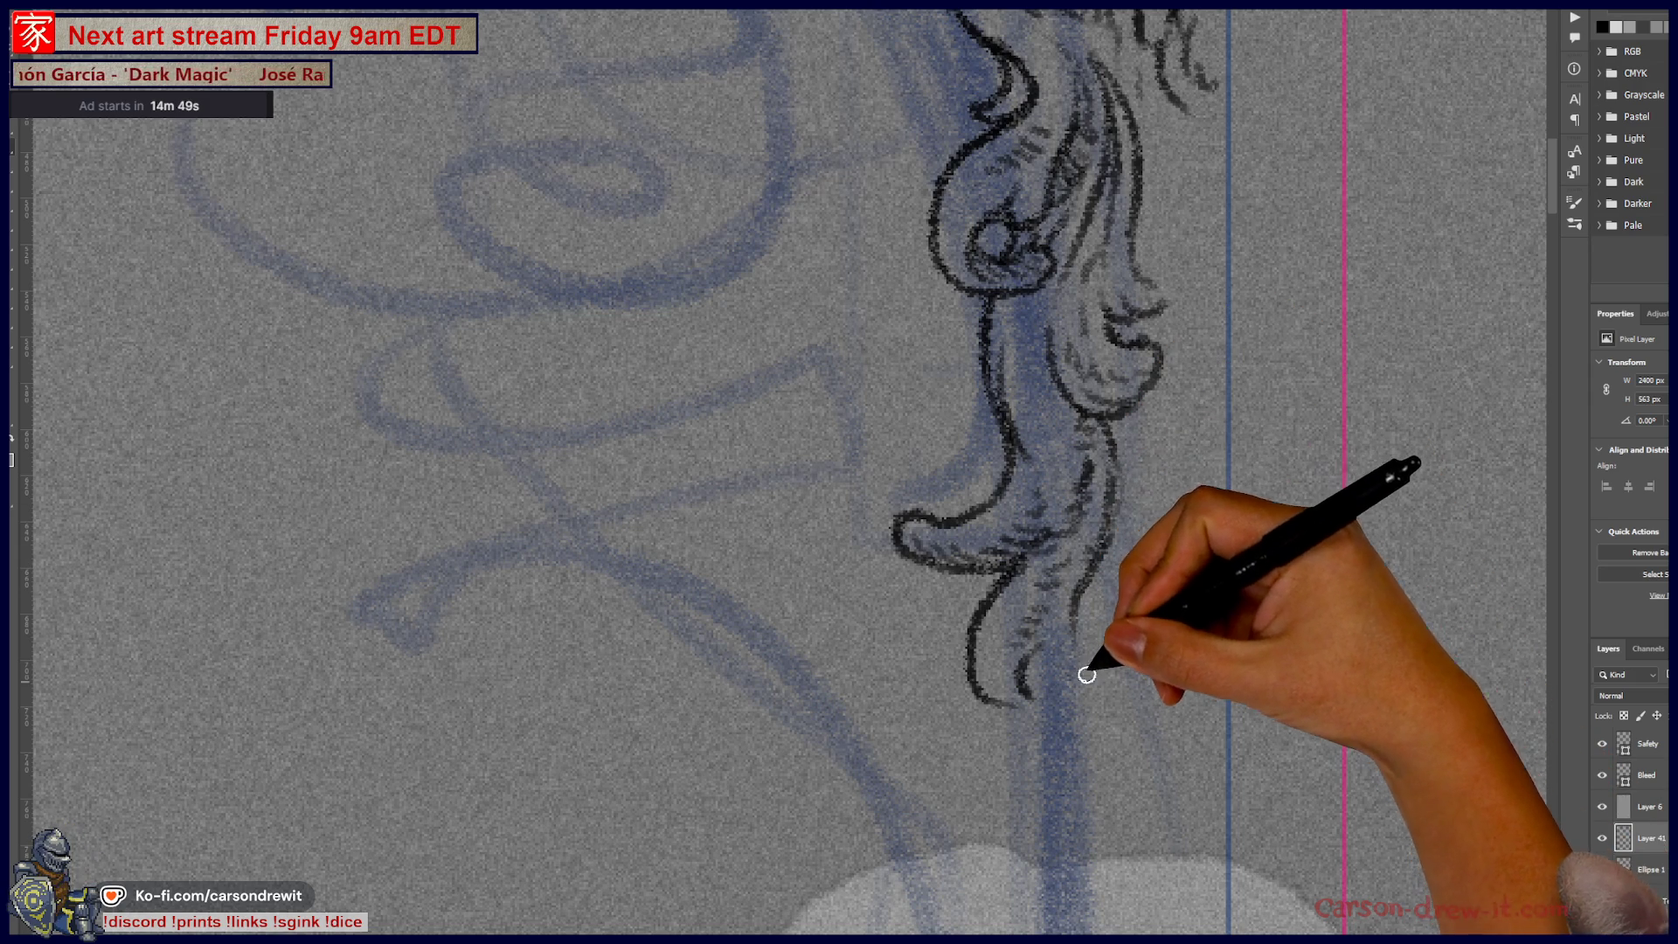
{"action": "left_click_drag", "start_coordinate": [1086, 674], "coordinate": [1119, 564]}
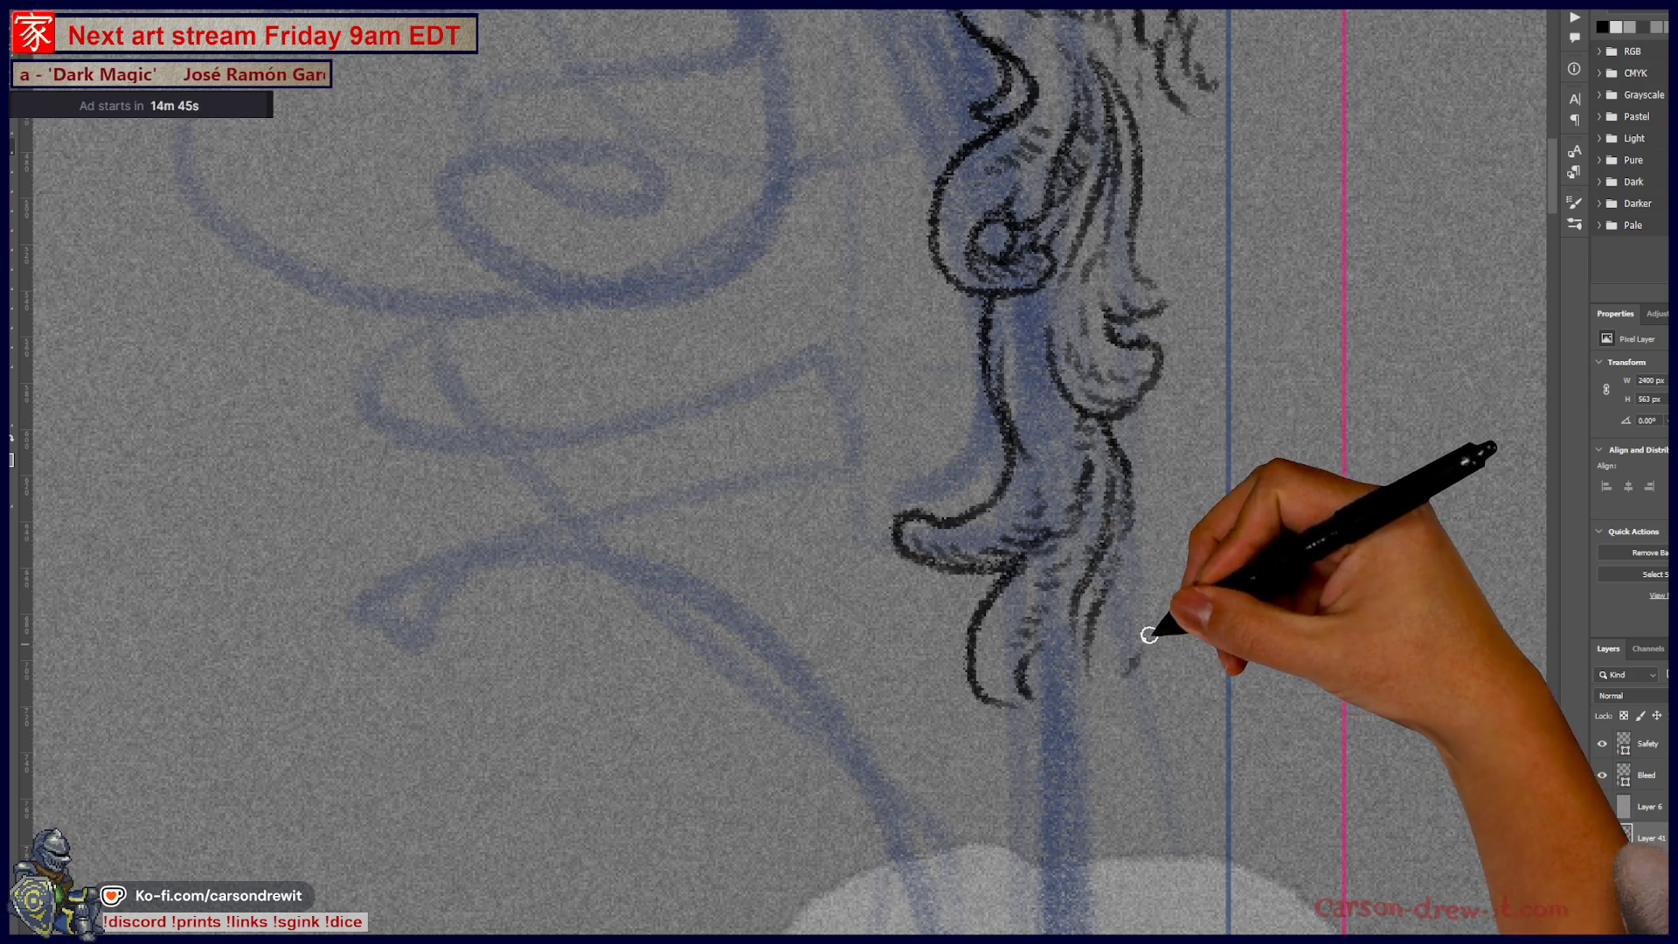
{"action": "left_click_drag", "start_coordinate": [1143, 638], "coordinate": [1180, 507]}
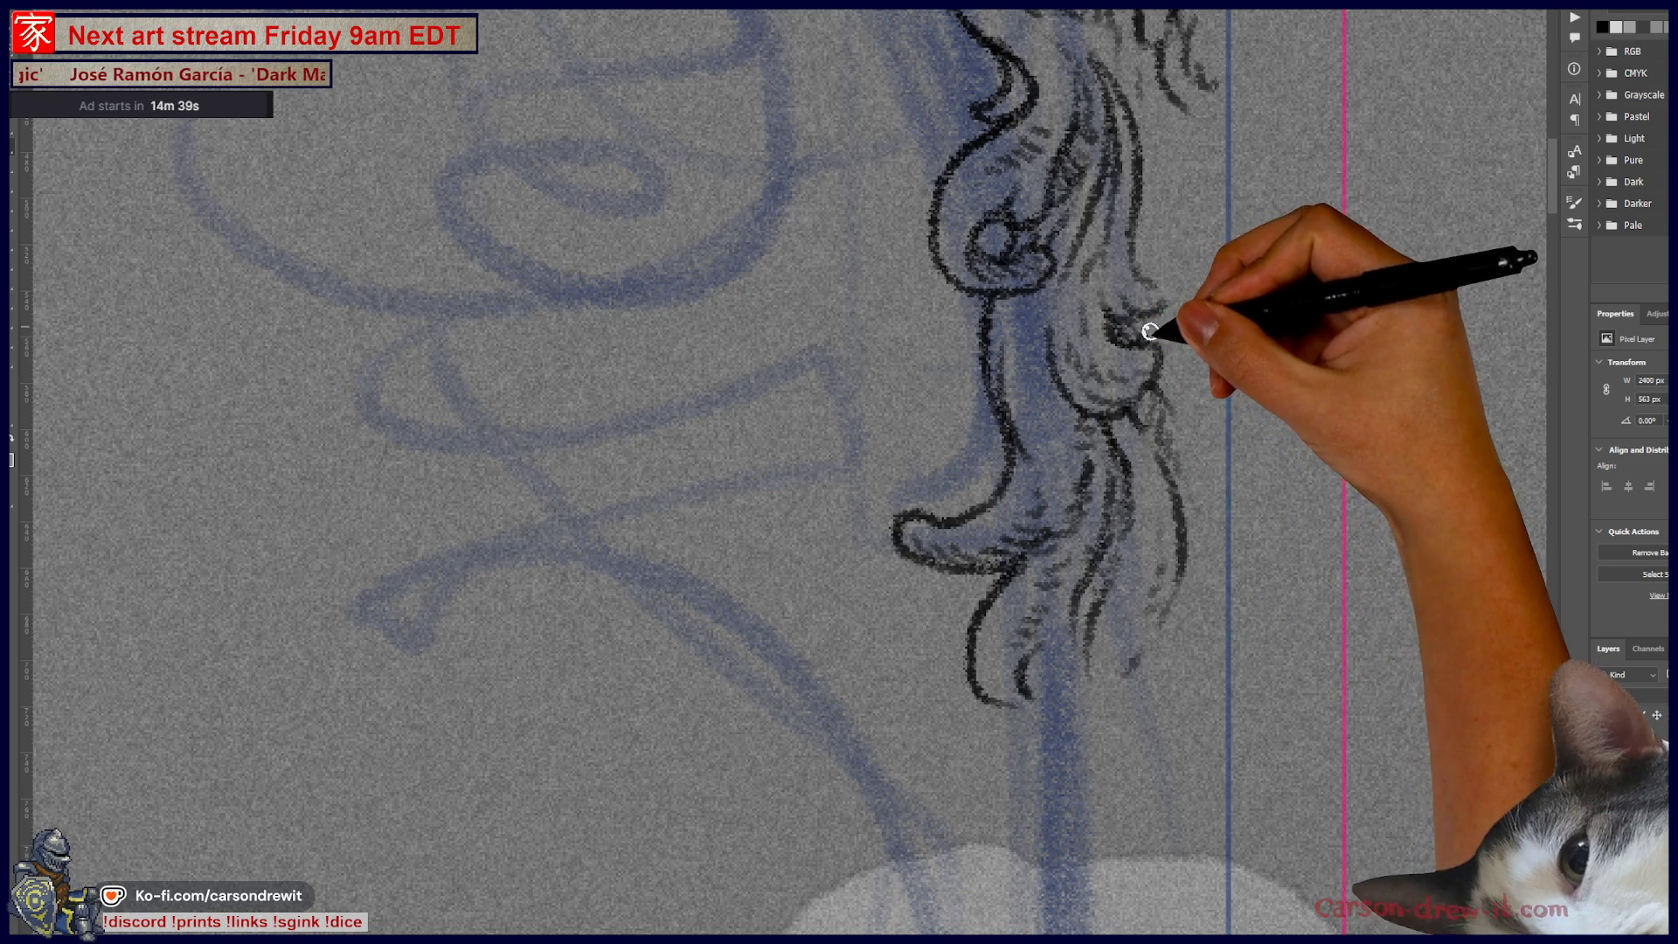
{"action": "scroll", "coordinate": [1215, 367], "scroll_direction": "up", "scroll_amount": 3}
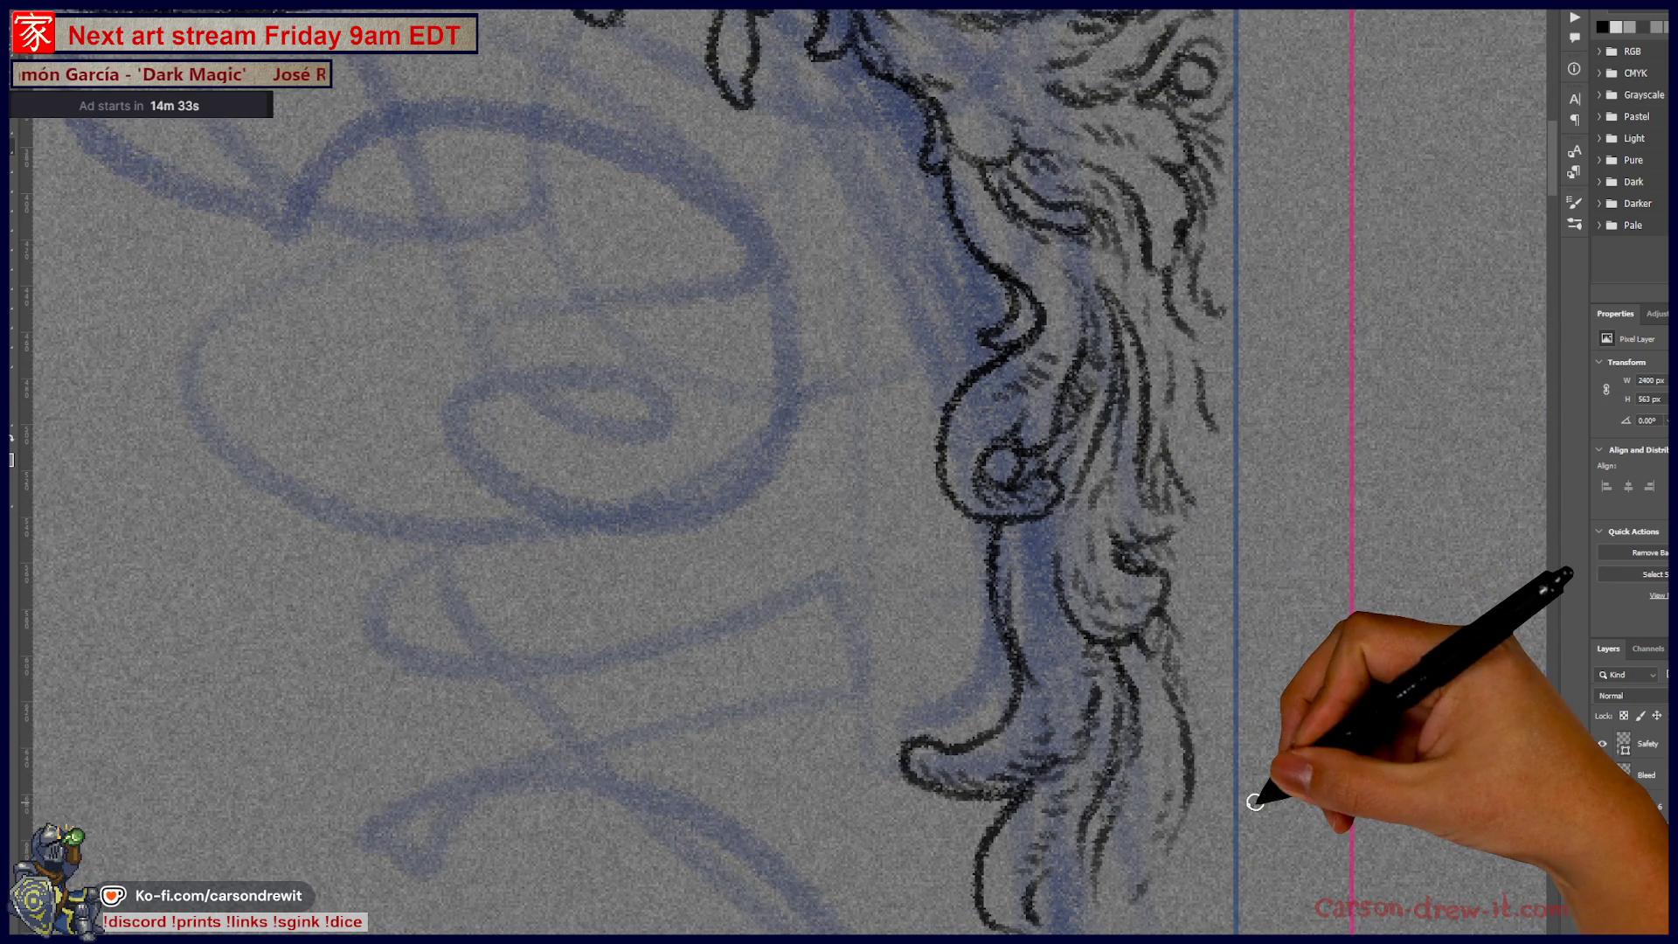
{"action": "left_click_drag", "start_coordinate": [1255, 802], "coordinate": [1201, 462]}
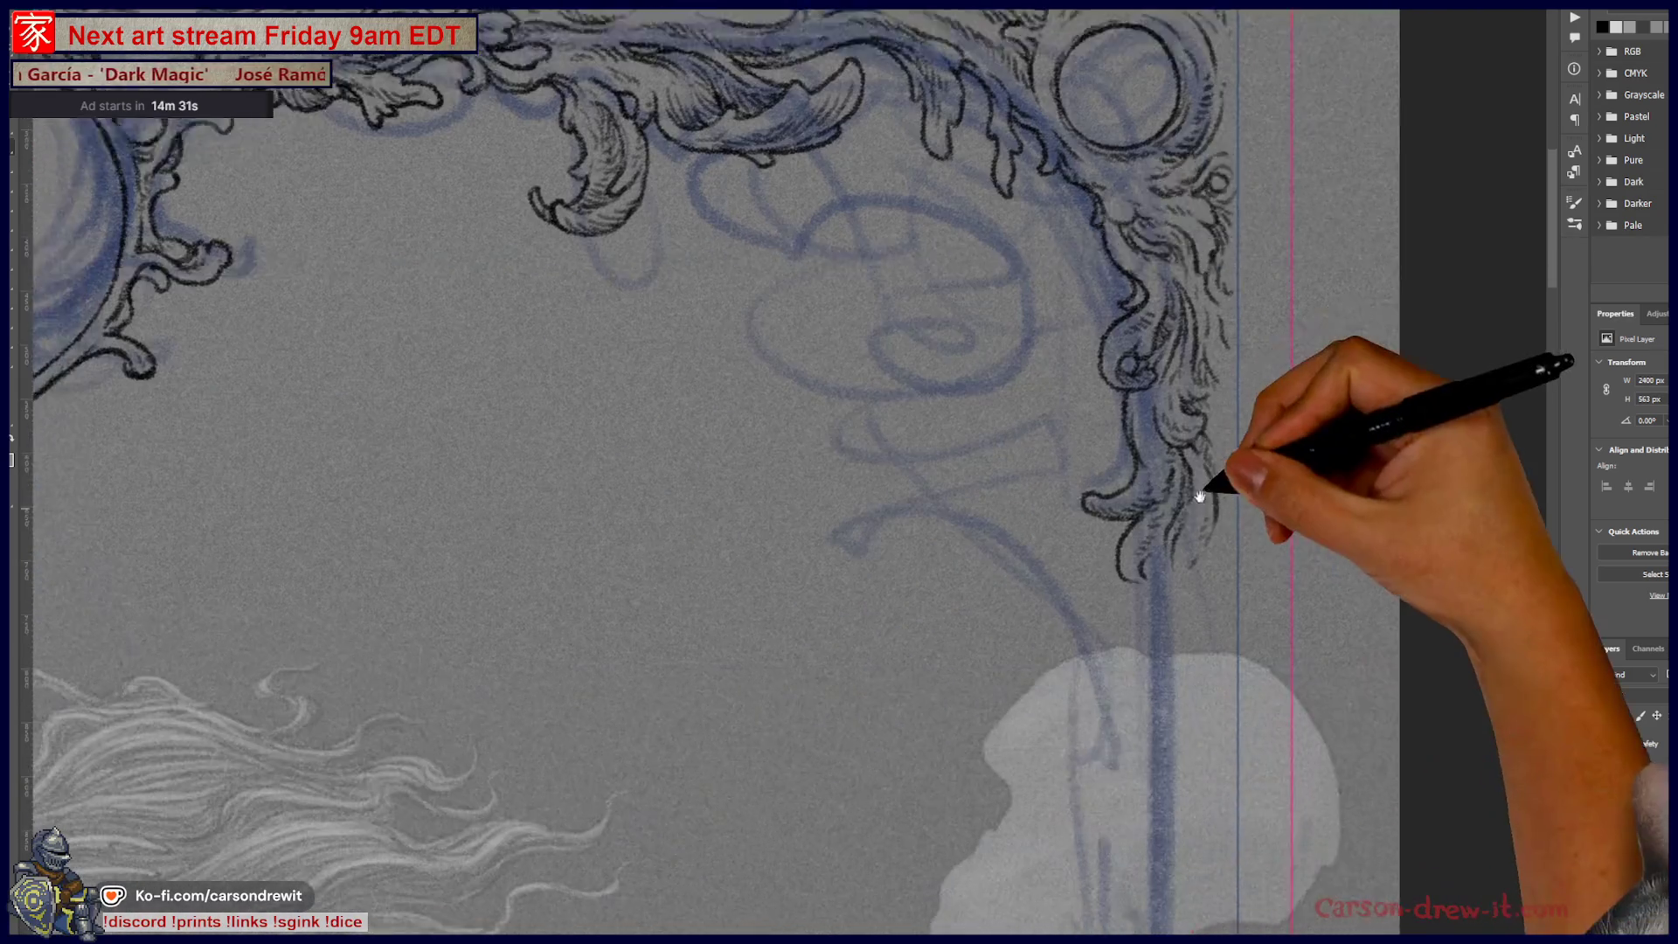
{"action": "scroll", "coordinate": [1201, 462], "scroll_direction": "down", "scroll_amount": 2}
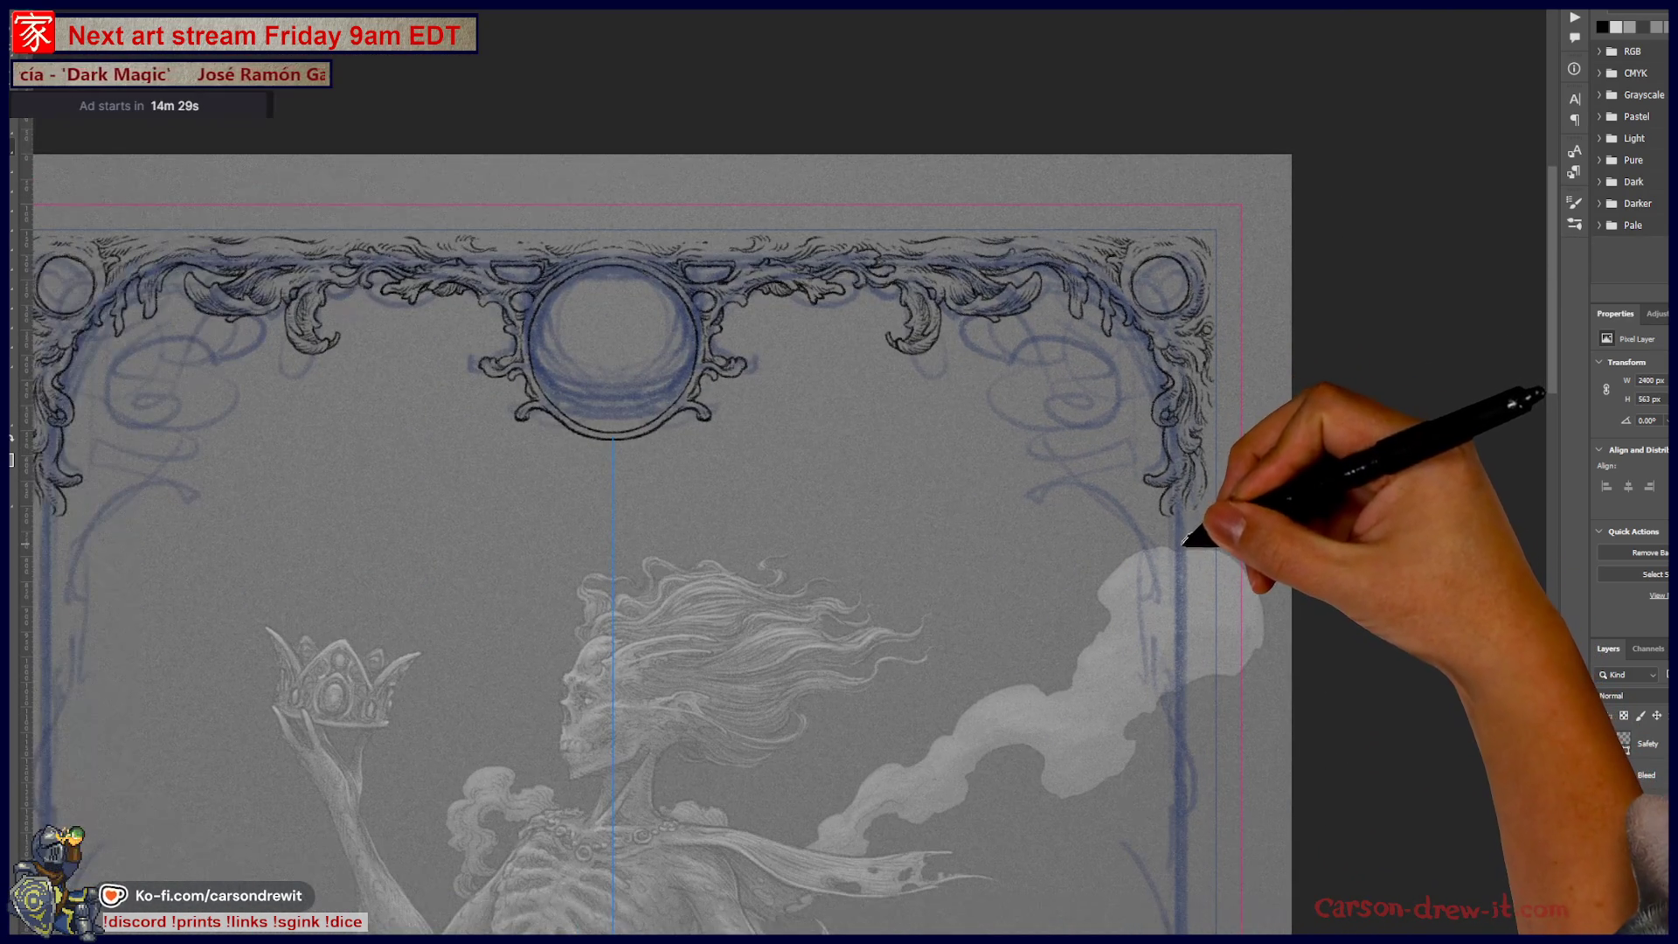
Step: Extend the hanging tendril into a lower curl with strands trailing down and right
{"action": "scroll", "coordinate": [1185, 549], "scroll_direction": "down", "scroll_amount": 1}
{"action": "scroll", "coordinate": [1182, 558], "scroll_direction": "up", "scroll_amount": 3}
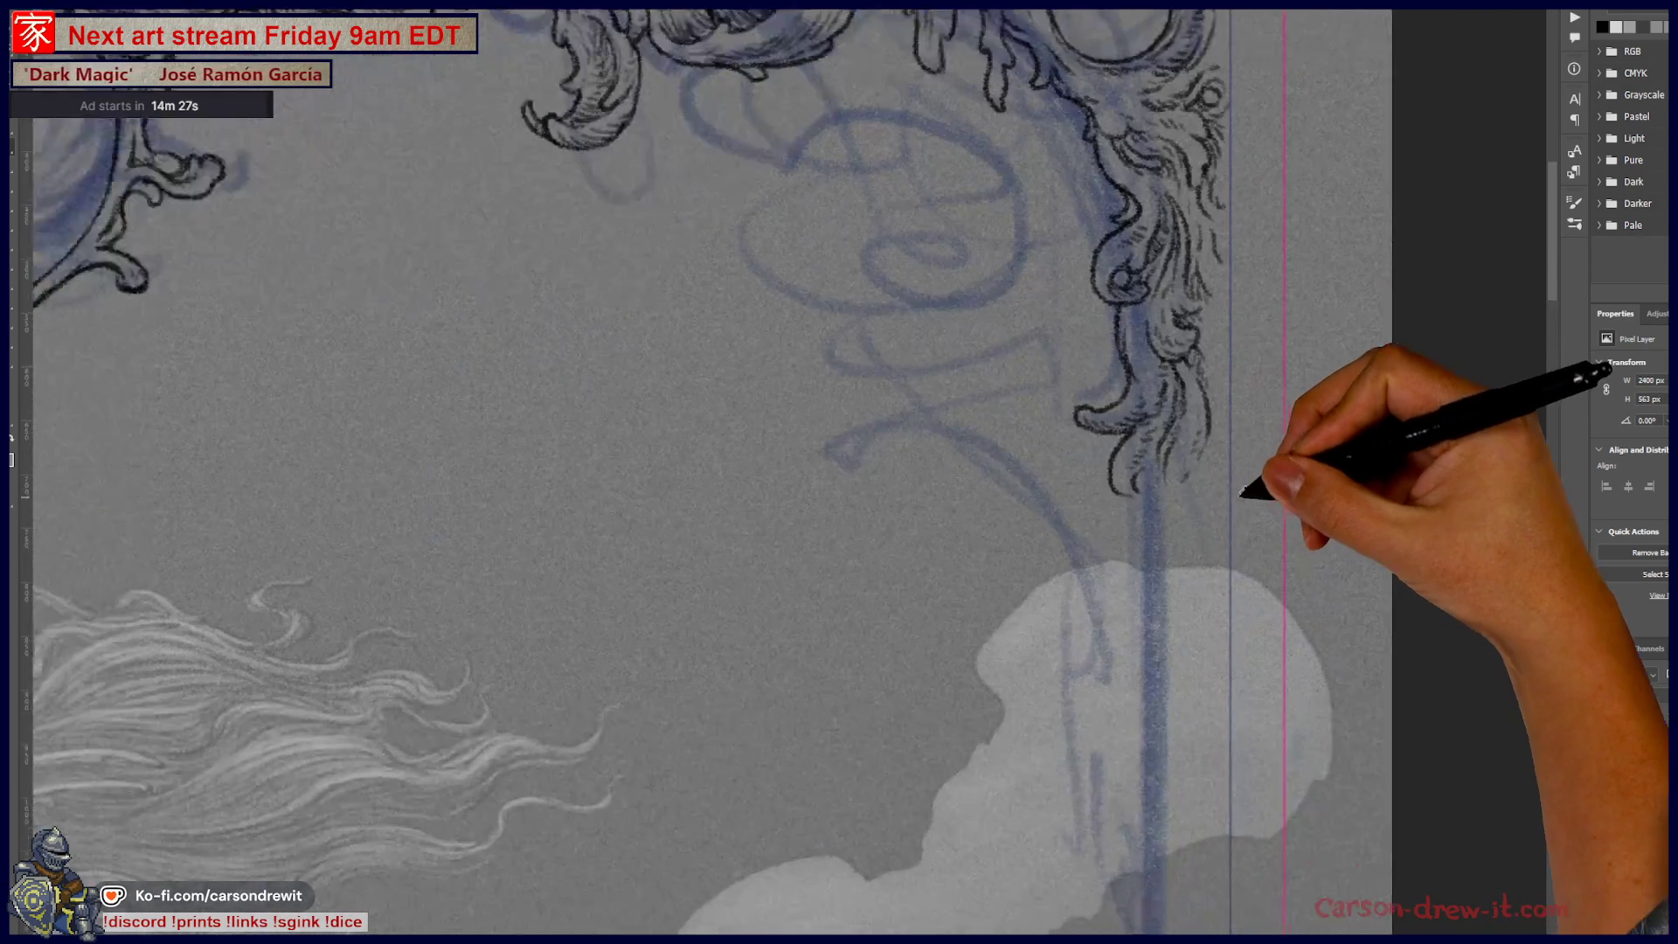
{"action": "scroll", "coordinate": [1255, 487], "scroll_direction": "up", "scroll_amount": 3}
{"action": "scroll", "coordinate": [1229, 491], "scroll_direction": "up", "scroll_amount": 1}
{"action": "mouse_move", "coordinate": [957, 341]}
{"action": "left_mouse_down"}
{"action": "mouse_move", "coordinate": [948, 435]}
{"action": "mouse_move", "coordinate": [967, 484]}
{"action": "left_mouse_up"}
{"action": "left_click_drag", "start_coordinate": [996, 384], "coordinate": [1011, 482]}
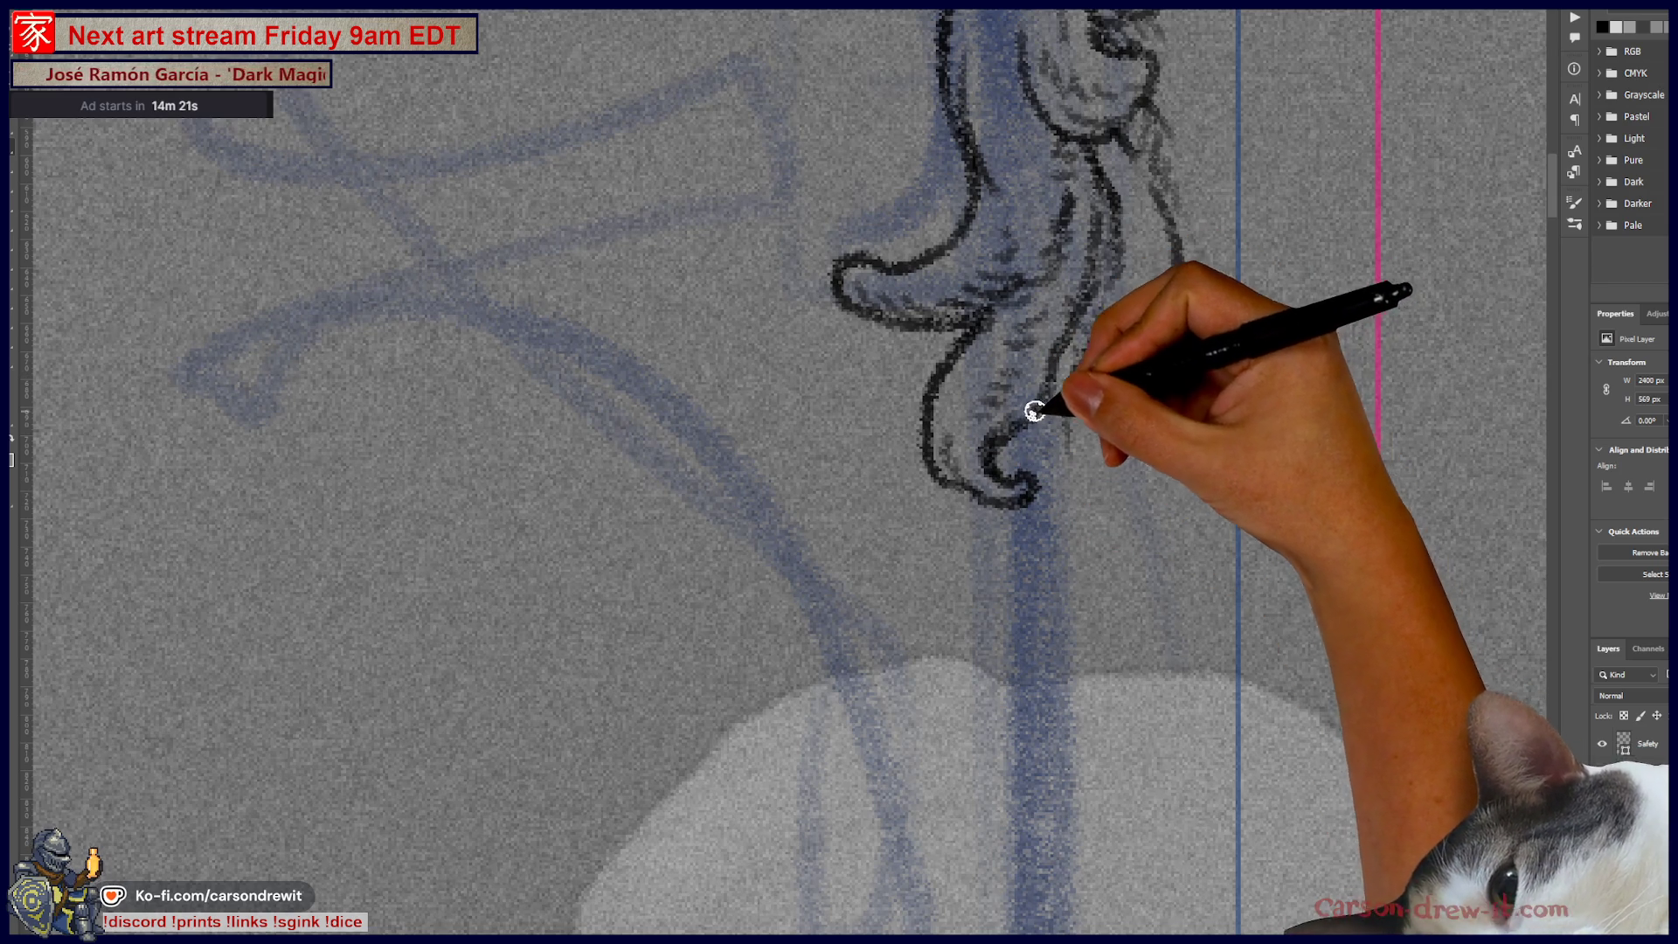
{"action": "left_click_drag", "start_coordinate": [1028, 455], "coordinate": [1063, 498]}
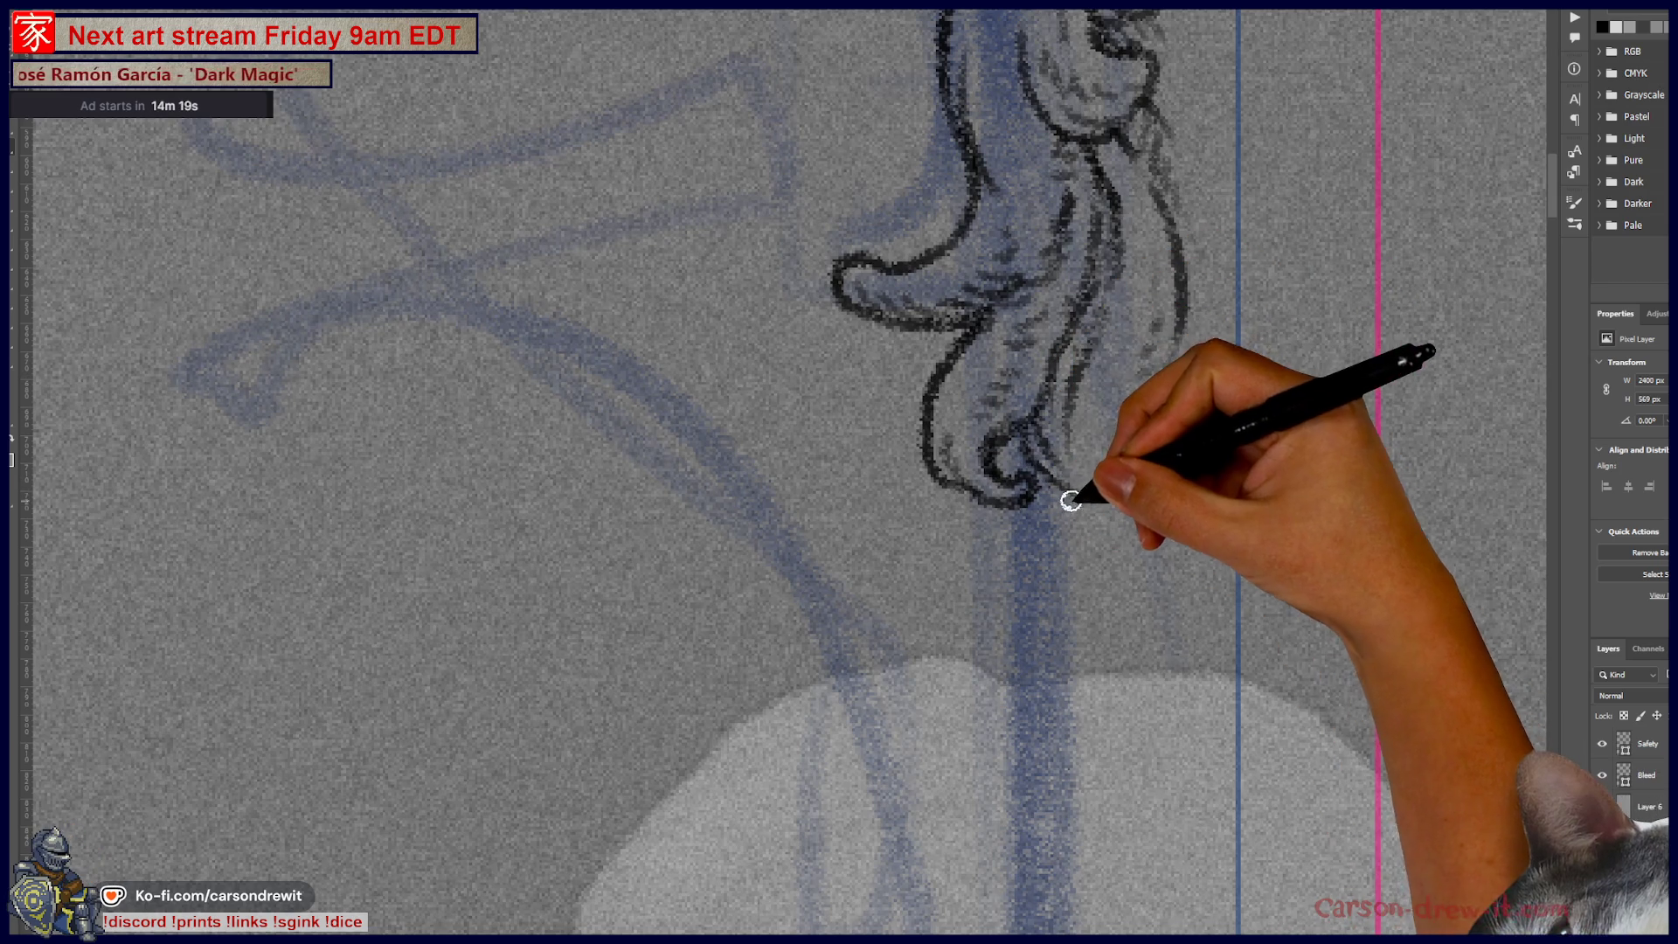
{"action": "left_click_drag", "start_coordinate": [1074, 511], "coordinate": [1068, 595]}
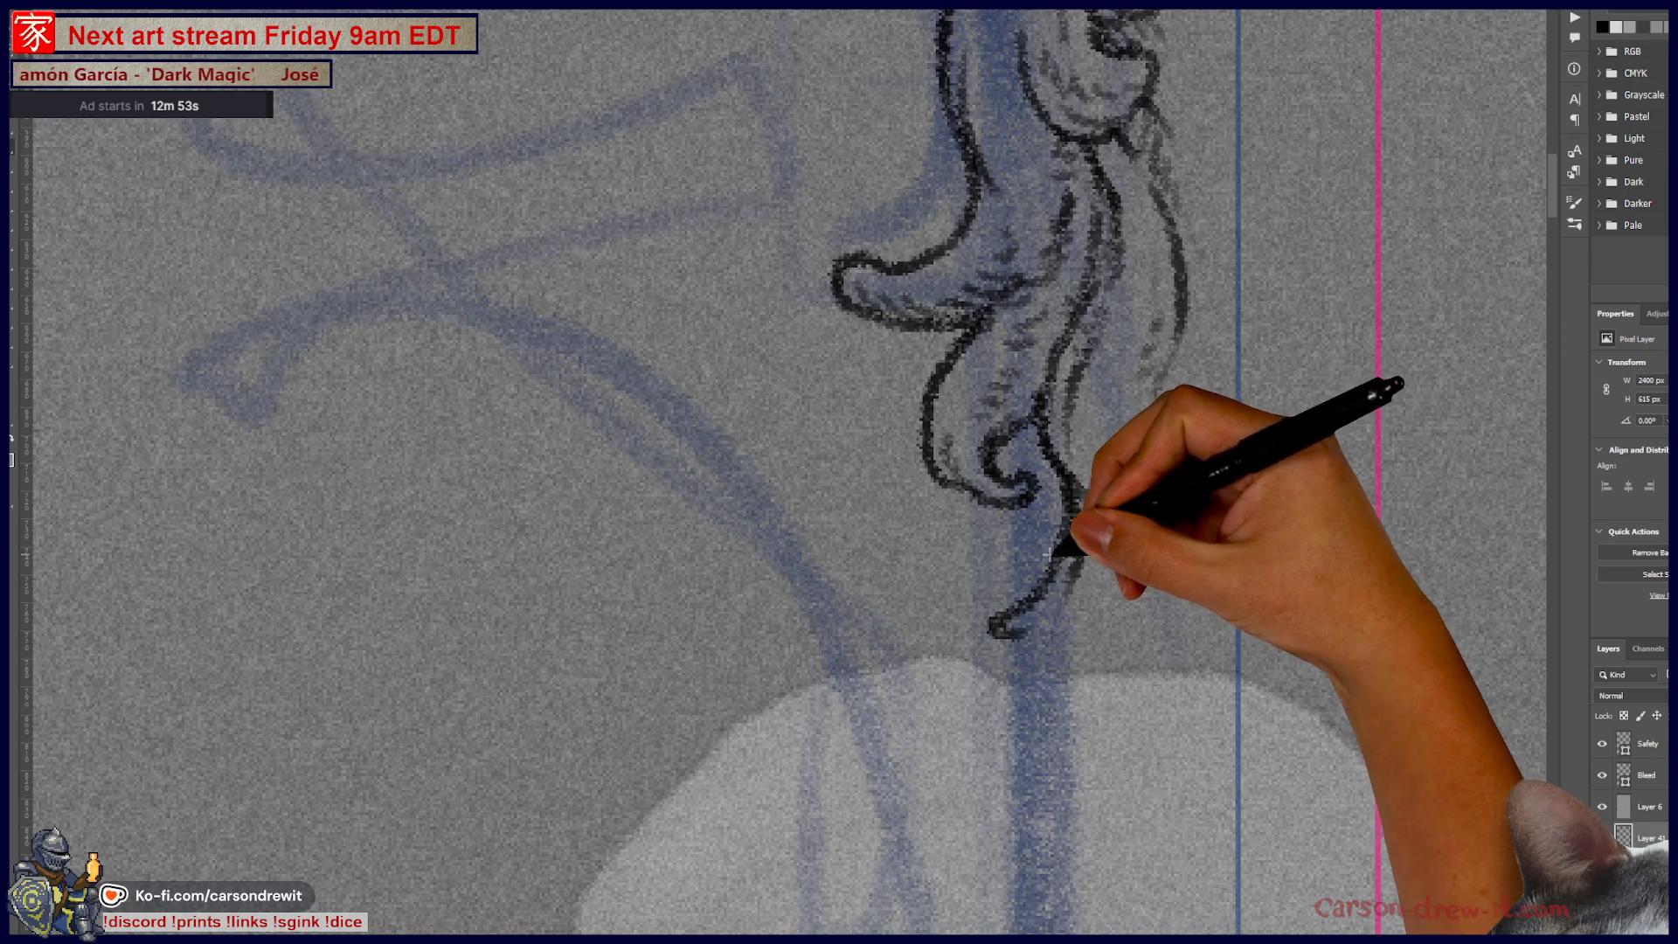
Step: Ink small strokes below the side tendril, undoing a bad mark and redrawing the trailing line toward the cloud
{"action": "left_click_drag", "start_coordinate": [1062, 490], "coordinate": [1079, 573]}
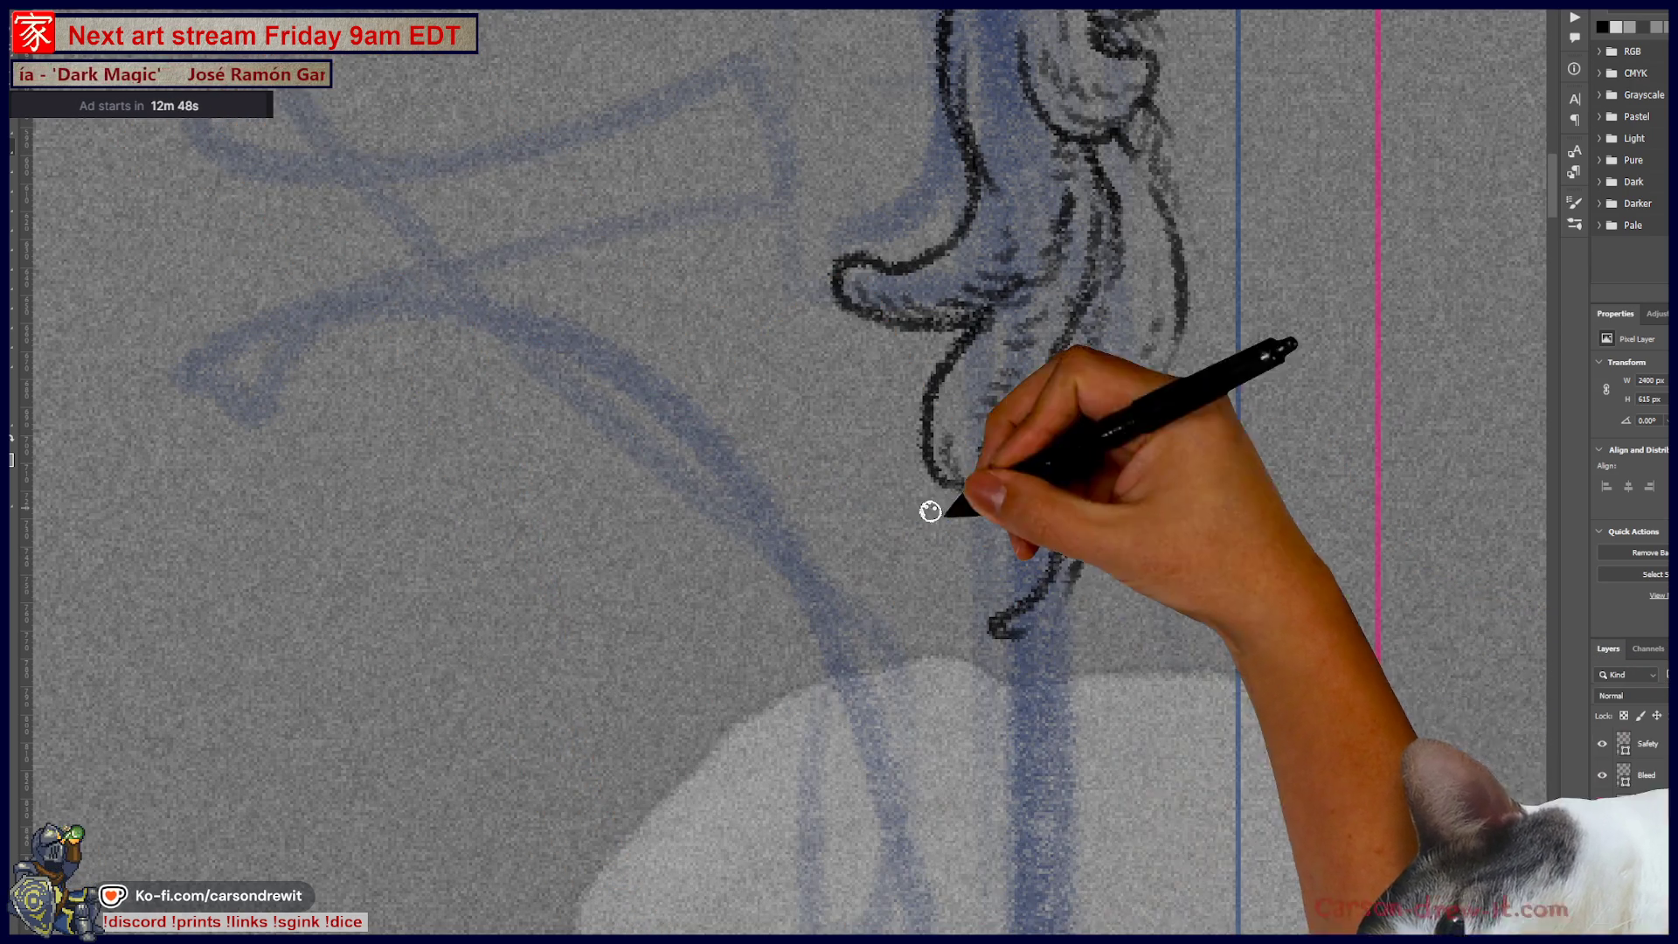
{"action": "left_click_drag", "start_coordinate": [996, 628], "coordinate": [1023, 612]}
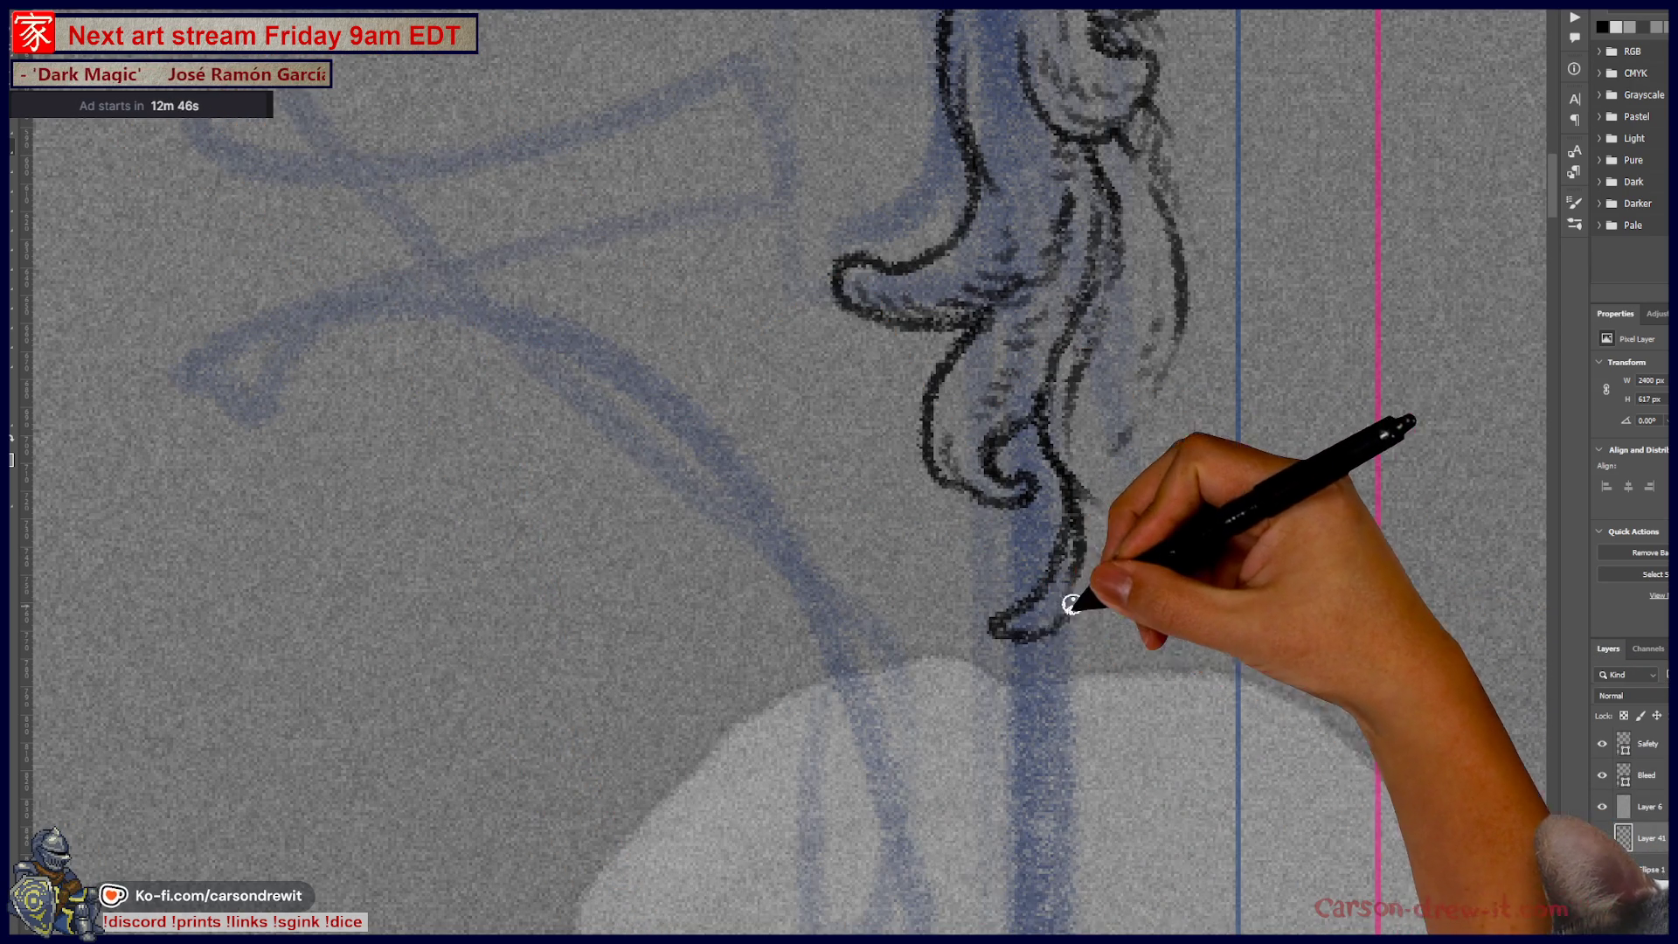
{"action": "left_click_drag", "start_coordinate": [981, 695], "coordinate": [973, 735]}
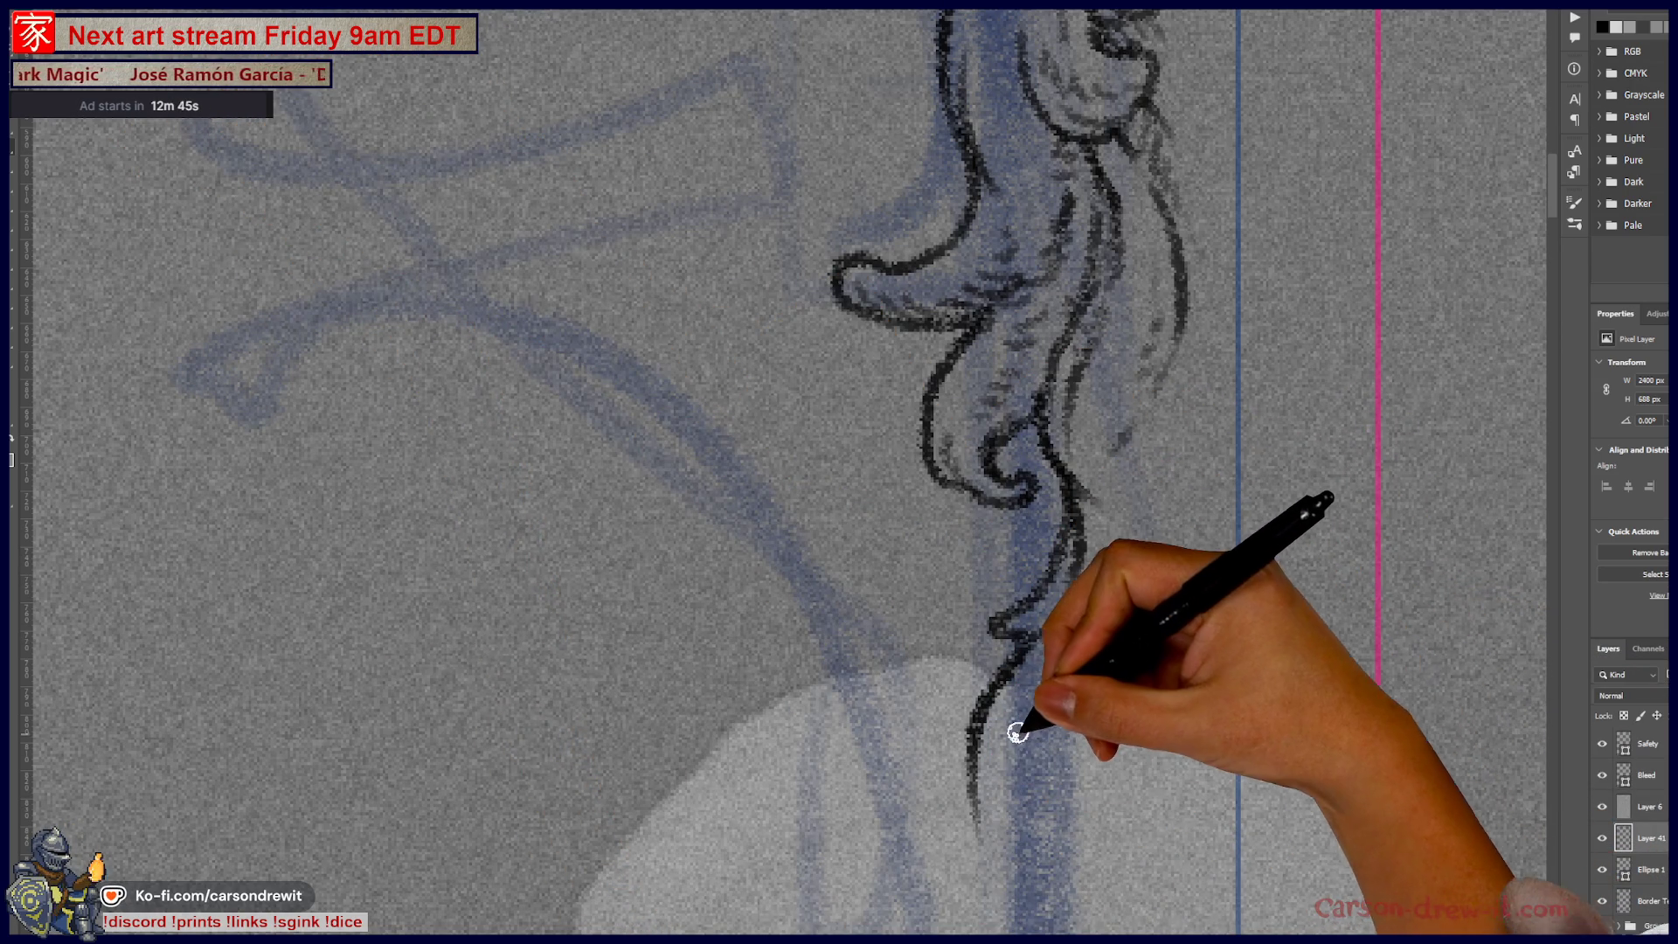
{"action": "key", "text": "ctrl+z"}
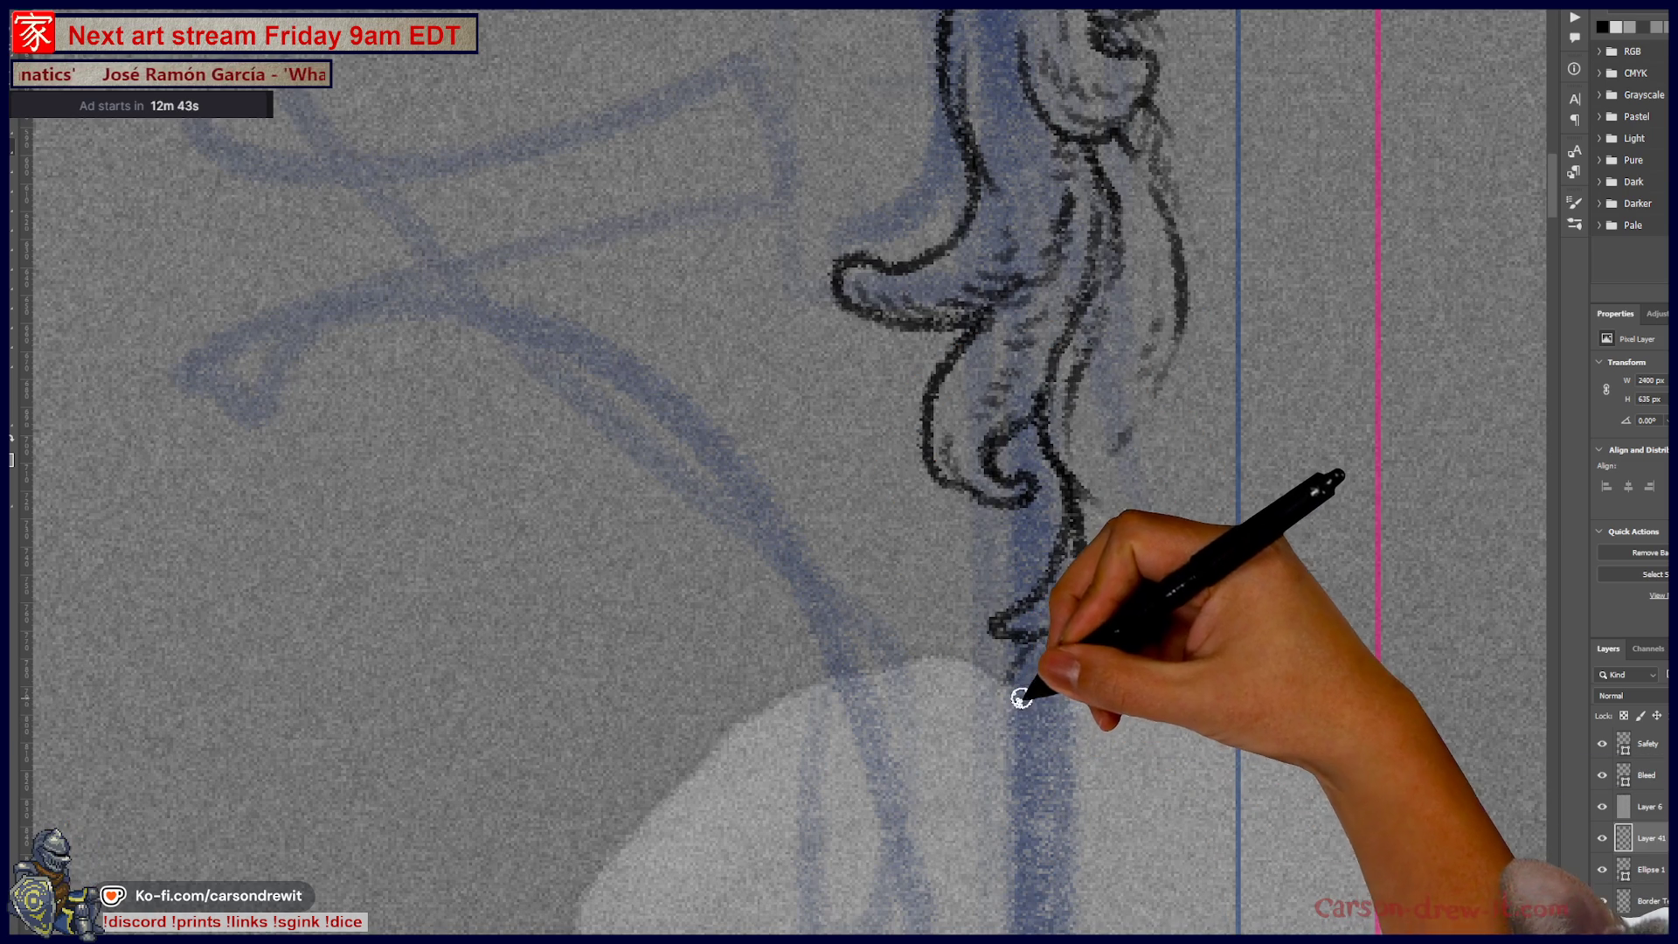
{"action": "left_click_drag", "start_coordinate": [1022, 645], "coordinate": [995, 826]}
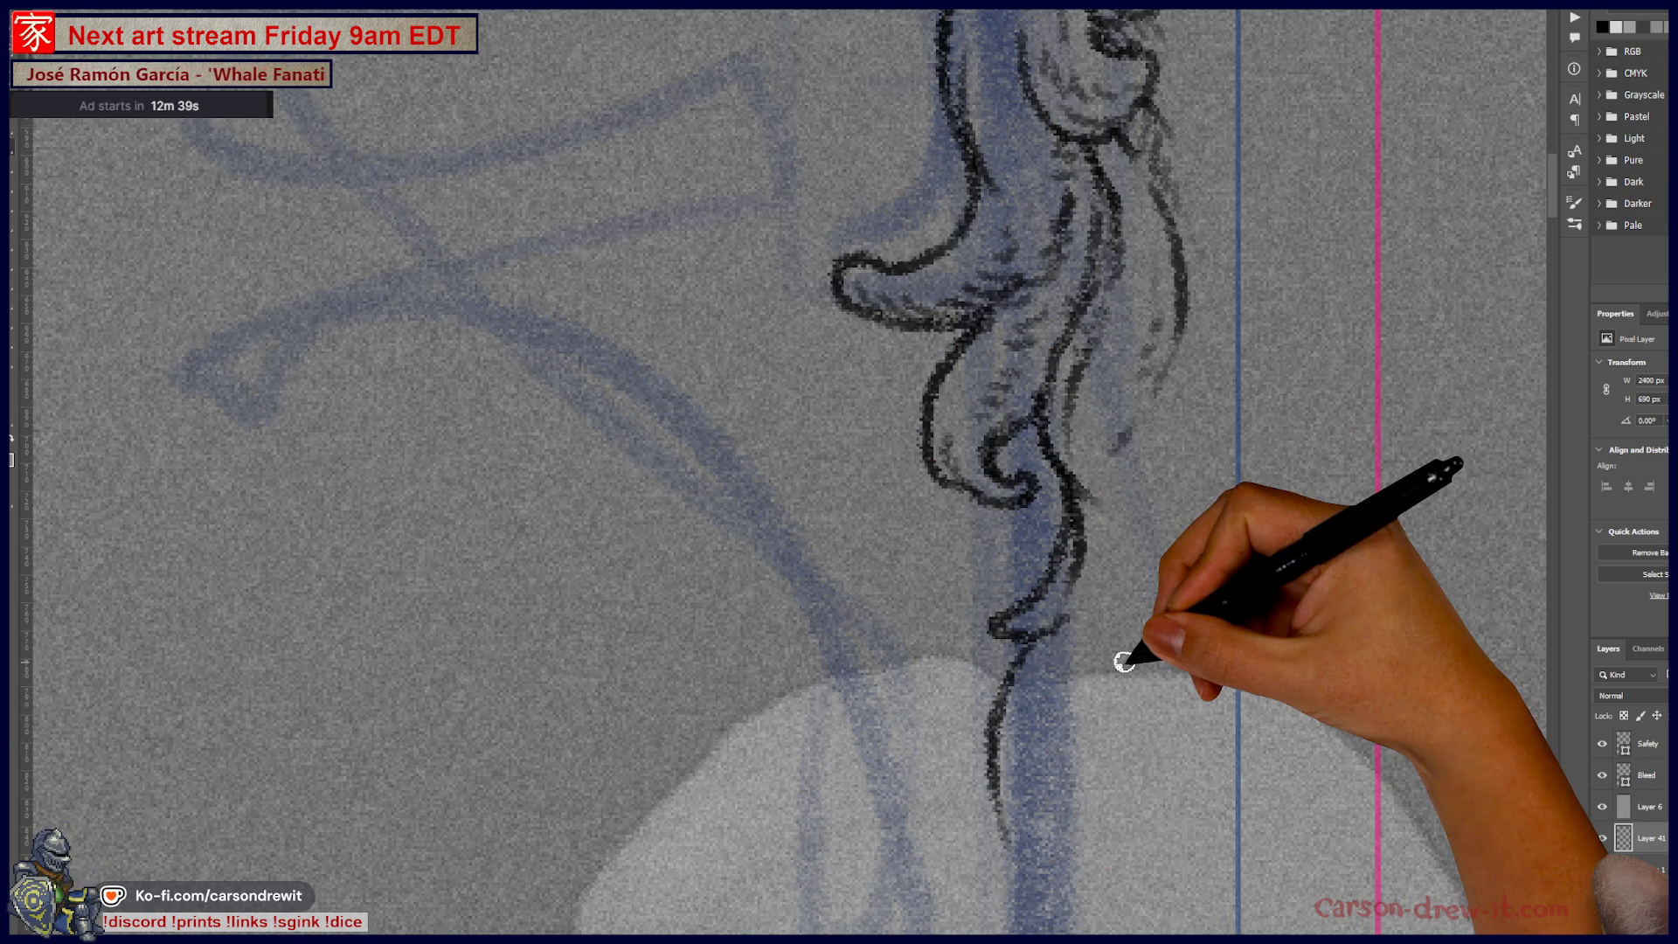
Step: Scroll around to check where the trailing strand meets the pale cloud shape
{"action": "scroll", "coordinate": [1117, 673], "scroll_direction": "down", "scroll_amount": 3}
{"action": "scroll", "coordinate": [1094, 769], "scroll_direction": "down", "scroll_amount": 2}
{"action": "scroll", "coordinate": [957, 488], "scroll_direction": "up", "scroll_amount": 3}
{"action": "scroll", "coordinate": [953, 512], "scroll_direction": "down", "scroll_amount": 3}
{"action": "scroll", "coordinate": [967, 537], "scroll_direction": "down", "scroll_amount": 1}
{"action": "scroll", "coordinate": [1004, 450], "scroll_direction": "up", "scroll_amount": 1}
{"action": "scroll", "coordinate": [872, 491], "scroll_direction": "up", "scroll_amount": 3}
{"action": "scroll", "coordinate": [1031, 510], "scroll_direction": "up", "scroll_amount": 1}
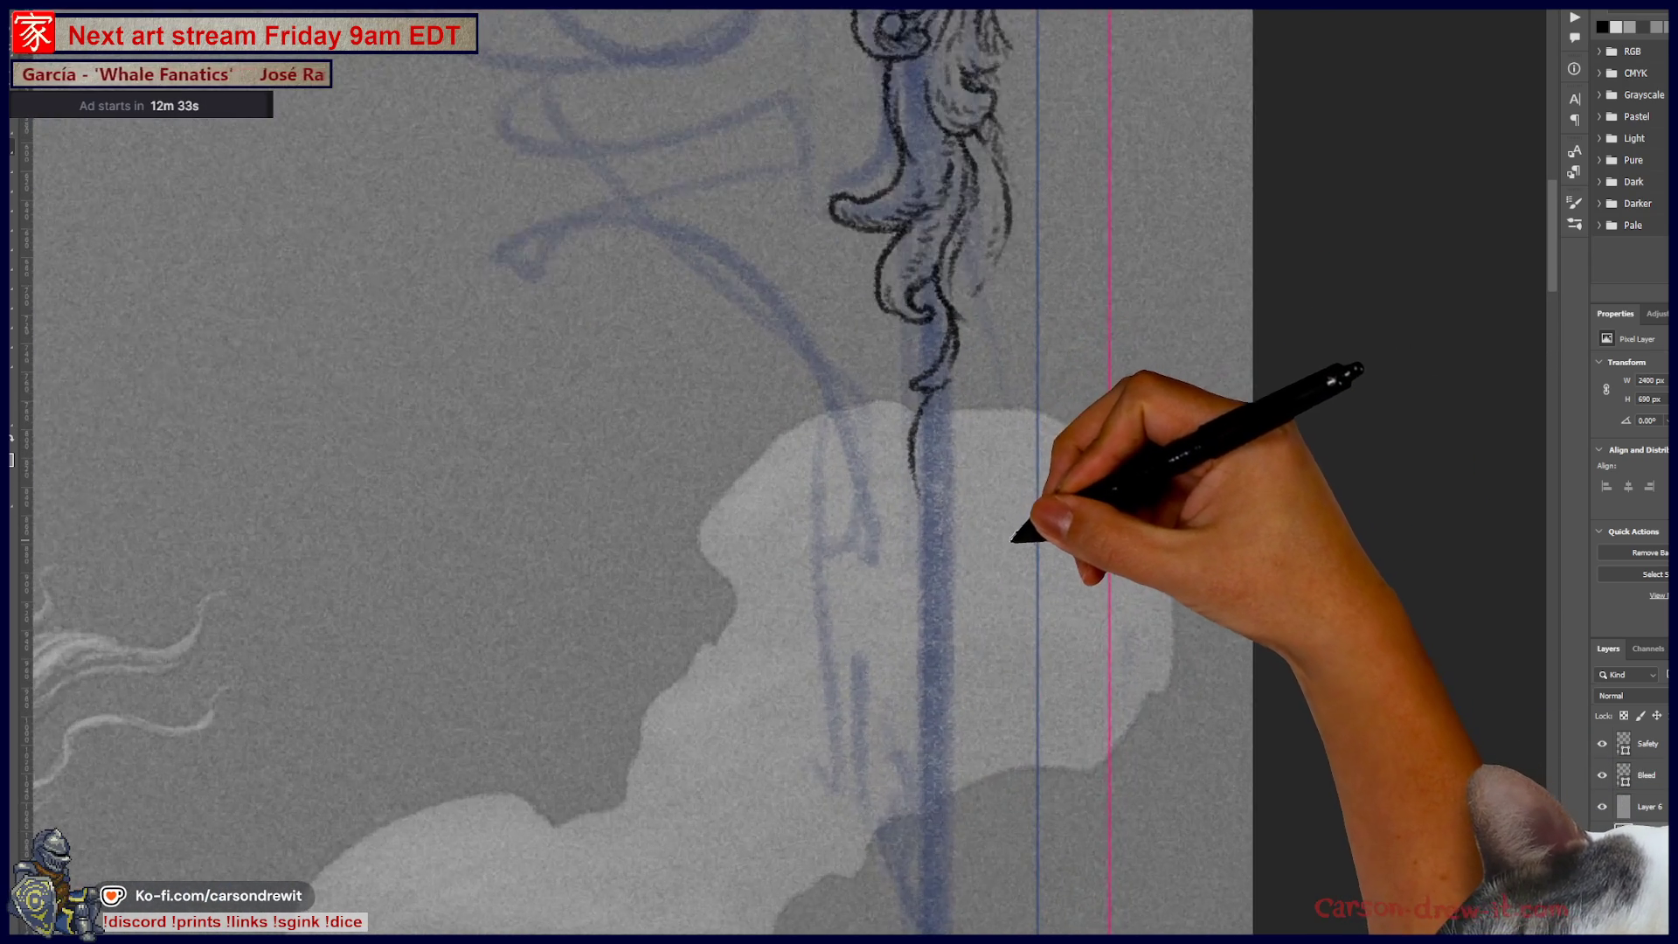
{"action": "scroll", "coordinate": [1013, 540], "scroll_direction": "up", "scroll_amount": 1}
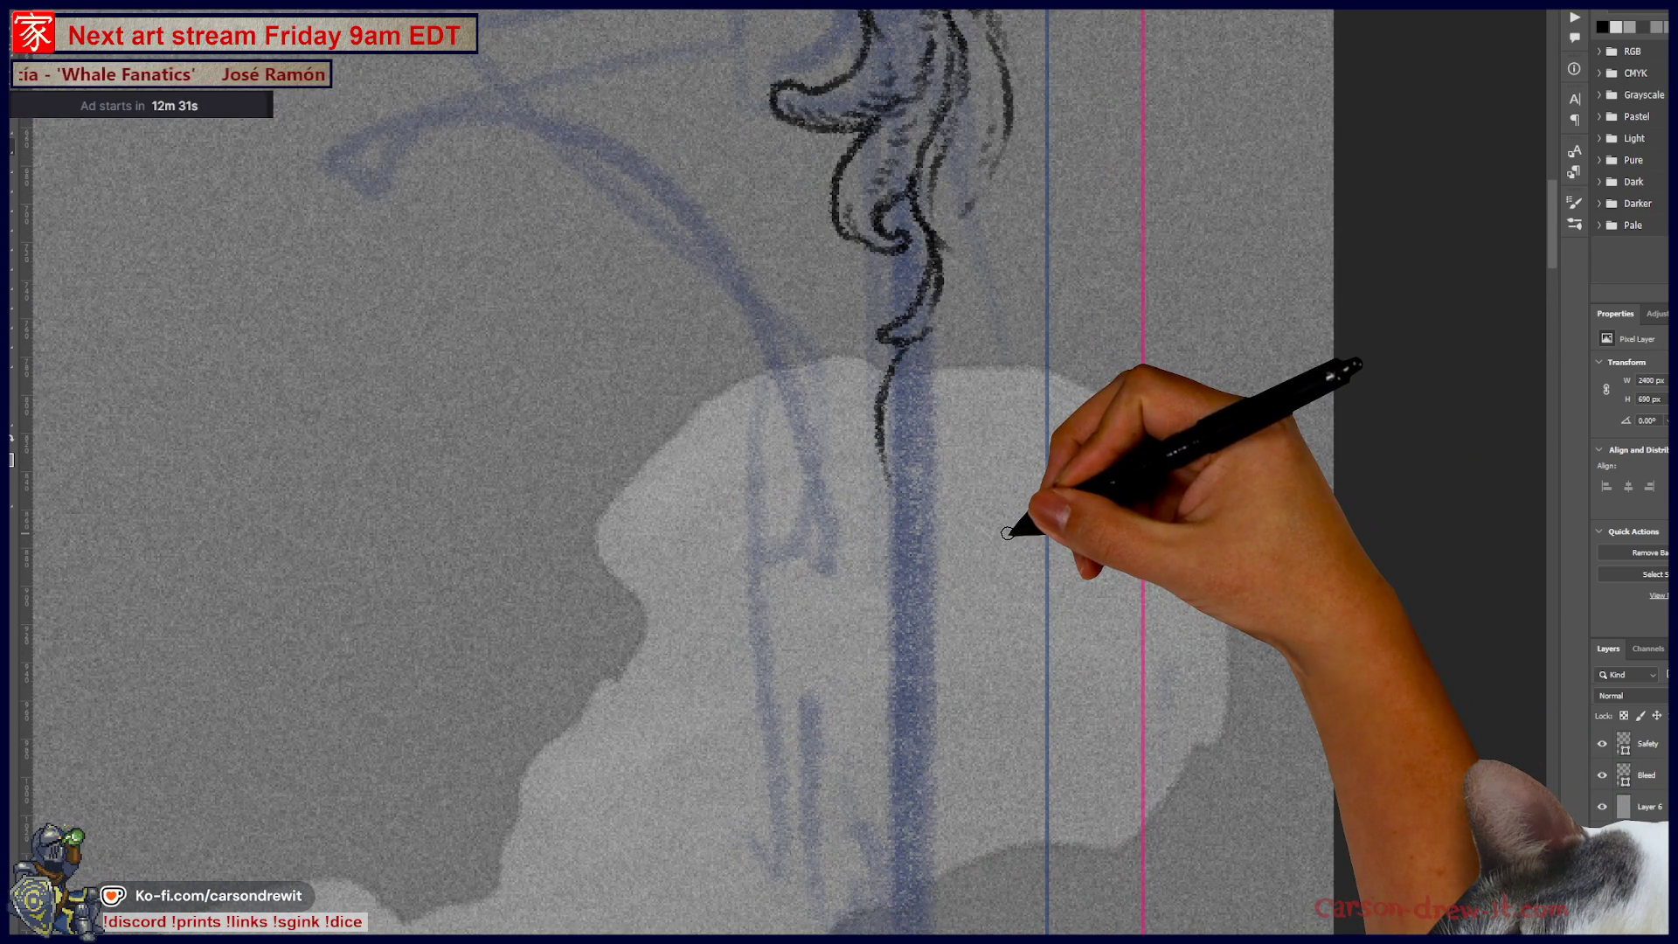
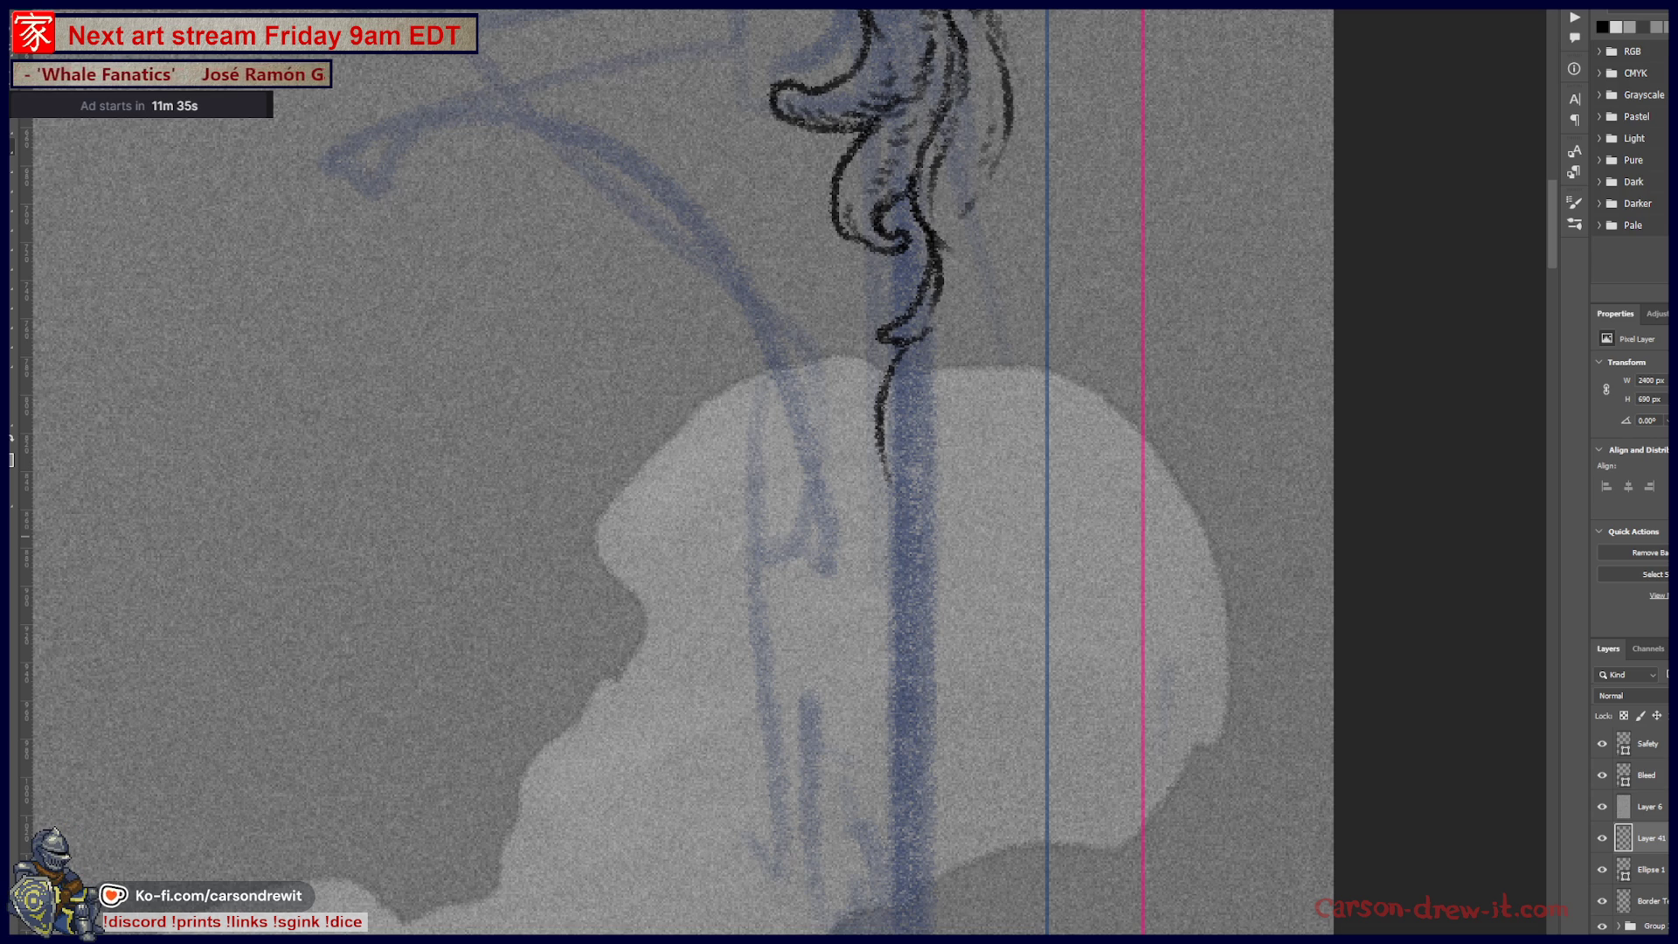
Step: Add two dark strands to the pencil curls on the blue staff, then zoom to check the composition
{"action": "mouse_move", "coordinate": [942, 479]}
{"action": "left_mouse_down"}
{"action": "mouse_move", "coordinate": [945, 398]}
{"action": "mouse_move", "coordinate": [944, 412]}
{"action": "left_mouse_up"}
{"action": "mouse_move", "coordinate": [992, 356]}
{"action": "left_mouse_down"}
{"action": "mouse_move", "coordinate": [977, 203]}
{"action": "mouse_move", "coordinate": [1006, 249]}
{"action": "left_mouse_up"}
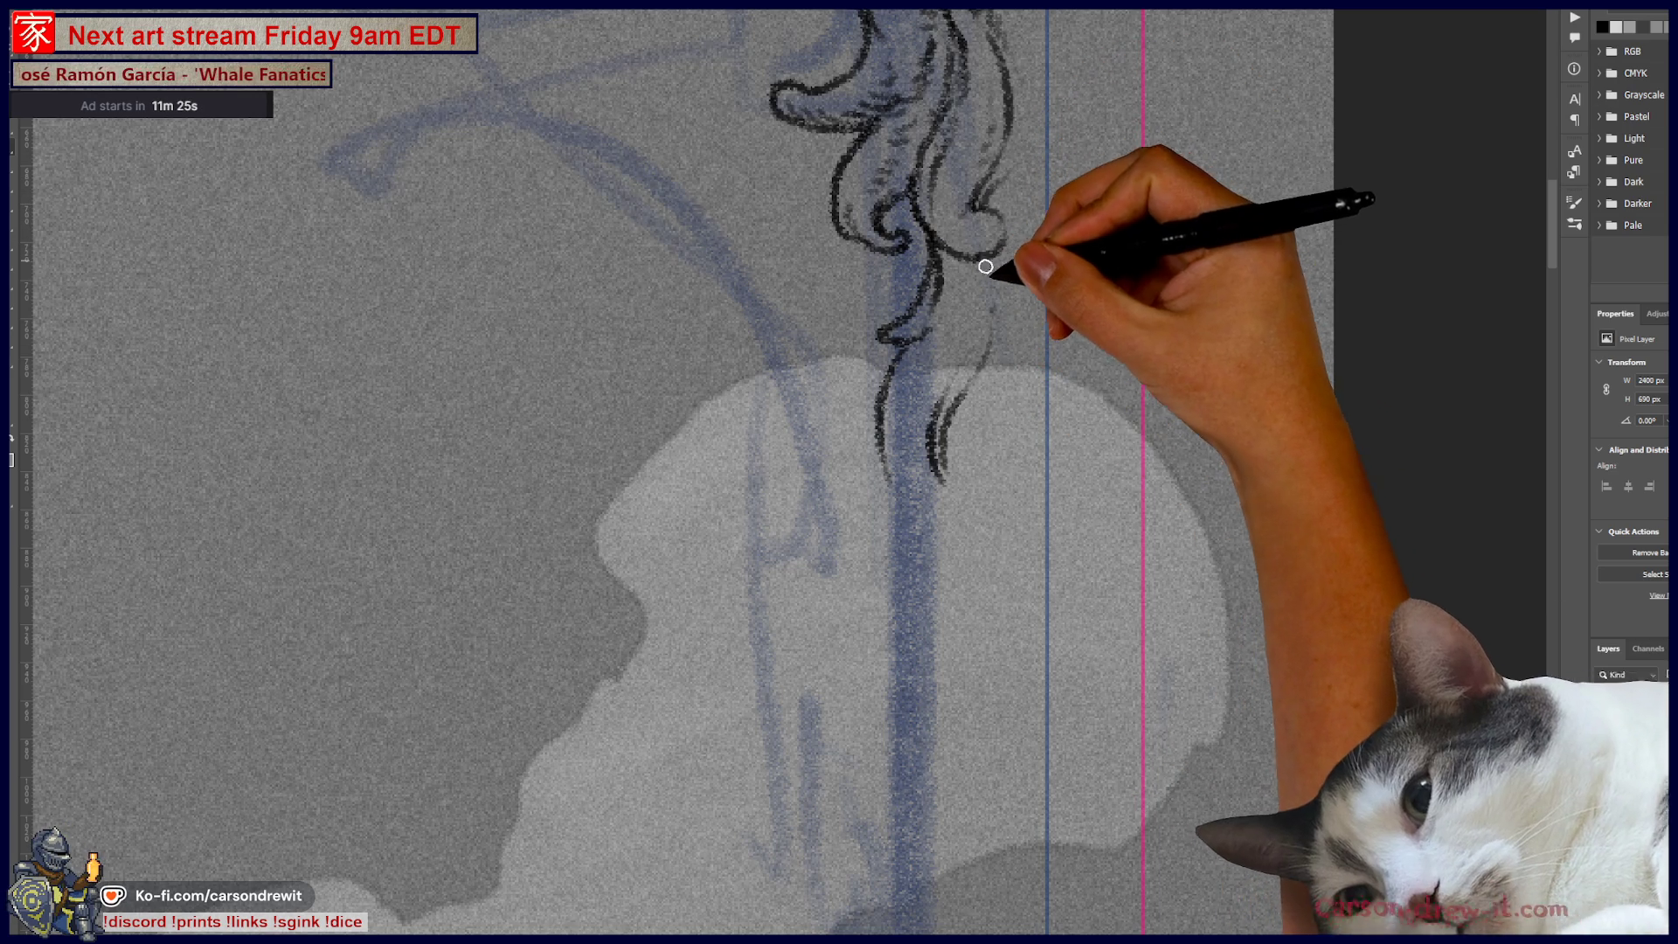
{"action": "scroll", "coordinate": [1086, 600], "scroll_direction": "up", "scroll_amount": 3}
{"action": "scroll", "coordinate": [1069, 562], "scroll_direction": "up", "scroll_amount": 2}
{"action": "scroll", "coordinate": [967, 524], "scroll_direction": "up", "scroll_amount": 1}
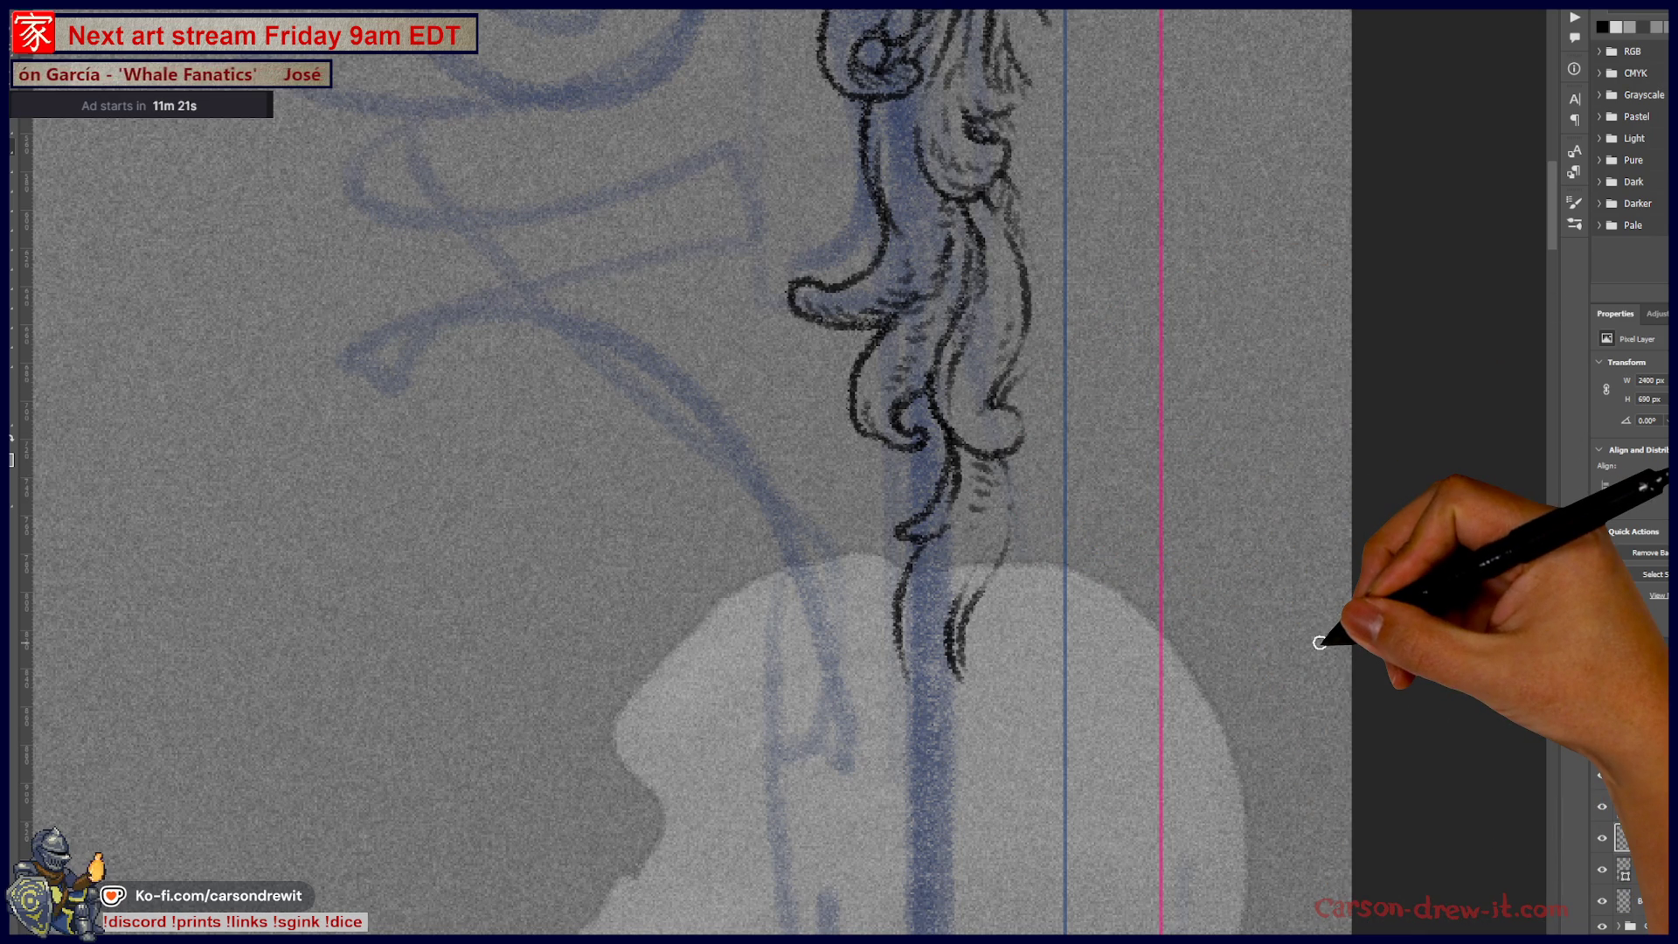
{"action": "scroll", "coordinate": [1294, 656], "scroll_direction": "down", "scroll_amount": 3}
{"action": "scroll", "coordinate": [1163, 686], "scroll_direction": "down", "scroll_amount": 2}
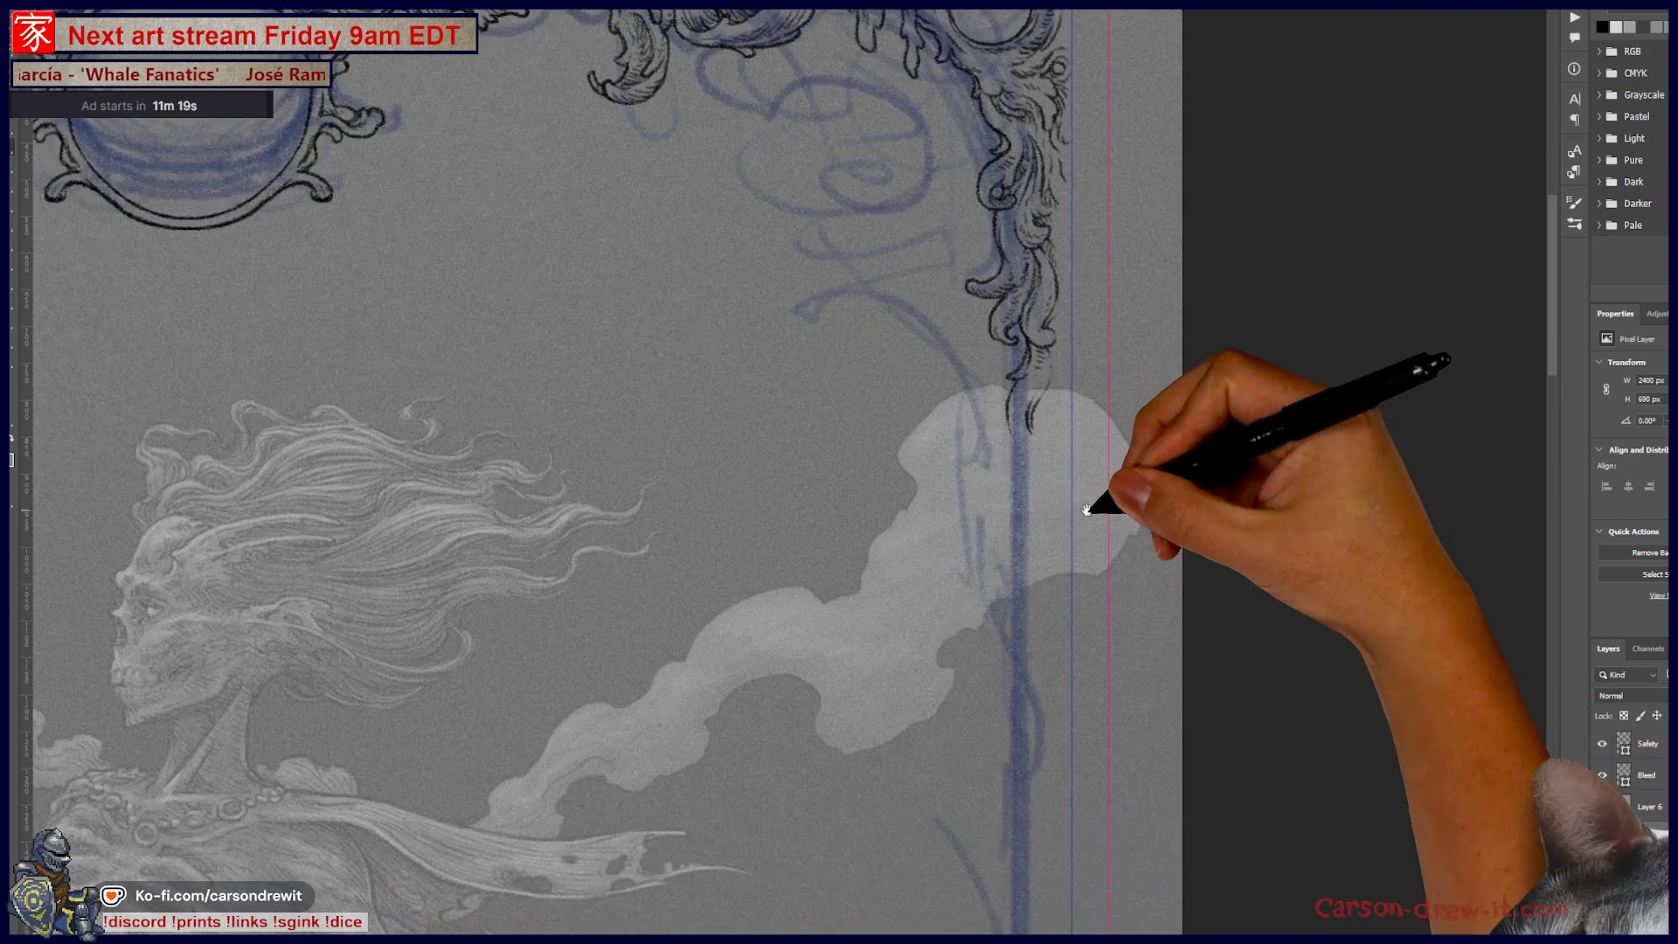
{"action": "scroll", "coordinate": [1093, 507], "scroll_direction": "up", "scroll_amount": 1}
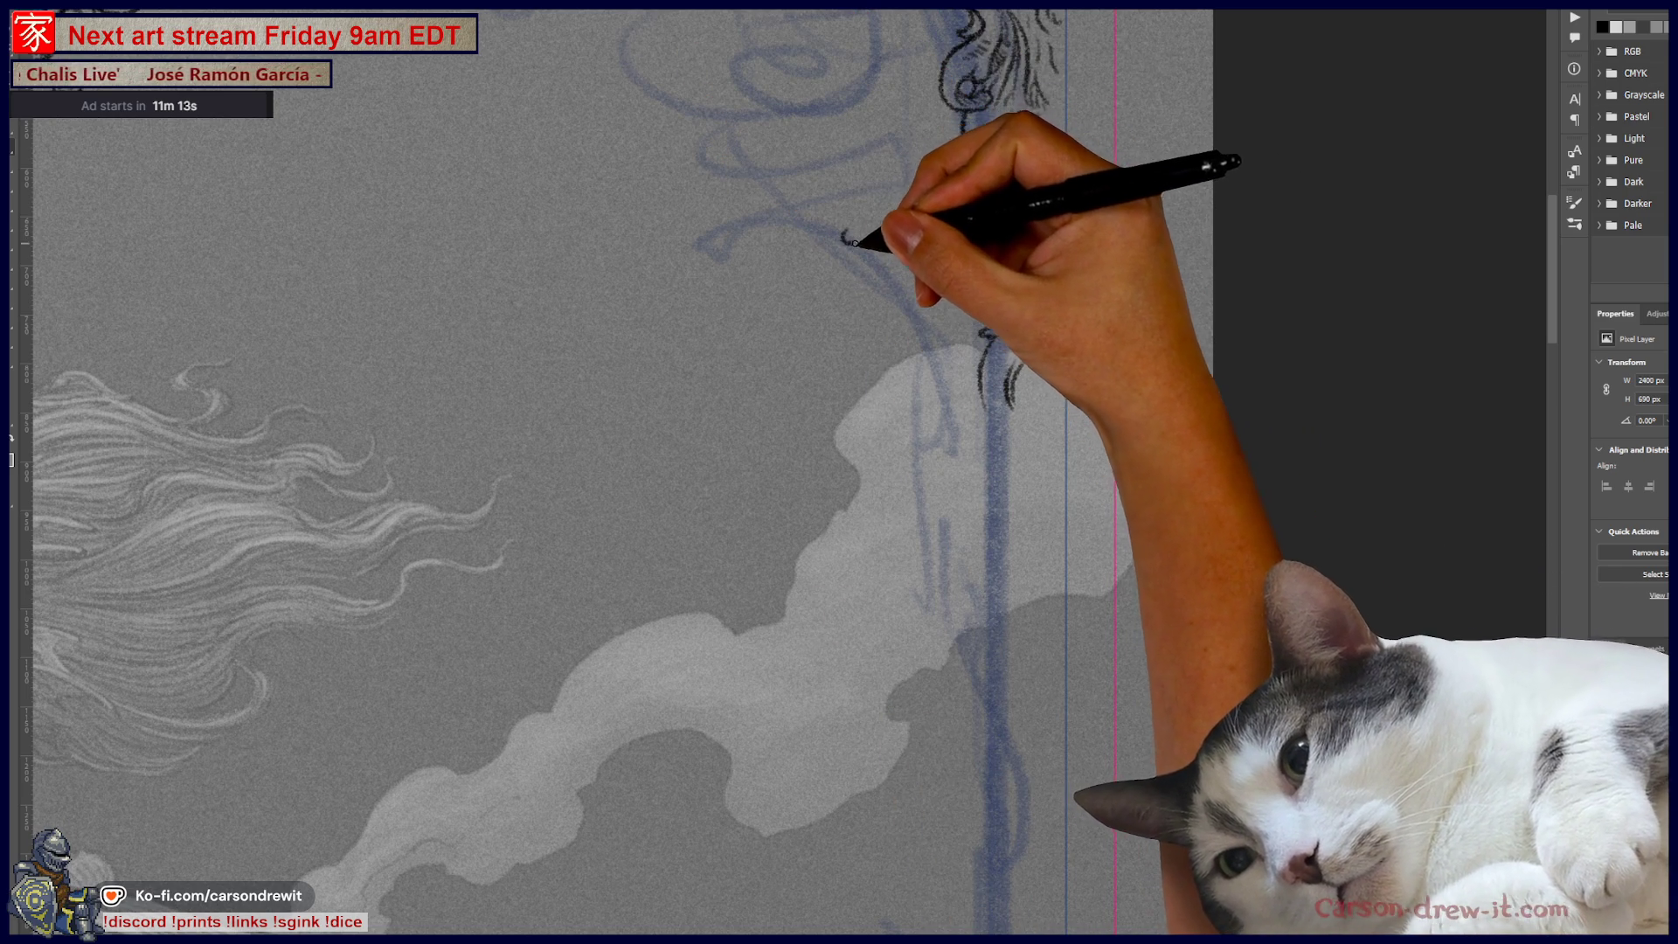
Step: Ink a curved branch reaching left from the staff, ending in a small curl
{"action": "left_click_drag", "start_coordinate": [953, 306], "coordinate": [992, 363]}
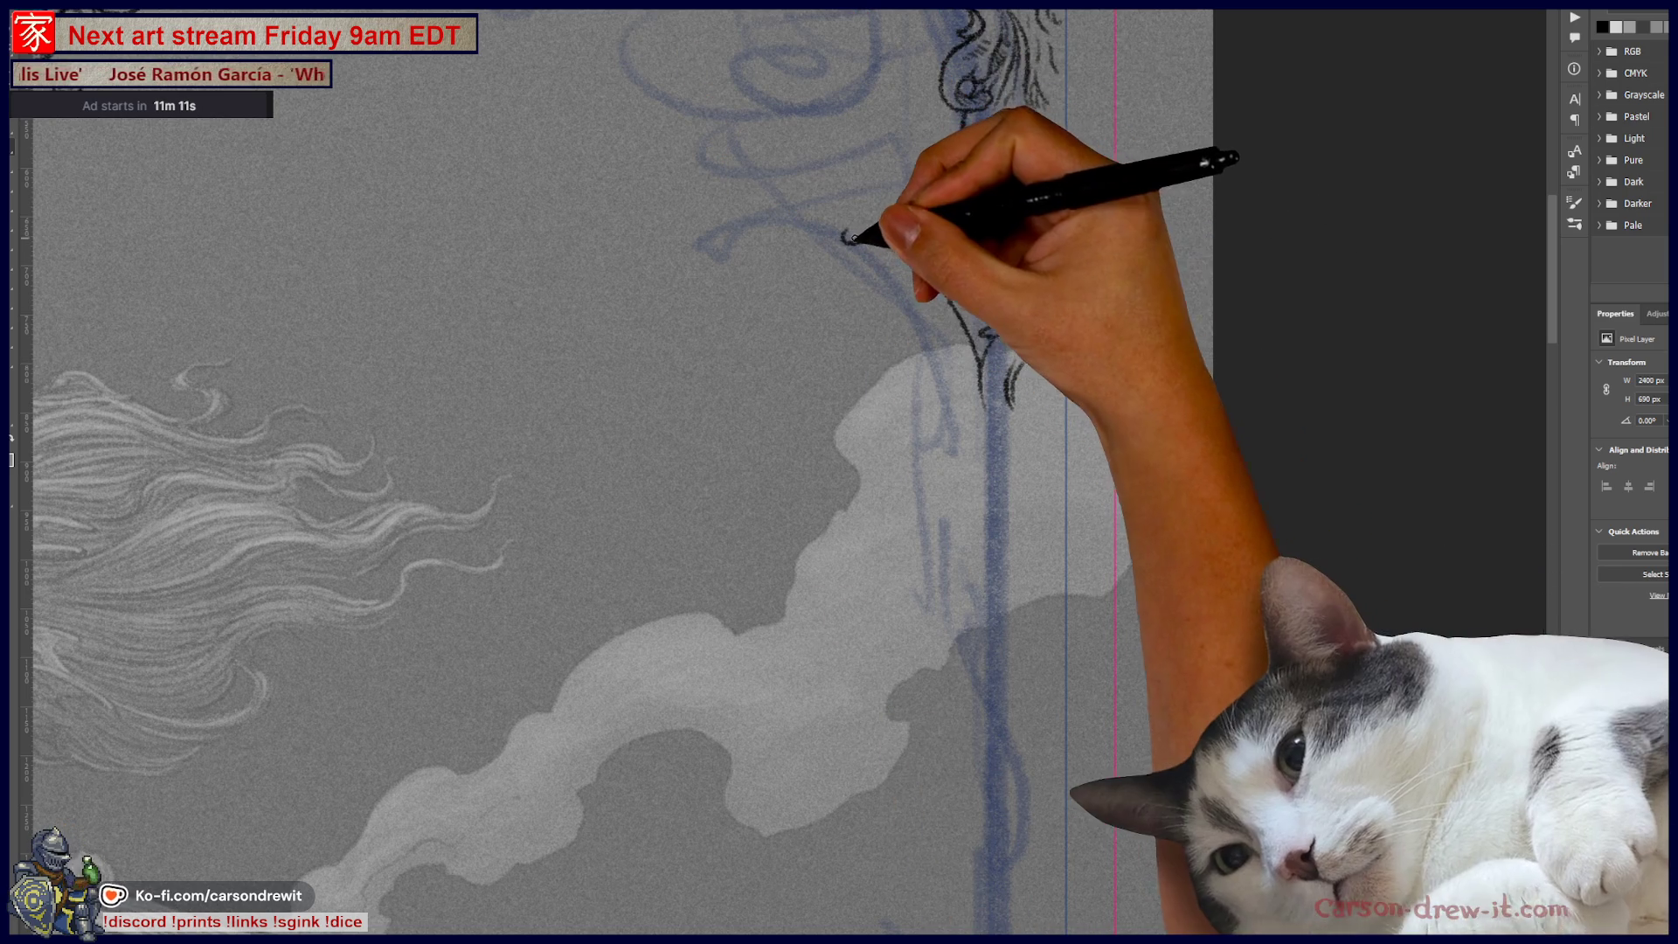
{"action": "left_click_drag", "start_coordinate": [857, 237], "coordinate": [954, 284]}
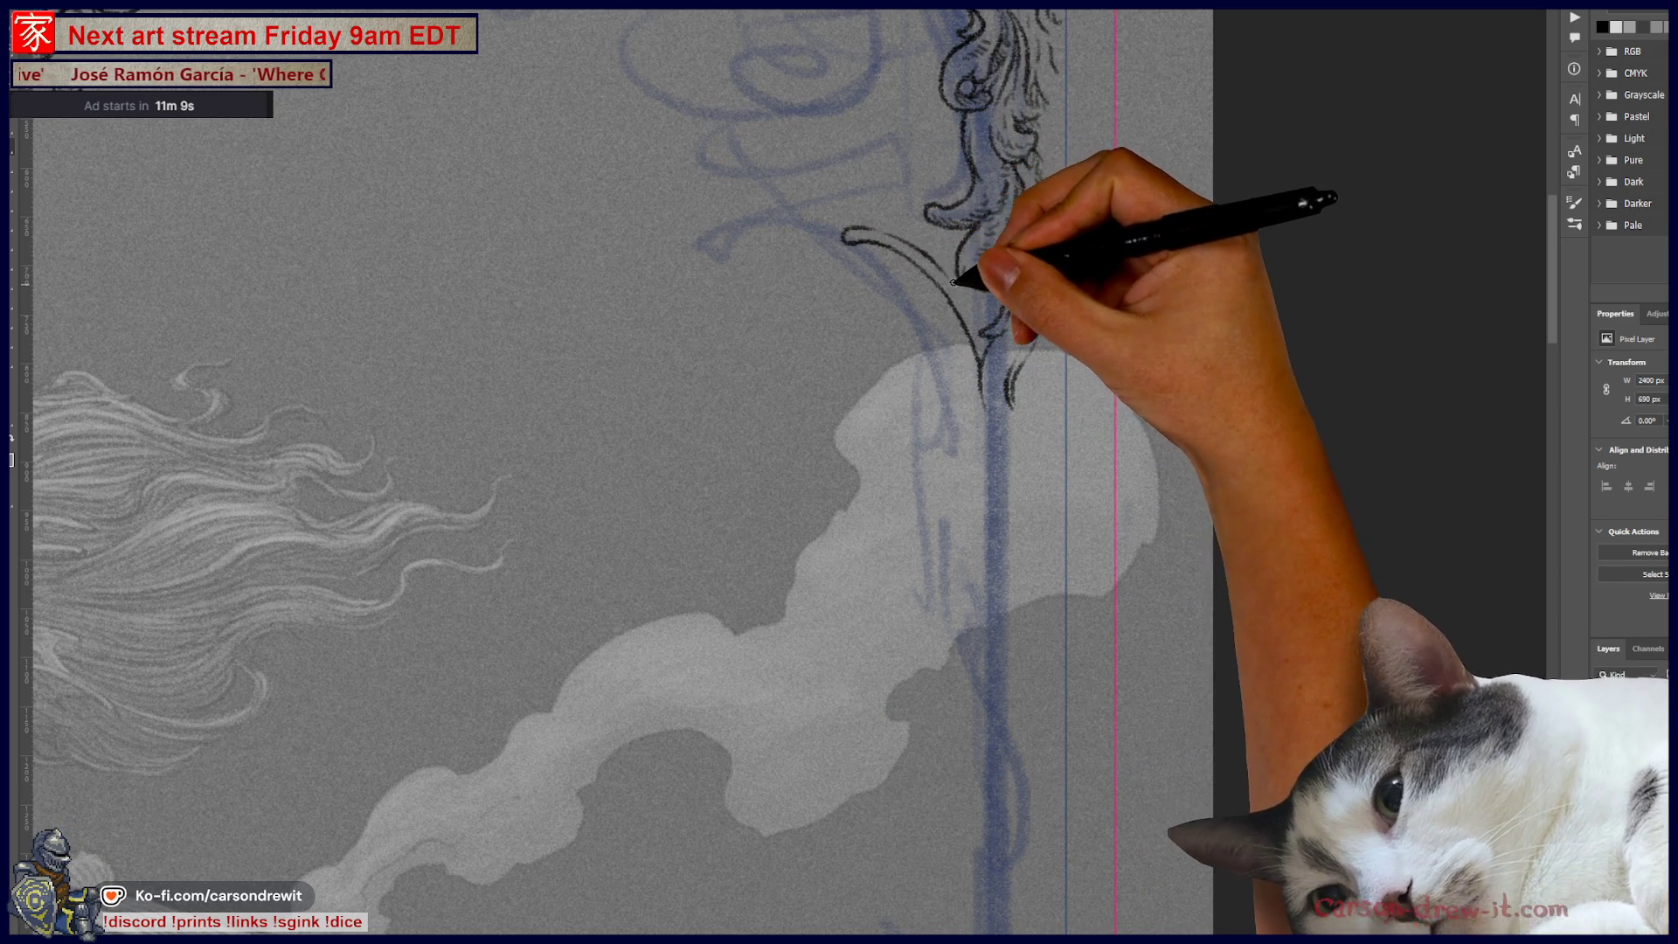
{"action": "left_click_drag", "start_coordinate": [847, 238], "coordinate": [896, 232]}
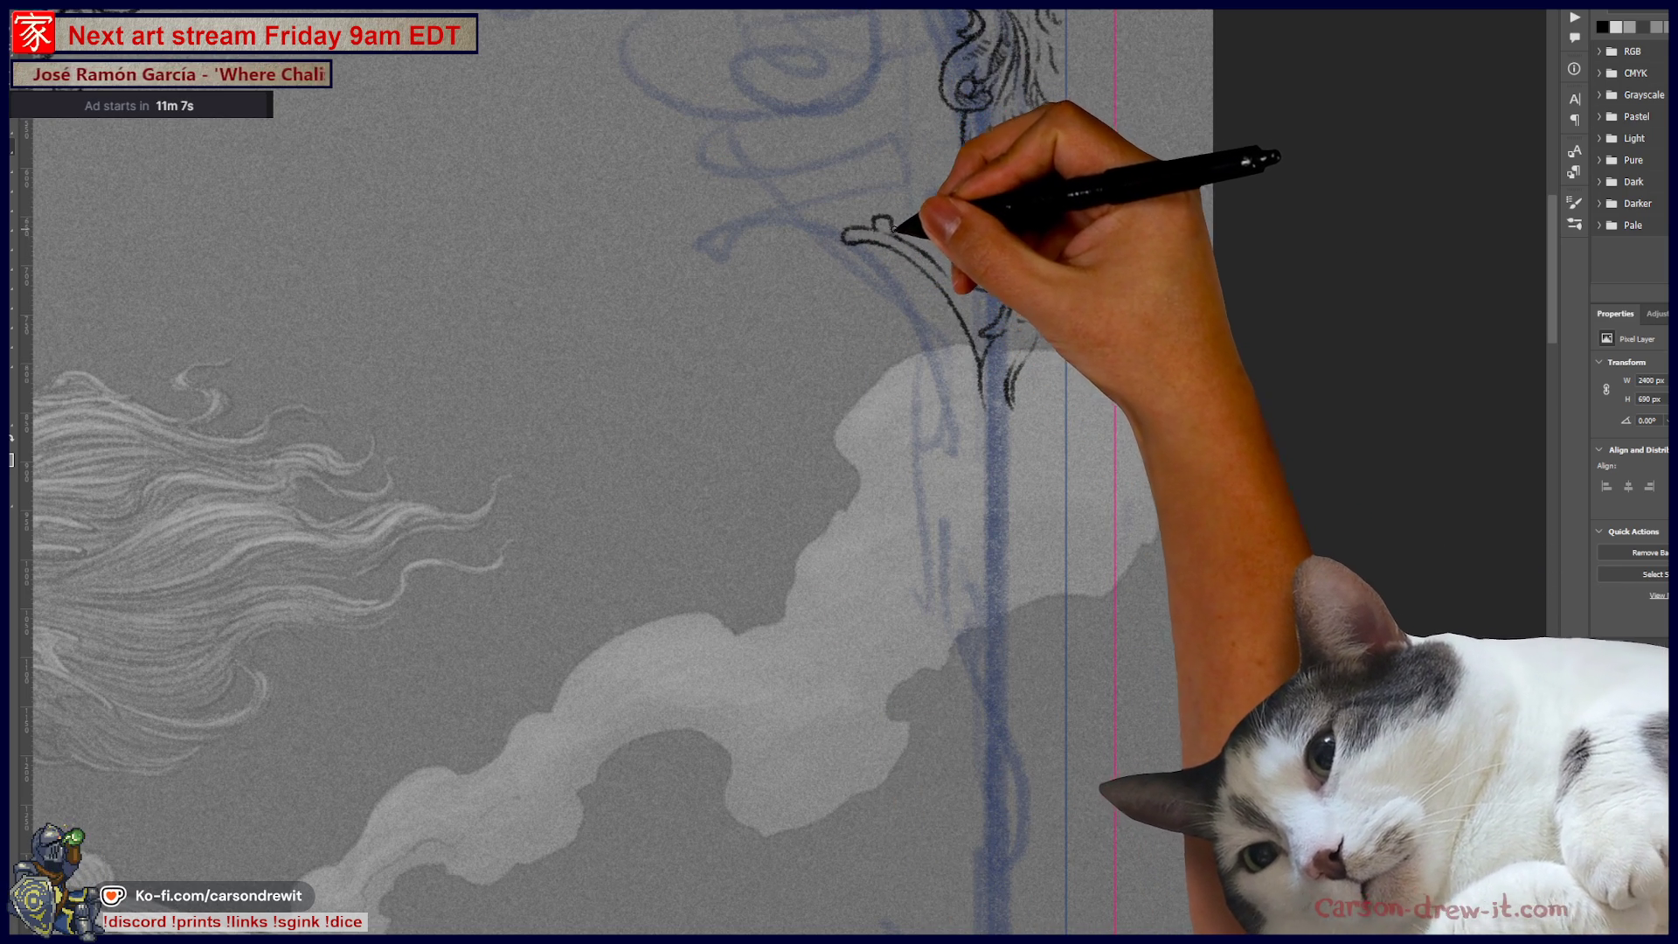
{"action": "left_click_drag", "start_coordinate": [896, 232], "coordinate": [931, 272]}
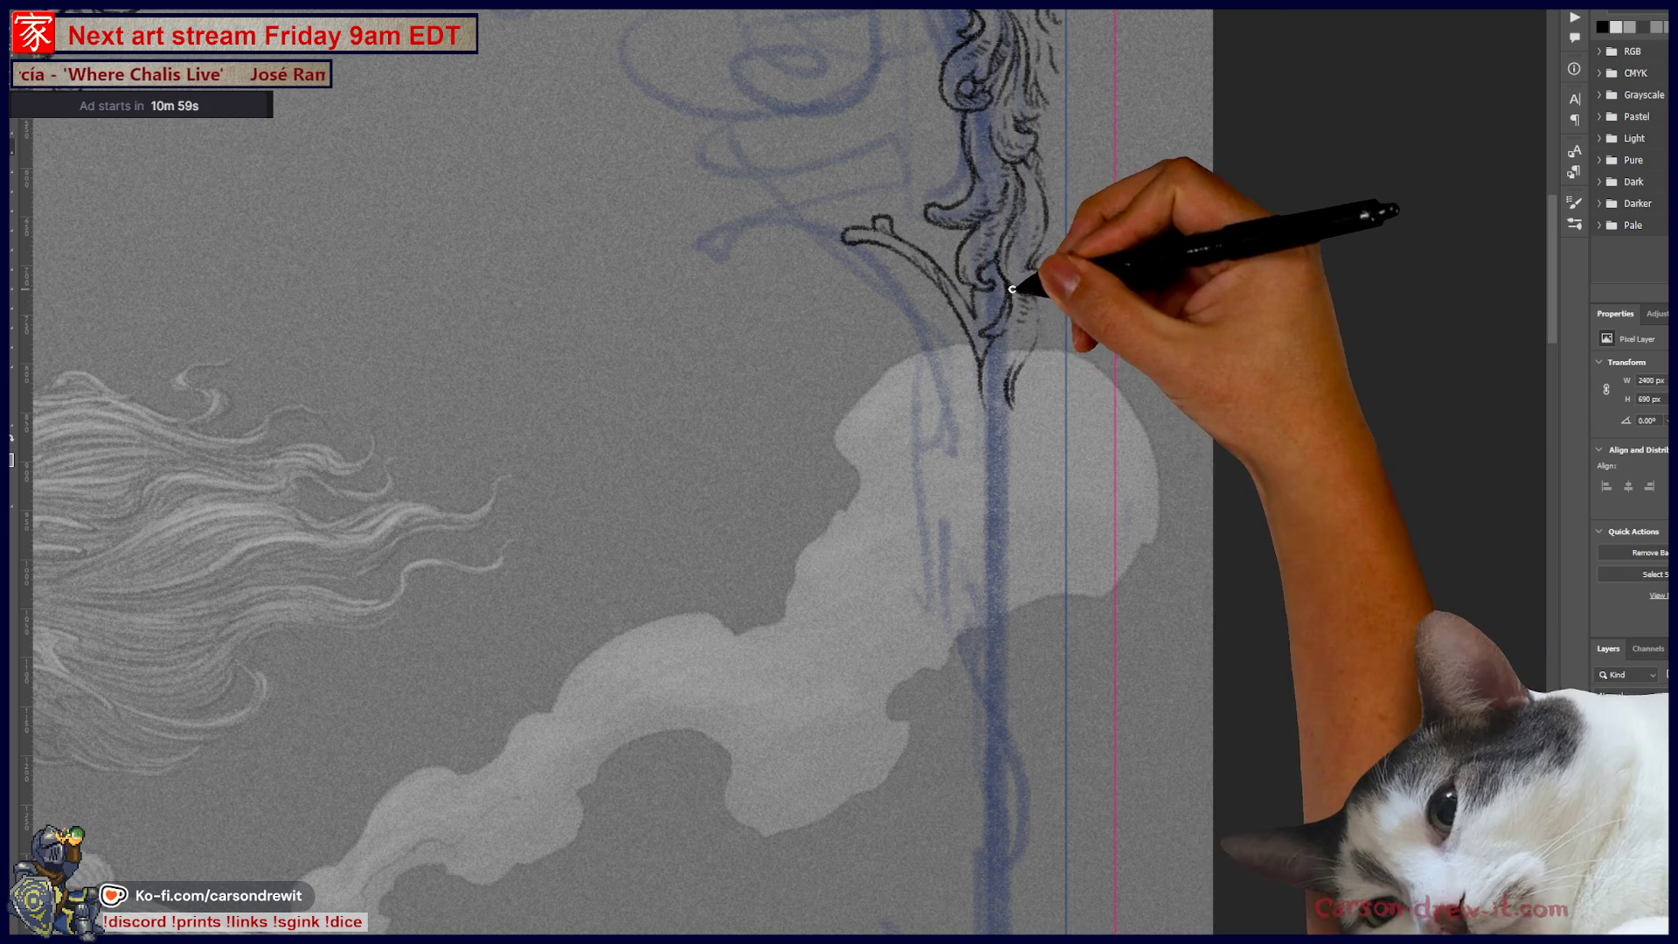
{"action": "key", "text": "ctrl"}
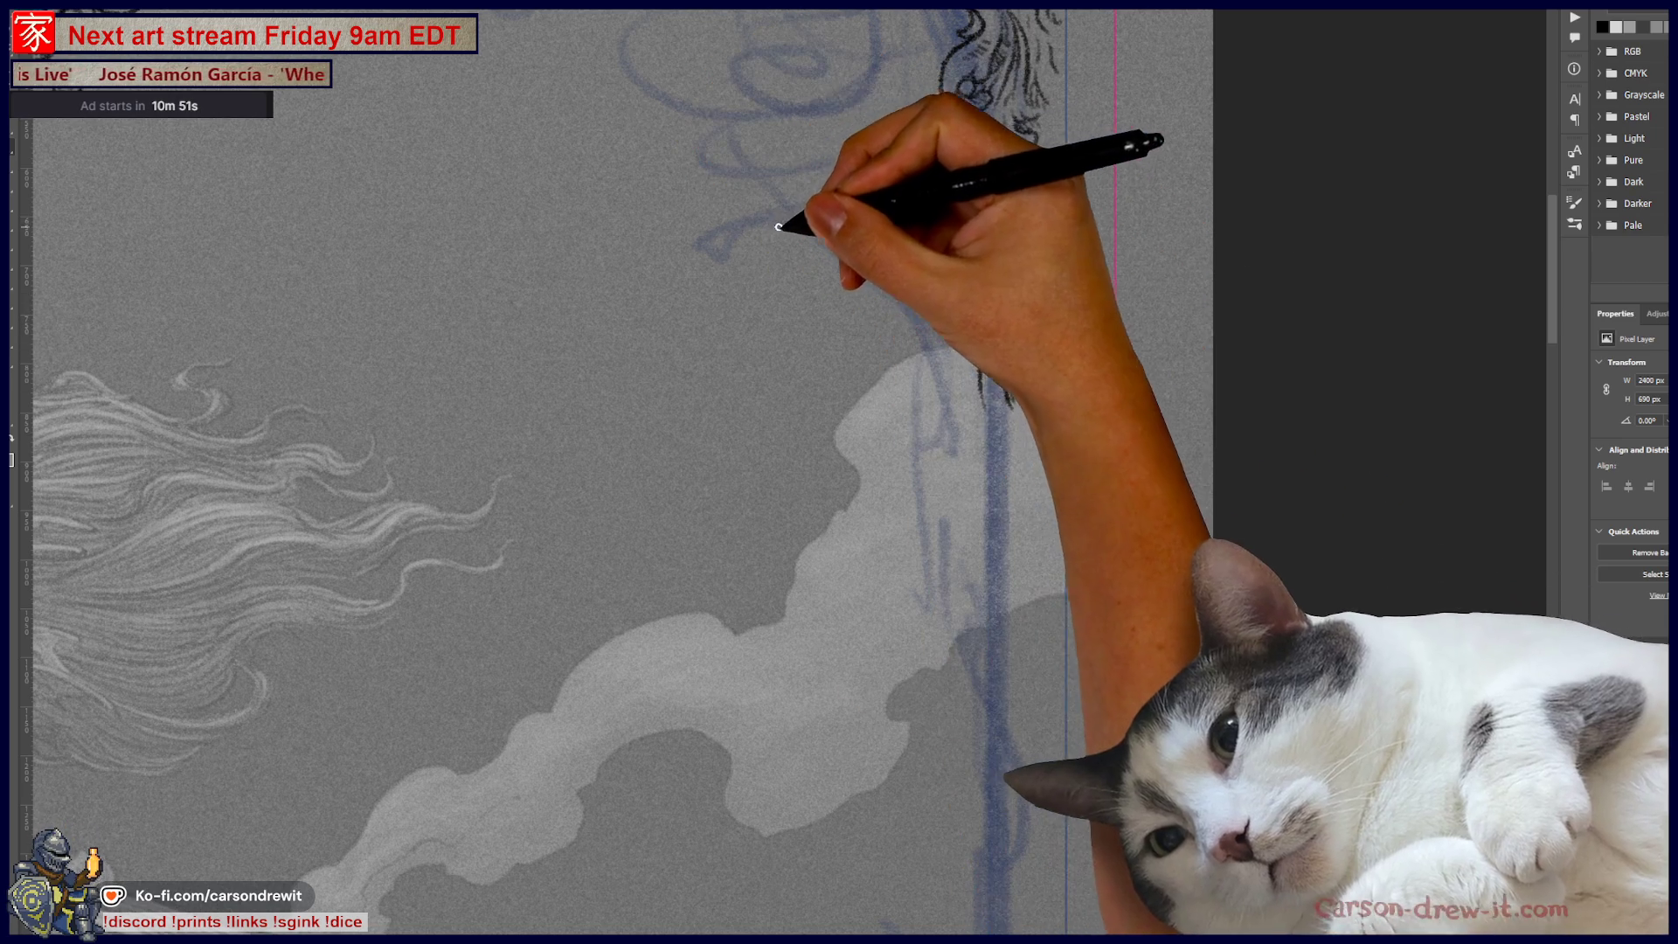
{"action": "left_click_drag", "start_coordinate": [843, 236], "coordinate": [920, 315]}
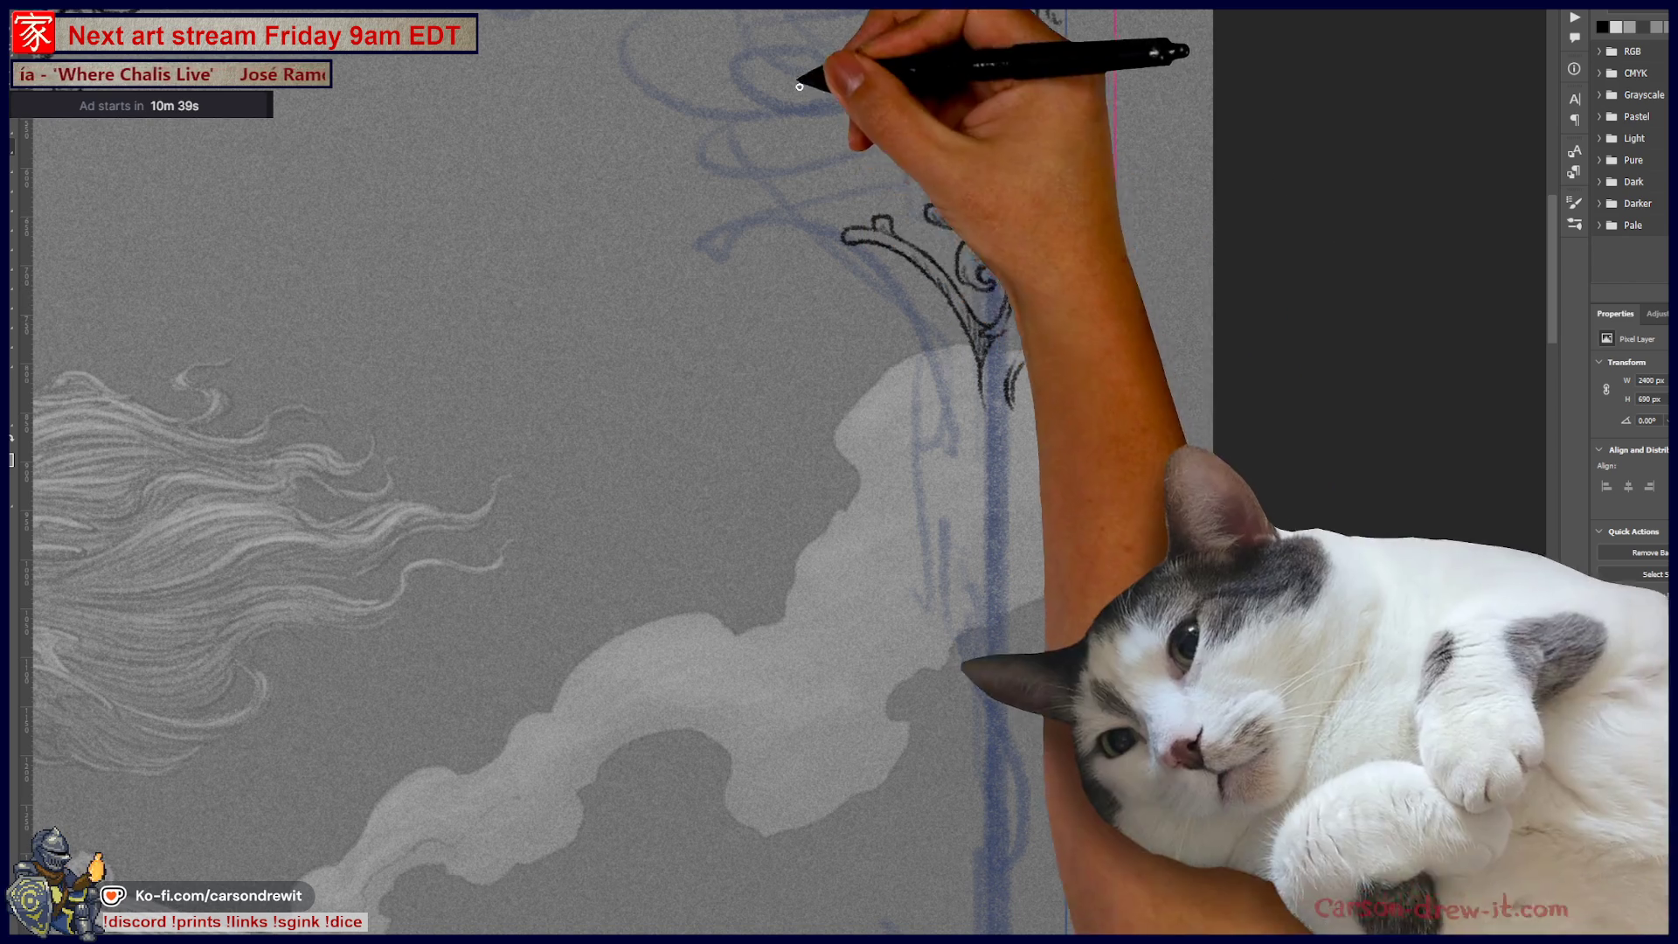
{"action": "mouse_move", "coordinate": [918, 441]}
{"action": "left_mouse_down"}
{"action": "mouse_move", "coordinate": [962, 564]}
{"action": "mouse_move", "coordinate": [1199, 619]}
{"action": "left_mouse_up"}
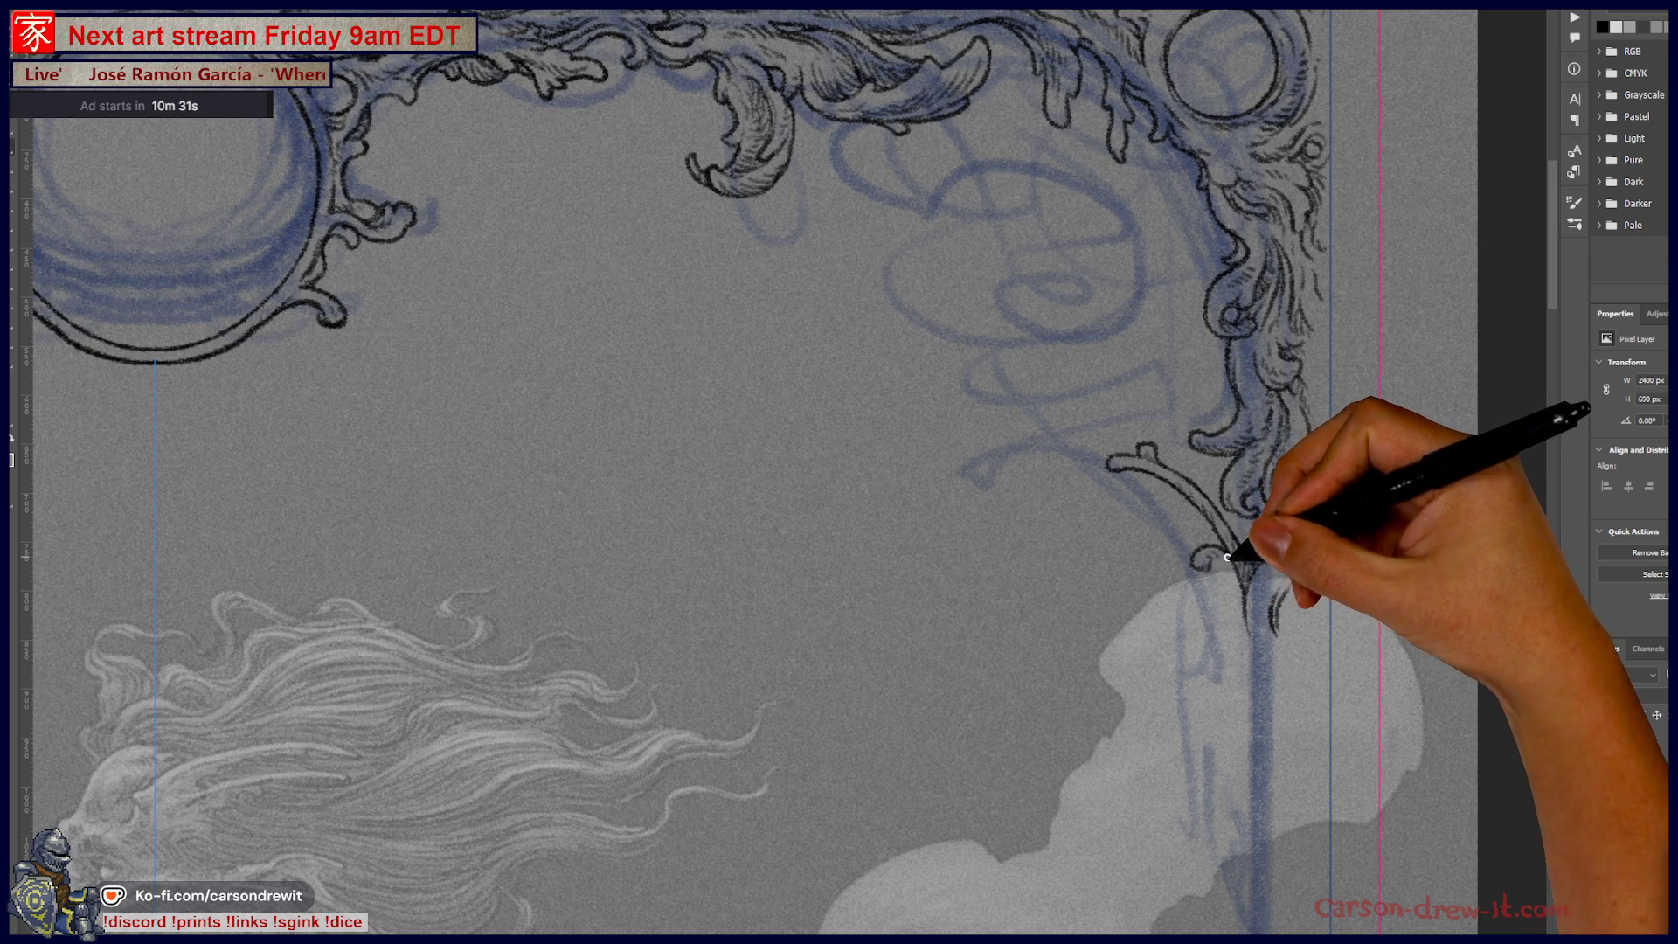
Step: Extend an ink stroke down from the branch curl with three successive strokes
{"action": "left_click_drag", "start_coordinate": [1219, 568], "coordinate": [1226, 633]}
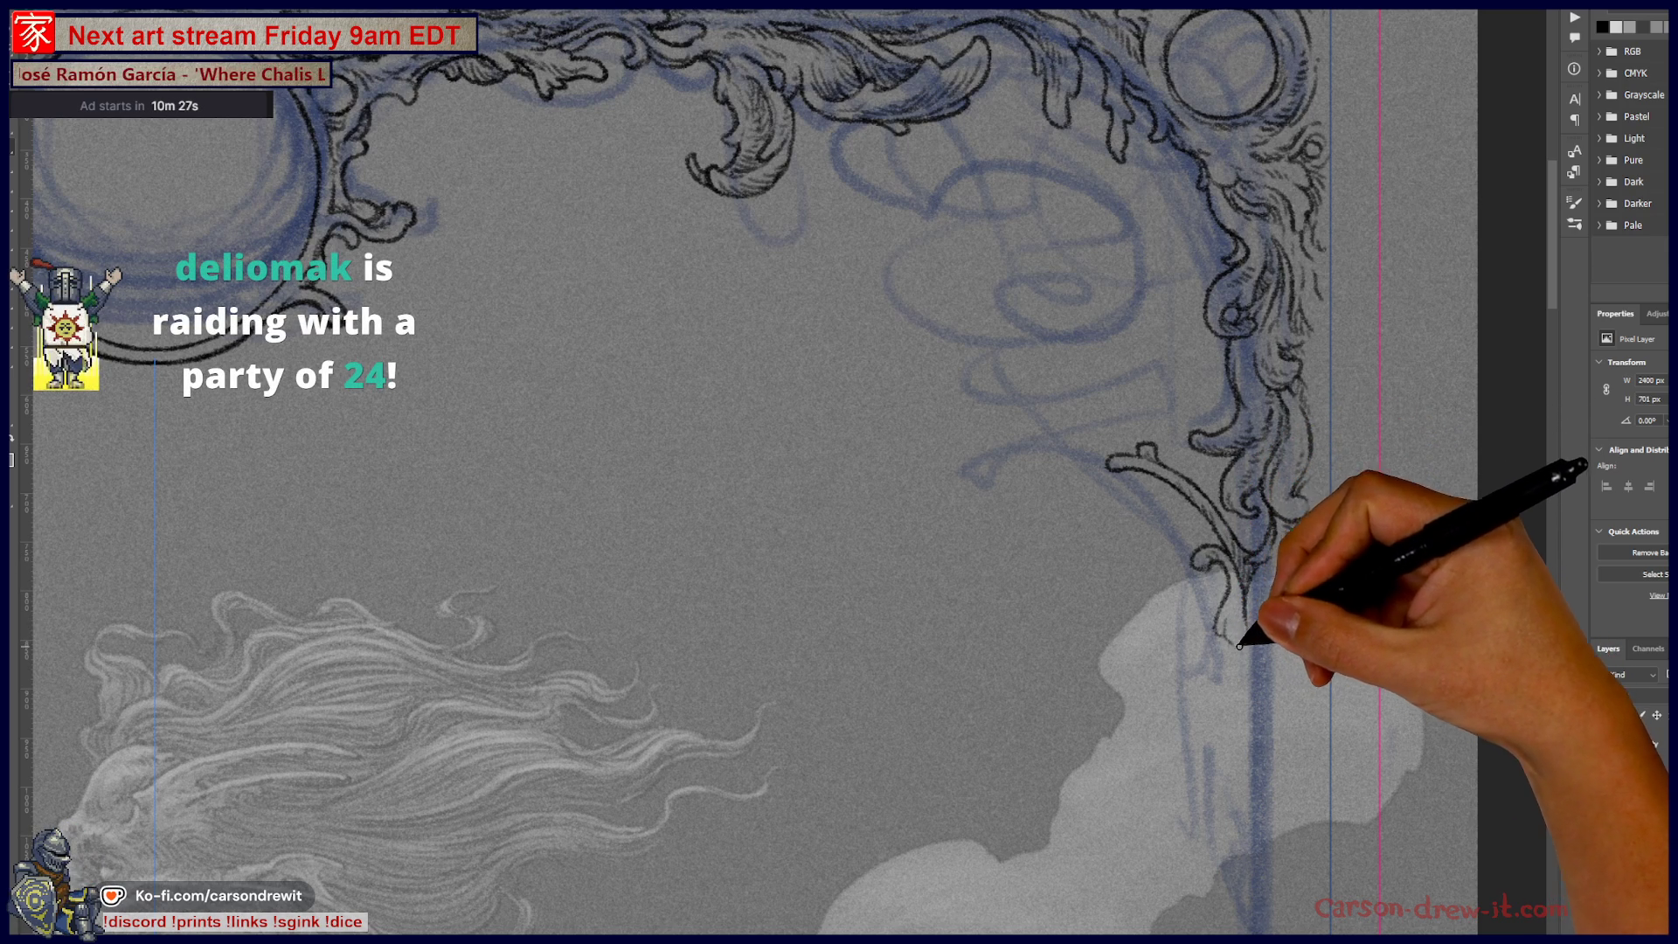
{"action": "left_click_drag", "start_coordinate": [1237, 577], "coordinate": [1237, 635]}
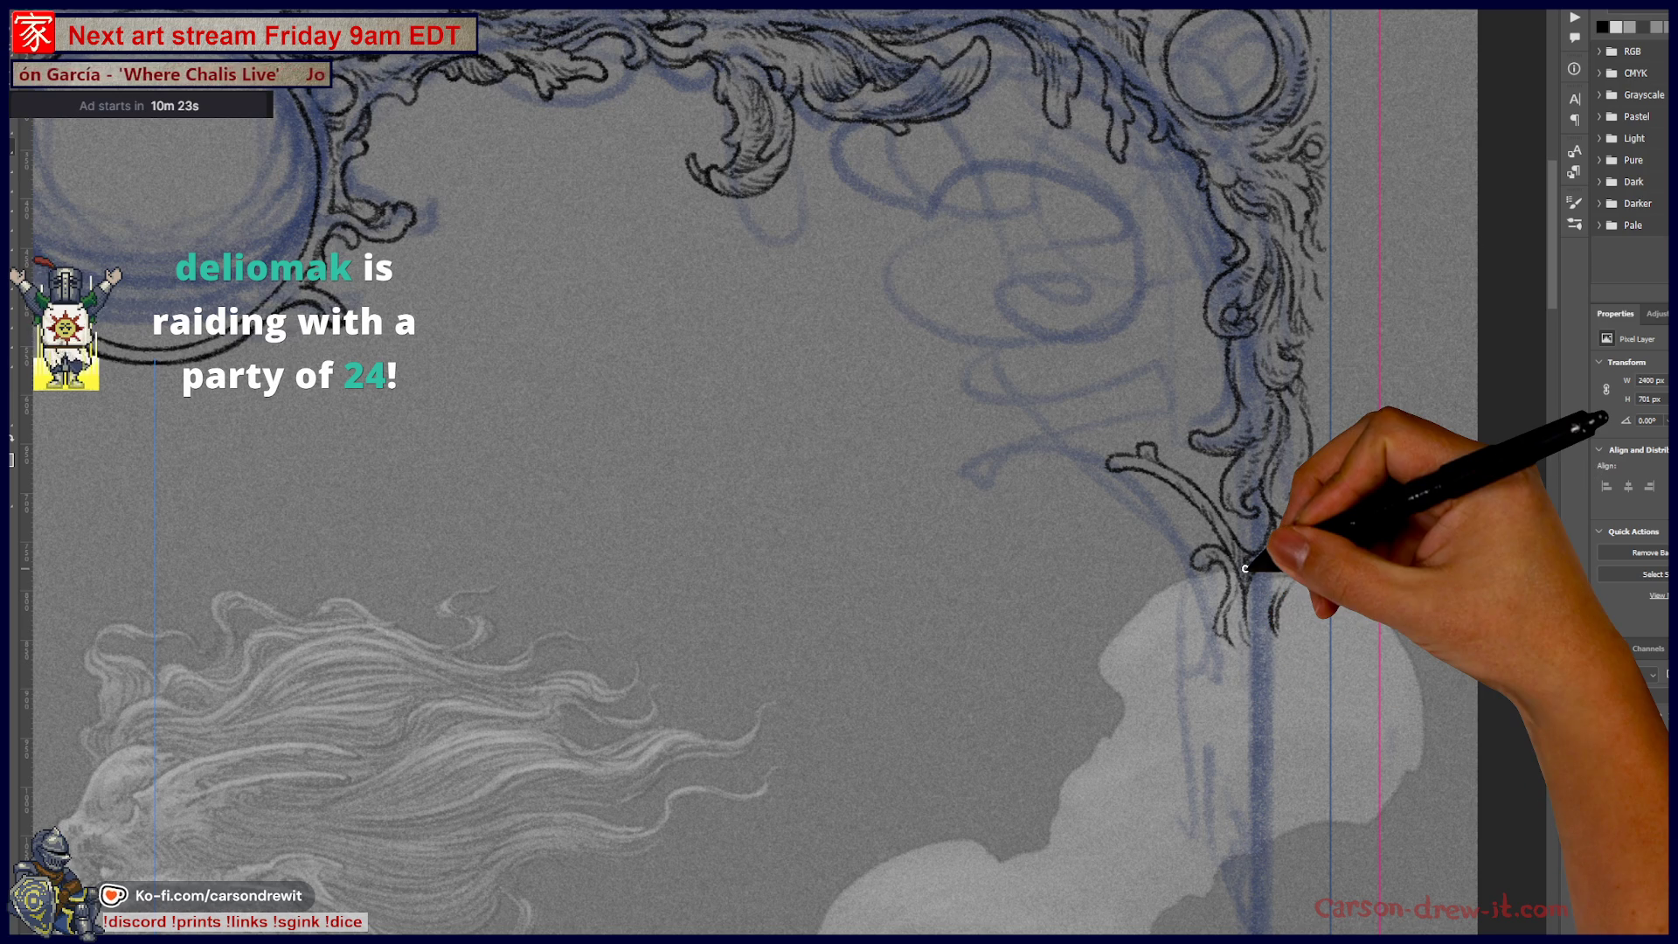
{"action": "left_click_drag", "start_coordinate": [1237, 573], "coordinate": [1232, 705]}
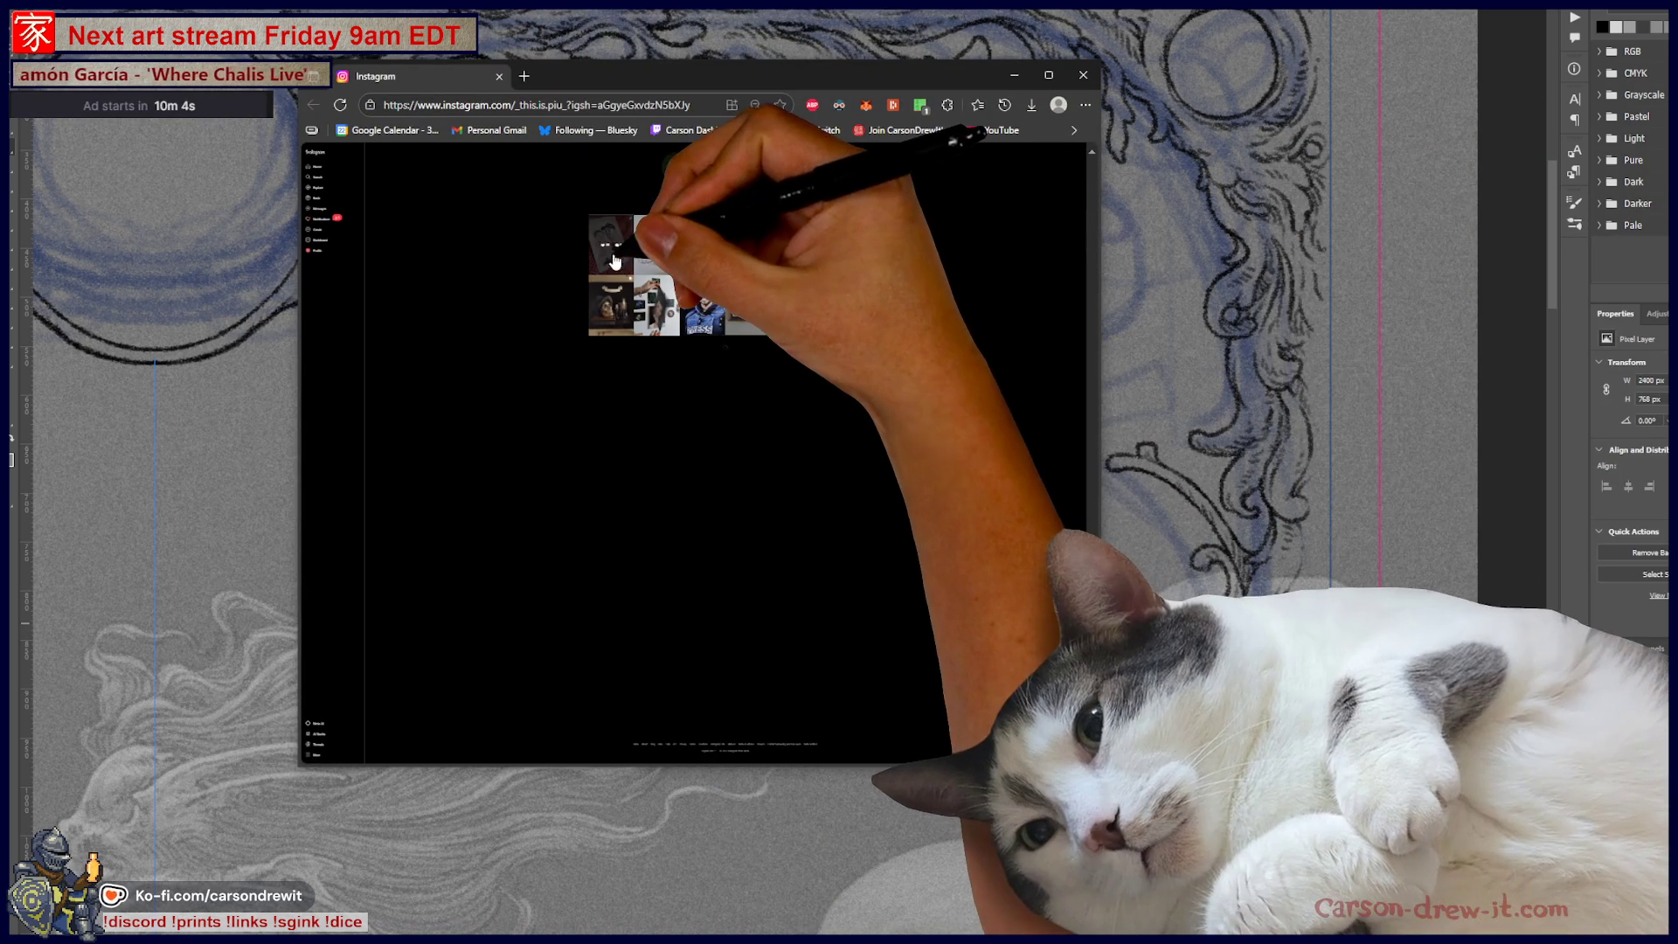
{"action": "left_click", "coordinate": [611, 245]}
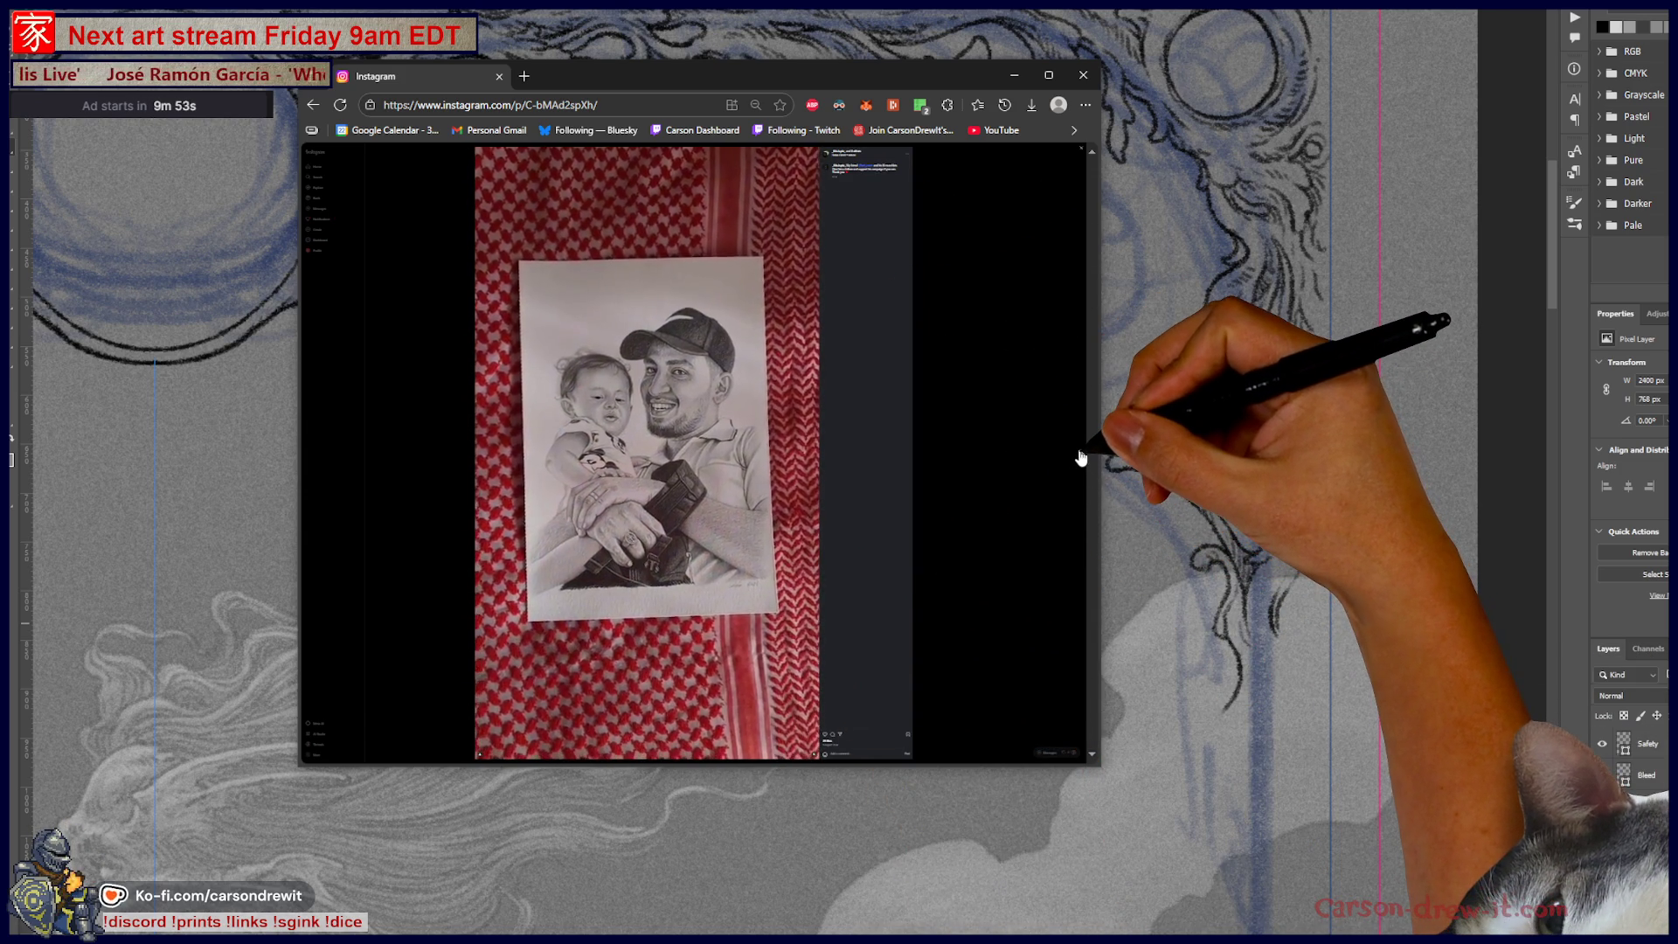
{"action": "left_click", "coordinate": [1082, 457]}
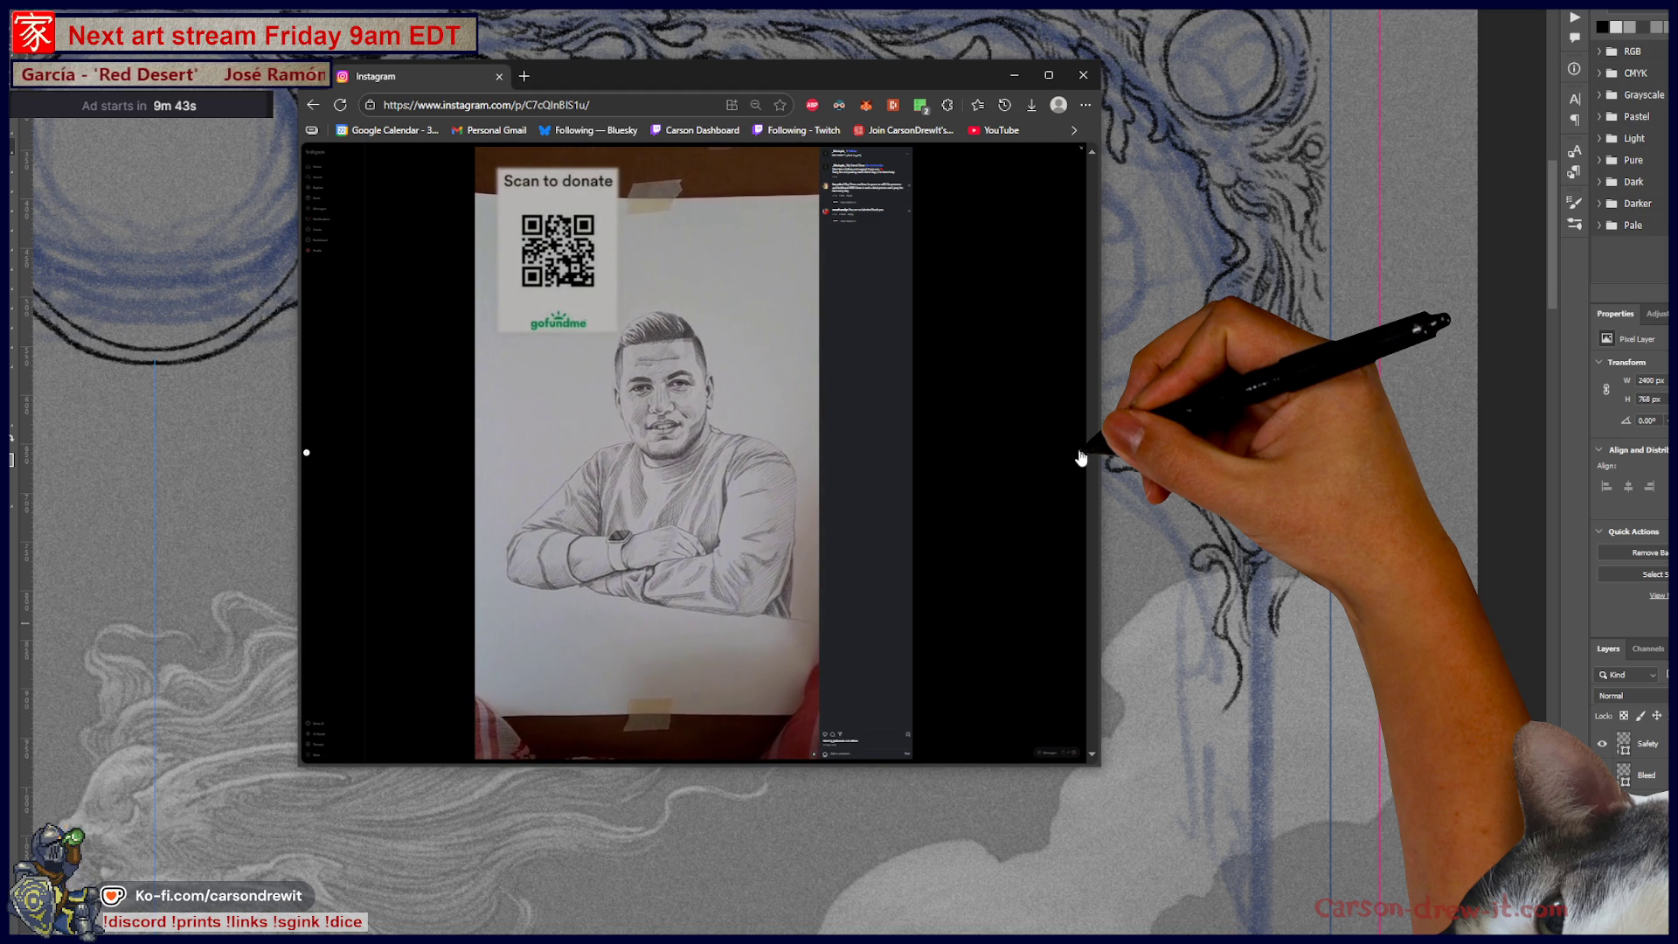
{"action": "left_click", "coordinate": [1082, 457]}
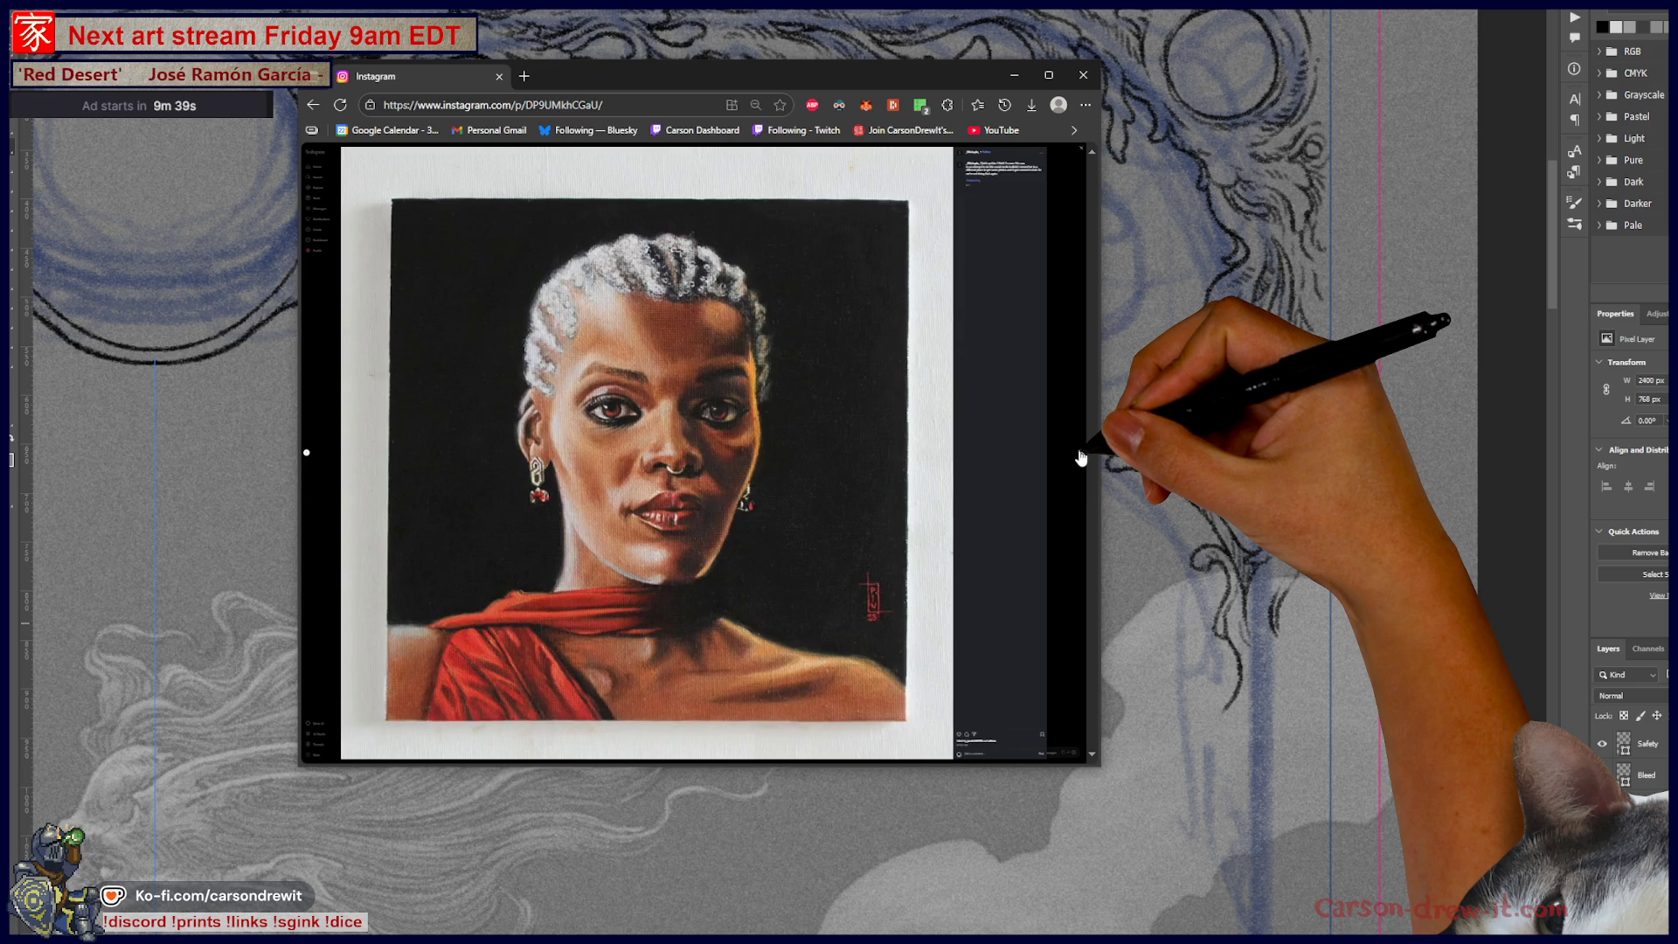
{"action": "left_click", "coordinate": [1081, 457]}
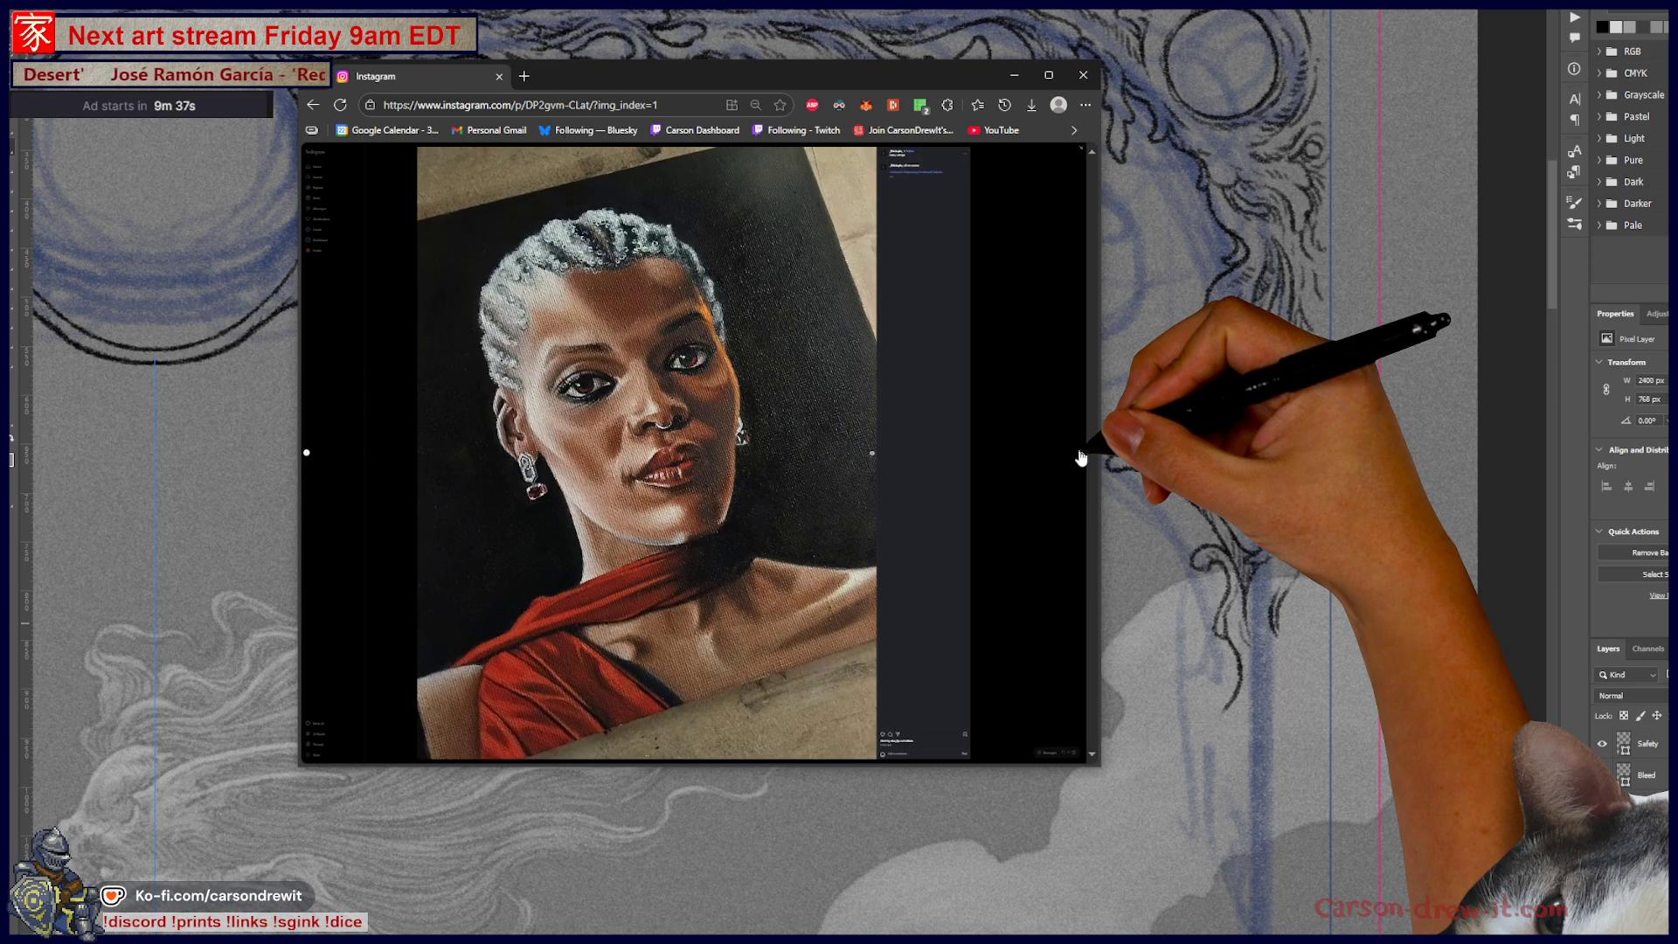
{"action": "left_click", "coordinate": [1081, 457]}
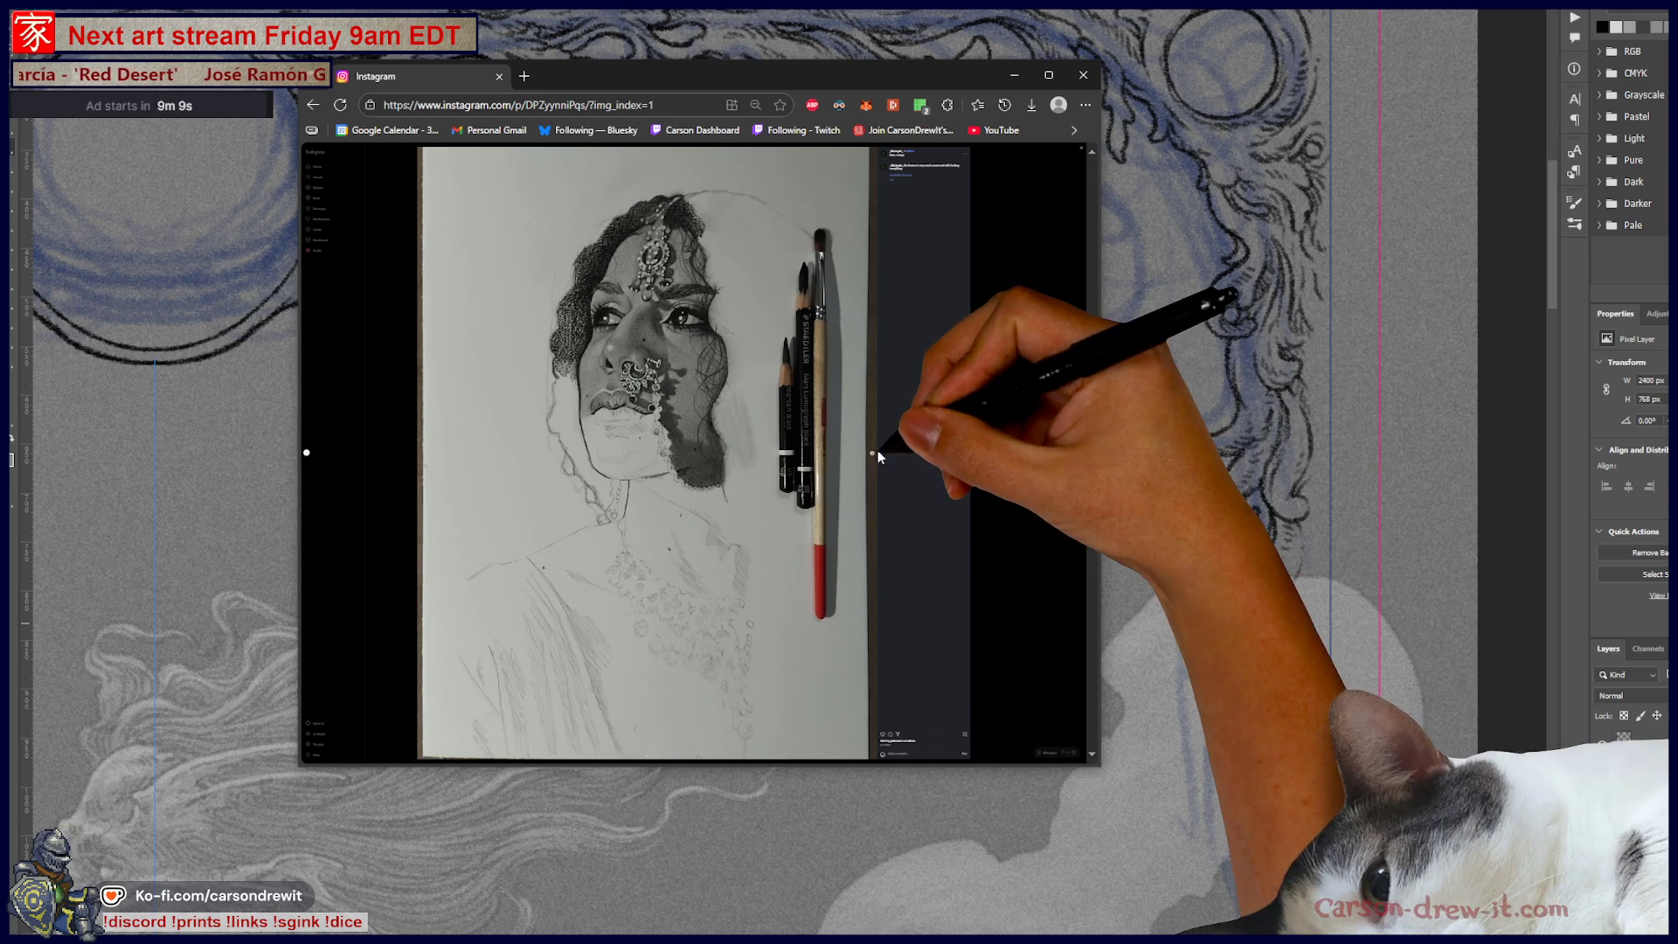
{"action": "left_click", "coordinate": [874, 458]}
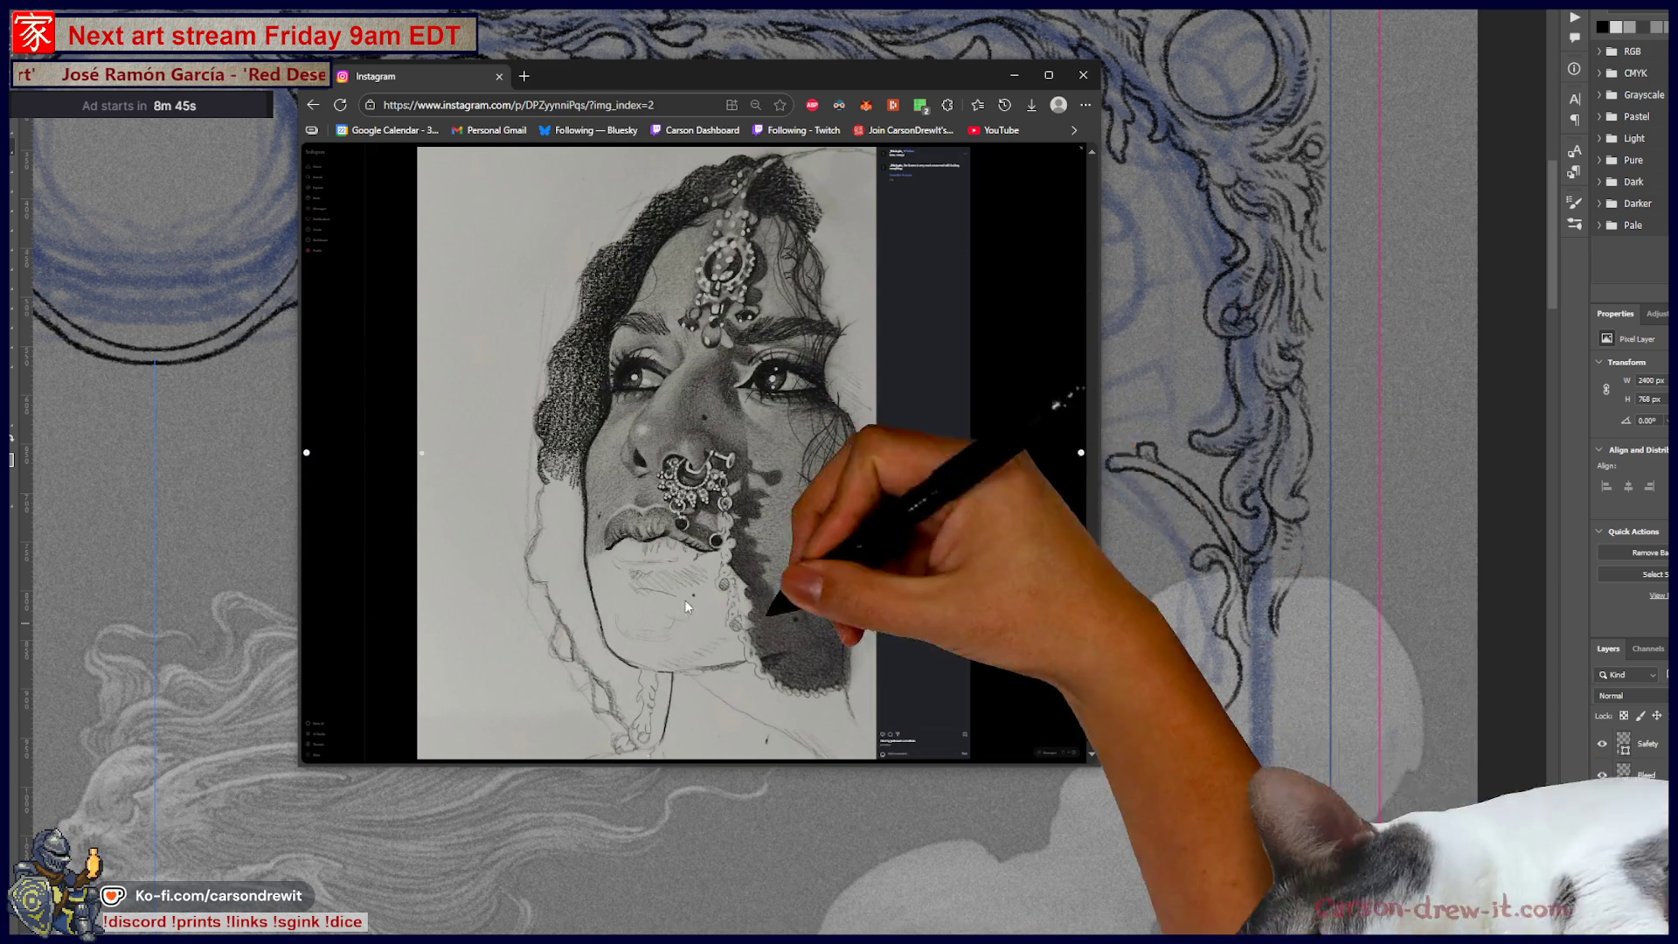
{"action": "left_click", "coordinate": [1080, 459]}
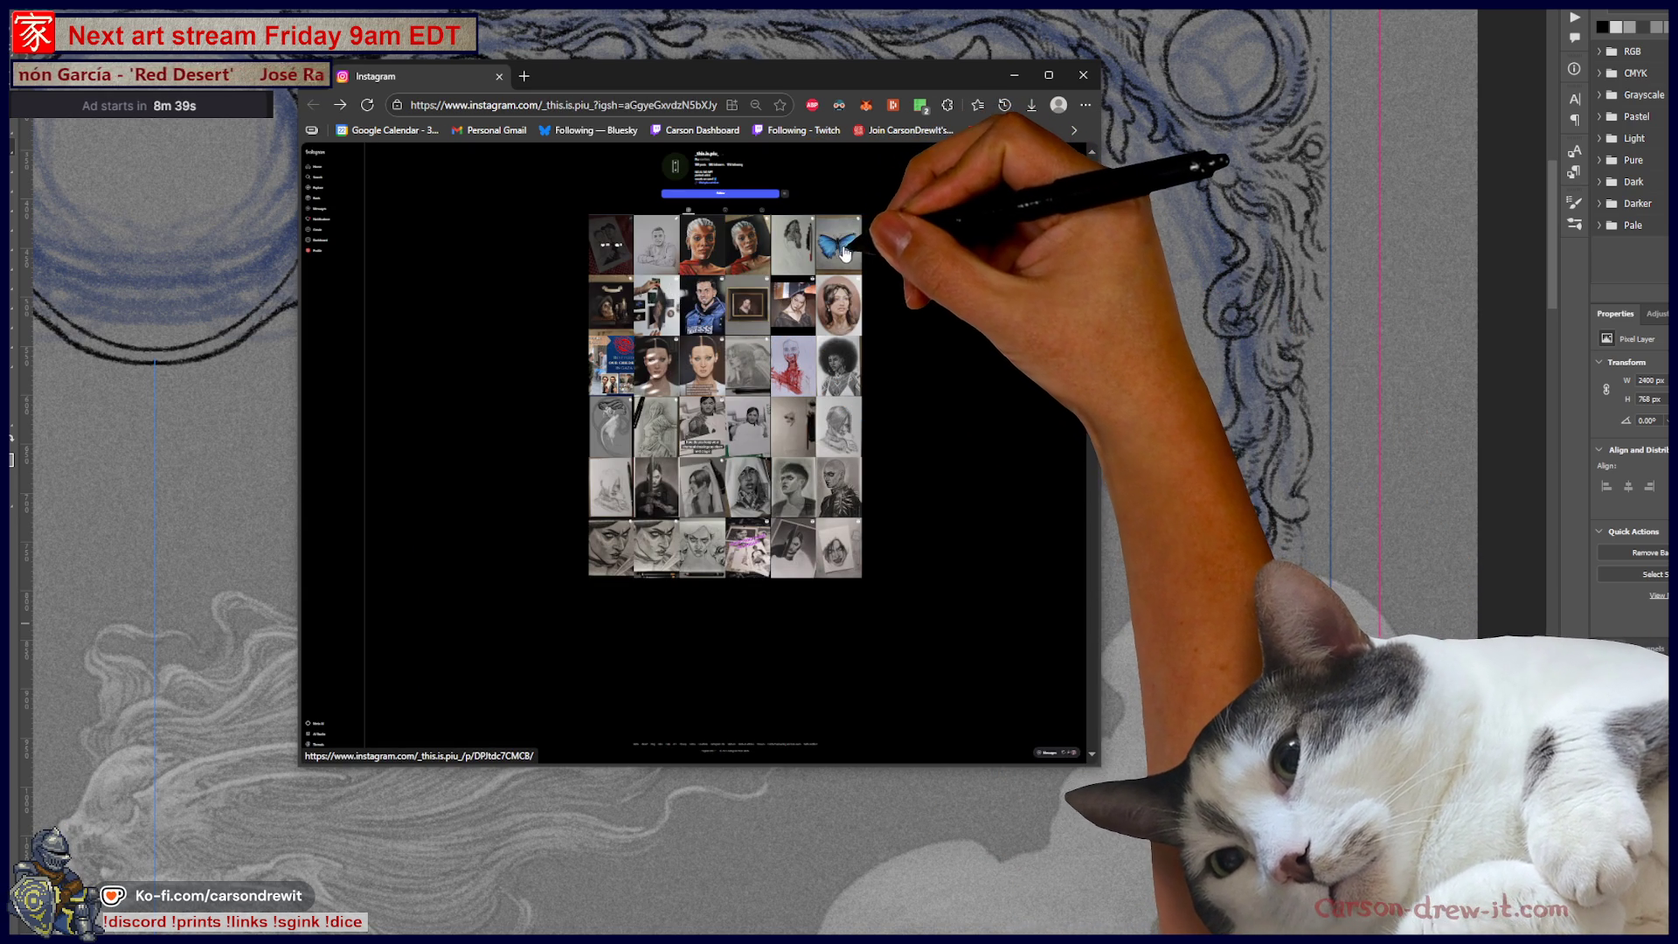
Step: View the blue butterfly painting post, then page through the next four artwork posts
{"action": "left_click", "coordinate": [837, 245]}
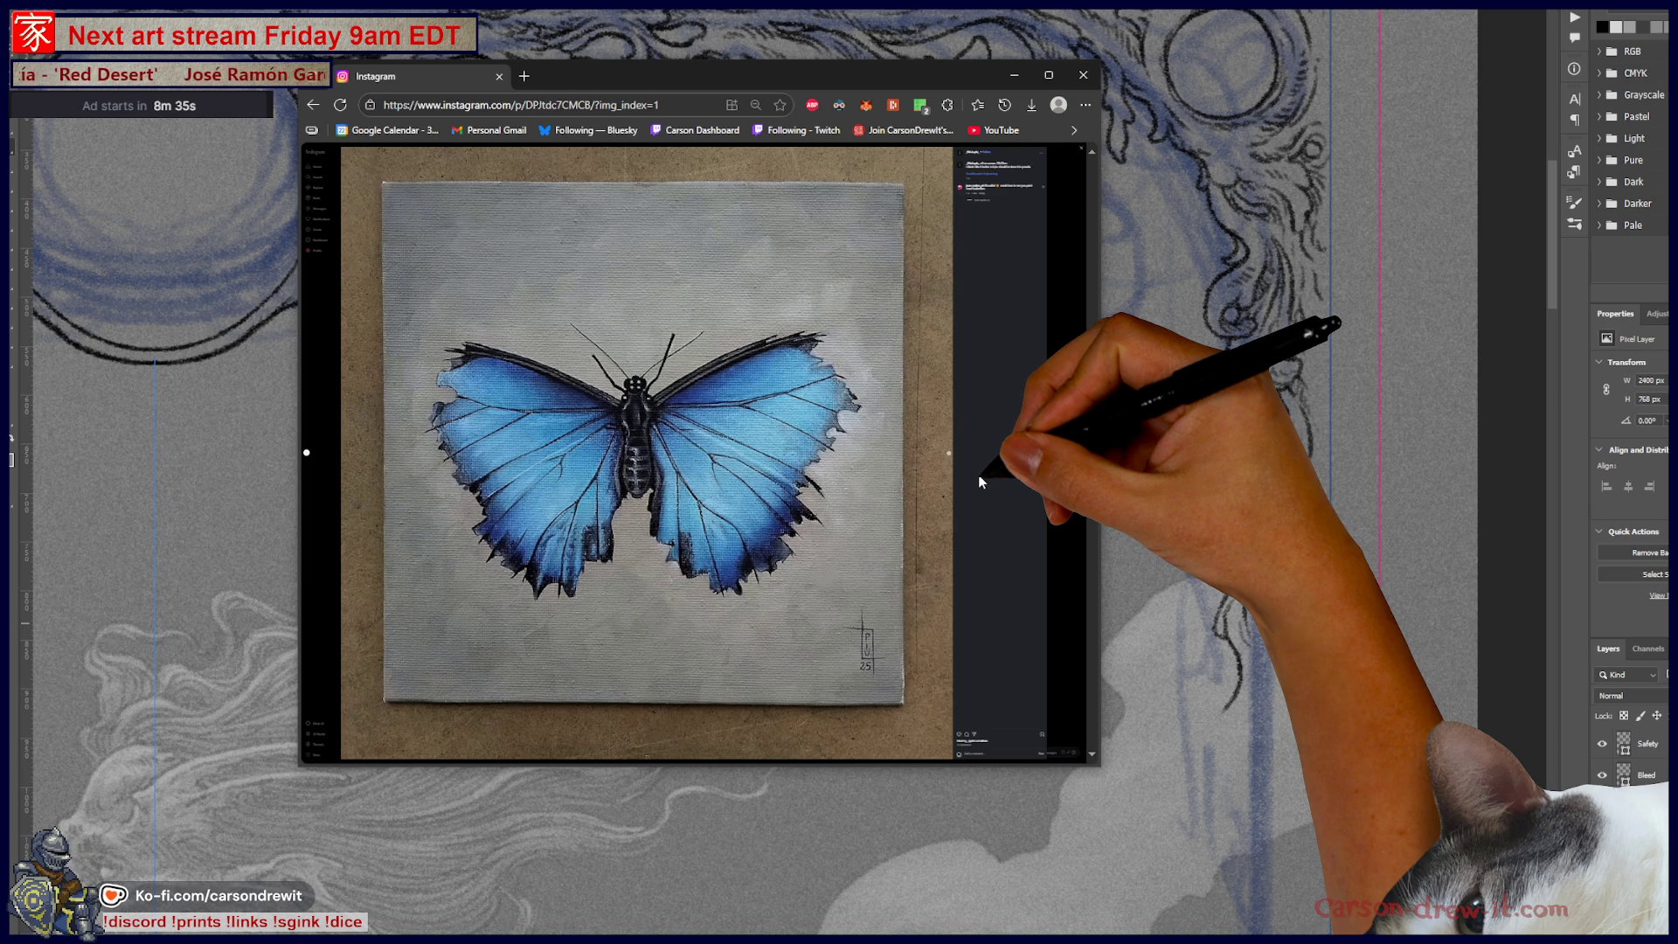
{"action": "left_click", "coordinate": [1081, 455]}
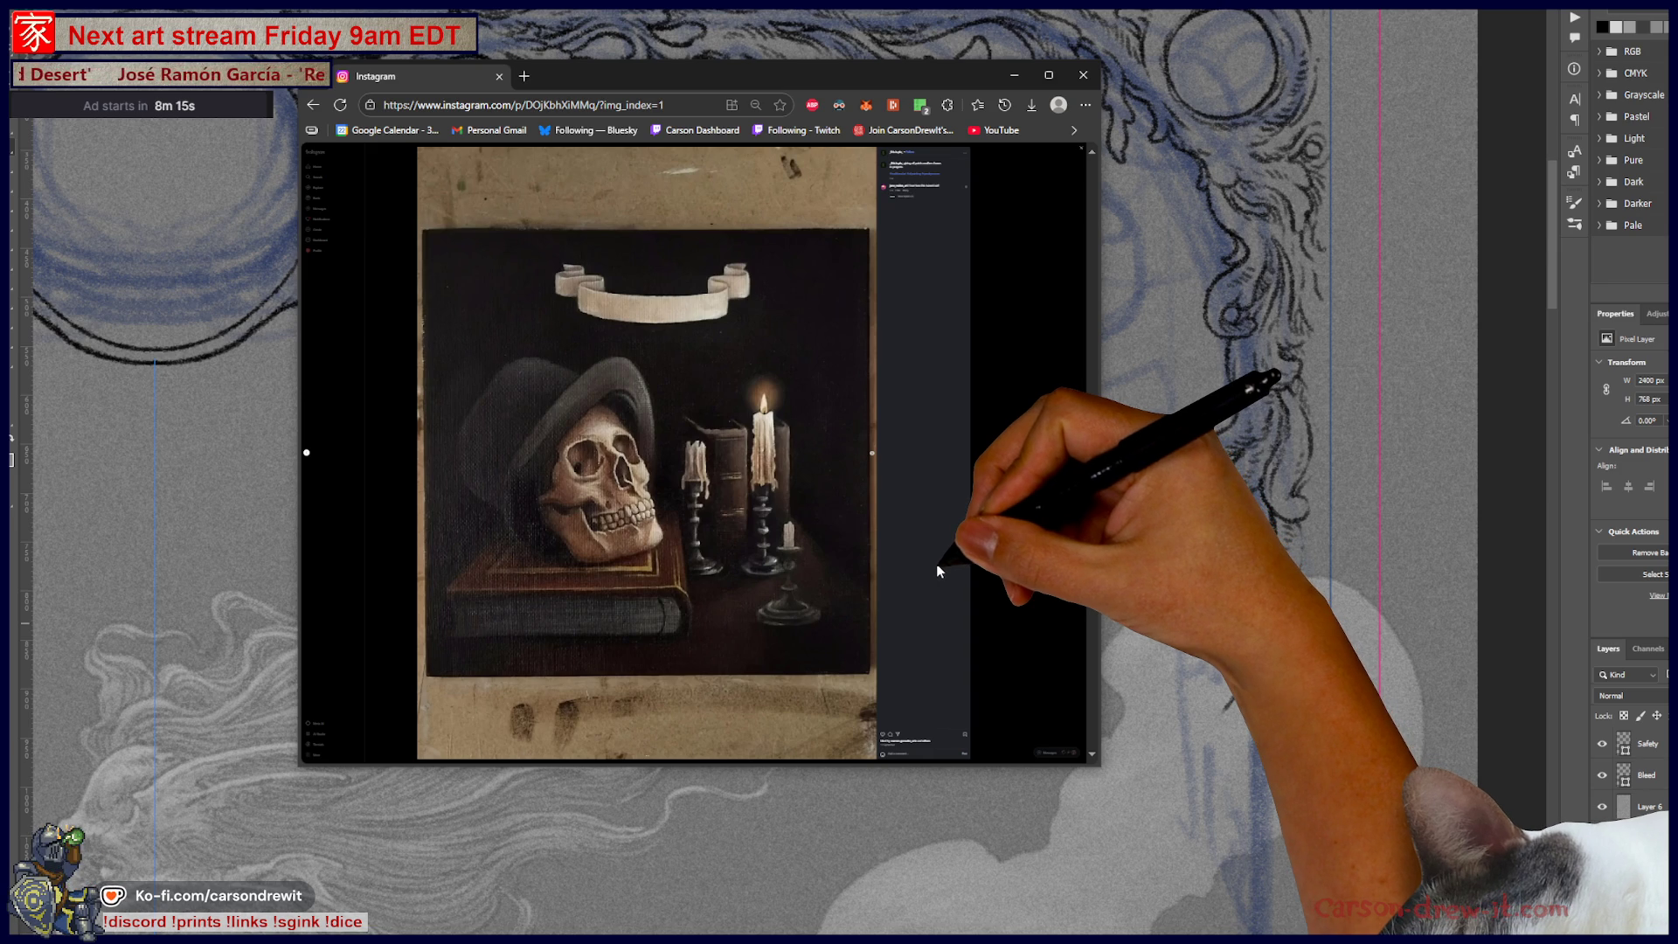
{"action": "left_click", "coordinate": [1081, 455]}
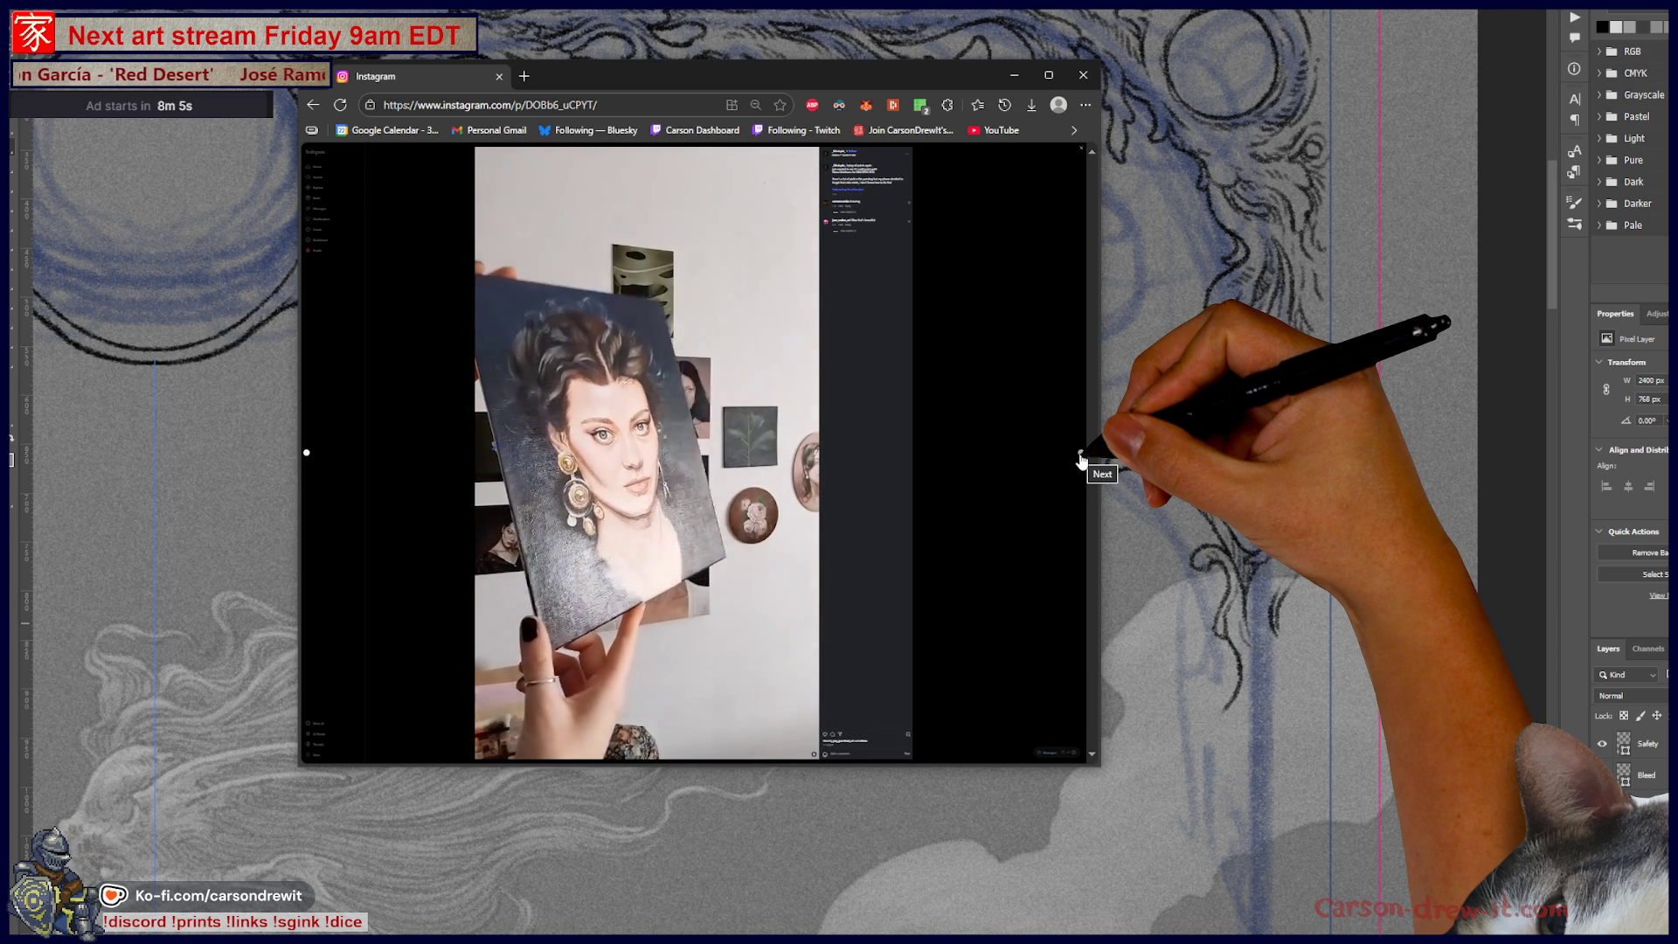
{"action": "left_click", "coordinate": [1082, 460]}
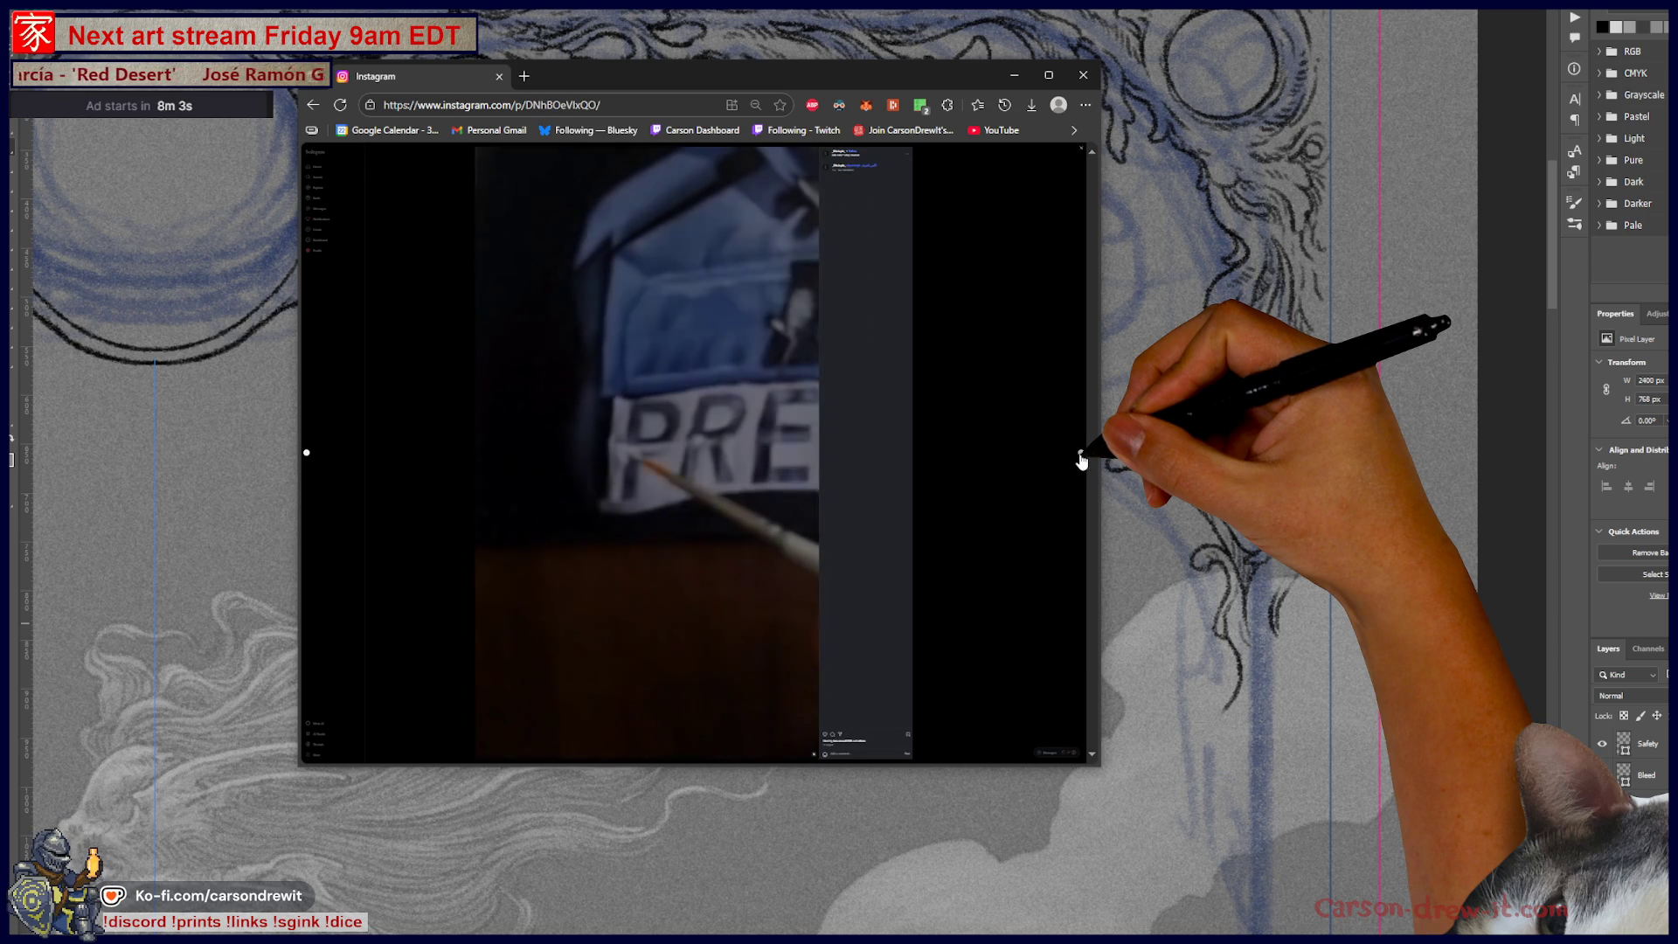
{"action": "left_click", "coordinate": [1081, 460]}
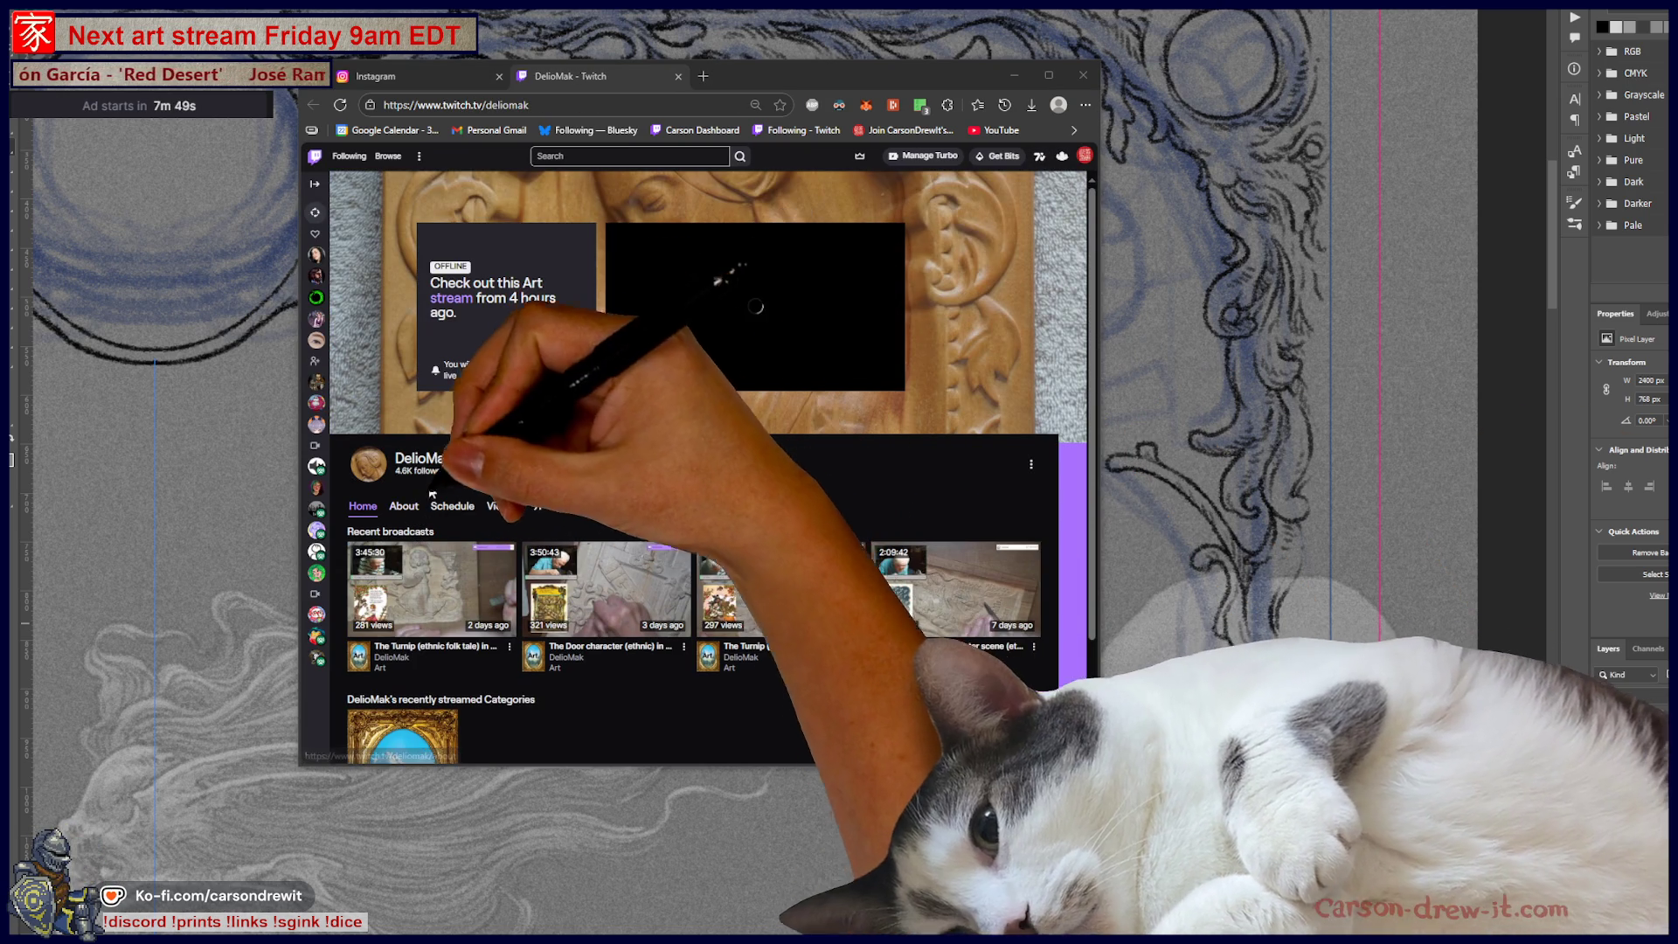
Step: Play The Turnip woodcarving broadcast in a larger browser window moved higher on screen
{"action": "left_click", "coordinate": [446, 590]}
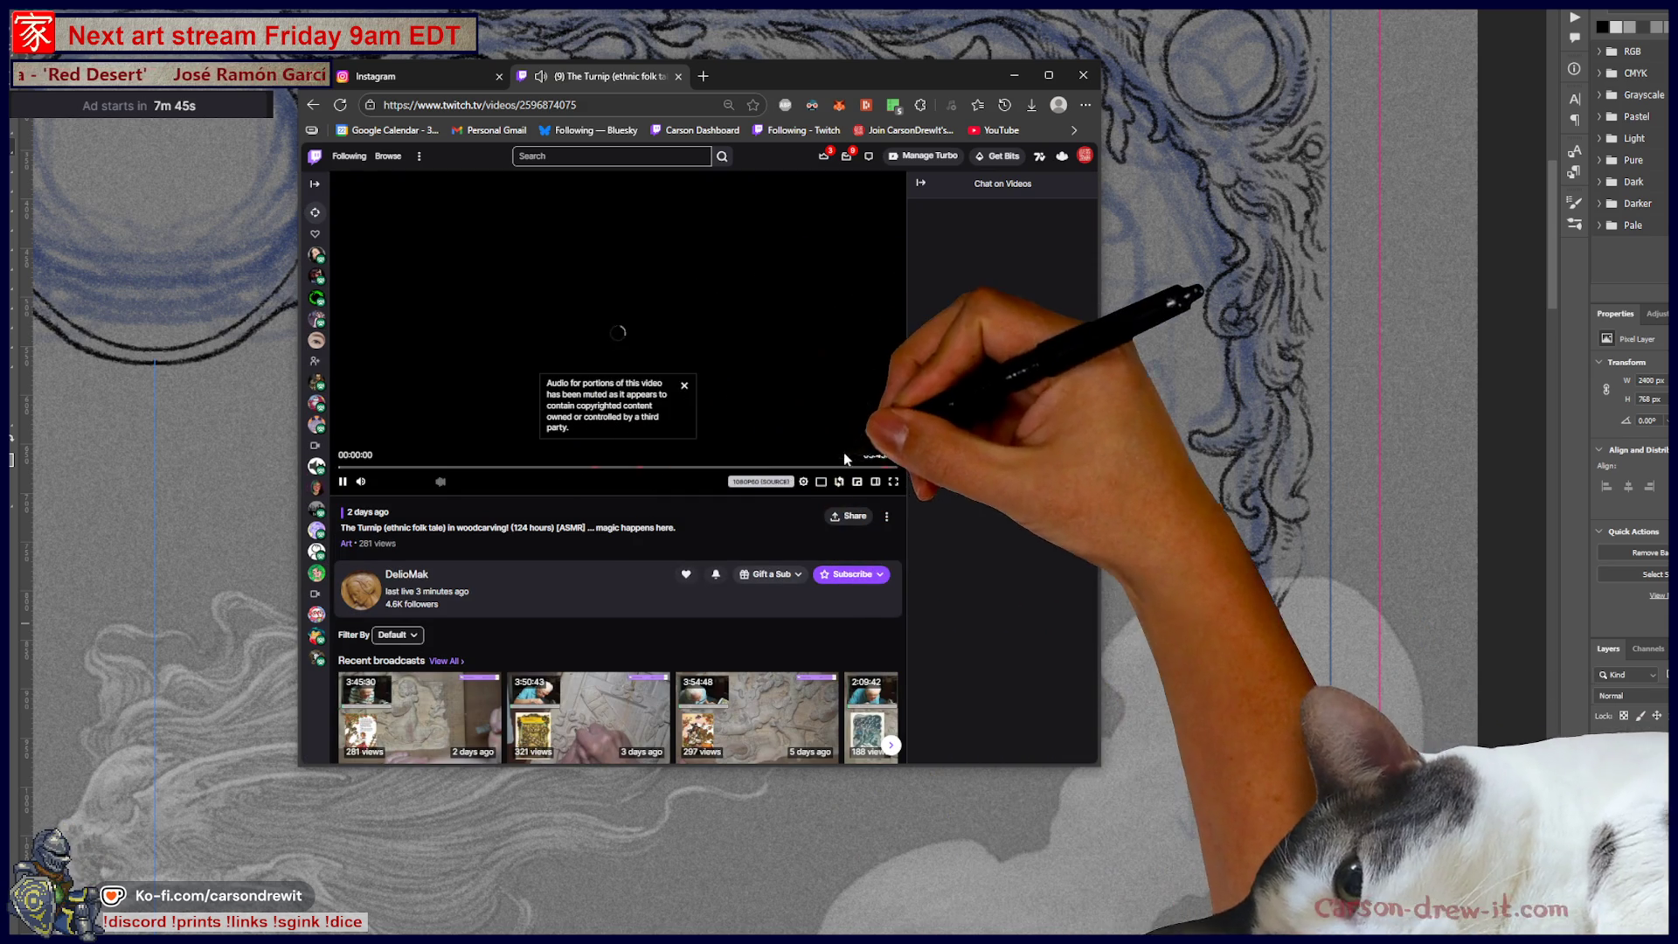
{"action": "mouse_move", "coordinate": [855, 481]}
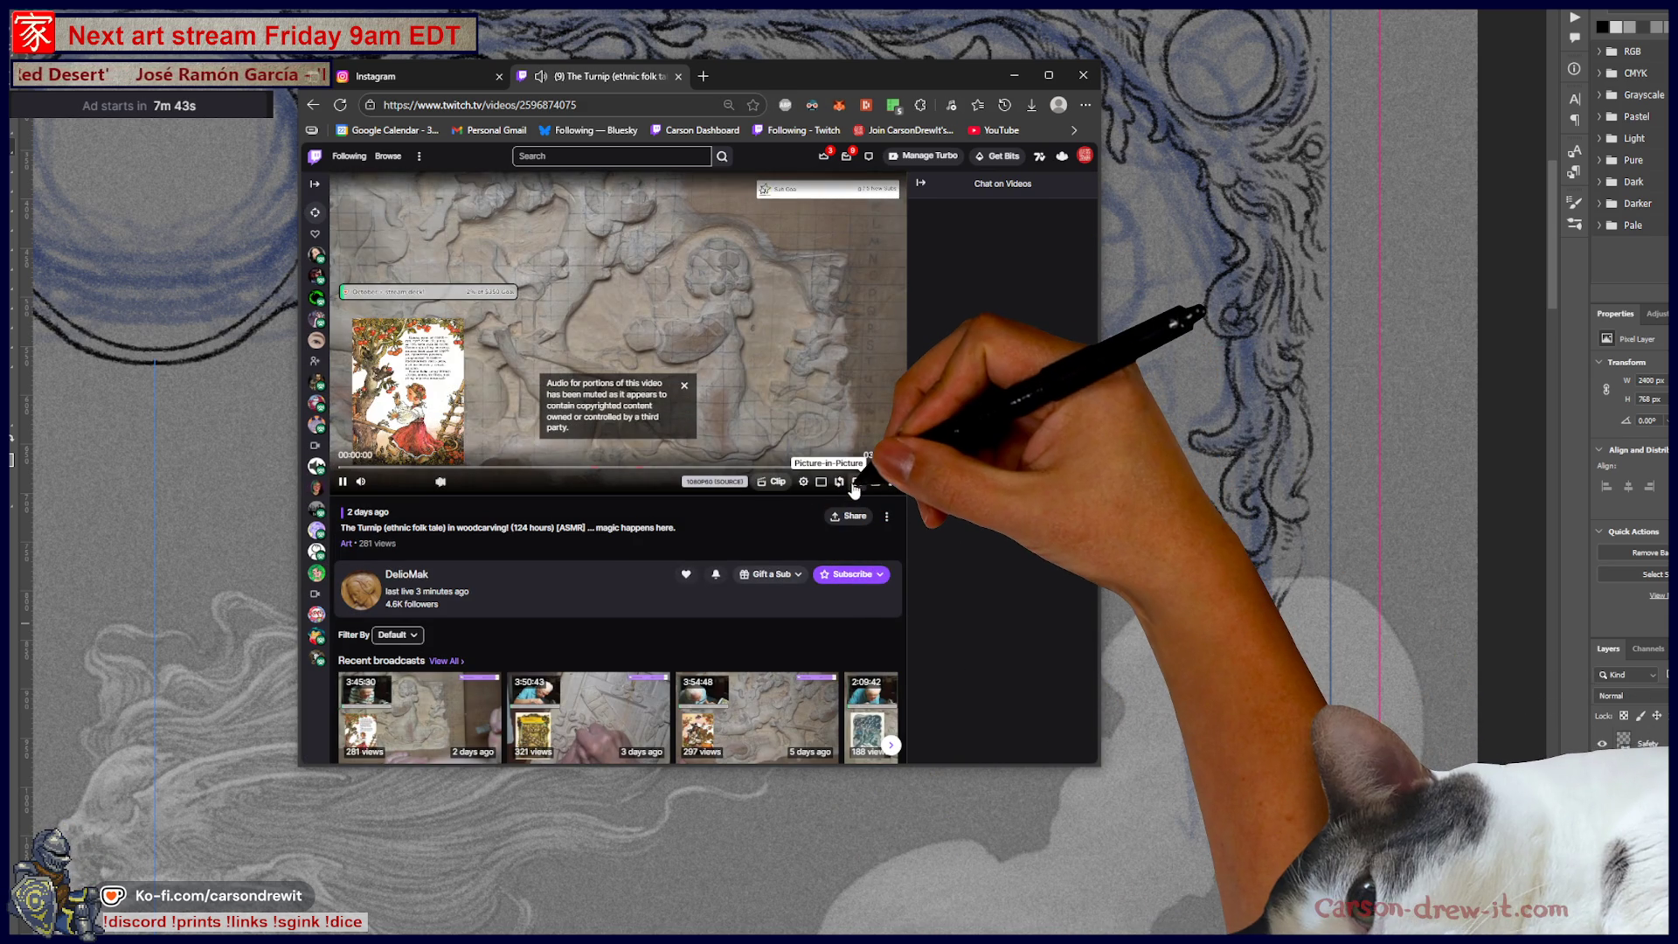
{"action": "left_click_drag", "start_coordinate": [1099, 533], "coordinate": [1625, 535]}
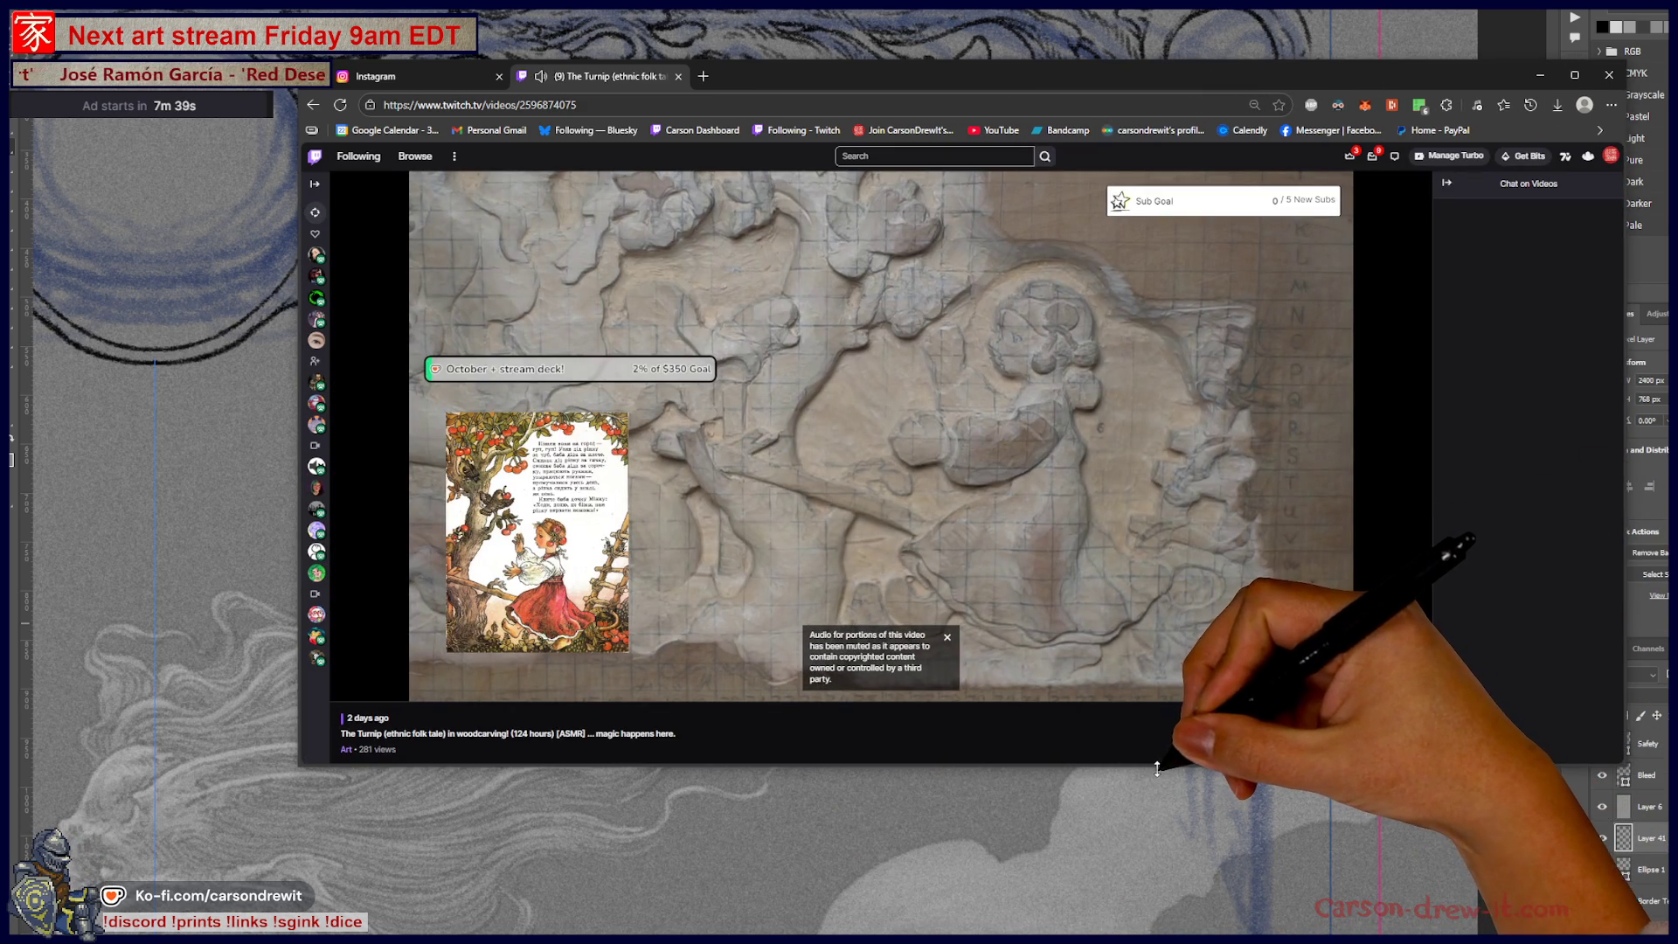
{"action": "left_click_drag", "start_coordinate": [1157, 768], "coordinate": [1186, 918]}
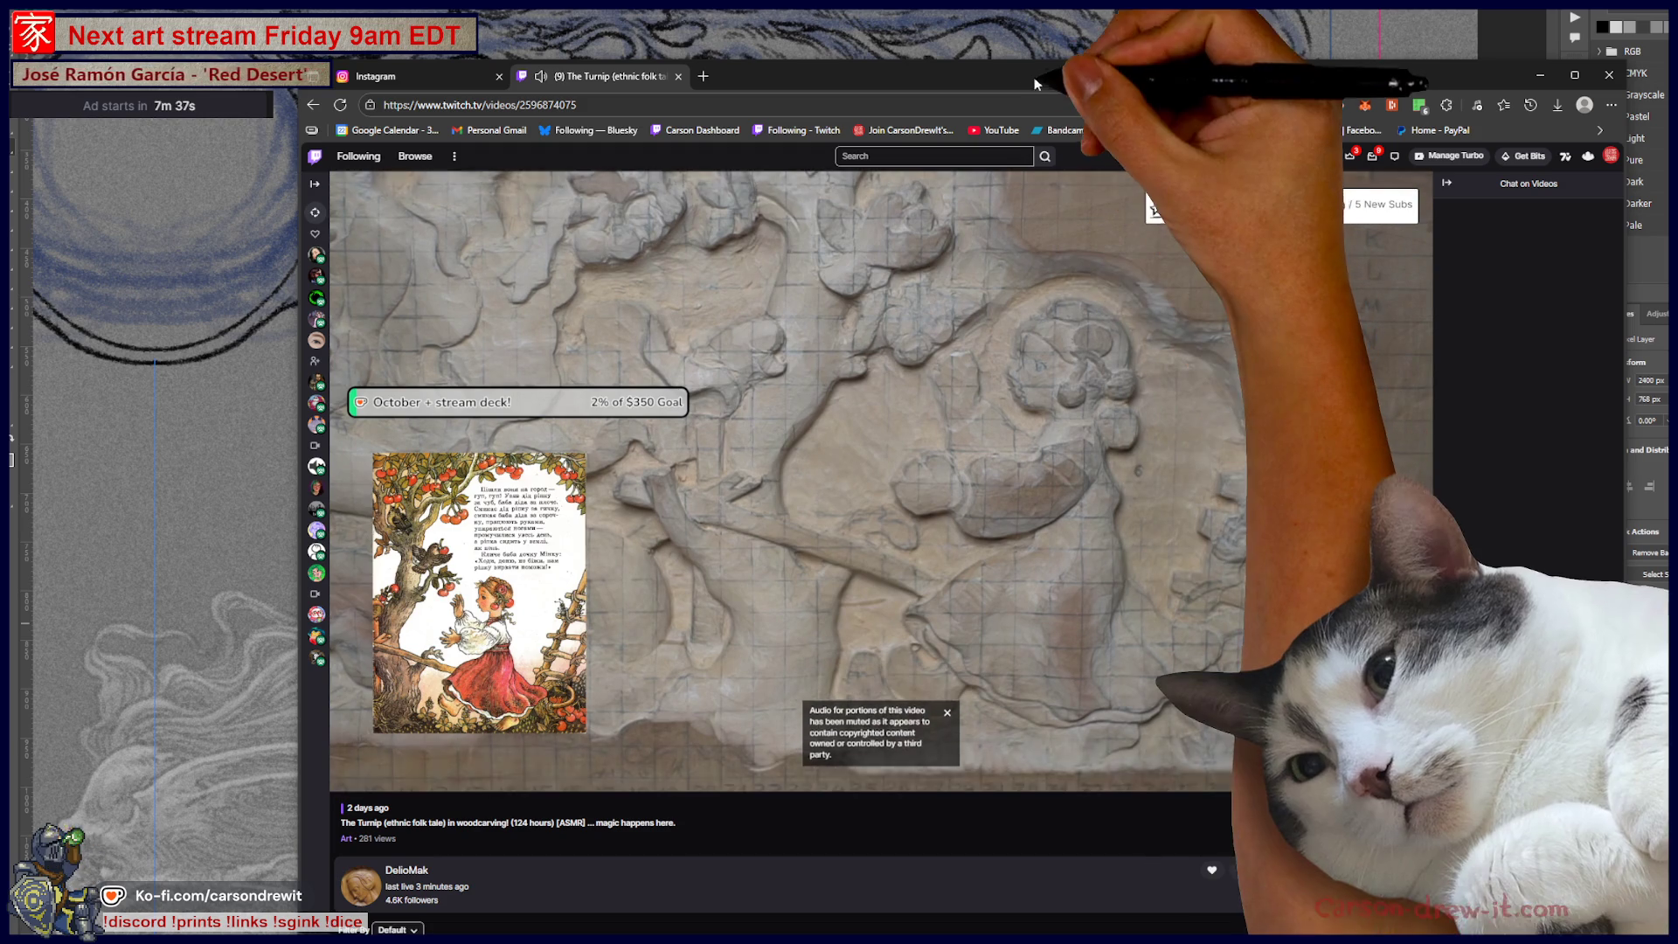
{"action": "mouse_move", "coordinate": [1030, 61]}
{"action": "left_mouse_down"}
{"action": "mouse_move", "coordinate": [1032, 8]}
{"action": "mouse_move", "coordinate": [976, 12]}
{"action": "left_mouse_up"}
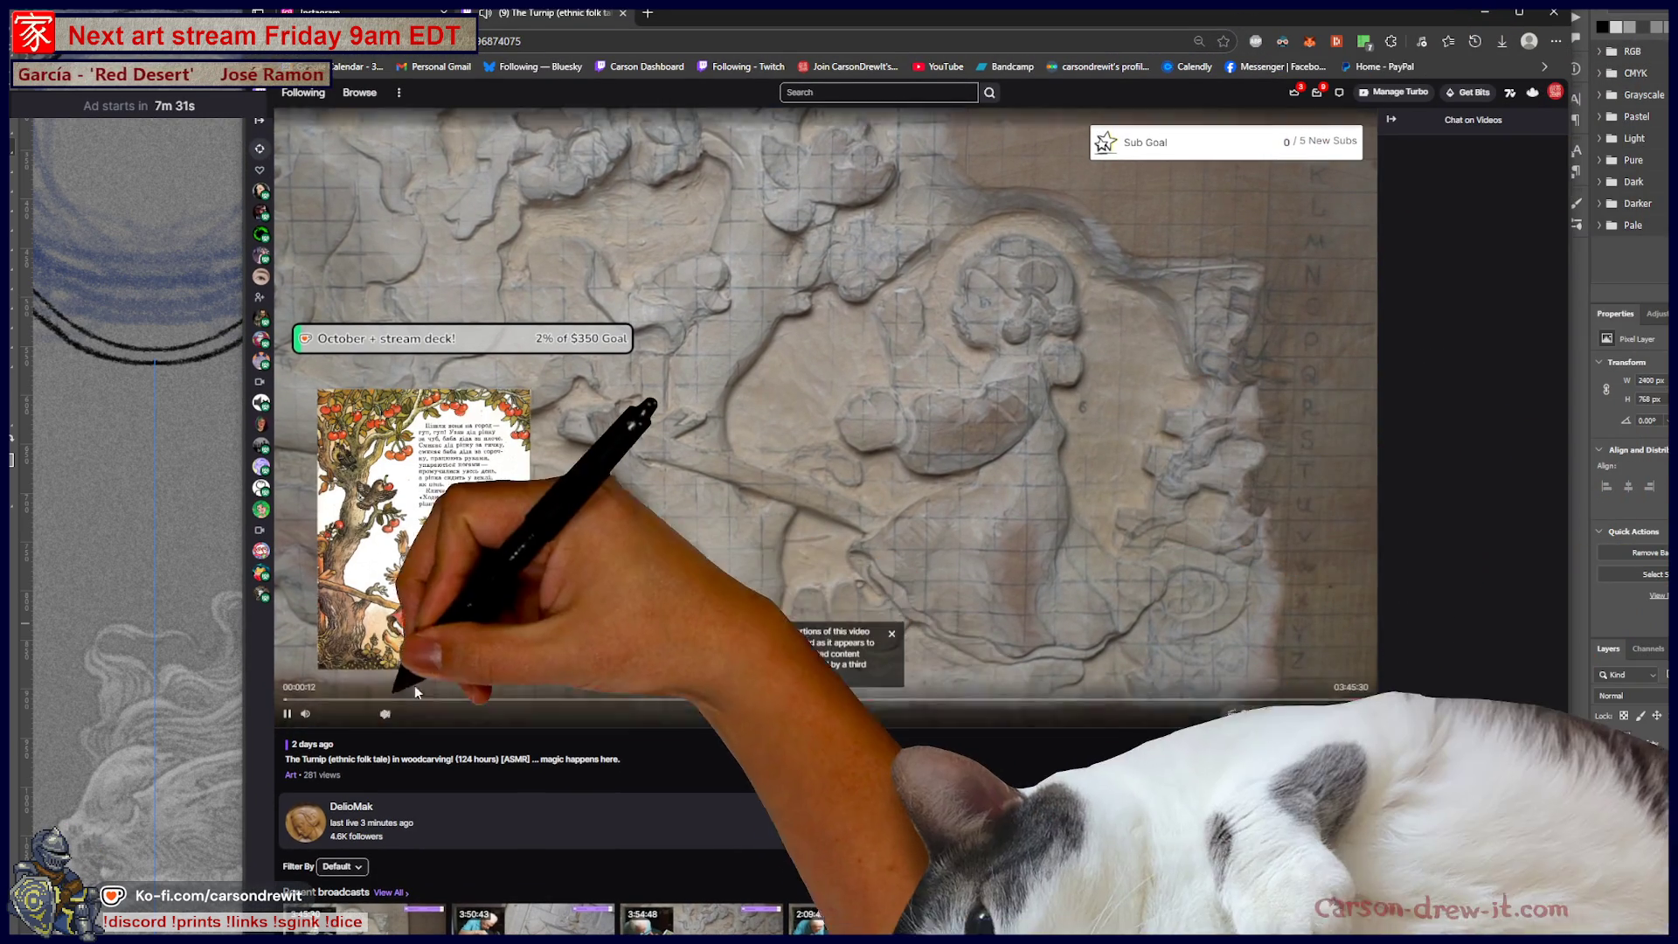
Step: Skip ahead through the stream replay, then close the browser to return to the drawing
{"action": "left_click", "coordinate": [323, 700]}
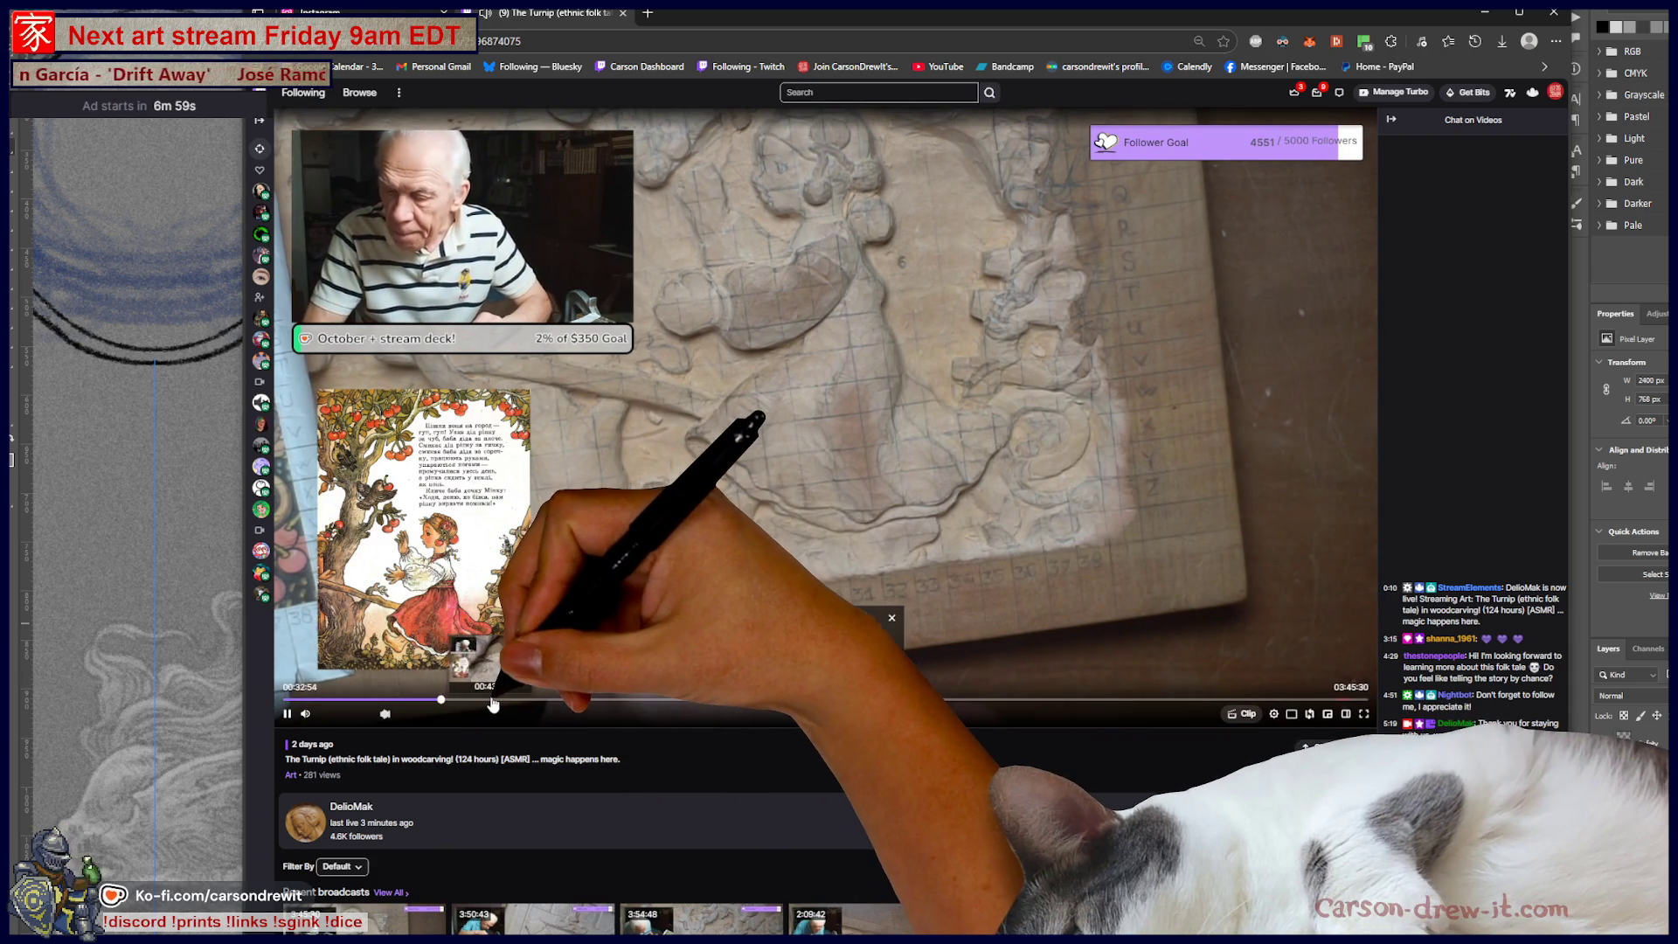
{"action": "mouse_move", "coordinate": [666, 699]}
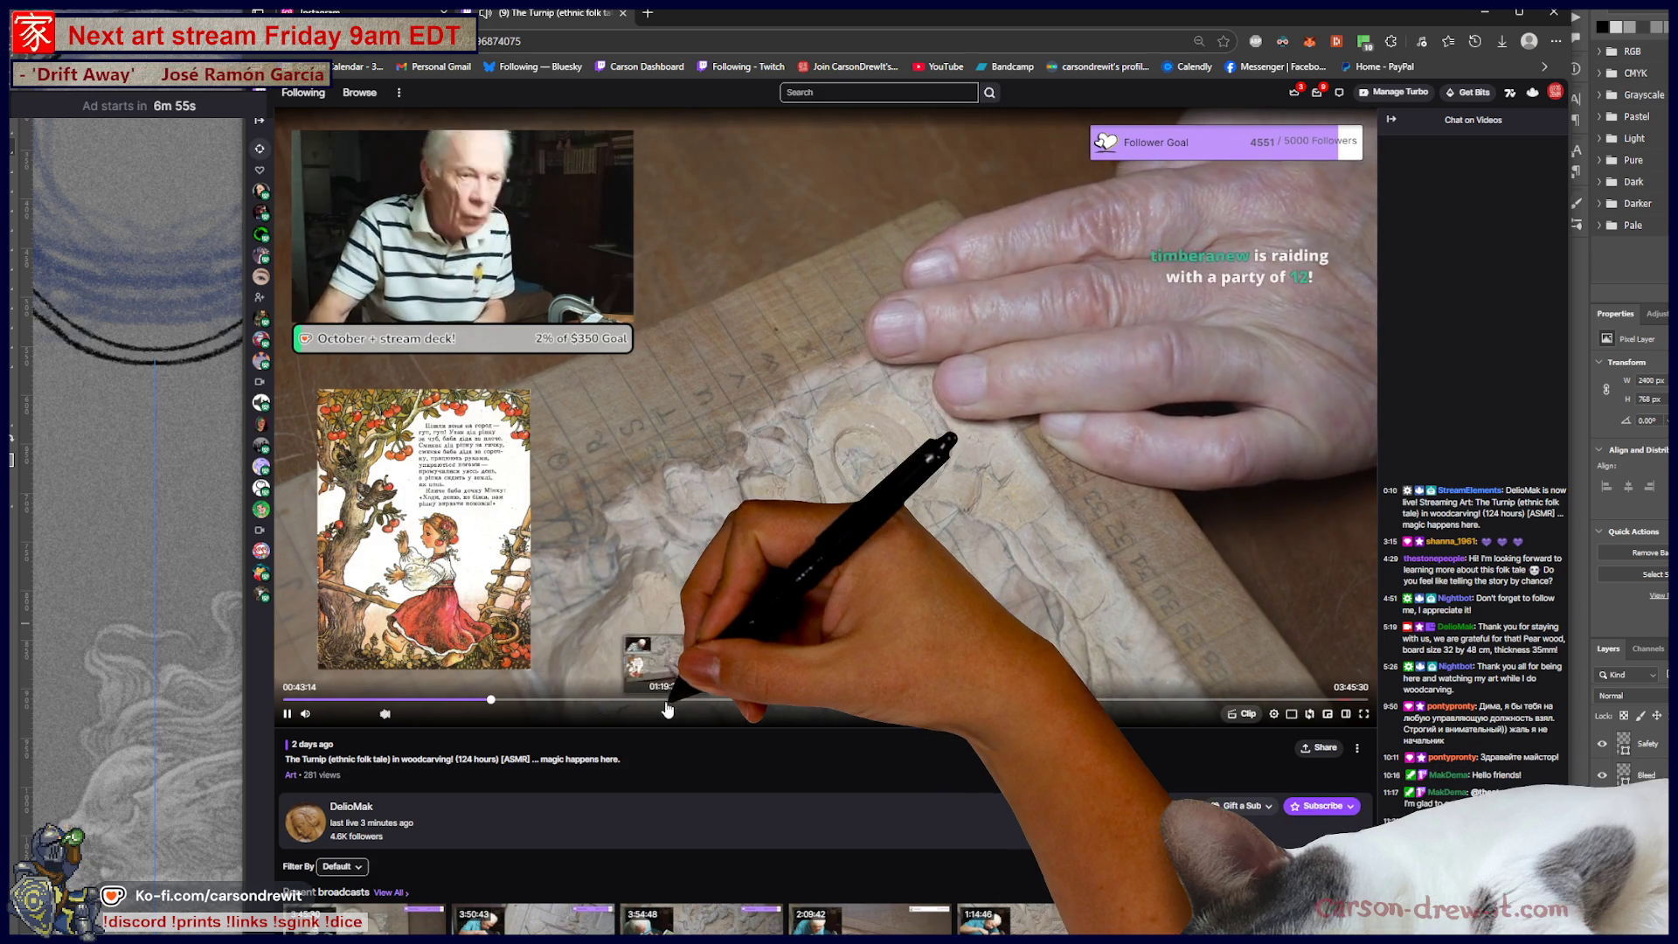
{"action": "left_click", "coordinate": [696, 704]}
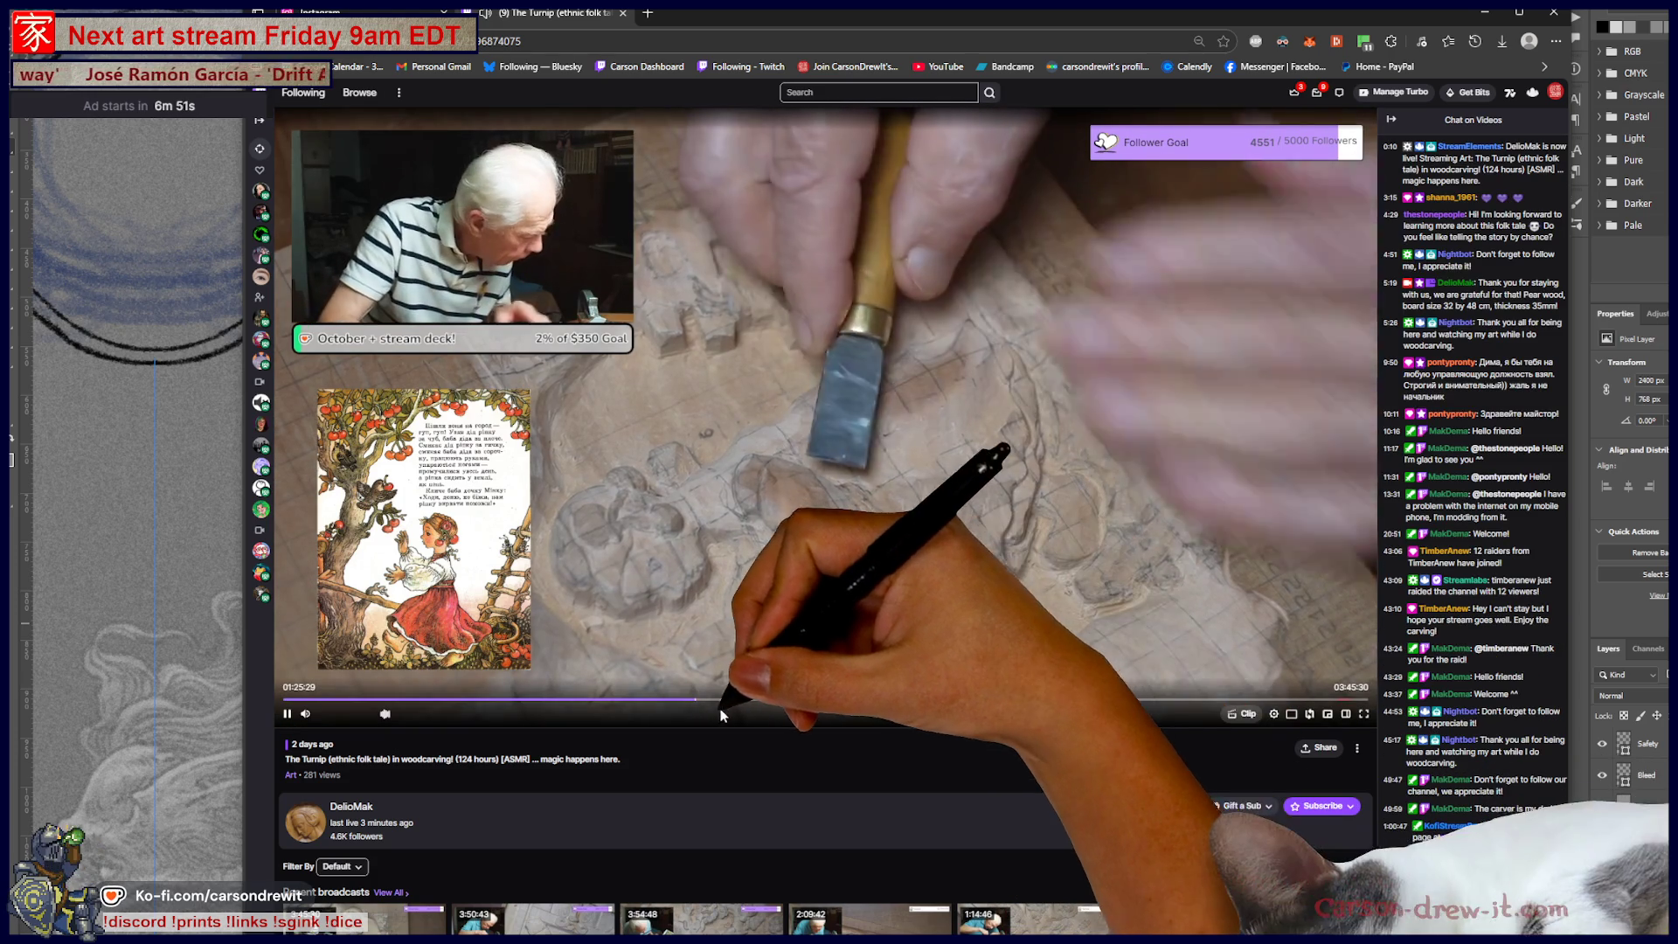
{"action": "left_click", "coordinate": [753, 700]}
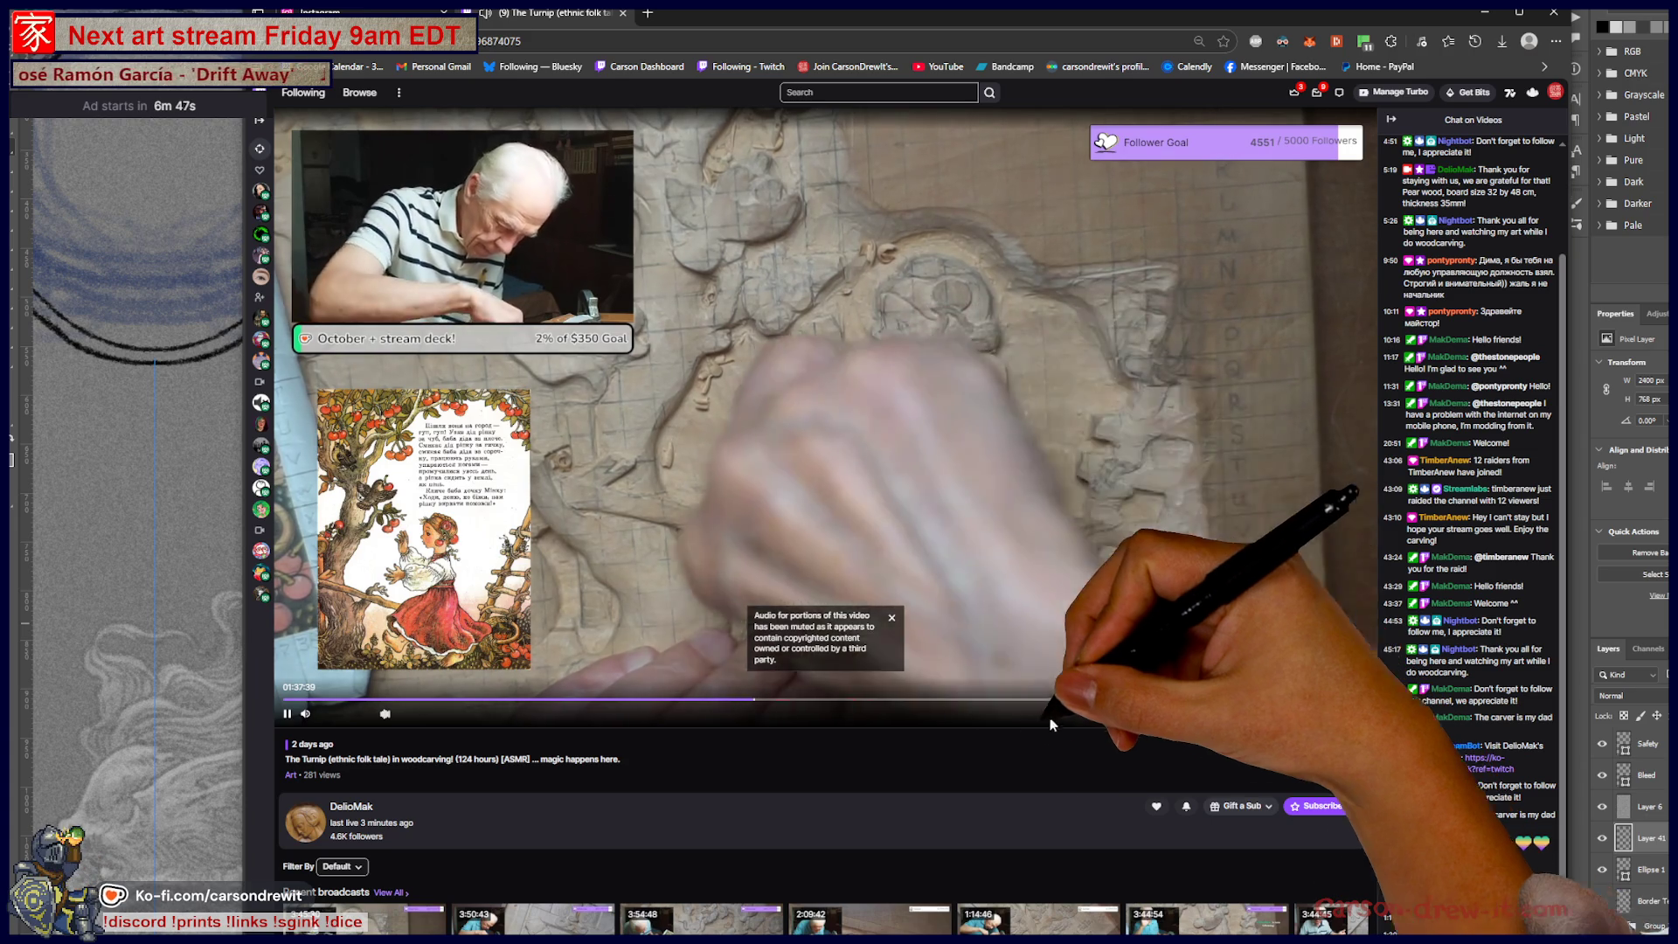
{"action": "left_click", "coordinate": [930, 700]}
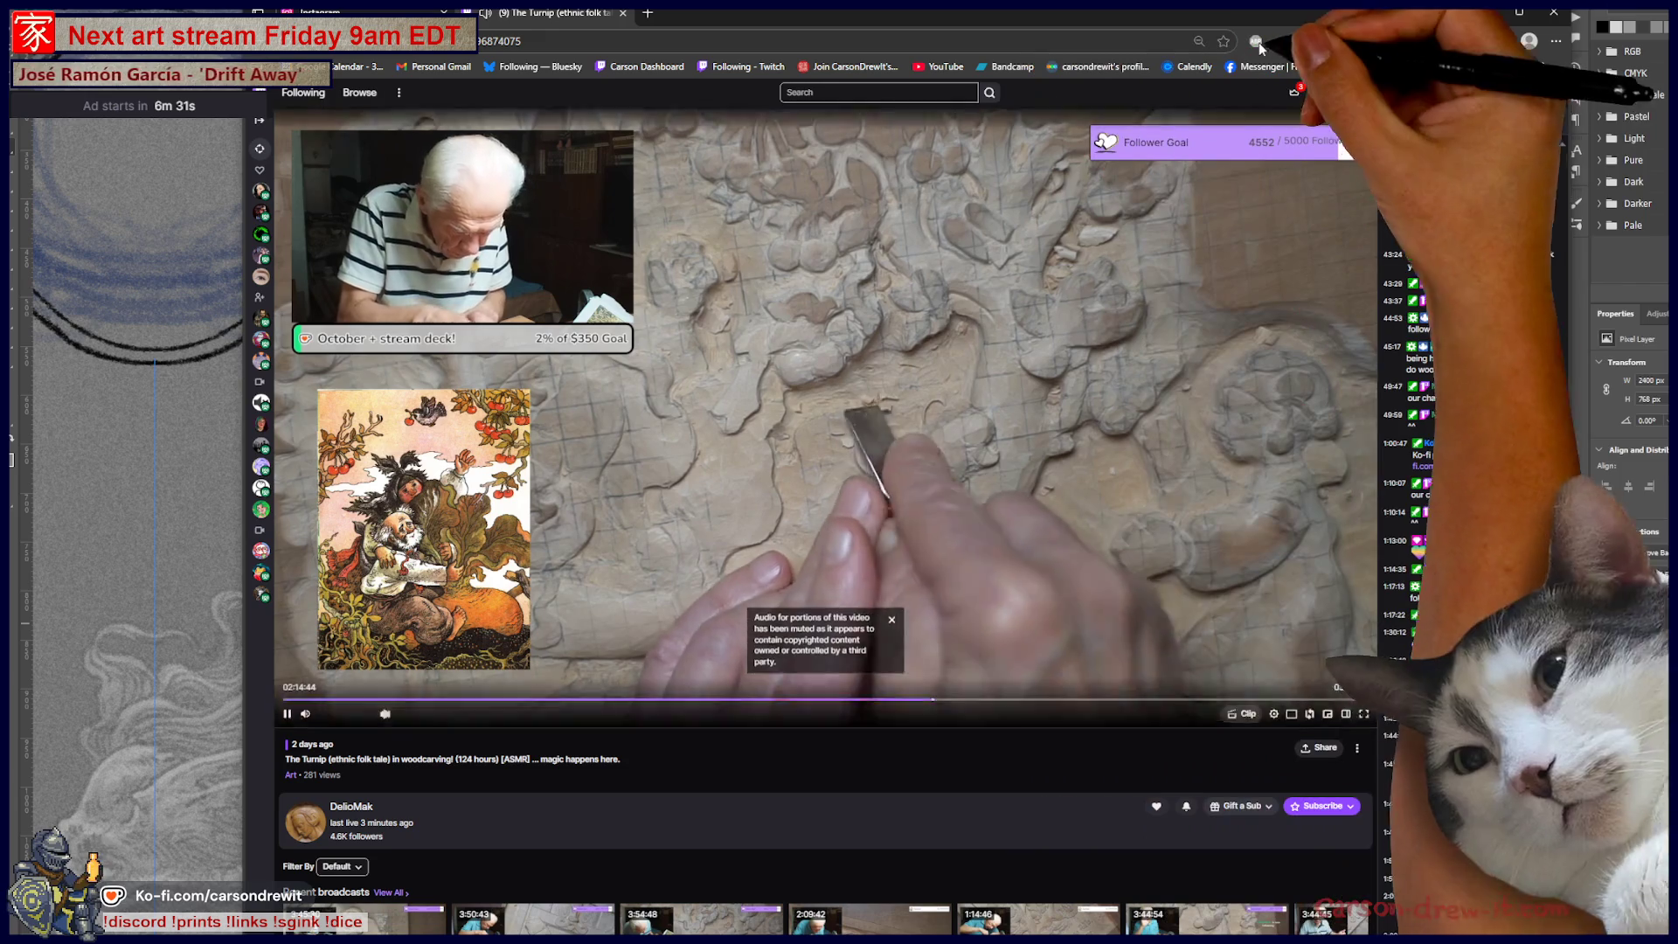
{"action": "left_click", "coordinate": [1557, 12]}
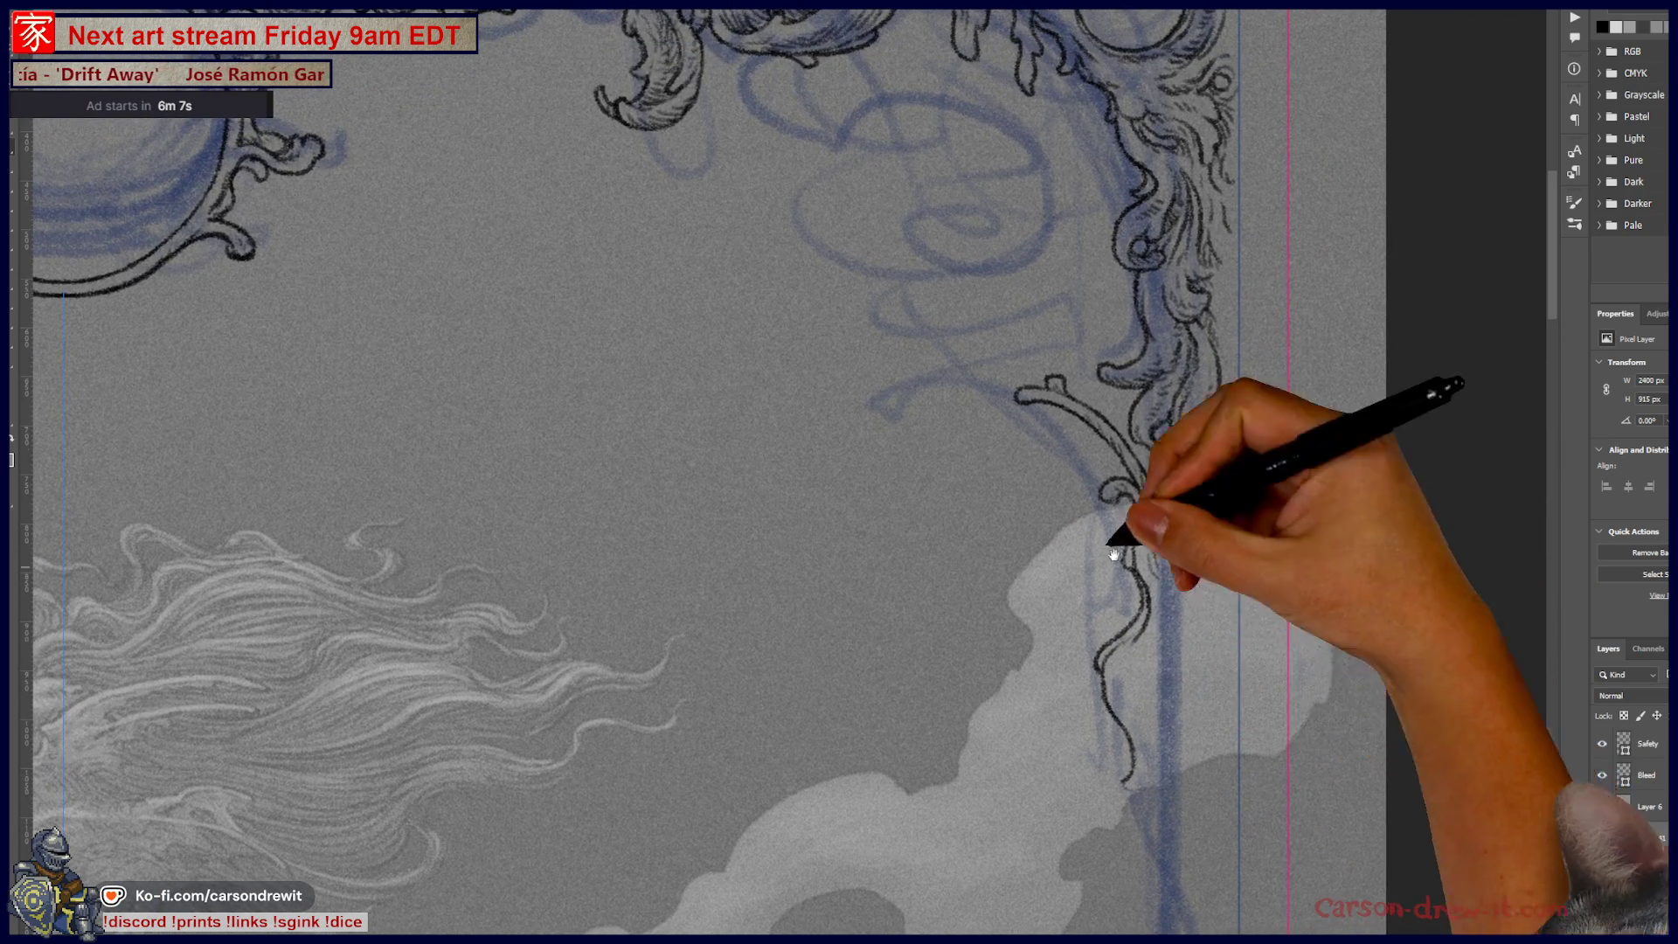
Step: Ink new curls, downward strokes and small hatch marks along the frame's right vine
{"action": "left_click_drag", "start_coordinate": [1141, 782], "coordinate": [1142, 687]}
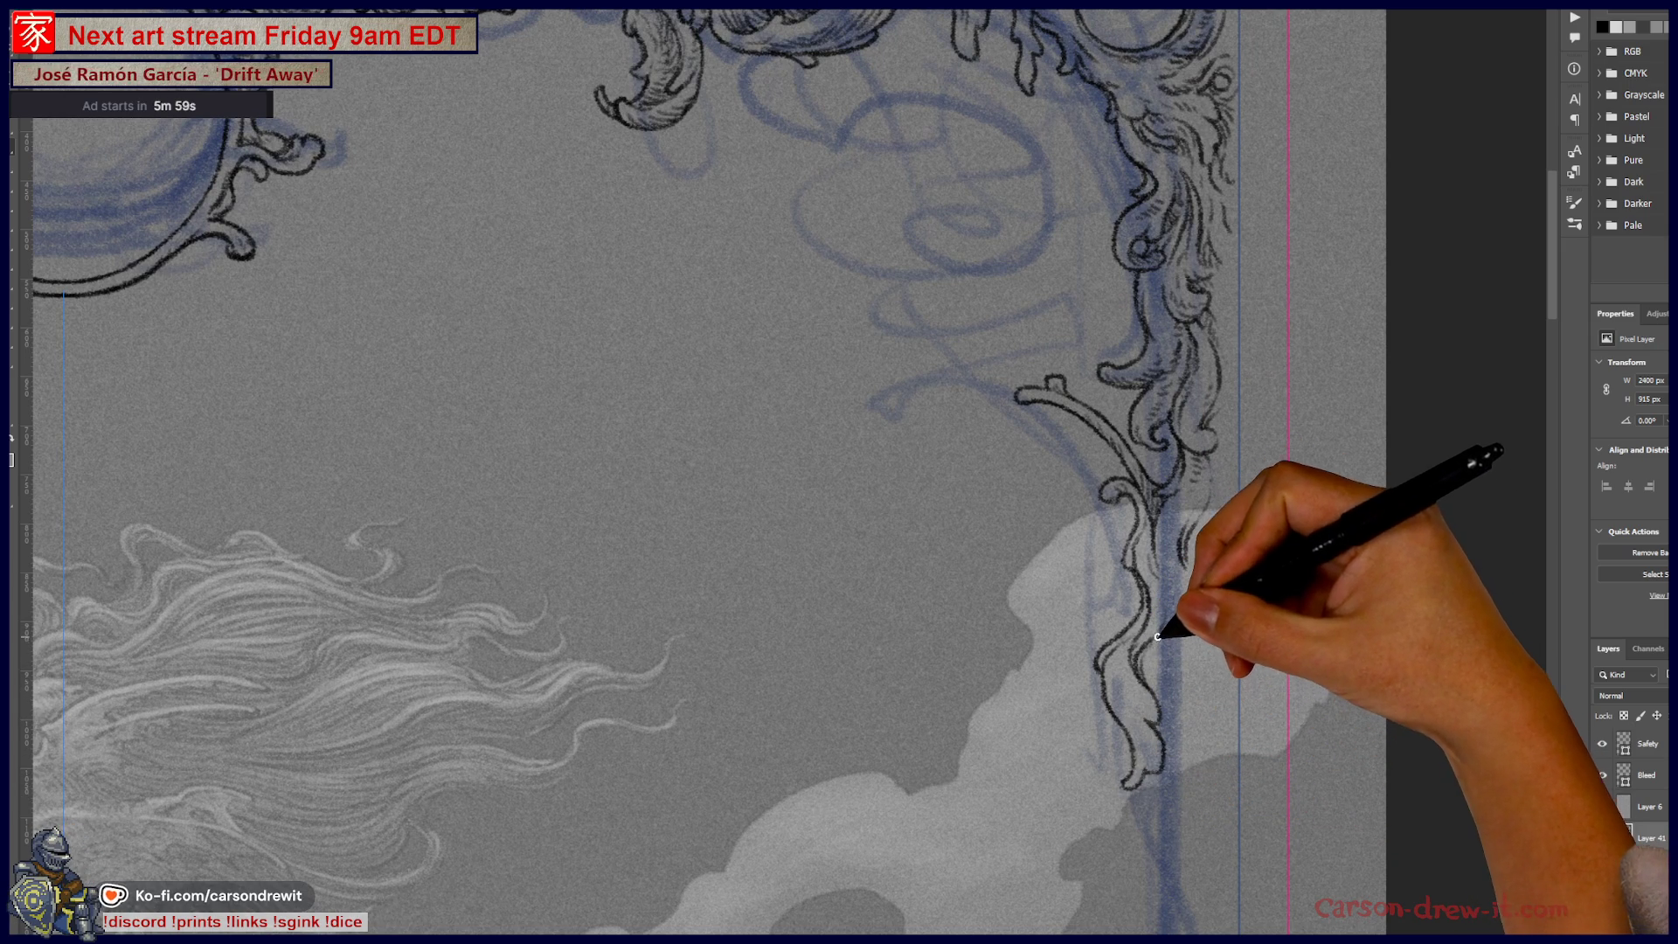
{"action": "key", "text": "ctrl"}
{"action": "left_click_drag", "start_coordinate": [1184, 572], "coordinate": [1200, 636]}
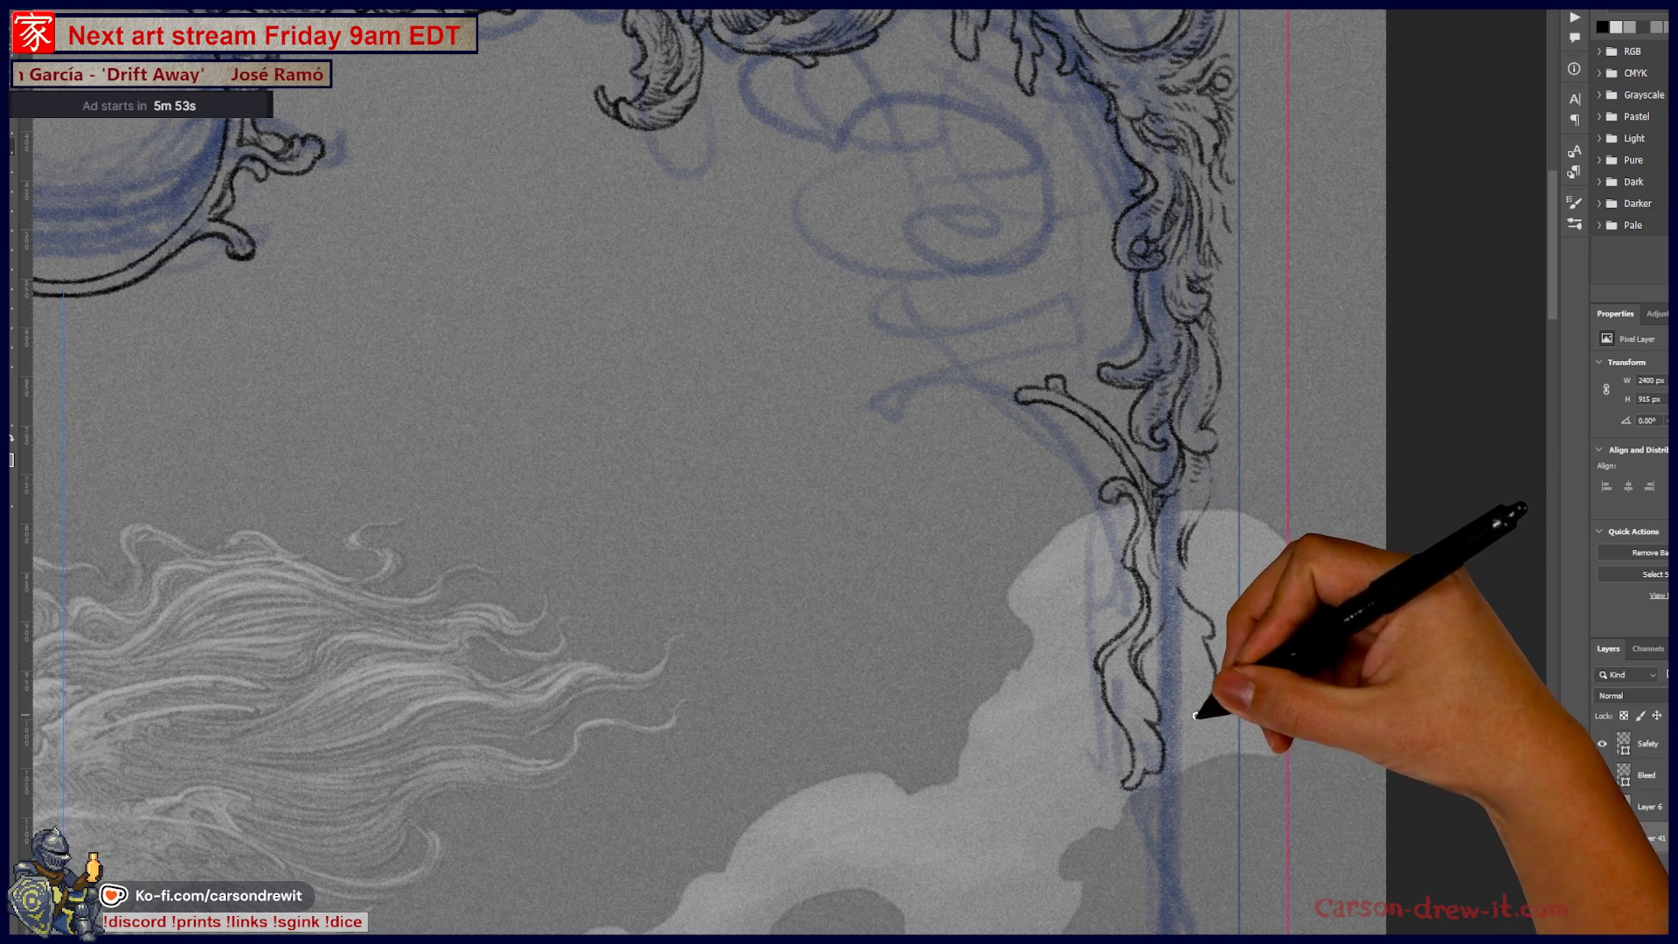
{"action": "key", "text": "ctrl"}
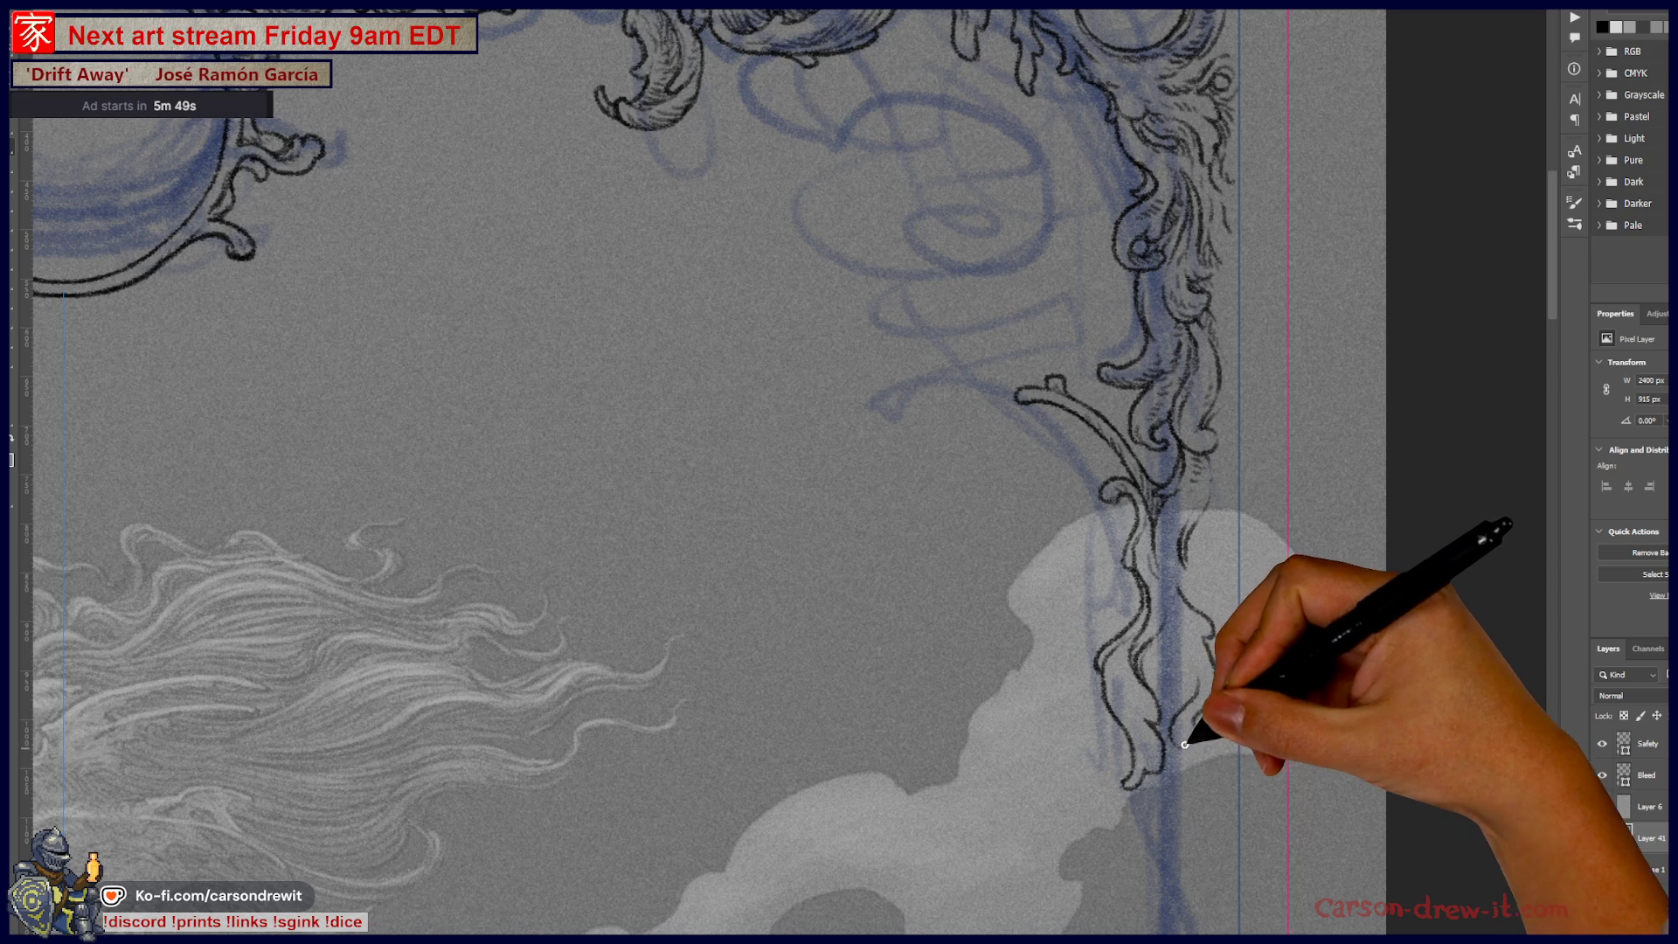
{"action": "mouse_move", "coordinate": [1189, 746]}
{"action": "left_mouse_down"}
{"action": "mouse_move", "coordinate": [1194, 813]}
{"action": "mouse_move", "coordinate": [1164, 826]}
{"action": "left_mouse_up"}
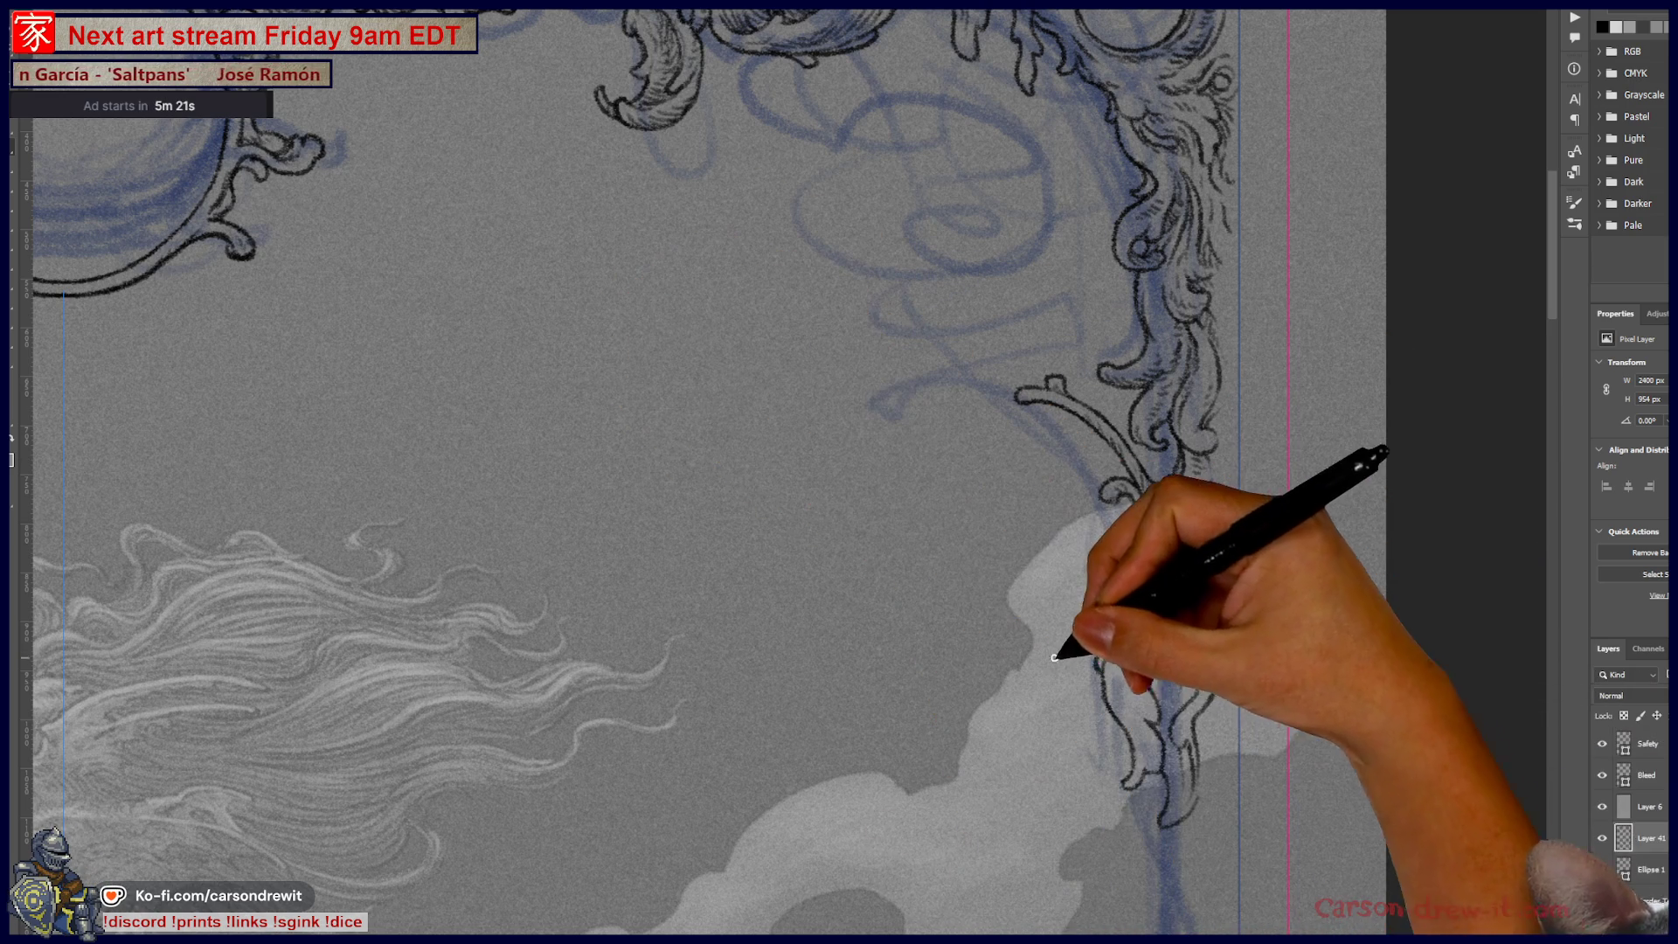
{"action": "mouse_move", "coordinate": [1170, 751]}
{"action": "left_mouse_down"}
{"action": "mouse_move", "coordinate": [1184, 705]}
{"action": "mouse_move", "coordinate": [1169, 693]}
{"action": "mouse_move", "coordinate": [1187, 686]}
{"action": "mouse_move", "coordinate": [1165, 665]}
{"action": "mouse_move", "coordinate": [1181, 630]}
{"action": "left_mouse_up"}
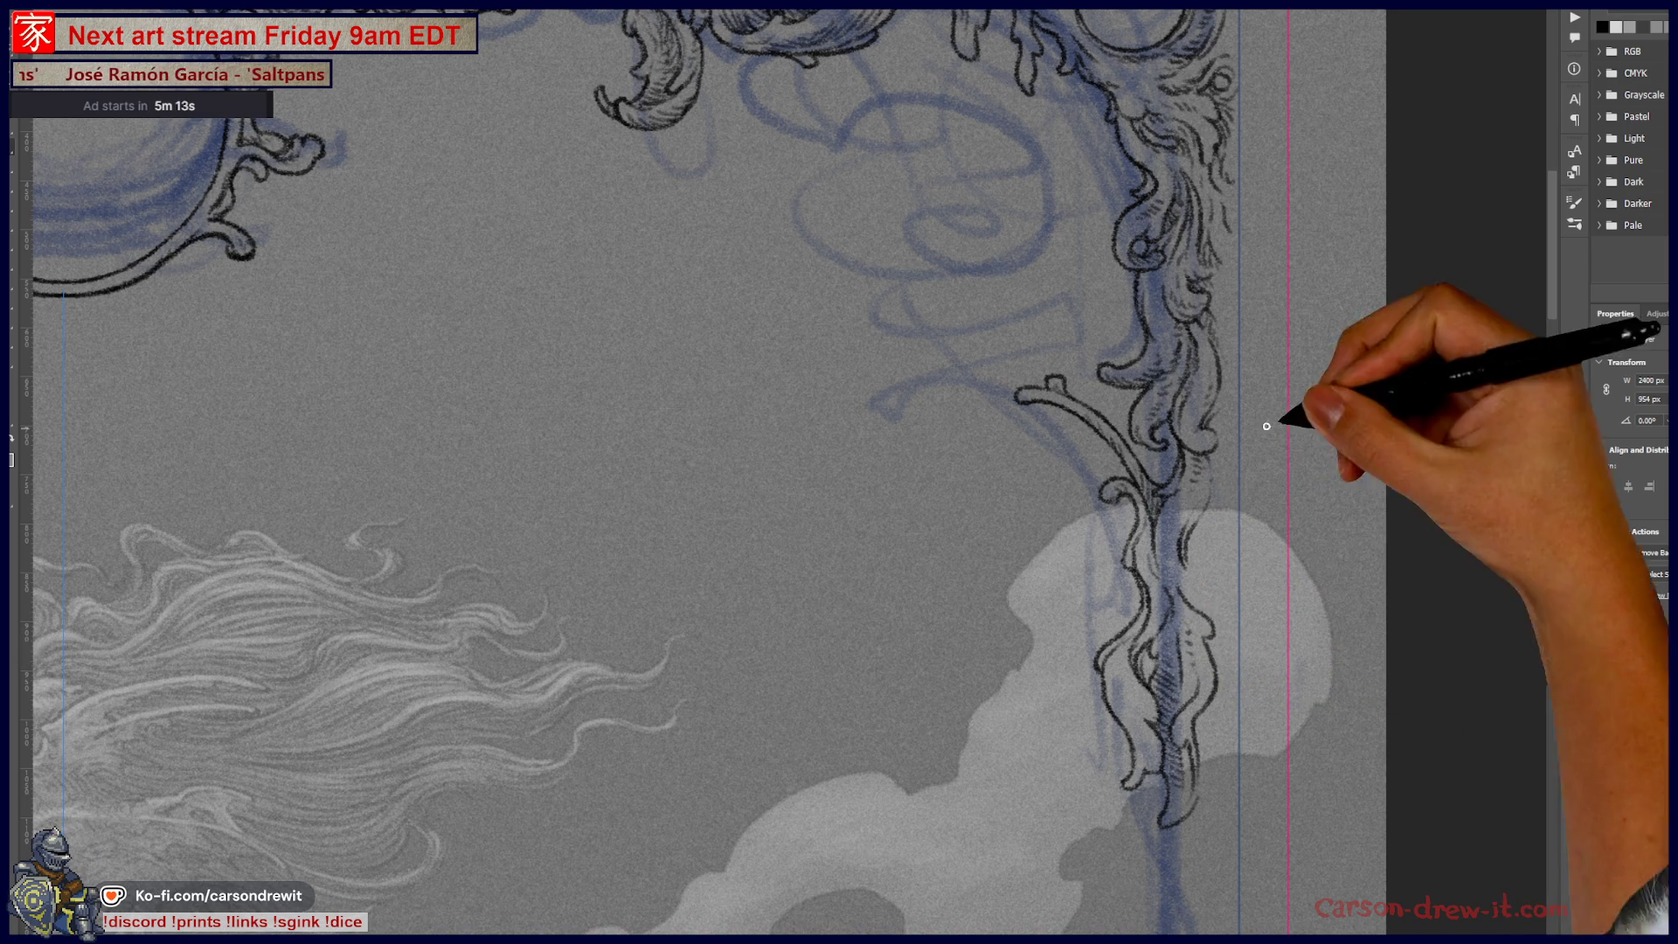
{"action": "mouse_move", "coordinate": [1199, 524]}
{"action": "left_mouse_down"}
{"action": "mouse_move", "coordinate": [1217, 580]}
{"action": "mouse_move", "coordinate": [1217, 519]}
{"action": "left_mouse_up"}
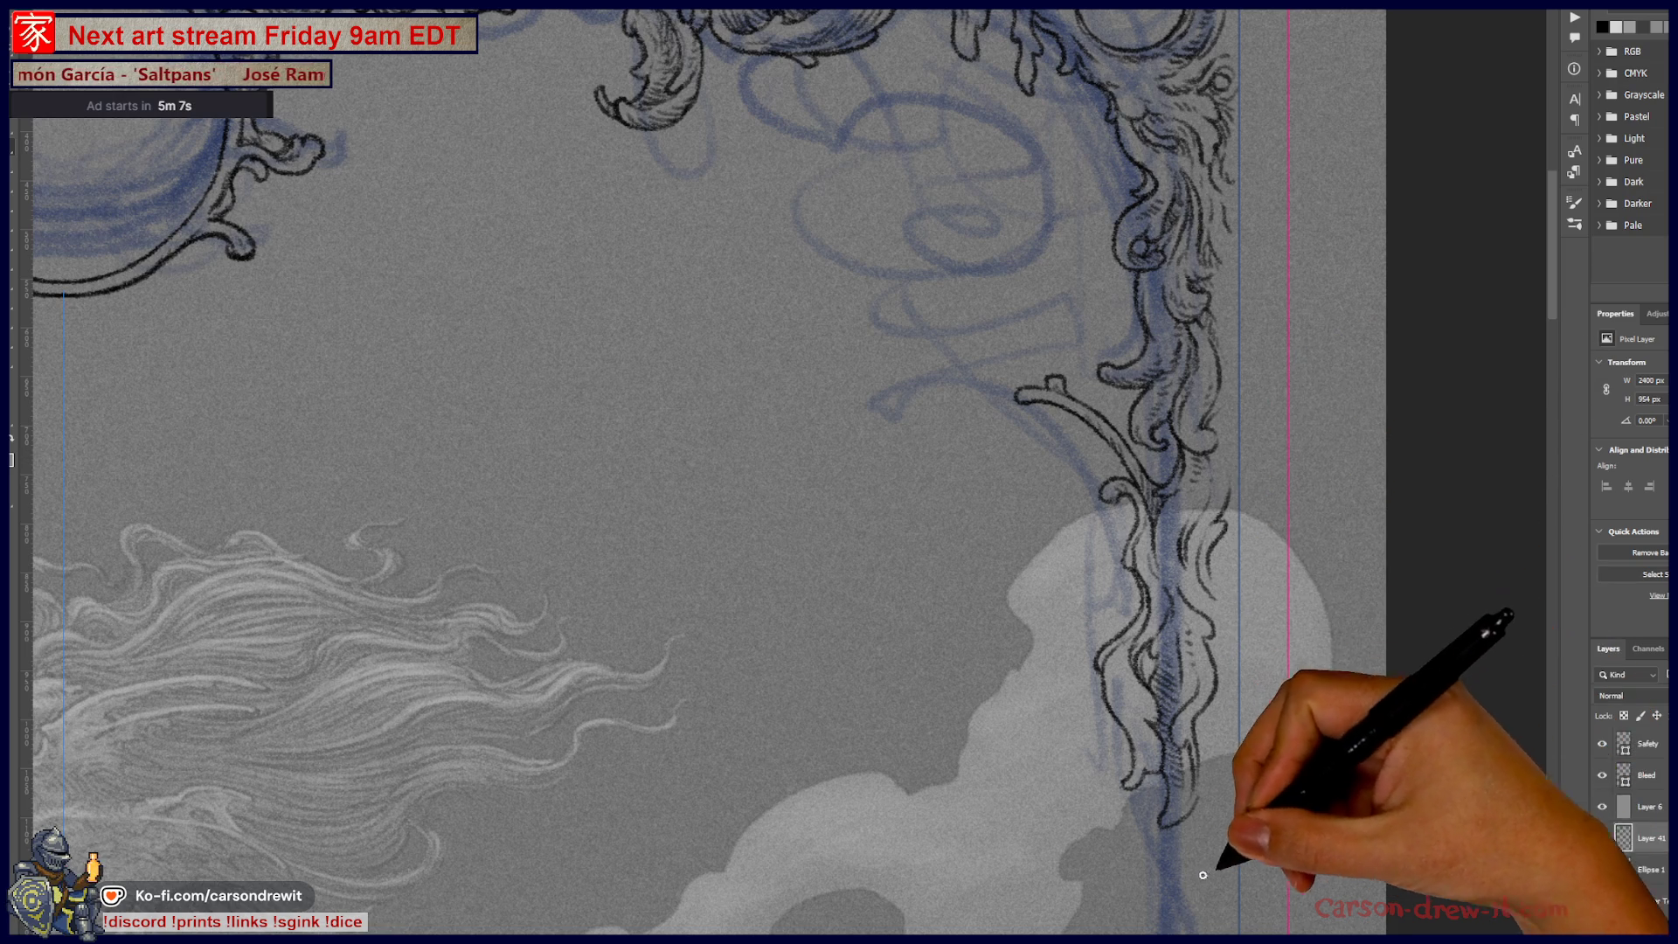
{"action": "left_click_drag", "start_coordinate": [1185, 641], "coordinate": [1226, 504]}
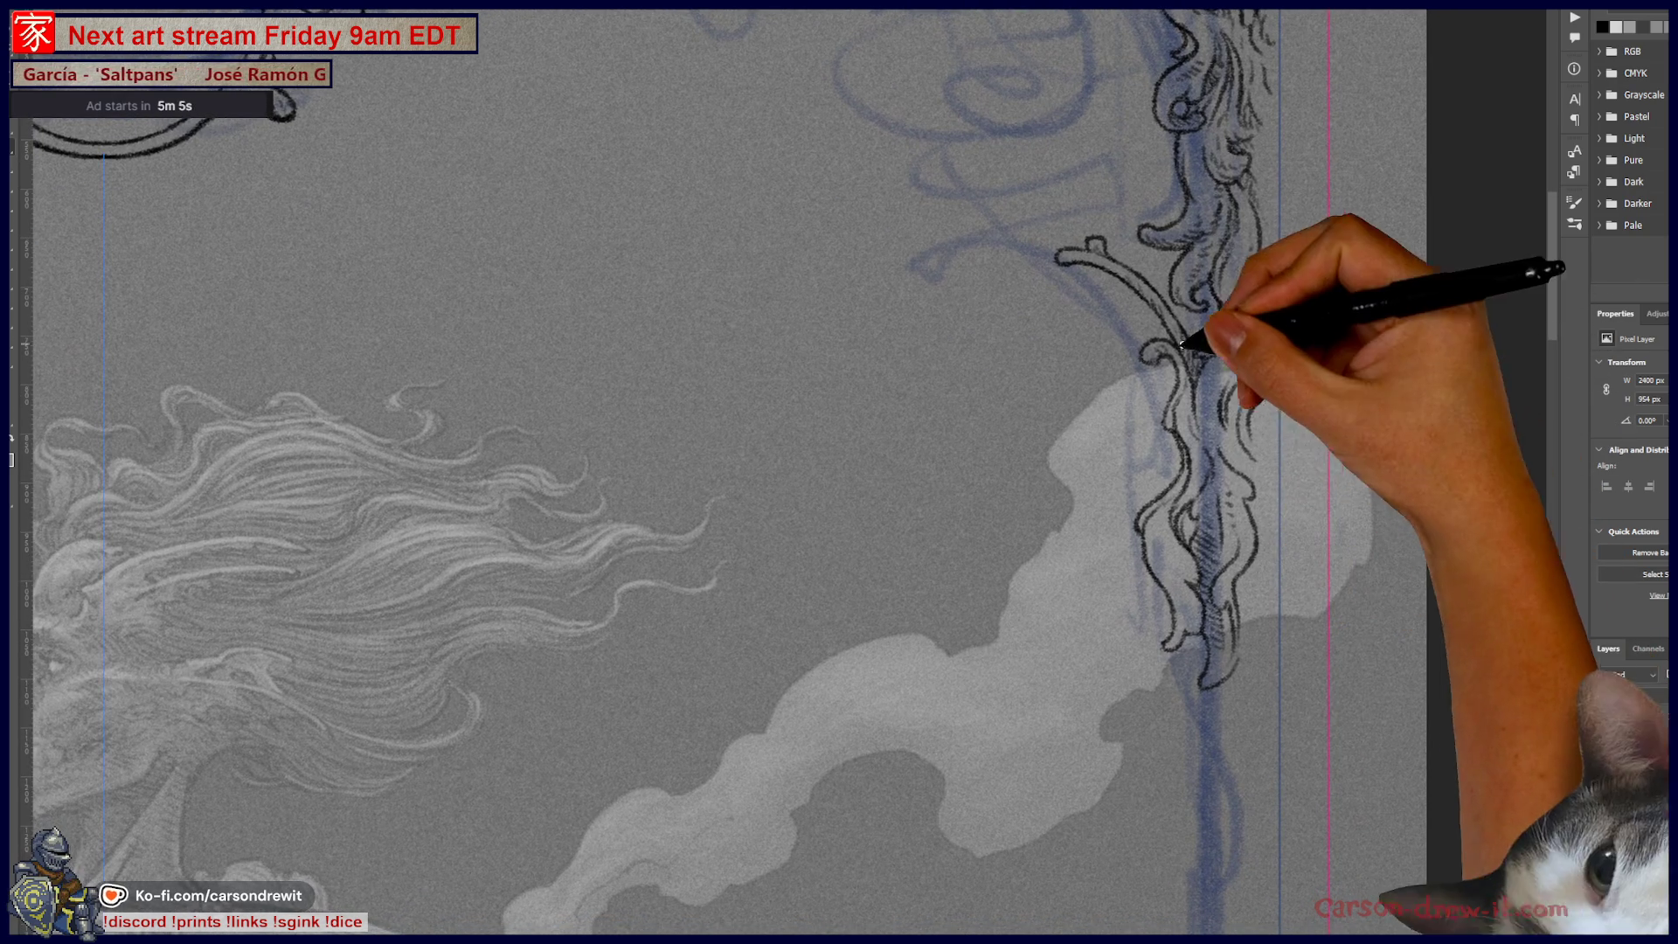
Step: Lengthen the right-border vine with four downward strokes and add curved hatching beside it
{"action": "left_click_drag", "start_coordinate": [1181, 691], "coordinate": [1185, 729]}
{"action": "left_click_drag", "start_coordinate": [1201, 652], "coordinate": [1170, 736]}
{"action": "mouse_move", "coordinate": [1194, 643]}
{"action": "left_mouse_down"}
{"action": "mouse_move", "coordinate": [1172, 739]}
{"action": "mouse_move", "coordinate": [1137, 774]}
{"action": "left_mouse_up"}
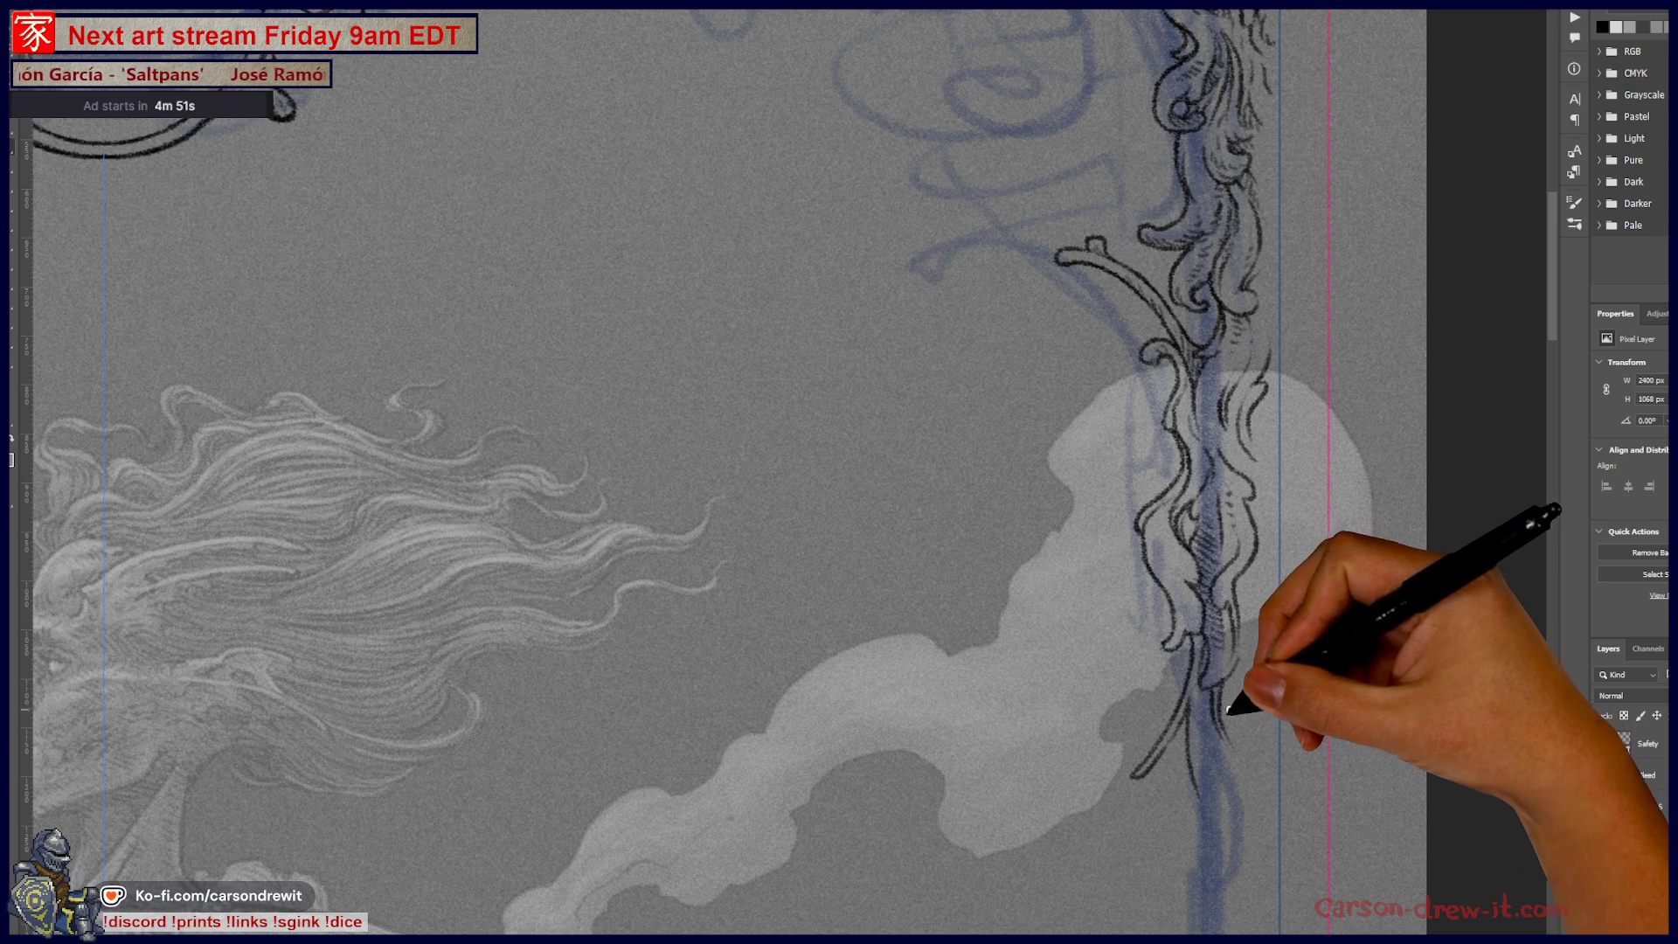
{"action": "mouse_move", "coordinate": [1198, 787]}
{"action": "left_mouse_down"}
{"action": "mouse_move", "coordinate": [1198, 931]}
{"action": "mouse_move", "coordinate": [1240, 875]}
{"action": "left_mouse_up"}
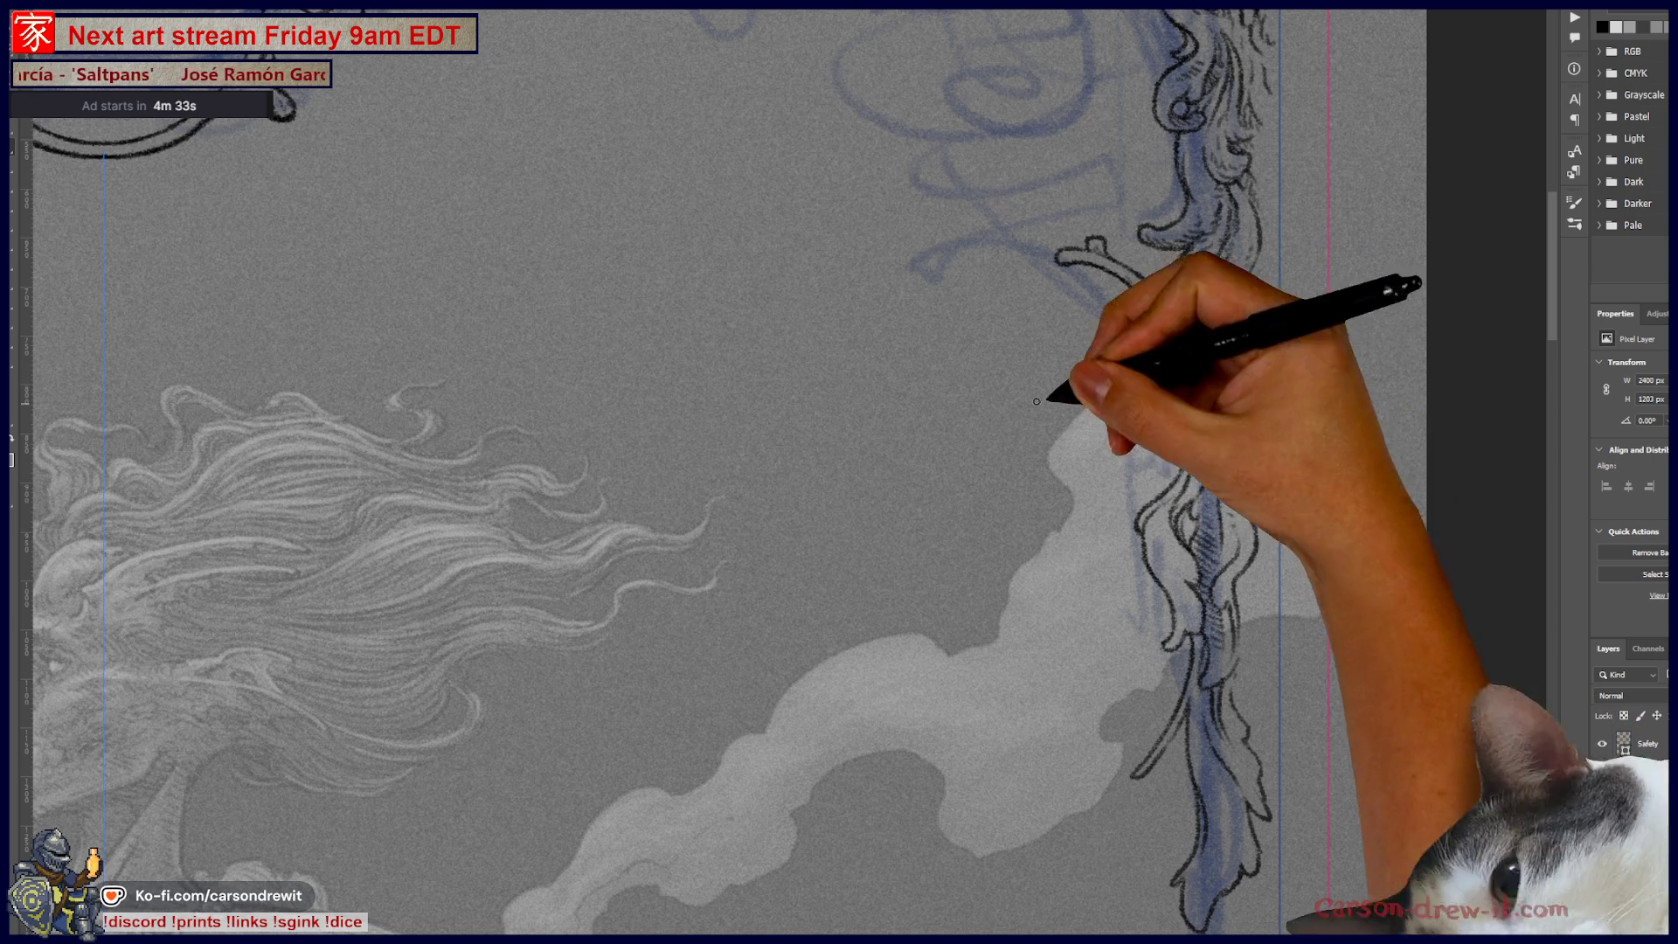
{"action": "left_click_drag", "start_coordinate": [1257, 377], "coordinate": [1269, 412]}
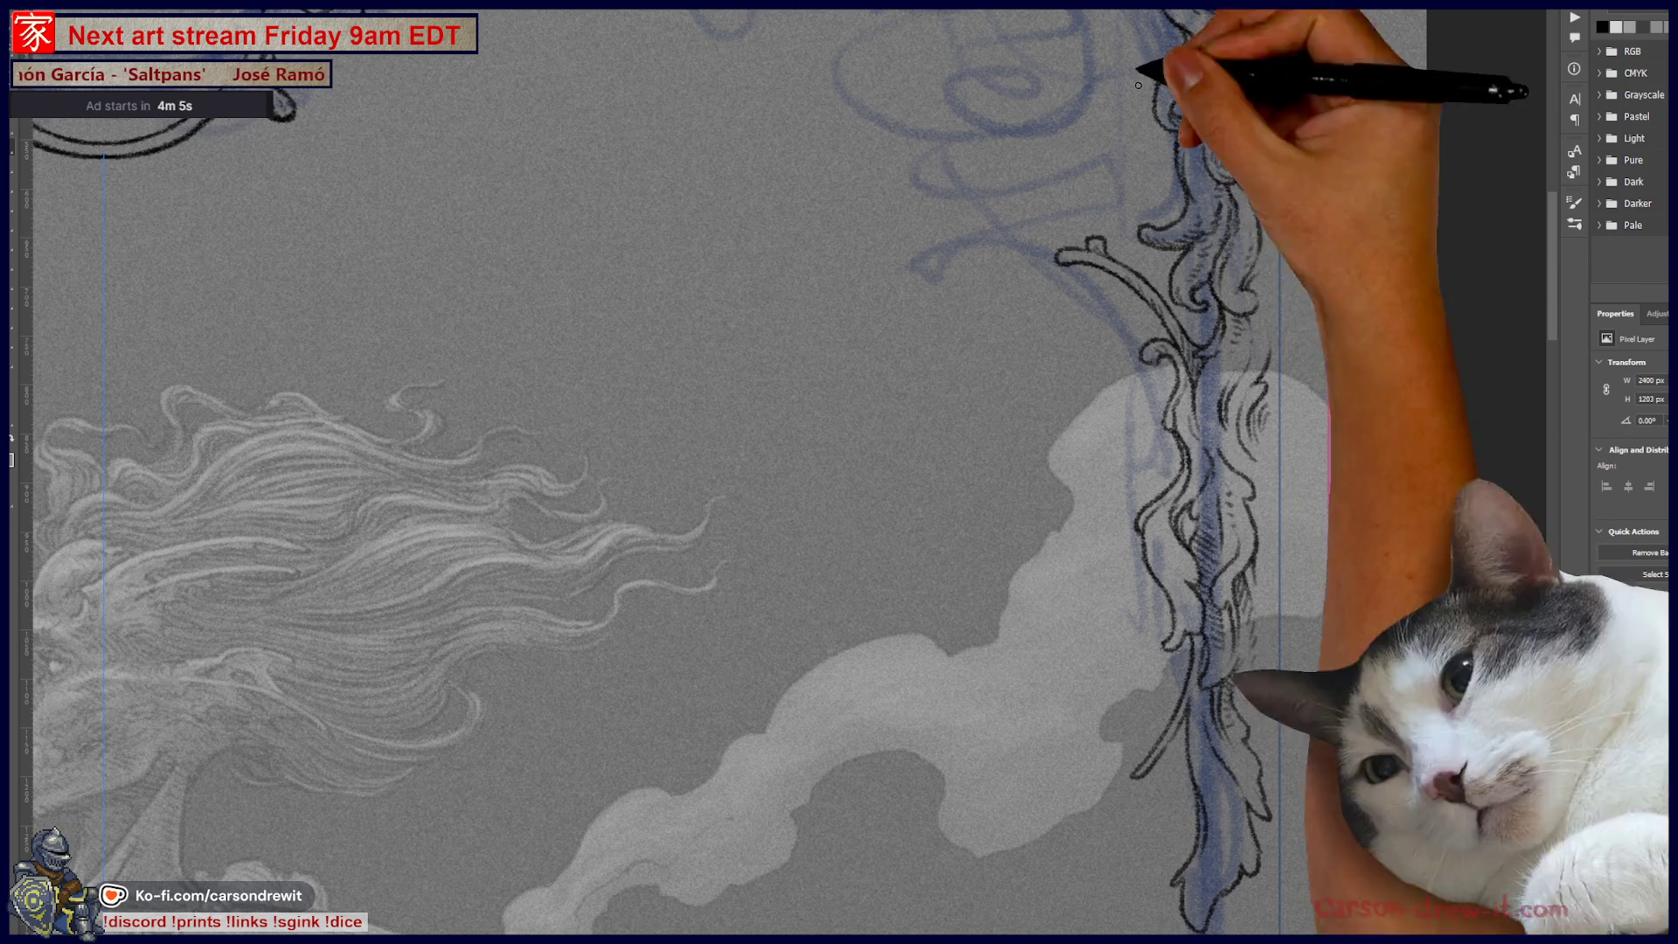
{"action": "left_click_drag", "start_coordinate": [1256, 515], "coordinate": [1312, 655]}
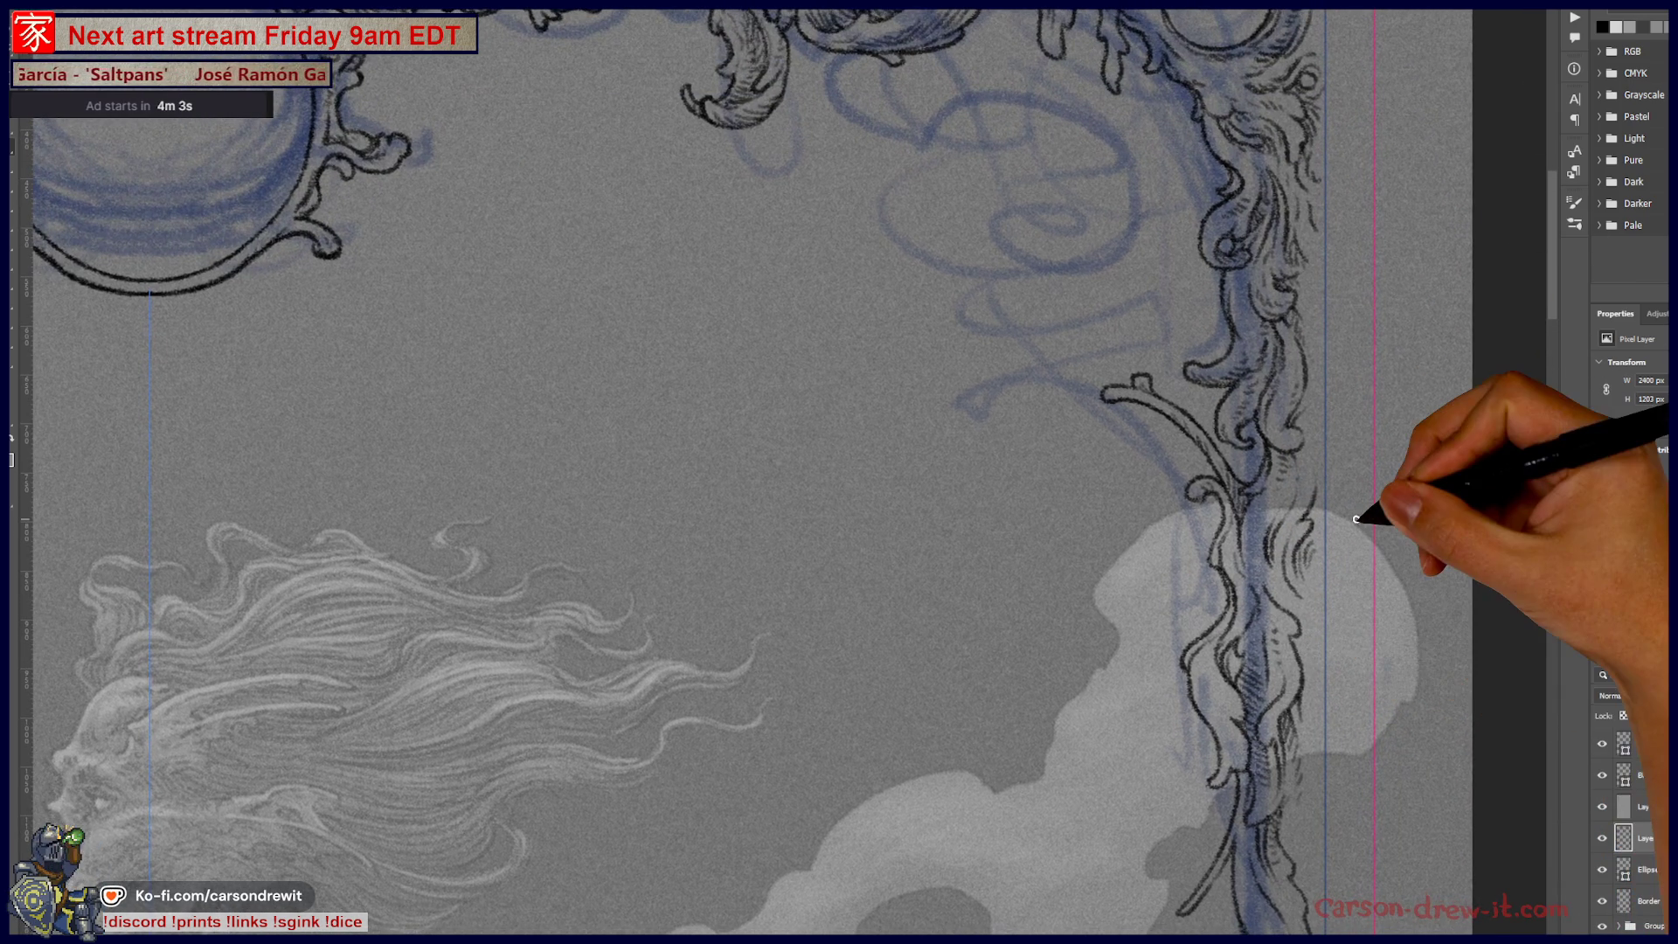
{"action": "key", "text": "ctrl+0"}
Step: Draw a hooked stroke topped by a curling loop beside the blue guide line
{"action": "mouse_move", "coordinate": [1351, 536]}
{"action": "left_mouse_down"}
{"action": "mouse_move", "coordinate": [1159, 376]}
{"action": "mouse_move", "coordinate": [1175, 388]}
{"action": "left_mouse_up"}
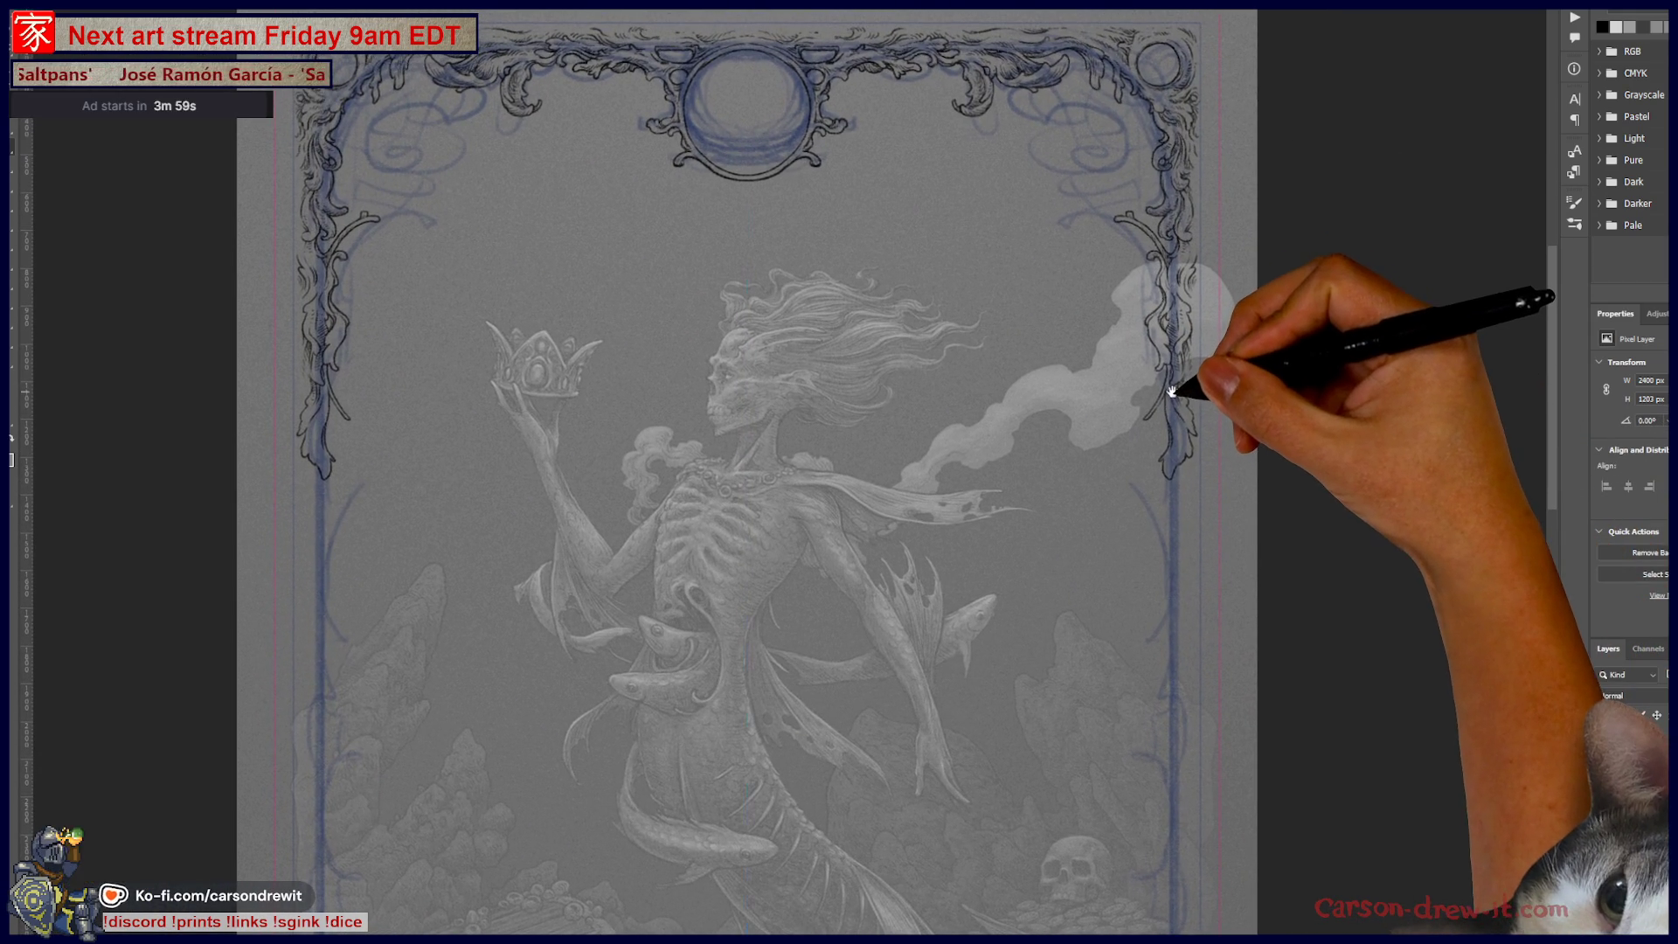
{"action": "scroll", "coordinate": [1247, 569], "scroll_direction": "up", "scroll_amount": 3}
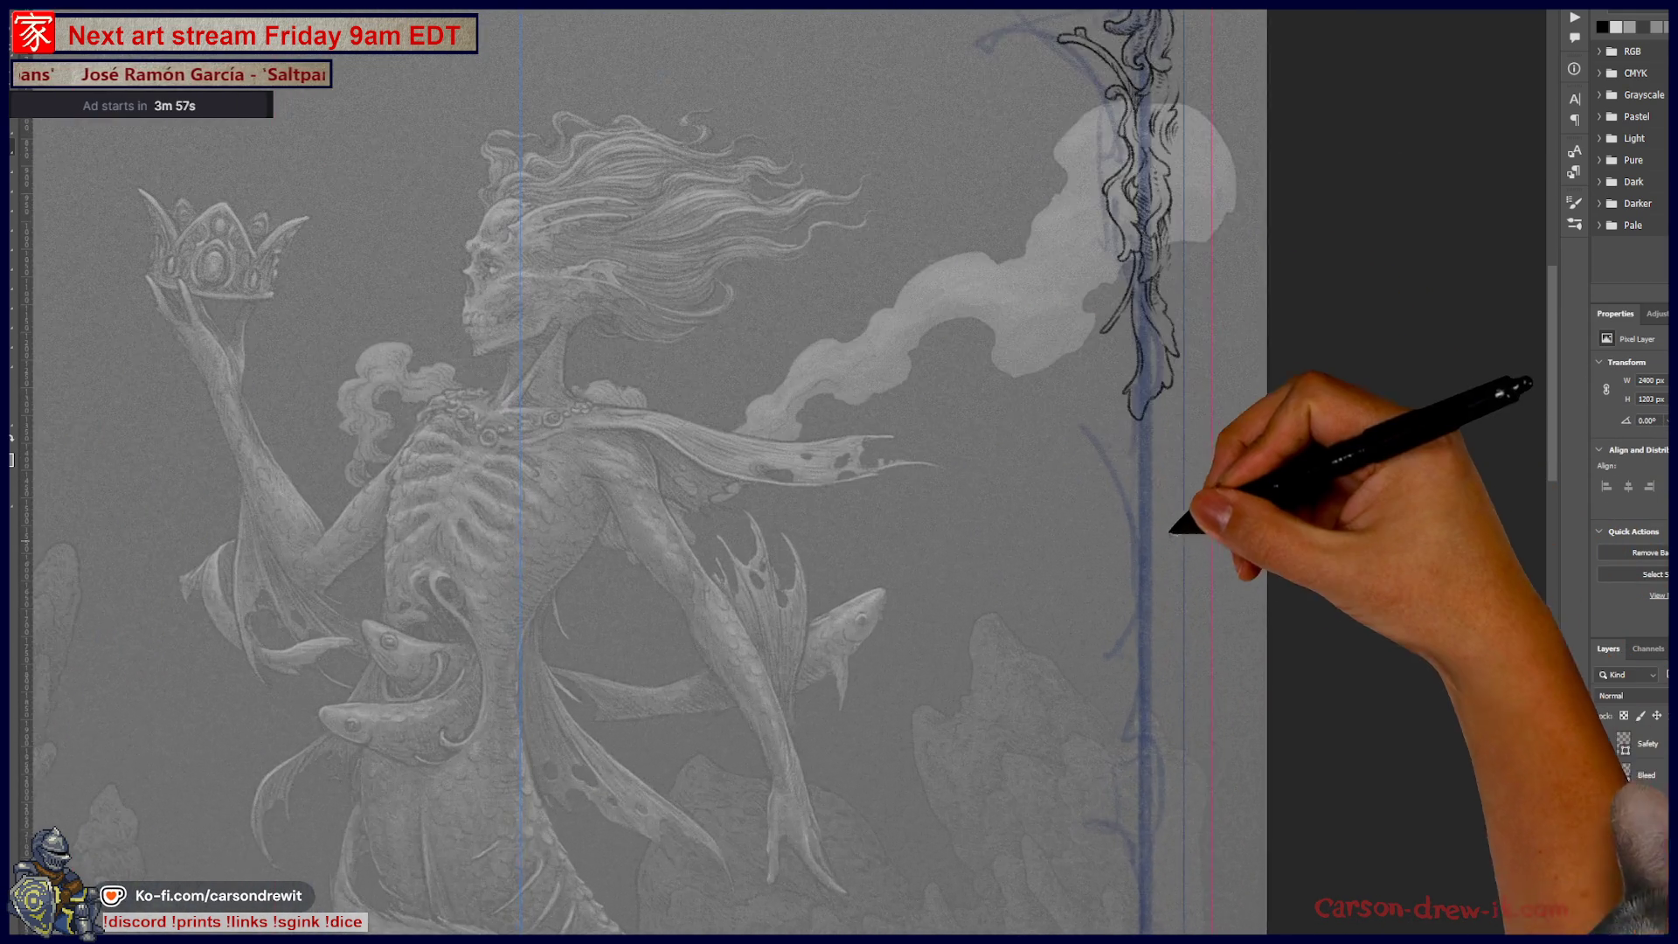
{"action": "scroll", "coordinate": [1199, 525], "scroll_direction": "up", "scroll_amount": 2}
{"action": "scroll", "coordinate": [1084, 398], "scroll_direction": "up", "scroll_amount": 1}
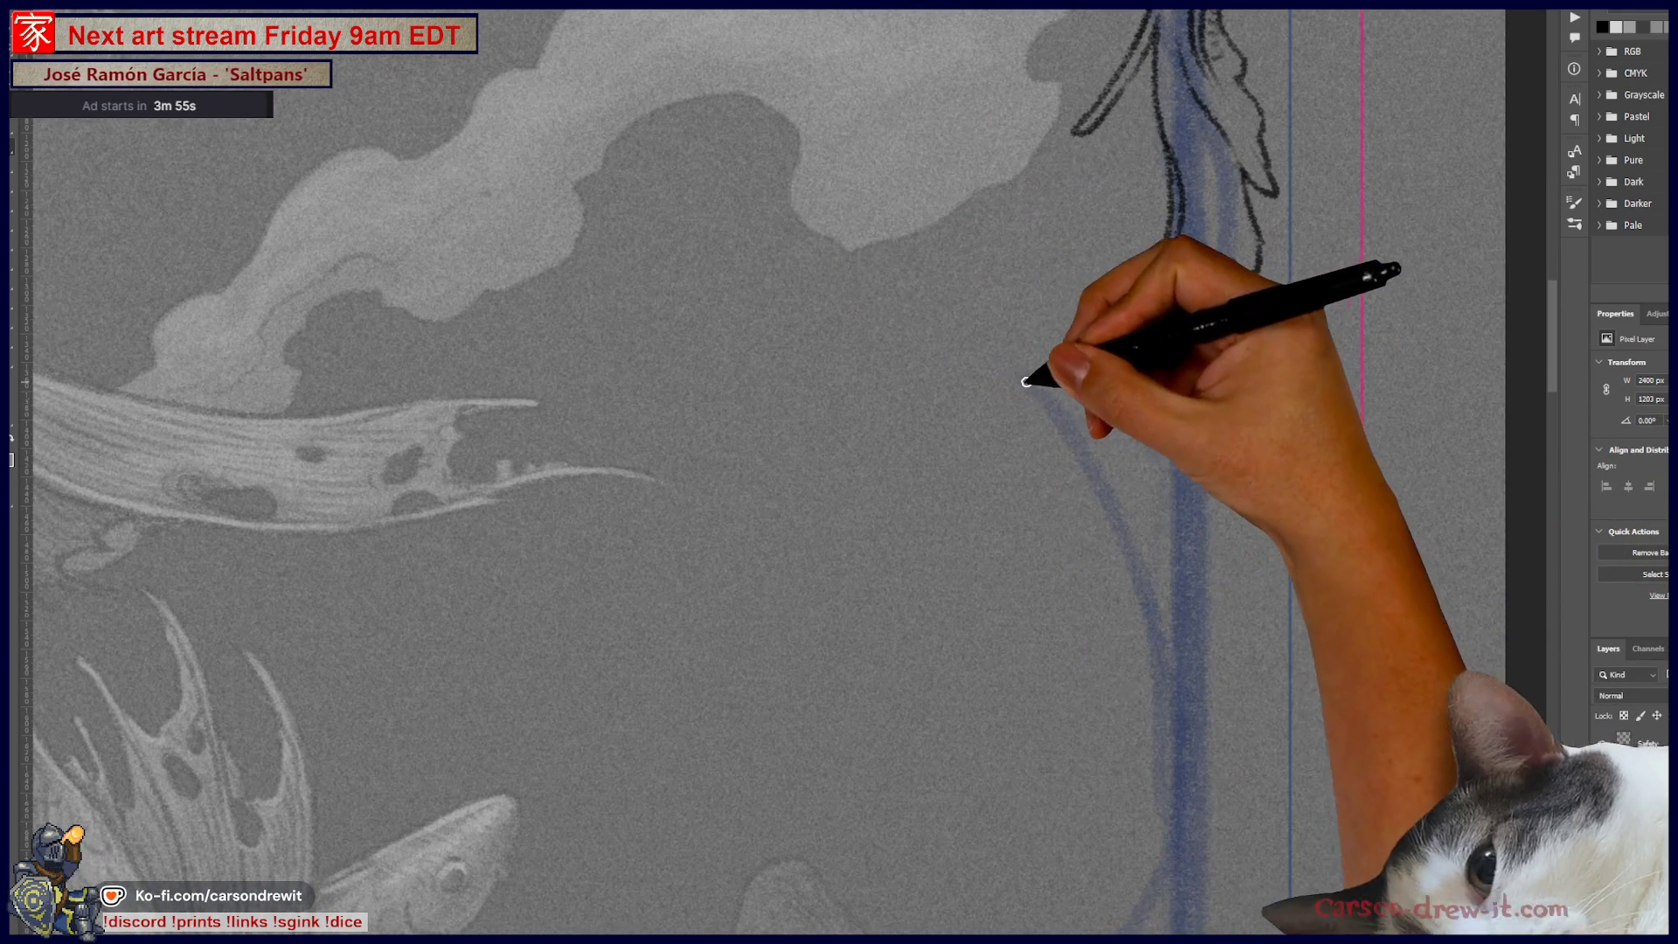
{"action": "left_click_drag", "start_coordinate": [1043, 396], "coordinate": [1143, 563]}
{"action": "left_click_drag", "start_coordinate": [1042, 386], "coordinate": [1154, 677]}
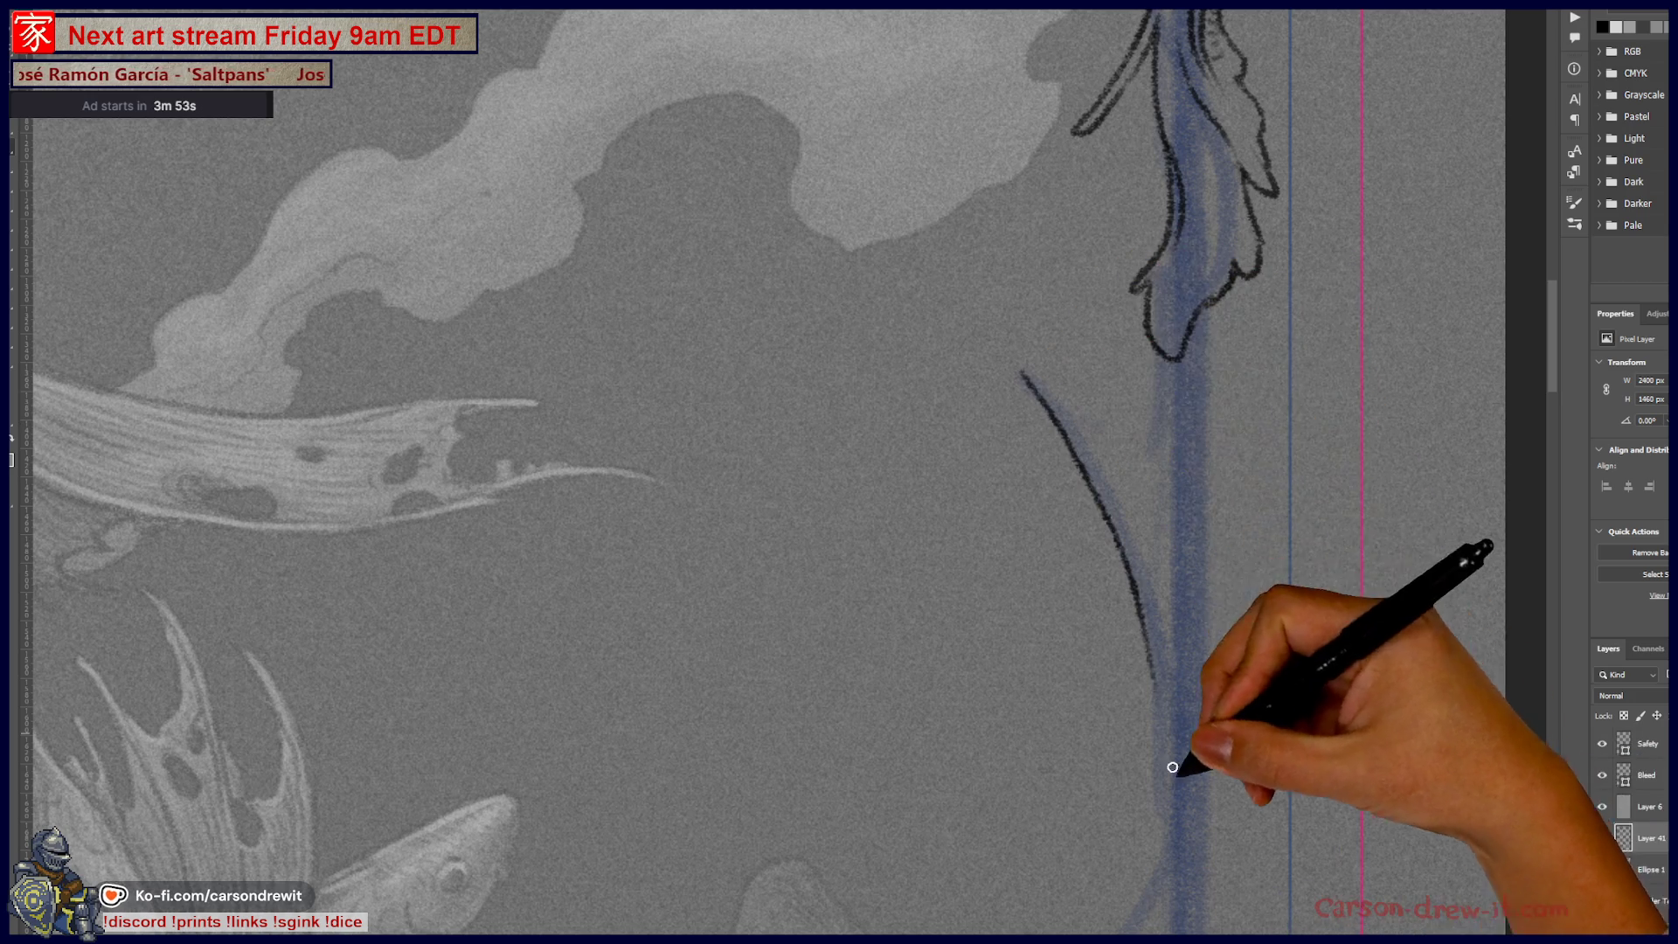
{"action": "left_click_drag", "start_coordinate": [1010, 358], "coordinate": [1143, 618]}
{"action": "mouse_move", "coordinate": [1019, 360]}
{"action": "left_mouse_down"}
{"action": "mouse_move", "coordinate": [994, 330]}
{"action": "mouse_move", "coordinate": [1171, 573]}
{"action": "left_mouse_up"}
{"action": "mouse_move", "coordinate": [1004, 325]}
{"action": "left_mouse_down"}
{"action": "mouse_move", "coordinate": [1065, 306]}
{"action": "mouse_move", "coordinate": [1045, 314]}
{"action": "mouse_move", "coordinate": [1177, 514]}
{"action": "mouse_move", "coordinate": [1176, 559]}
{"action": "left_mouse_up"}
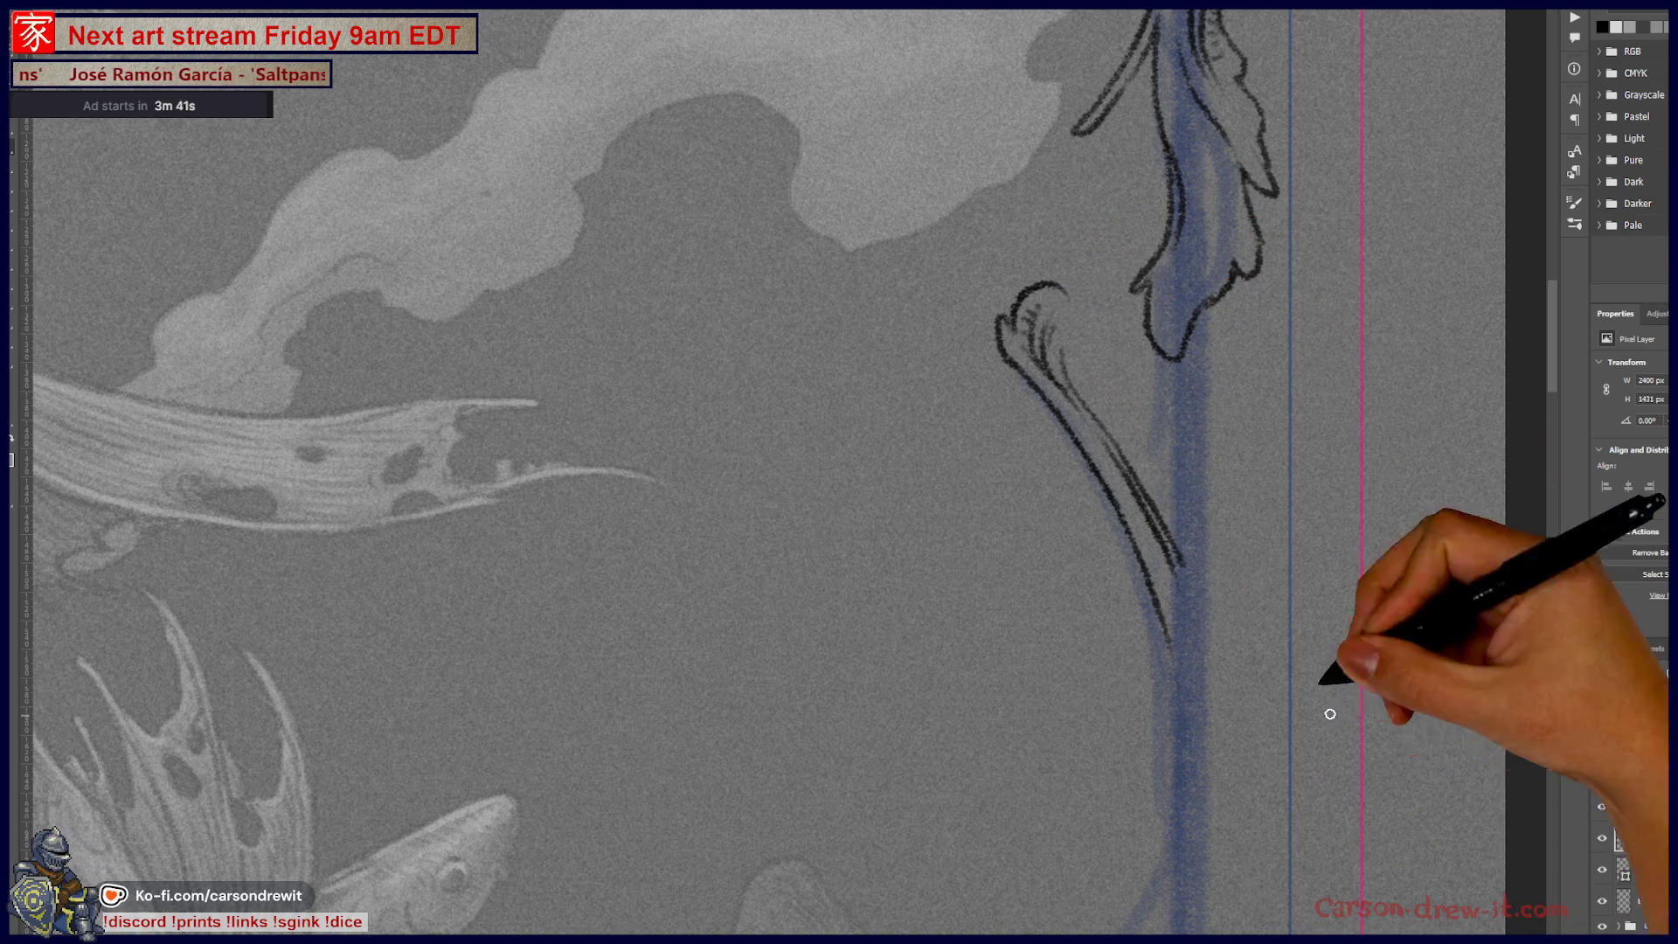
{"action": "key", "text": "alt+f"}
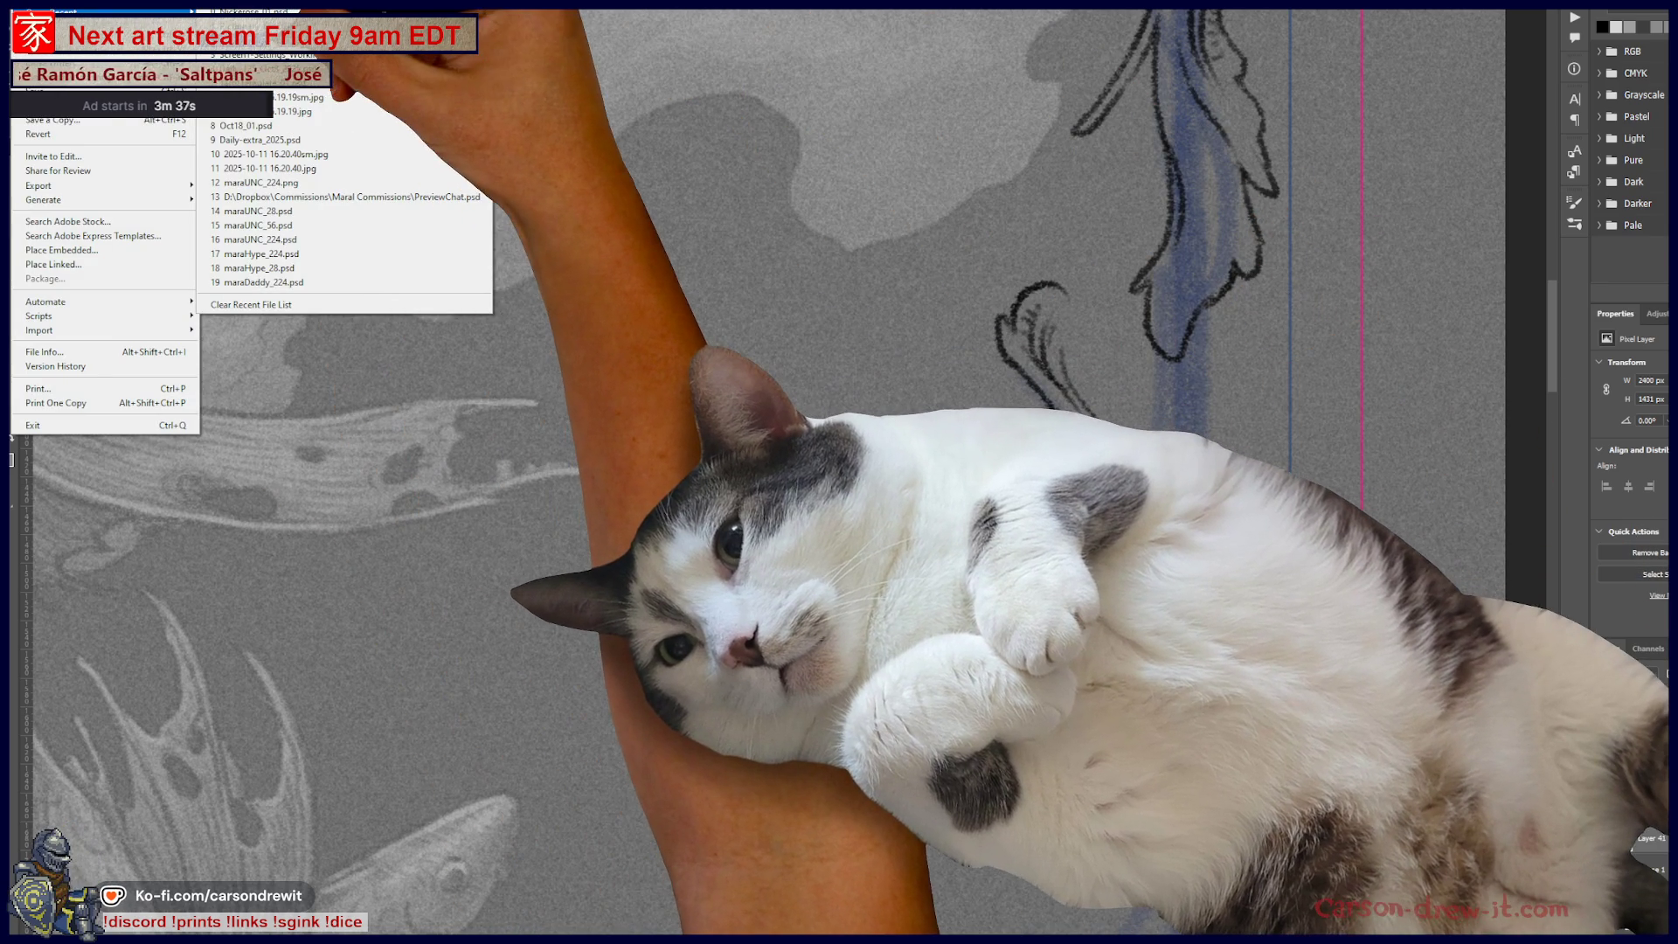
Step: Dismiss the File menu and extend the curl's right edge, darkening its underside hatching
{"action": "key", "text": "Escape"}
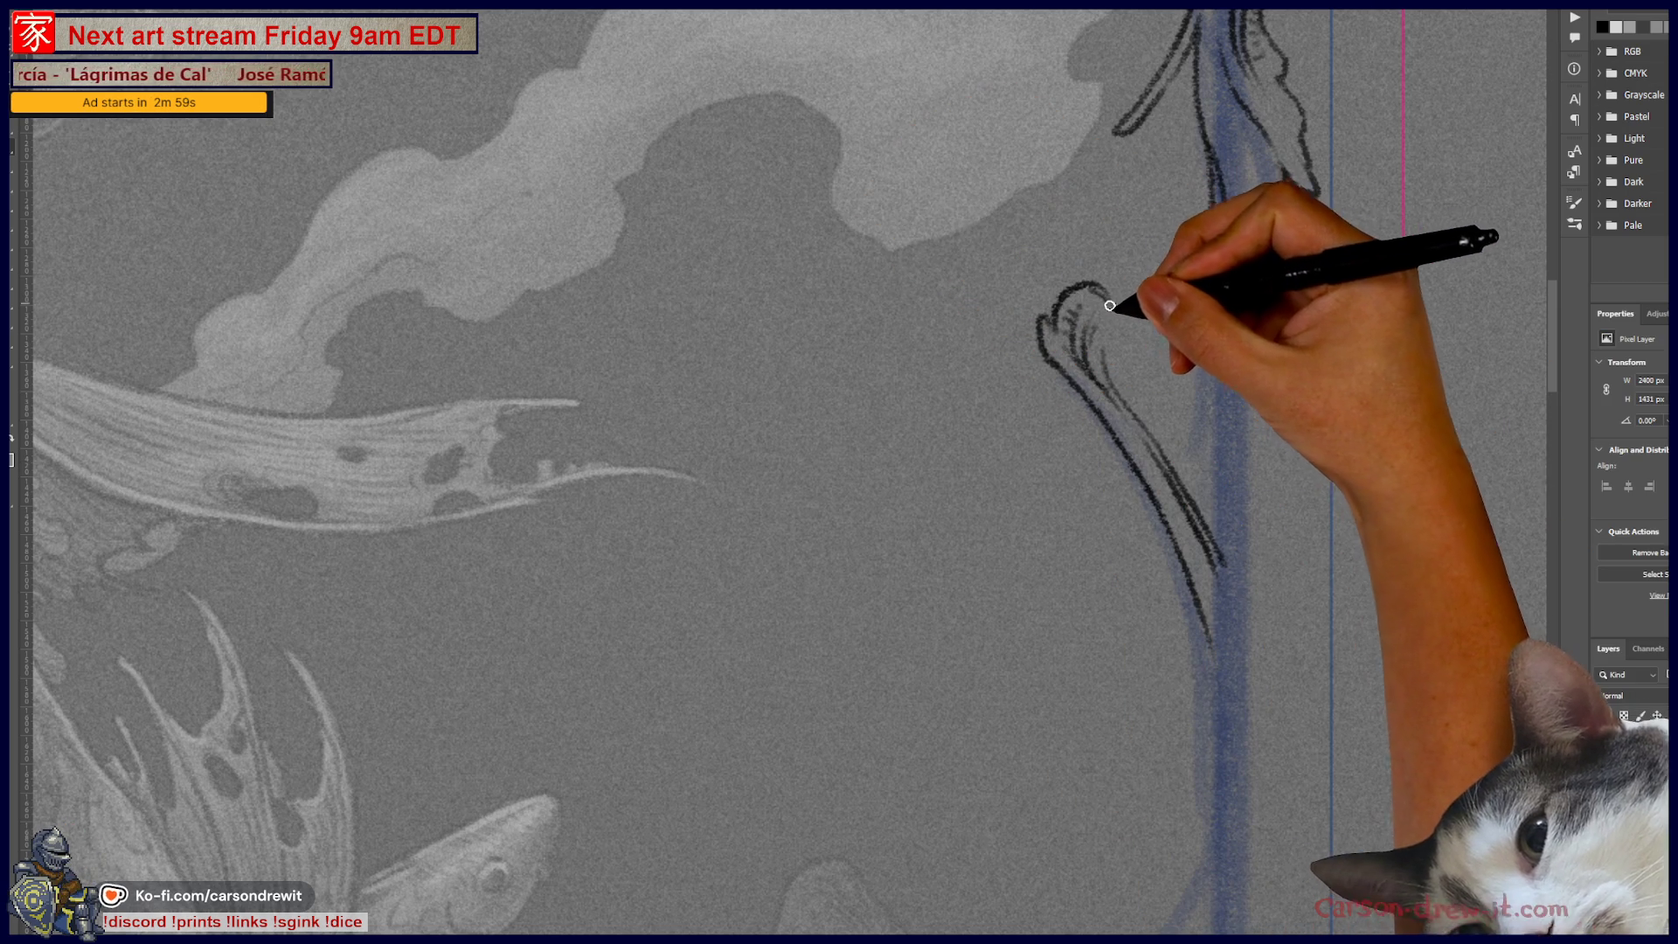
{"action": "left_click_drag", "start_coordinate": [1110, 291], "coordinate": [1115, 319]}
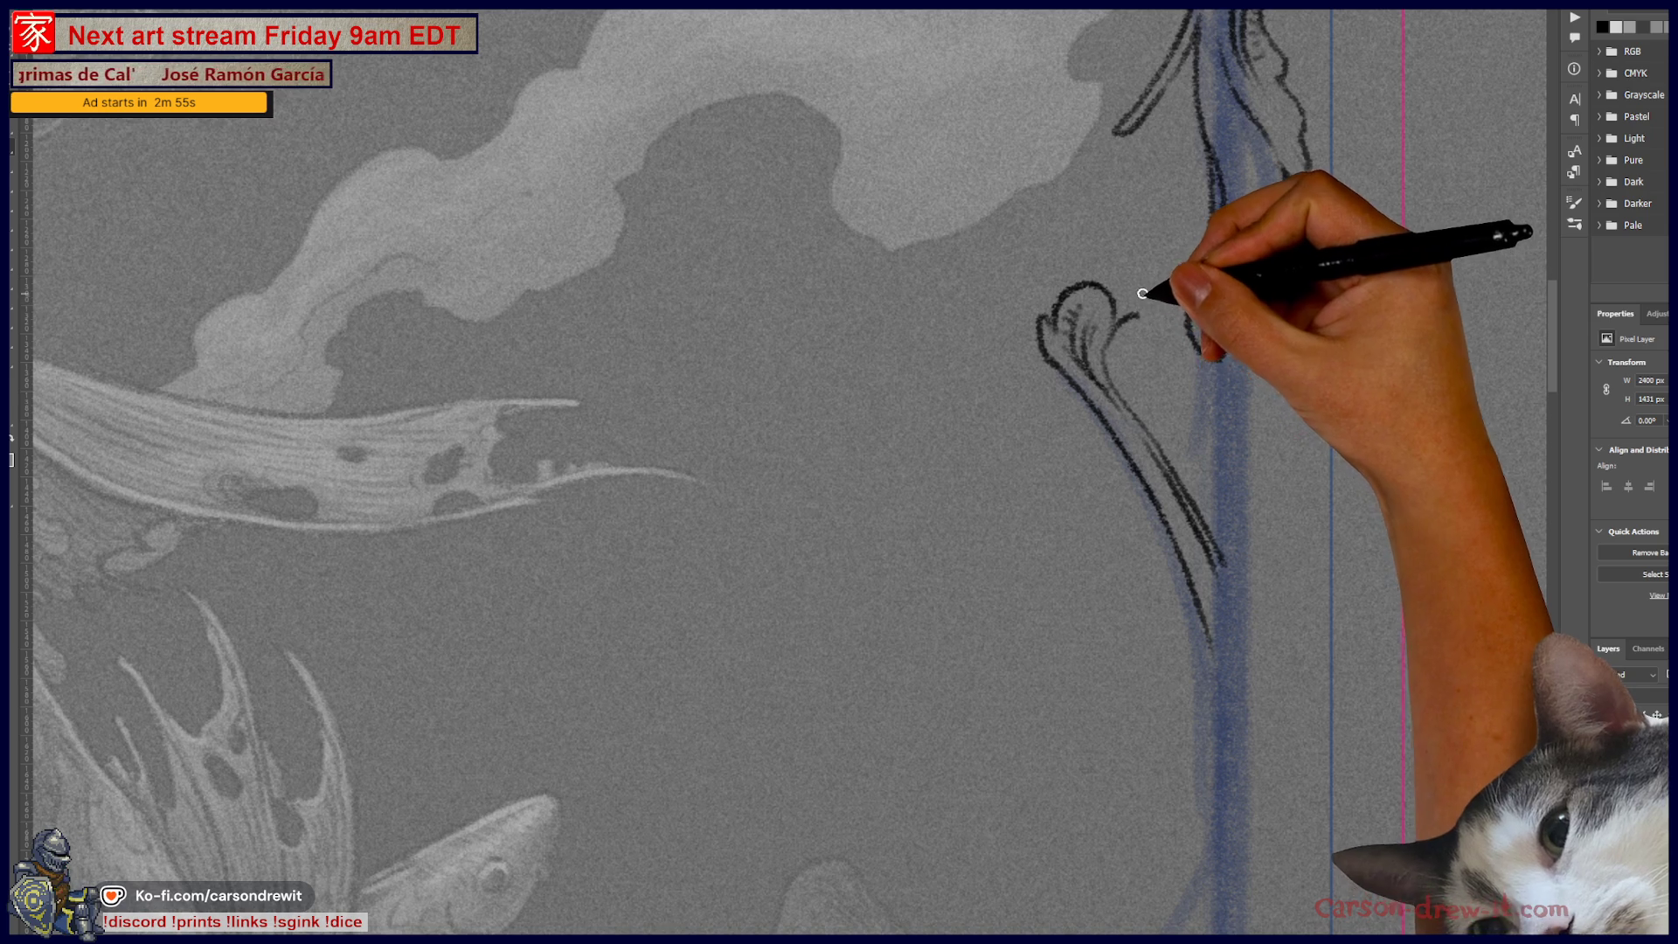
{"action": "left_click_drag", "start_coordinate": [1124, 313], "coordinate": [1149, 398]}
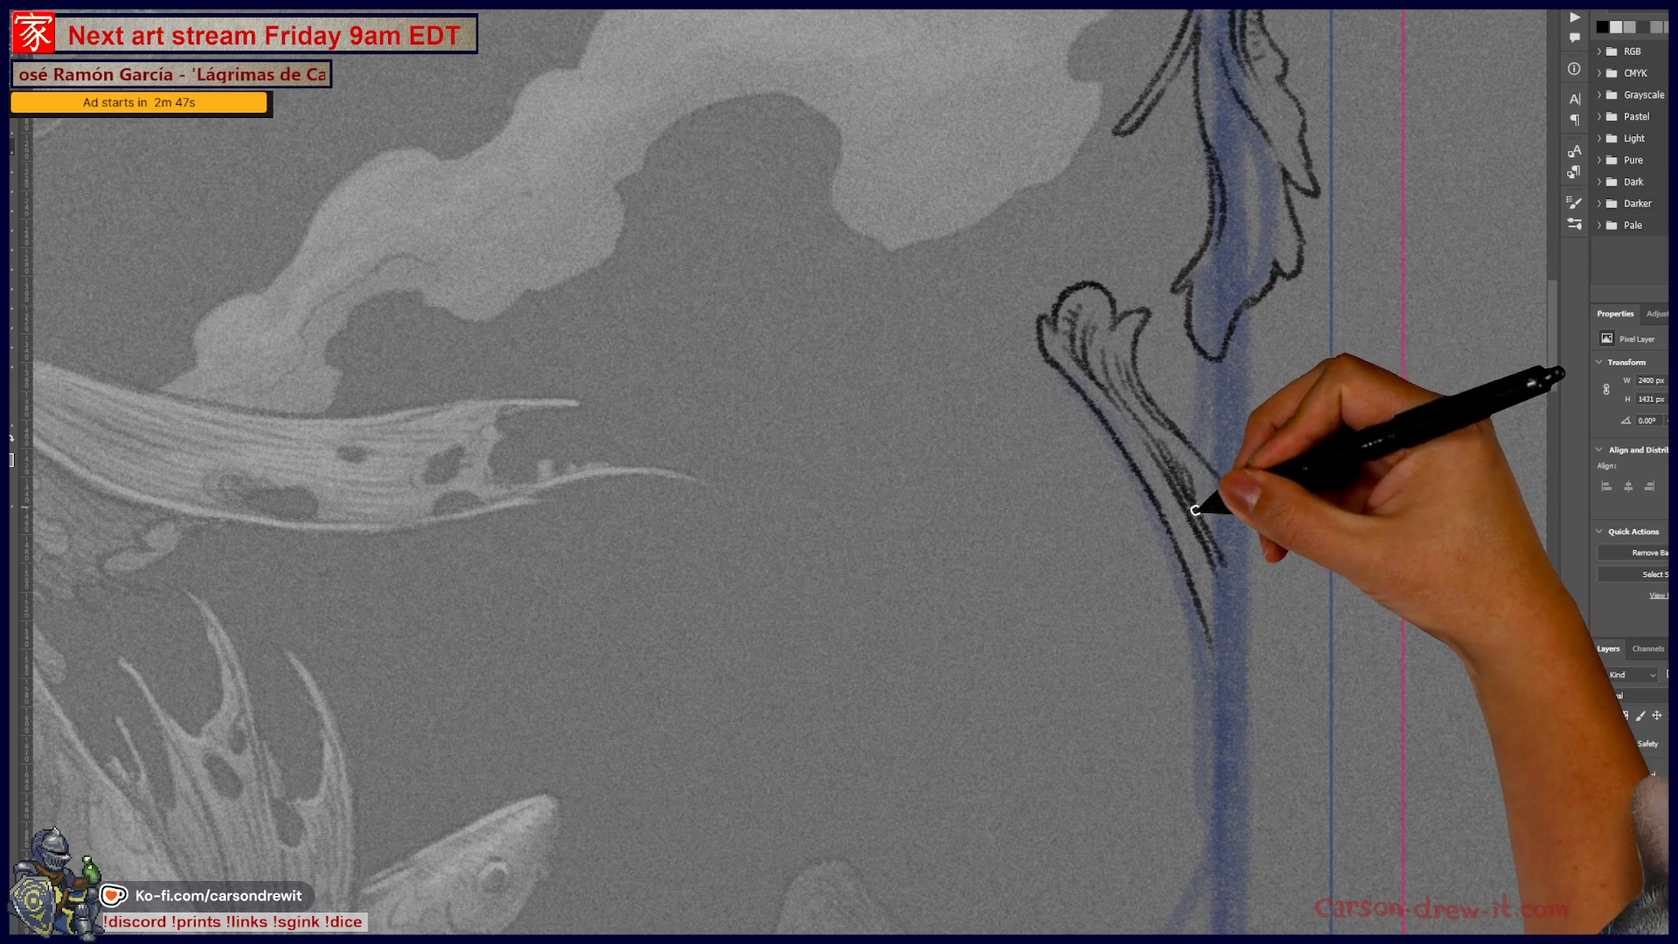
{"action": "left_click_drag", "start_coordinate": [1192, 474], "coordinate": [1207, 505]}
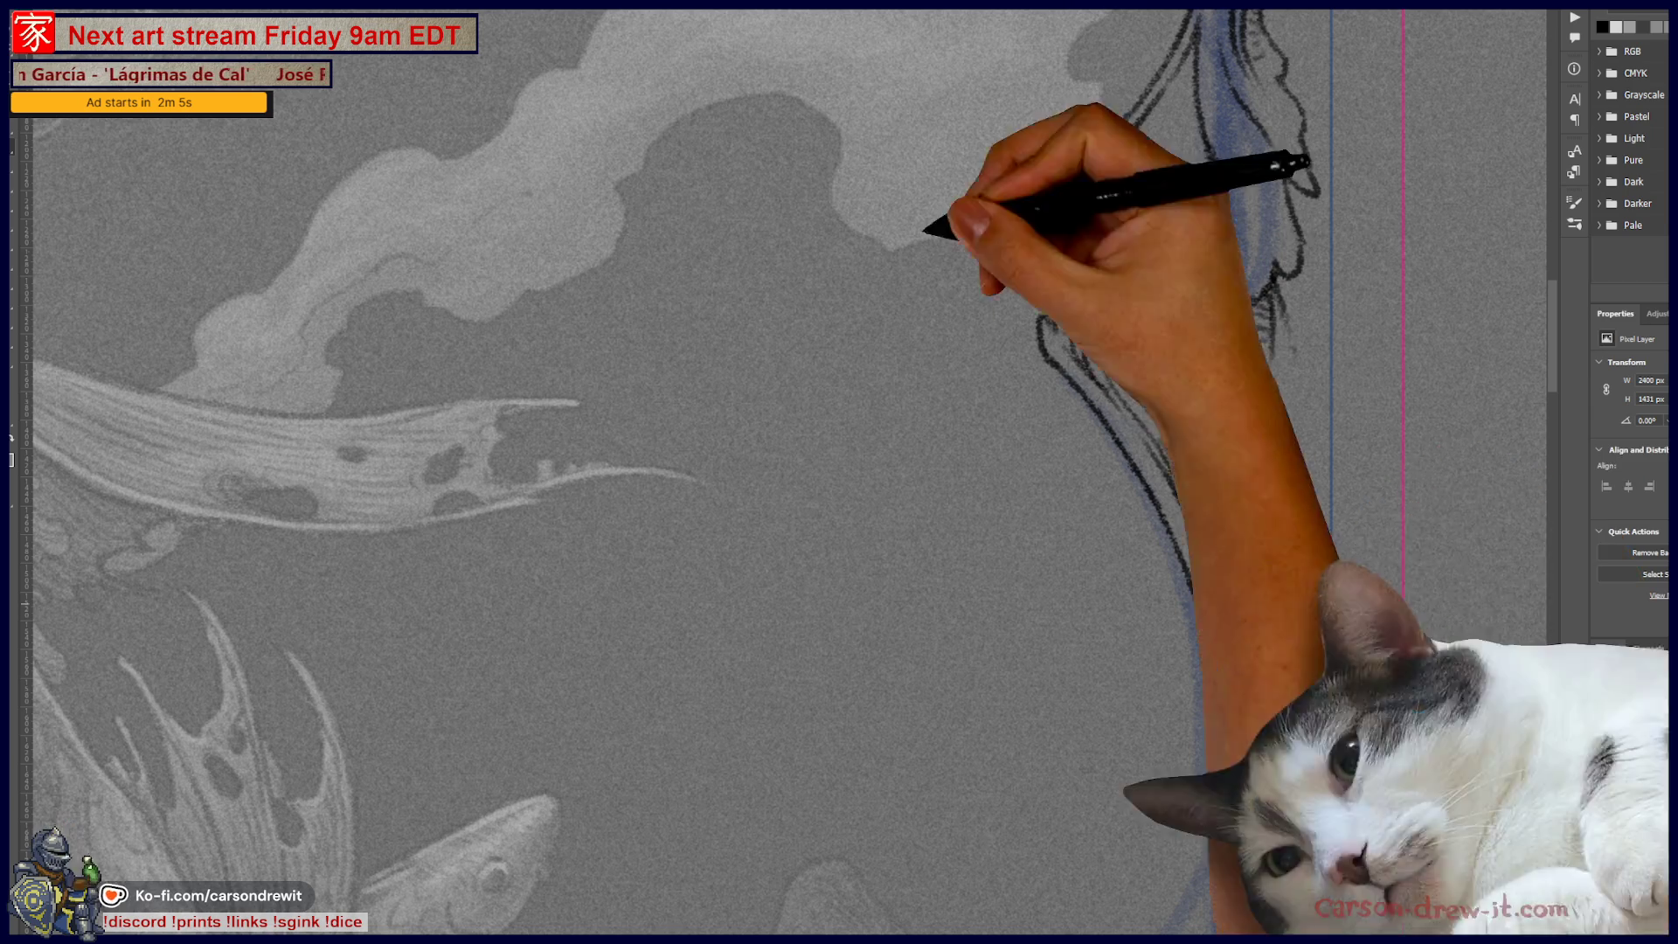
{"action": "mouse_move", "coordinate": [1288, 367]}
{"action": "left_mouse_down"}
{"action": "mouse_move", "coordinate": [1275, 485]}
{"action": "mouse_move", "coordinate": [1289, 410]}
{"action": "left_mouse_up"}
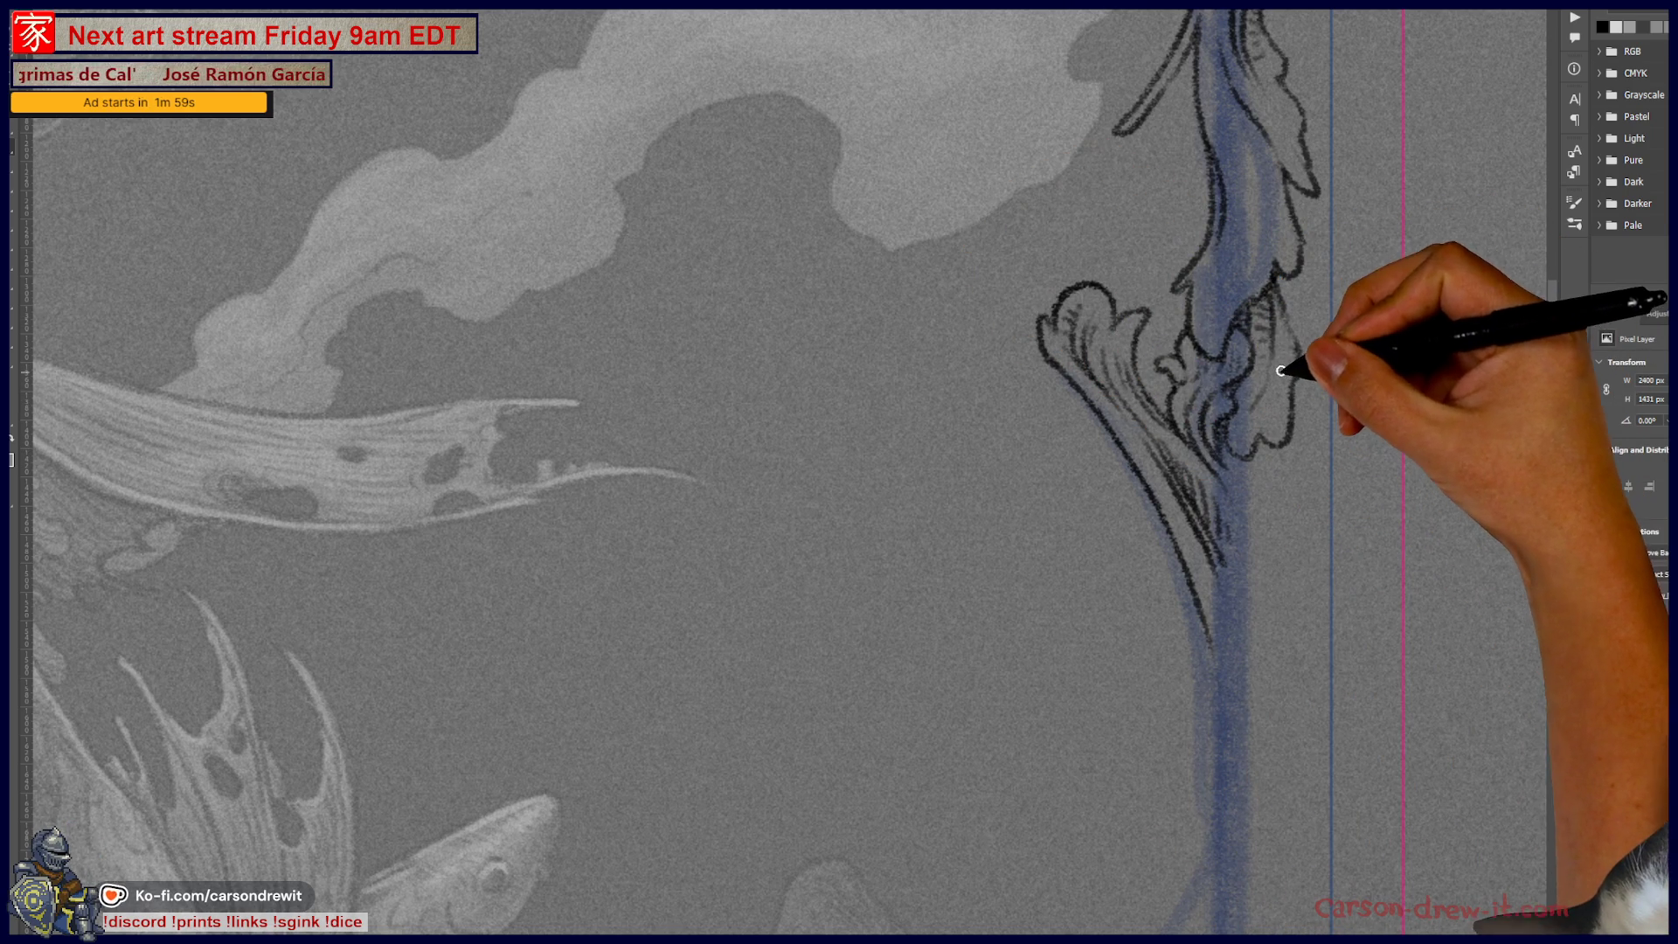
Step: Reinforce the right contour, sketch leaf and curl strokes by the blue stem, and hatch up the vine
{"action": "left_click_drag", "start_coordinate": [1282, 374], "coordinate": [1289, 280]}
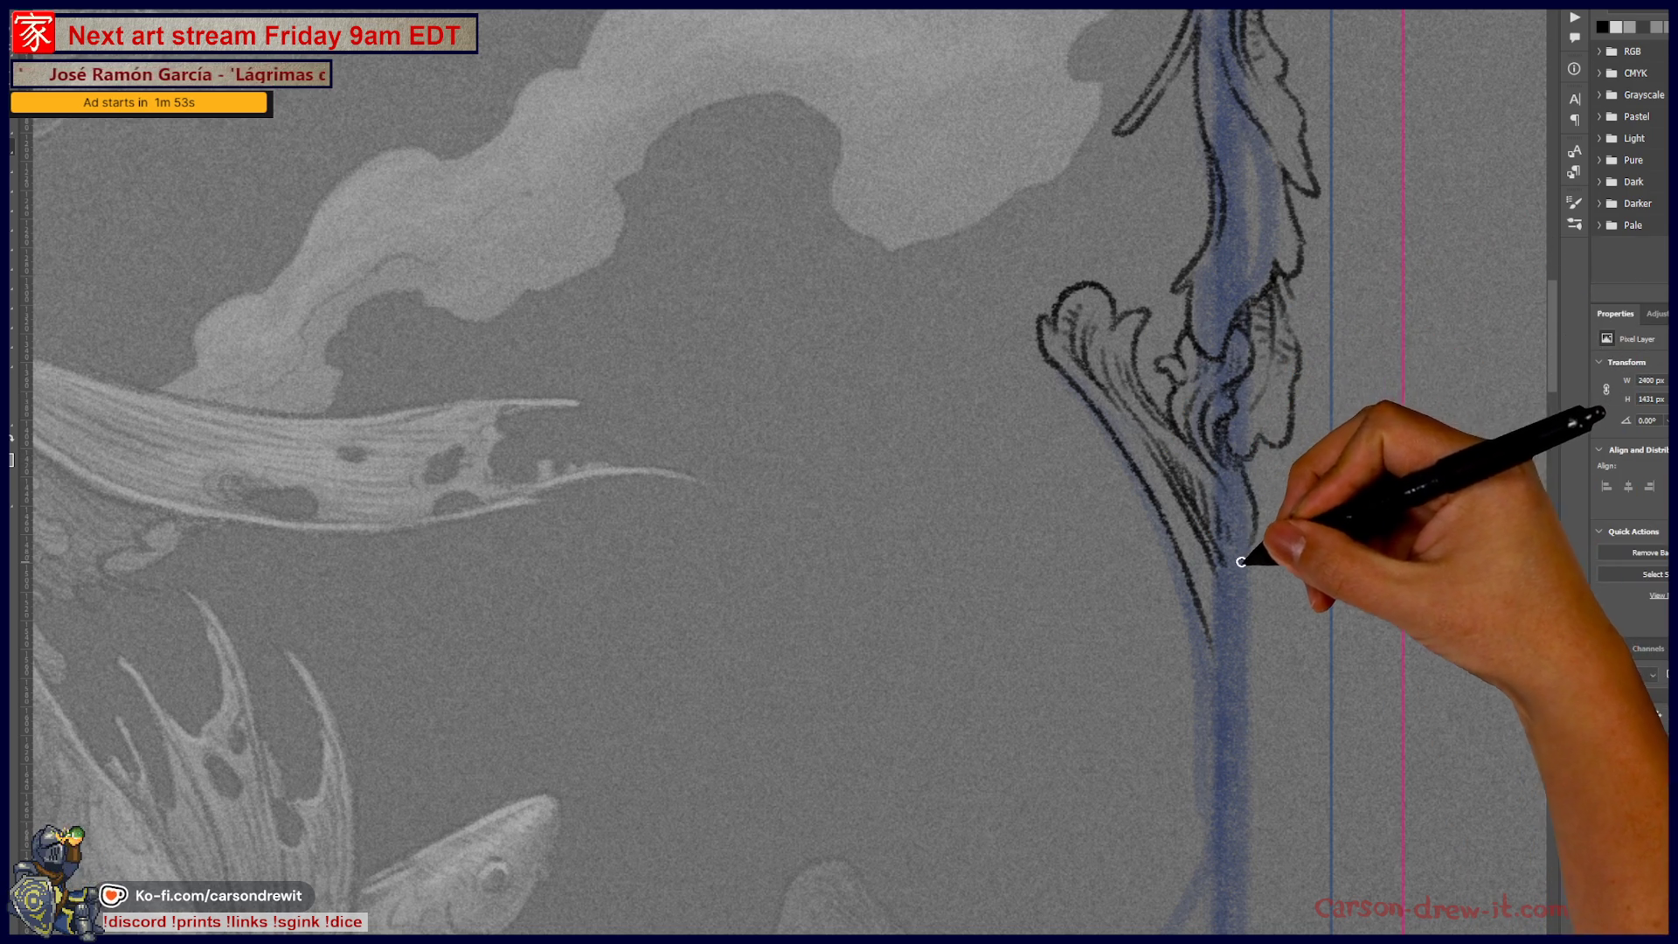
{"action": "left_click_drag", "start_coordinate": [1240, 468], "coordinate": [1257, 511]}
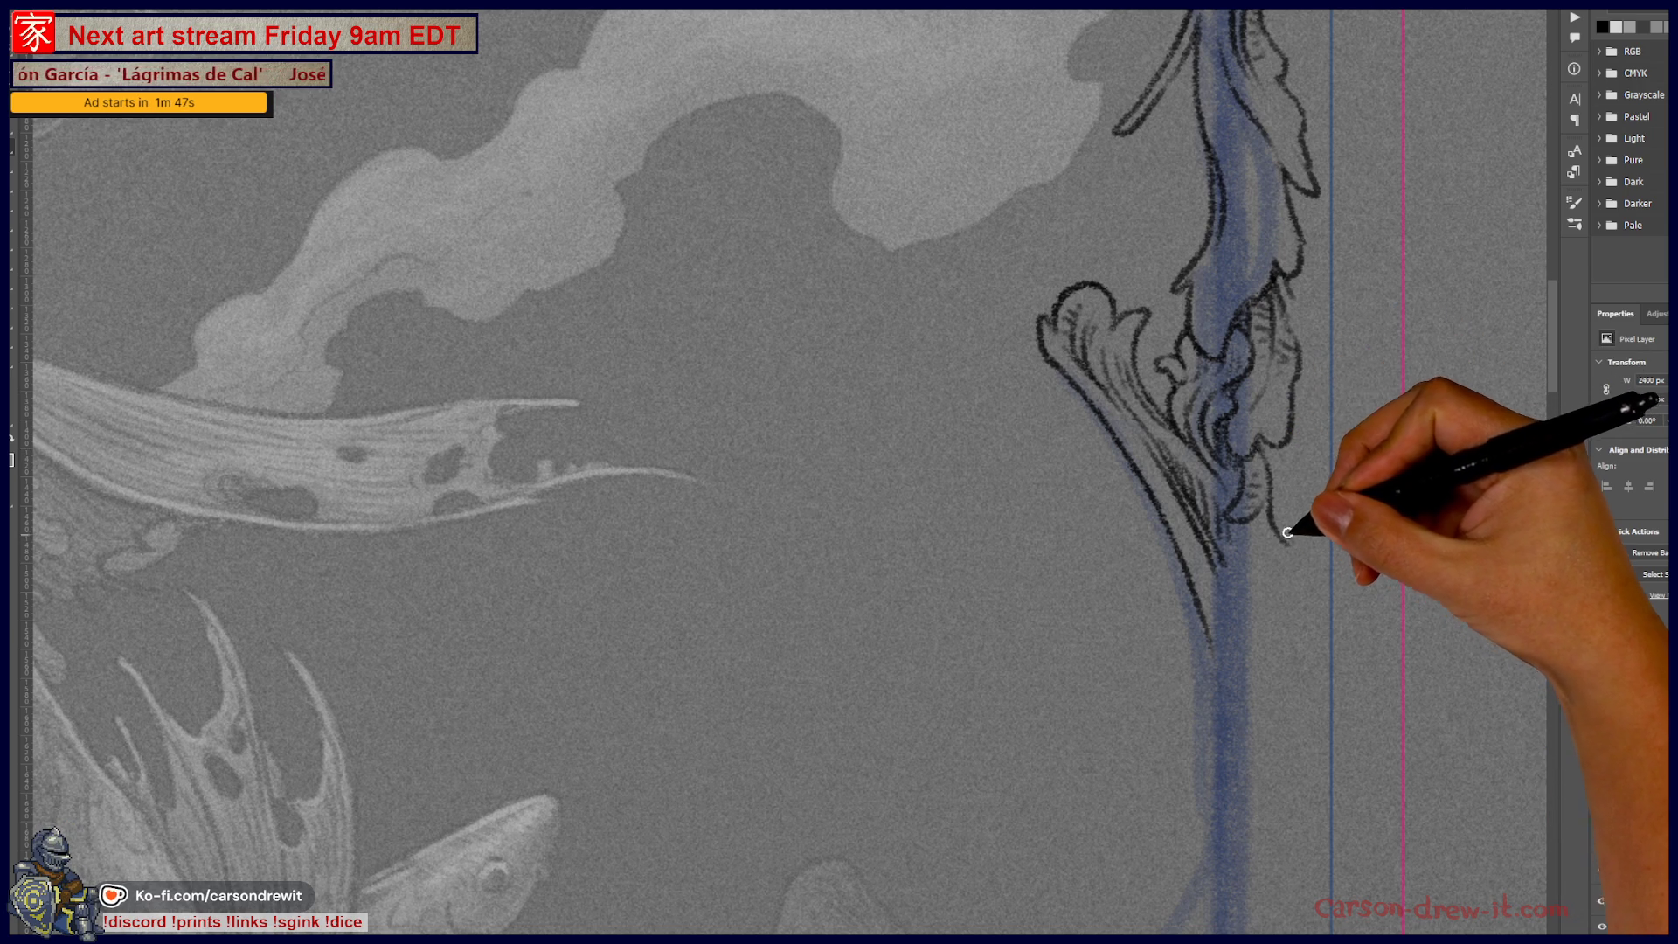
{"action": "key", "text": "ctrl+z"}
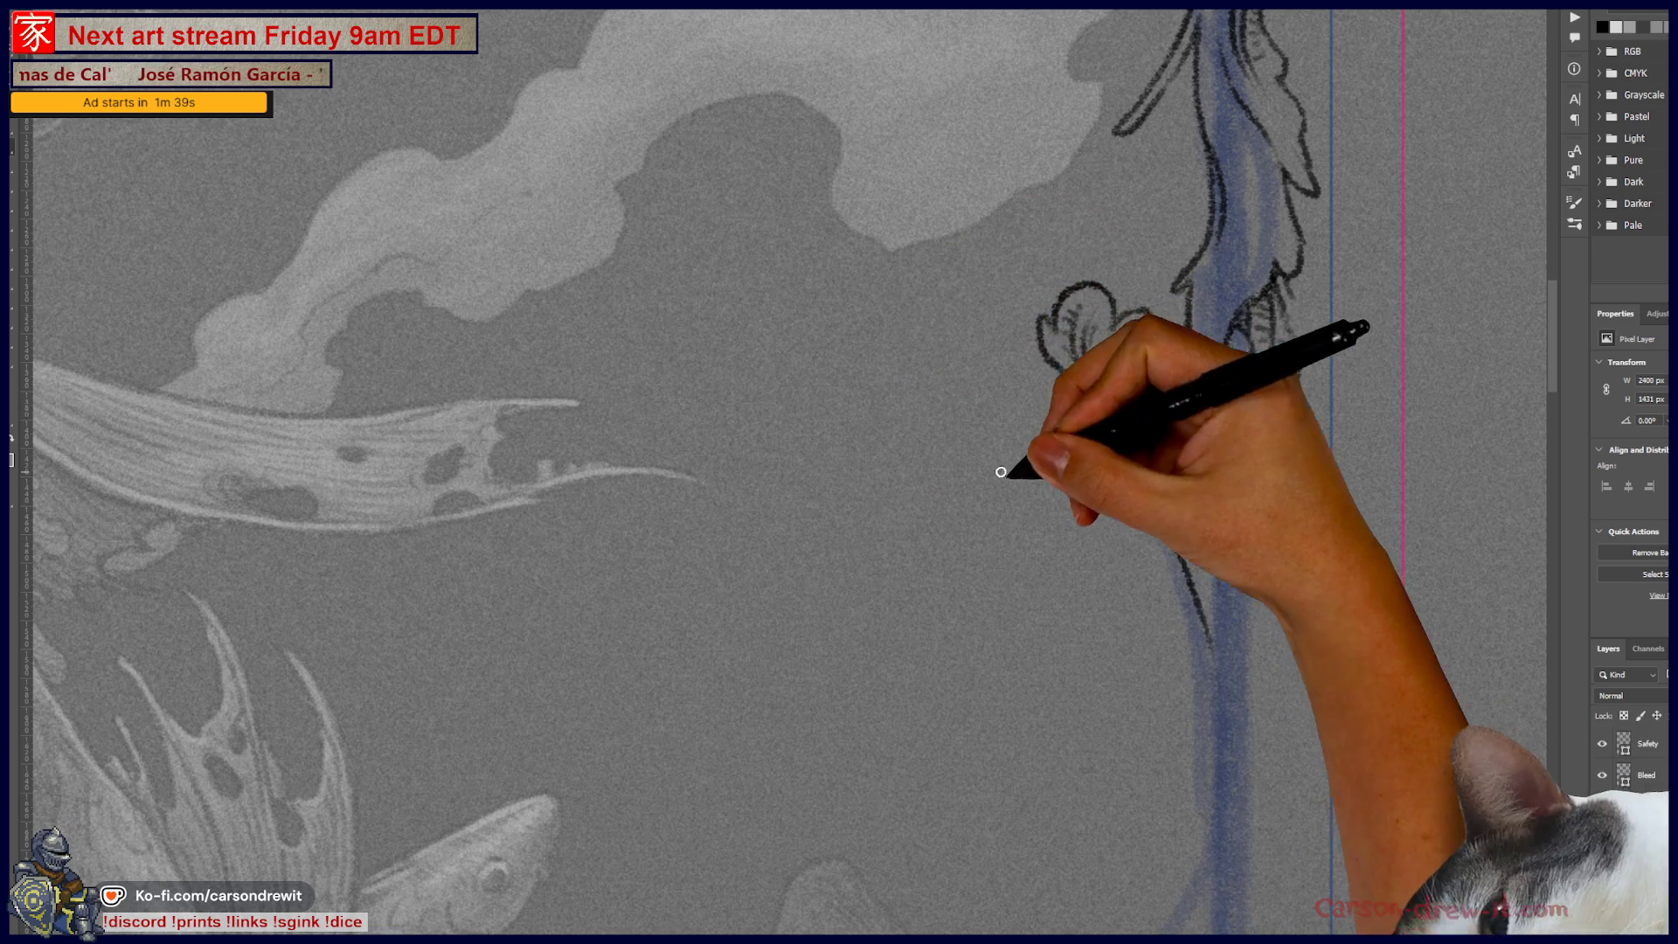
{"action": "left_click_drag", "start_coordinate": [1049, 306], "coordinate": [1112, 491]}
{"action": "mouse_move", "coordinate": [1242, 579]}
{"action": "left_mouse_down"}
{"action": "mouse_move", "coordinate": [1206, 490]}
{"action": "mouse_move", "coordinate": [1204, 539]}
{"action": "left_mouse_up"}
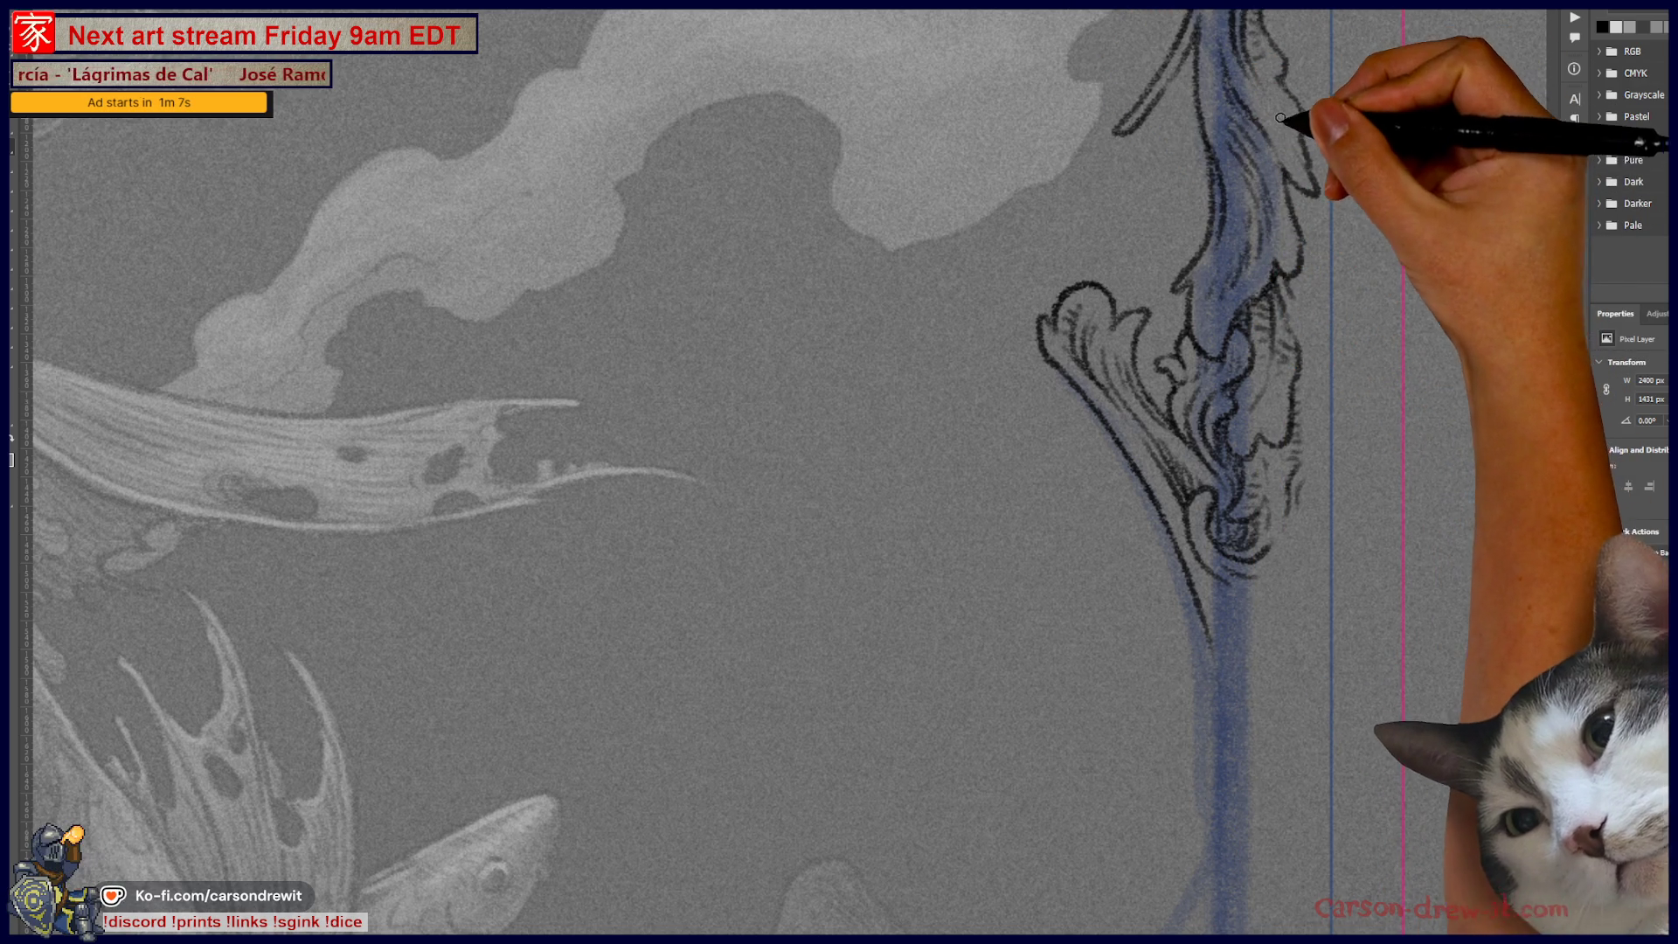
{"action": "mouse_move", "coordinate": [1306, 272]}
{"action": "left_mouse_down"}
{"action": "mouse_move", "coordinate": [1349, 338]}
{"action": "mouse_move", "coordinate": [1264, 648]}
{"action": "left_mouse_up"}
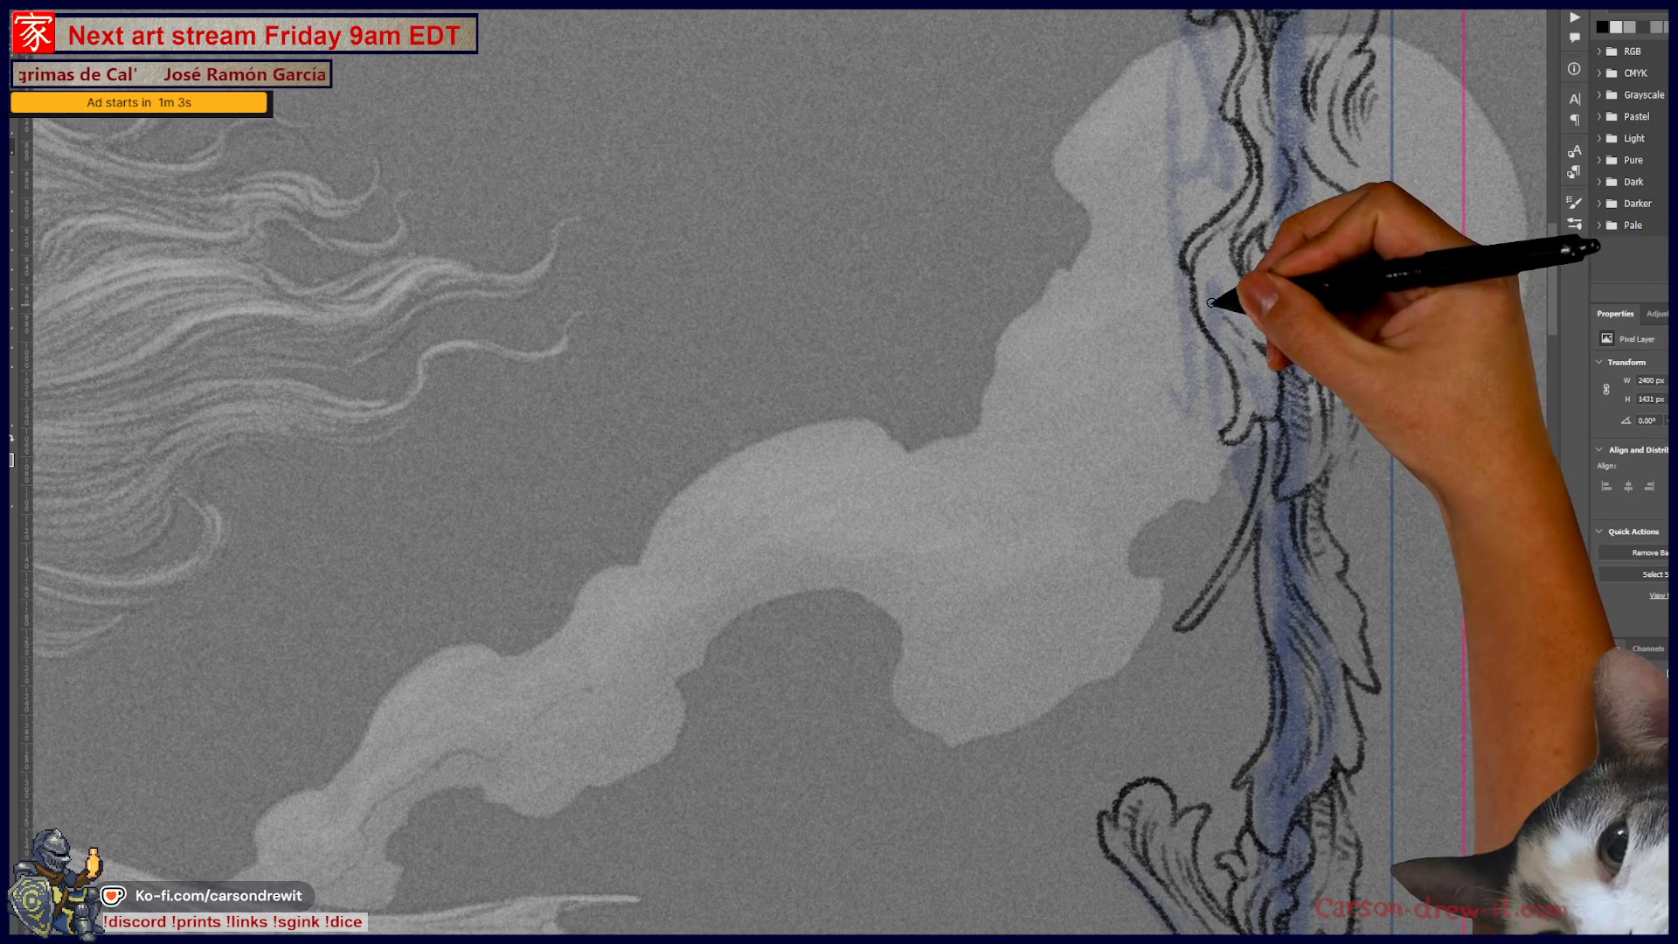
{"action": "left_click_drag", "start_coordinate": [1231, 300], "coordinate": [1315, 193]}
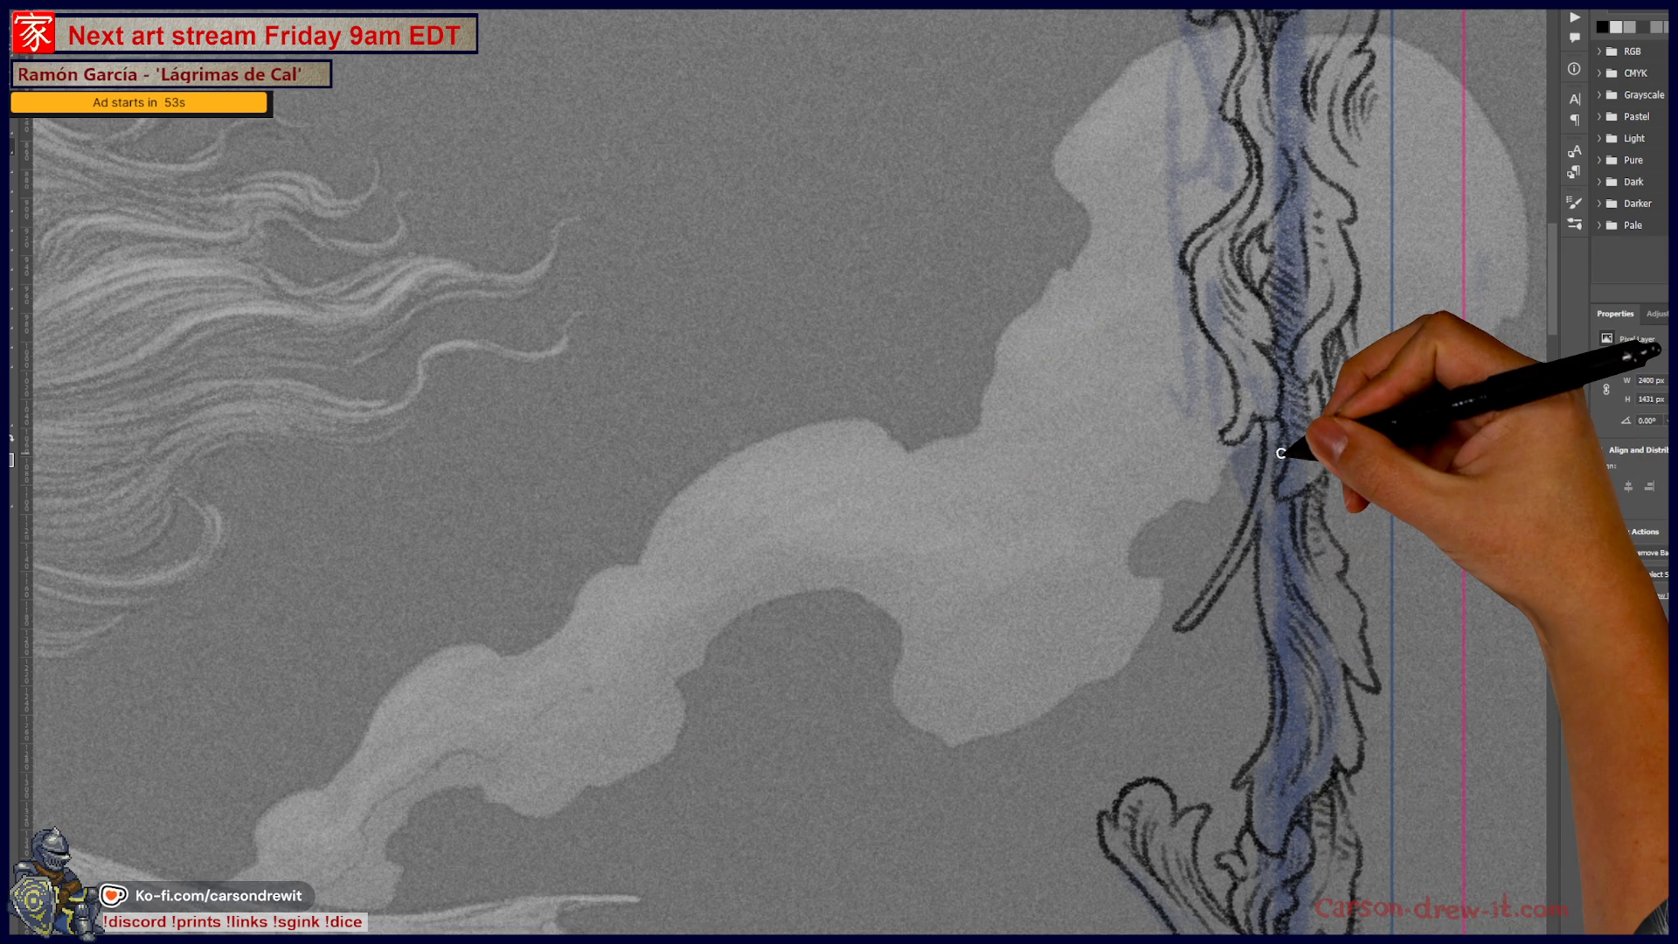
Step: Zoom out to the full frame, zoom back into the right border, and draw a curved line down it
{"action": "scroll", "coordinate": [1281, 453], "scroll_direction": "down", "scroll_amount": 3}
{"action": "scroll", "coordinate": [1294, 533], "scroll_direction": "up", "scroll_amount": 1}
{"action": "scroll", "coordinate": [1311, 507], "scroll_direction": "up", "scroll_amount": 1}
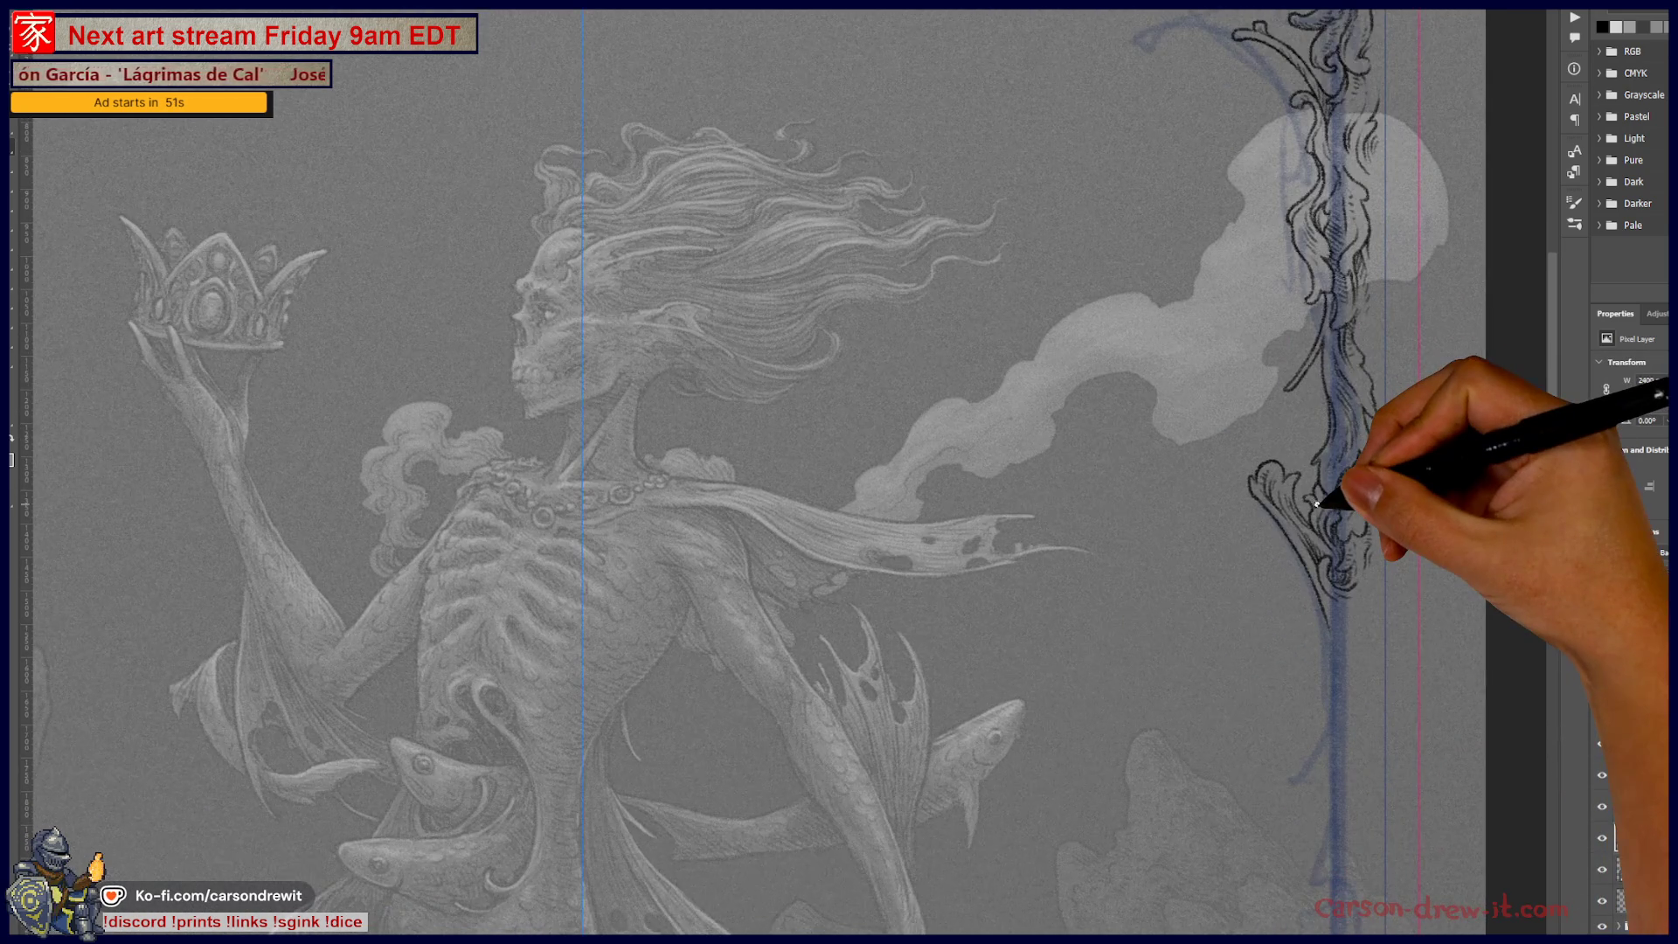
{"action": "scroll", "coordinate": [1317, 504], "scroll_direction": "down", "scroll_amount": 2}
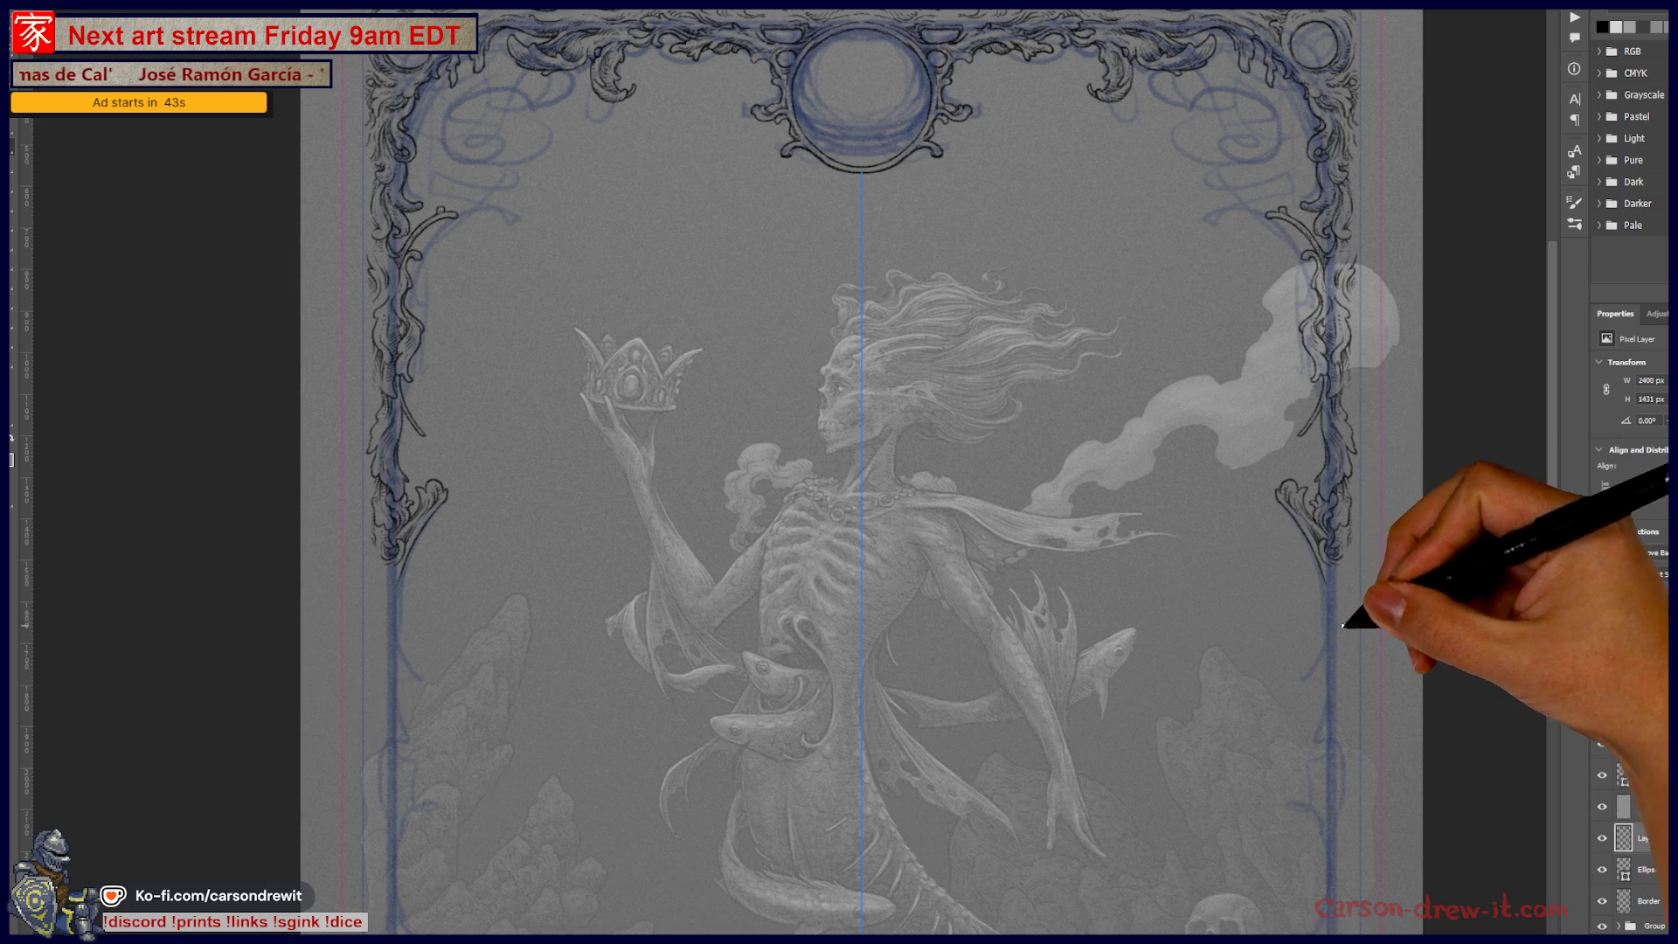
{"action": "scroll", "coordinate": [1333, 595], "scroll_direction": "up", "scroll_amount": 1}
{"action": "scroll", "coordinate": [1346, 599], "scroll_direction": "up", "scroll_amount": 1}
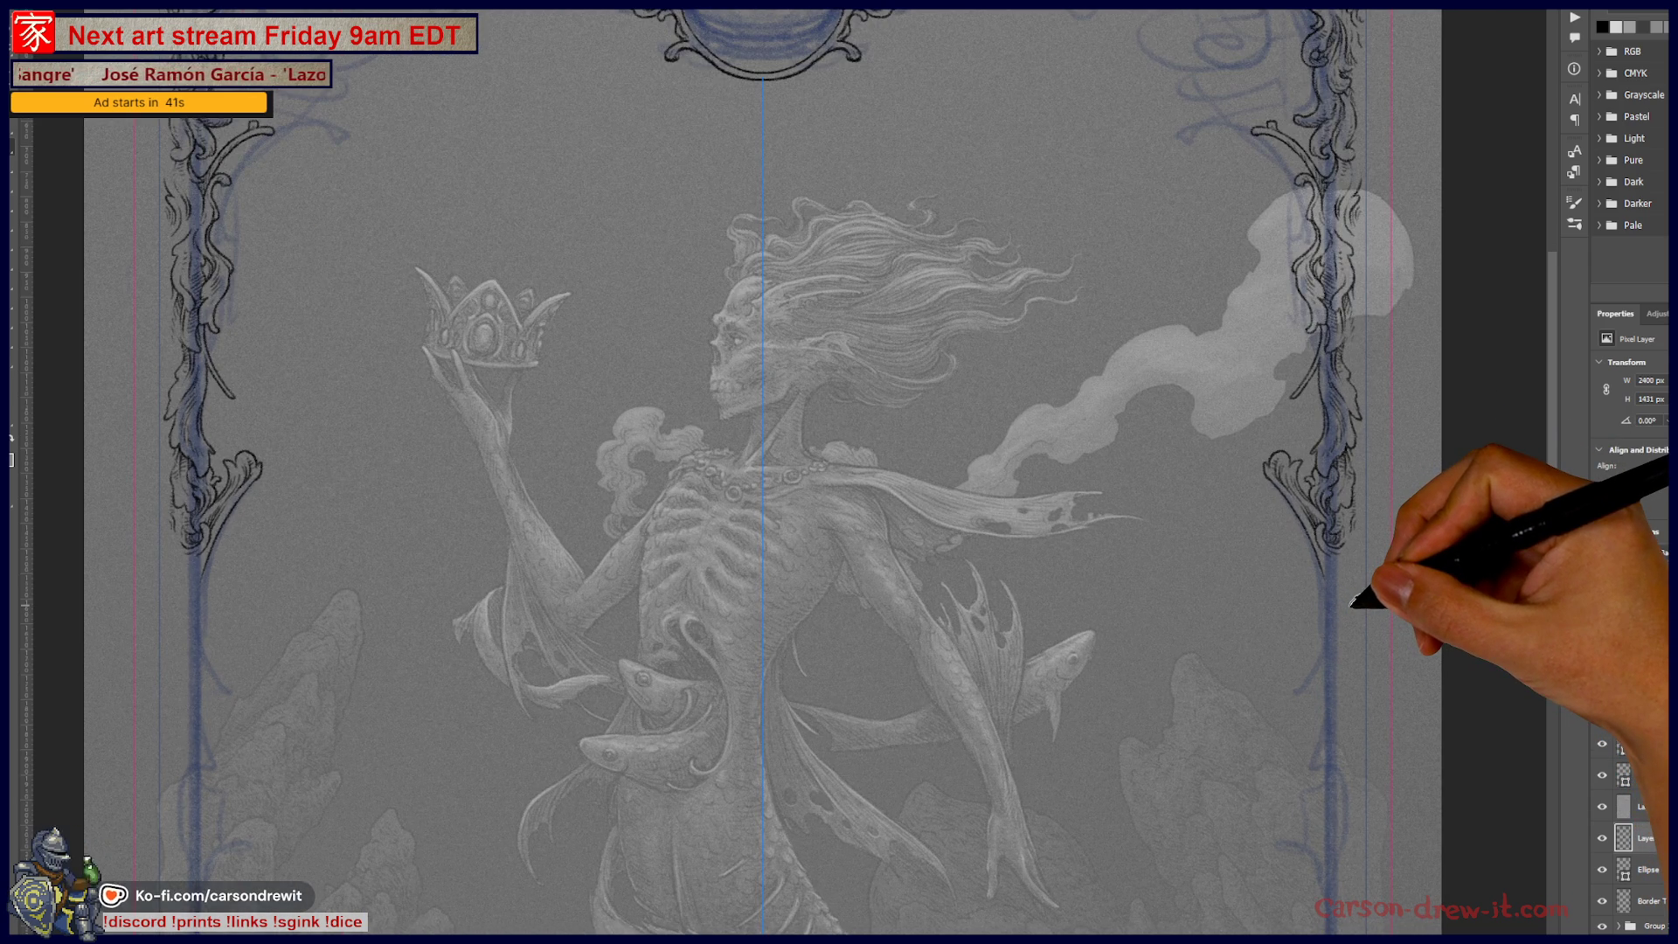
{"action": "scroll", "coordinate": [1353, 612], "scroll_direction": "up", "scroll_amount": 1}
{"action": "scroll", "coordinate": [1348, 605], "scroll_direction": "up", "scroll_amount": 1}
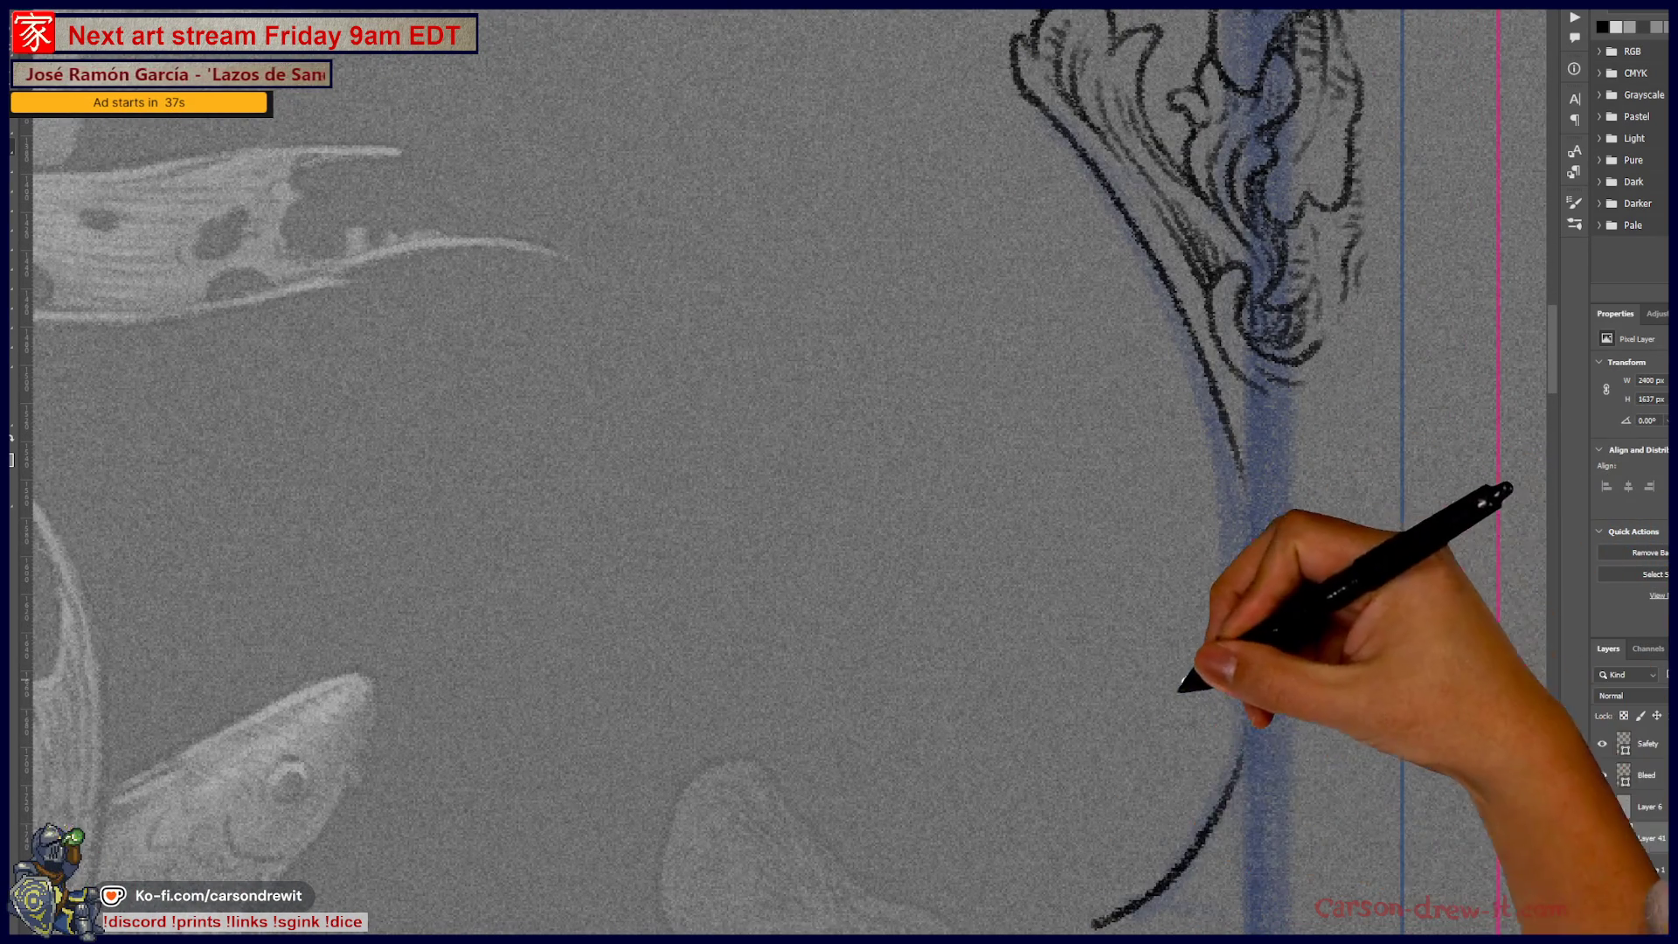
{"action": "left_click_drag", "start_coordinate": [1126, 872], "coordinate": [1281, 626]}
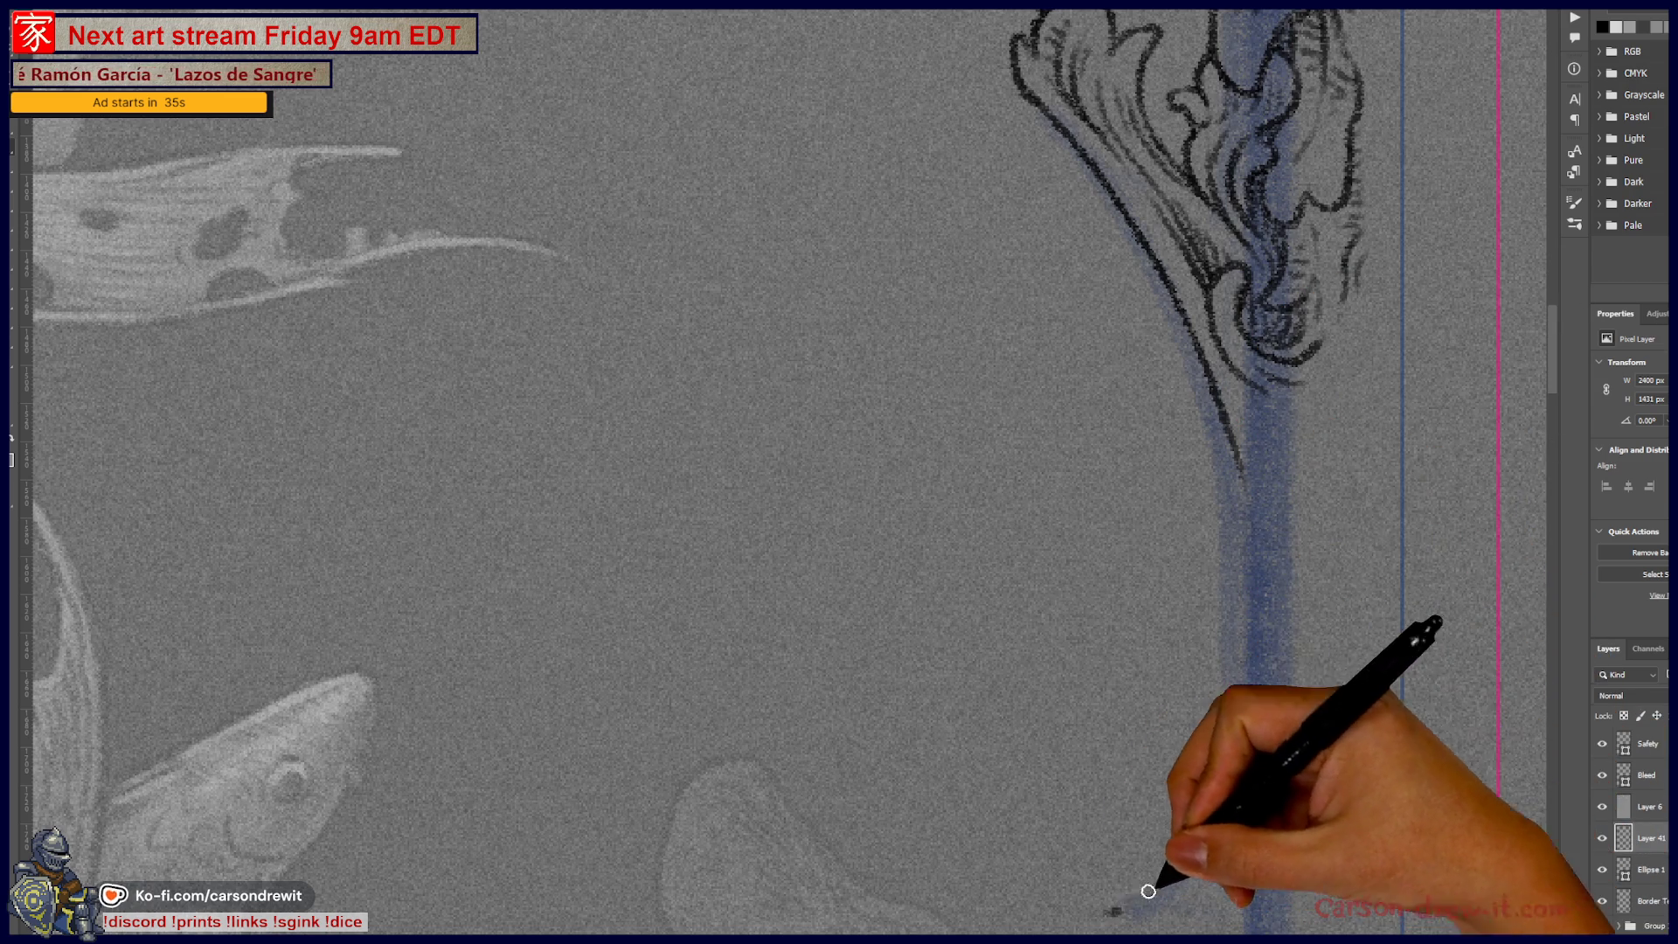
Step: Redraw the right border curve so it rises and joins the ornament above
{"action": "key", "text": "ctrl+z"}
{"action": "left_click_drag", "start_coordinate": [1110, 905], "coordinate": [1256, 560]}
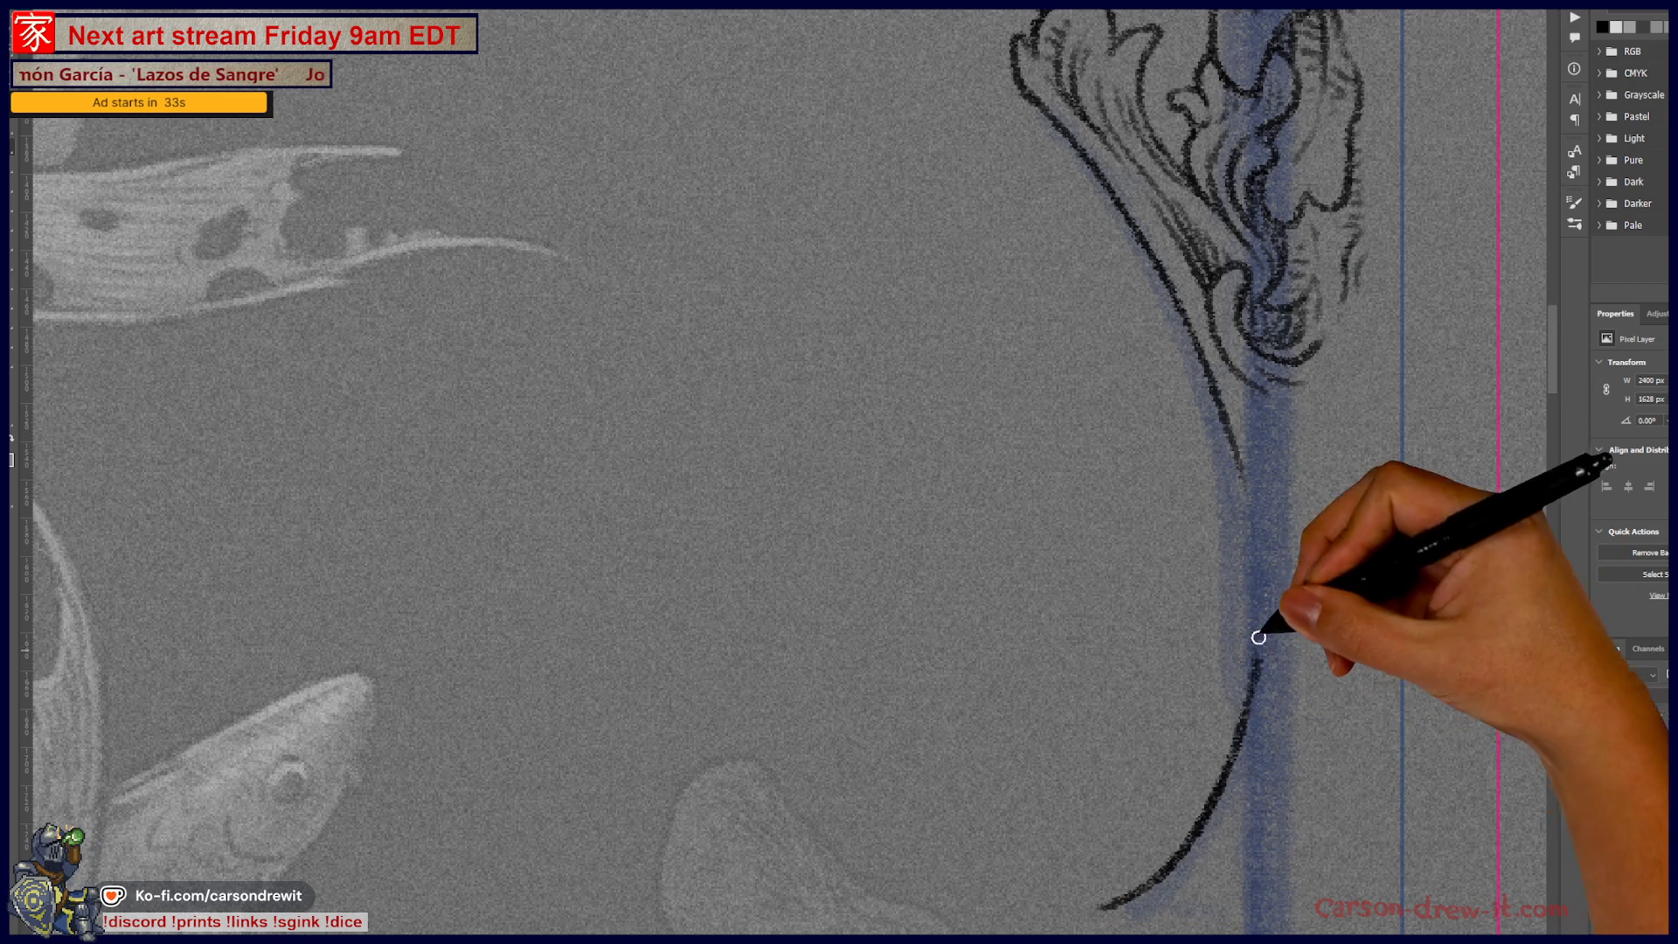
{"action": "key", "text": "ctrl+z"}
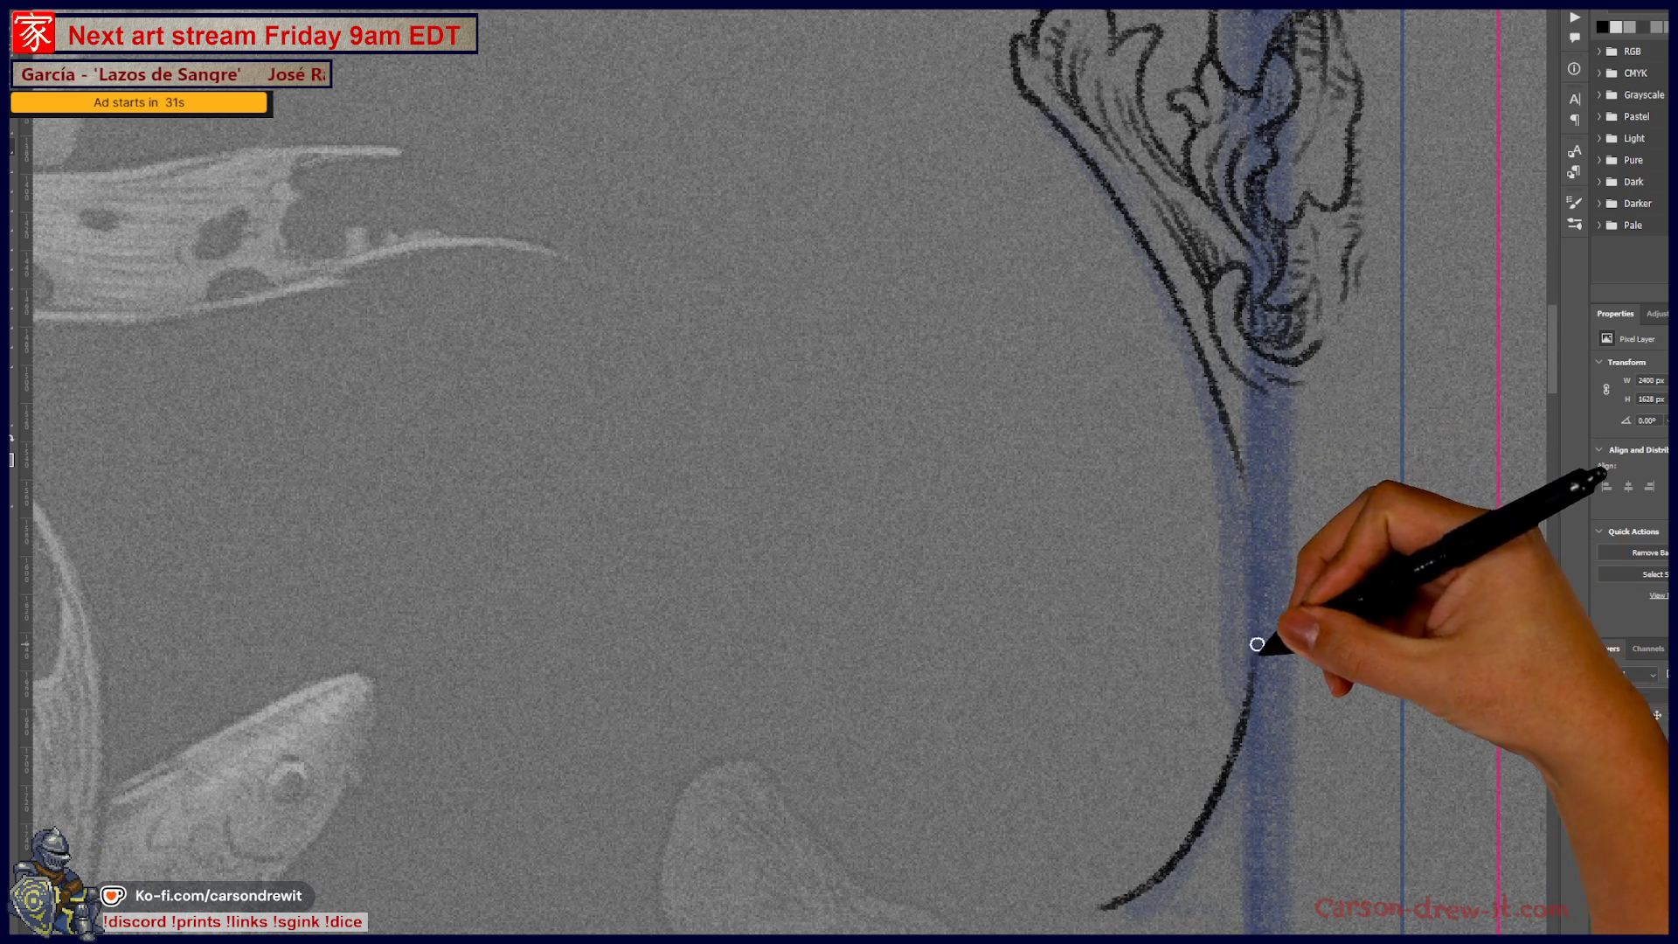
{"action": "left_click_drag", "start_coordinate": [1258, 566], "coordinate": [1222, 393]}
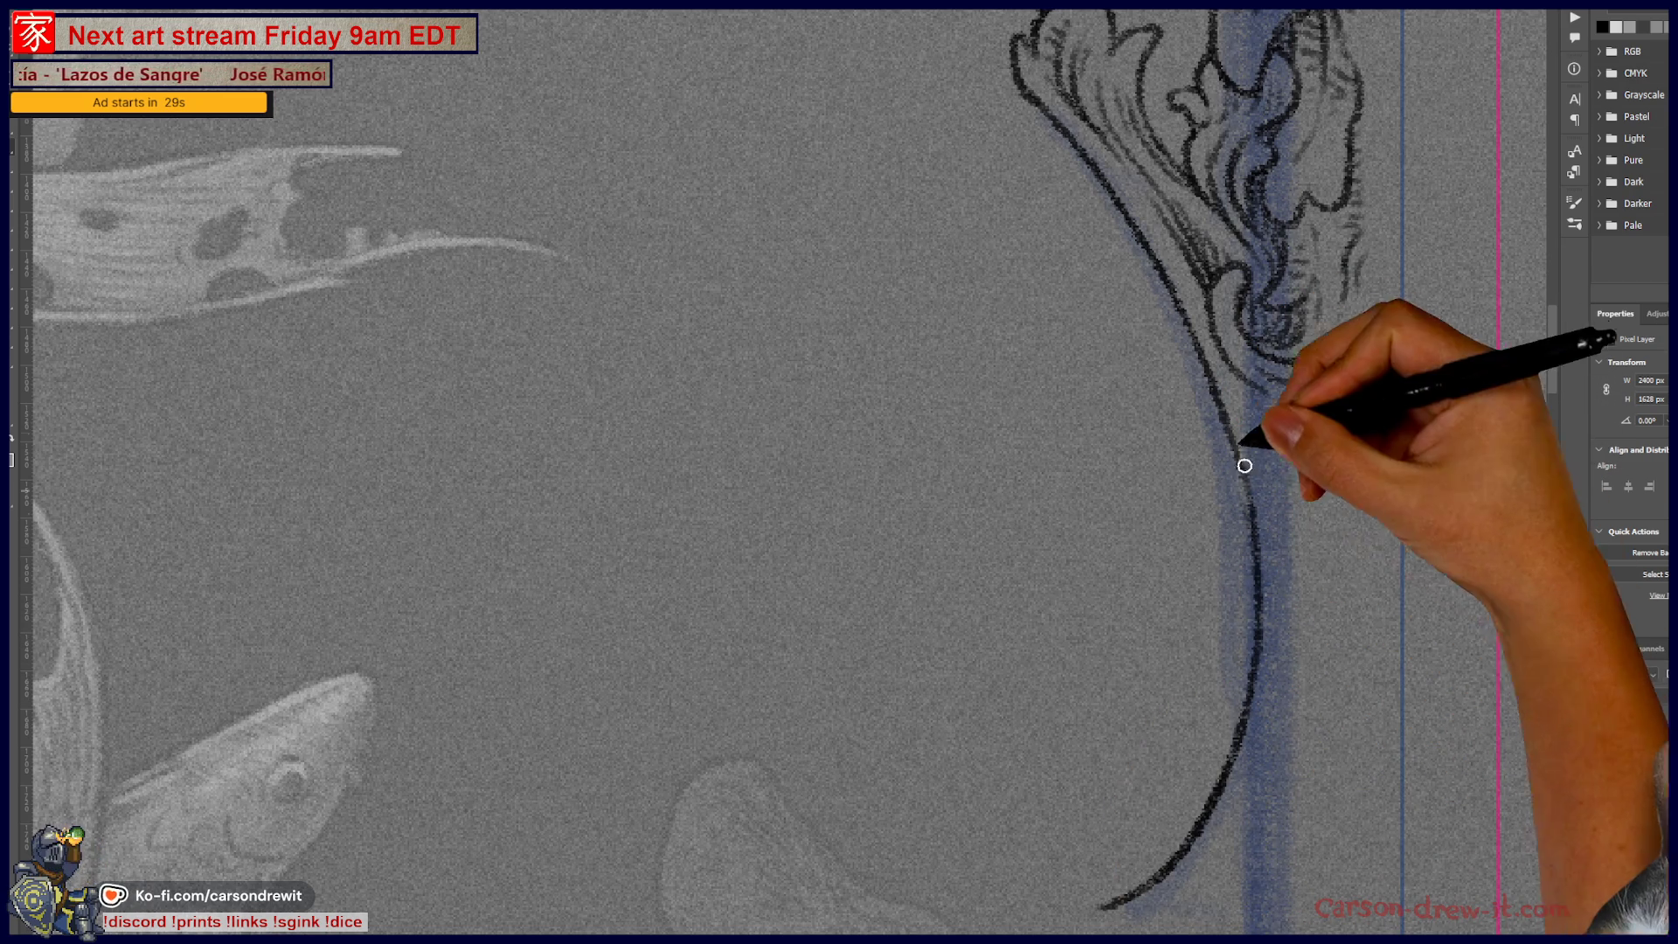
Step: Add a curl, a thicker lower stroke and an ornament at the curve's base
{"action": "scroll", "coordinate": [1180, 579], "scroll_direction": "down", "scroll_amount": 3}
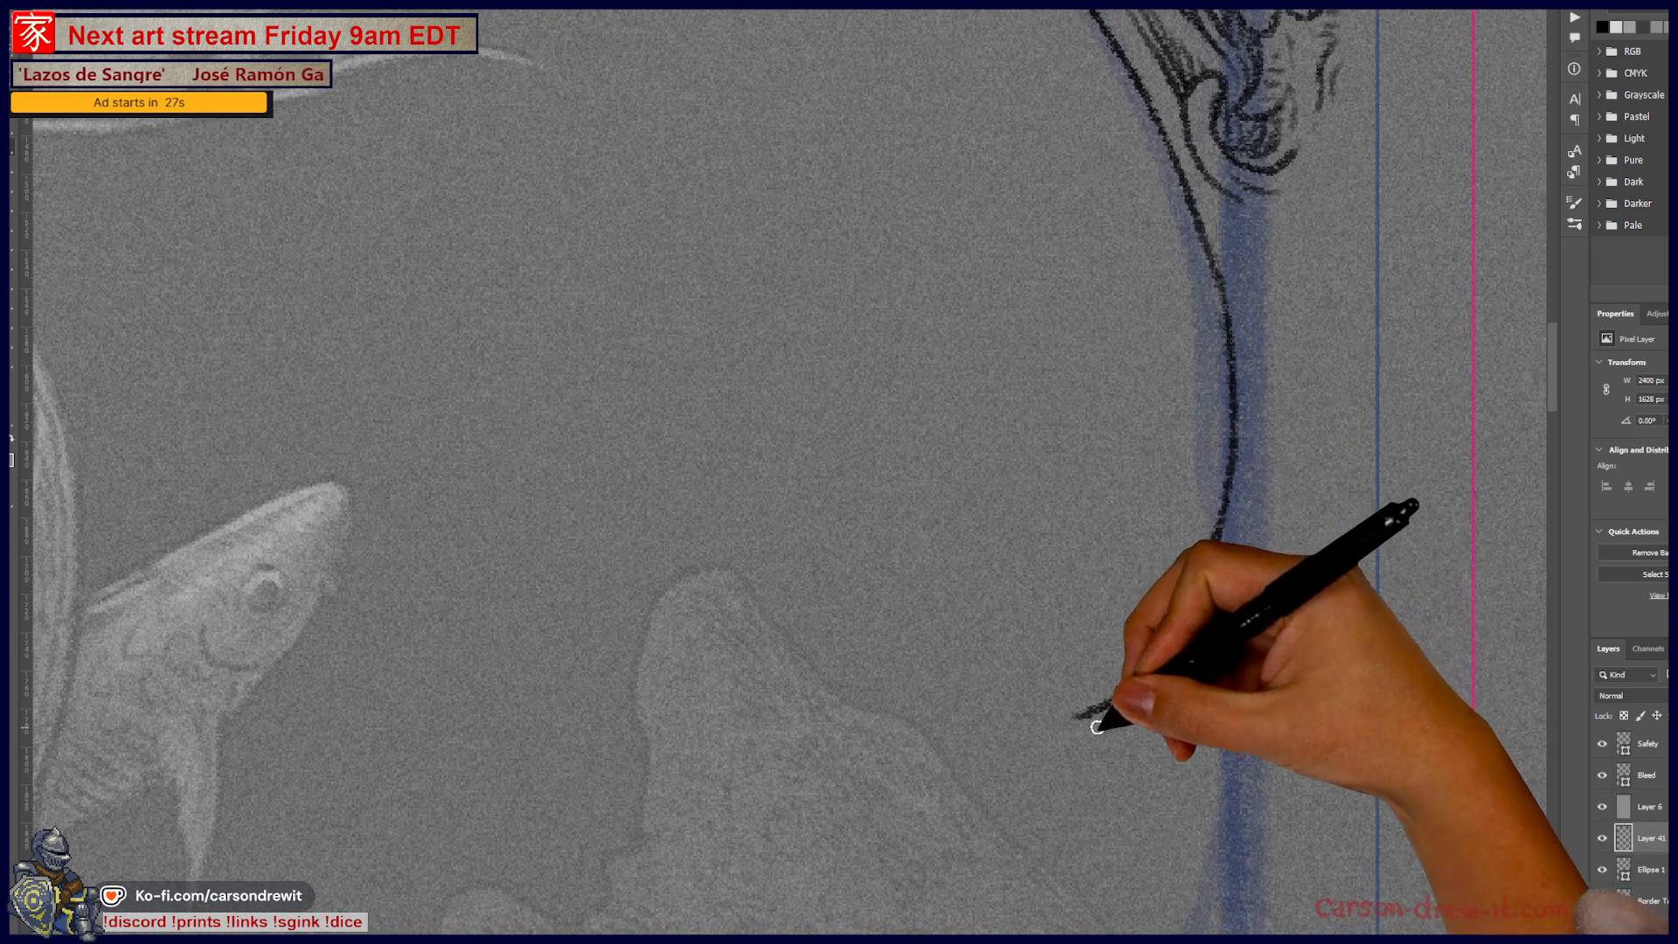
{"action": "mouse_move", "coordinate": [1082, 717]}
{"action": "left_mouse_down"}
{"action": "mouse_move", "coordinate": [1161, 700]}
{"action": "mouse_move", "coordinate": [1131, 731]}
{"action": "mouse_move", "coordinate": [1215, 651]}
{"action": "left_mouse_up"}
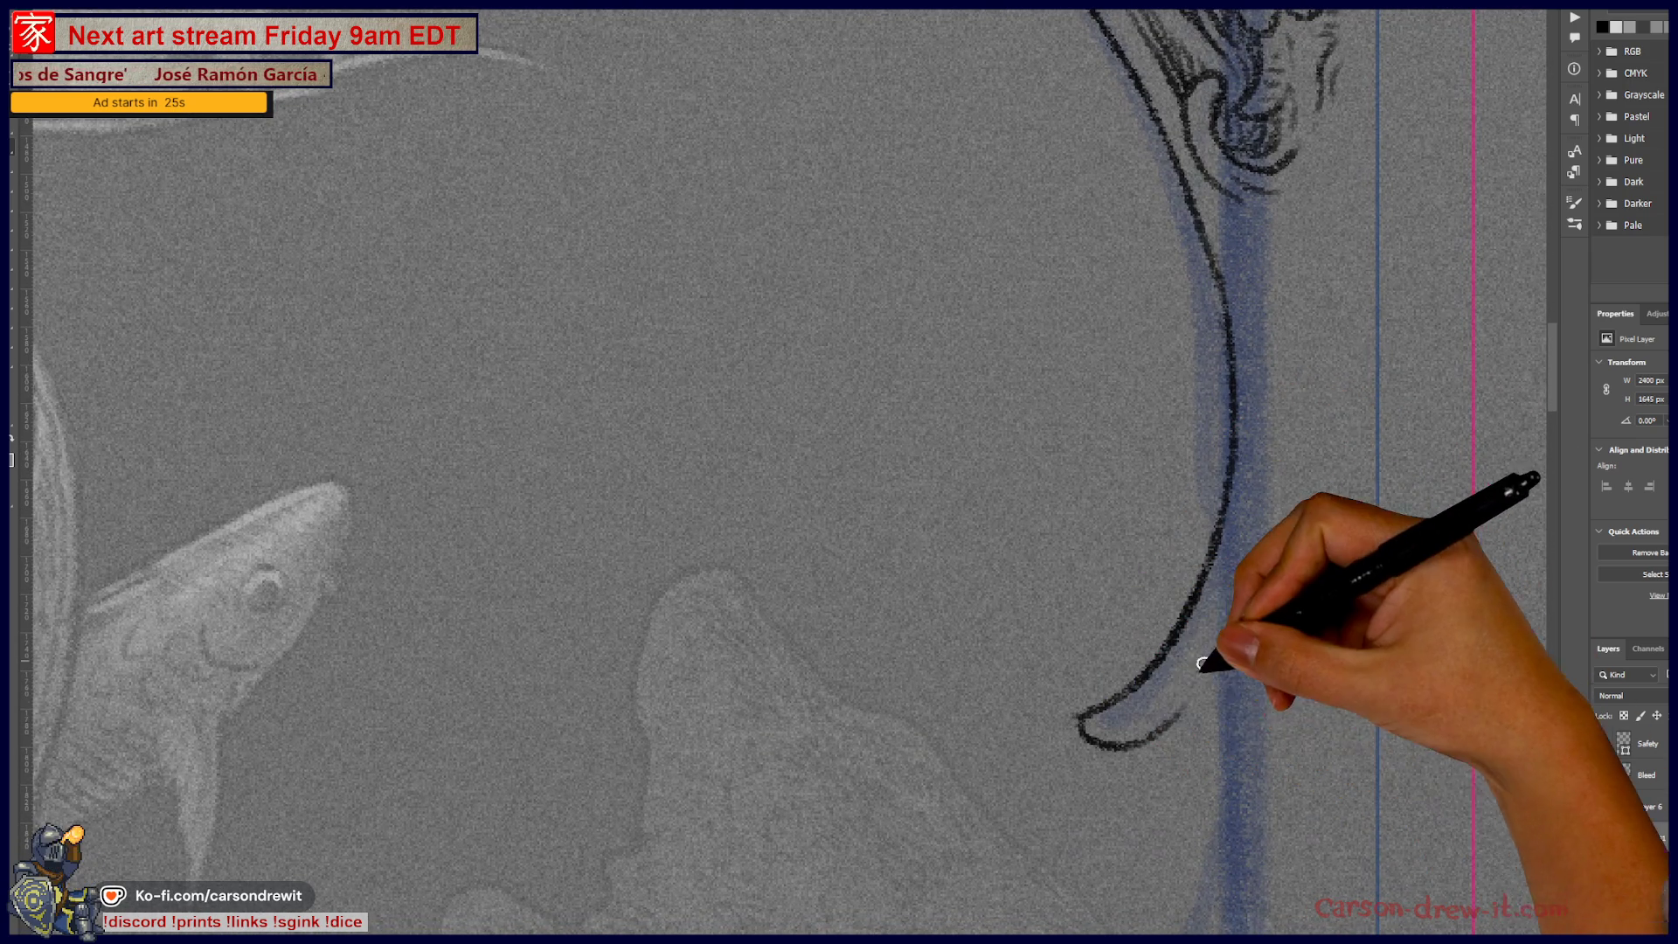
{"action": "mouse_move", "coordinate": [1229, 560]}
{"action": "left_mouse_down"}
{"action": "mouse_move", "coordinate": [1167, 725]}
{"action": "mouse_move", "coordinate": [1218, 769]}
{"action": "mouse_move", "coordinate": [1233, 760]}
{"action": "mouse_move", "coordinate": [1219, 791]}
{"action": "mouse_move", "coordinate": [1234, 831]}
{"action": "mouse_move", "coordinate": [1279, 806]}
{"action": "left_mouse_up"}
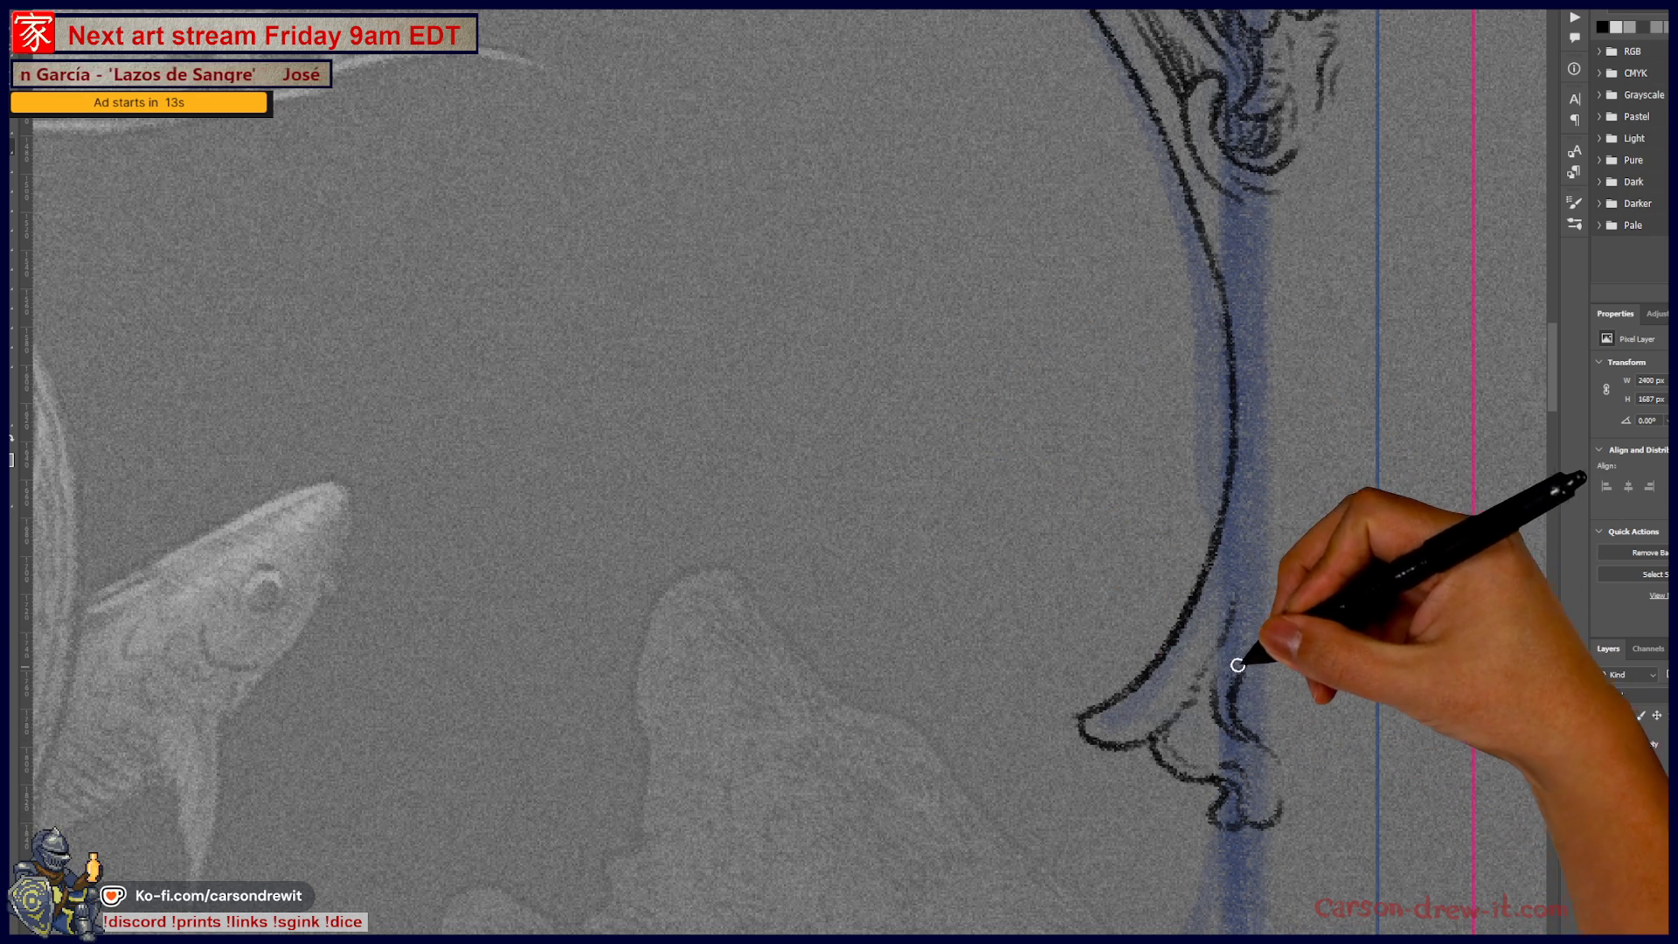
{"action": "mouse_move", "coordinate": [1248, 637]}
{"action": "left_mouse_down"}
{"action": "mouse_move", "coordinate": [1242, 711]}
{"action": "mouse_move", "coordinate": [1303, 527]}
{"action": "left_mouse_up"}
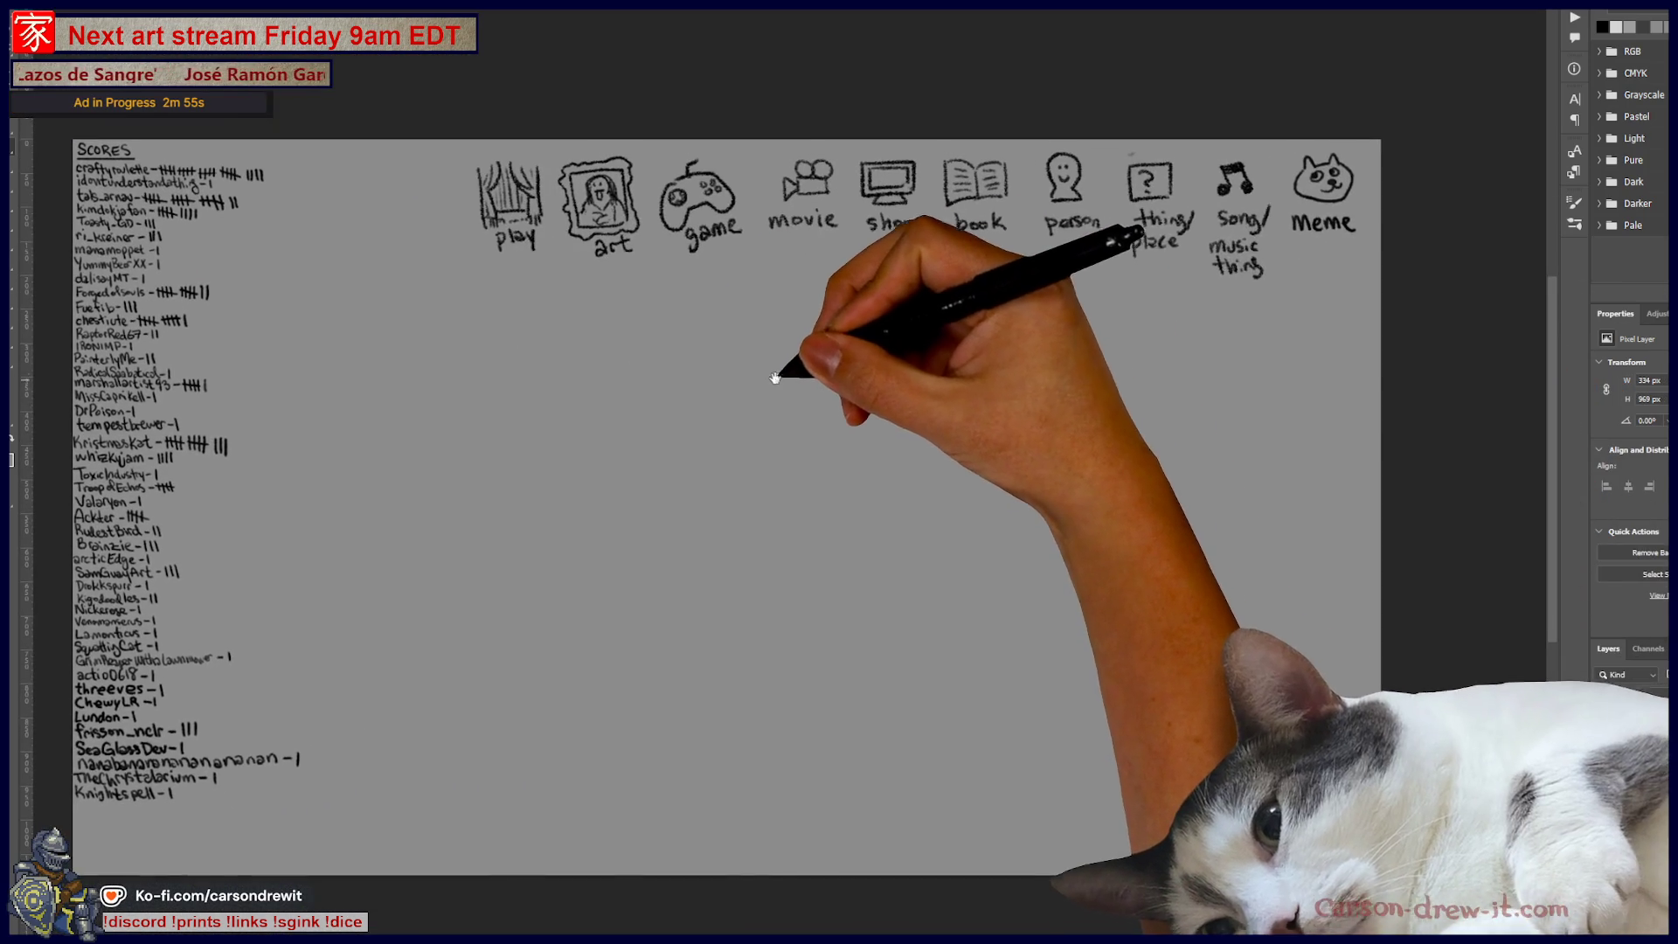
Step: Pick a drawing brush, remove the stray stroke, and arrow the first blank to the cat
{"action": "scroll", "coordinate": [777, 382], "scroll_direction": "up", "scroll_amount": 2}
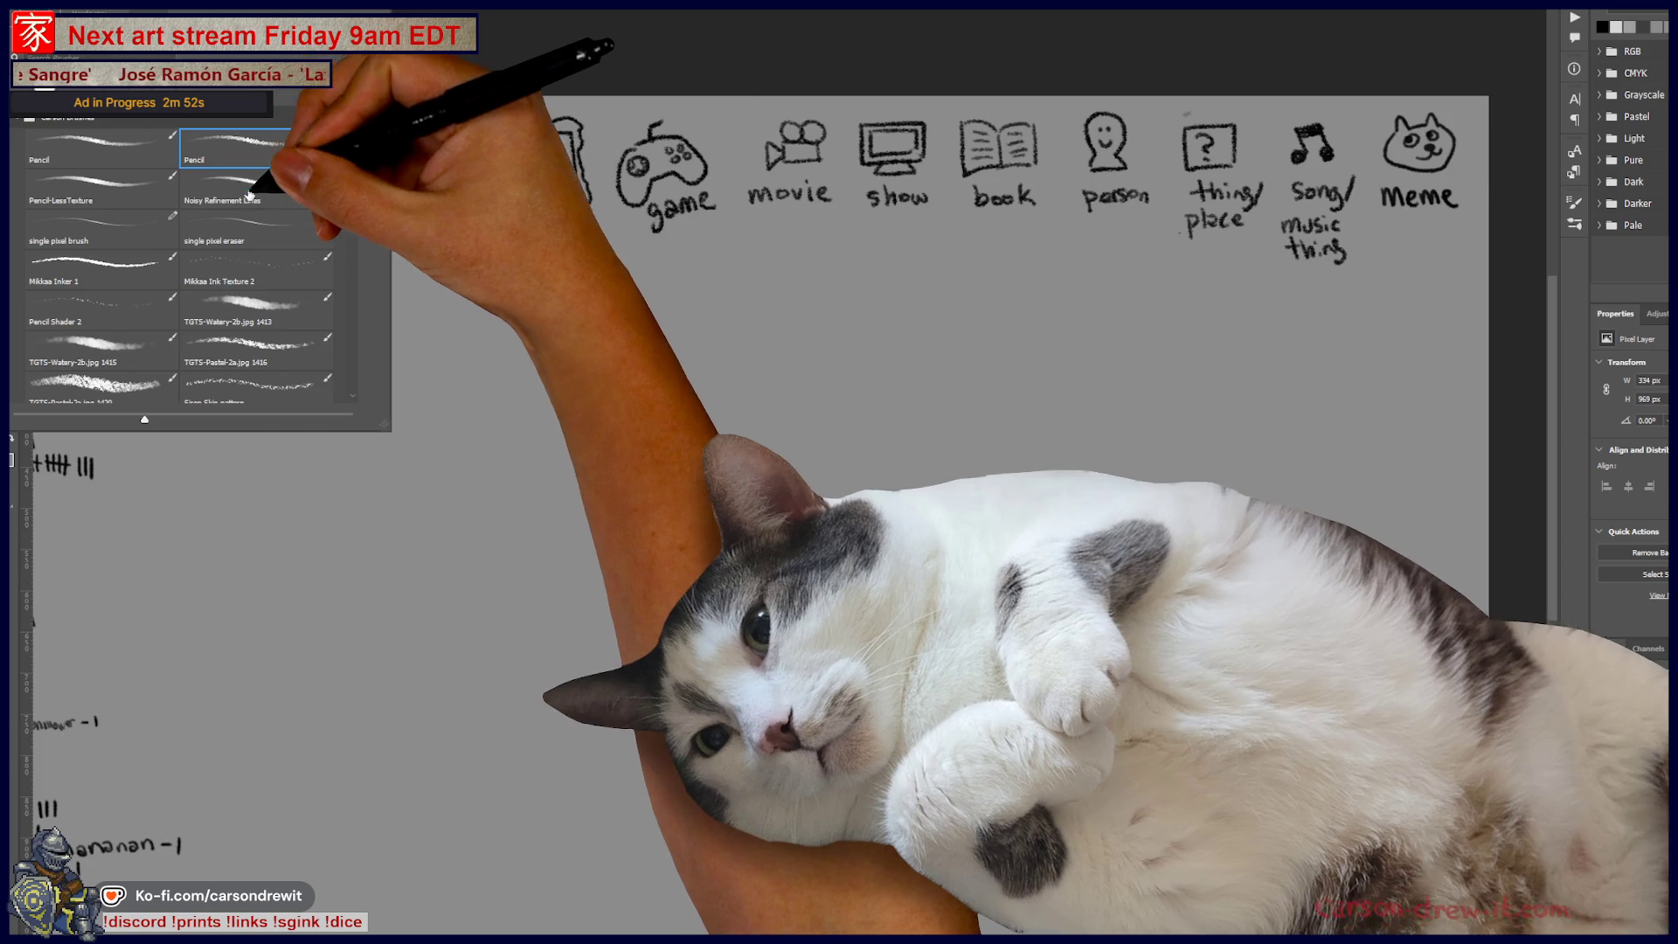
{"action": "double_click", "coordinate": [256, 175]}
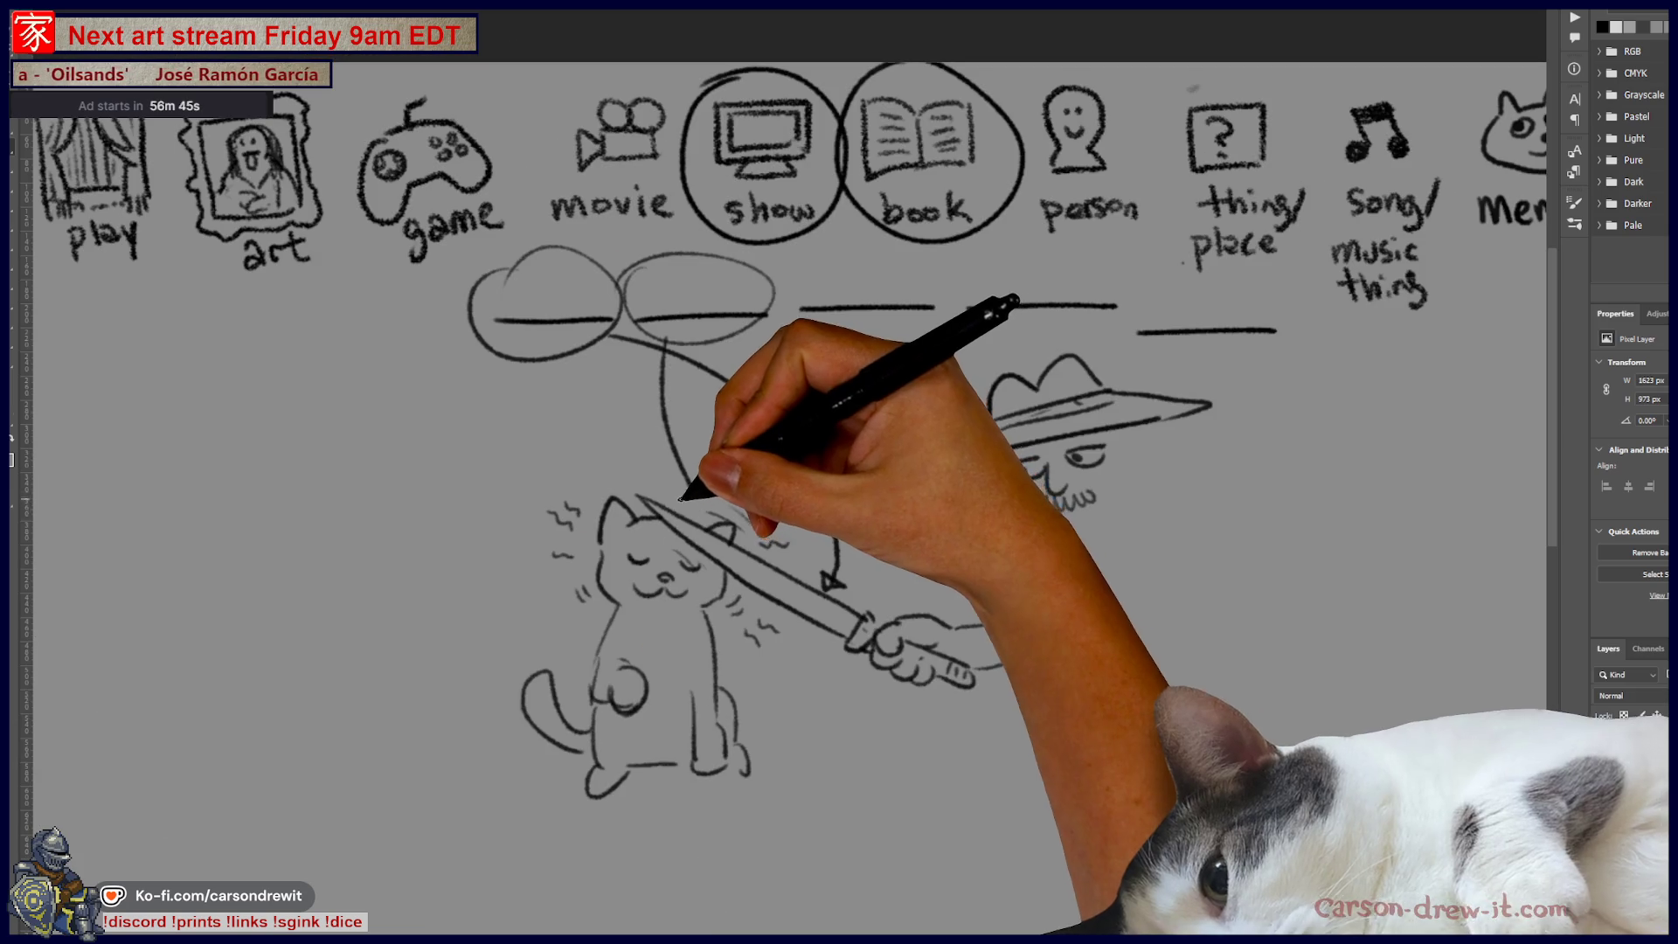
{"action": "key", "text": "ctrl+z"}
{"action": "left_click_drag", "start_coordinate": [648, 470], "coordinate": [724, 477]}
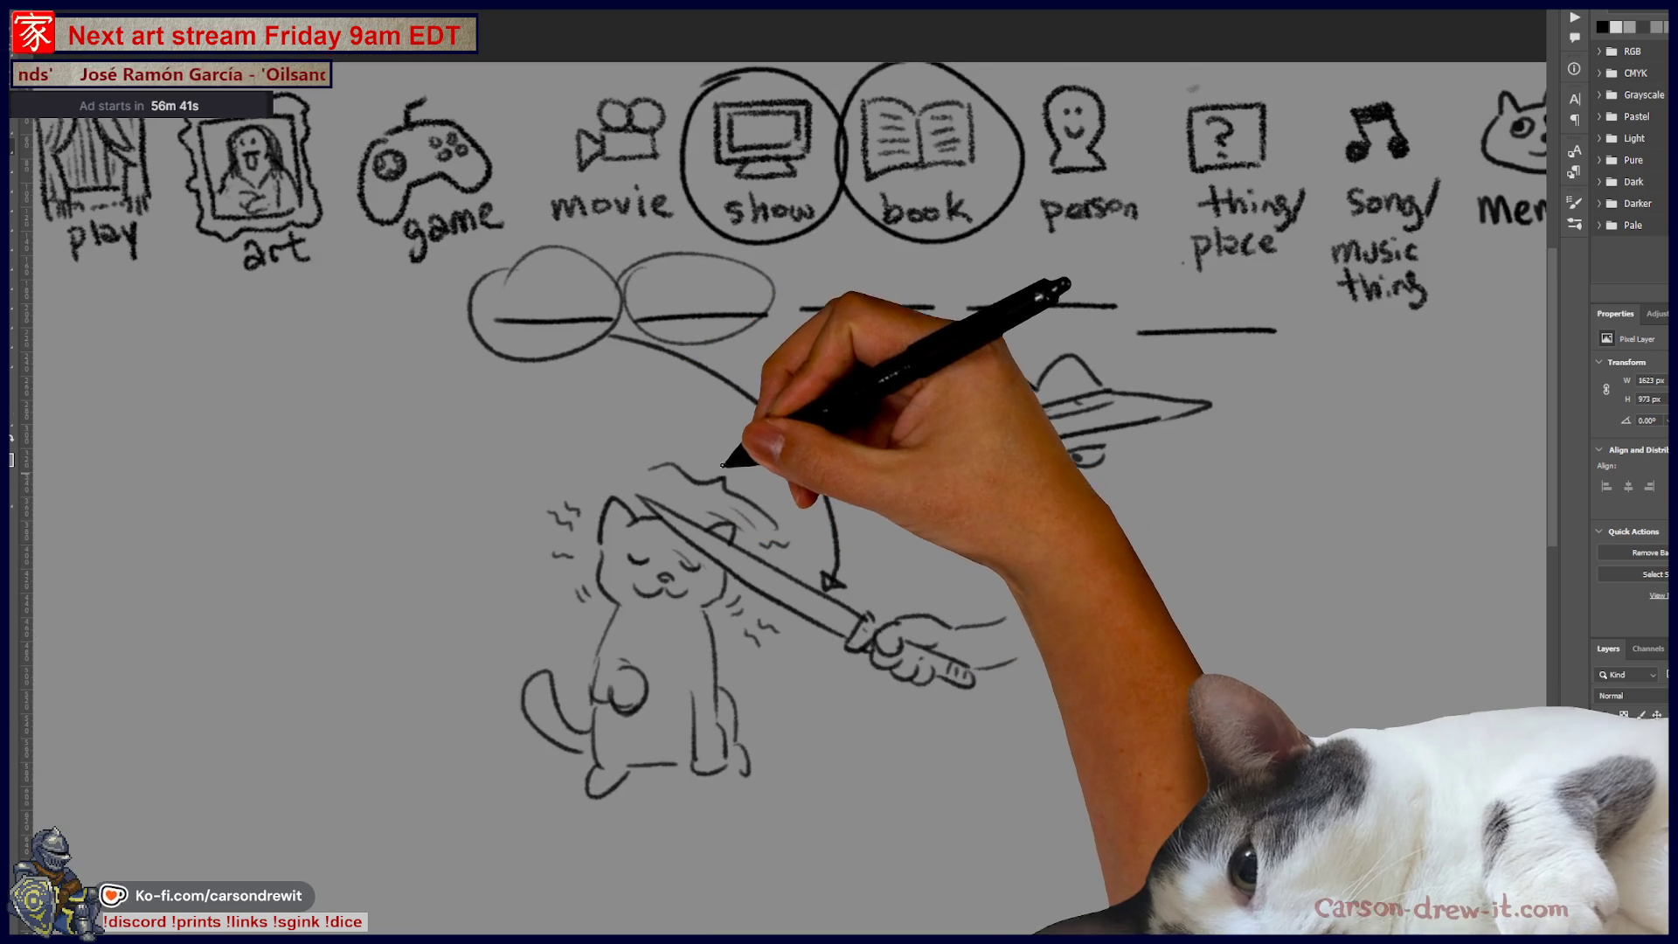
{"action": "mouse_move", "coordinate": [679, 339]}
{"action": "left_mouse_down"}
{"action": "mouse_move", "coordinate": [719, 476]}
{"action": "mouse_move", "coordinate": [731, 467]}
{"action": "left_mouse_up"}
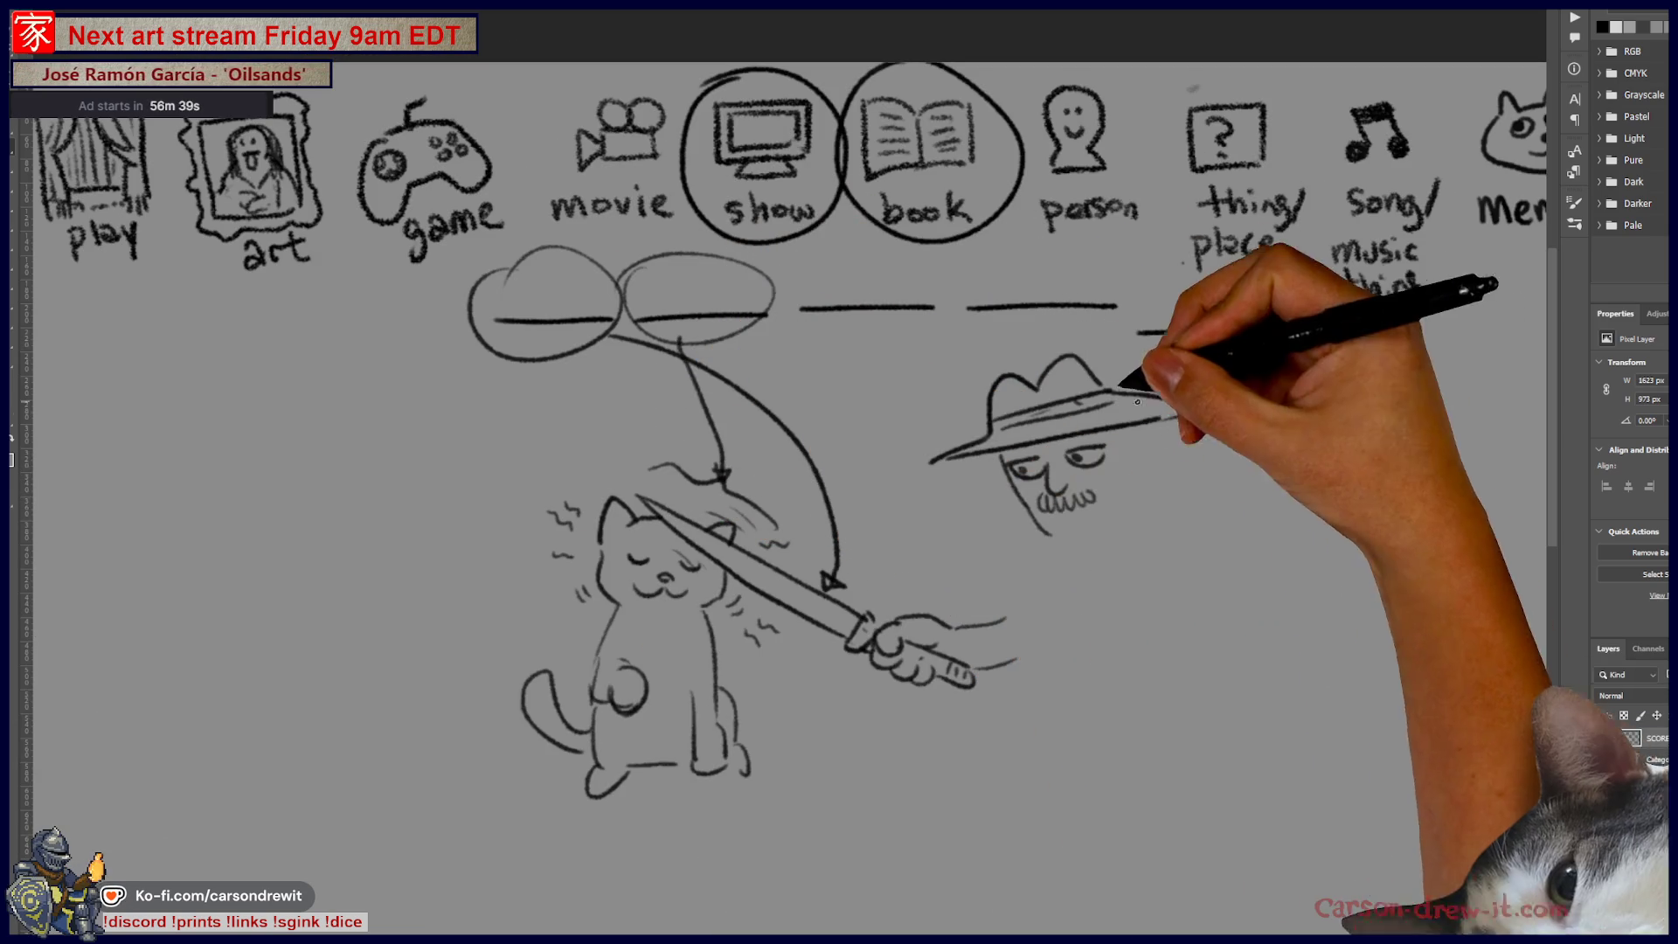
Step: Give the detective a longer mustache, chin and ear, and draw his sword arm
{"action": "left_click_drag", "start_coordinate": [1163, 431], "coordinate": [1061, 442]}
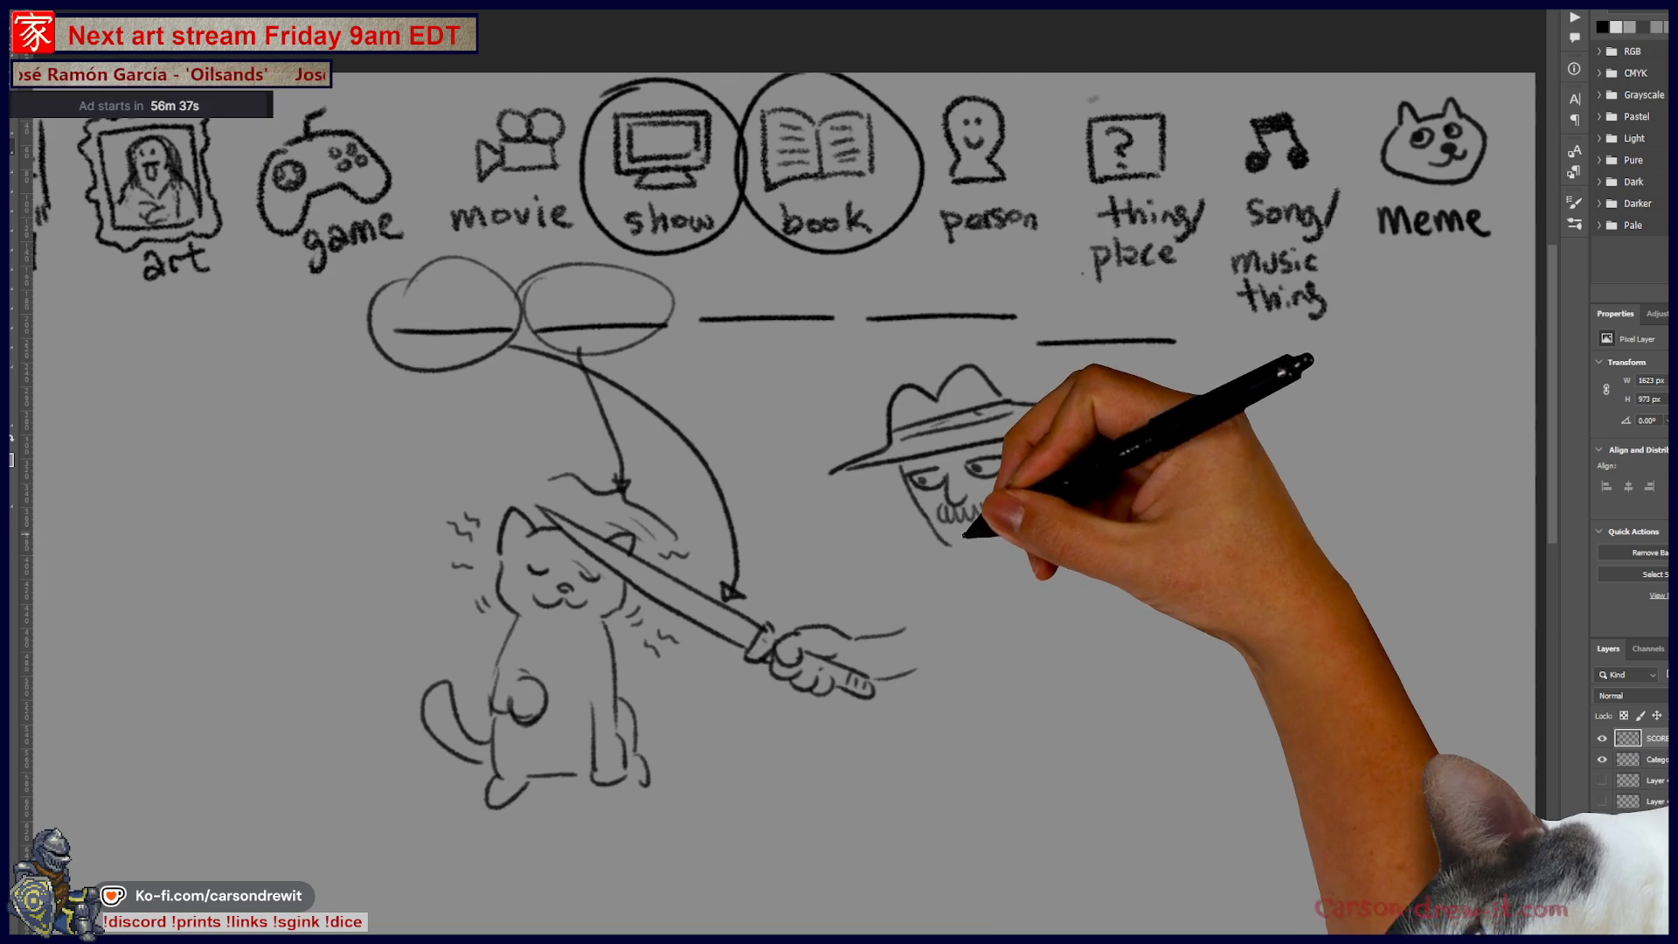
{"action": "mouse_move", "coordinate": [946, 511]}
{"action": "left_mouse_down"}
{"action": "mouse_move", "coordinate": [996, 509]}
{"action": "mouse_move", "coordinate": [1003, 535]}
{"action": "left_mouse_up"}
{"action": "mouse_move", "coordinate": [1024, 462]}
{"action": "left_mouse_down"}
{"action": "mouse_move", "coordinate": [1031, 507]}
{"action": "mouse_move", "coordinate": [1056, 499]}
{"action": "mouse_move", "coordinate": [1006, 567]}
{"action": "left_mouse_up"}
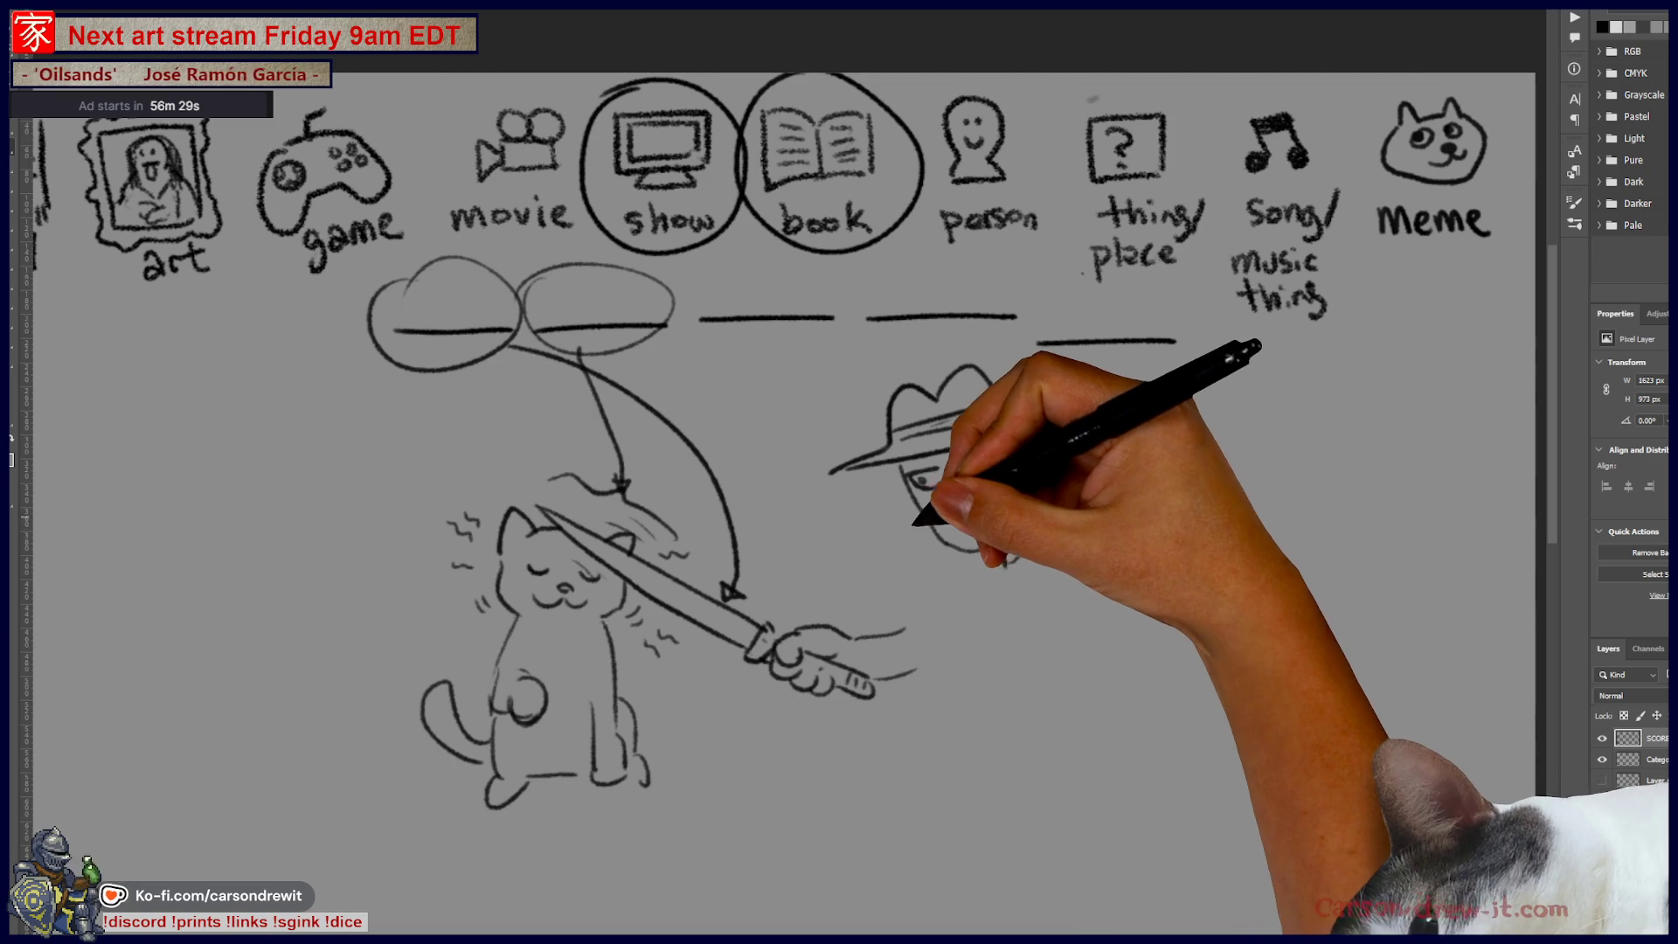
{"action": "mouse_move", "coordinate": [894, 626]}
{"action": "left_mouse_down"}
{"action": "mouse_move", "coordinate": [929, 570]}
{"action": "mouse_move", "coordinate": [953, 642]}
{"action": "left_mouse_up"}
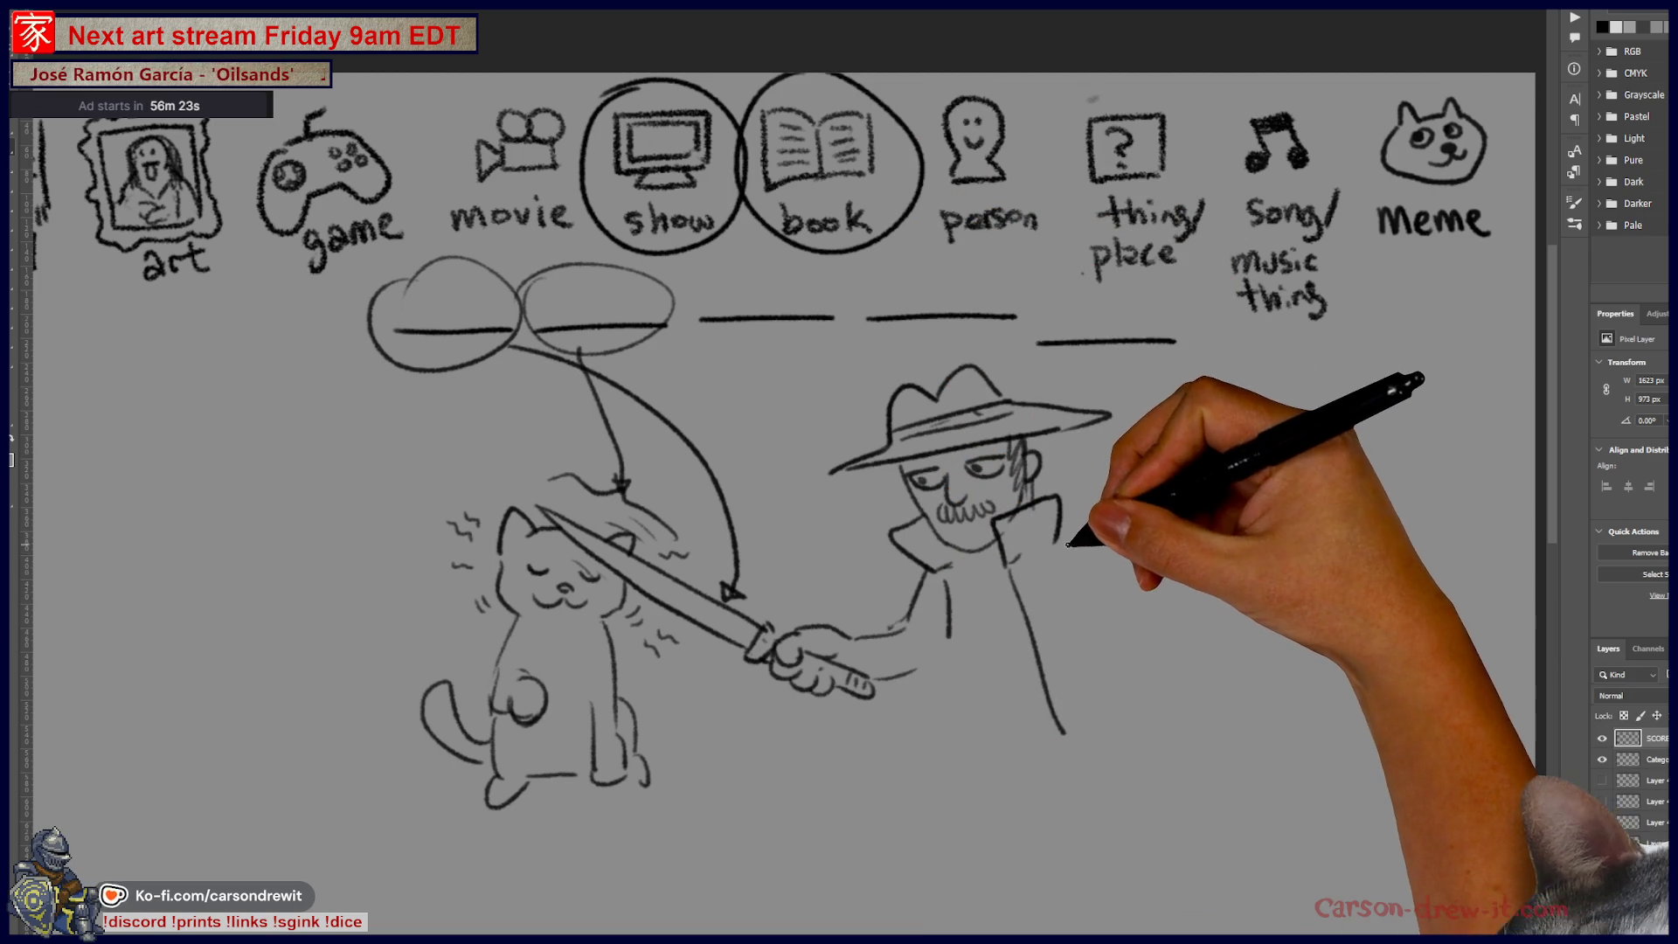
Step: Draw the detective's coat edges, inner lines and hem, plus his shoe
{"action": "left_click_drag", "start_coordinate": [1060, 500], "coordinate": [1167, 717]}
{"action": "left_click_drag", "start_coordinate": [1053, 585], "coordinate": [1161, 686]}
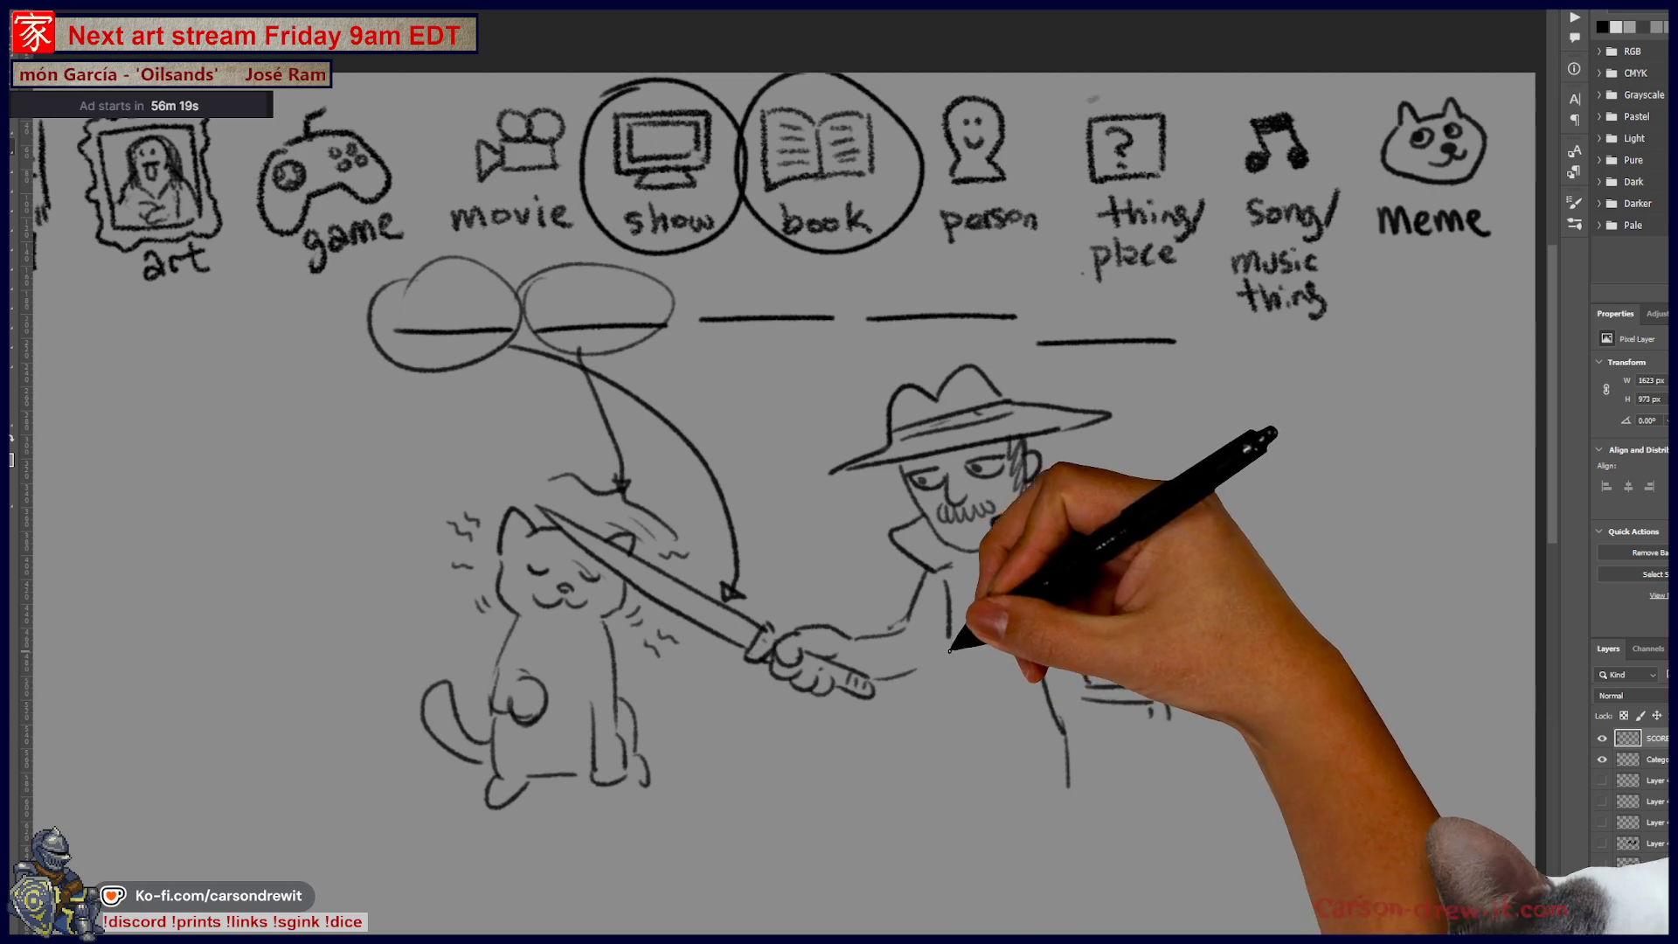
{"action": "mouse_move", "coordinate": [917, 634]}
{"action": "left_mouse_down"}
{"action": "mouse_move", "coordinate": [879, 797]}
{"action": "mouse_move", "coordinate": [911, 804]}
{"action": "mouse_move", "coordinate": [940, 853]}
{"action": "left_mouse_up"}
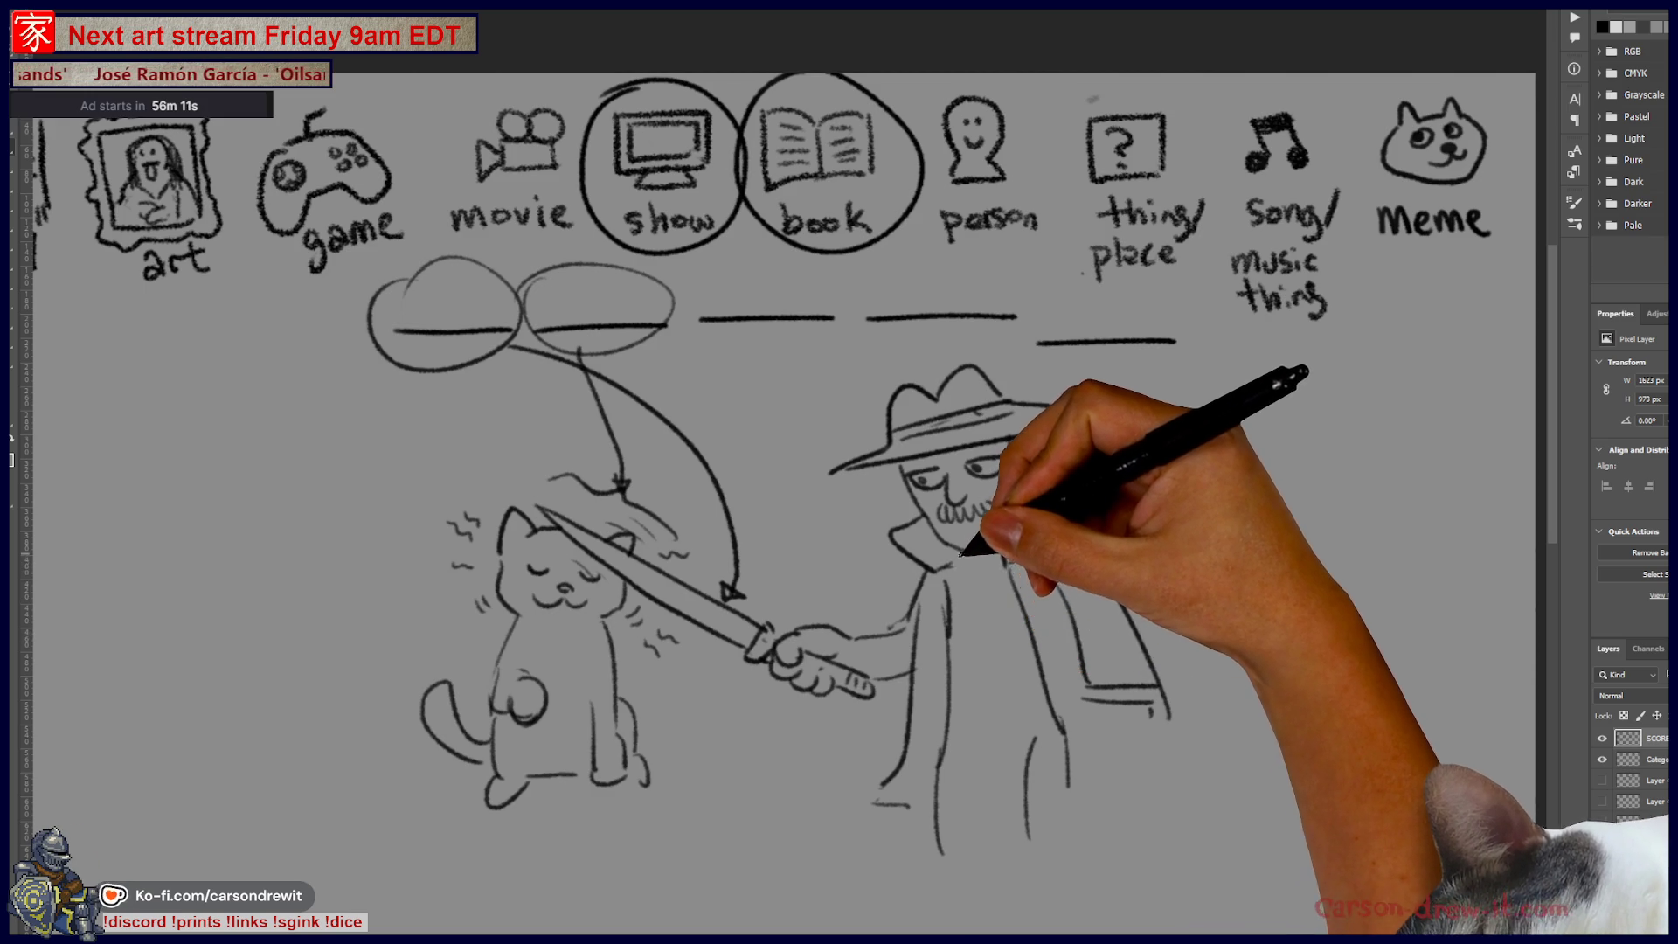
{"action": "mouse_move", "coordinate": [972, 579]}
{"action": "left_mouse_down"}
{"action": "mouse_move", "coordinate": [999, 686]}
{"action": "mouse_move", "coordinate": [1049, 718]}
{"action": "left_mouse_up"}
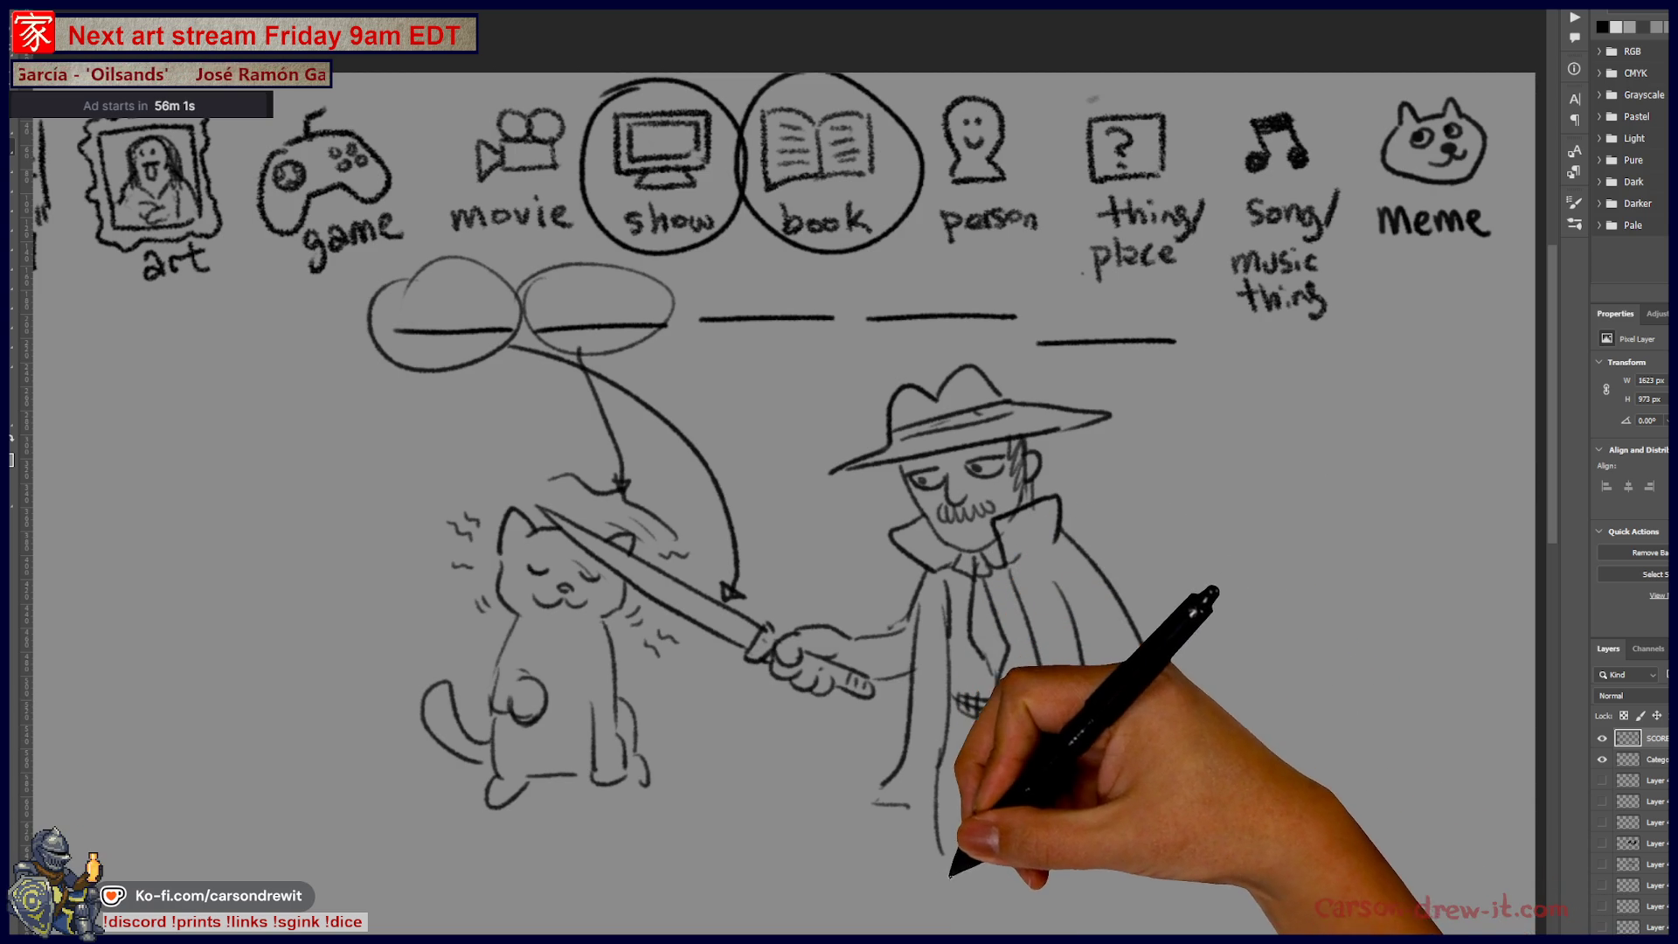
{"action": "left_click_drag", "start_coordinate": [953, 874], "coordinate": [1004, 780]}
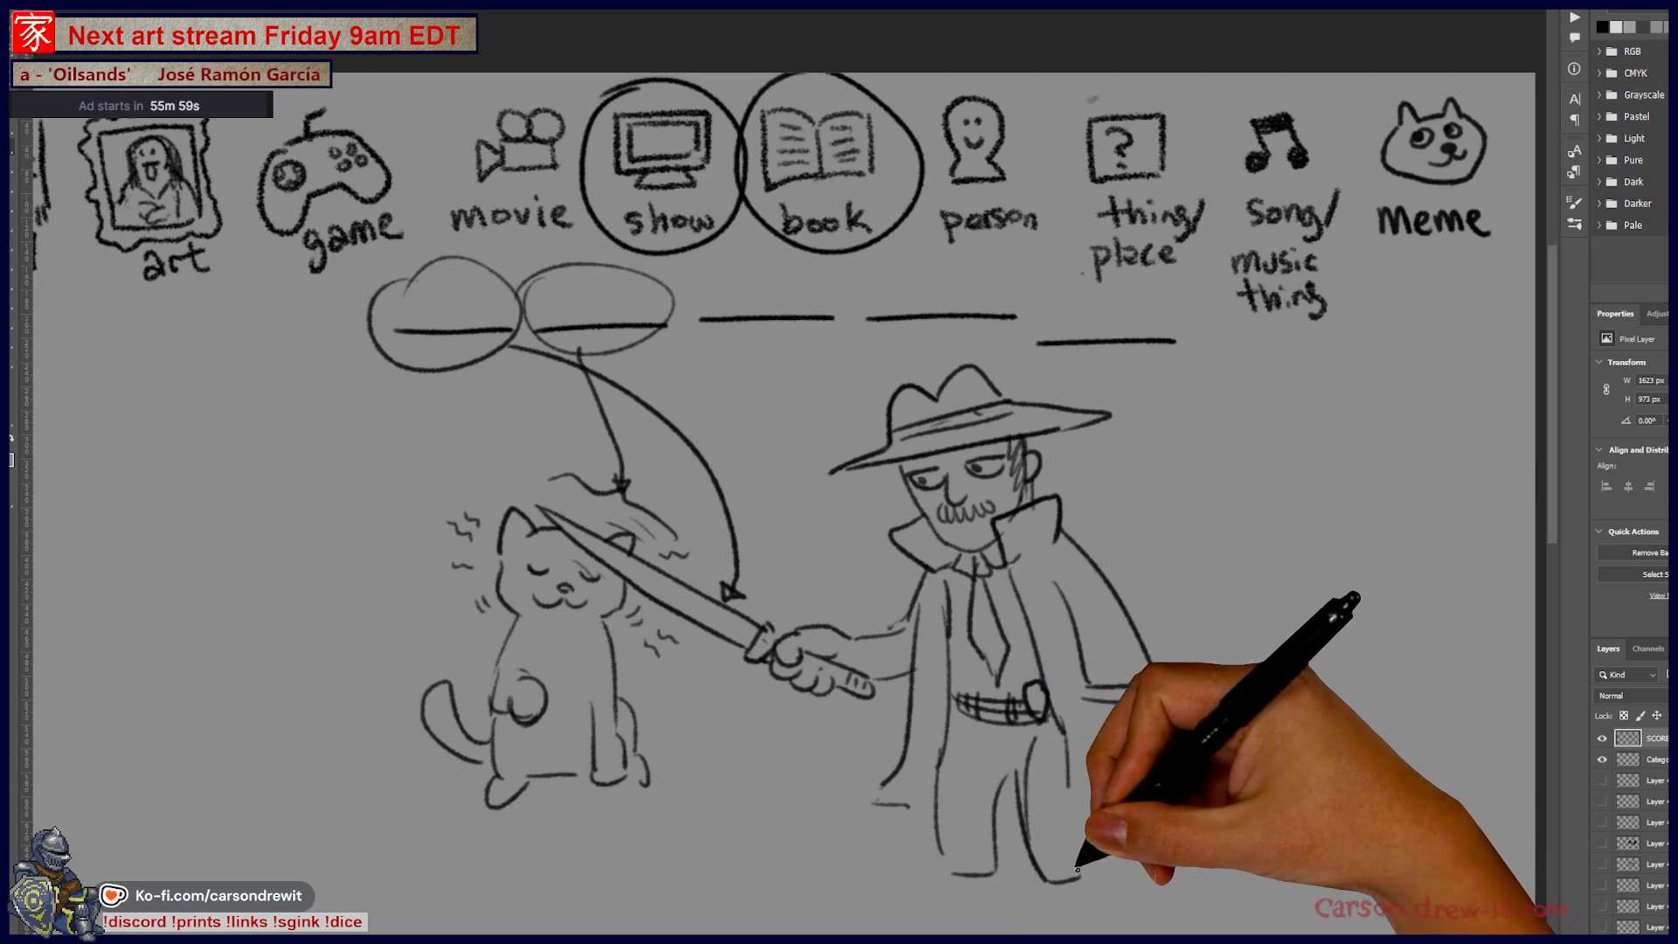
{"action": "mouse_move", "coordinate": [937, 852]}
{"action": "left_mouse_down"}
{"action": "mouse_move", "coordinate": [1027, 905]}
{"action": "mouse_move", "coordinate": [1100, 725]}
{"action": "mouse_move", "coordinate": [1171, 754]}
{"action": "mouse_move", "coordinate": [1175, 809]}
{"action": "mouse_move", "coordinate": [1209, 864]}
{"action": "left_mouse_up"}
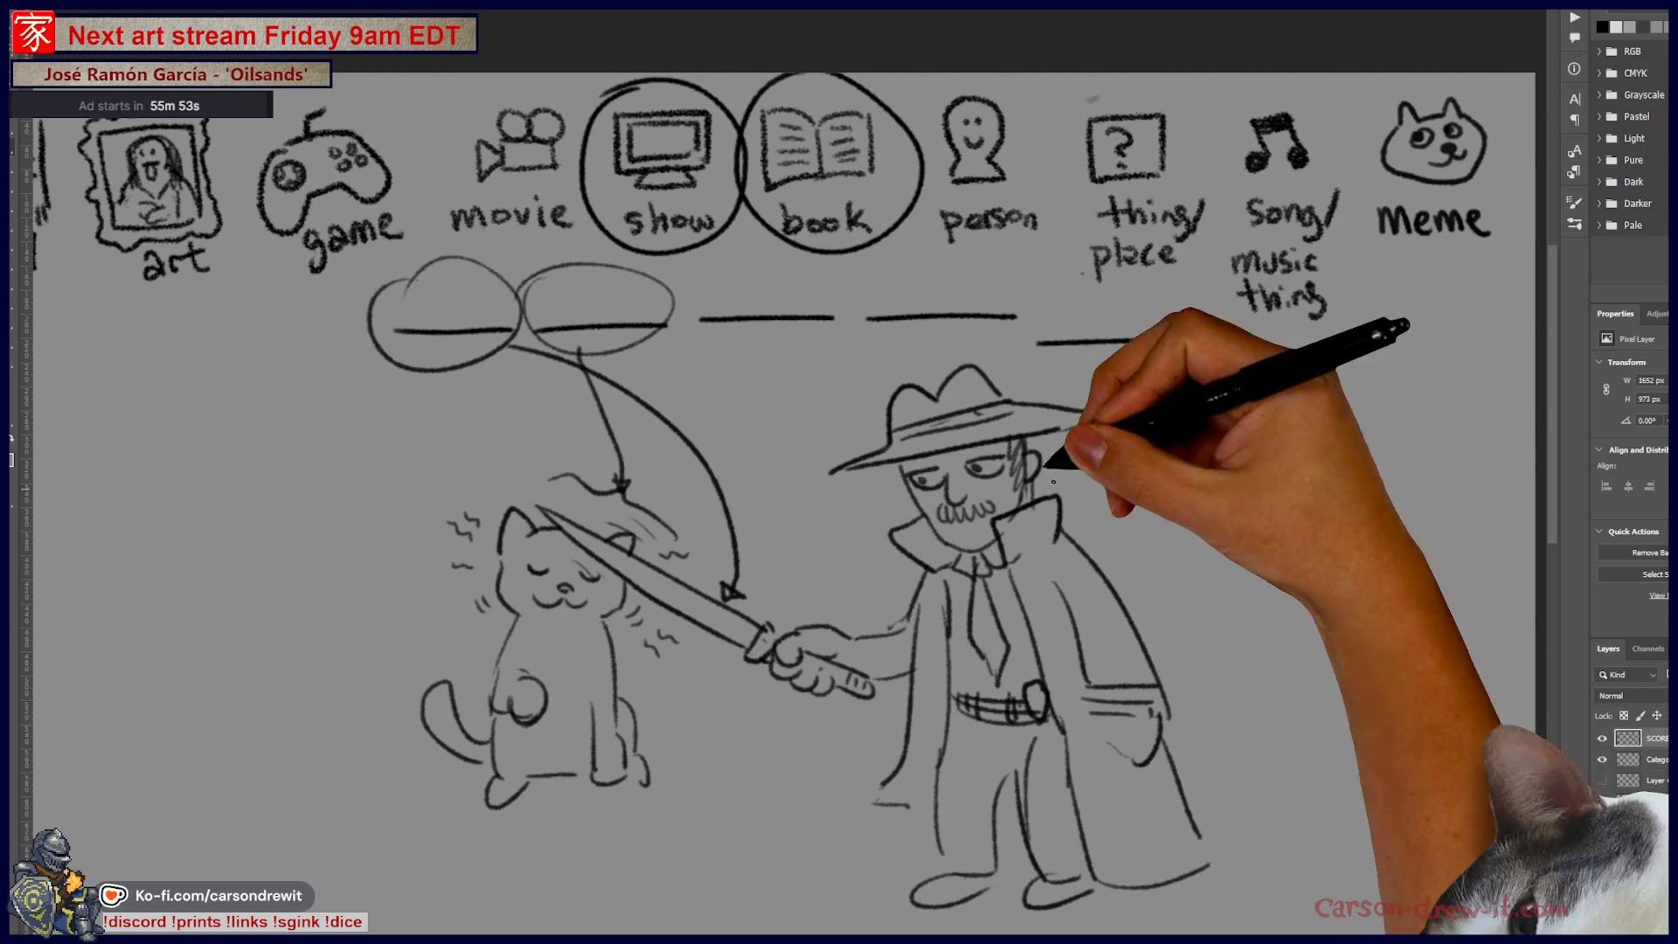
Step: Circle another blank under the person icon and curve an arrow to the detective's hat
{"action": "mouse_move", "coordinate": [1062, 516]}
{"action": "left_mouse_down"}
{"action": "mouse_move", "coordinate": [1184, 697]}
{"action": "mouse_move", "coordinate": [1338, 738]}
{"action": "left_mouse_up"}
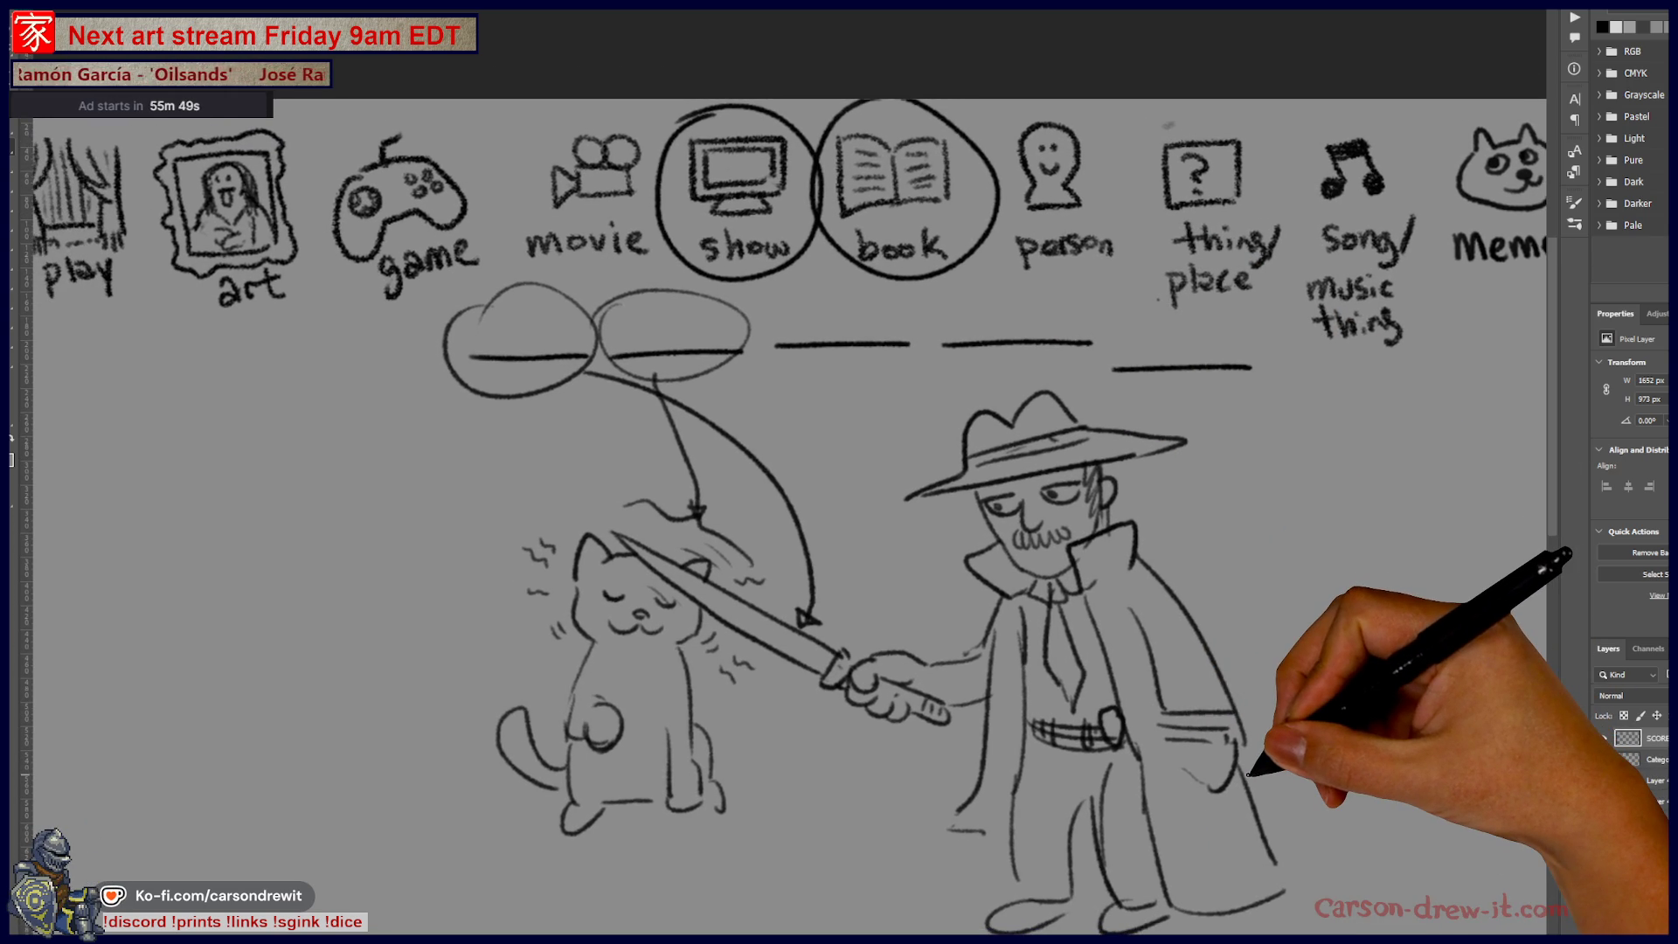
{"action": "scroll", "coordinate": [1005, 787], "scroll_direction": "down", "scroll_amount": 3}
{"action": "mouse_move", "coordinate": [931, 282]}
{"action": "left_mouse_down"}
{"action": "mouse_move", "coordinate": [1084, 281]}
{"action": "mouse_move", "coordinate": [1084, 253]}
{"action": "left_mouse_up"}
{"action": "mouse_move", "coordinate": [918, 323]}
{"action": "left_mouse_down"}
{"action": "mouse_move", "coordinate": [942, 472]}
{"action": "mouse_move", "coordinate": [1049, 507]}
{"action": "left_mouse_up"}
{"action": "scroll", "coordinate": [1162, 525], "scroll_direction": "right", "scroll_amount": 3}
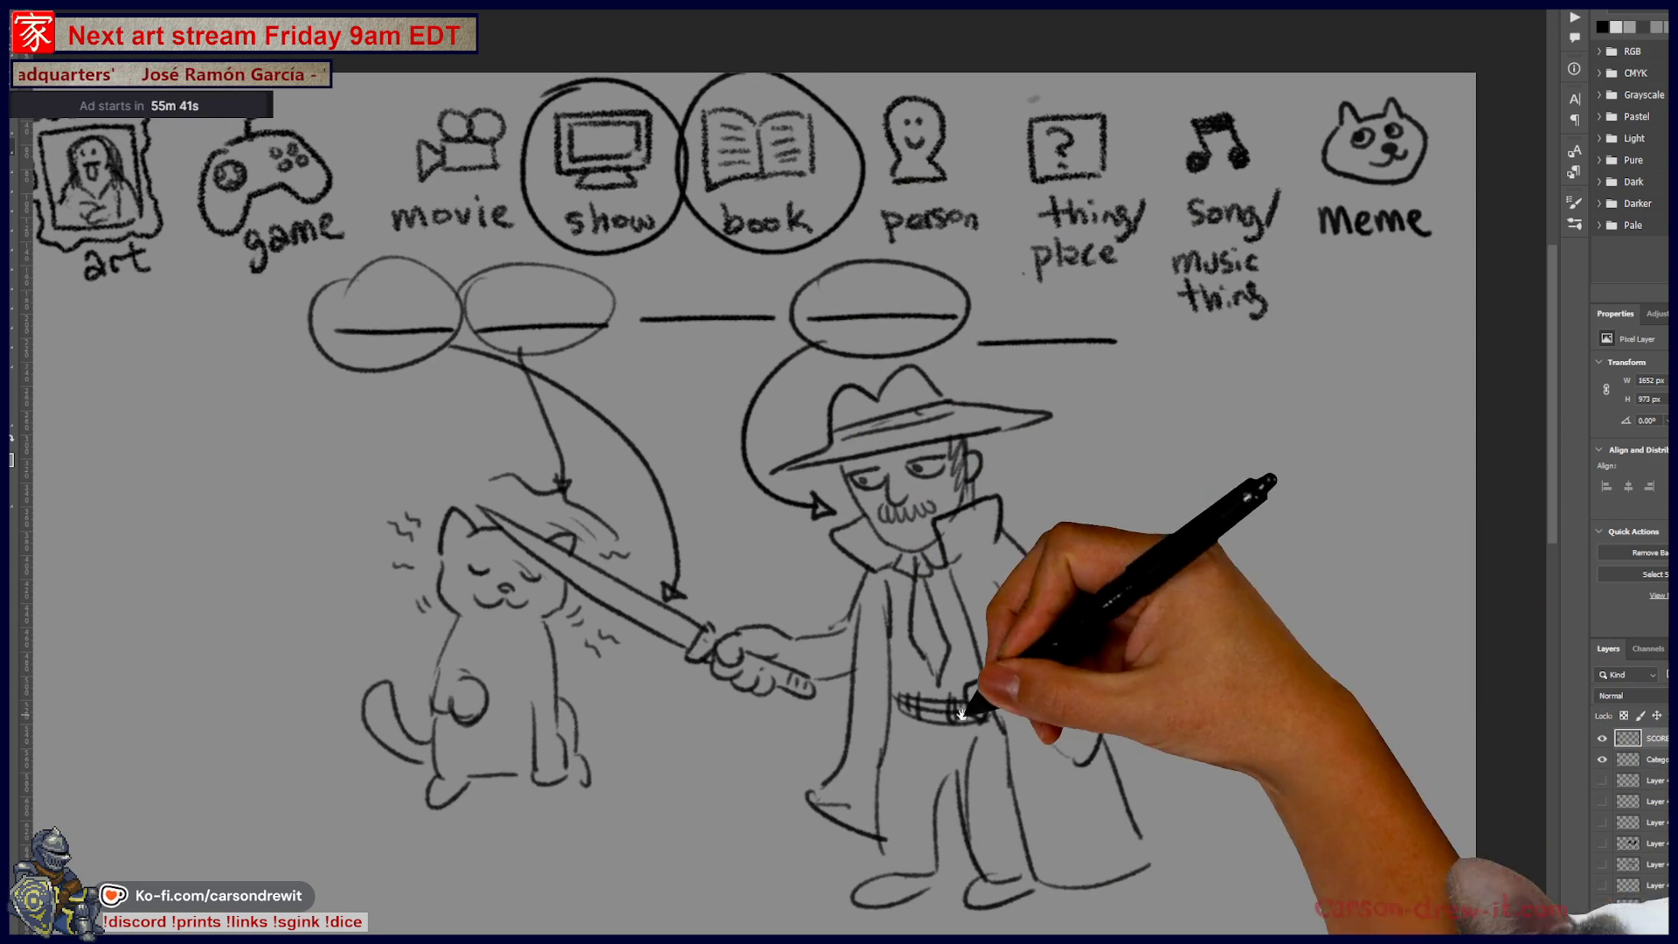
Step: Pan the canvas and sketch a wavy line above the cat's head
{"action": "scroll", "coordinate": [786, 682], "scroll_direction": "left", "scroll_amount": 3}
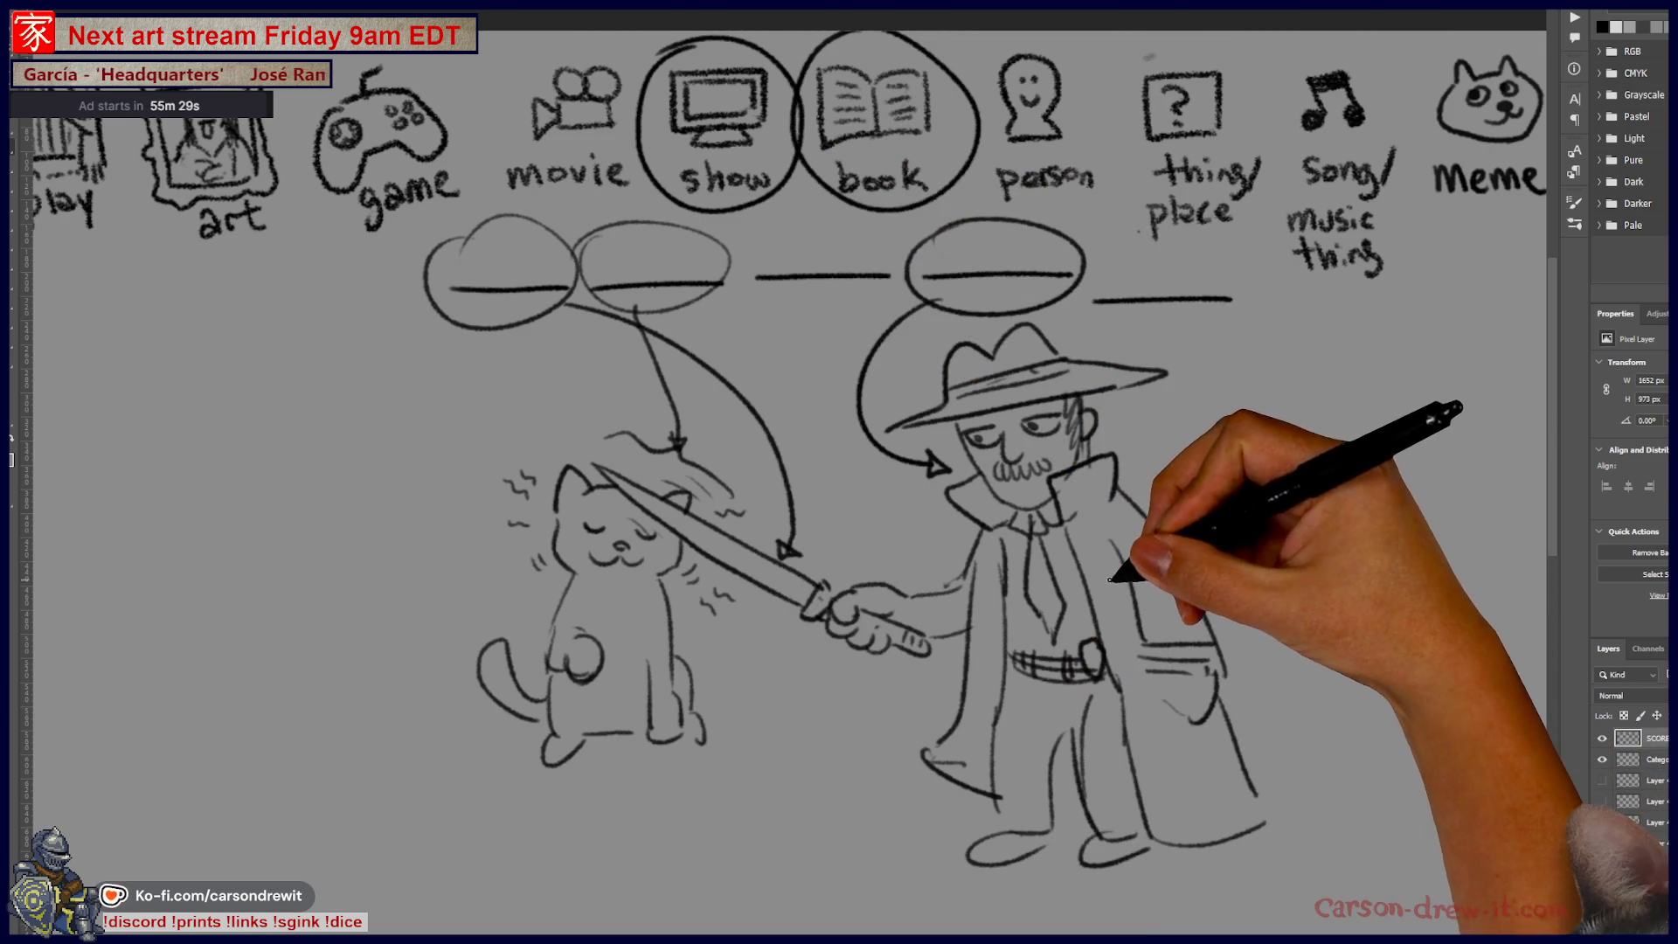
{"action": "scroll", "coordinate": [1141, 611], "scroll_direction": "right", "scroll_amount": 3}
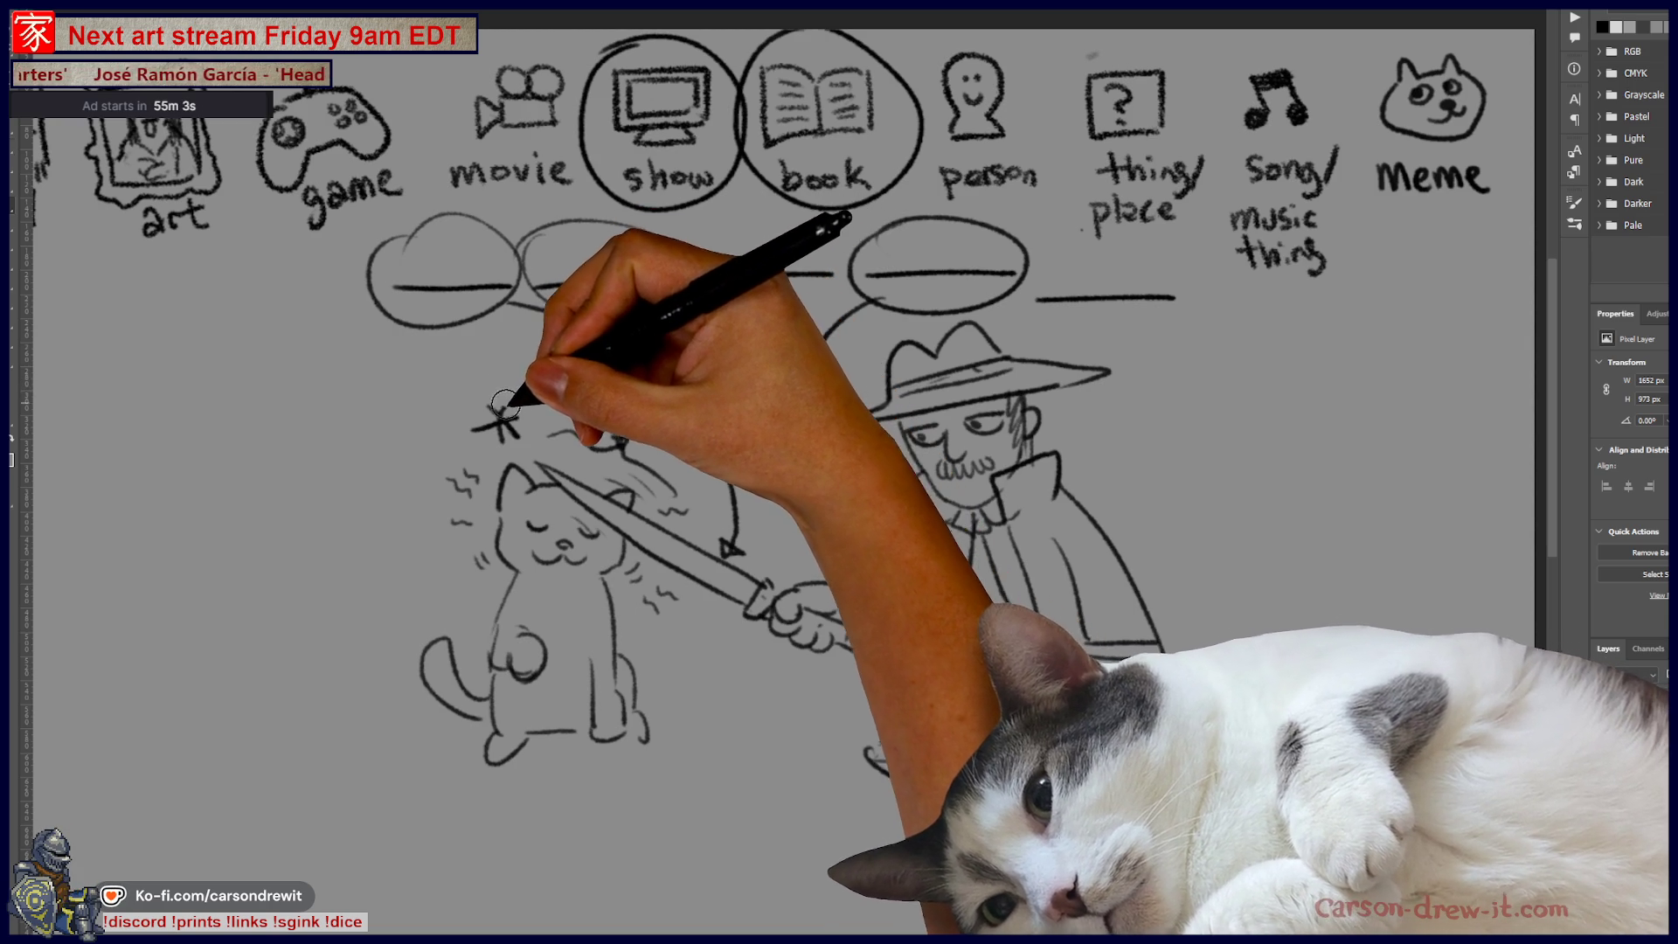
{"action": "left_click_drag", "start_coordinate": [477, 354], "coordinate": [582, 360]}
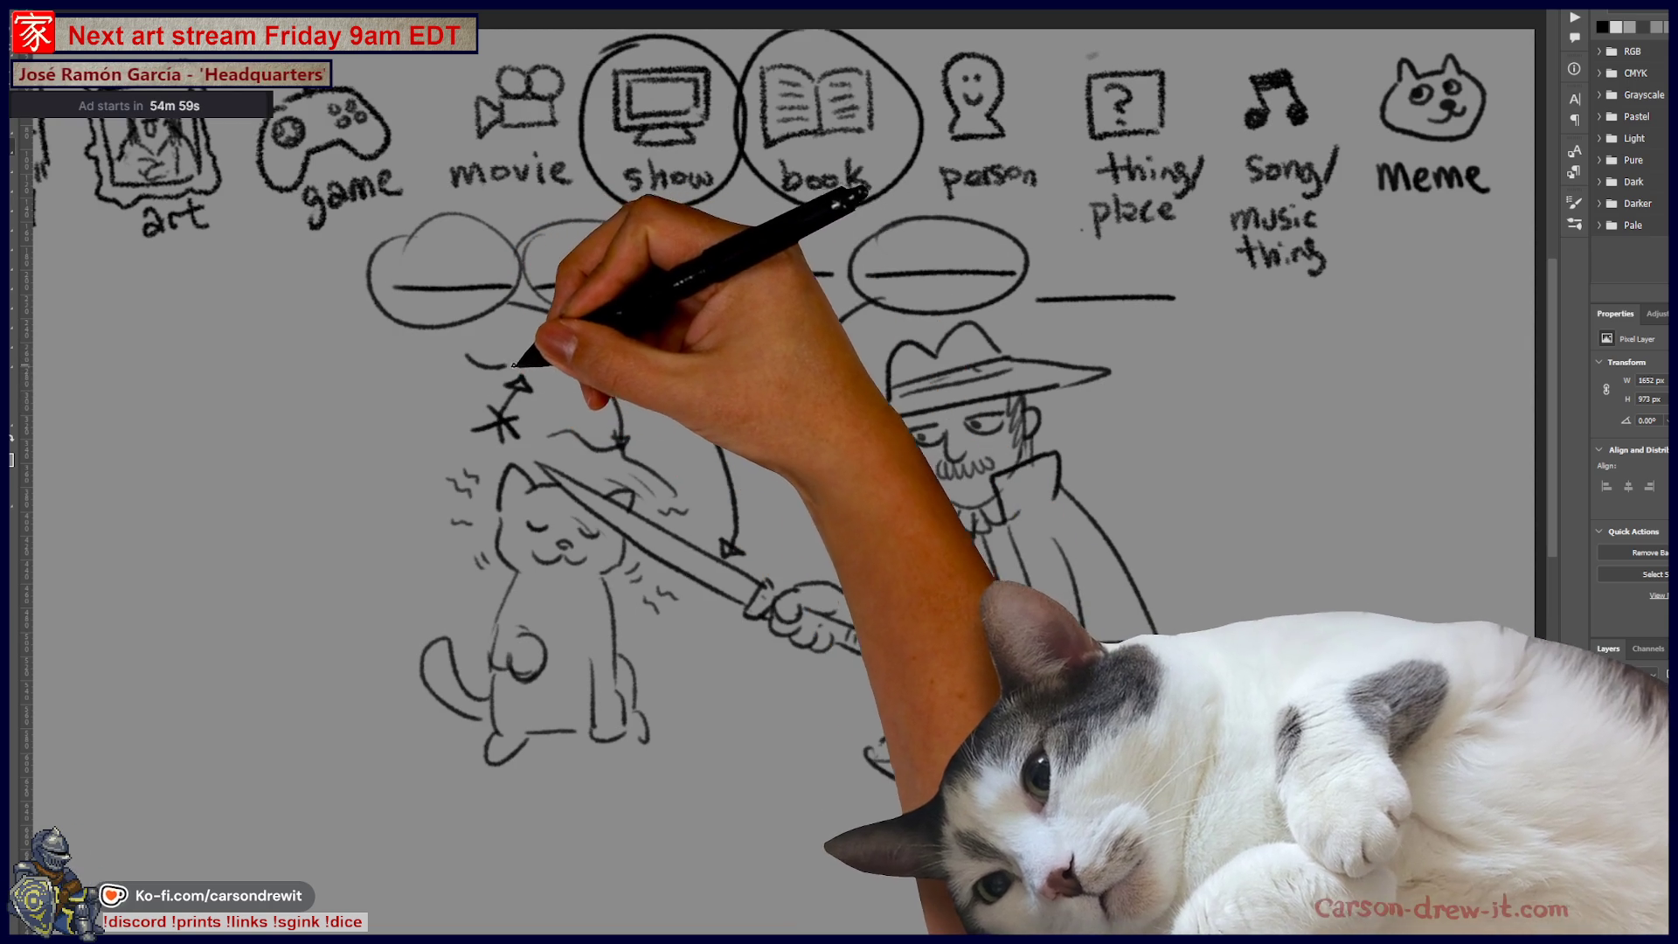
Step: Extend the wavy mark above the cat rightward, then pan across the icon row
{"action": "left_click_drag", "start_coordinate": [582, 362], "coordinate": [662, 366]}
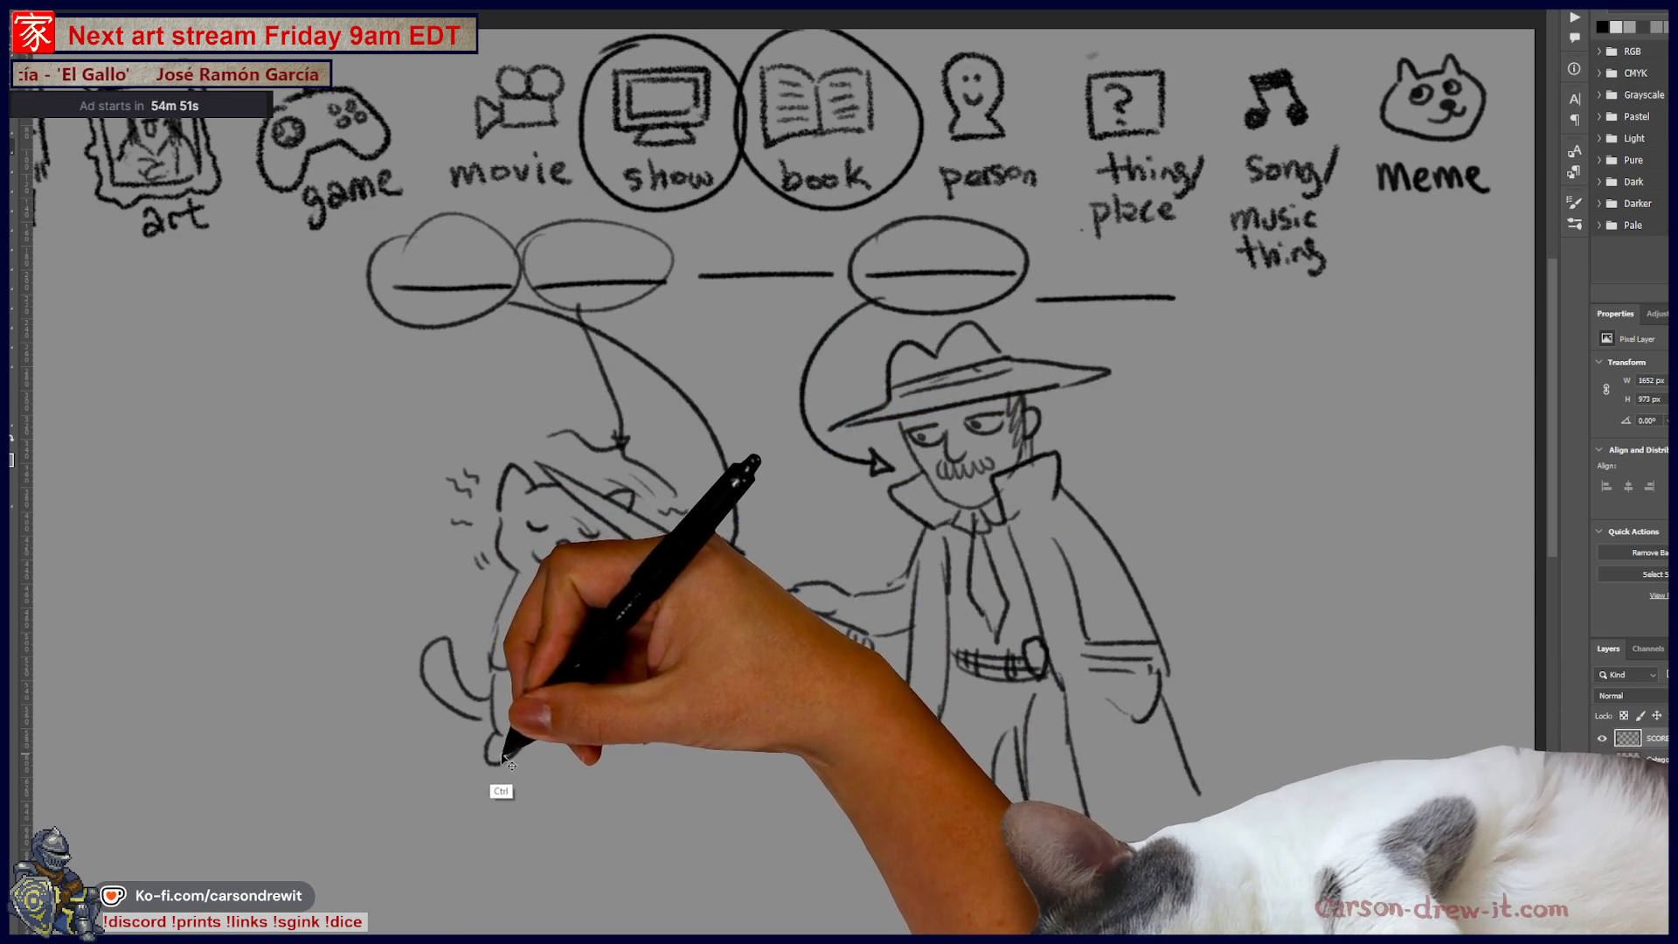
{"action": "mouse_move", "coordinate": [616, 795]}
{"action": "left_mouse_down"}
{"action": "mouse_move", "coordinate": [551, 826]}
{"action": "mouse_move", "coordinate": [575, 800]}
{"action": "left_mouse_up"}
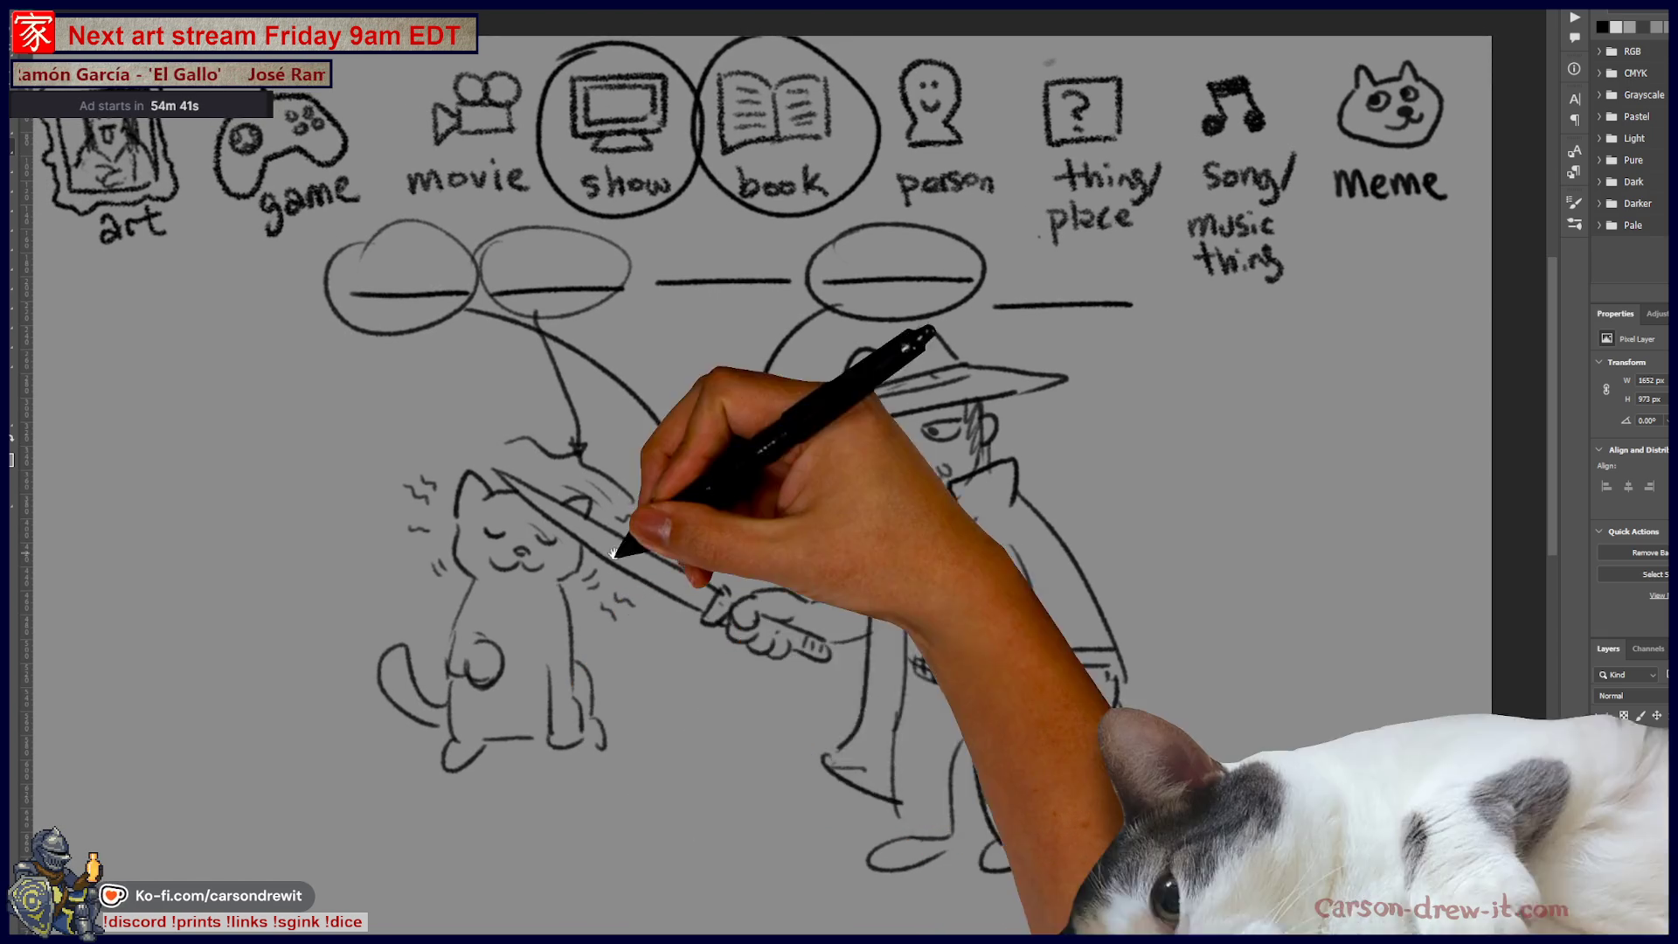
{"action": "left_click_drag", "start_coordinate": [786, 525], "coordinate": [981, 496]}
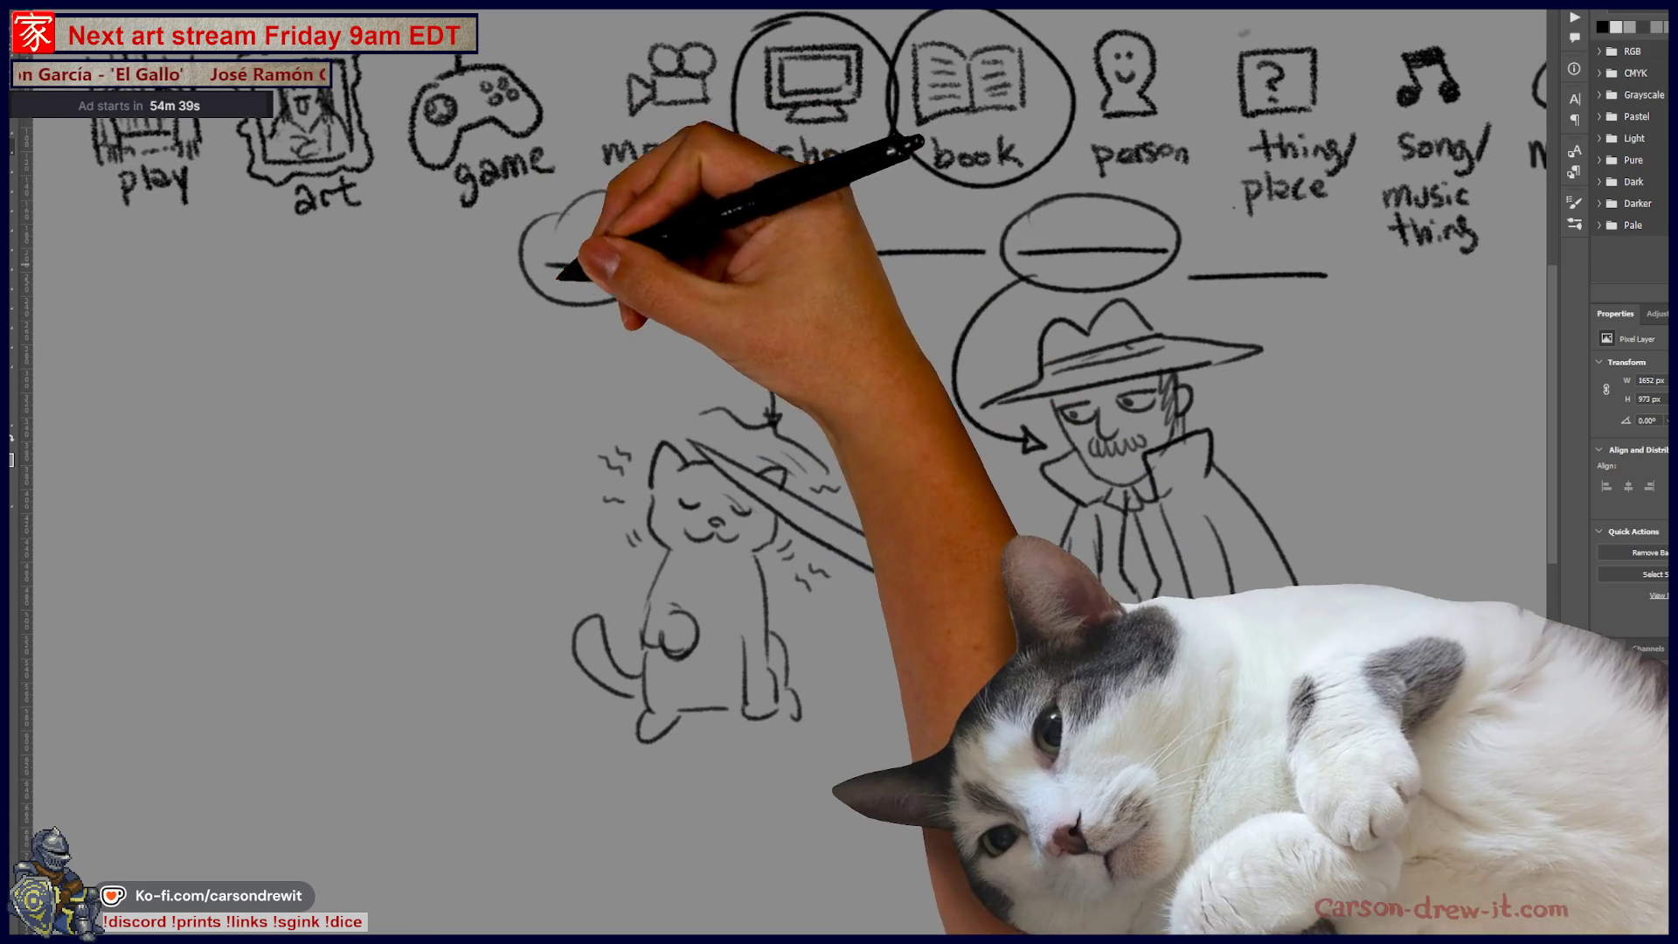
{"action": "left_click_drag", "start_coordinate": [389, 444], "coordinate": [647, 431]}
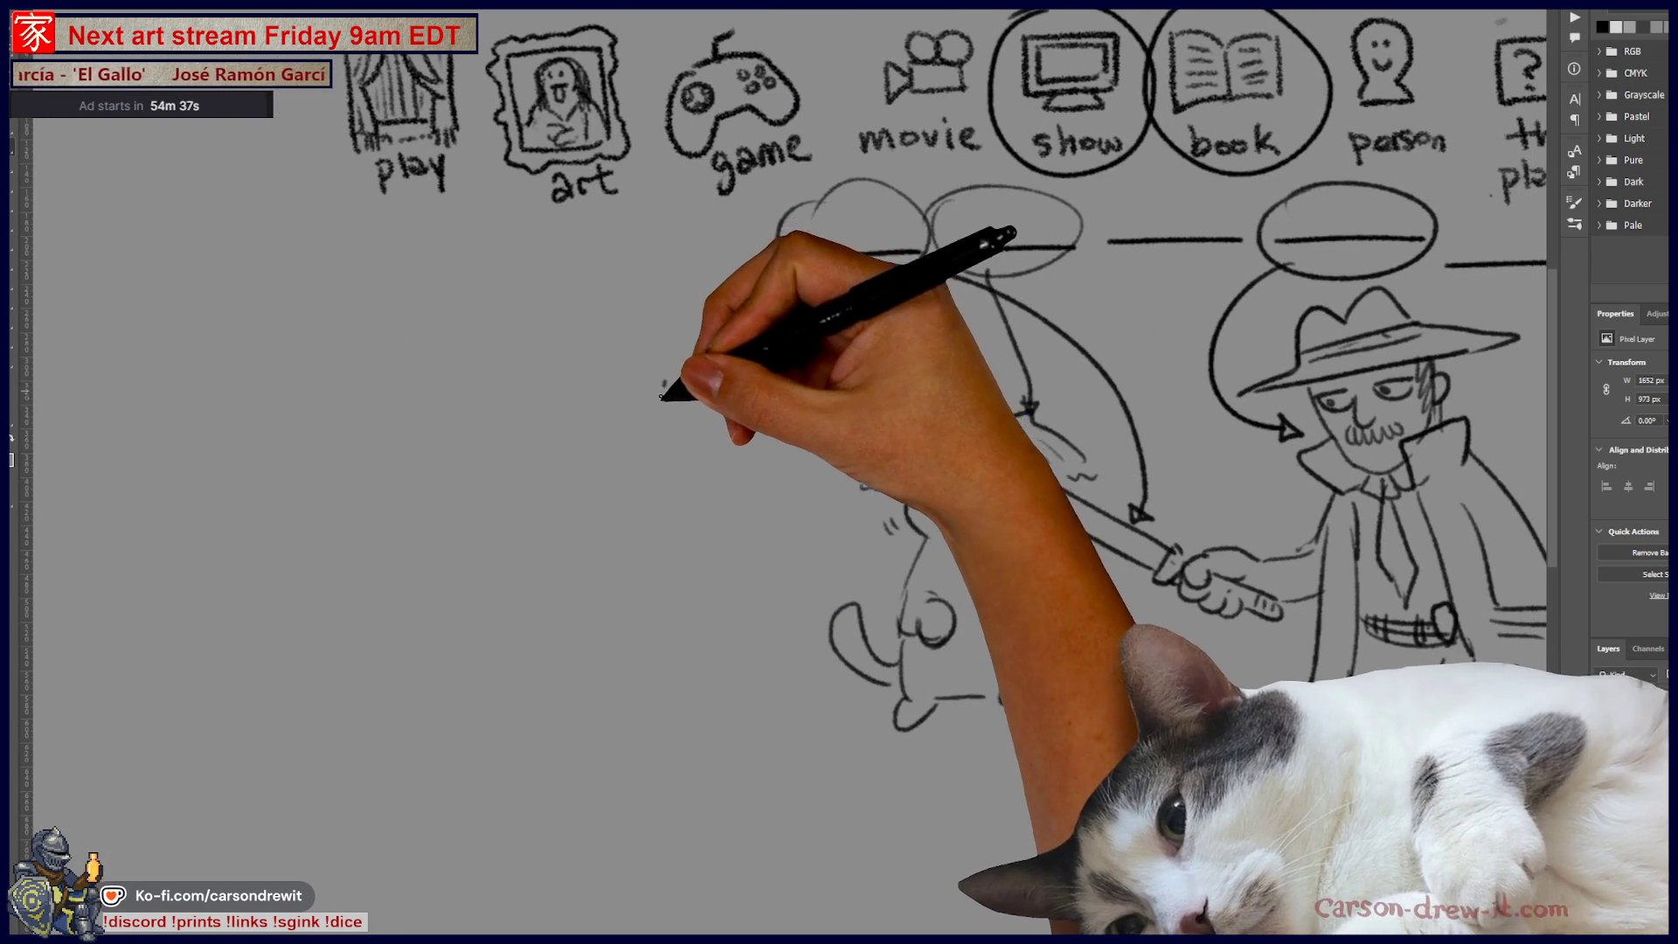
Step: Draw the upright sword blade, discarding two misplaced attempts
{"action": "left_click_drag", "start_coordinate": [524, 501], "coordinate": [520, 360]}
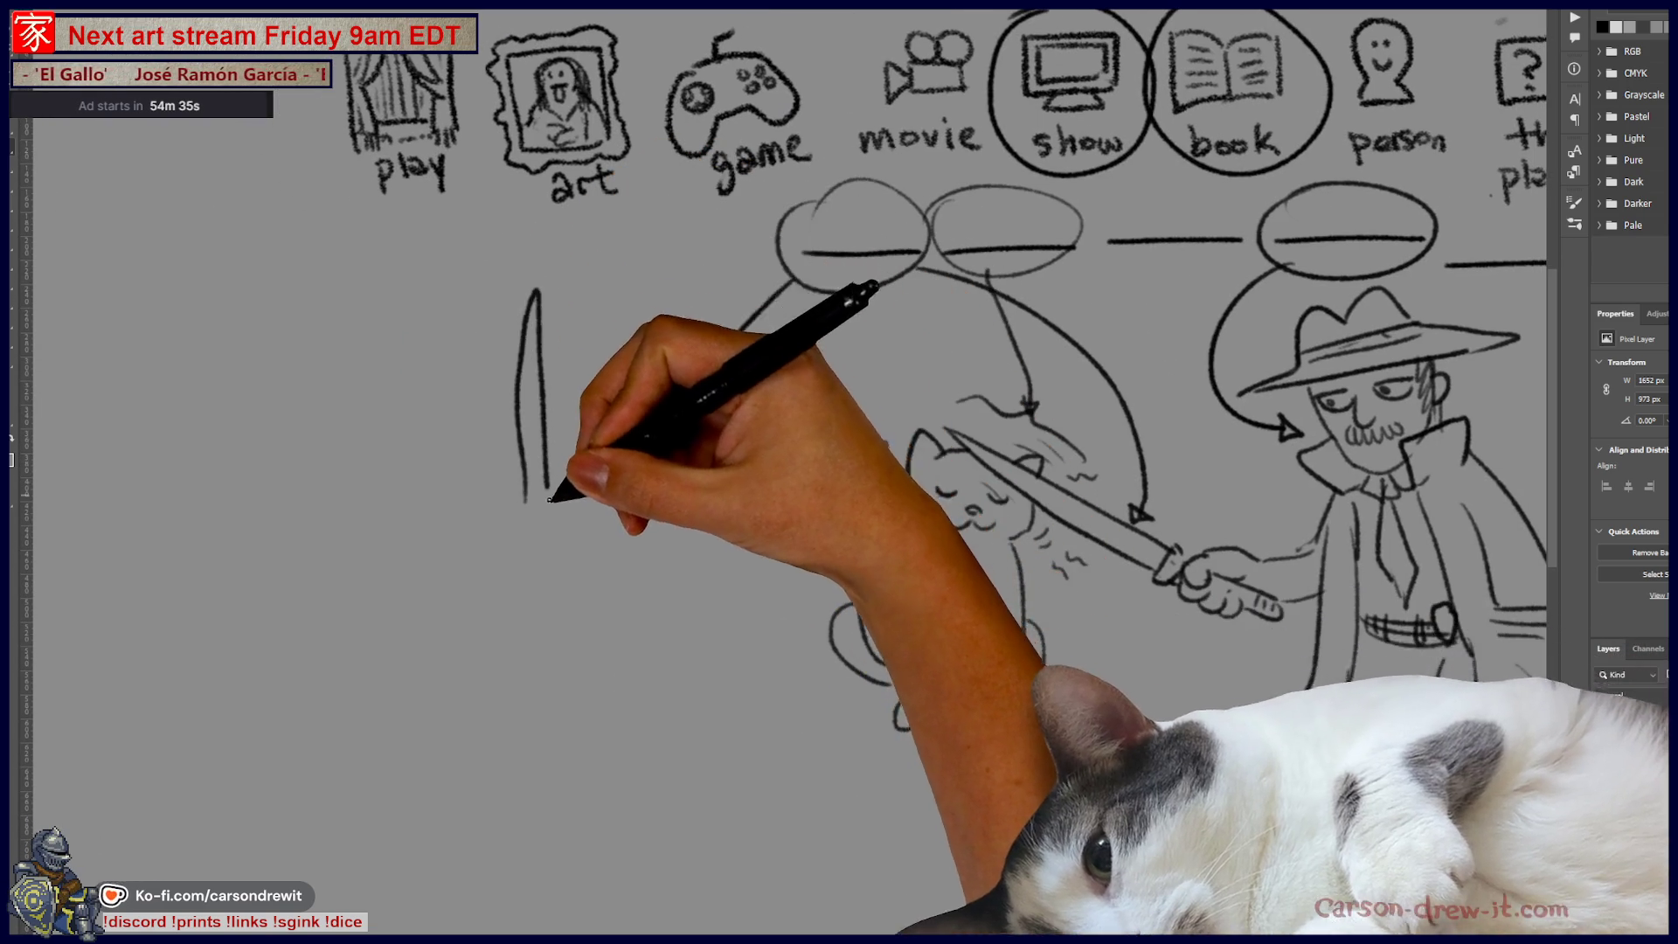
{"action": "key", "text": "ctrl+z"}
{"action": "left_click_drag", "start_coordinate": [530, 509], "coordinate": [577, 304]}
{"action": "key", "text": "ctrl+z"}
{"action": "left_click_drag", "start_coordinate": [527, 520], "coordinate": [549, 514]}
{"action": "mouse_move", "coordinate": [587, 308]}
{"action": "left_mouse_down"}
{"action": "mouse_move", "coordinate": [562, 488]}
{"action": "mouse_move", "coordinate": [524, 515]}
{"action": "left_mouse_up"}
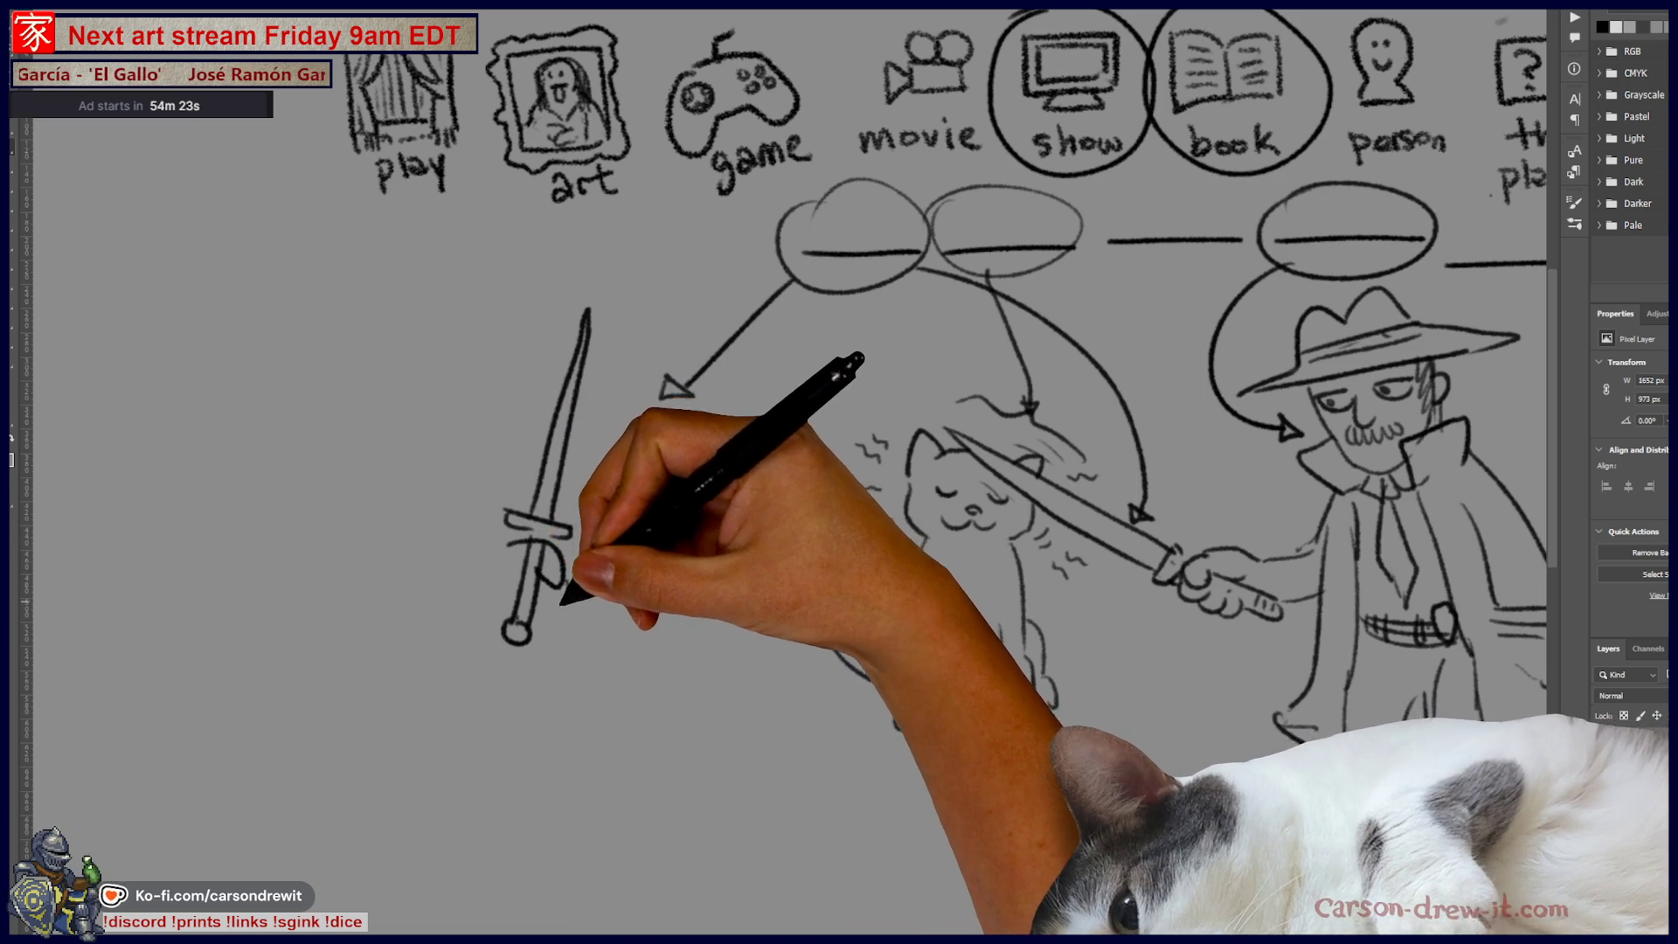
Step: Draw a fist gripping the sword and reframe the view around the sketch
{"action": "mouse_move", "coordinate": [538, 577]}
{"action": "left_mouse_down"}
{"action": "mouse_move", "coordinate": [524, 604]}
{"action": "mouse_move", "coordinate": [546, 631]}
{"action": "left_mouse_up"}
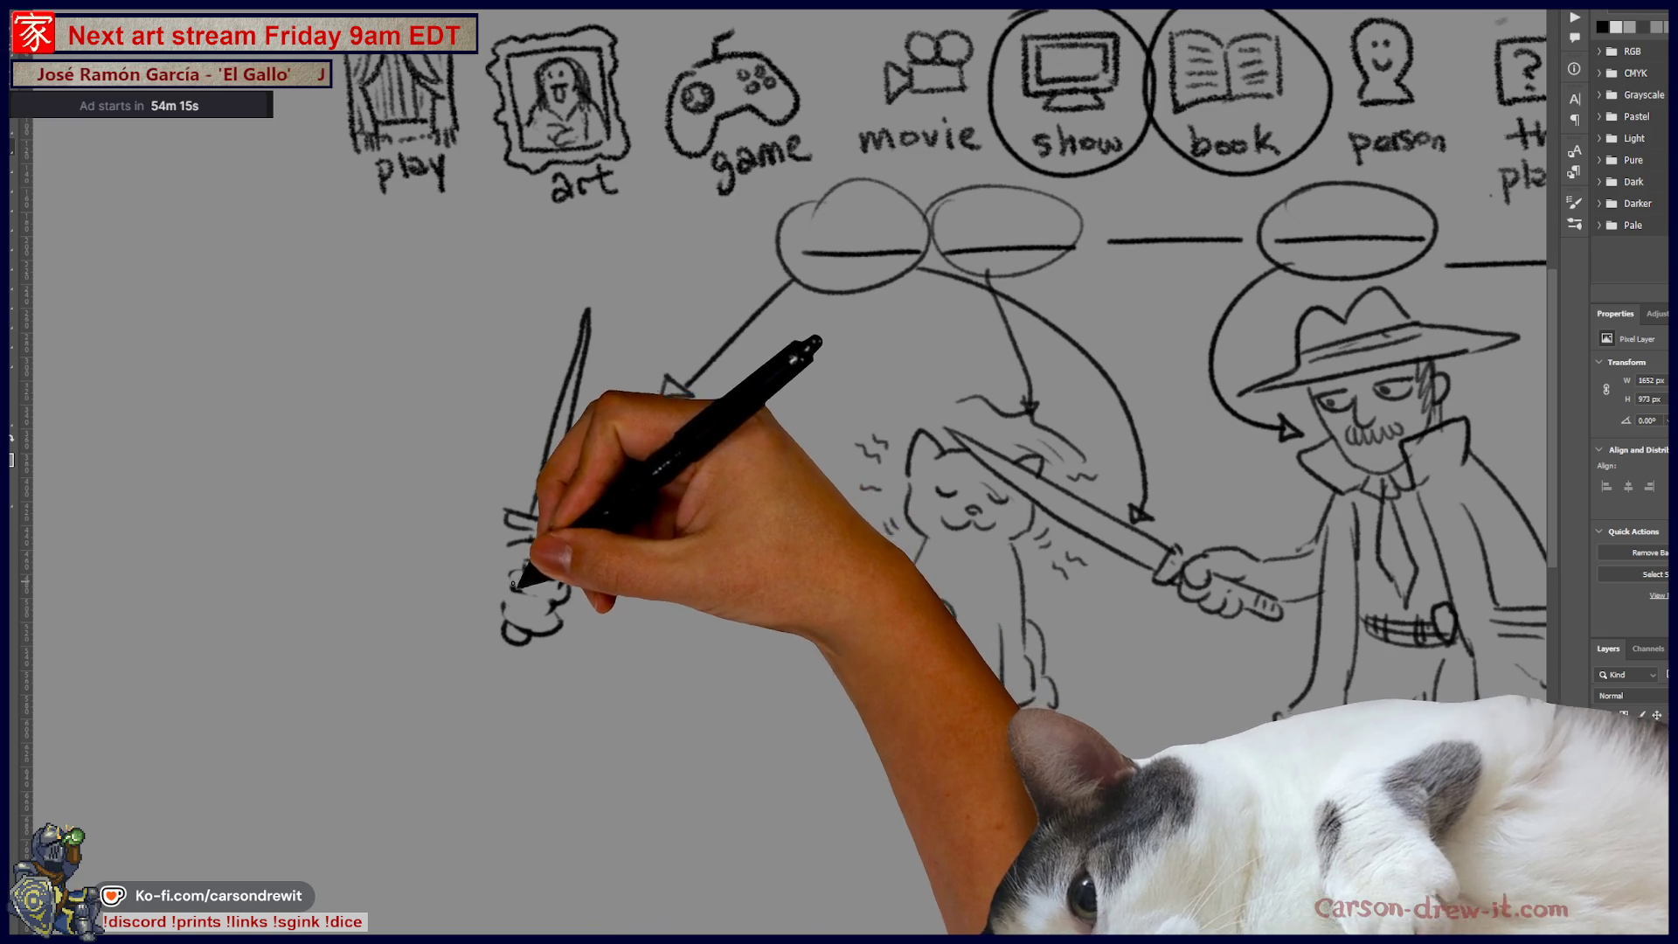
{"action": "left_click_drag", "start_coordinate": [510, 591], "coordinate": [547, 628]}
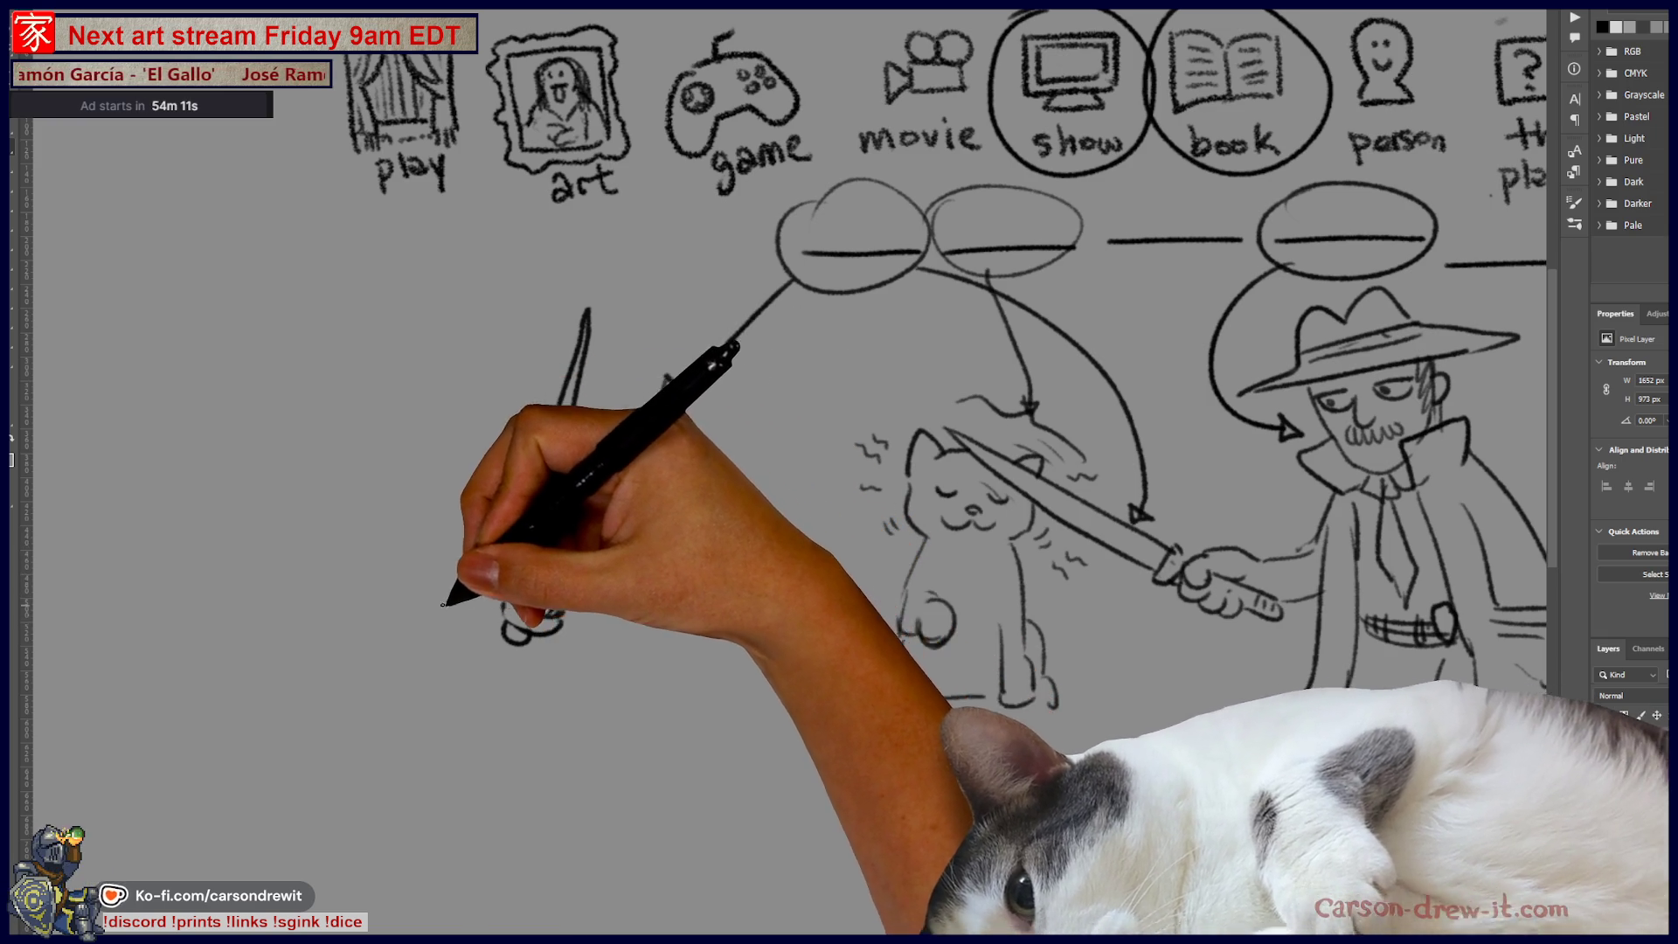
{"action": "left_click_drag", "start_coordinate": [557, 560], "coordinate": [567, 697]}
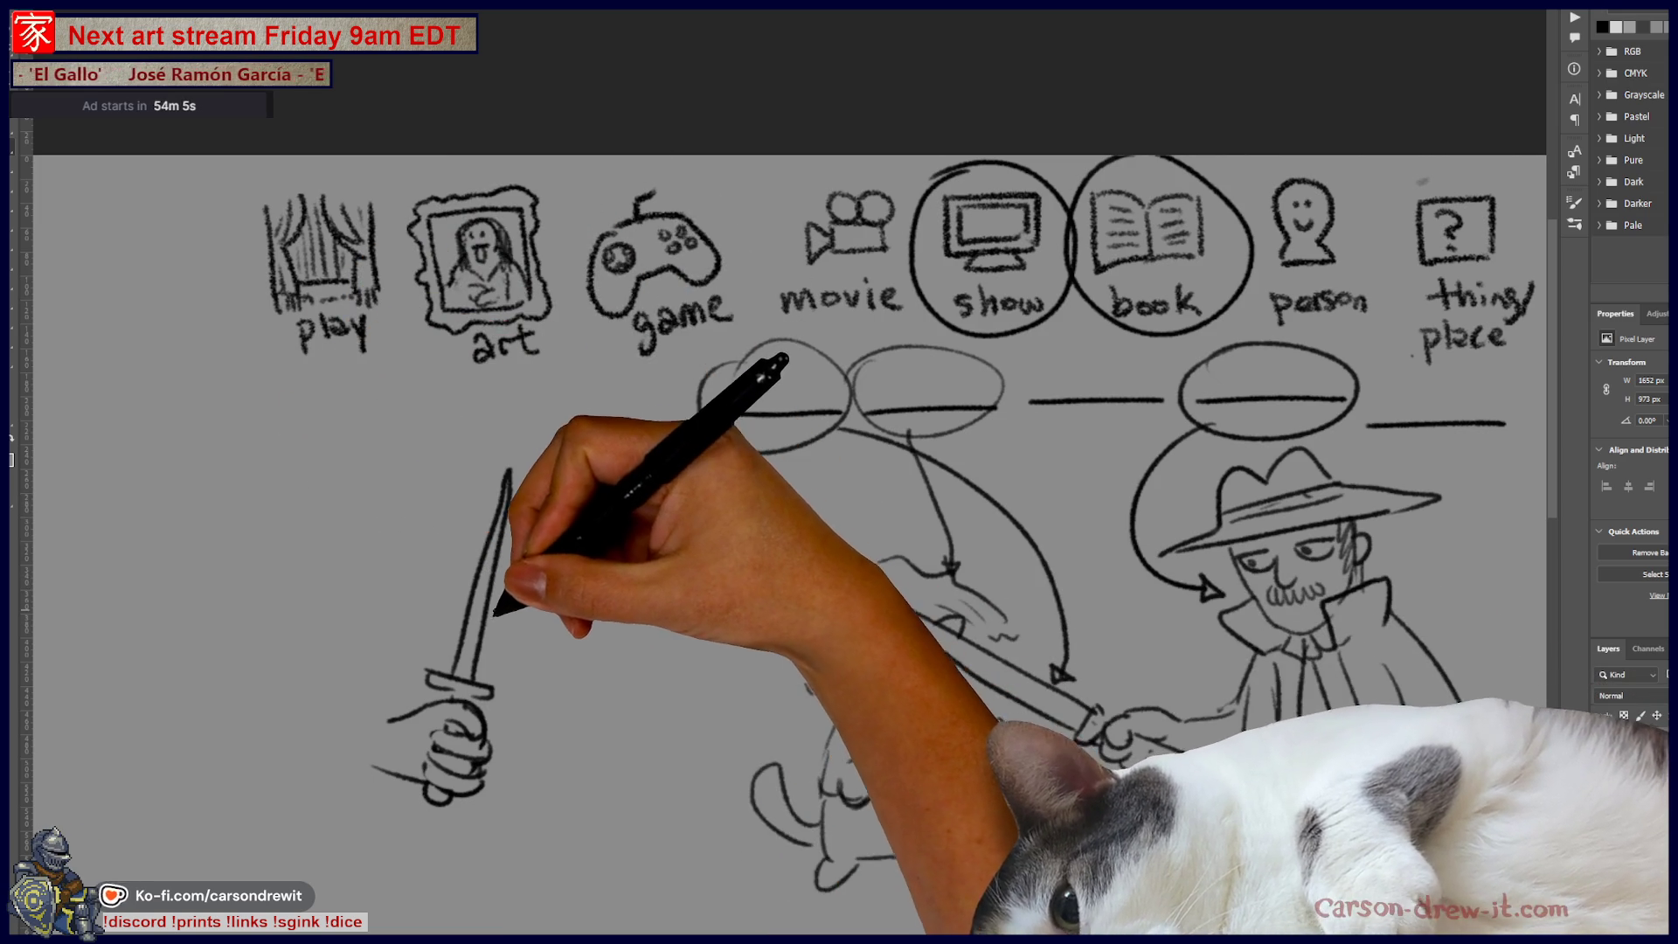
{"action": "left_click_drag", "start_coordinate": [507, 626], "coordinate": [487, 611]}
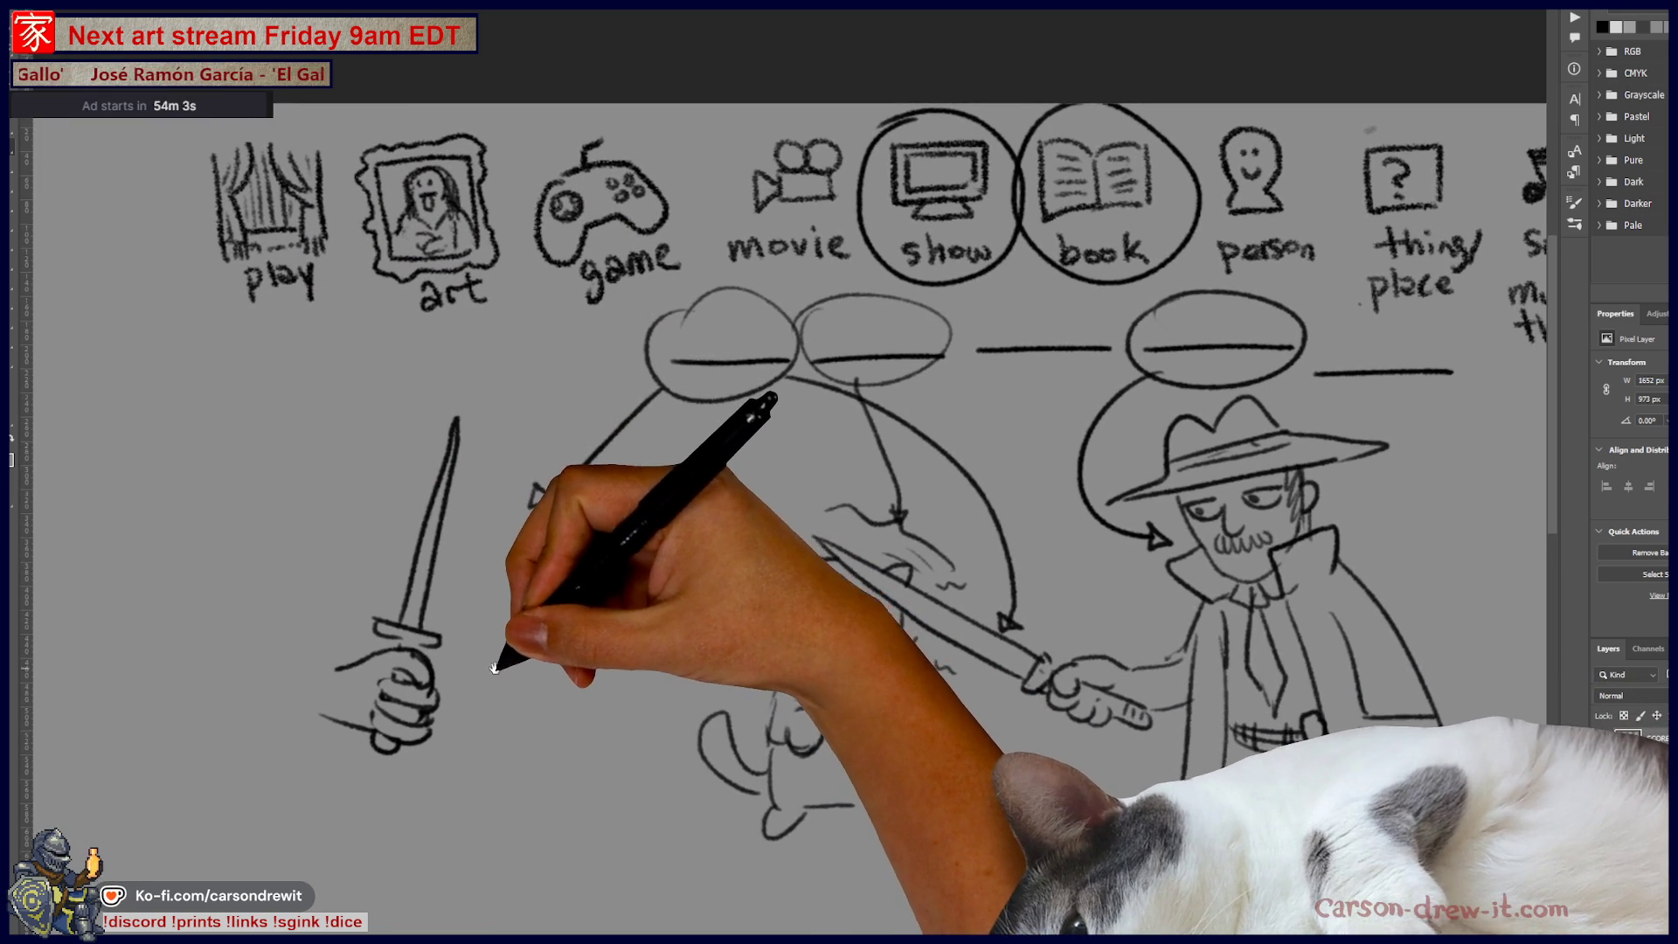
{"action": "left_click_drag", "start_coordinate": [501, 671], "coordinate": [551, 647]}
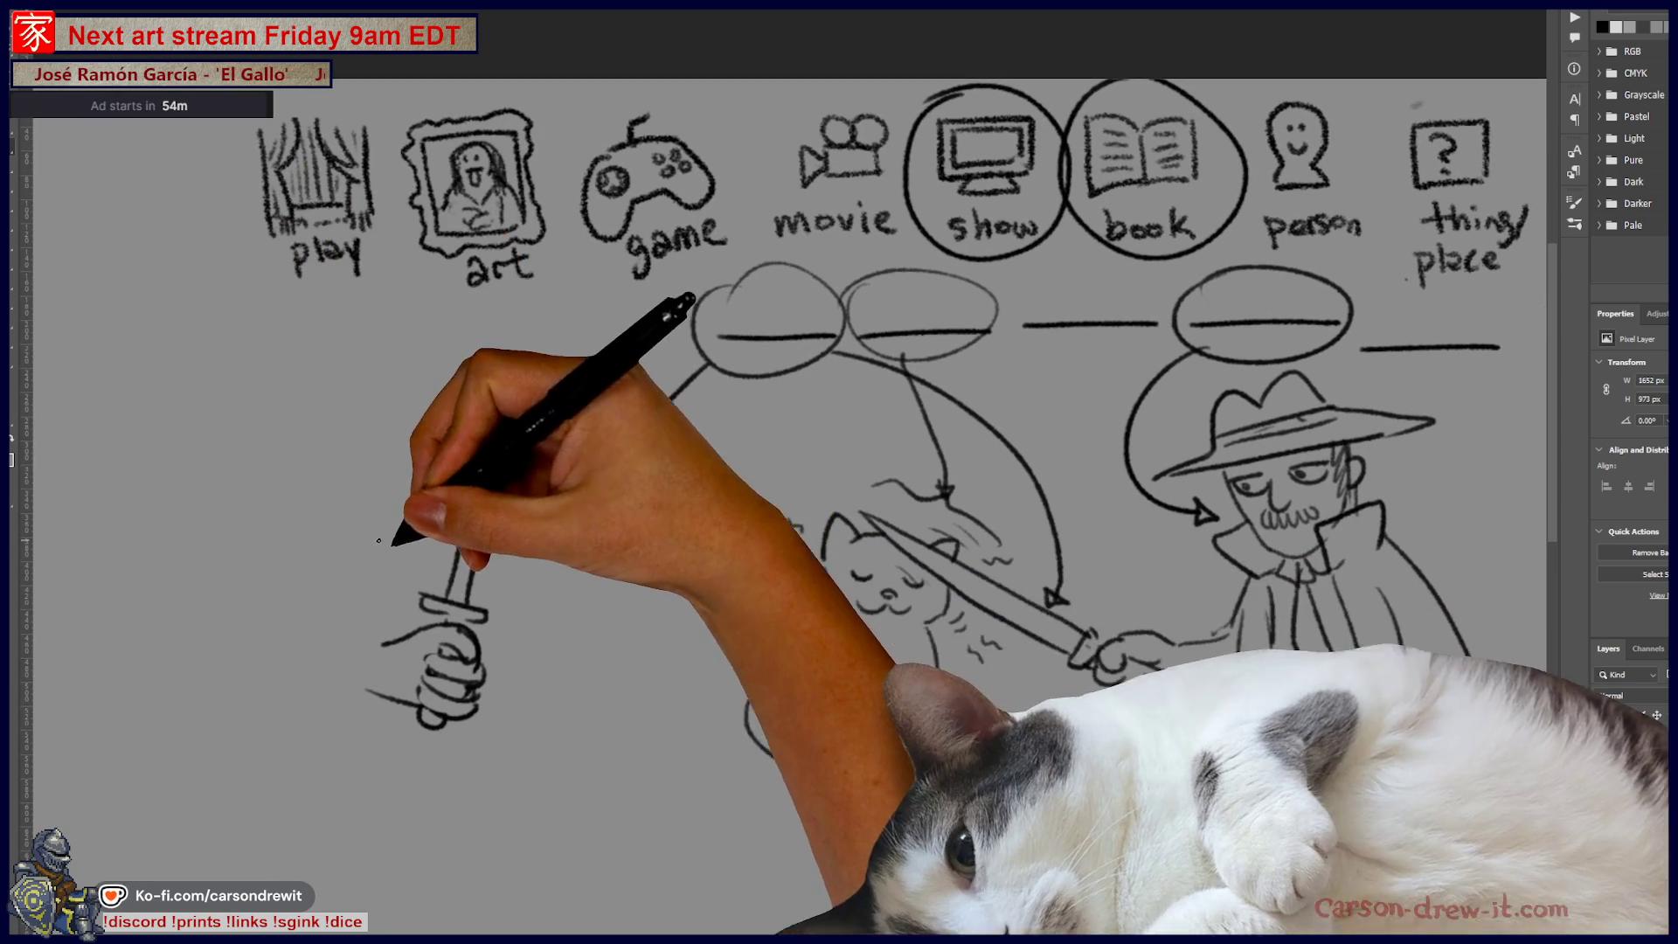
{"action": "left_click_drag", "start_coordinate": [379, 541], "coordinate": [518, 544]}
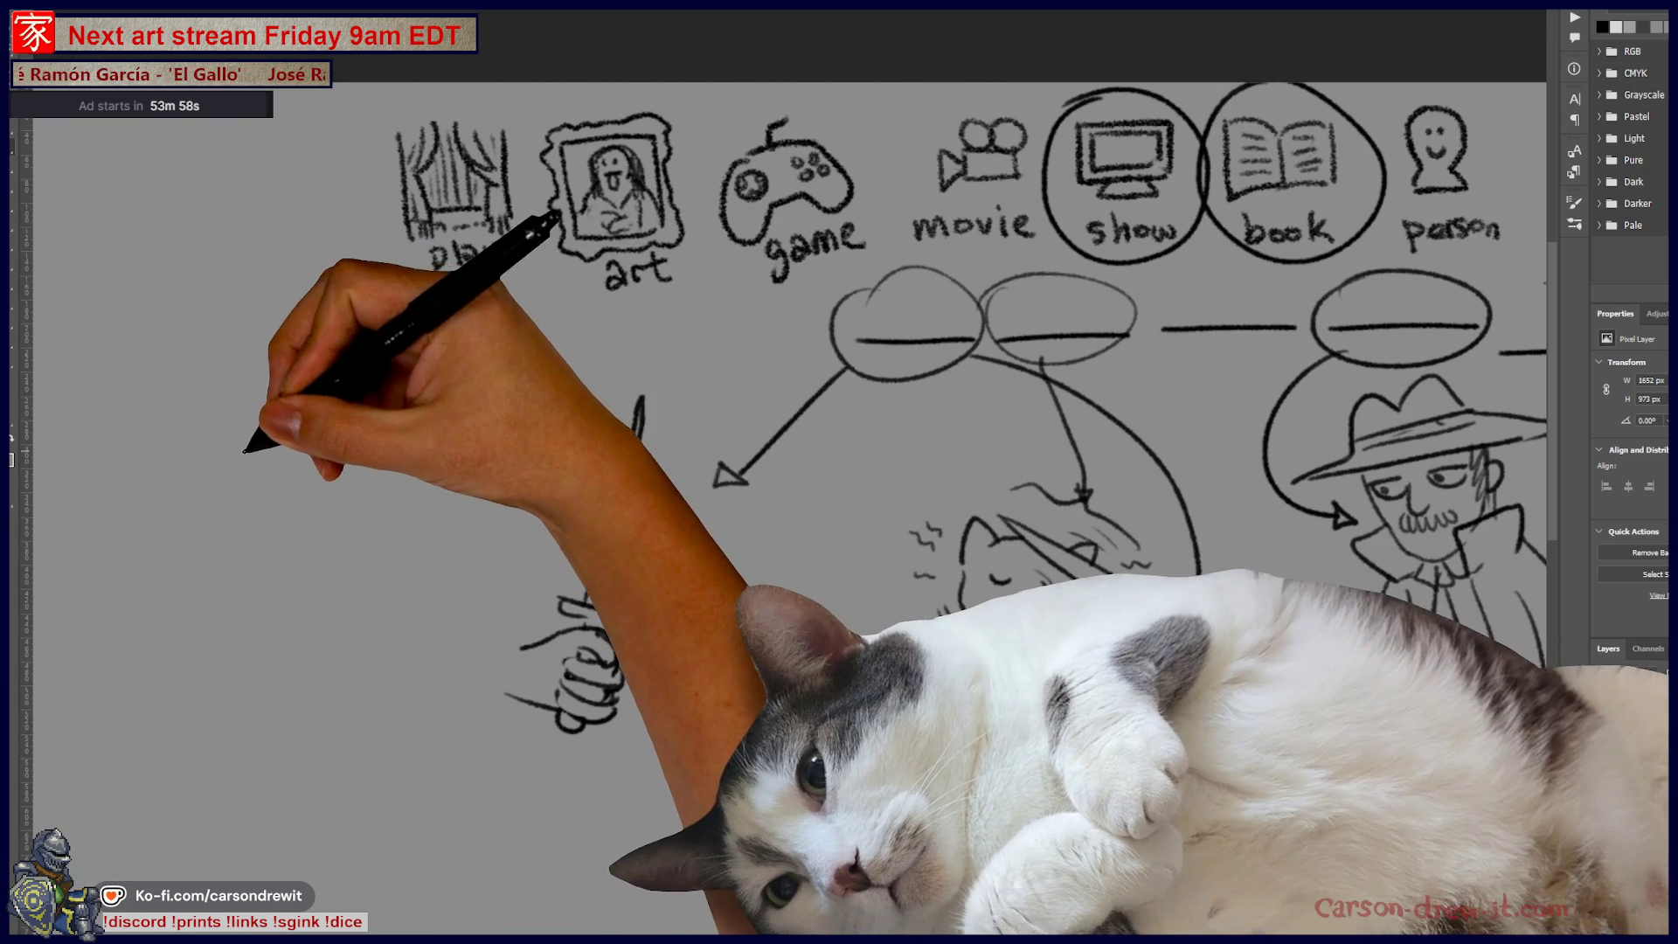
Step: Draw the angry attacker's head, face, forward arm and blade
{"action": "left_click_drag", "start_coordinate": [243, 448], "coordinate": [293, 497]}
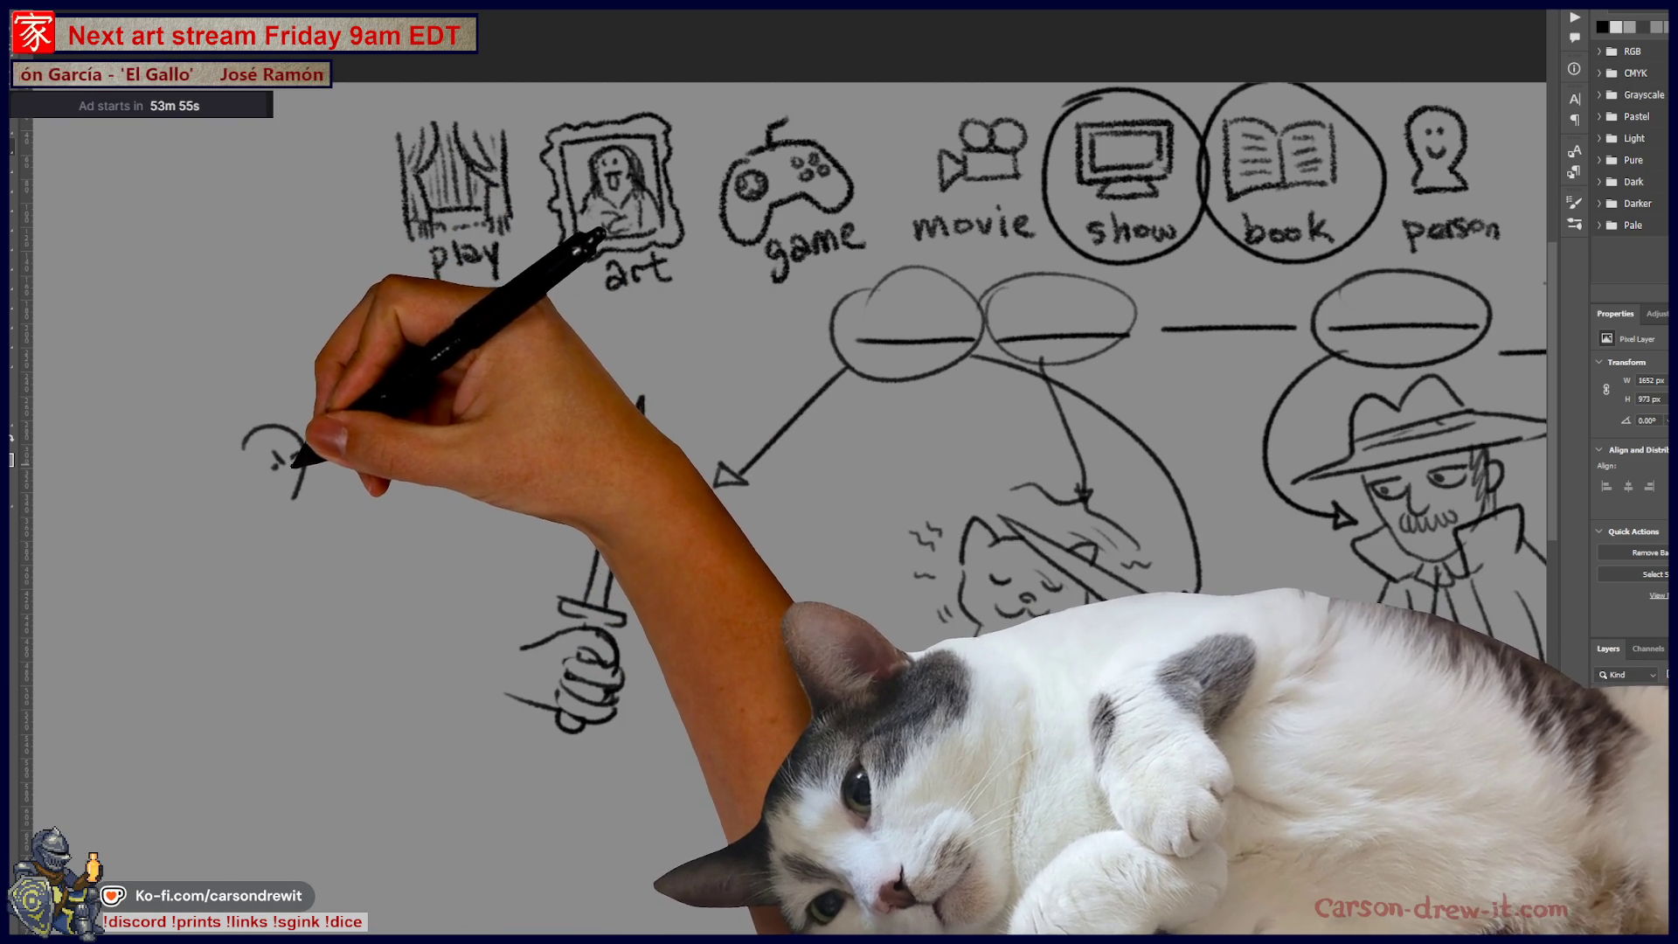
{"action": "left_click_drag", "start_coordinate": [271, 476], "coordinate": [278, 511]}
{"action": "left_click_drag", "start_coordinate": [273, 437], "coordinate": [302, 477]}
{"action": "left_click_drag", "start_coordinate": [214, 531], "coordinate": [290, 566]}
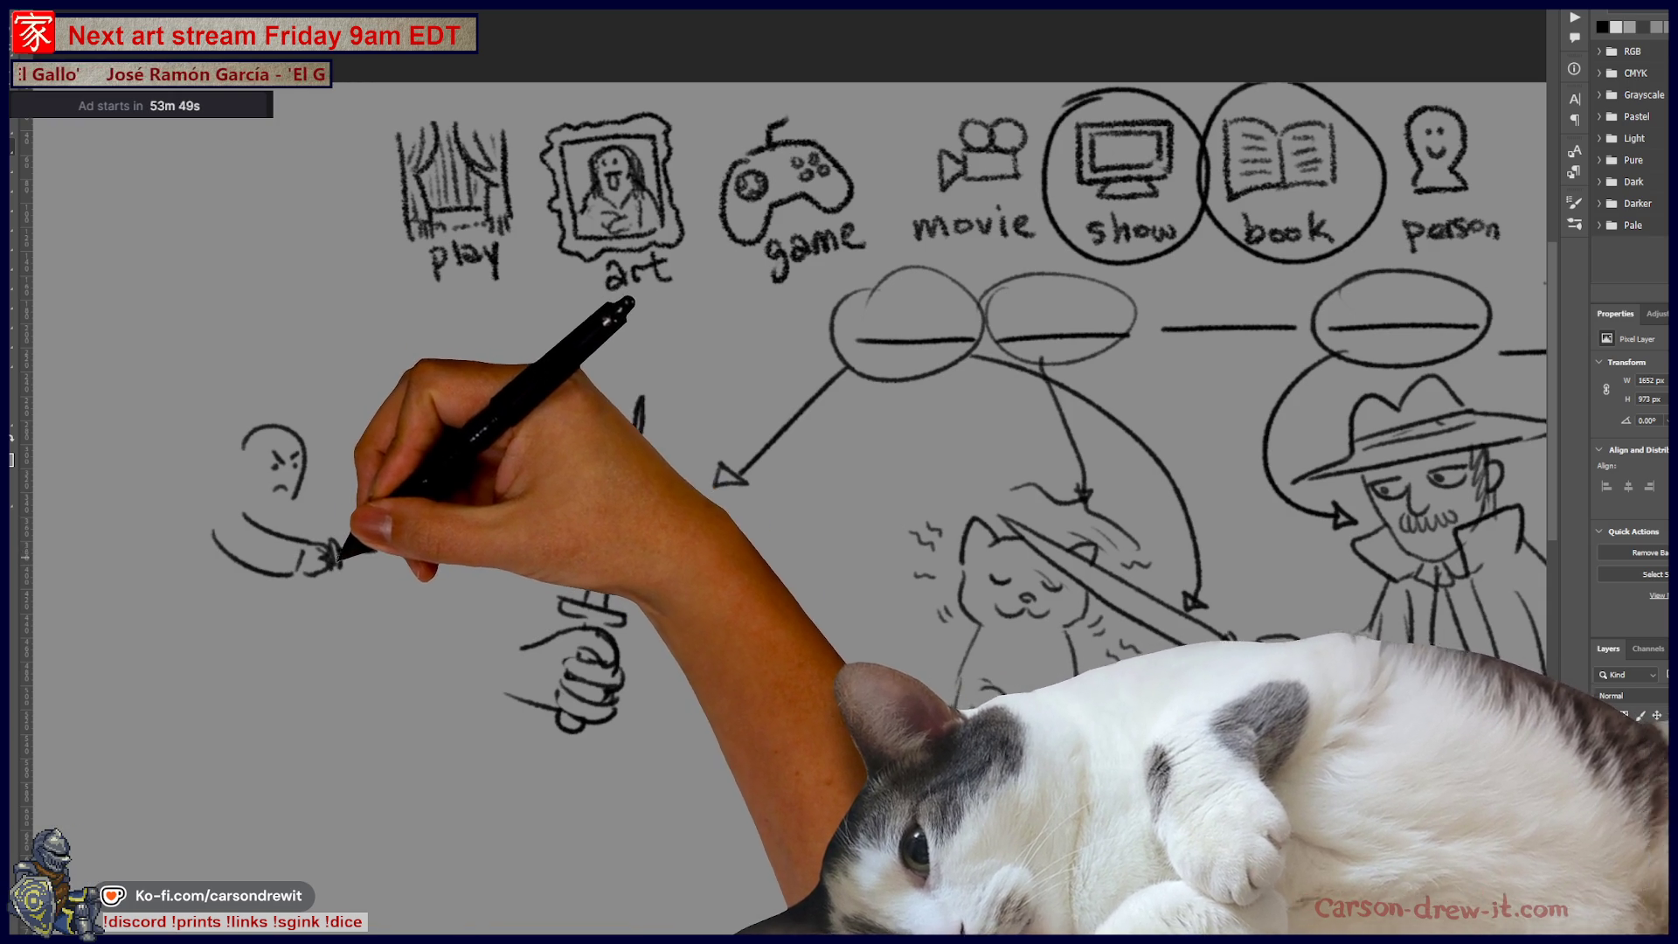
{"action": "left_click_drag", "start_coordinate": [350, 556], "coordinate": [377, 549]}
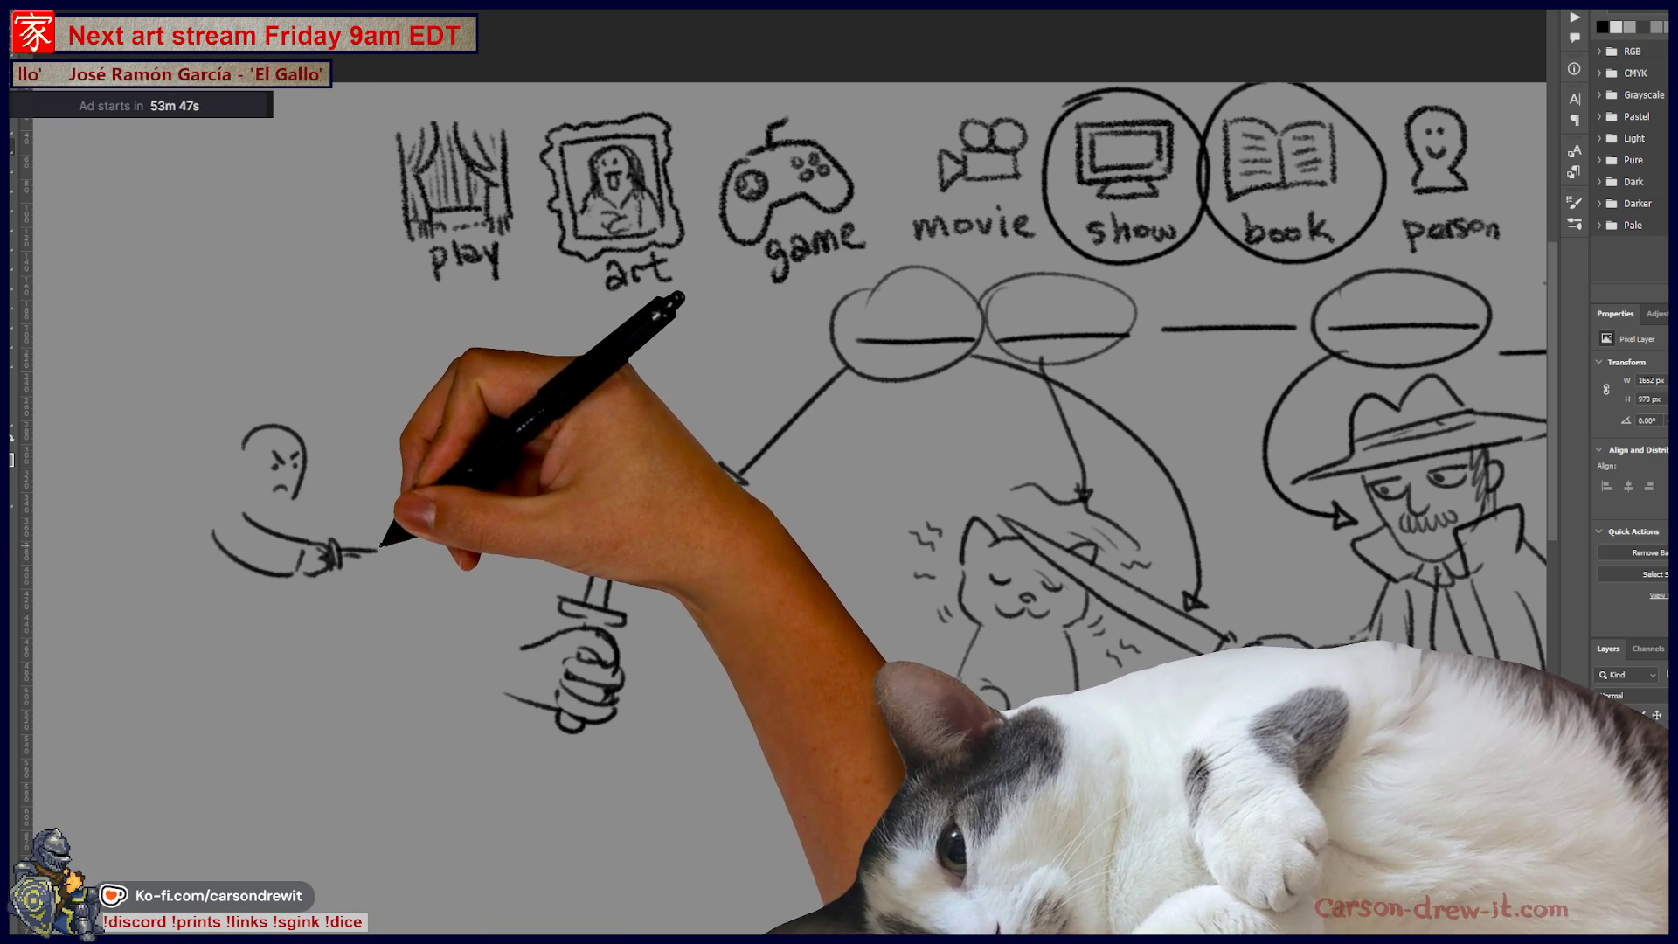
Step: Draw the stabbed victim, speed lines behind the thrust, and a long arc beneath the cat
{"action": "left_click_drag", "start_coordinate": [447, 599], "coordinate": [452, 505]}
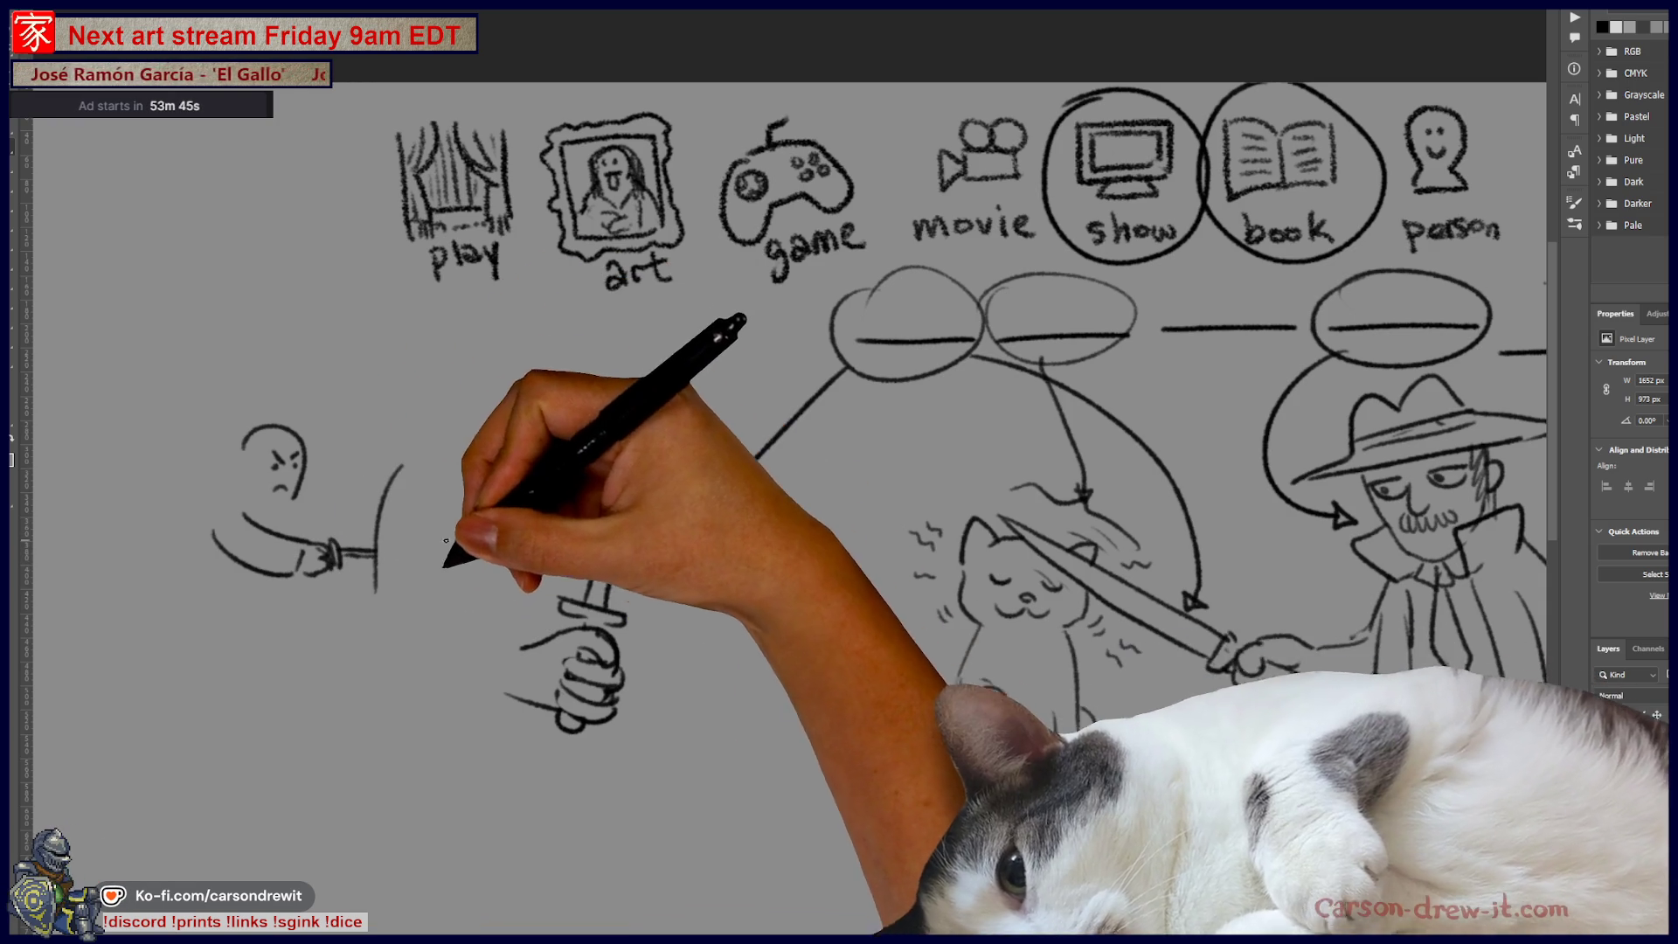
{"action": "mouse_move", "coordinate": [376, 593]}
{"action": "left_mouse_down"}
{"action": "mouse_move", "coordinate": [402, 466]}
{"action": "mouse_move", "coordinate": [388, 571]}
{"action": "left_mouse_up"}
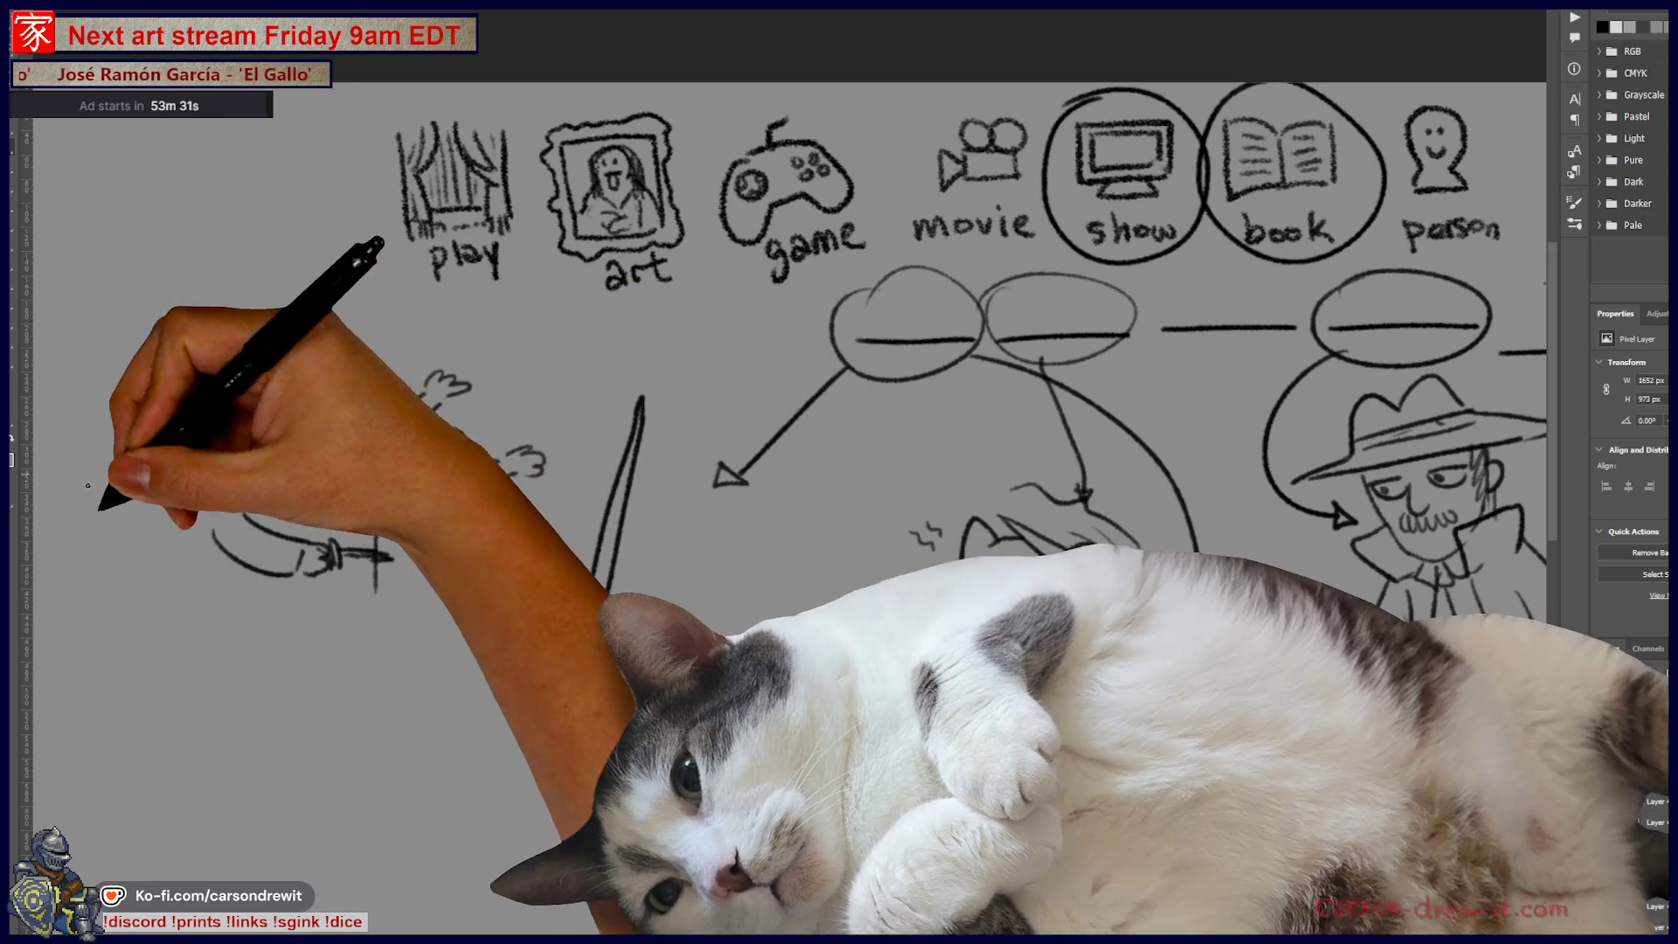
{"action": "left_click_drag", "start_coordinate": [153, 554], "coordinate": [323, 555]}
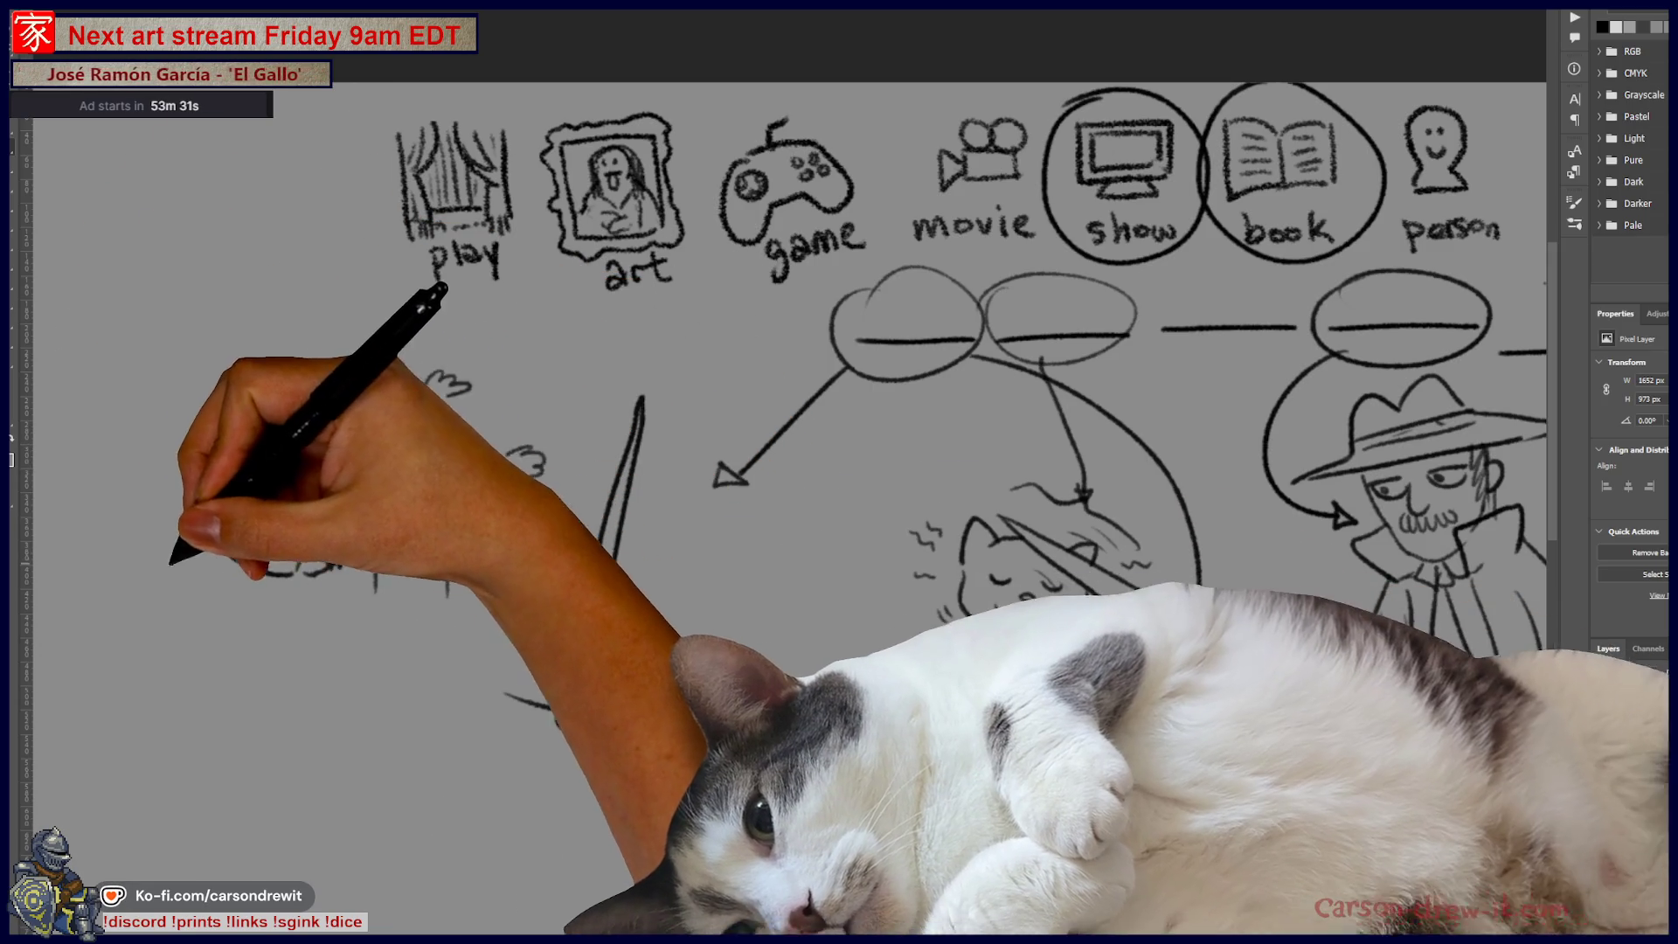
{"action": "left_click_drag", "start_coordinate": [157, 535], "coordinate": [262, 537]}
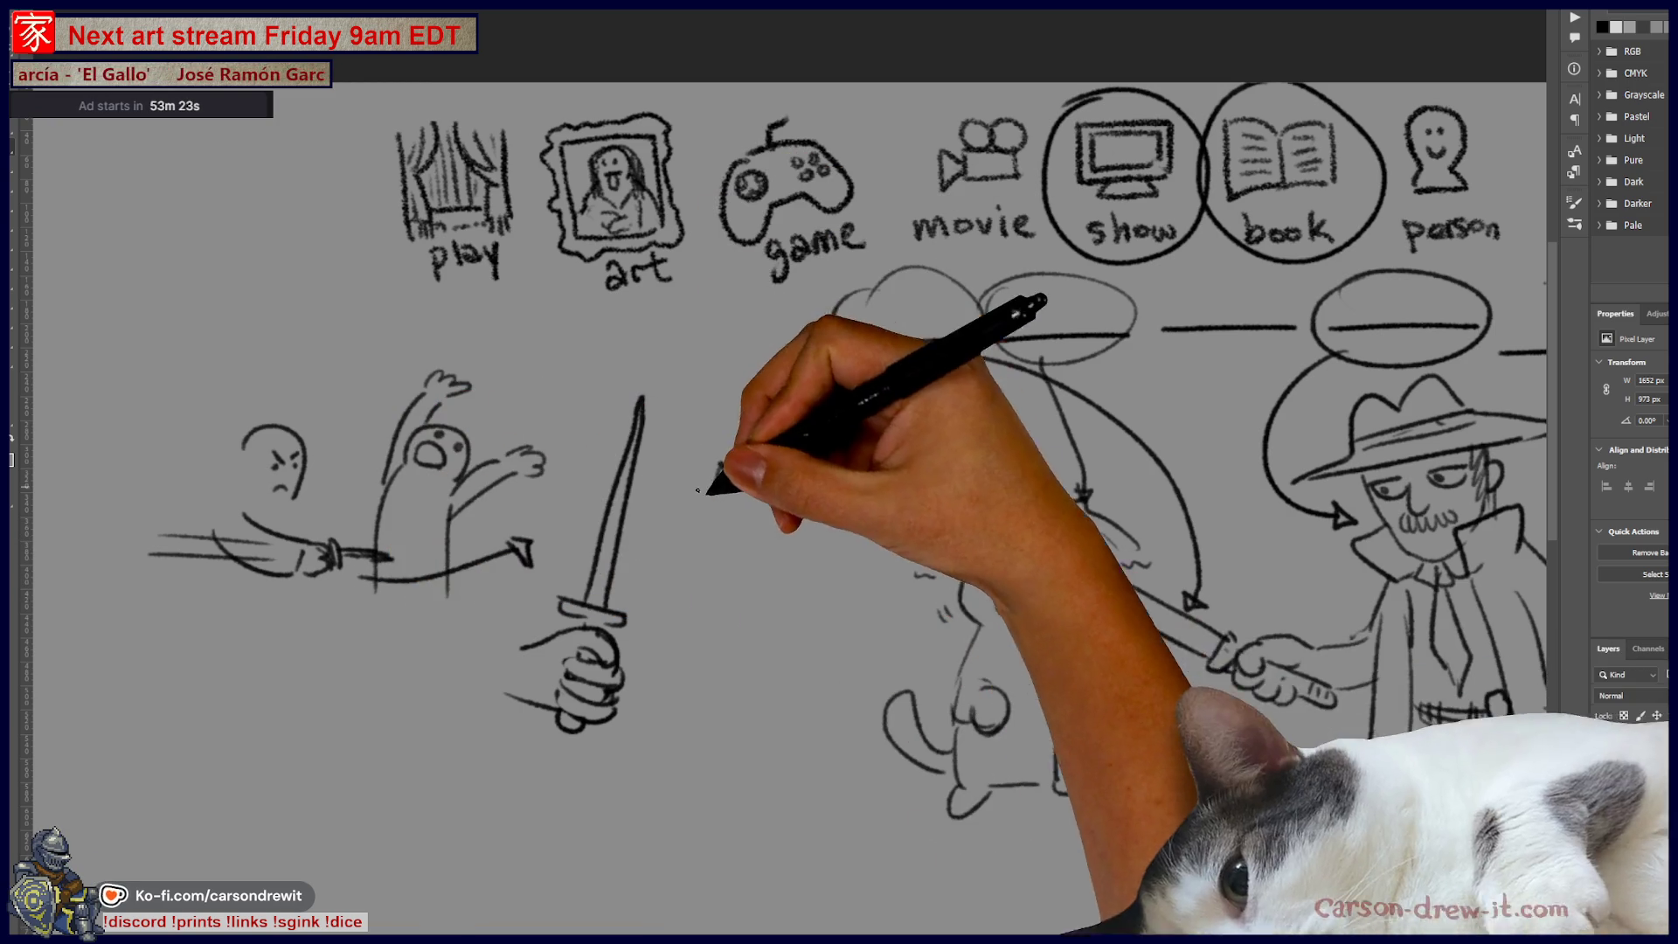
{"action": "mouse_move", "coordinate": [644, 726]}
{"action": "left_mouse_down"}
{"action": "mouse_move", "coordinate": [1062, 883]}
{"action": "mouse_move", "coordinate": [1209, 715]}
{"action": "mouse_move", "coordinate": [1213, 730]}
{"action": "left_mouse_up"}
Step: Add an arrowhead to the curve beneath the cat and enclose the two small ovals in a large oval
{"action": "left_click_drag", "start_coordinate": [1244, 798], "coordinate": [914, 808]}
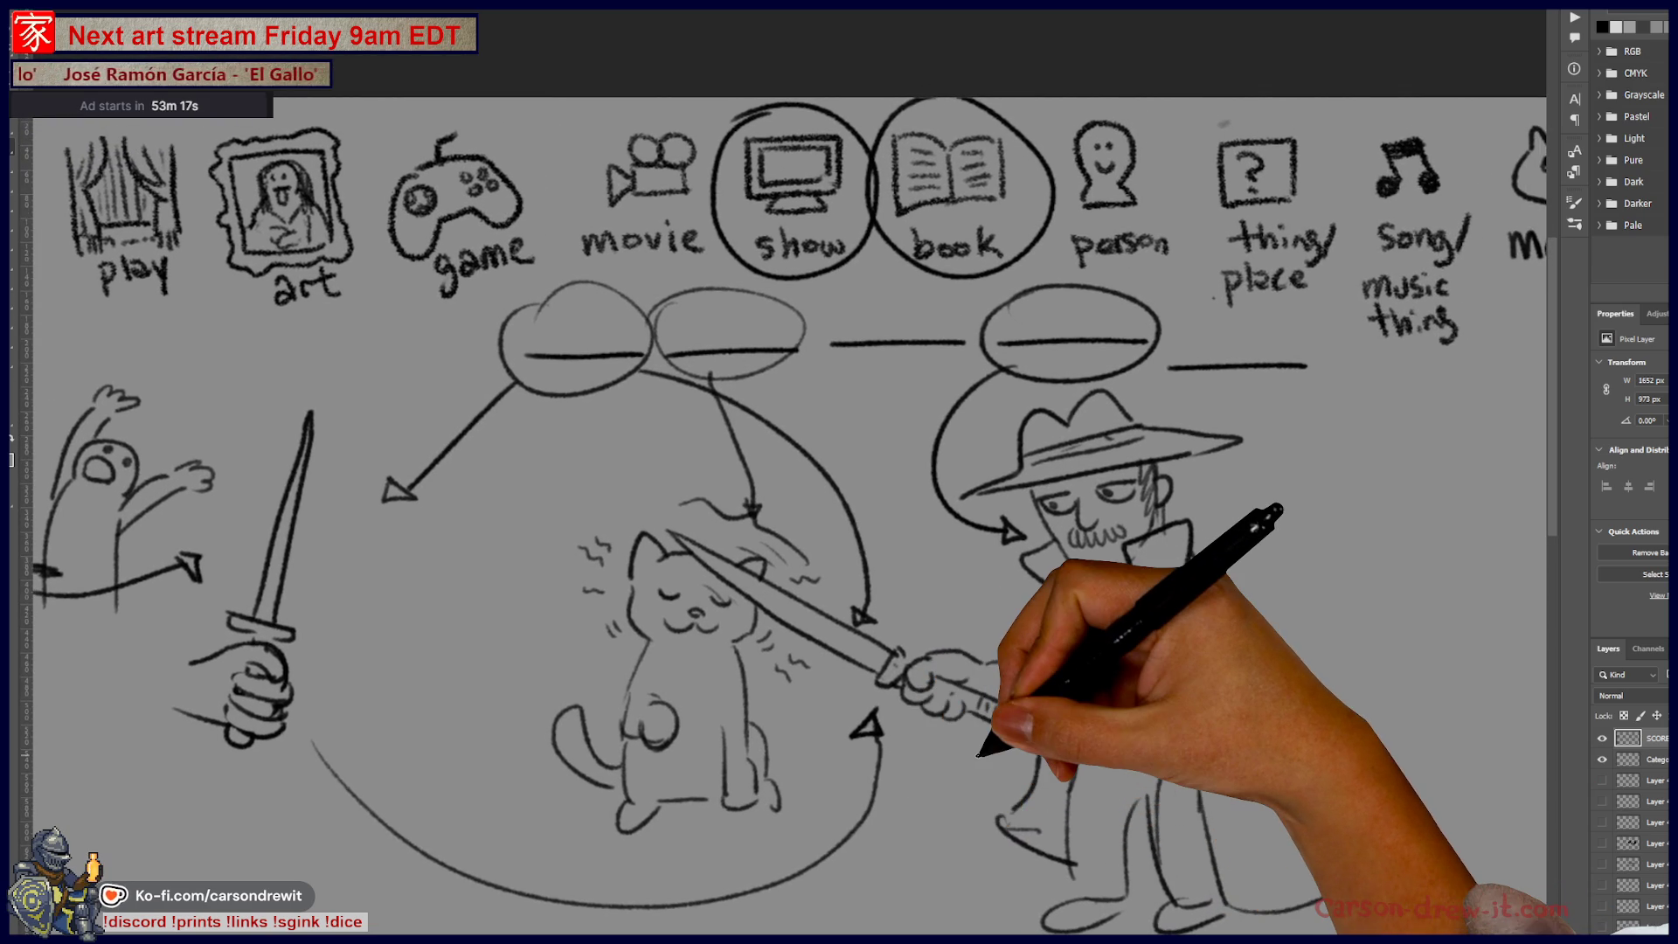
{"action": "scroll", "coordinate": [979, 753], "scroll_direction": "down", "scroll_amount": 3}
{"action": "left_click_drag", "start_coordinate": [893, 700], "coordinate": [982, 678]}
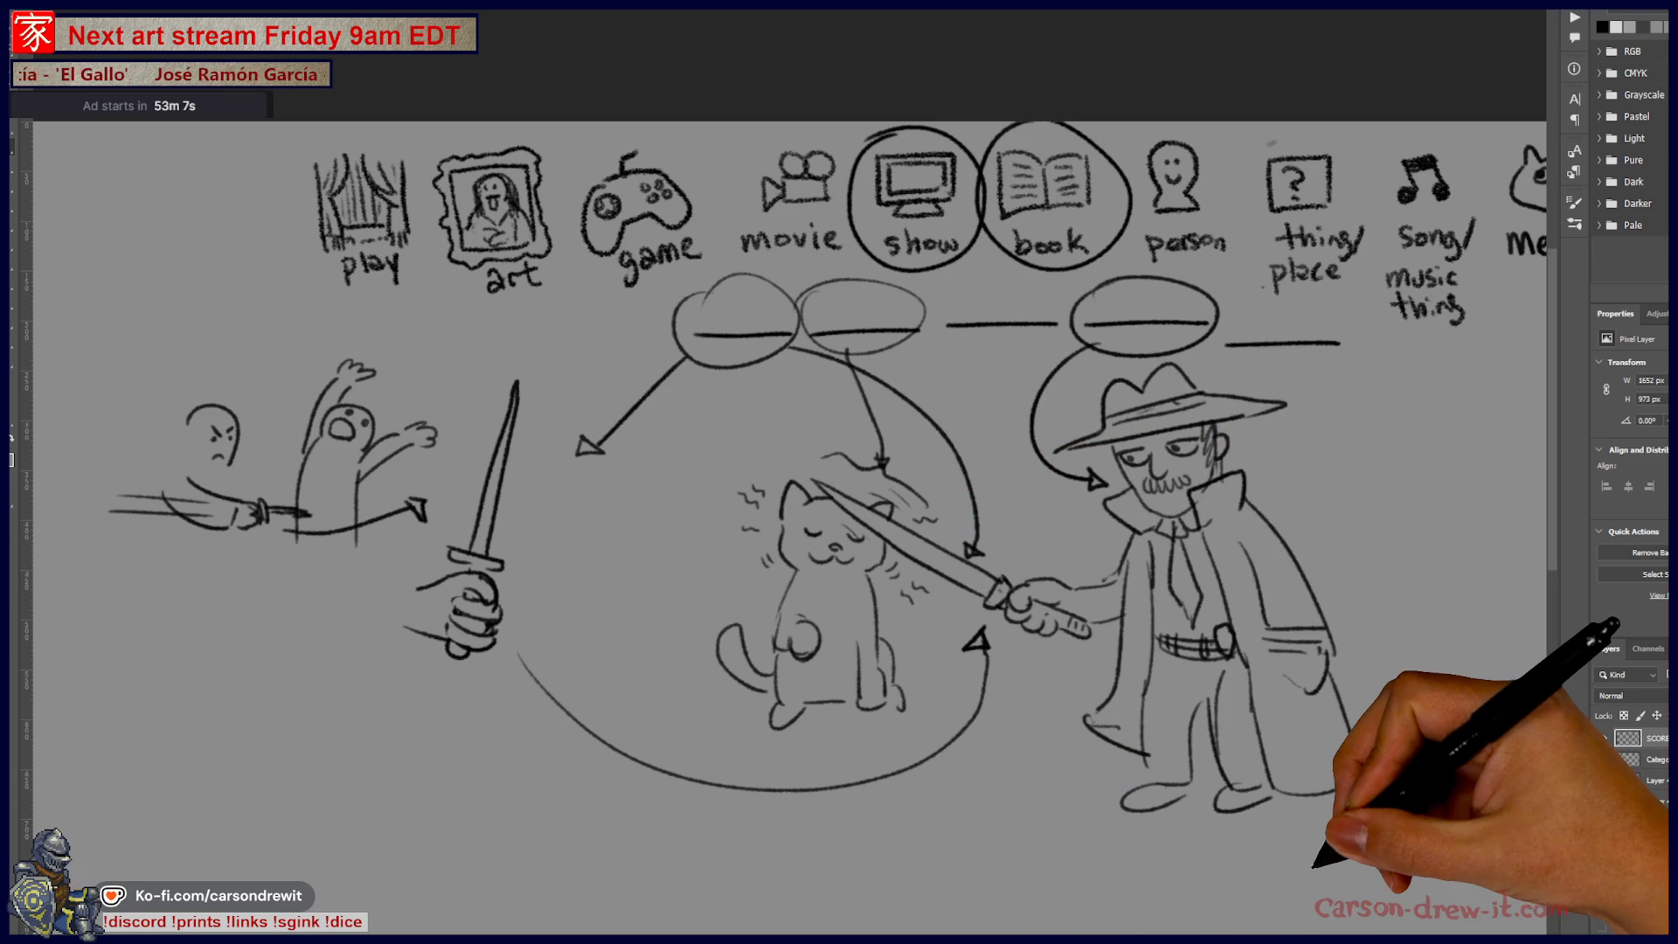
{"action": "scroll", "coordinate": [1137, 756], "scroll_direction": "up", "scroll_amount": 2}
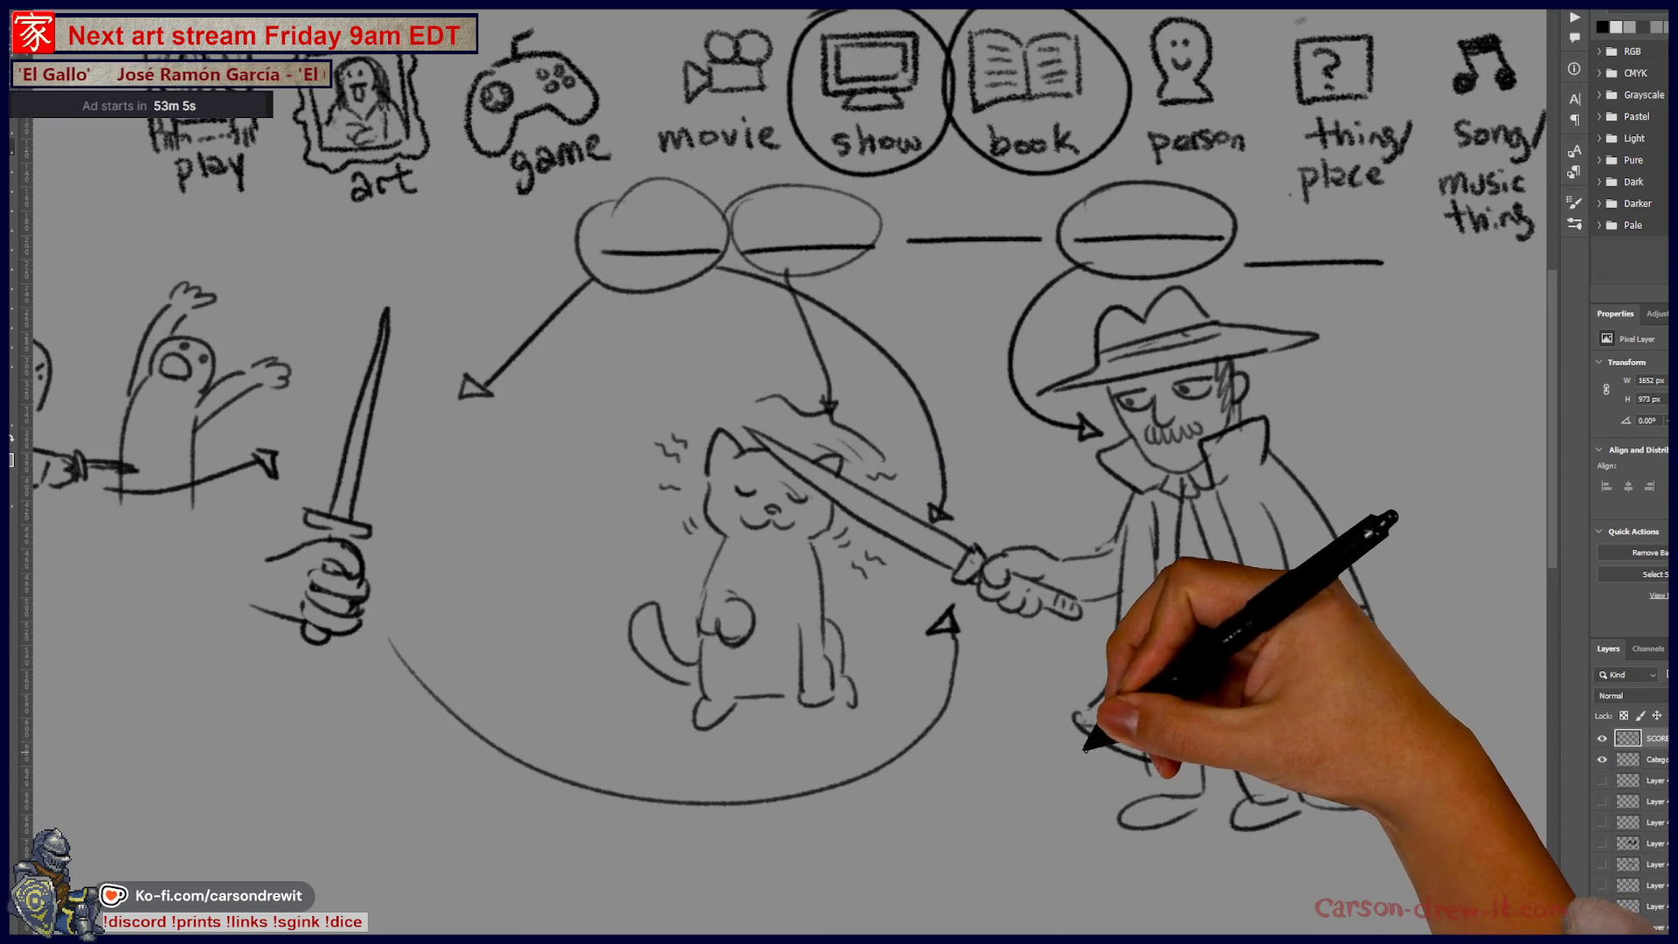
{"action": "left_click_drag", "start_coordinate": [1094, 750], "coordinate": [917, 784]}
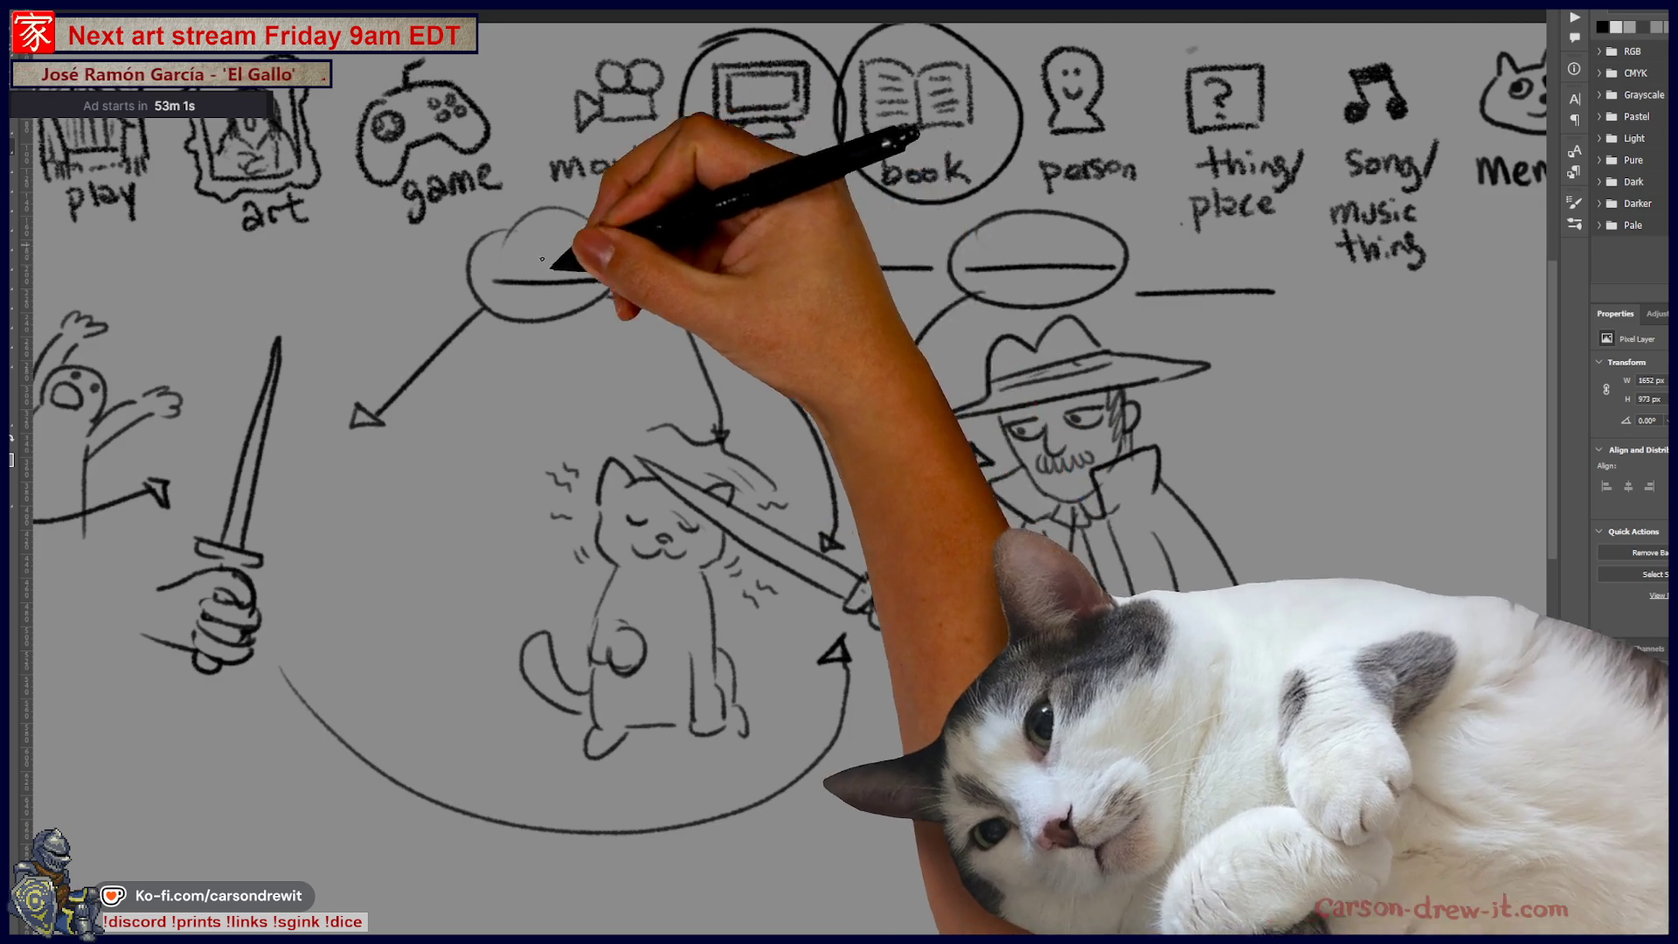
{"action": "scroll", "coordinate": [655, 581], "scroll_direction": "down", "scroll_amount": 1}
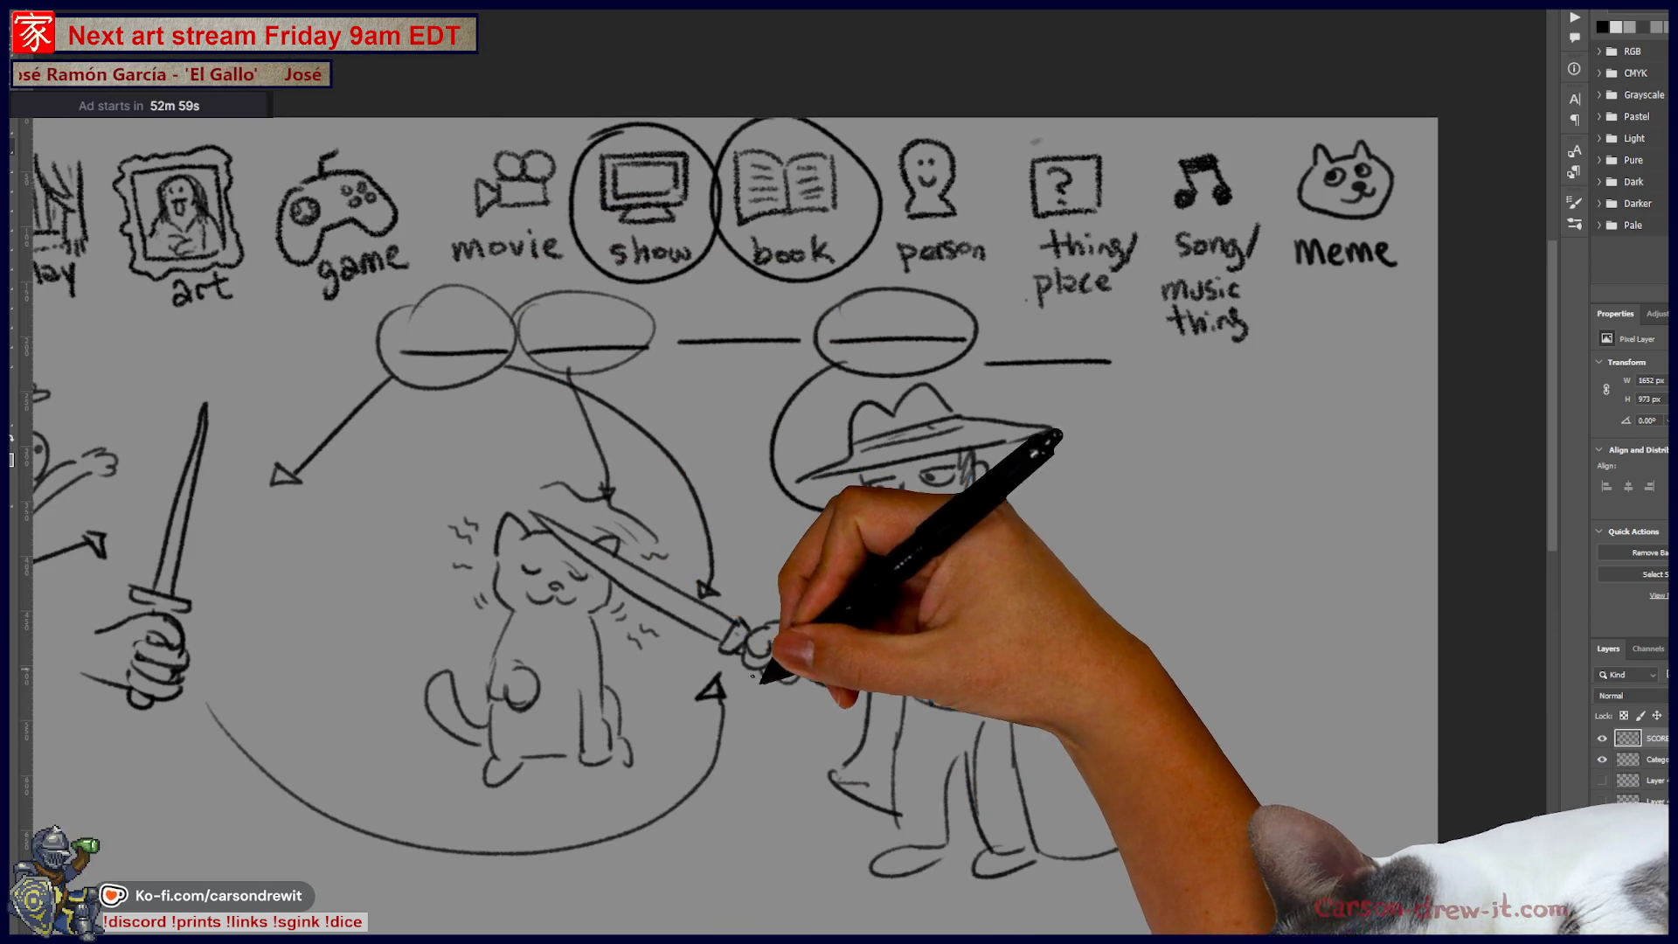
{"action": "scroll", "coordinate": [787, 804], "scroll_direction": "up", "scroll_amount": 1}
{"action": "left_click_drag", "start_coordinate": [931, 507], "coordinate": [1023, 544]}
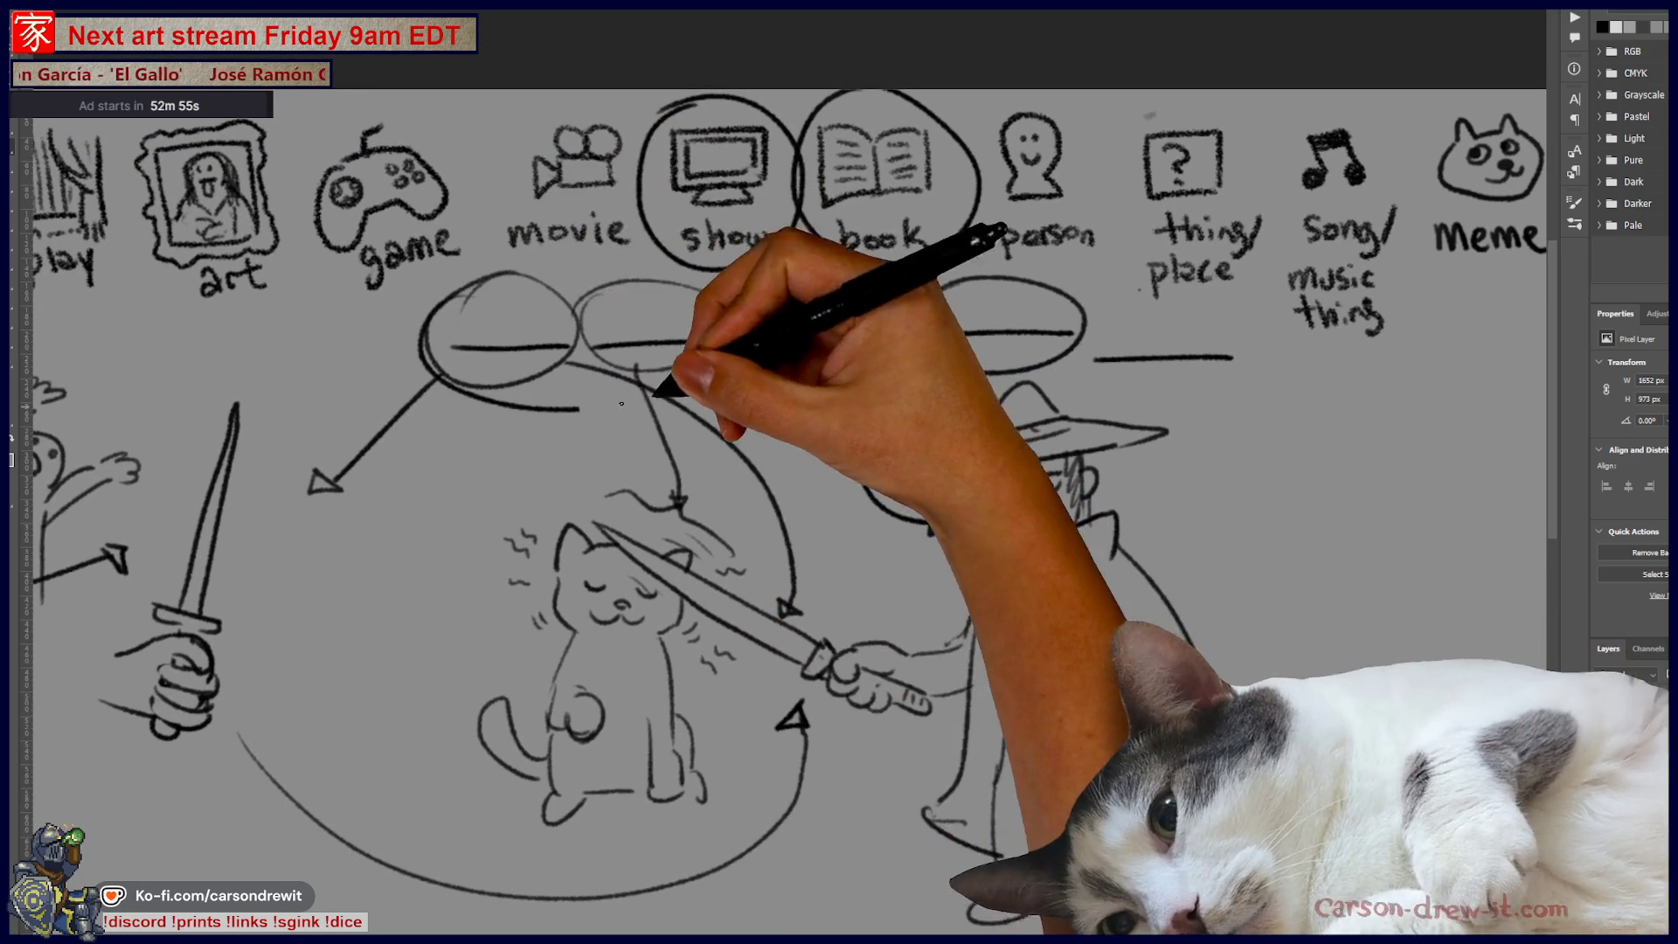
{"action": "left_click_drag", "start_coordinate": [519, 287], "coordinate": [618, 280]}
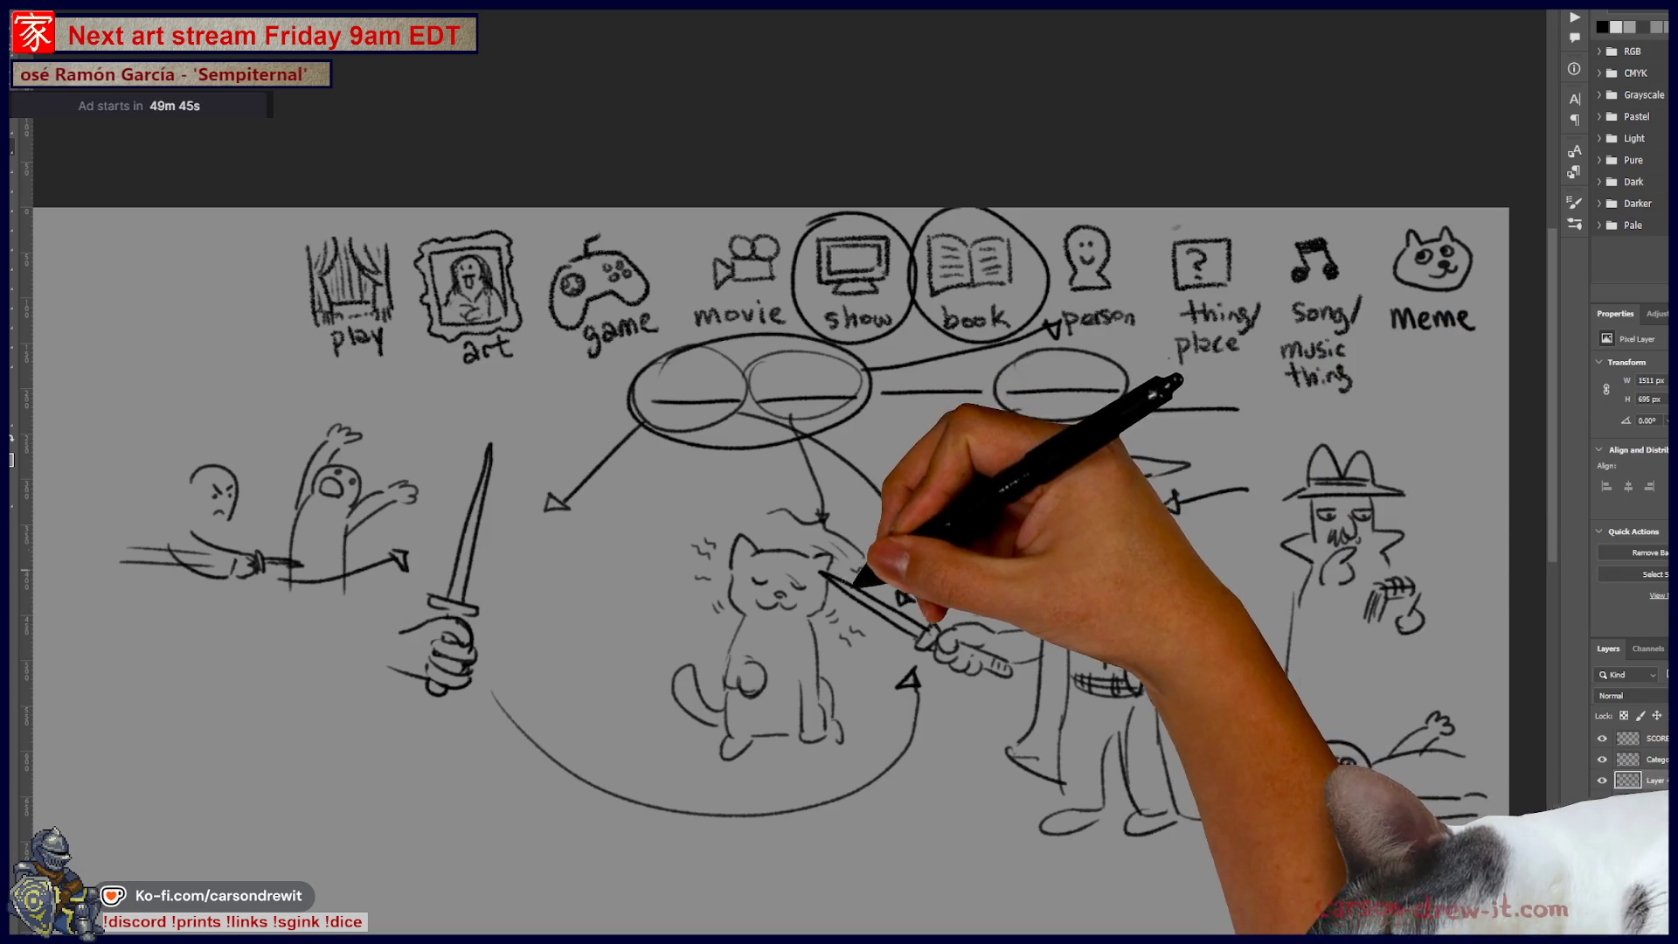
{"action": "scroll", "coordinate": [918, 646], "scroll_direction": "up", "scroll_amount": 2}
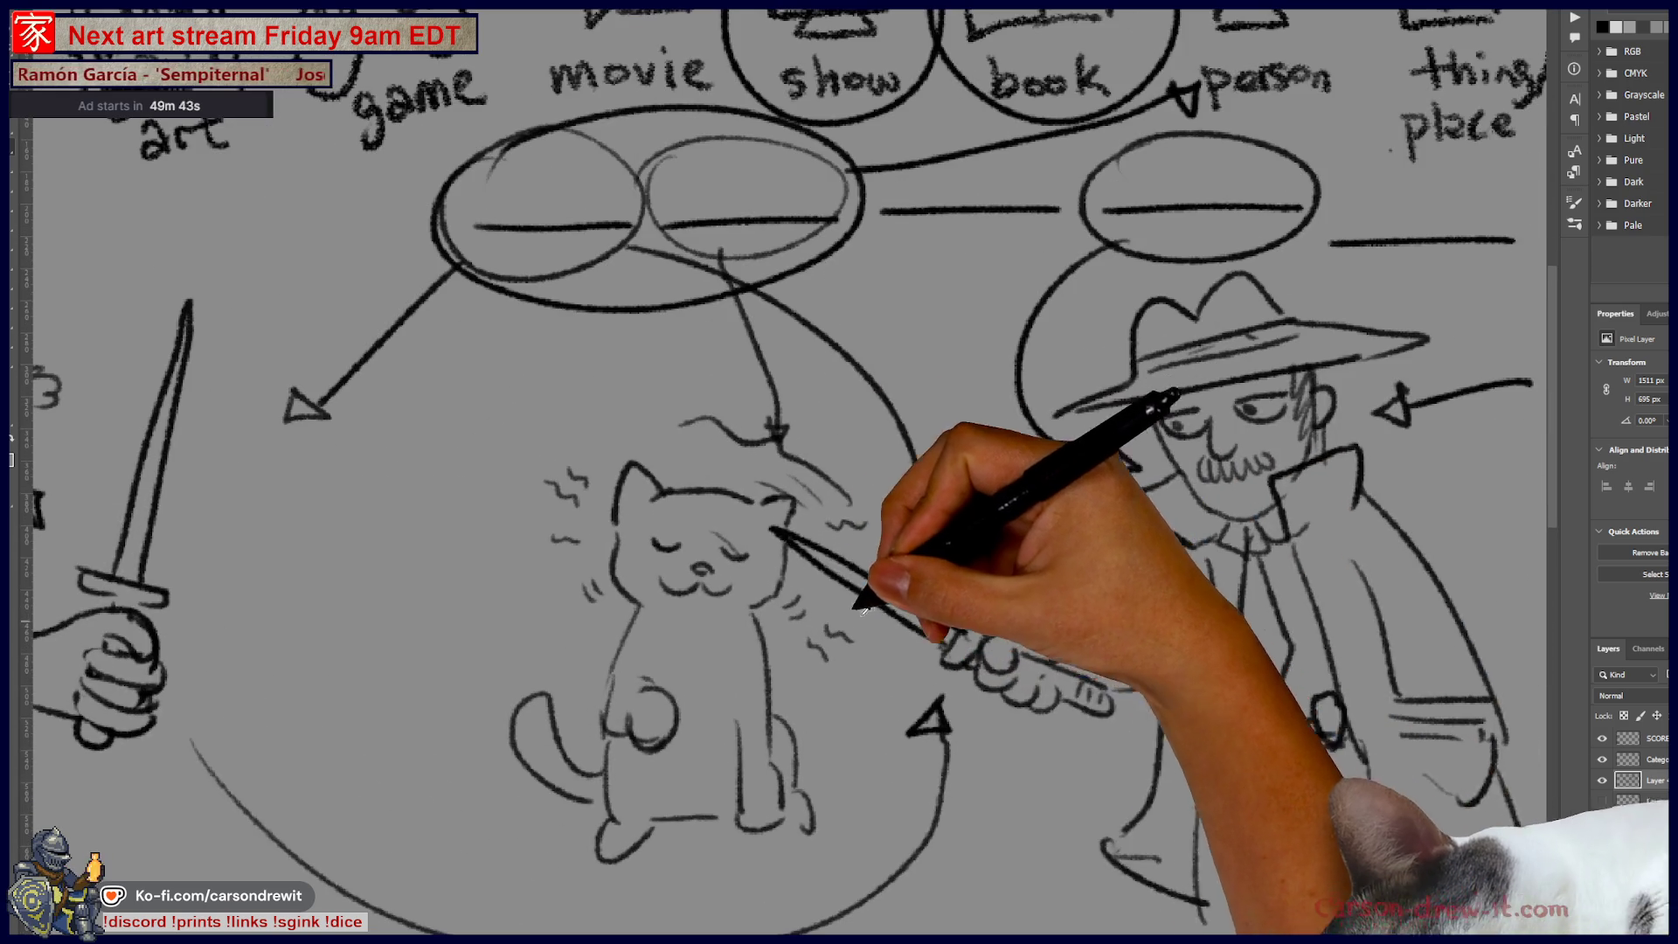
{"action": "scroll", "coordinate": [914, 646], "scroll_direction": "down", "scroll_amount": 1}
{"action": "left_click_drag", "start_coordinate": [870, 612], "coordinate": [930, 570]}
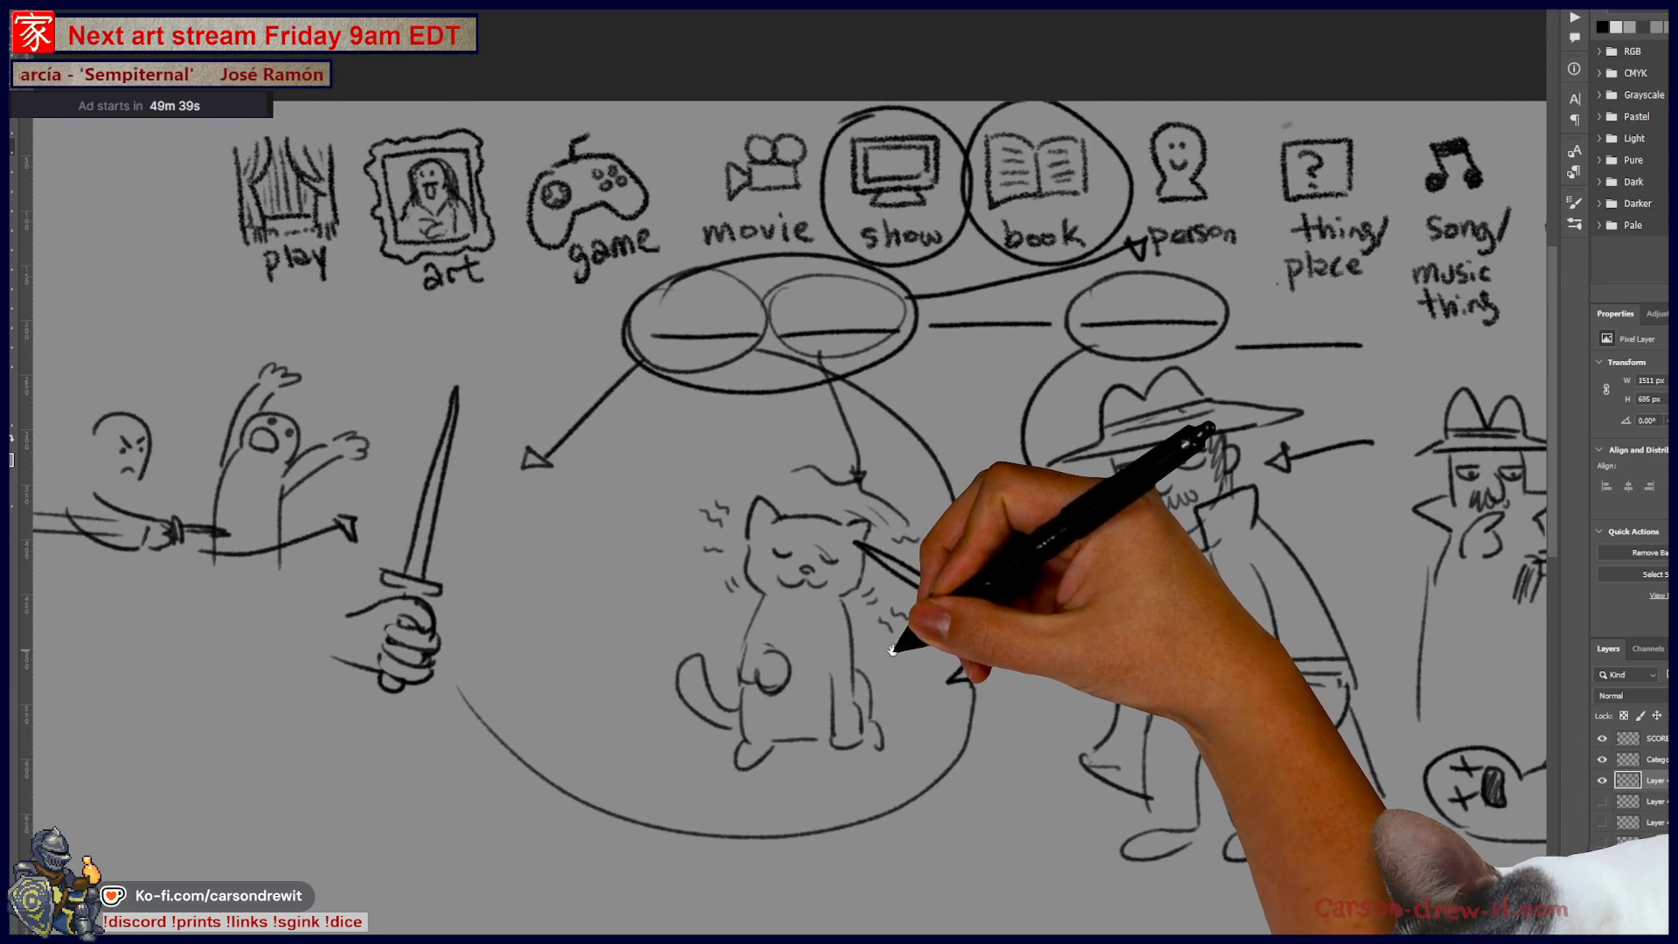
{"action": "left_click_drag", "start_coordinate": [468, 605], "coordinate": [756, 631]}
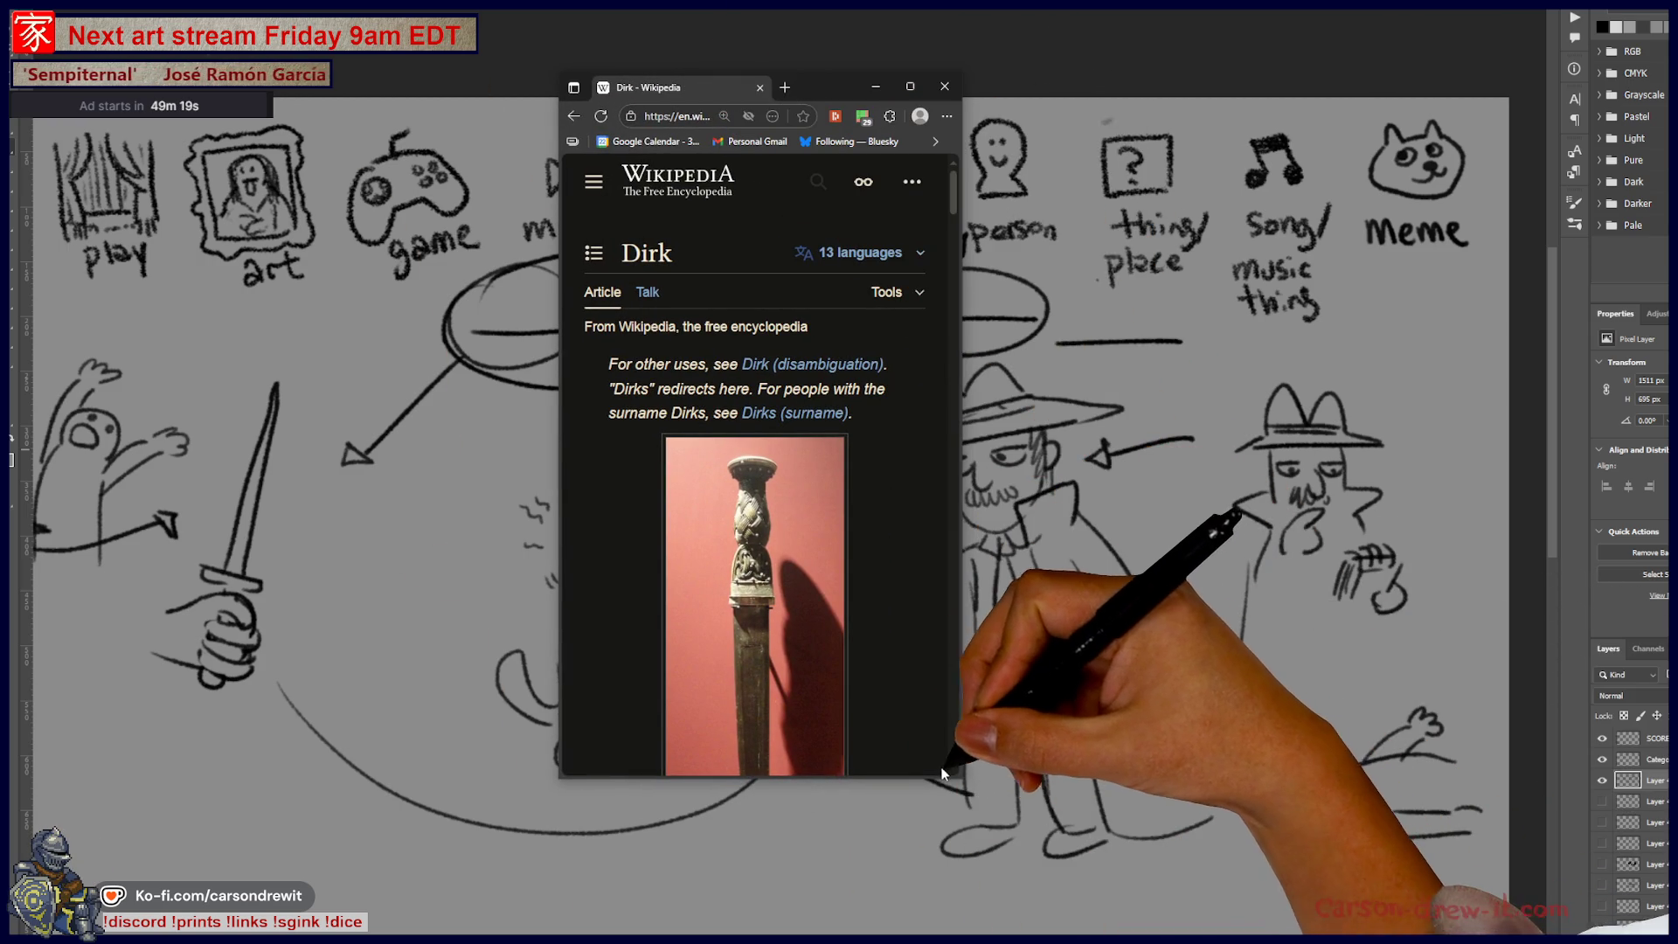
Step: Enlarge the browser and scroll the Dirk article to the Japanese WW2 naval dirk photo
{"action": "left_click_drag", "start_coordinate": [964, 778], "coordinate": [1438, 920]}
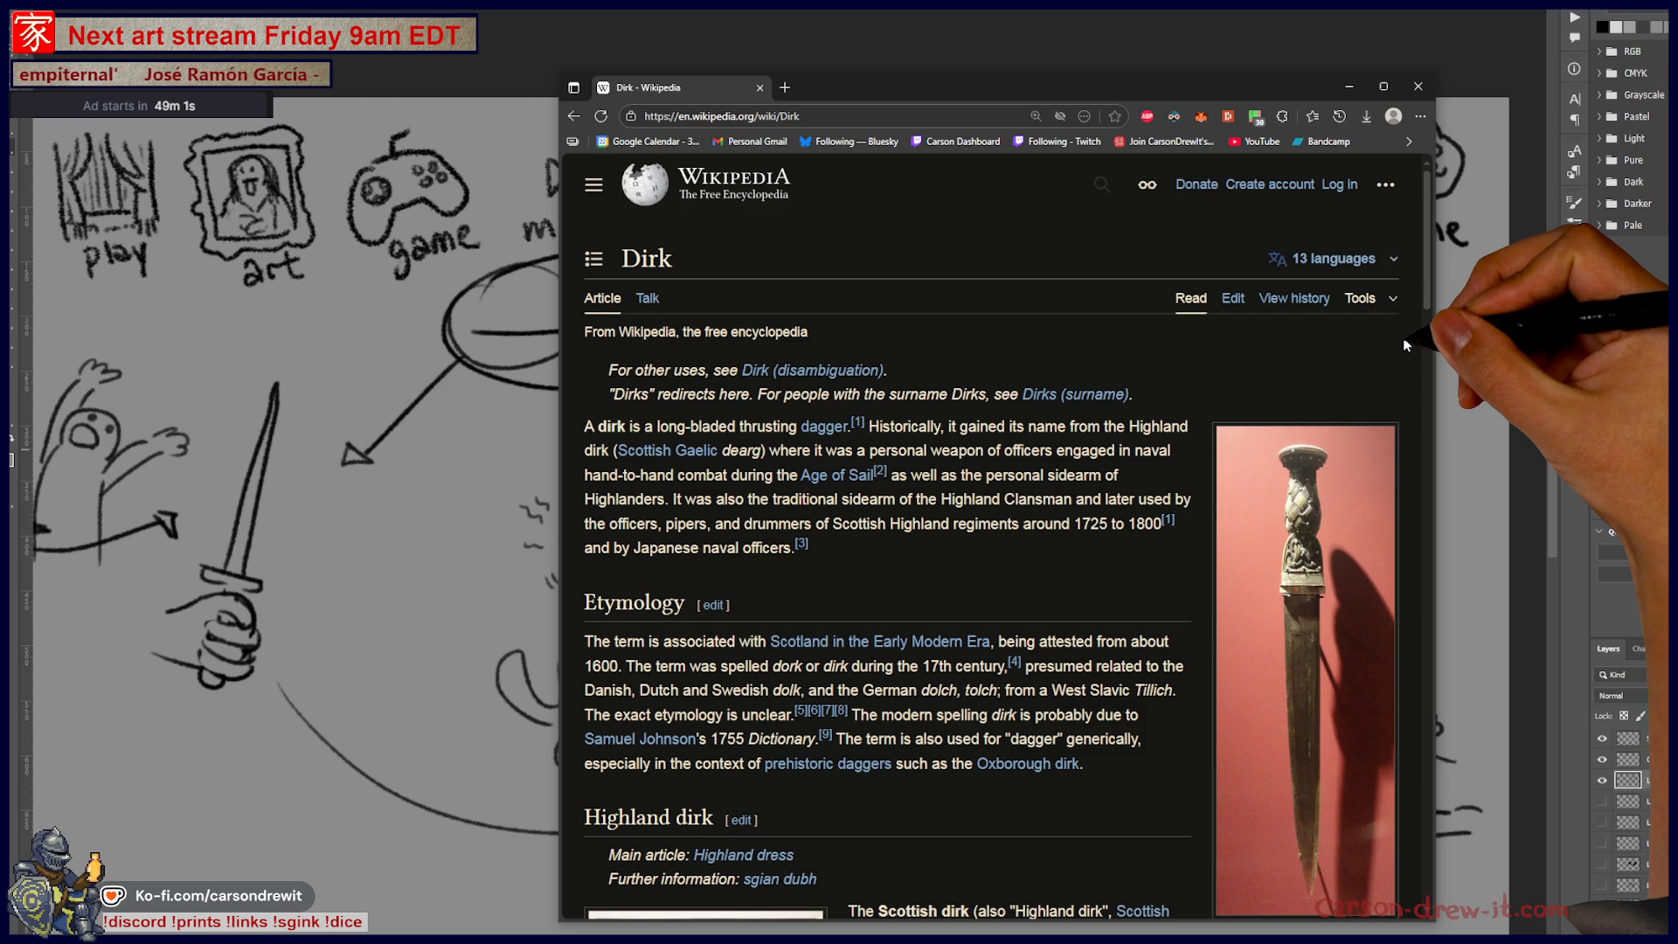
{"action": "scroll", "coordinate": [1406, 346], "scroll_direction": "down", "scroll_amount": 3}
{"action": "scroll", "coordinate": [1422, 351], "scroll_direction": "down", "scroll_amount": 4}
{"action": "scroll", "coordinate": [1420, 351], "scroll_direction": "down", "scroll_amount": 7}
{"action": "scroll", "coordinate": [1407, 349], "scroll_direction": "down", "scroll_amount": 2}
{"action": "scroll", "coordinate": [1381, 345], "scroll_direction": "down", "scroll_amount": 5}
{"action": "scroll", "coordinate": [1347, 337], "scroll_direction": "up", "scroll_amount": 2}
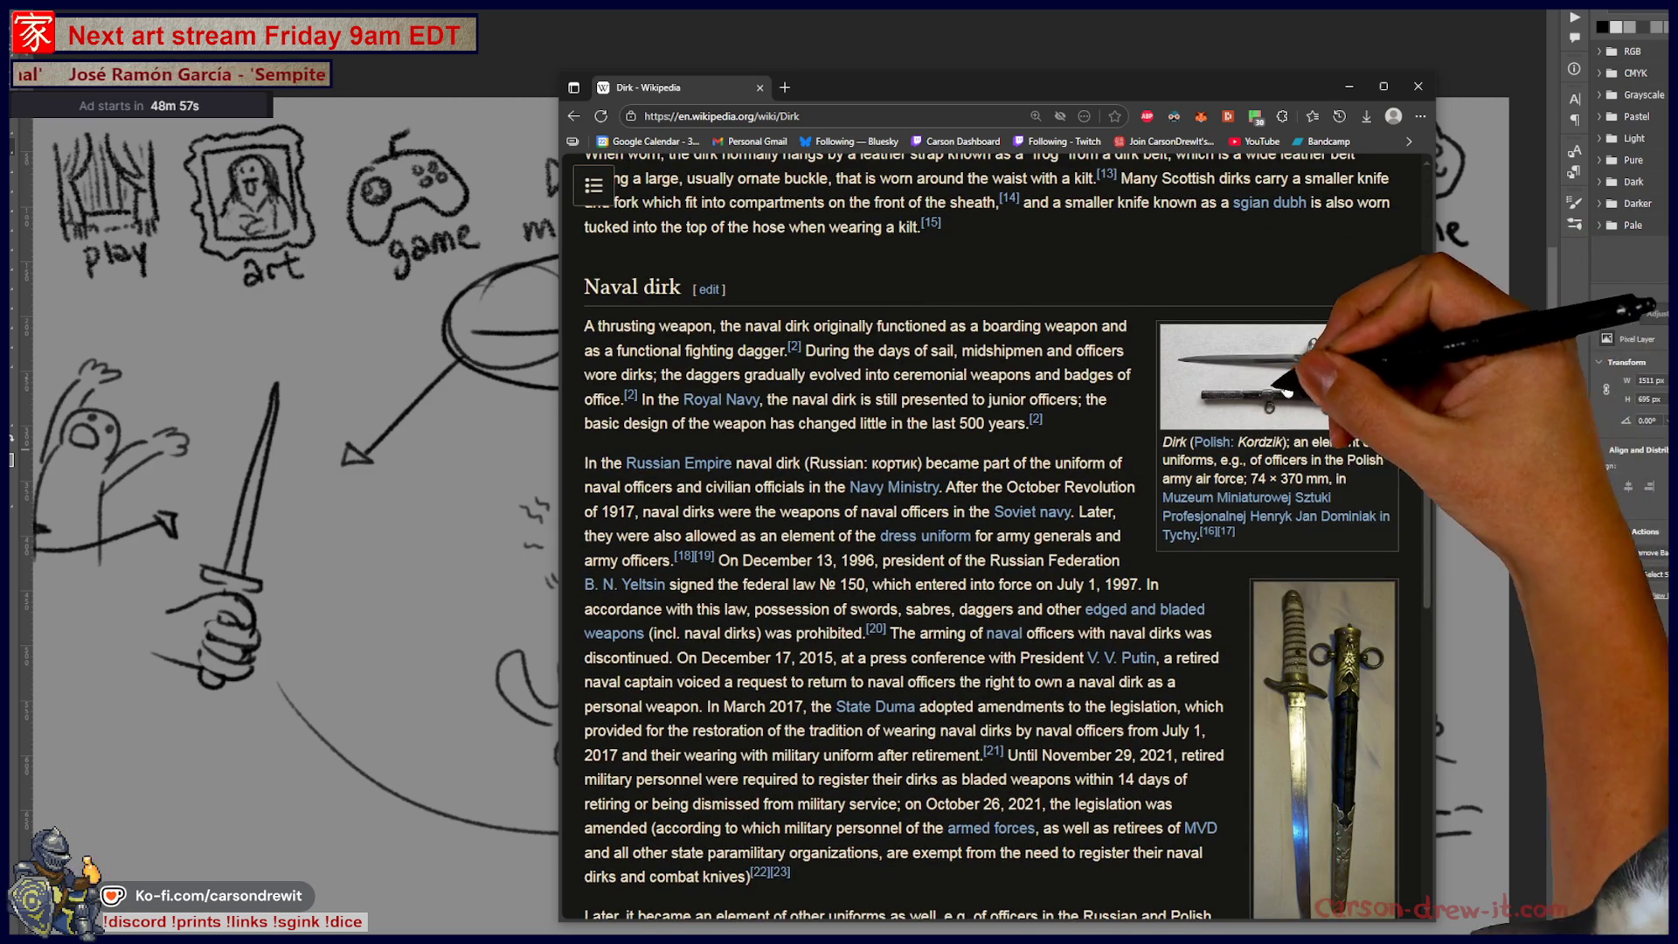
{"action": "scroll", "coordinate": [1338, 393], "scroll_direction": "down", "scroll_amount": 6}
{"action": "scroll", "coordinate": [1307, 548], "scroll_direction": "up", "scroll_amount": 2}
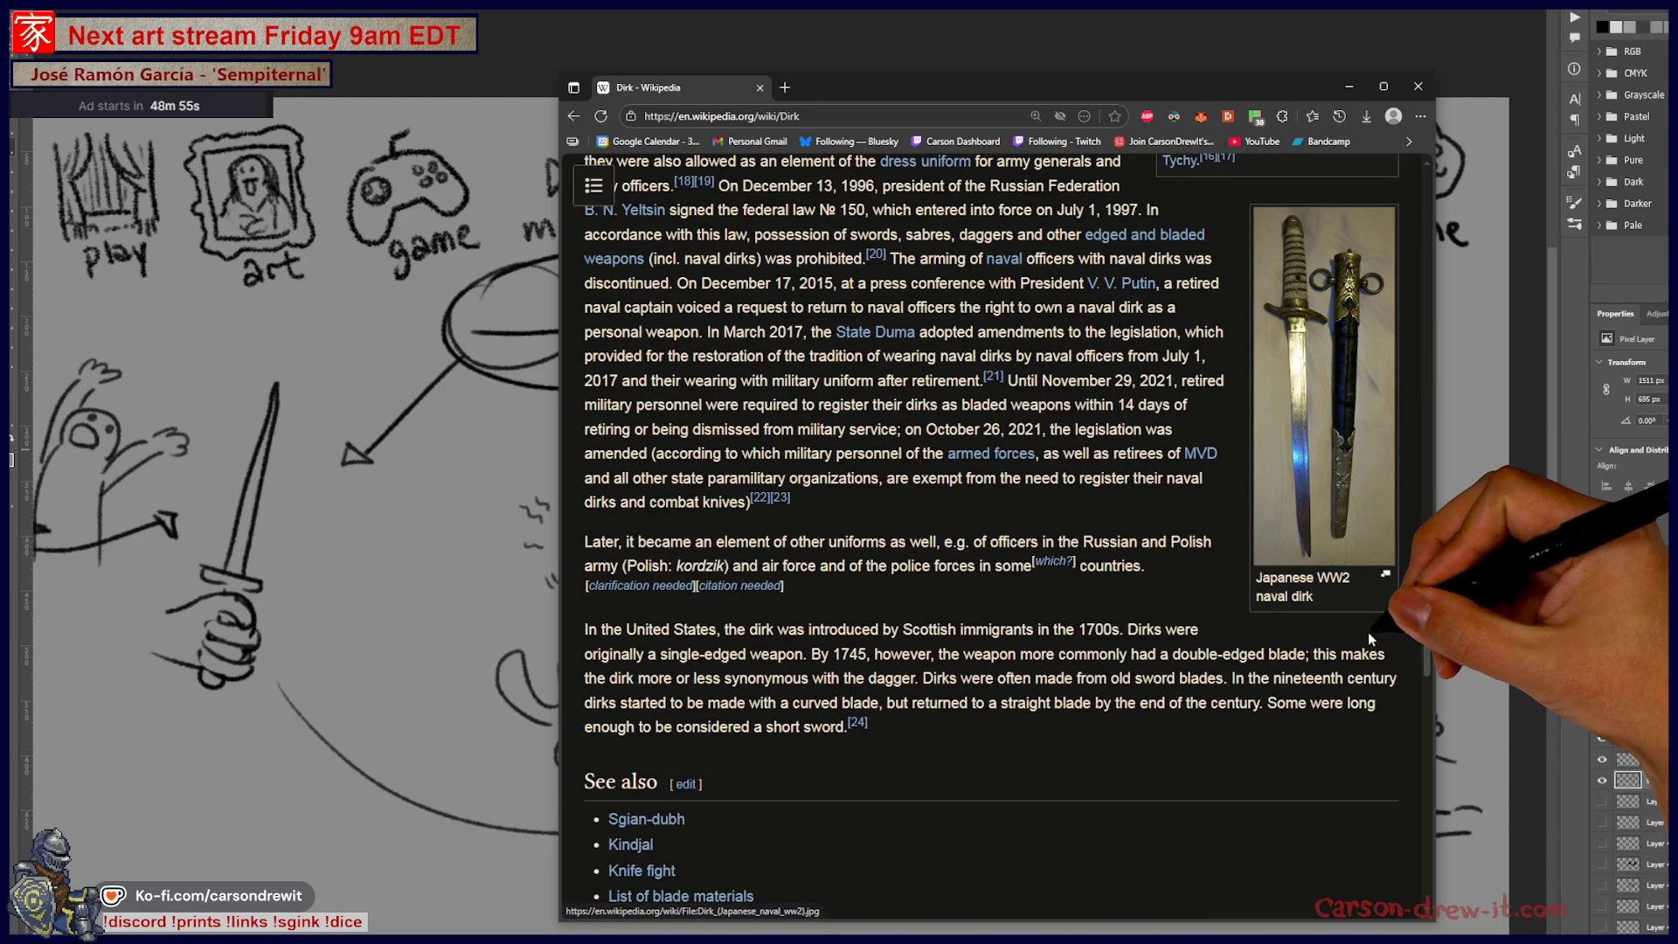
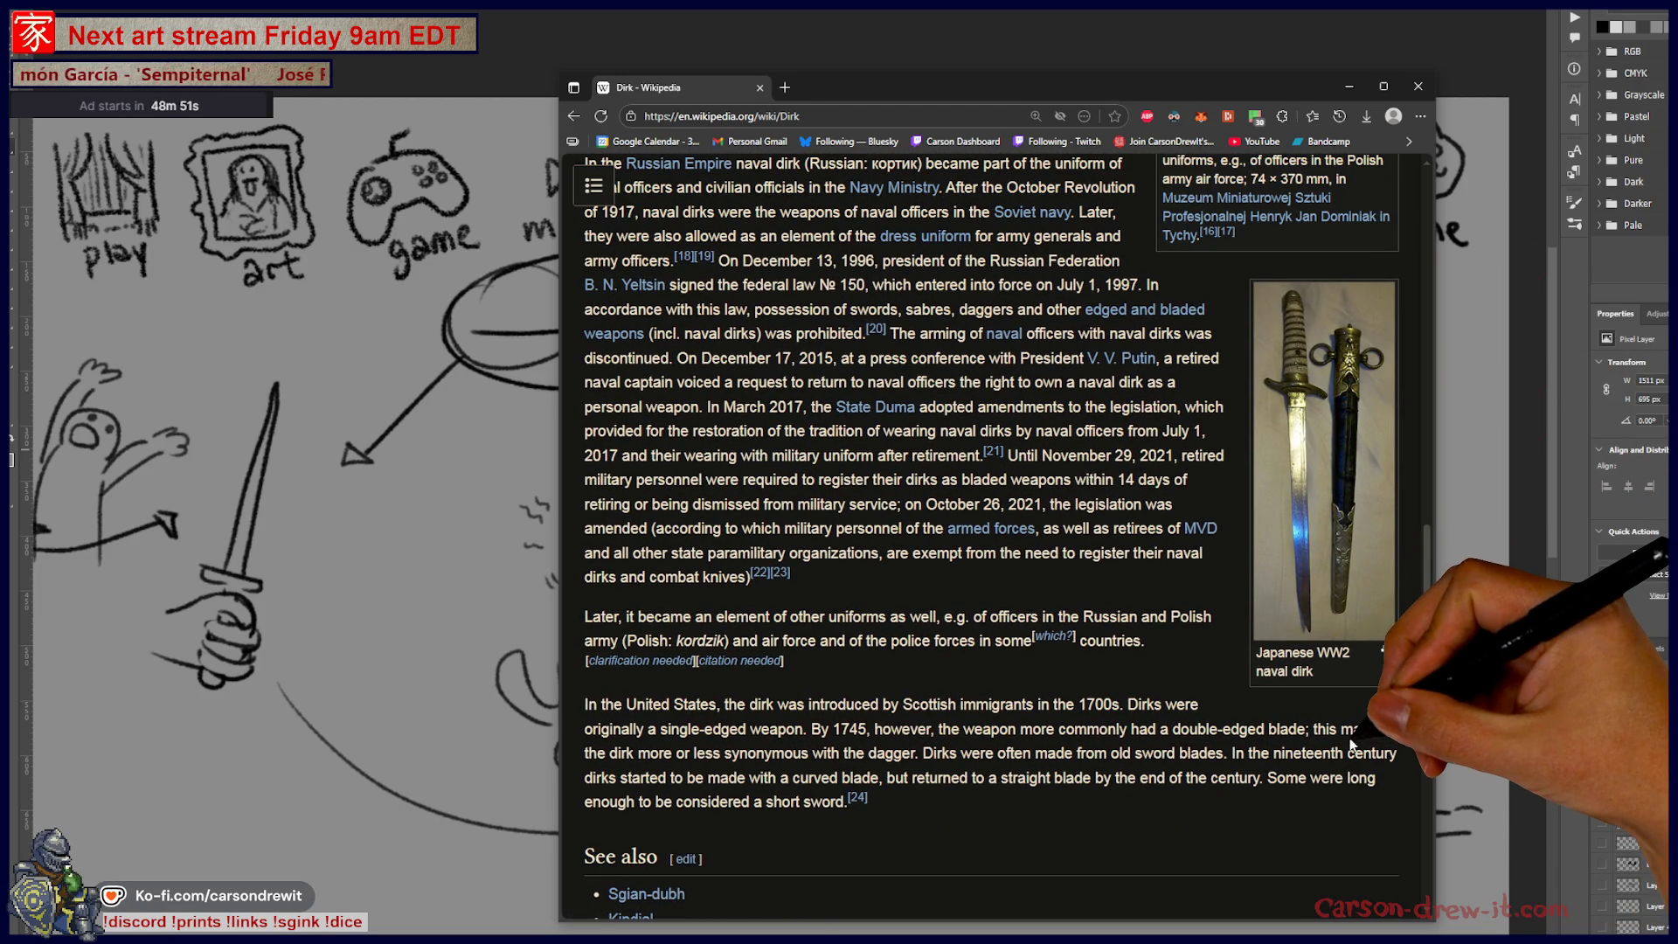
Step: Scroll the Dirk Wikipedia article, then close it to return to the Photoshop canvas
{"action": "scroll", "coordinate": [1352, 744], "scroll_direction": "up", "scroll_amount": 2}
{"action": "scroll", "coordinate": [1355, 739], "scroll_direction": "up", "scroll_amount": 2}
{"action": "scroll", "coordinate": [1359, 734], "scroll_direction": "down", "scroll_amount": 8}
{"action": "scroll", "coordinate": [1357, 727], "scroll_direction": "down", "scroll_amount": 5}
{"action": "scroll", "coordinate": [1352, 724], "scroll_direction": "up", "scroll_amount": 12}
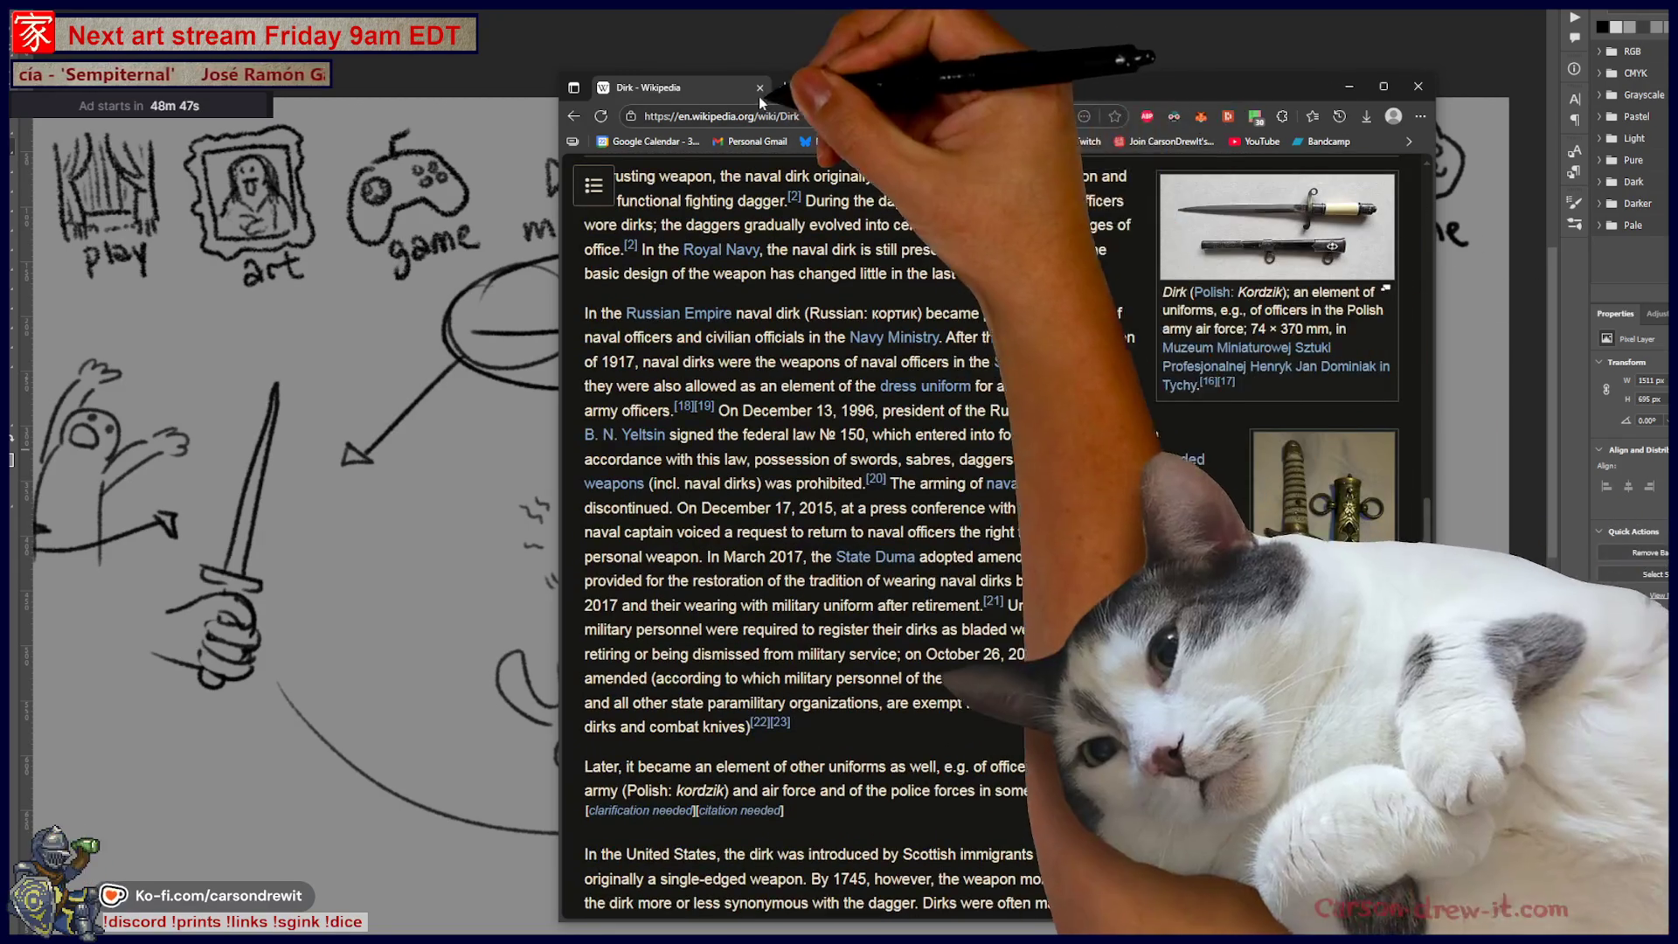
{"action": "left_click", "coordinate": [760, 89]}
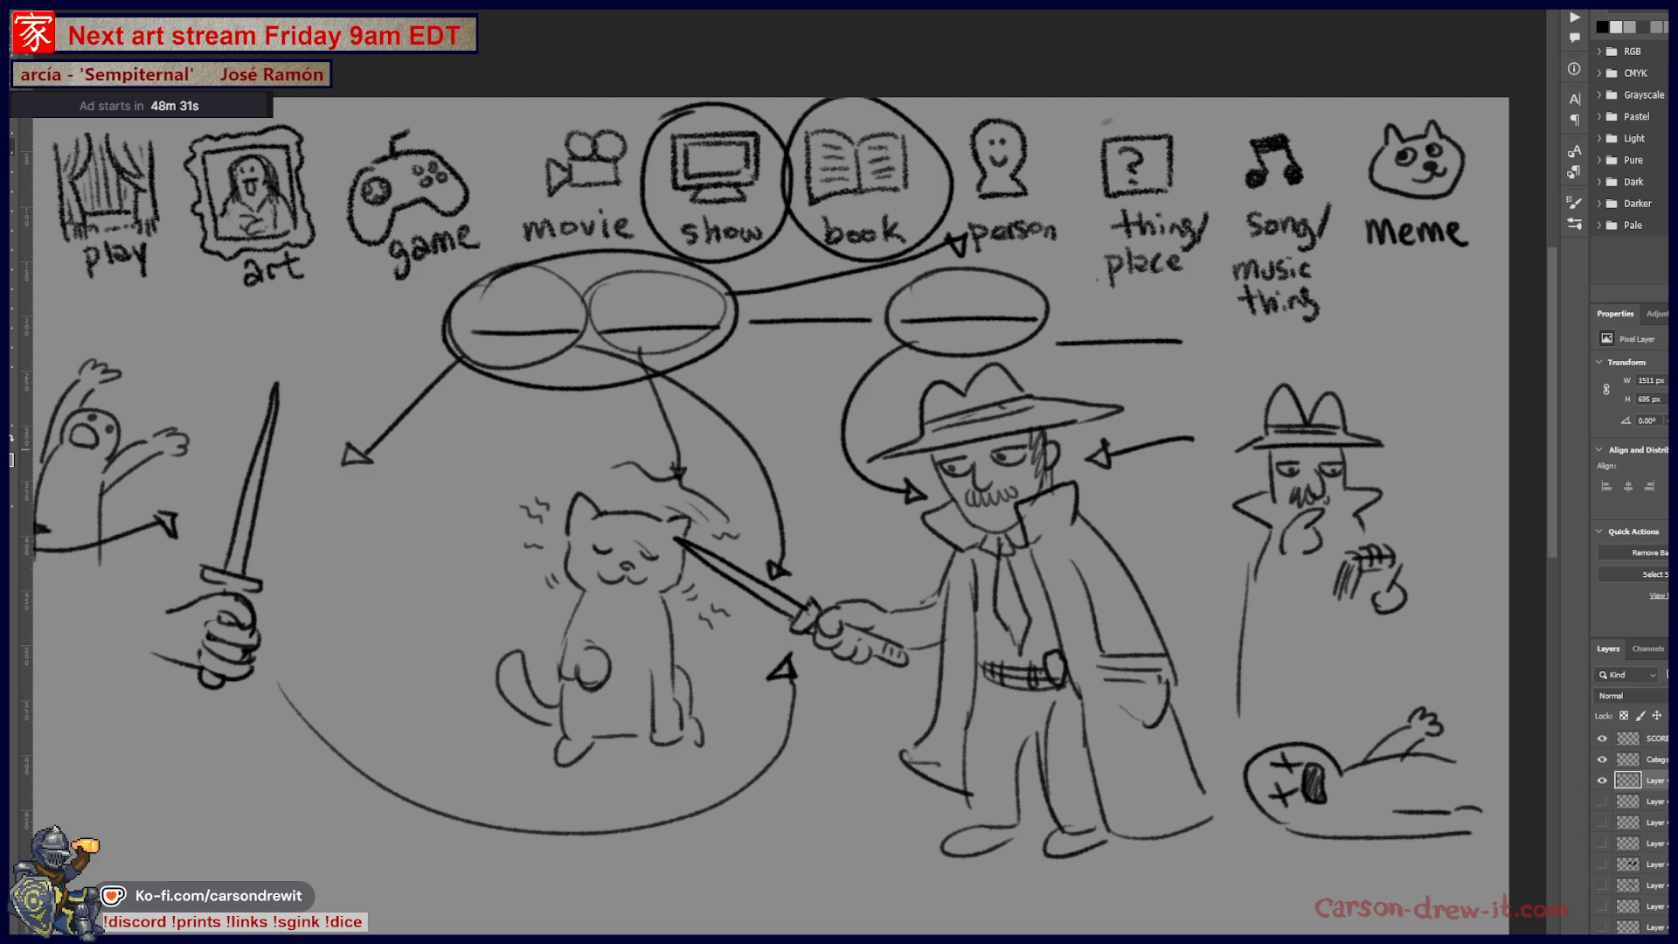
Step: Hide the third layer so the cat-and-detective sketch disappears from the canvas
{"action": "left_click", "coordinate": [1604, 781]}
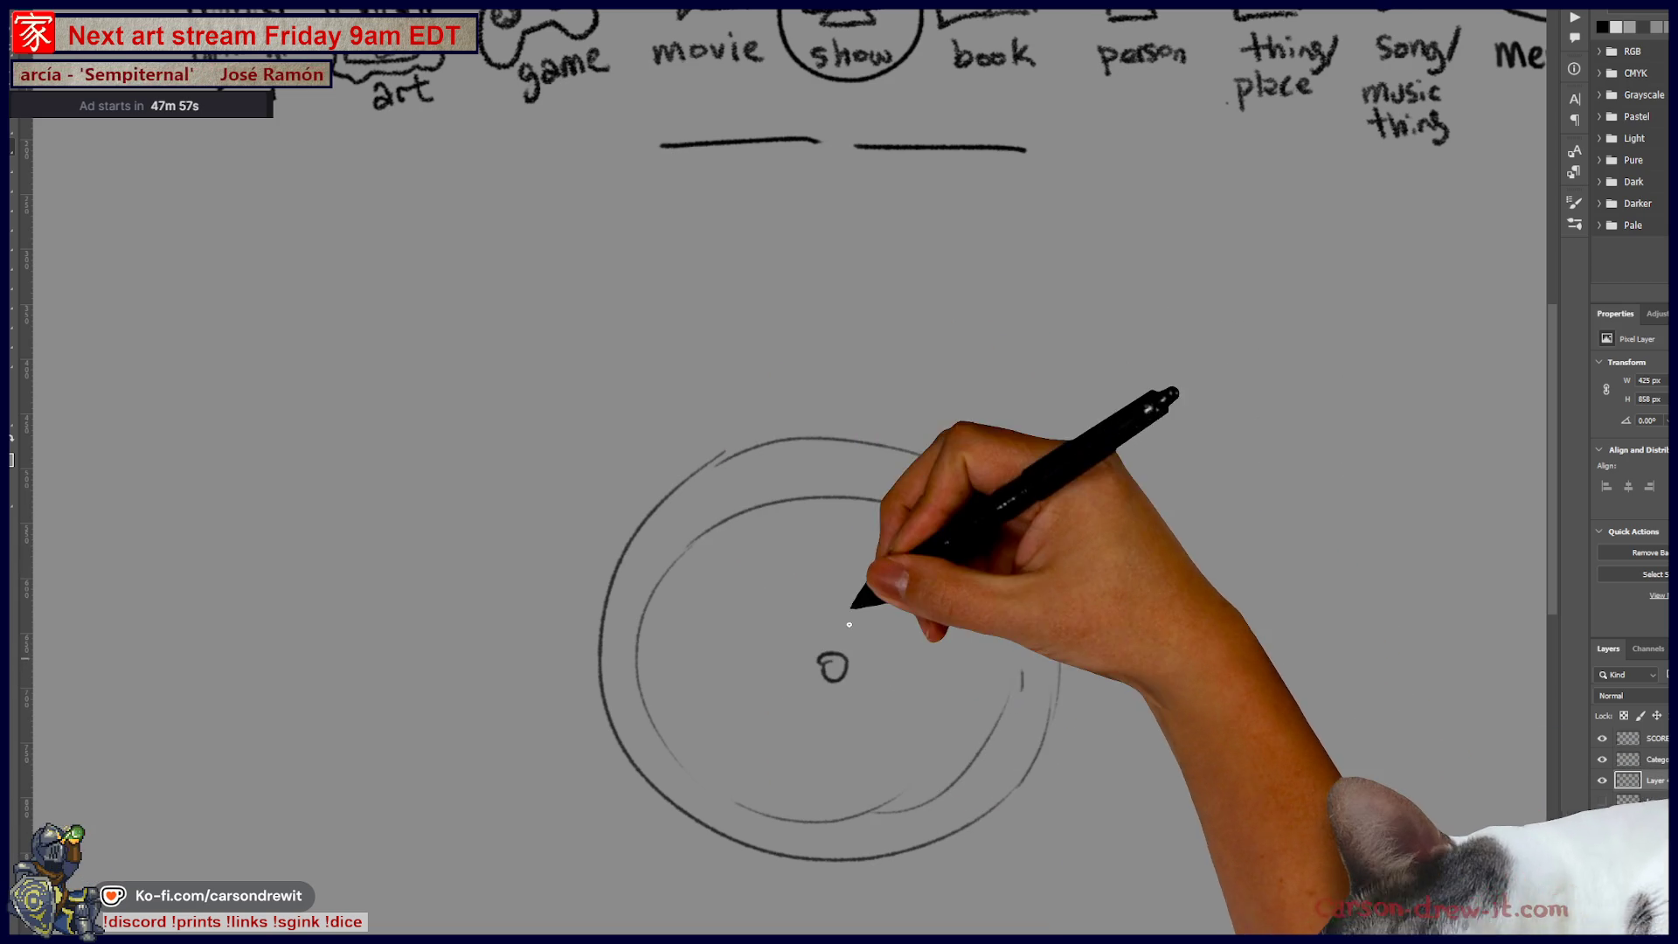
Step: Add arrowheads to the vertical line and draw a bumpy cloud outline above it
{"action": "mouse_move", "coordinate": [832, 564]}
{"action": "left_mouse_down"}
{"action": "mouse_move", "coordinate": [834, 499]}
{"action": "mouse_move", "coordinate": [830, 656]}
{"action": "left_mouse_up"}
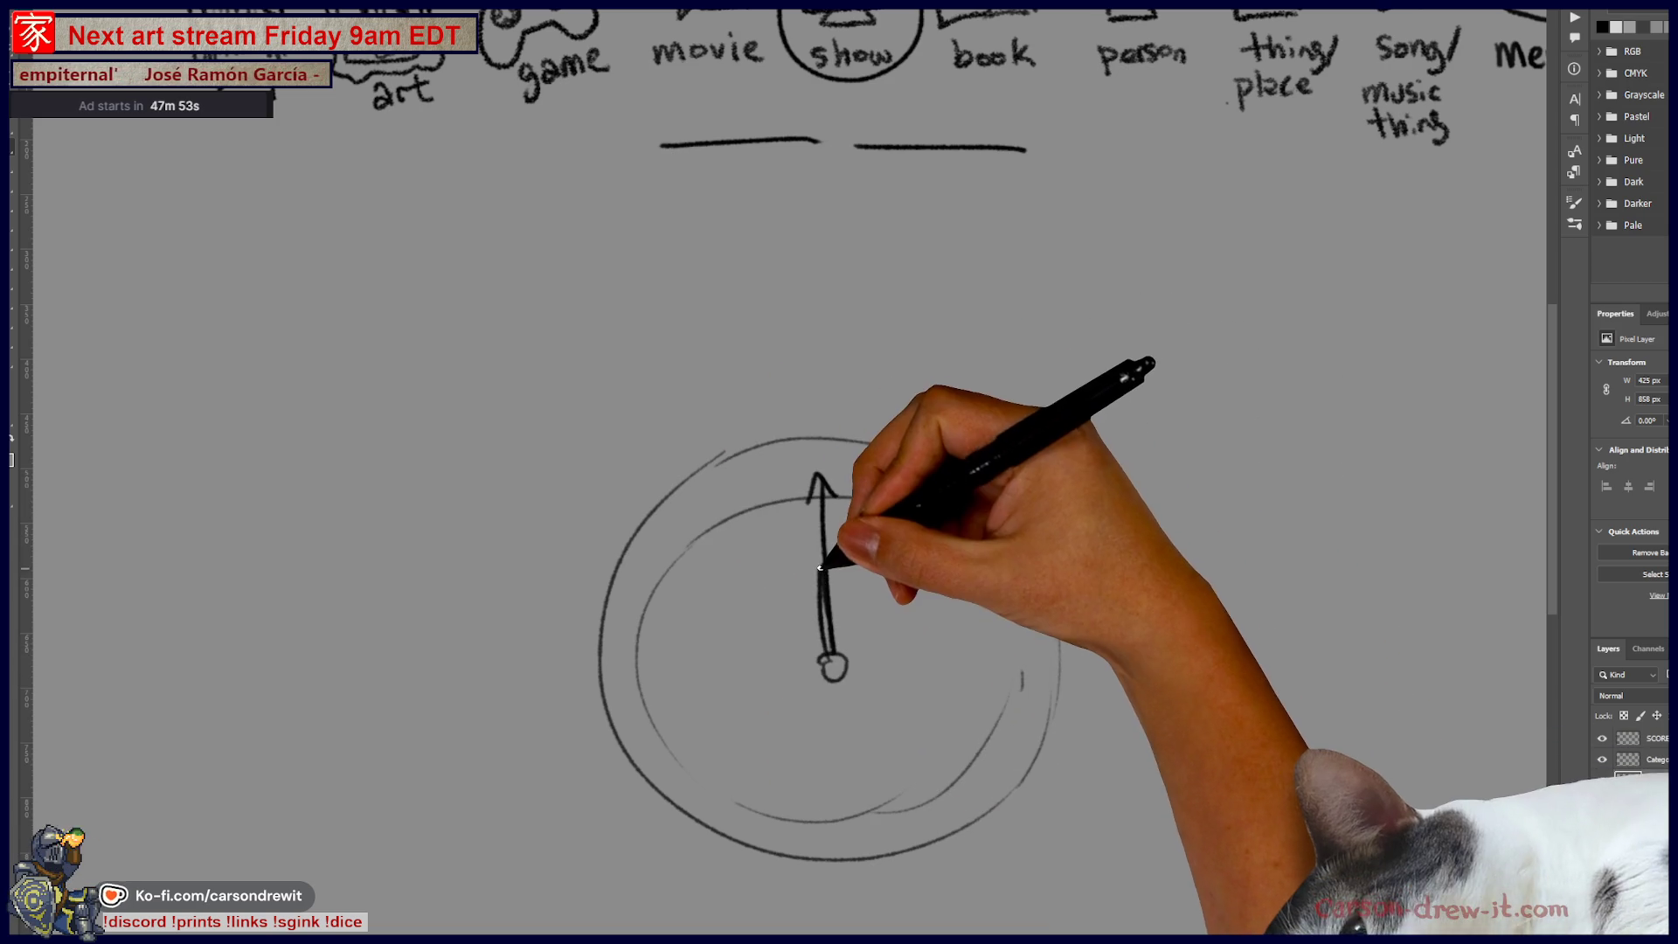
{"action": "left_click_drag", "start_coordinate": [809, 577], "coordinate": [839, 584]}
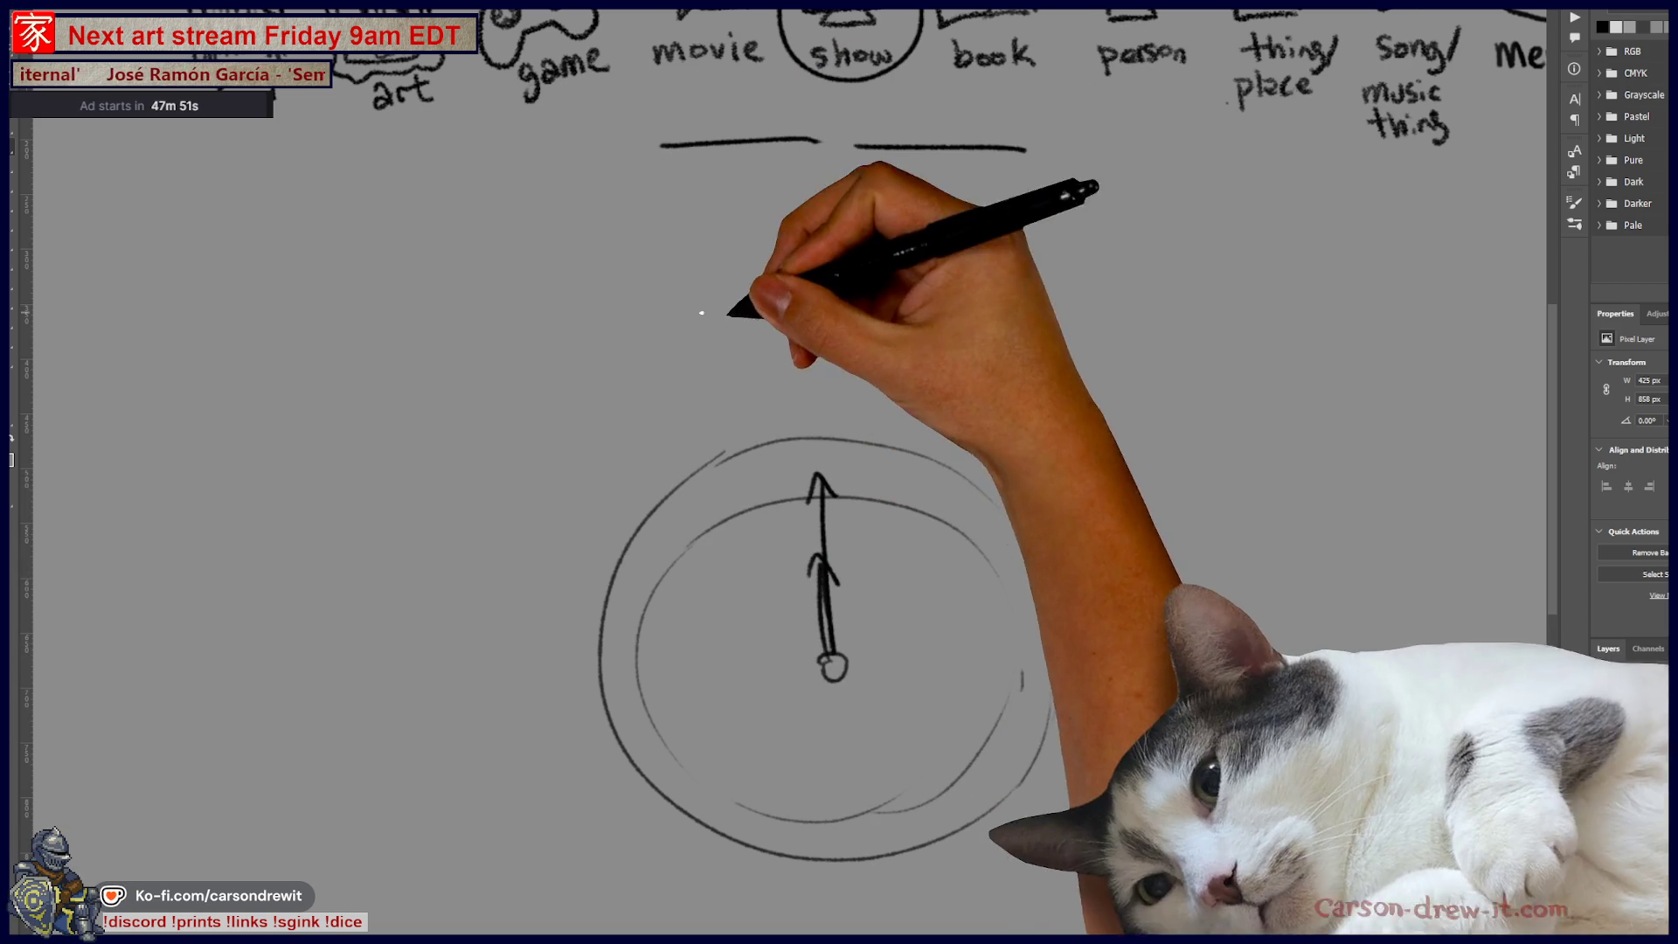
{"action": "mouse_move", "coordinate": [743, 341]}
{"action": "left_mouse_down"}
{"action": "mouse_move", "coordinate": [852, 485]}
{"action": "mouse_move", "coordinate": [983, 372]}
{"action": "left_mouse_up"}
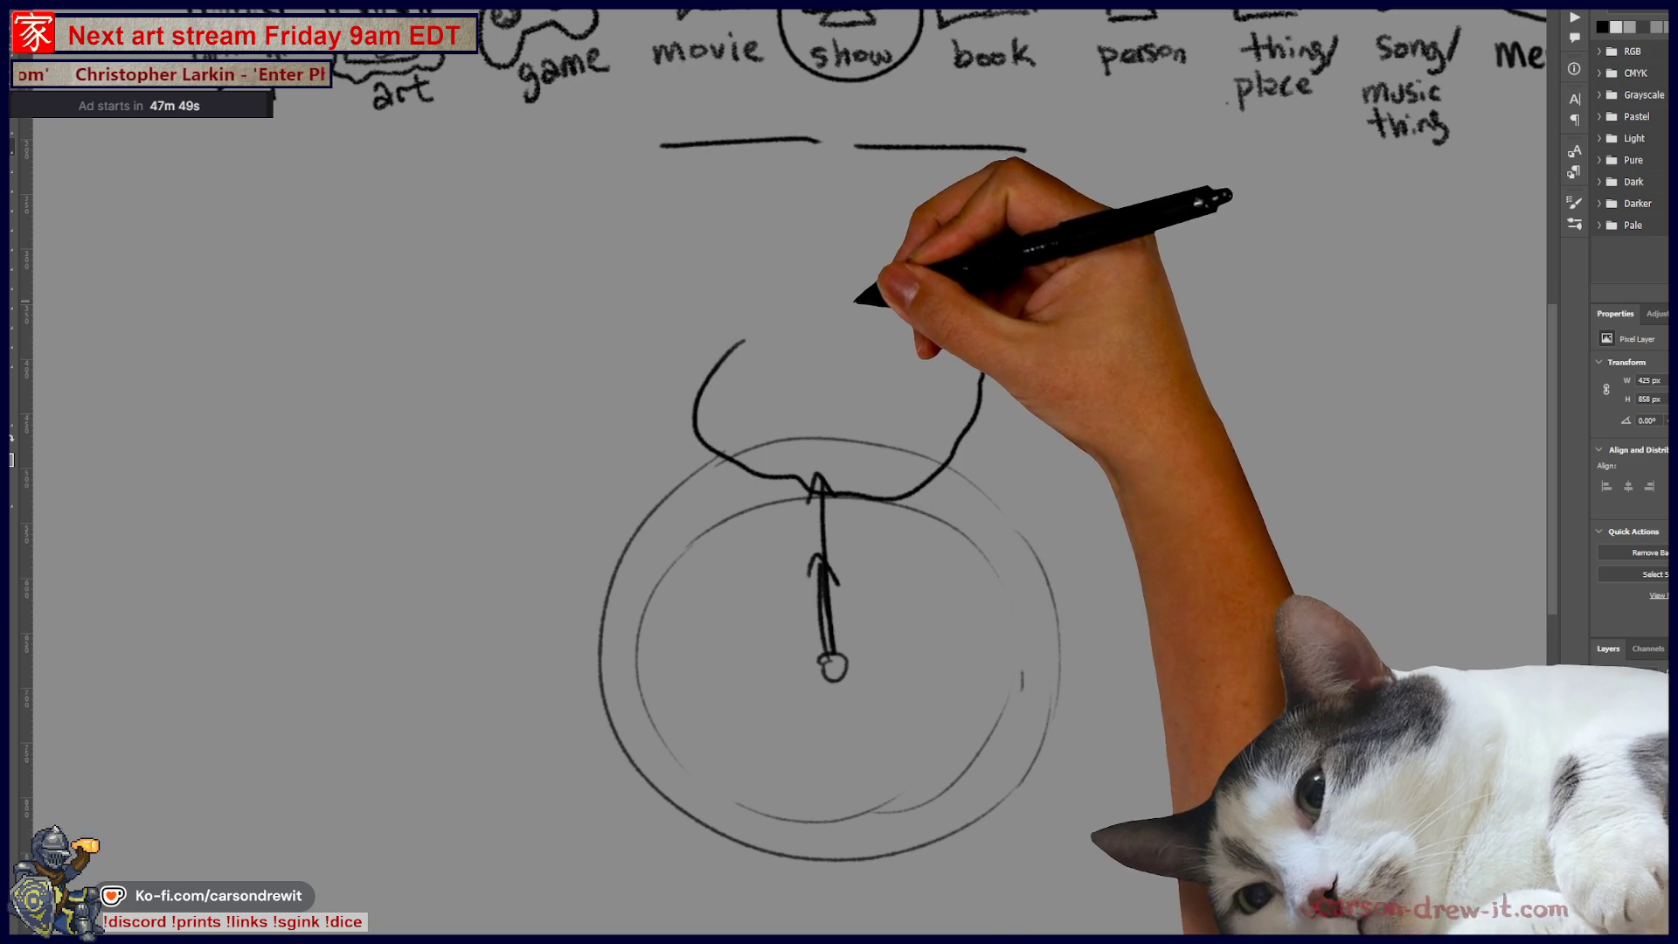
{"action": "mouse_move", "coordinate": [743, 341]}
{"action": "left_mouse_down"}
{"action": "mouse_move", "coordinate": [806, 297]}
{"action": "mouse_move", "coordinate": [883, 328]}
{"action": "mouse_move", "coordinate": [798, 345]}
{"action": "mouse_move", "coordinate": [789, 392]}
{"action": "mouse_move", "coordinate": [845, 334]}
{"action": "mouse_move", "coordinate": [939, 366]}
{"action": "left_mouse_up"}
{"action": "key", "text": "ctrl+z"}
Step: Give the cloud creature a face, little hands and small strokes along its bottom
{"action": "left_click", "coordinate": [810, 331]}
{"action": "left_click", "coordinate": [823, 330]}
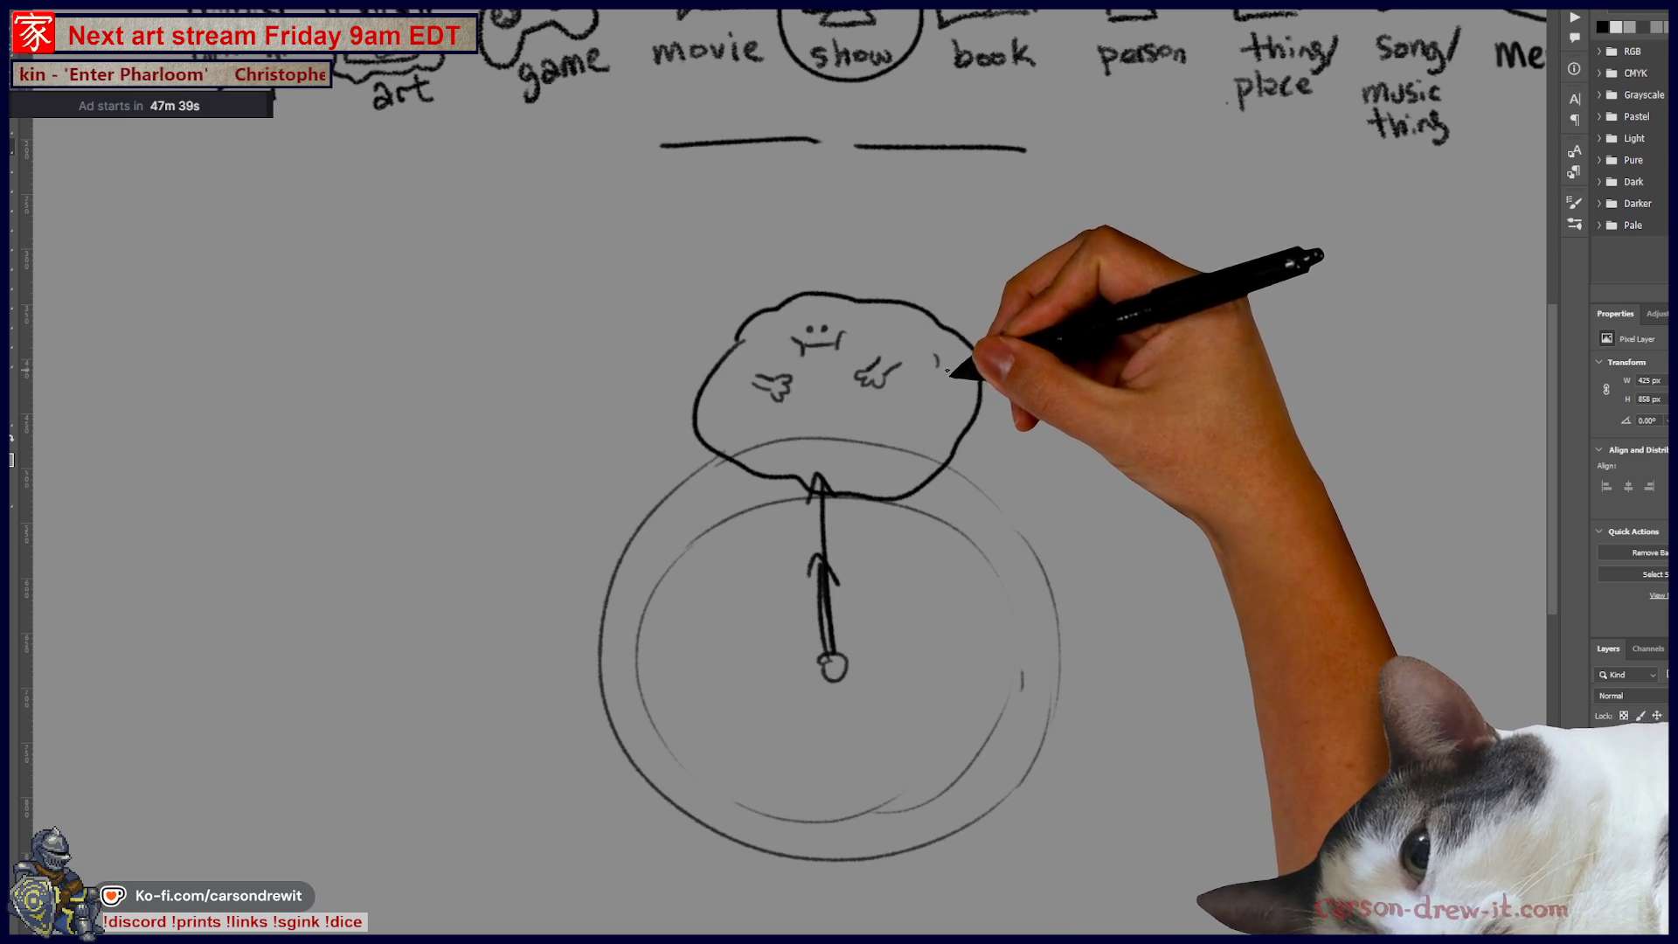
{"action": "left_click", "coordinate": [757, 435]}
{"action": "mouse_move", "coordinate": [724, 418]}
{"action": "left_mouse_down"}
{"action": "mouse_move", "coordinate": [729, 435]}
{"action": "mouse_move", "coordinate": [802, 442]}
{"action": "left_mouse_up"}
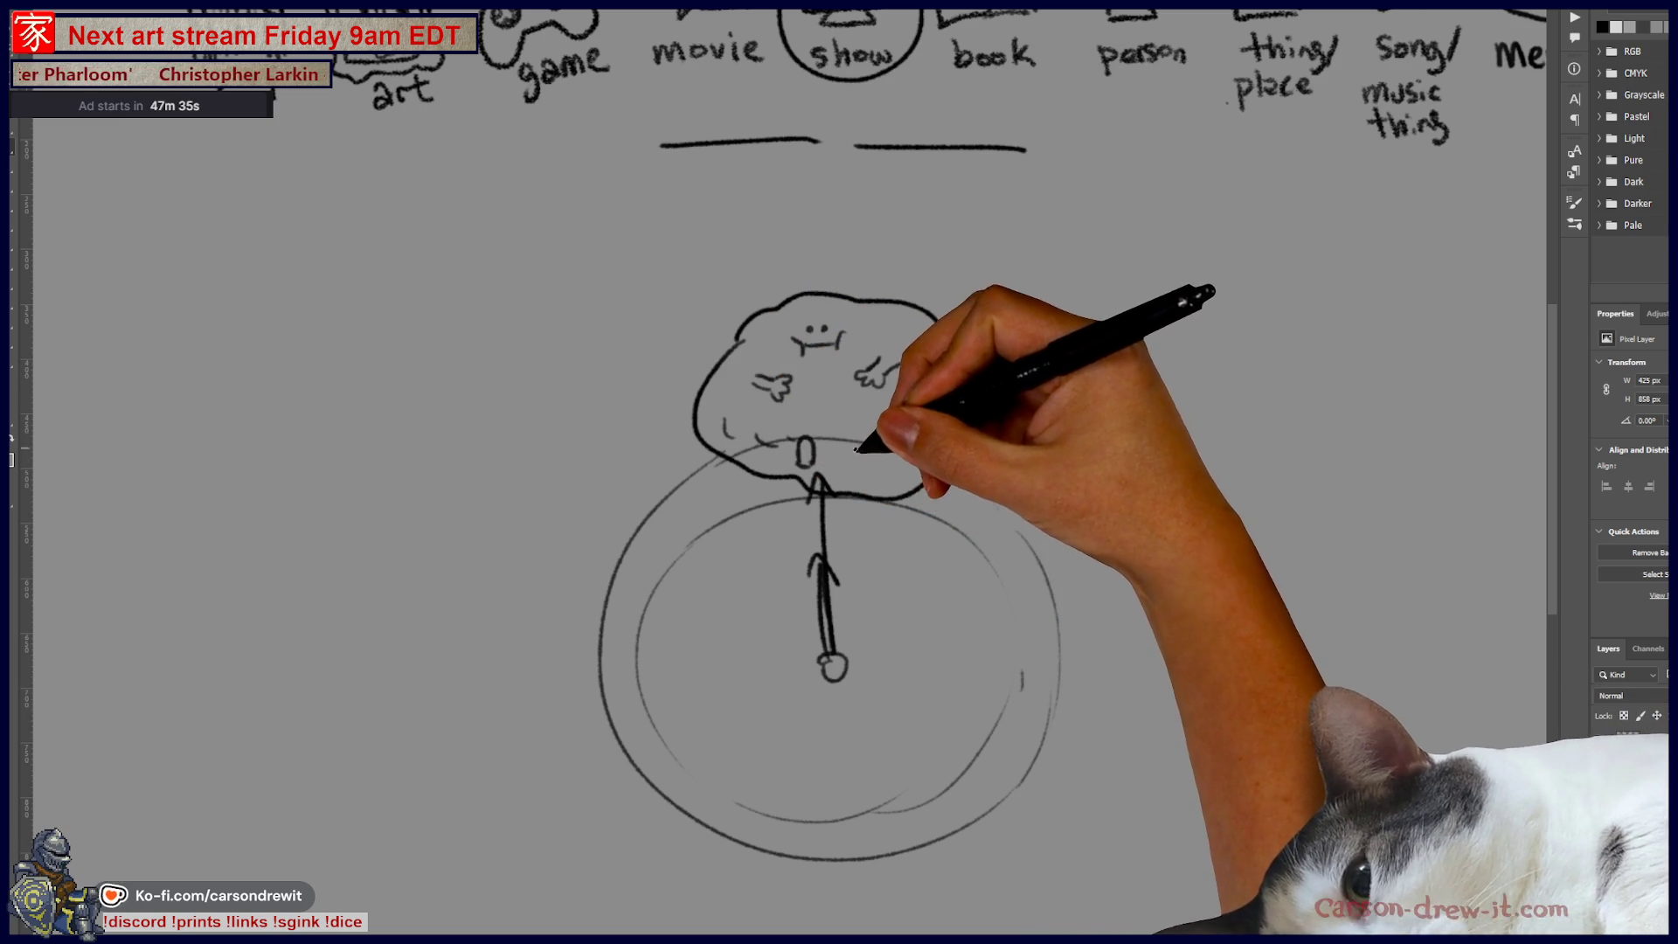
{"action": "left_click_drag", "start_coordinate": [791, 445], "coordinate": [795, 459]}
{"action": "left_click_drag", "start_coordinate": [909, 441], "coordinate": [940, 433]}
{"action": "scroll", "coordinate": [976, 618], "scroll_direction": "up", "scroll_amount": 1}
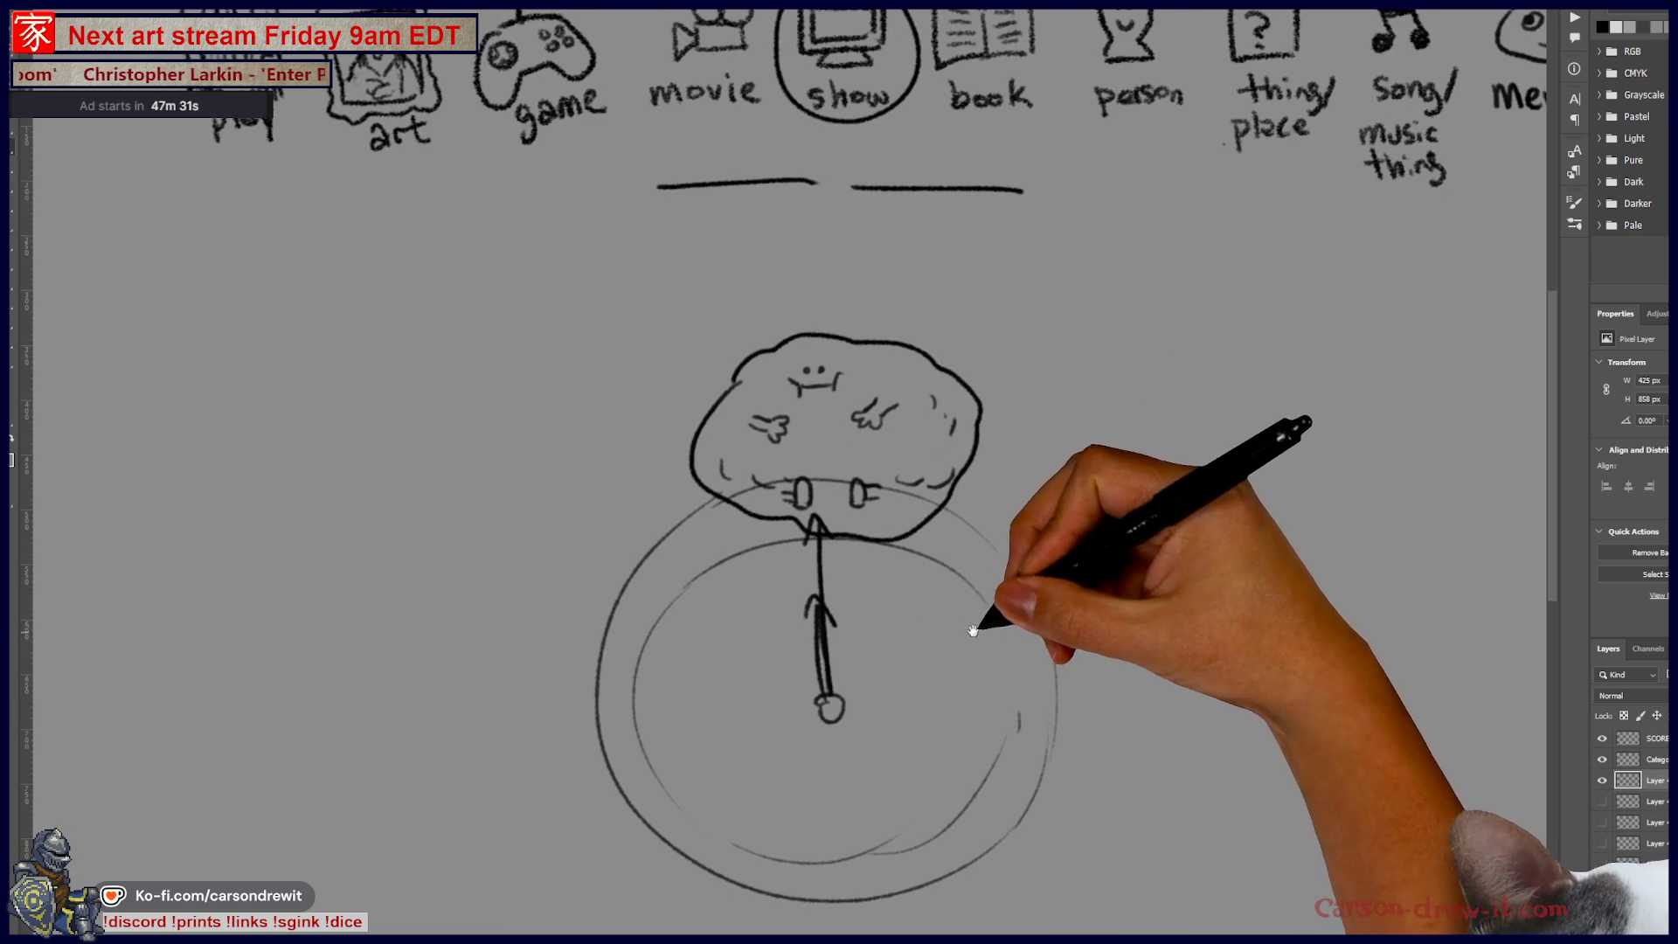
{"action": "mouse_move", "coordinate": [804, 166]}
{"action": "left_mouse_down"}
{"action": "mouse_move", "coordinate": [759, 140]}
{"action": "mouse_move", "coordinate": [695, 232]}
{"action": "mouse_move", "coordinate": [791, 622]}
{"action": "left_mouse_up"}
Step: Circle the arrow stem and right blank line, arrowing the blank to the cloud creature
{"action": "left_click_drag", "start_coordinate": [818, 529], "coordinate": [918, 349]}
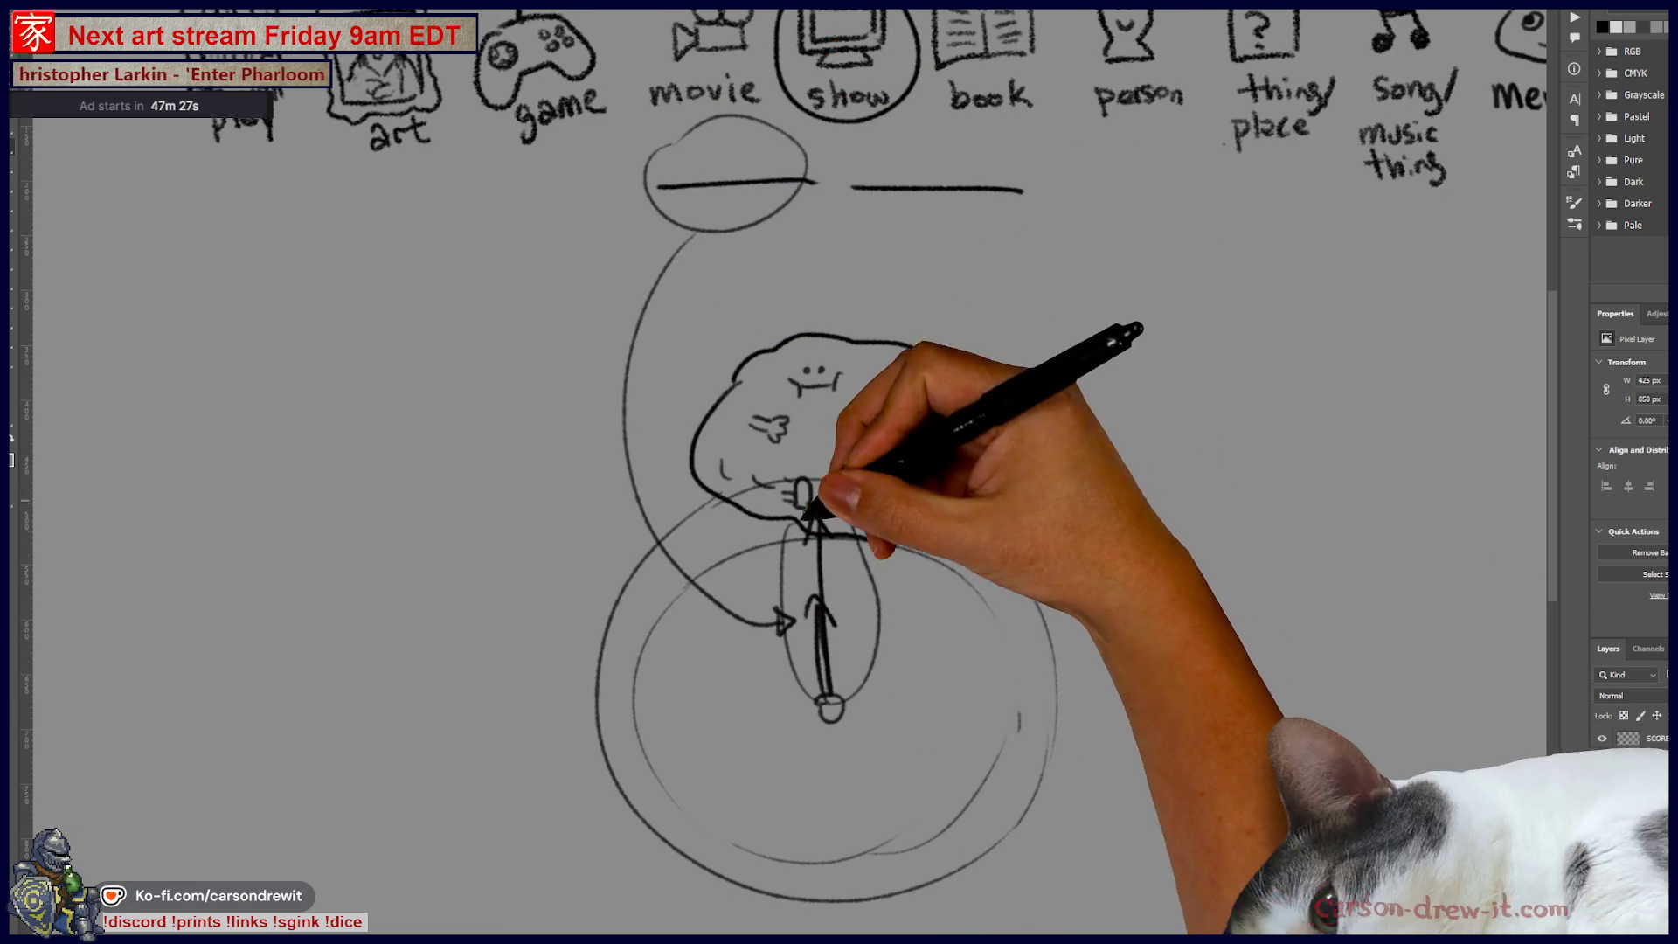
{"action": "left_click_drag", "start_coordinate": [861, 481], "coordinate": [865, 507]}
{"action": "left_click_drag", "start_coordinate": [791, 524], "coordinate": [874, 699]}
{"action": "left_click_drag", "start_coordinate": [856, 411], "coordinate": [892, 402]}
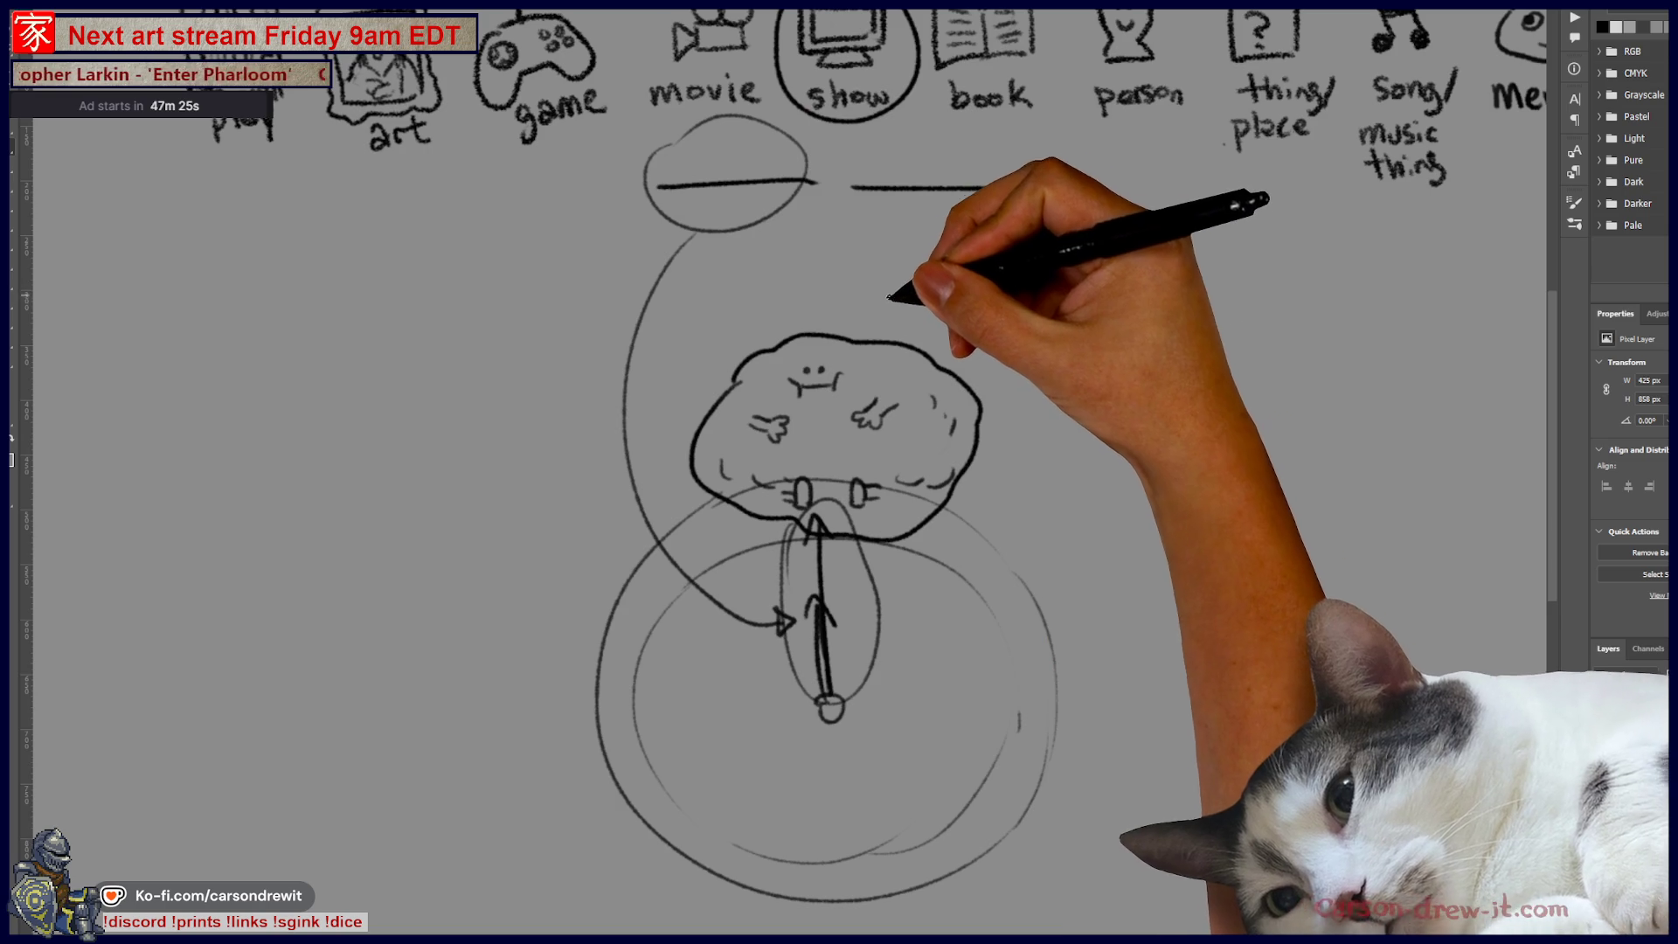
{"action": "mouse_move", "coordinate": [881, 225]}
{"action": "left_mouse_down"}
{"action": "mouse_move", "coordinate": [1031, 207]}
{"action": "mouse_move", "coordinate": [967, 233]}
{"action": "mouse_move", "coordinate": [997, 288]}
{"action": "mouse_move", "coordinate": [968, 344]}
{"action": "left_mouse_up"}
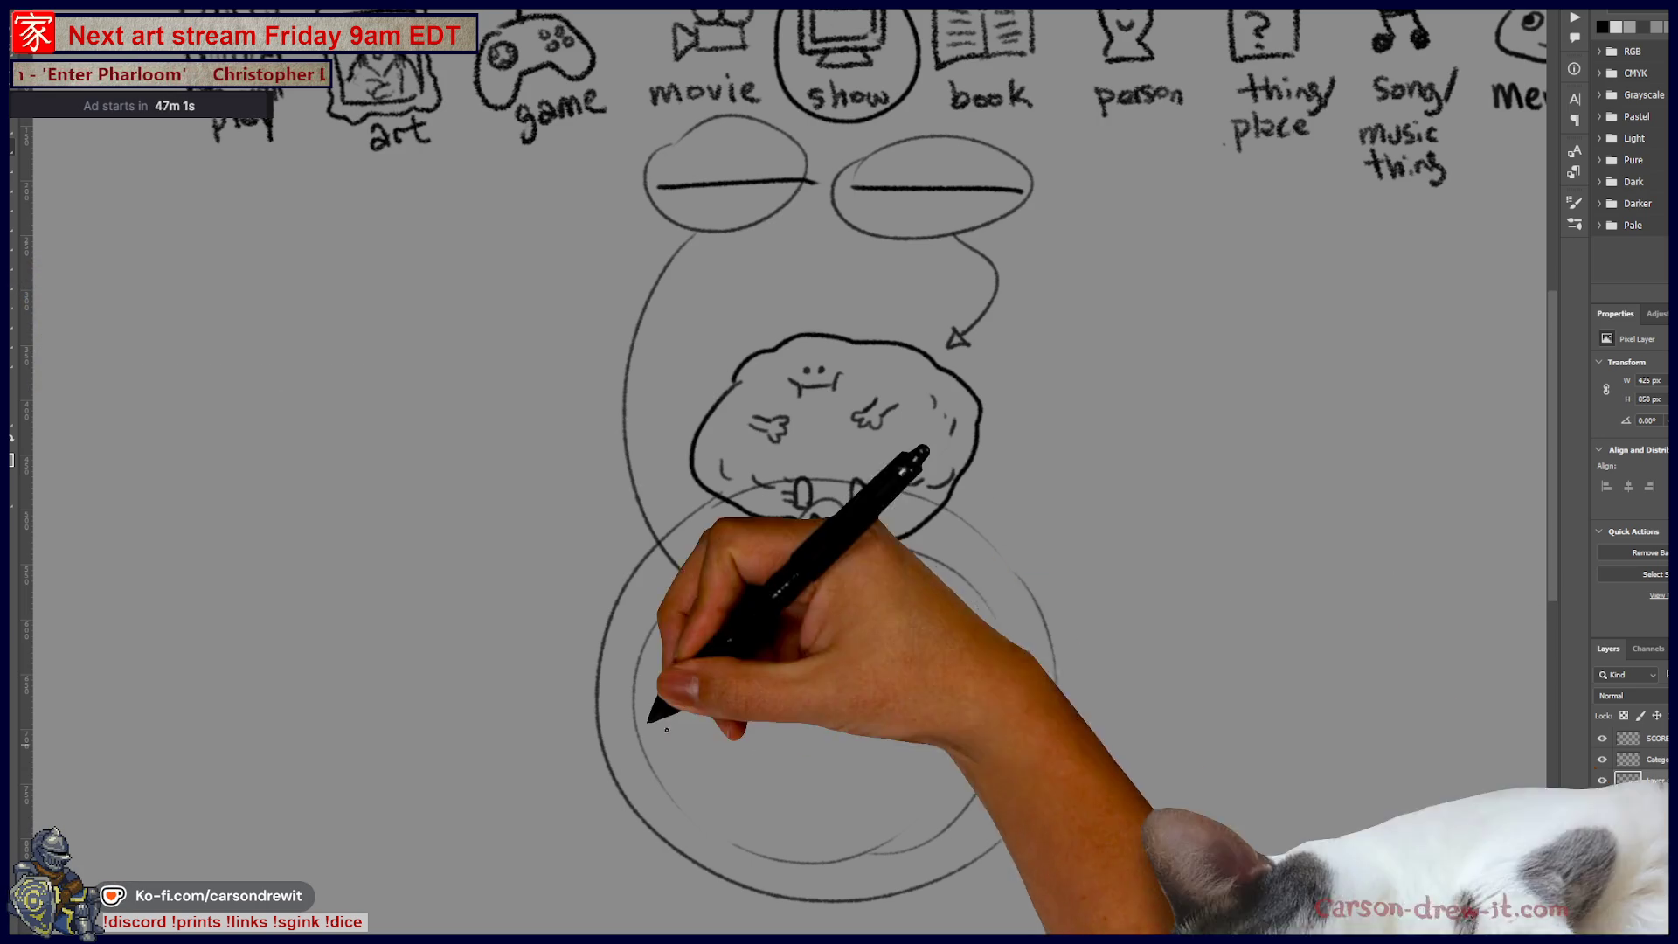
{"action": "scroll", "coordinate": [778, 473], "scroll_direction": "up", "scroll_amount": 3}
{"action": "scroll", "coordinate": [786, 472], "scroll_direction": "down", "scroll_amount": 1}
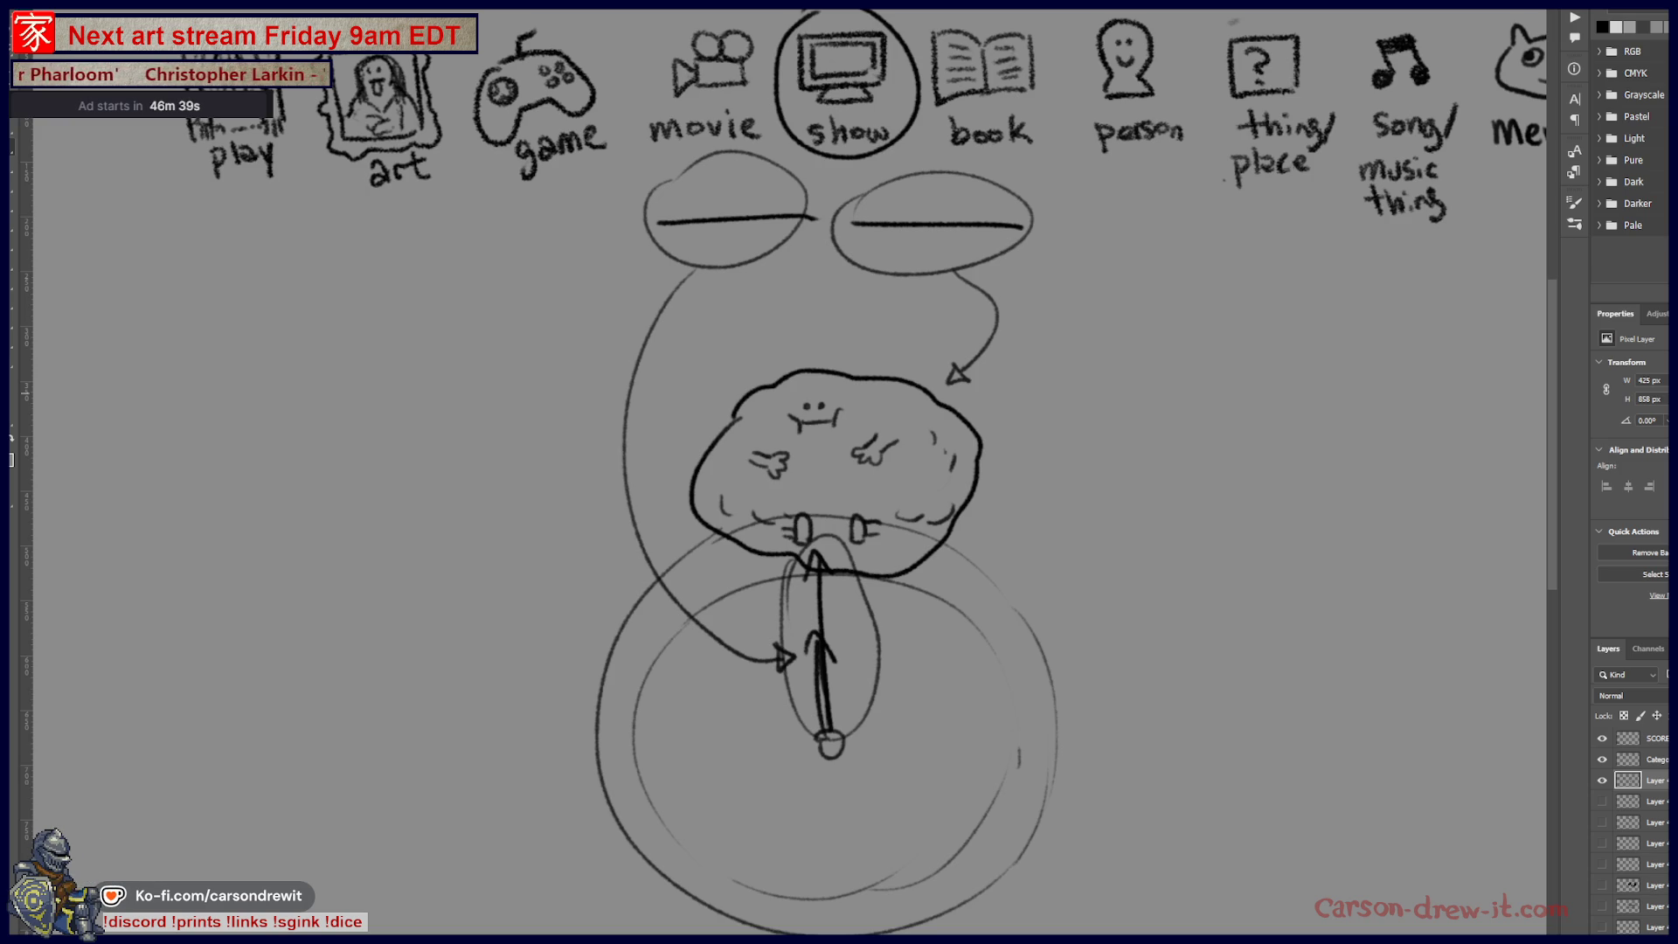
Step: Toggle layer visibility to review earlier sketches, including the cat and swordsman
{"action": "left_click", "coordinate": [1602, 780]}
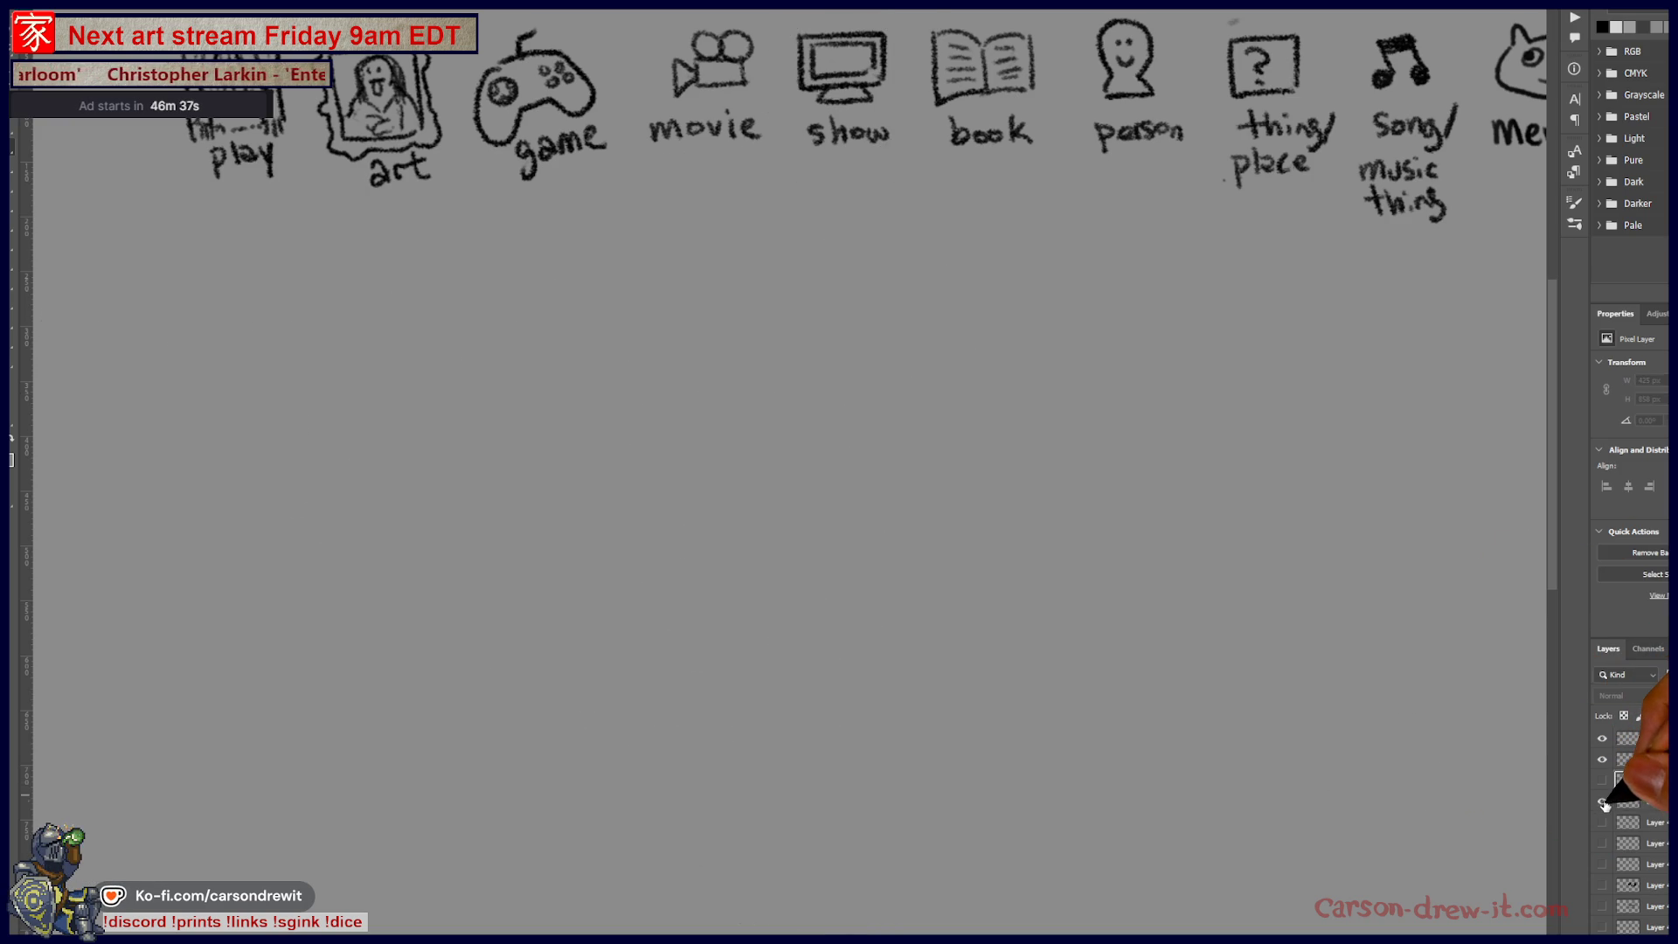
{"action": "left_click", "coordinate": [1604, 821]}
{"action": "left_click", "coordinate": [1603, 820]}
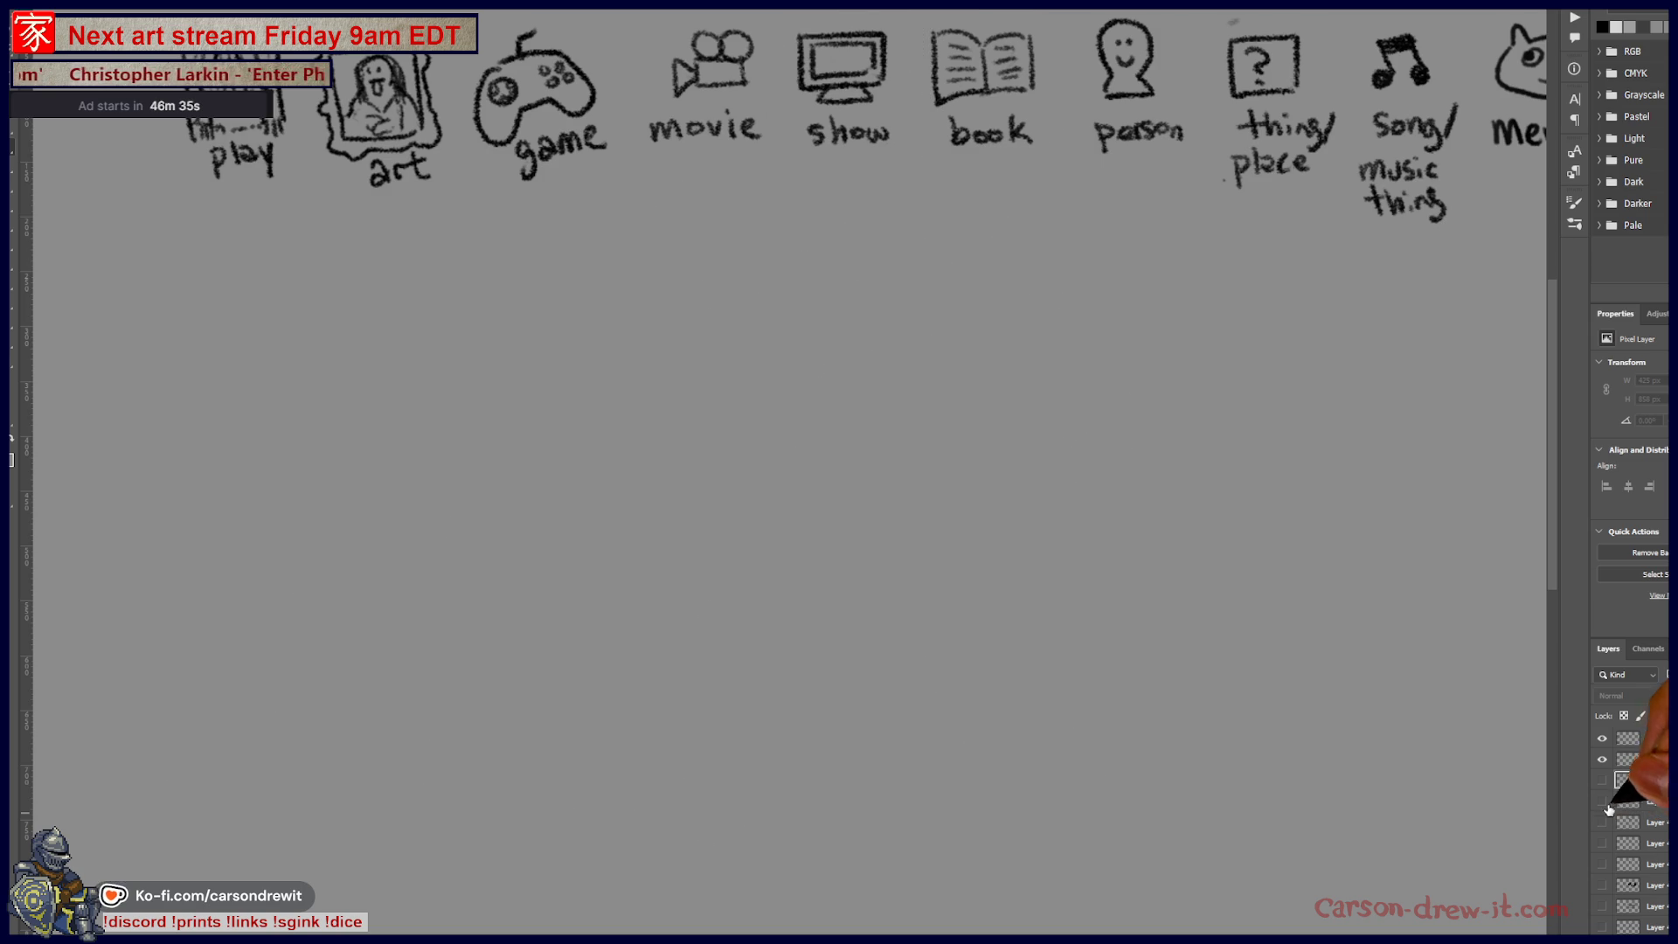
{"action": "left_click", "coordinate": [1604, 823]}
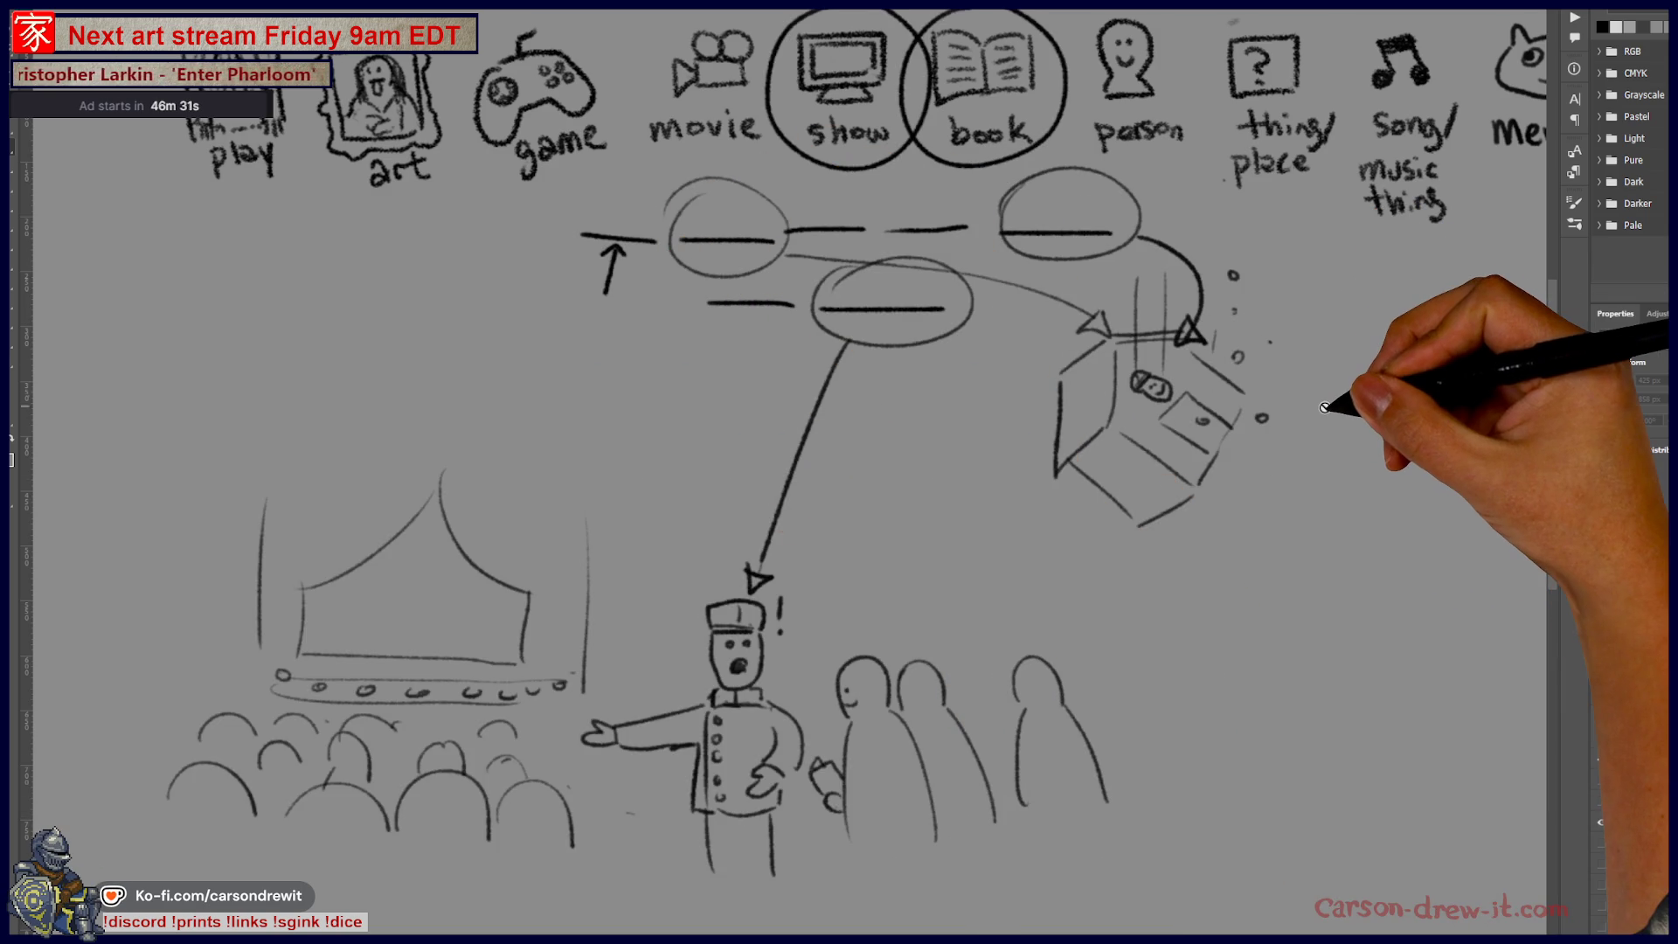
{"action": "left_click", "coordinate": [1604, 822]}
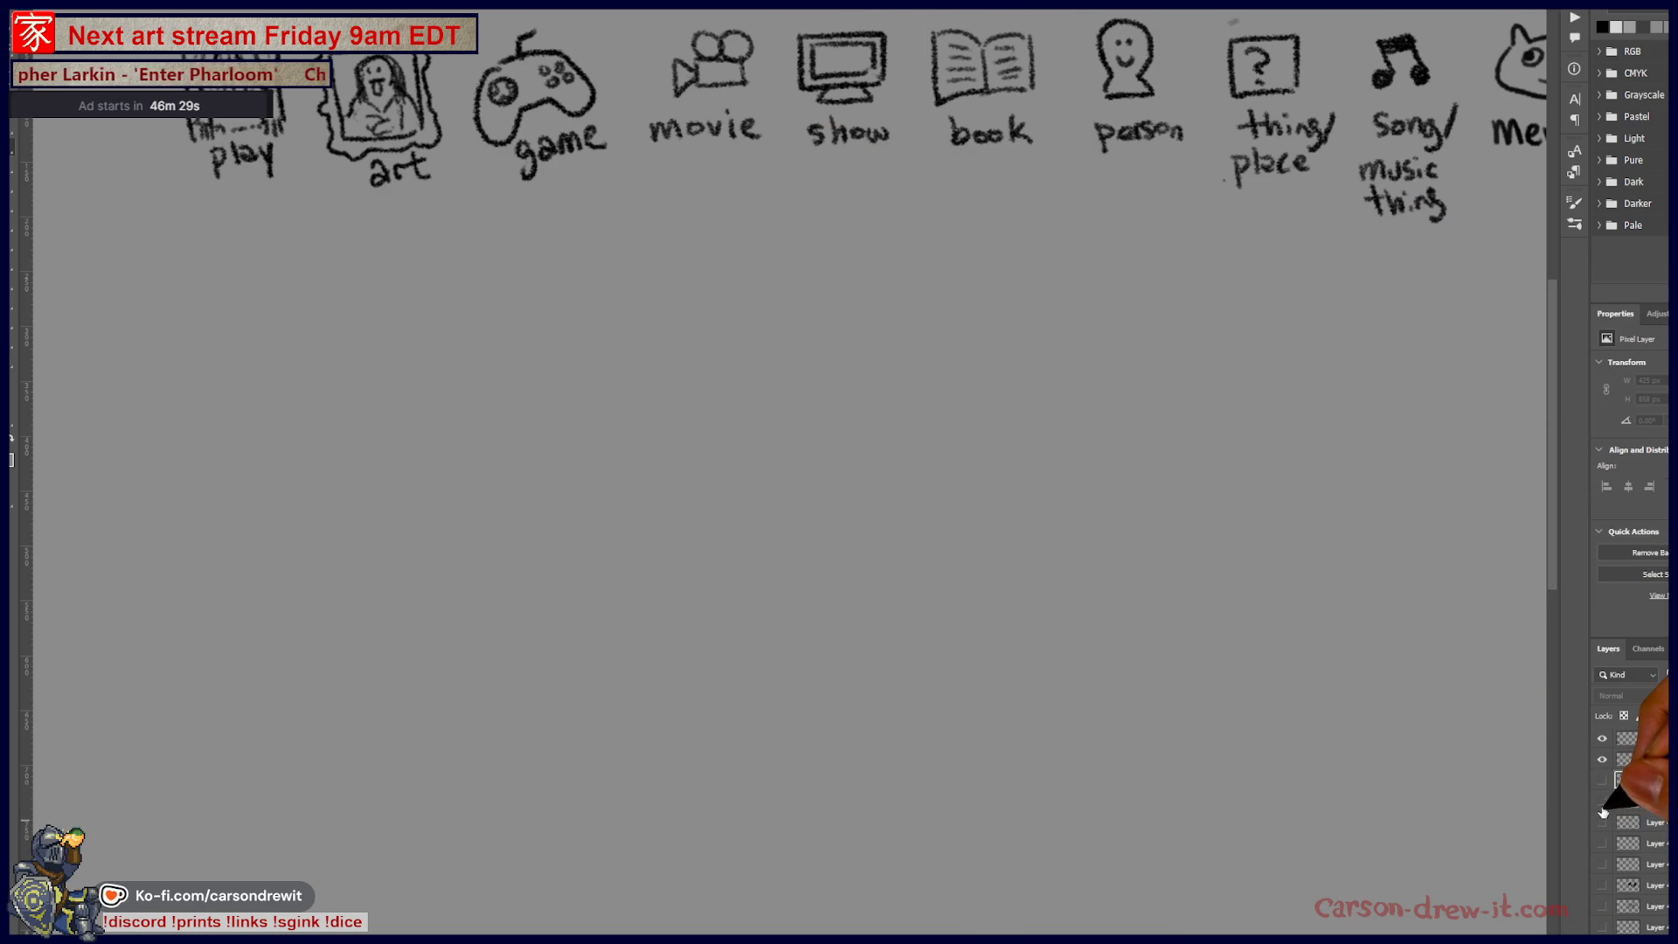
Step: Fit the page to the window, then hide the cloud-and-plate sketch layer
{"action": "key", "text": "ctrl+0"}
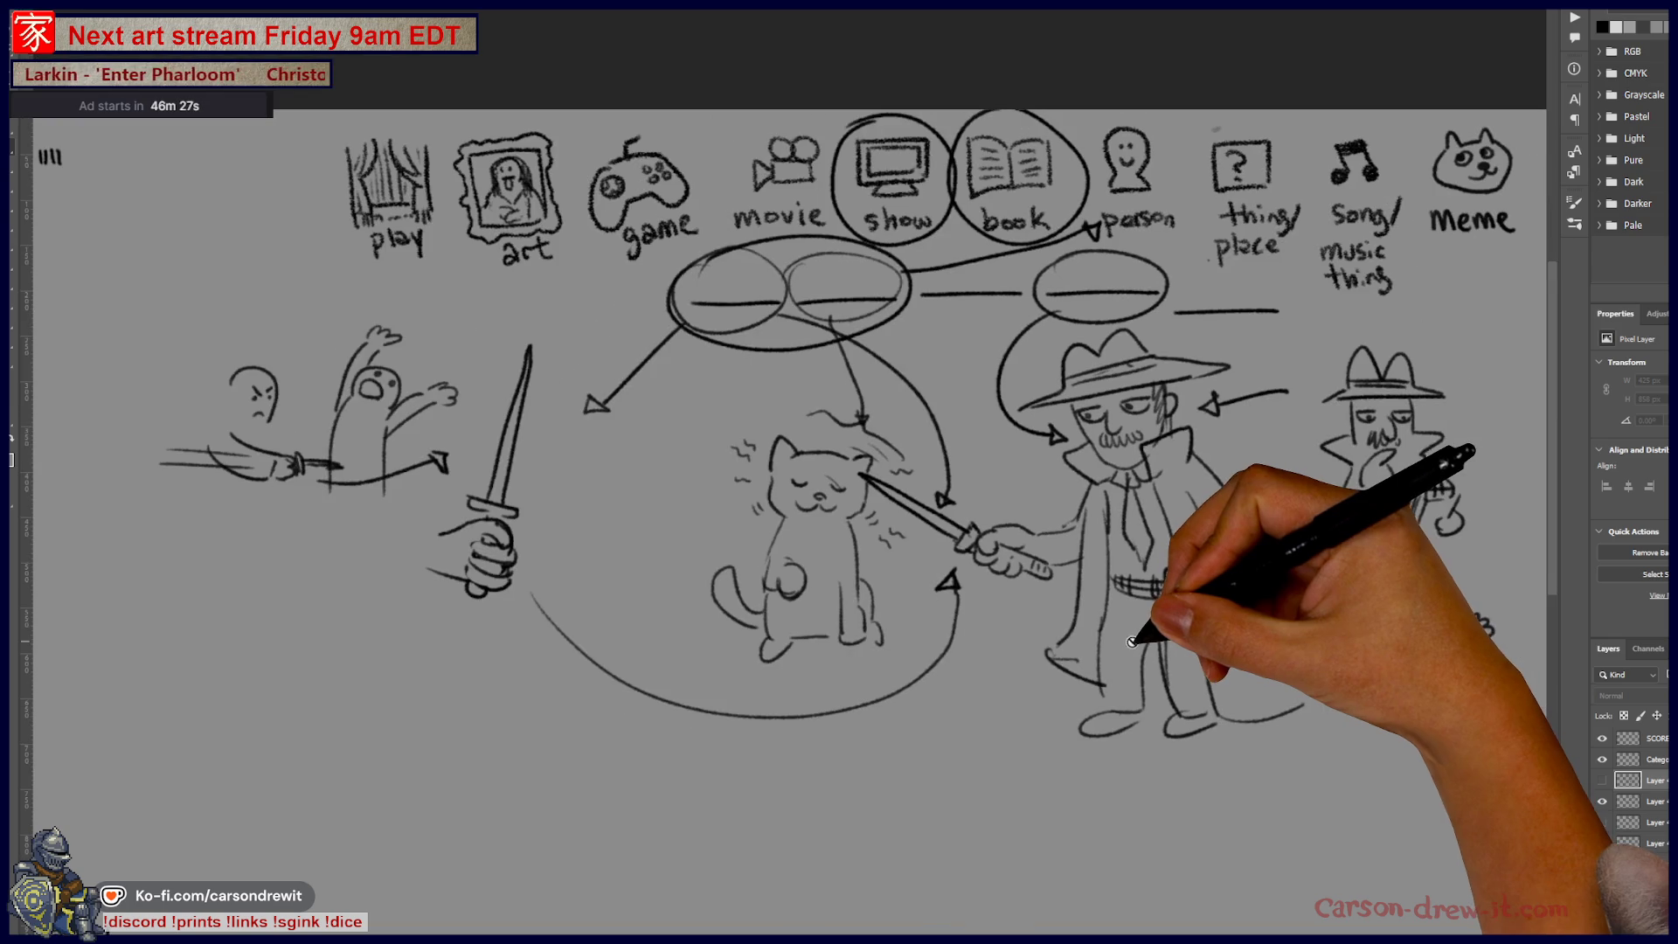
{"action": "scroll", "coordinate": [1189, 595], "scroll_direction": "up", "scroll_amount": 1}
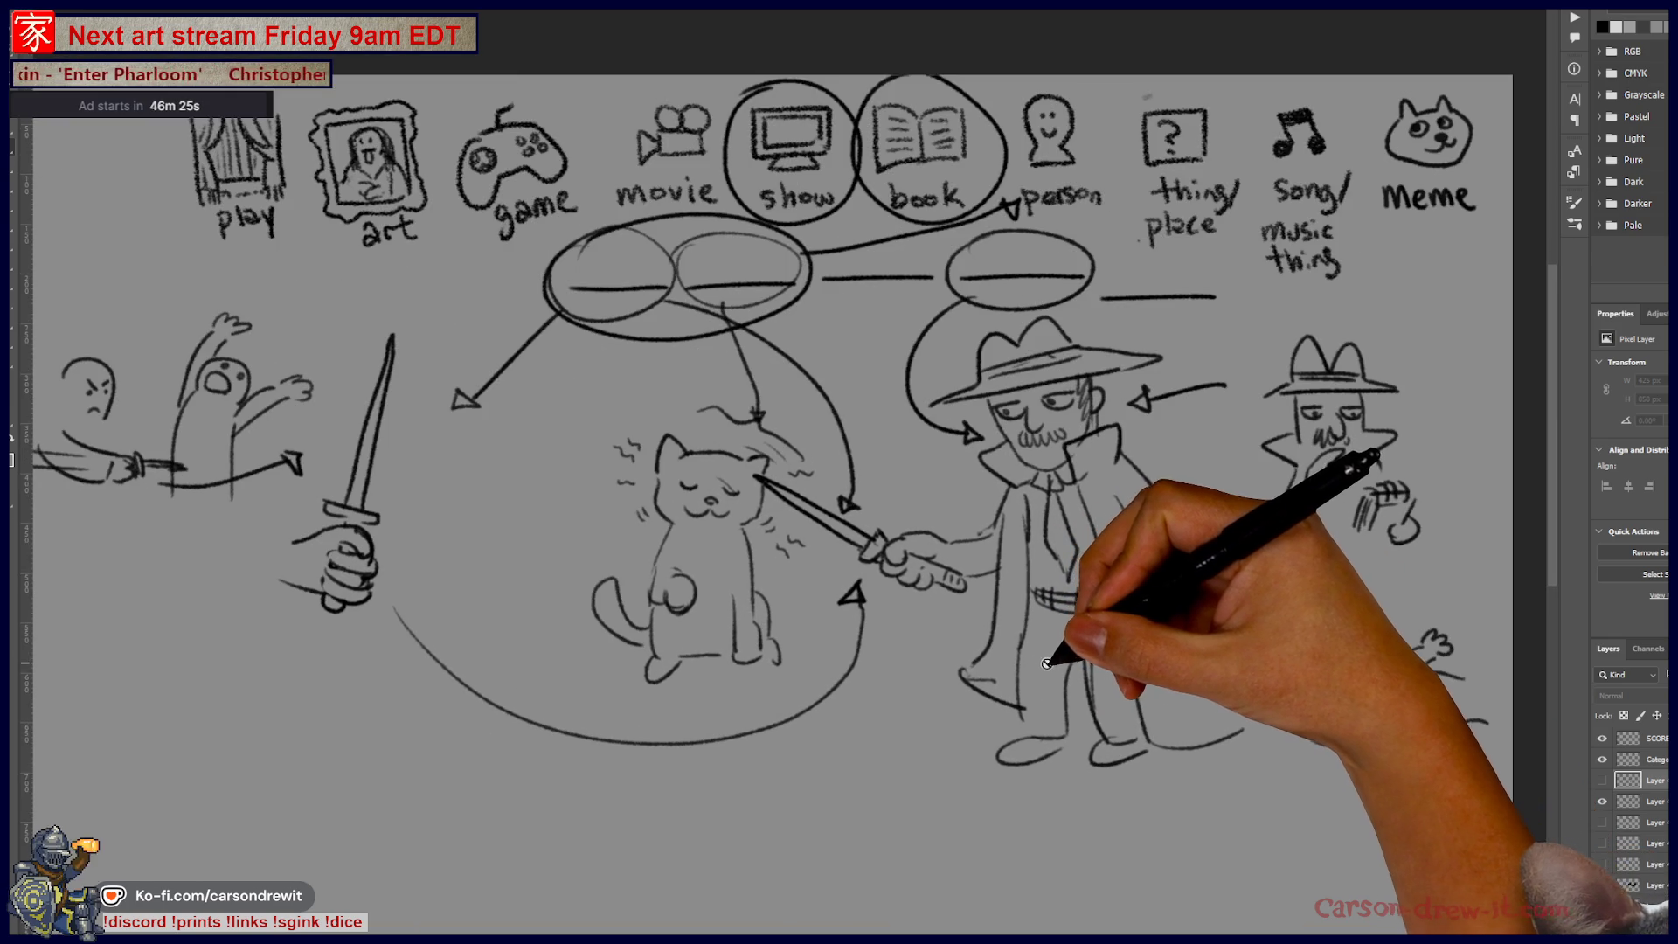
{"action": "left_click", "coordinate": [1603, 802]}
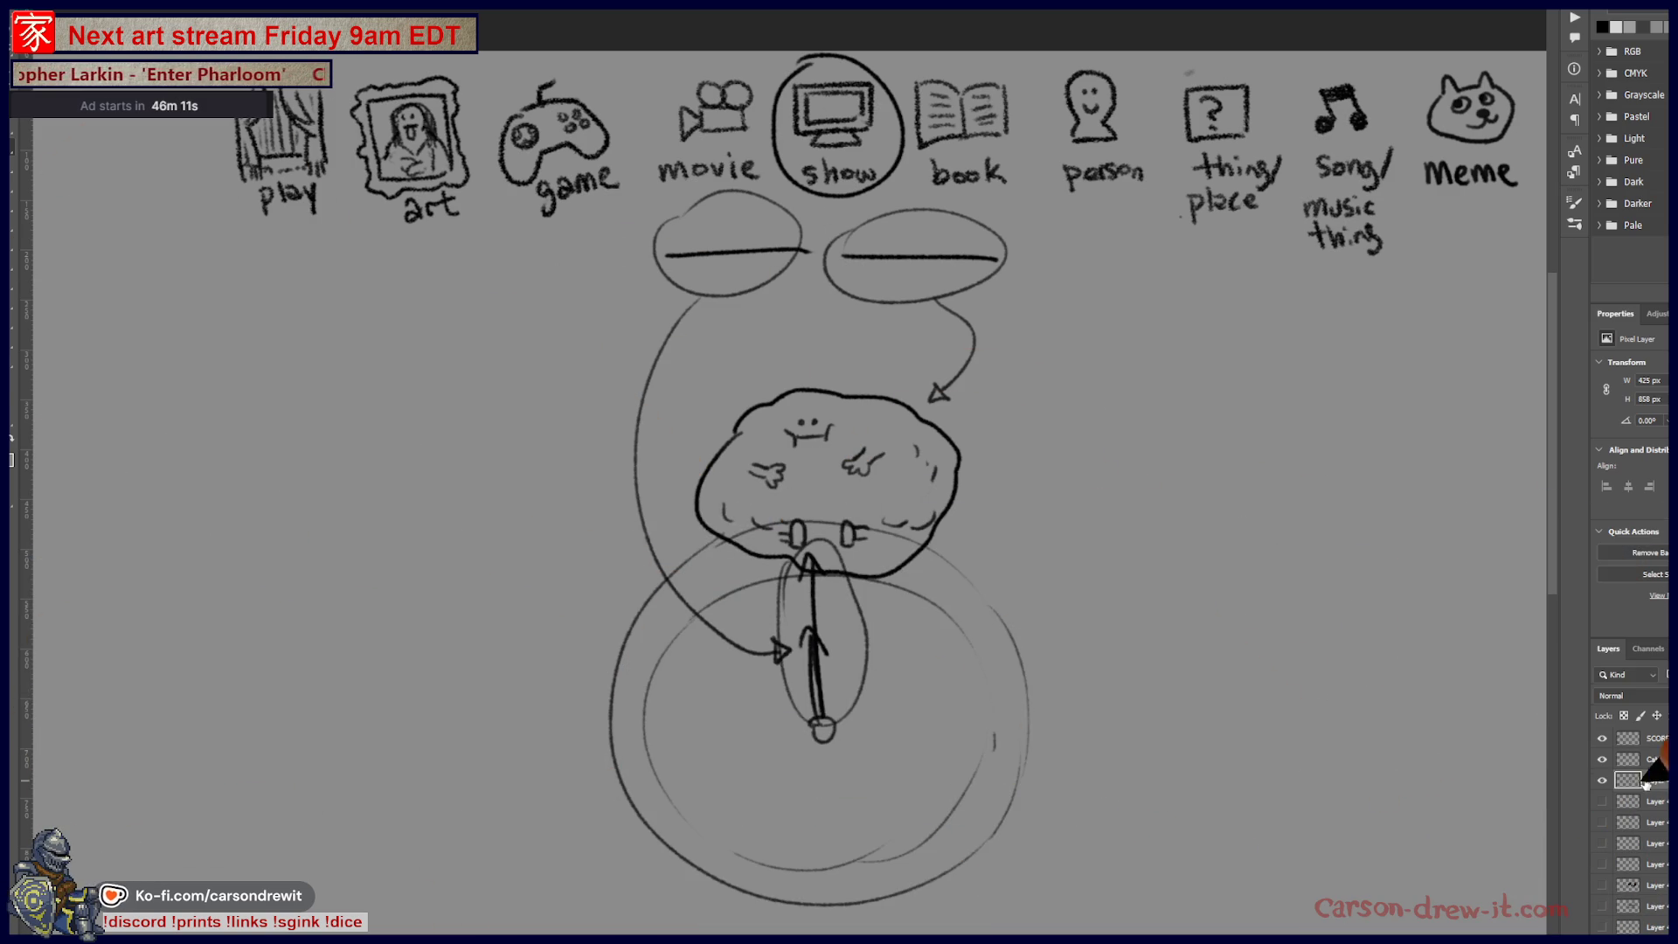
{"action": "left_click", "coordinate": [1605, 781]}
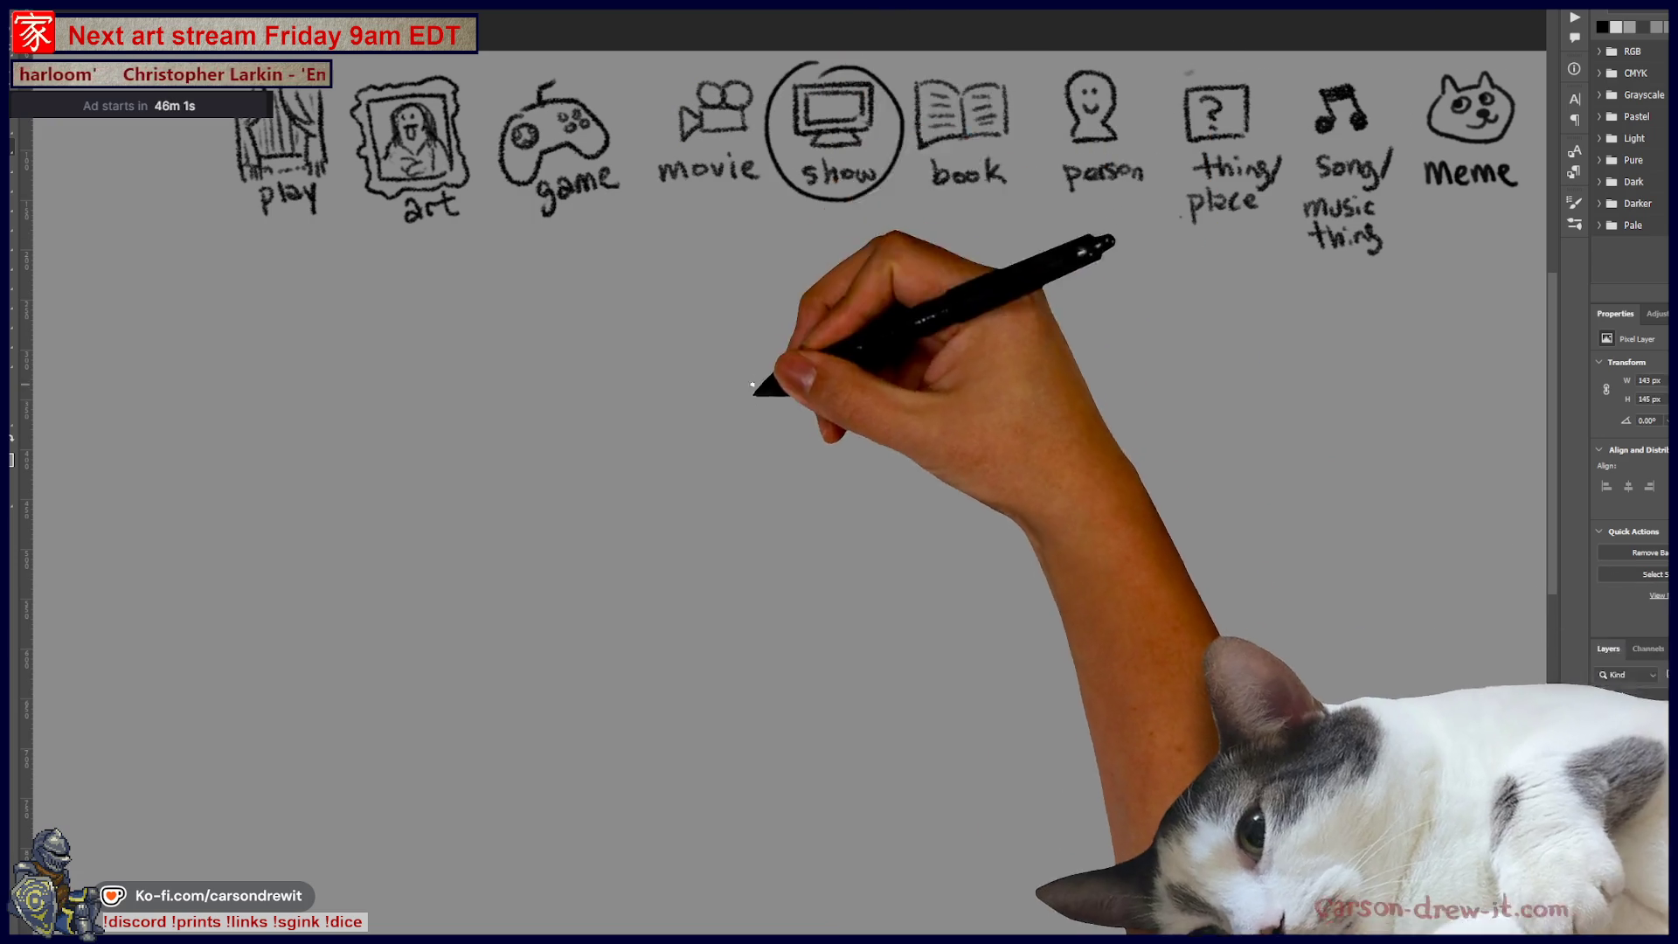
Step: Draw a third blank line below the others and begin the hat outline's first curve
{"action": "left_click_drag", "start_coordinate": [584, 265], "coordinate": [1001, 277]}
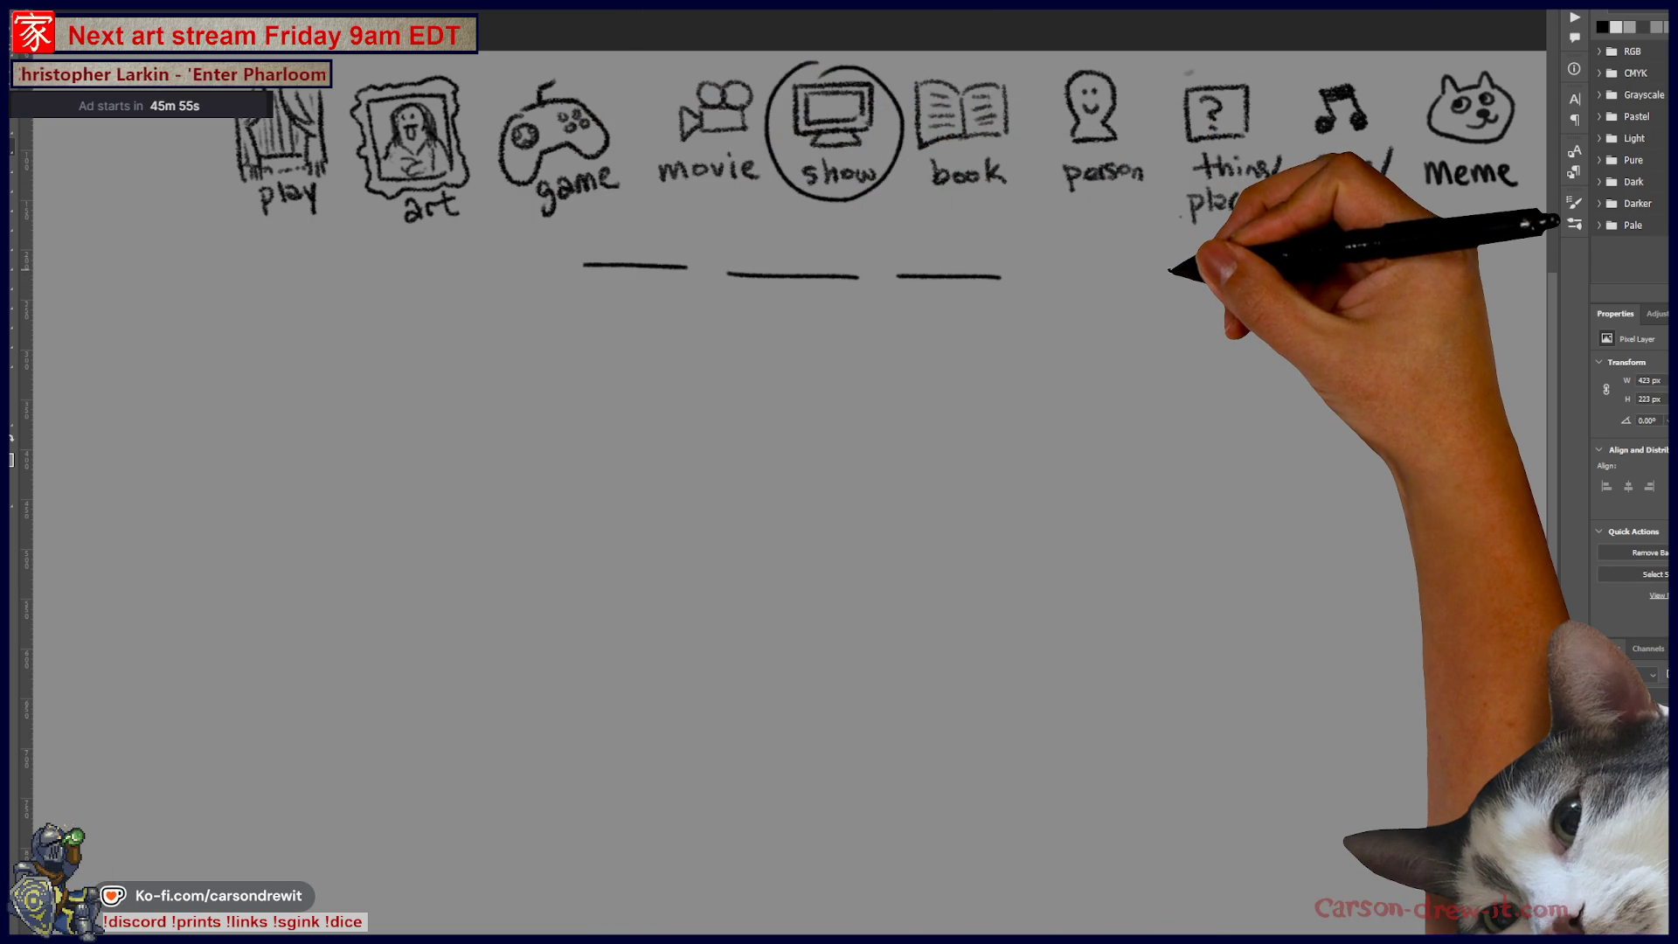
{"action": "scroll", "coordinate": [1170, 271], "scroll_direction": "up", "scroll_amount": 3}
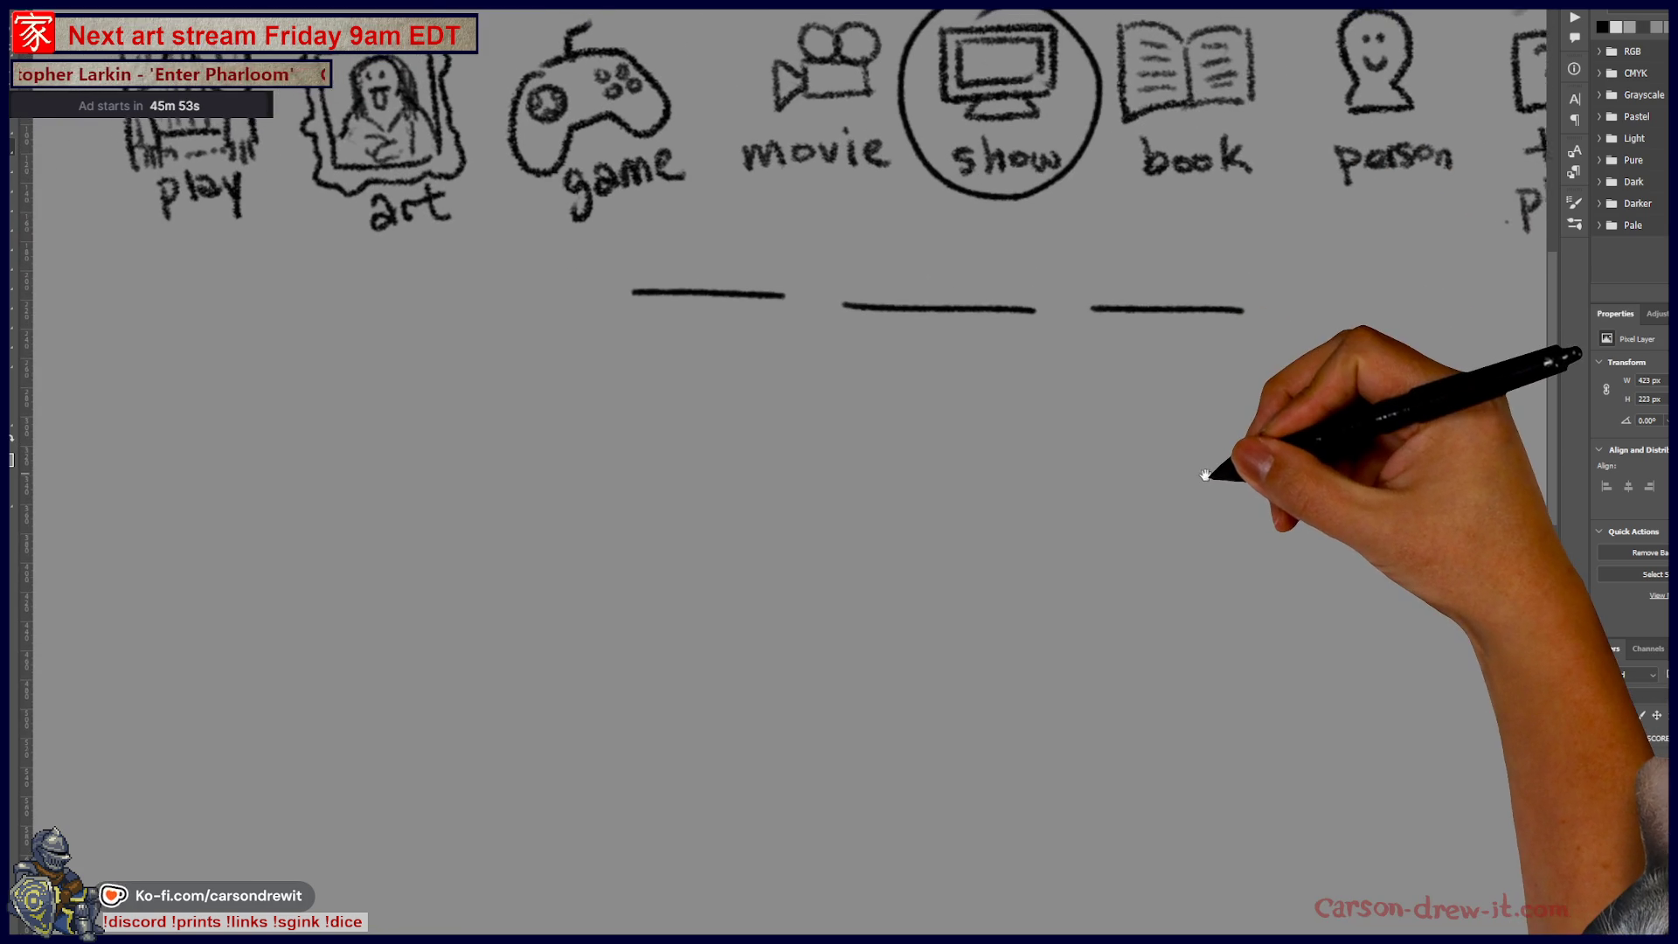
{"action": "mouse_move", "coordinate": [612, 479]}
{"action": "left_mouse_down"}
{"action": "mouse_move", "coordinate": [652, 527]}
{"action": "mouse_move", "coordinate": [614, 450]}
{"action": "mouse_move", "coordinate": [524, 543]}
{"action": "mouse_move", "coordinate": [543, 525]}
{"action": "mouse_move", "coordinate": [652, 544]}
{"action": "left_mouse_up"}
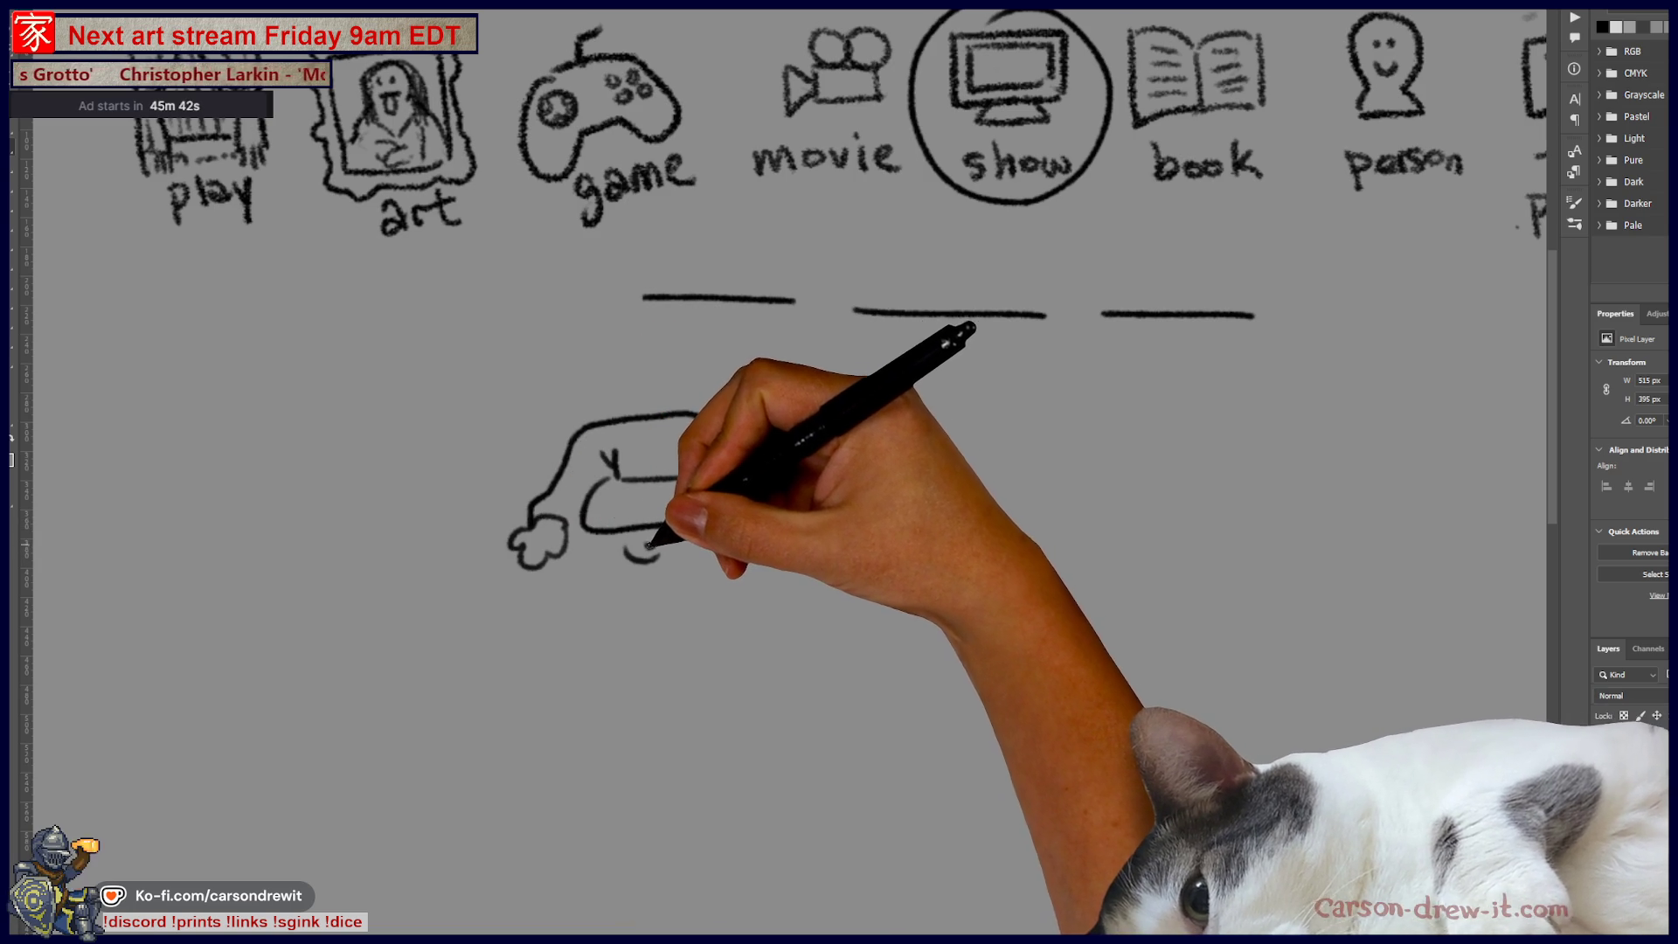
Step: Complete the hat brim, then draw Santa's hair and curly beard
{"action": "left_click_drag", "start_coordinate": [691, 413], "coordinate": [741, 477]}
{"action": "mouse_move", "coordinate": [704, 535]}
{"action": "left_mouse_down"}
{"action": "mouse_move", "coordinate": [725, 541]}
{"action": "mouse_move", "coordinate": [682, 587]}
{"action": "left_mouse_up"}
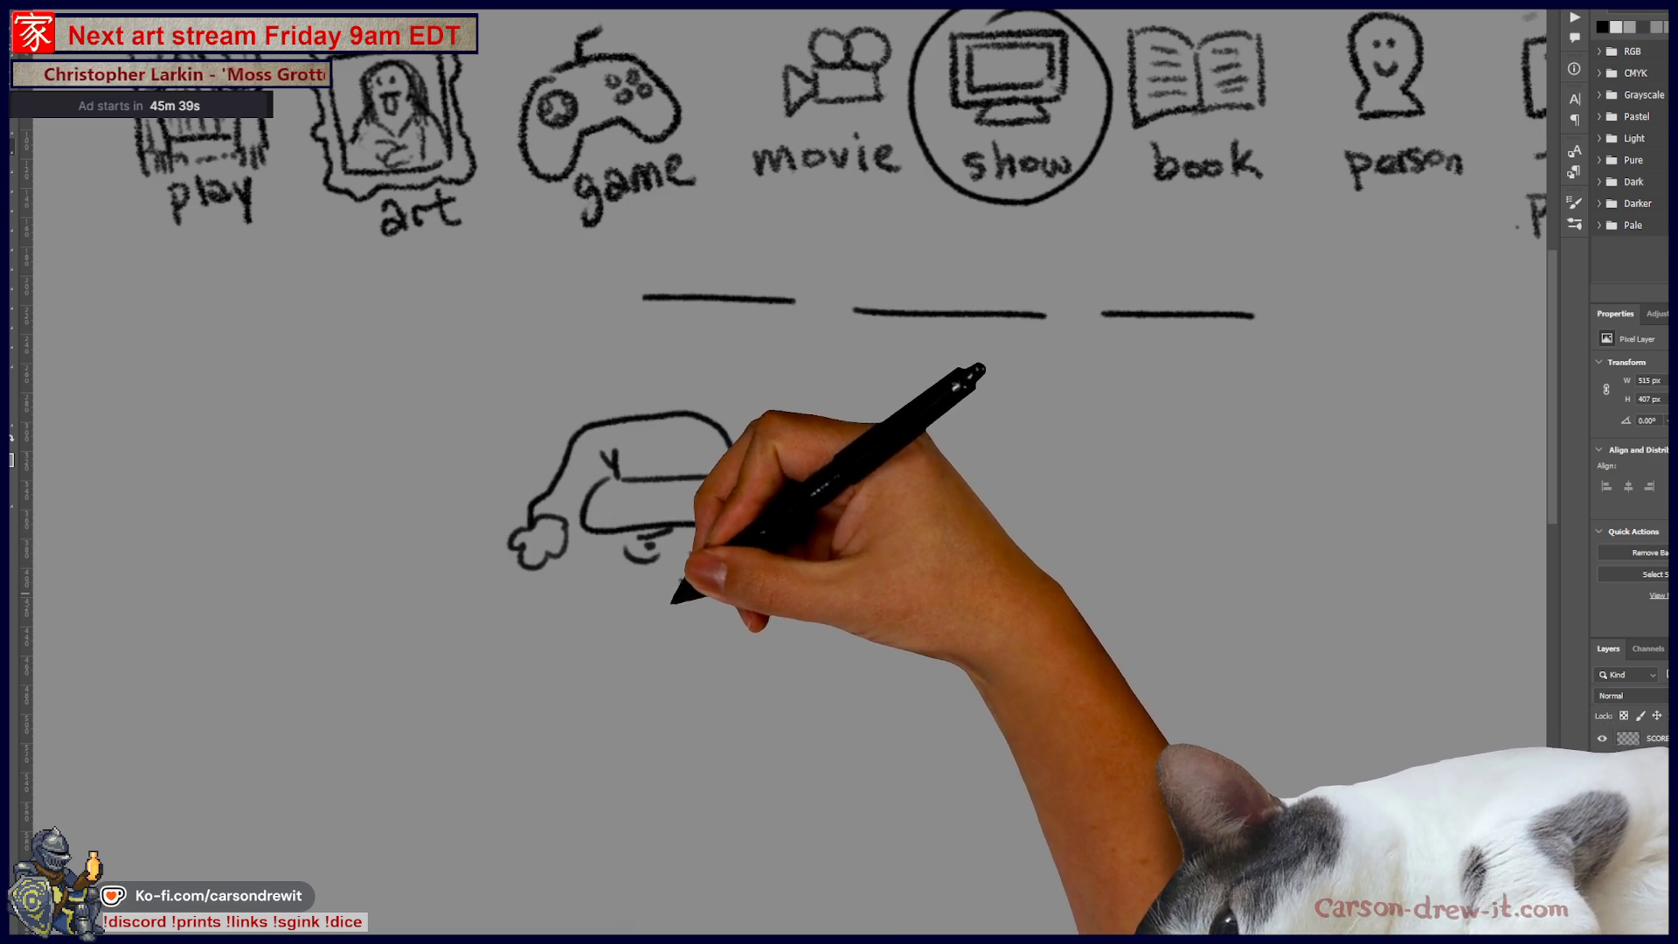
{"action": "left_click_drag", "start_coordinate": [579, 538], "coordinate": [555, 641]}
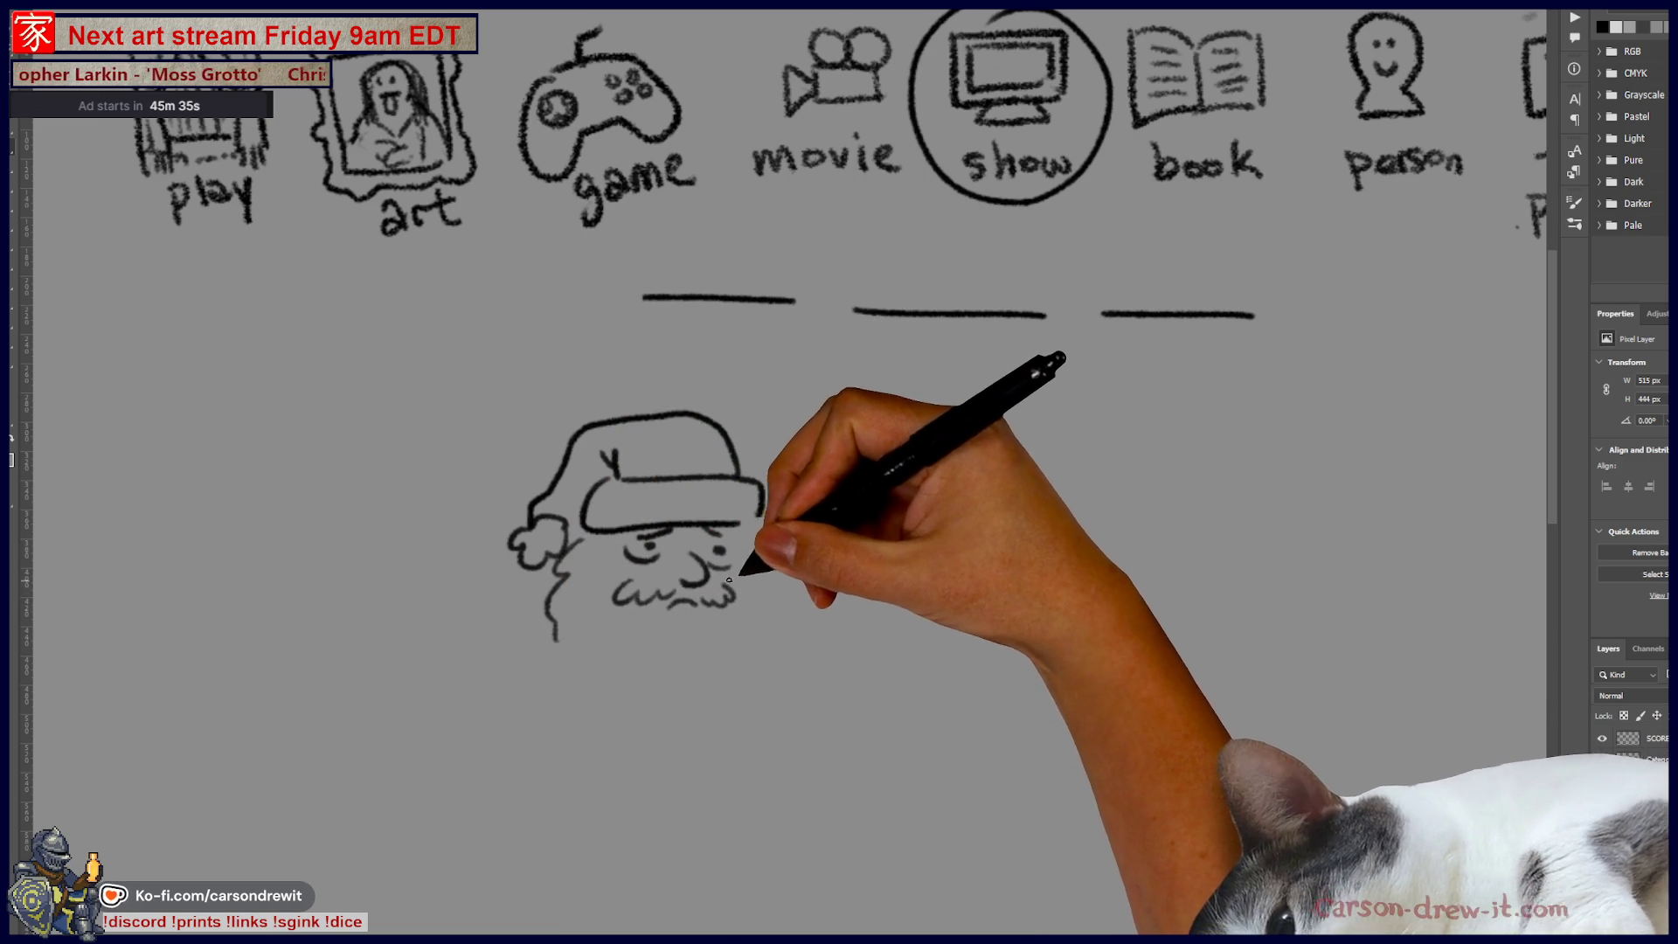
{"action": "left_click_drag", "start_coordinate": [617, 648], "coordinate": [690, 687]}
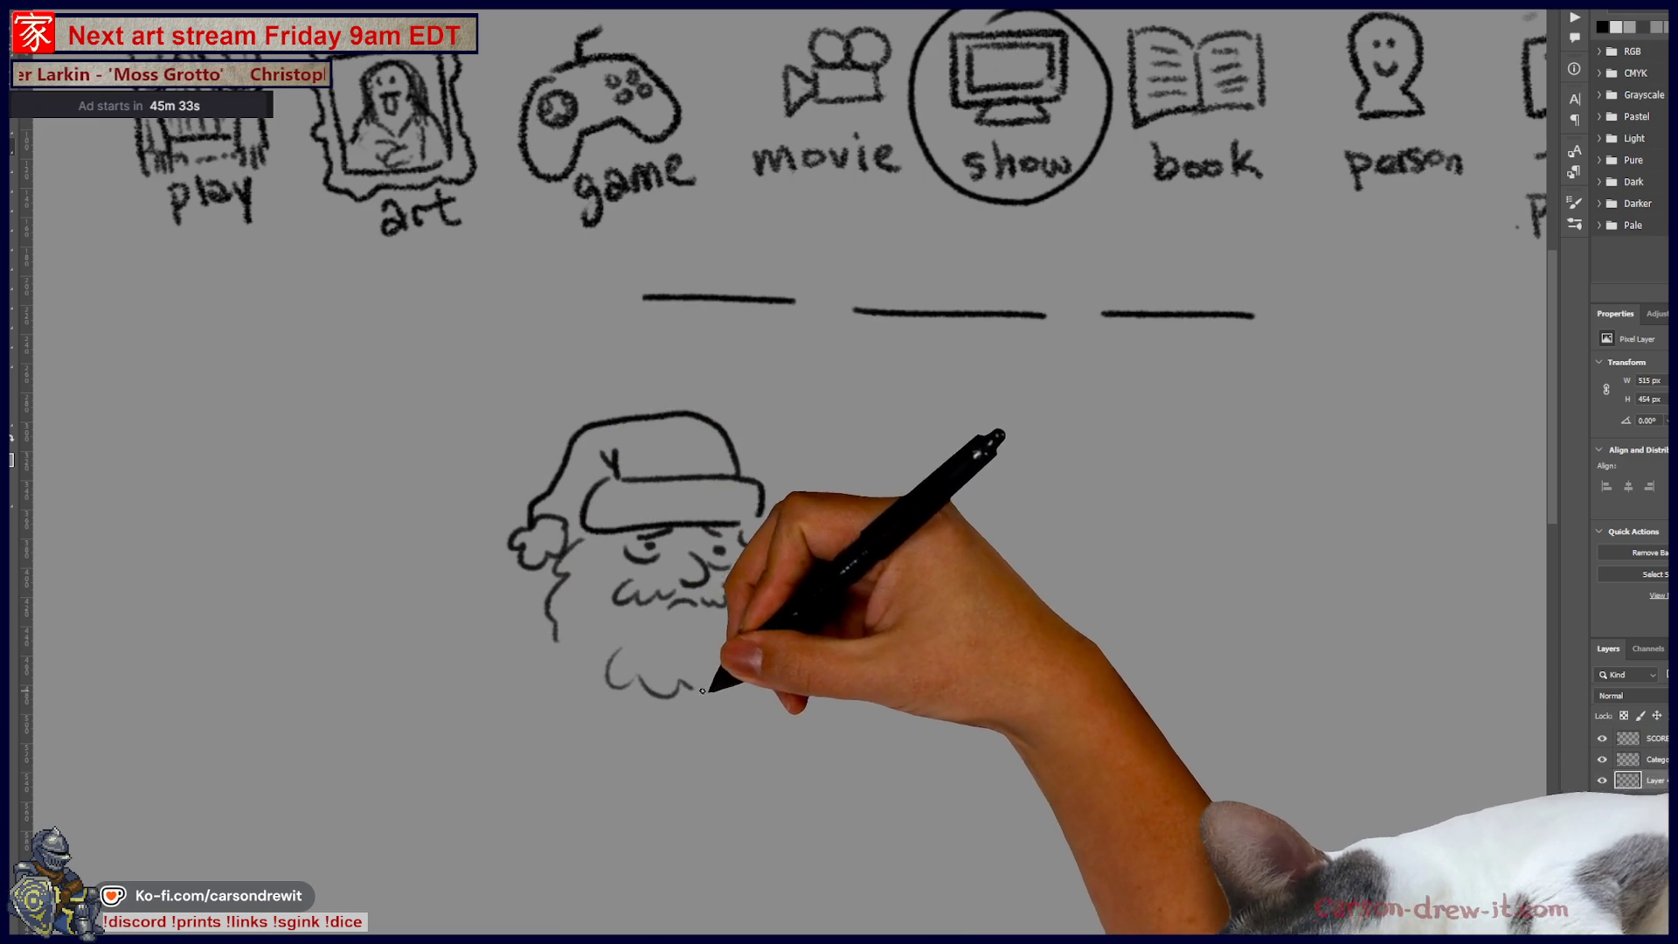
{"action": "scroll", "coordinate": [689, 687], "scroll_direction": "down", "scroll_amount": 3}
{"action": "mouse_move", "coordinate": [551, 592]}
{"action": "left_mouse_down"}
{"action": "mouse_move", "coordinate": [633, 587]}
{"action": "mouse_move", "coordinate": [581, 586]}
{"action": "mouse_move", "coordinate": [591, 651]}
{"action": "left_mouse_up"}
{"action": "key", "text": "ctrl+z"}
Step: Draw Santa's body and belt, his left side and legs, removing a stray mark
{"action": "mouse_move", "coordinate": [756, 526]}
{"action": "left_mouse_down"}
{"action": "mouse_move", "coordinate": [763, 658]}
{"action": "mouse_move", "coordinate": [631, 672]}
{"action": "mouse_move", "coordinate": [767, 616]}
{"action": "left_mouse_up"}
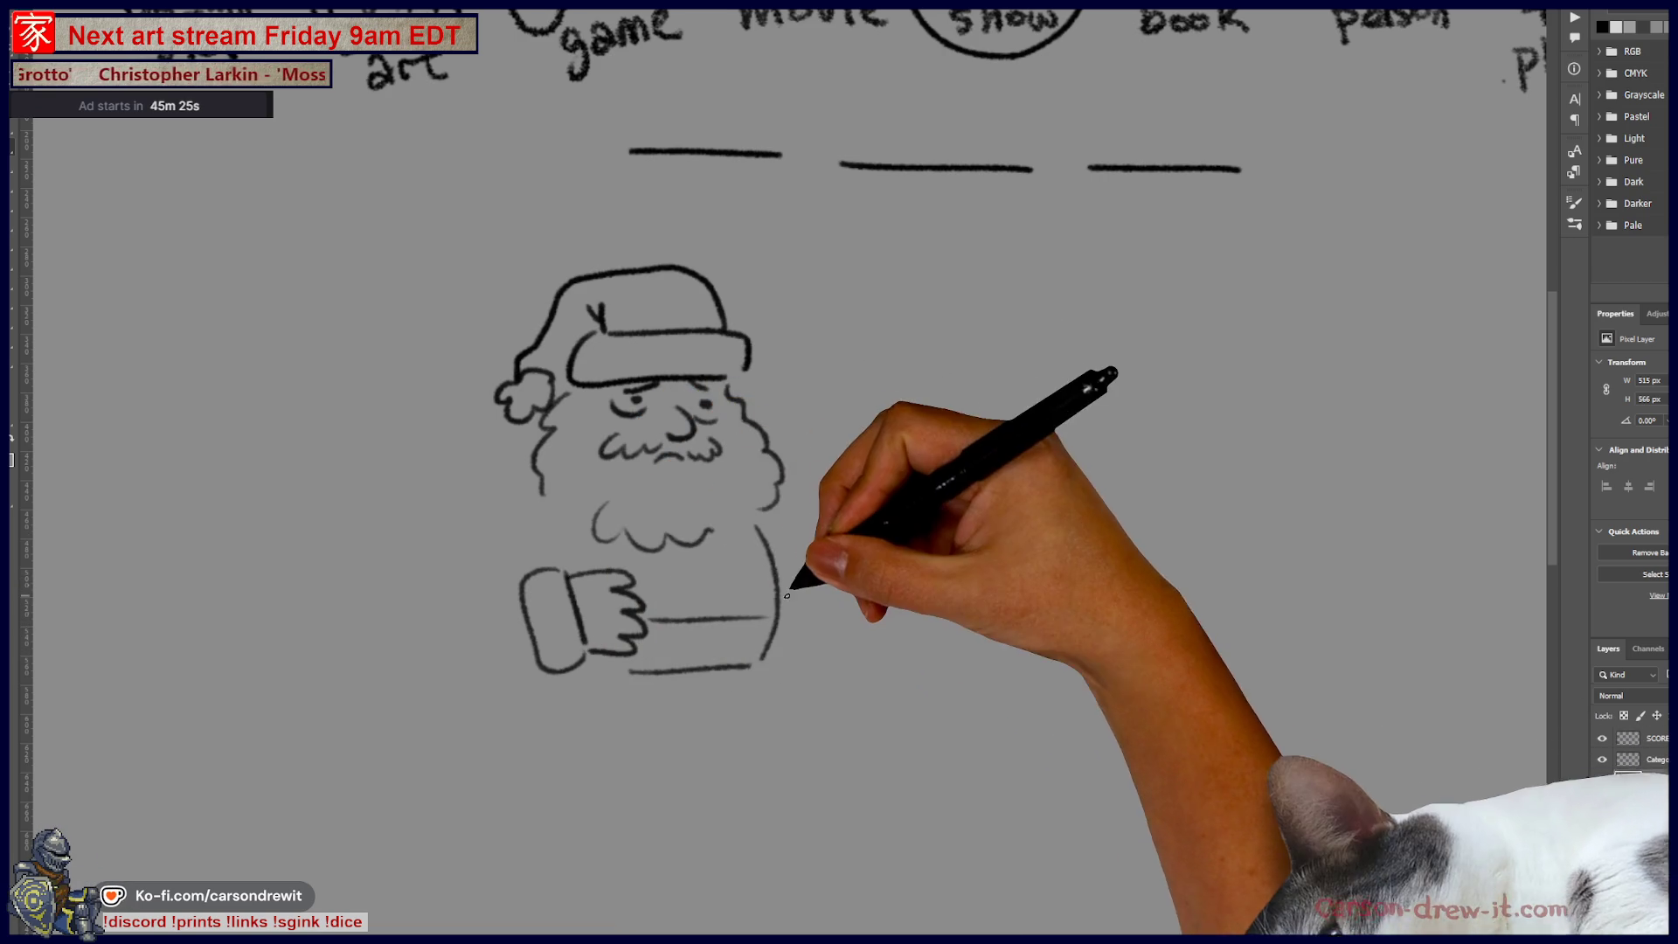
{"action": "left_click_drag", "start_coordinate": [787, 550], "coordinate": [798, 584]}
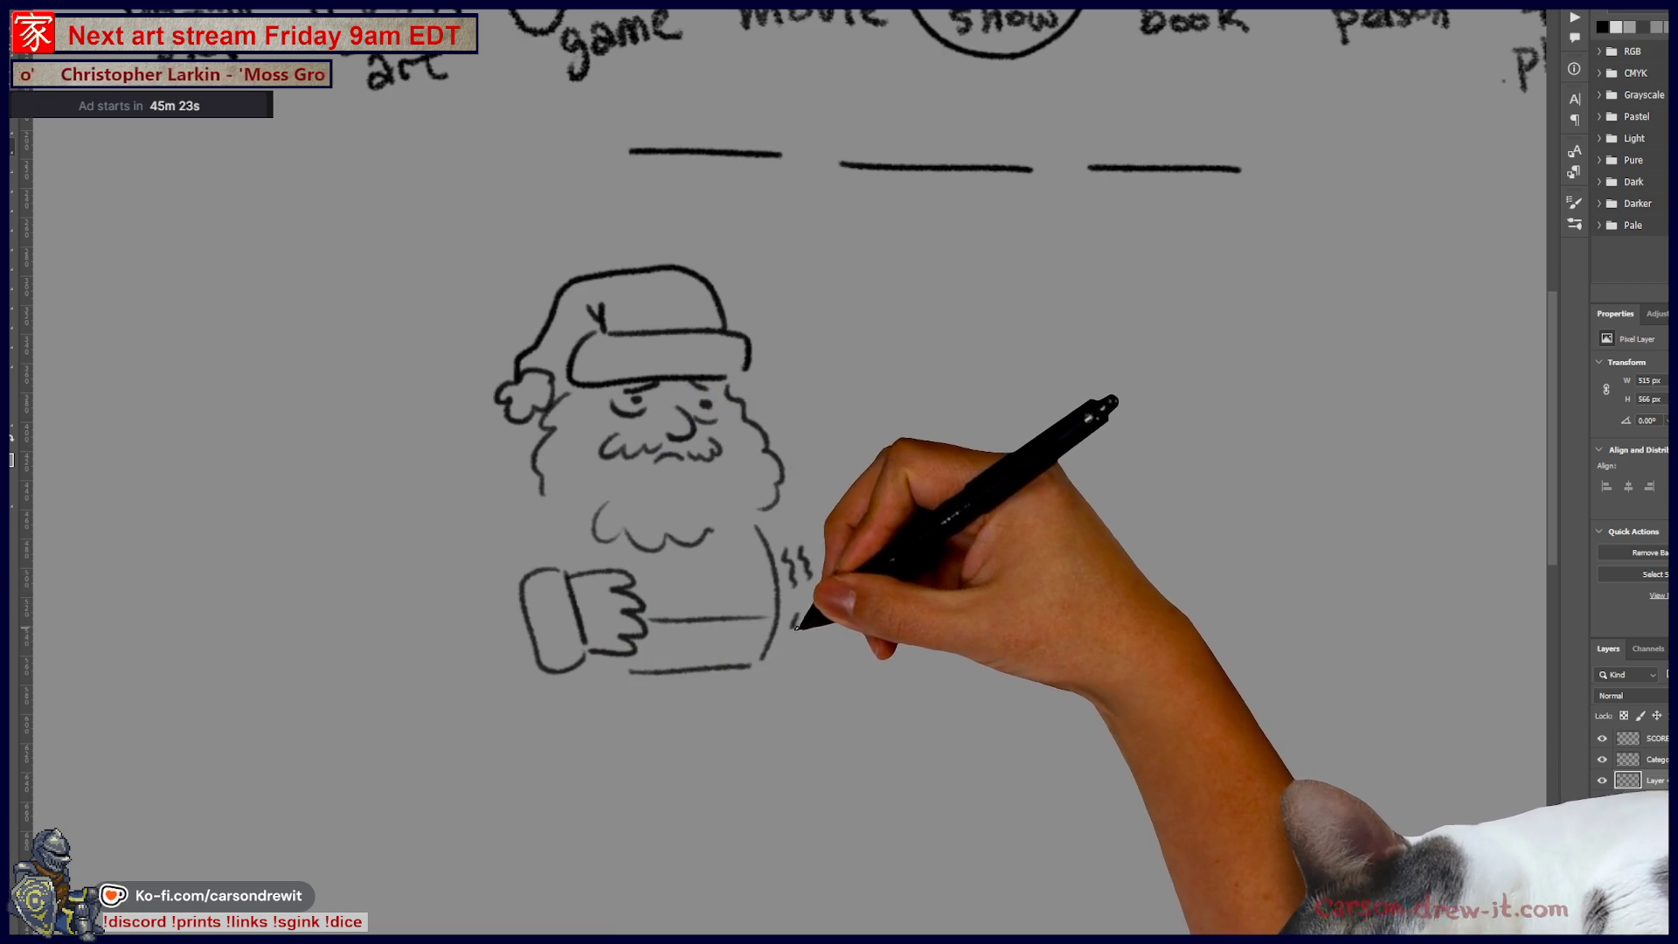
{"action": "left_click_drag", "start_coordinate": [757, 655], "coordinate": [713, 746]}
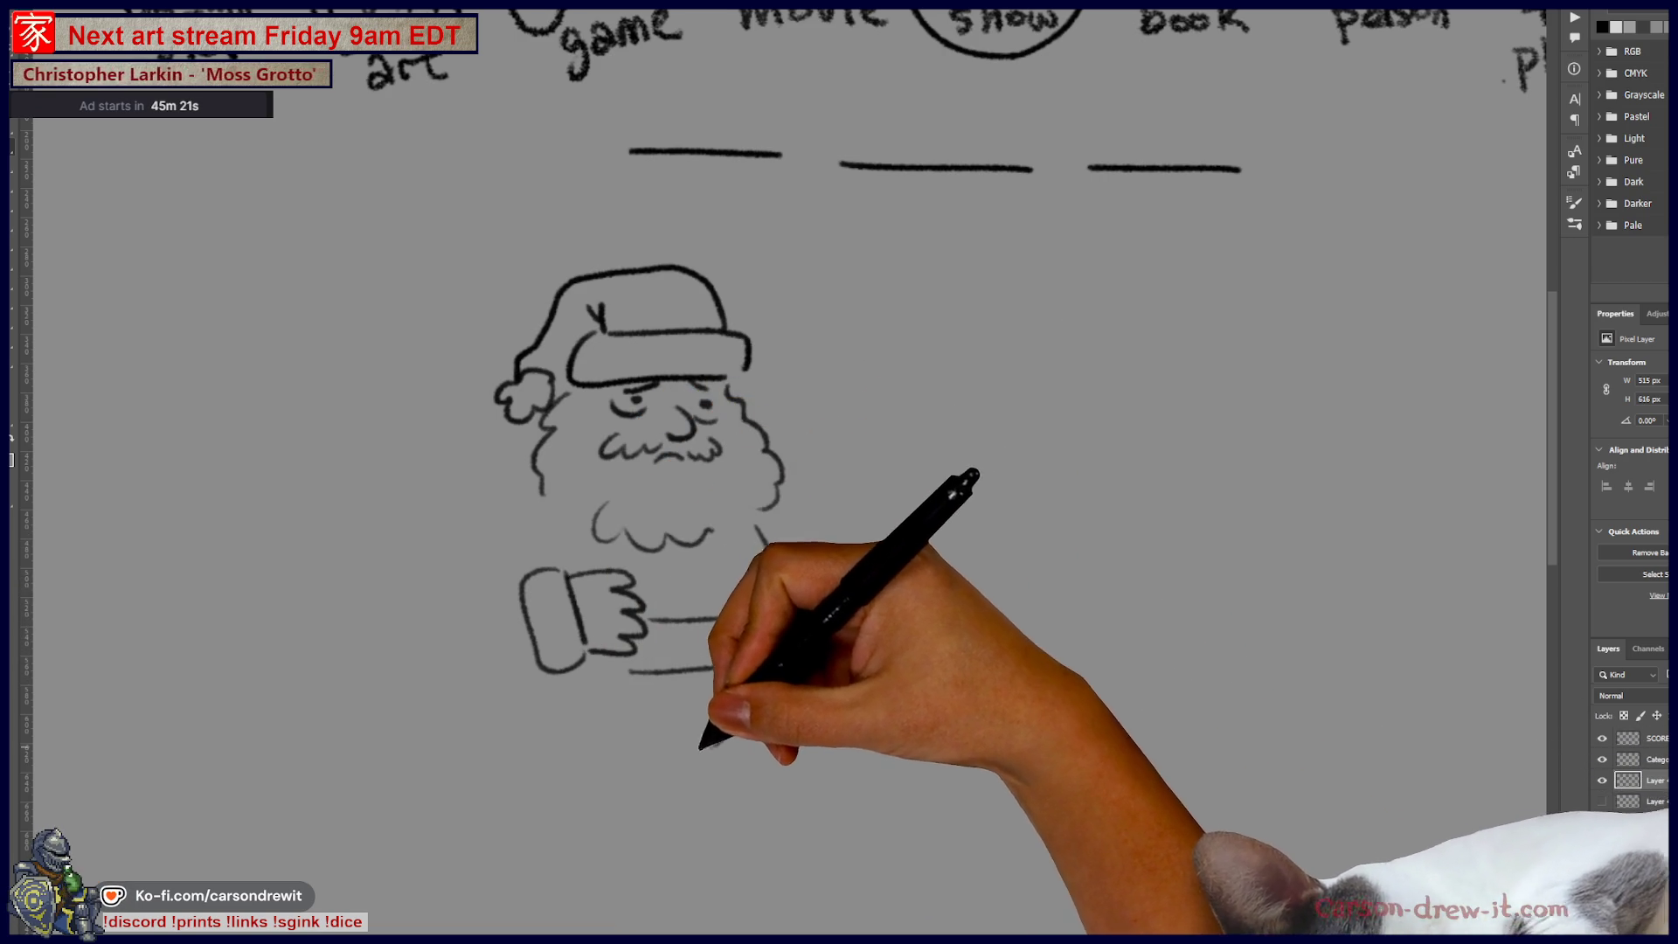
{"action": "mouse_move", "coordinate": [448, 564]}
{"action": "left_mouse_down"}
{"action": "mouse_move", "coordinate": [507, 655]}
{"action": "mouse_move", "coordinate": [525, 782]}
{"action": "left_mouse_up"}
{"action": "left_click_drag", "start_coordinate": [649, 695], "coordinate": [640, 765]}
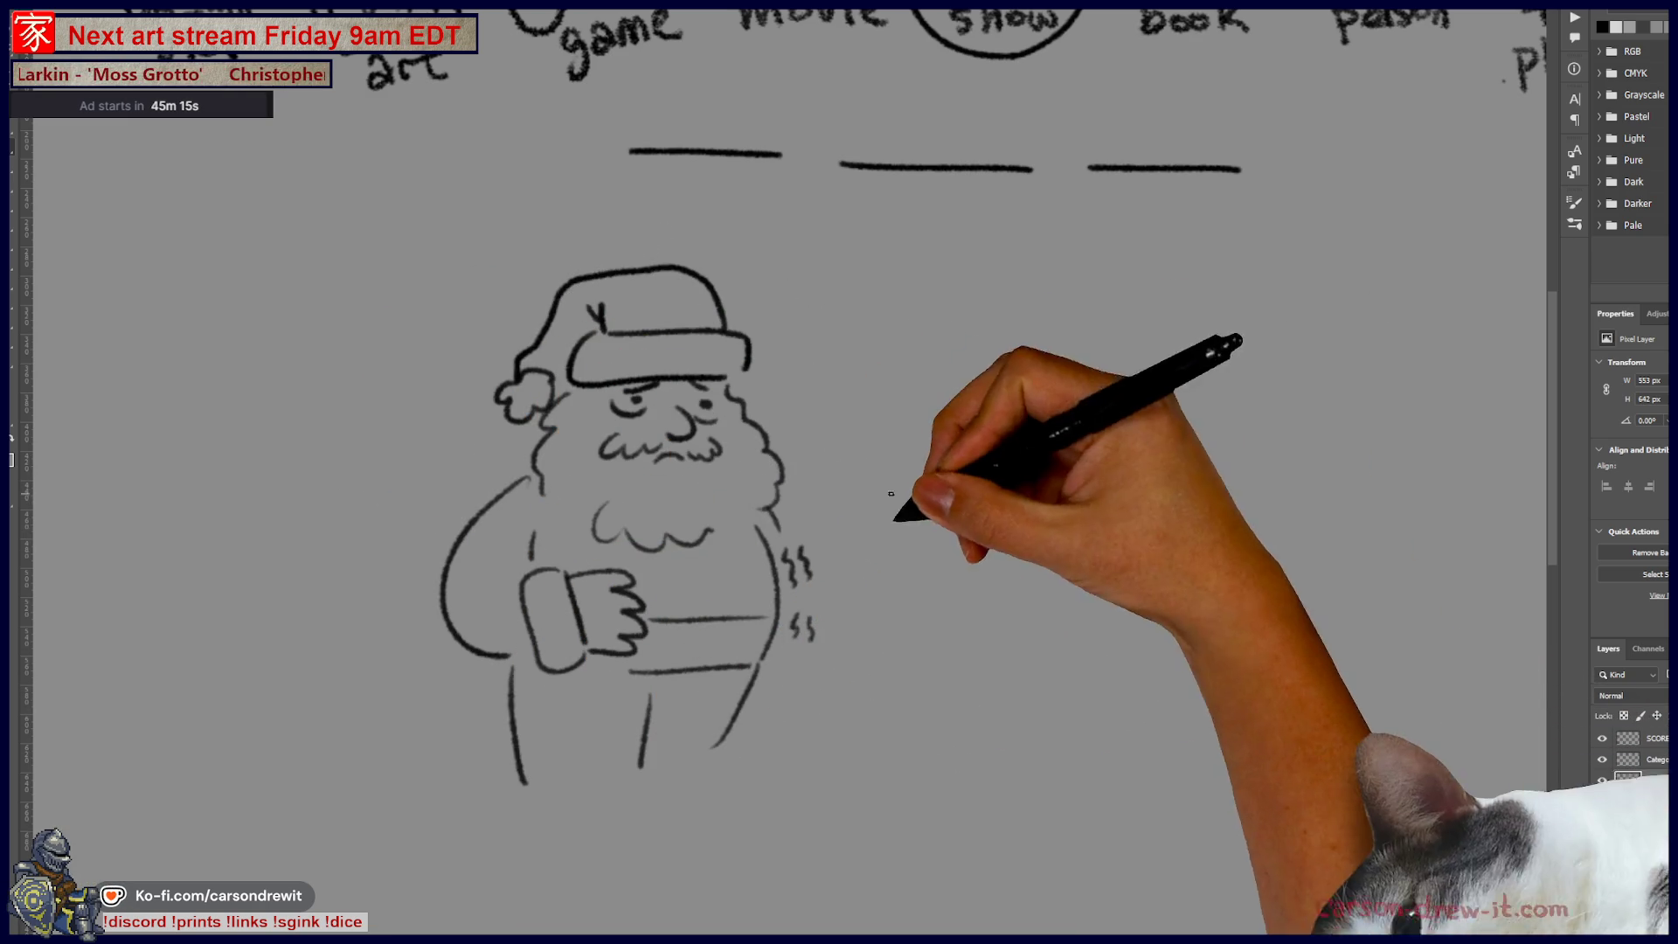
{"action": "mouse_move", "coordinate": [806, 616]}
{"action": "left_mouse_down"}
{"action": "mouse_move", "coordinate": [803, 641]}
{"action": "mouse_move", "coordinate": [512, 778]}
{"action": "mouse_move", "coordinate": [1056, 611]}
{"action": "left_mouse_up"}
{"action": "key", "text": "e"}
{"action": "key", "text": "b"}
{"action": "key", "text": "ctrl+z"}
Step: Draw the table edge, food on the plate, knife and fork, plus Santa's arm
{"action": "mouse_move", "coordinate": [446, 766]}
{"action": "left_mouse_down"}
{"action": "mouse_move", "coordinate": [805, 685]}
{"action": "mouse_move", "coordinate": [996, 773]}
{"action": "left_mouse_up"}
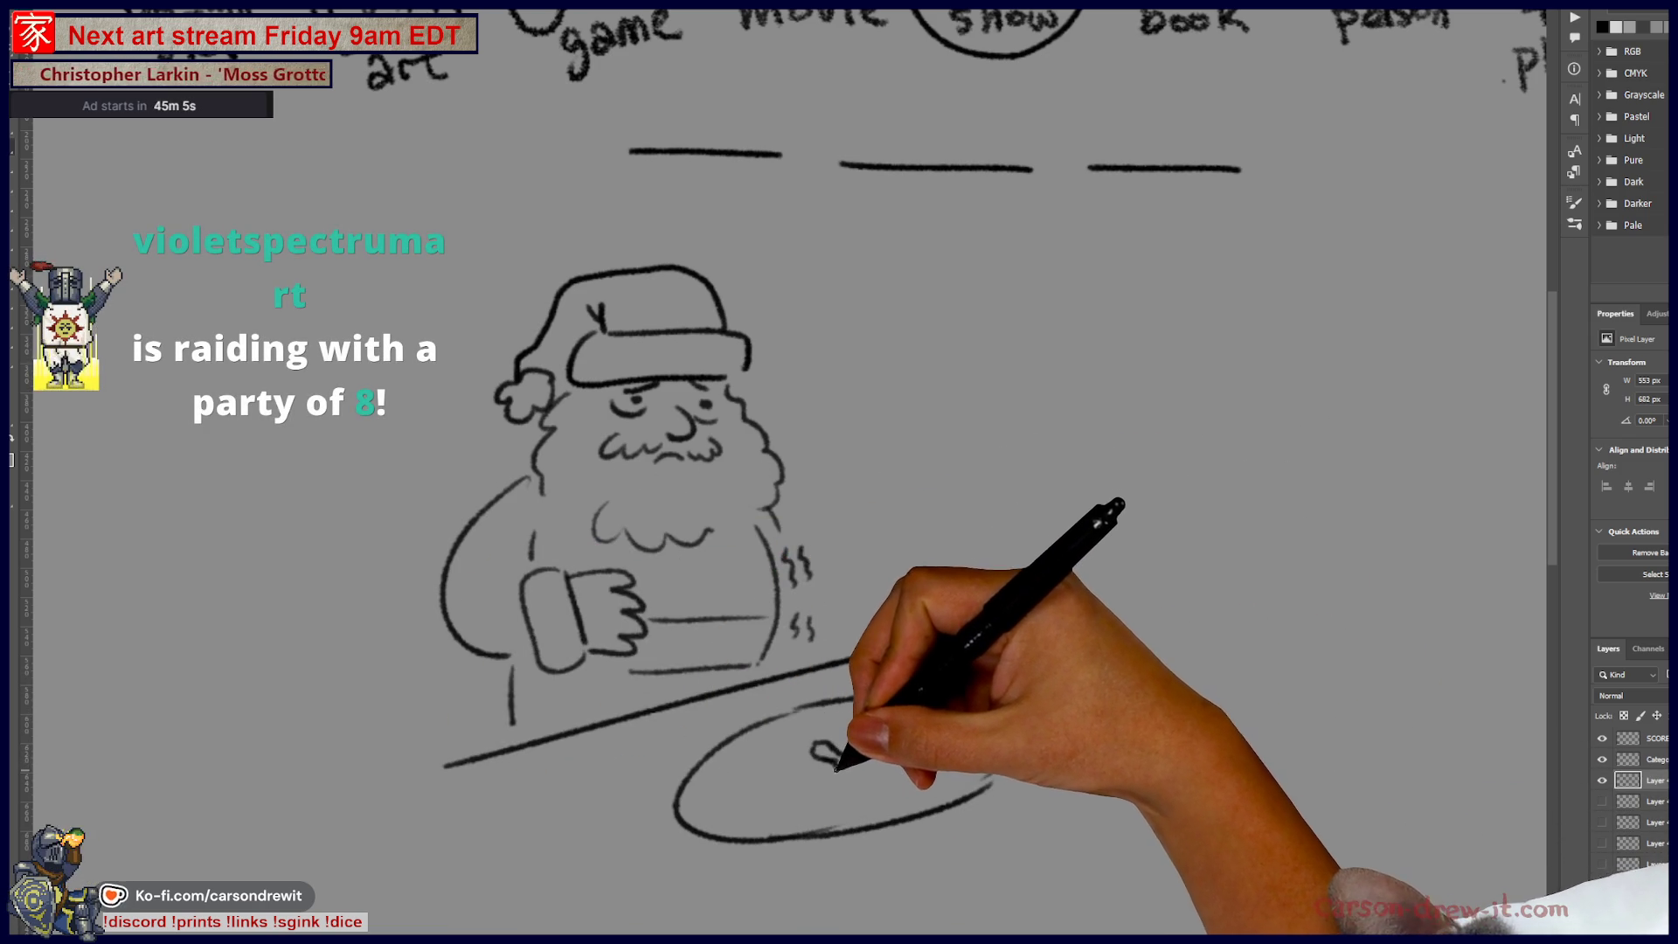
{"action": "mouse_move", "coordinate": [833, 768]}
{"action": "left_mouse_down"}
{"action": "mouse_move", "coordinate": [839, 780]}
{"action": "mouse_move", "coordinate": [876, 753]}
{"action": "mouse_move", "coordinate": [861, 770]}
{"action": "left_mouse_up"}
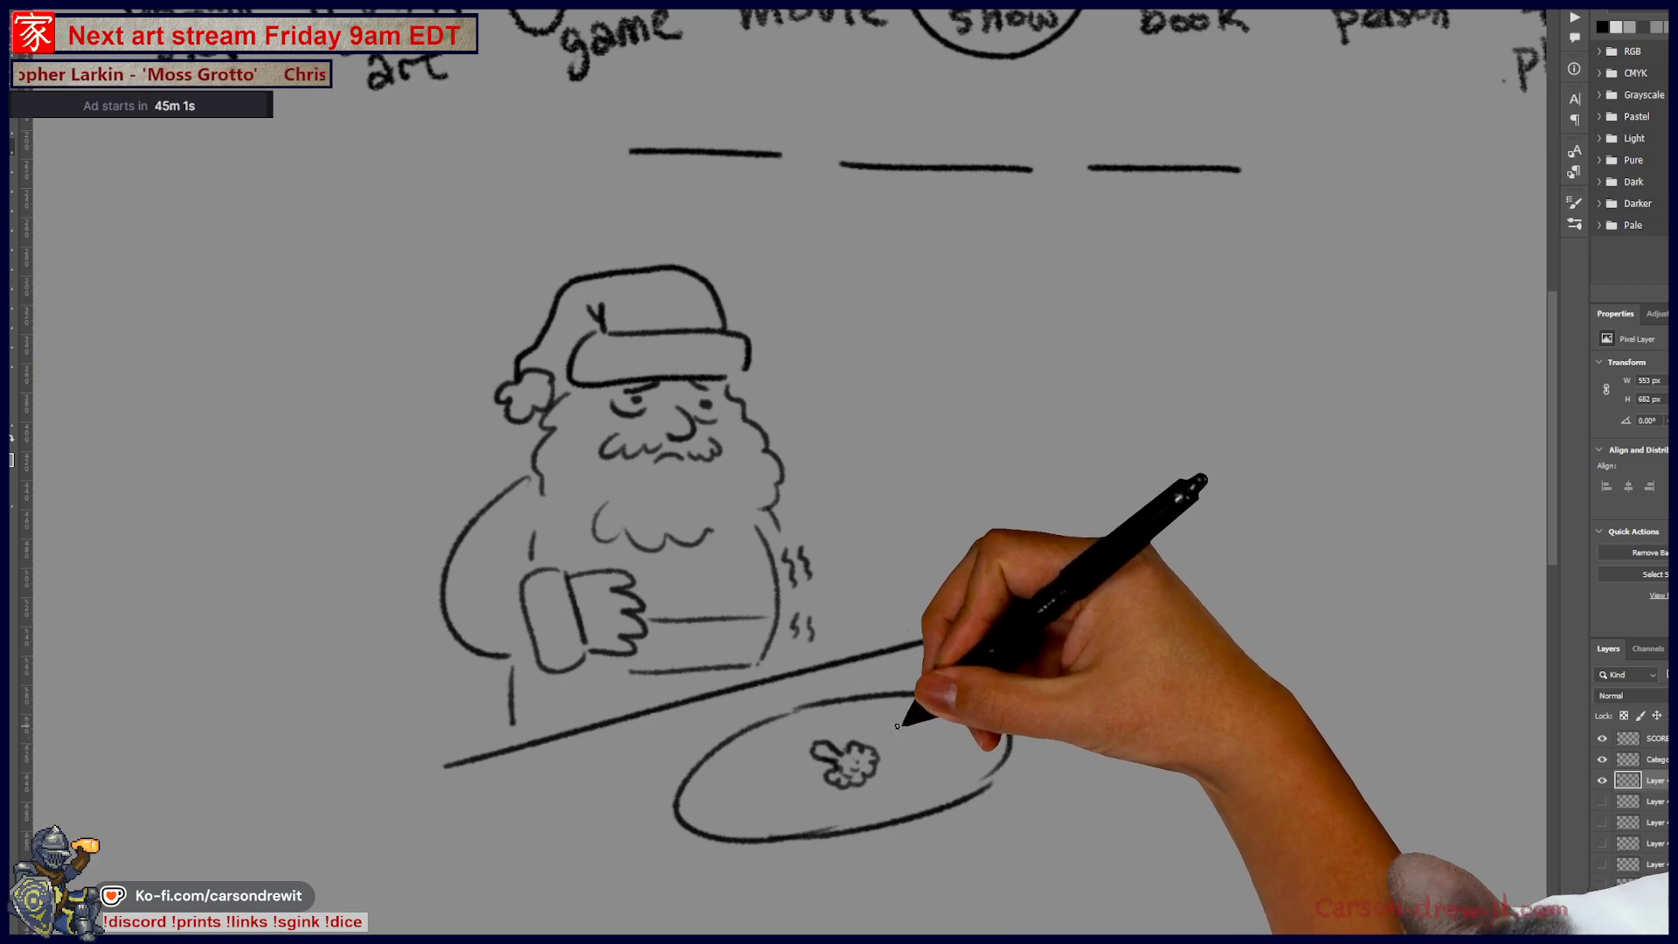
{"action": "mouse_move", "coordinate": [962, 651]}
{"action": "left_mouse_down"}
{"action": "mouse_move", "coordinate": [1014, 692]}
{"action": "mouse_move", "coordinate": [1049, 682]}
{"action": "mouse_move", "coordinate": [1082, 700]}
{"action": "mouse_move", "coordinate": [1049, 691]}
{"action": "left_mouse_up"}
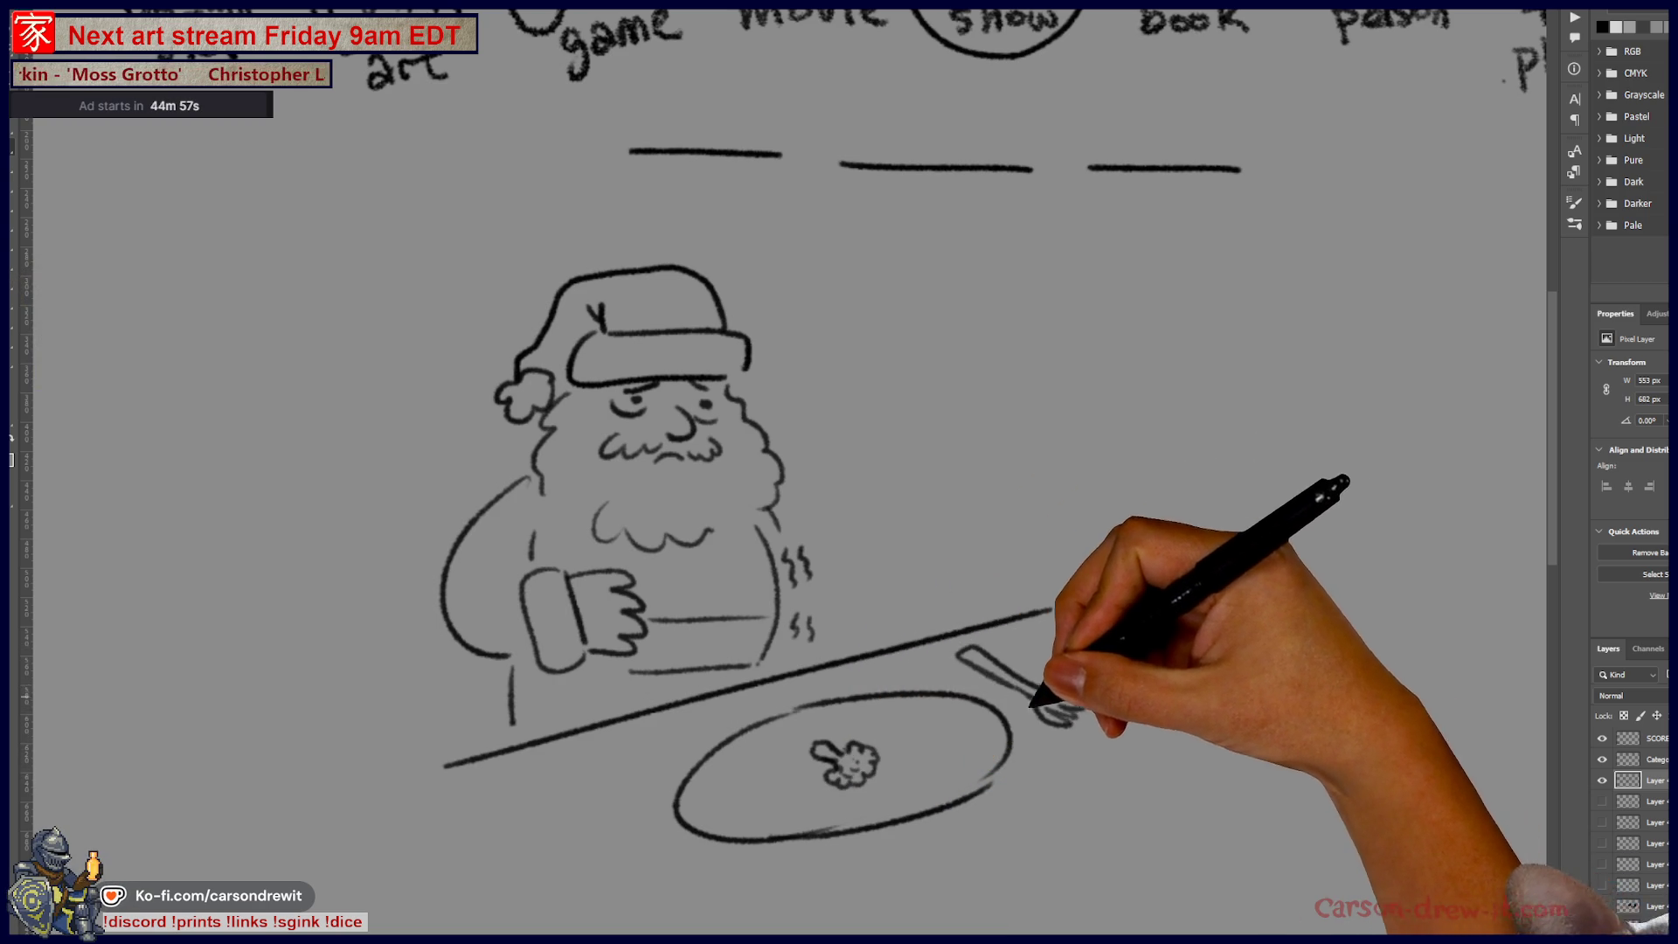
{"action": "left_click_drag", "start_coordinate": [644, 794], "coordinate": [715, 880]}
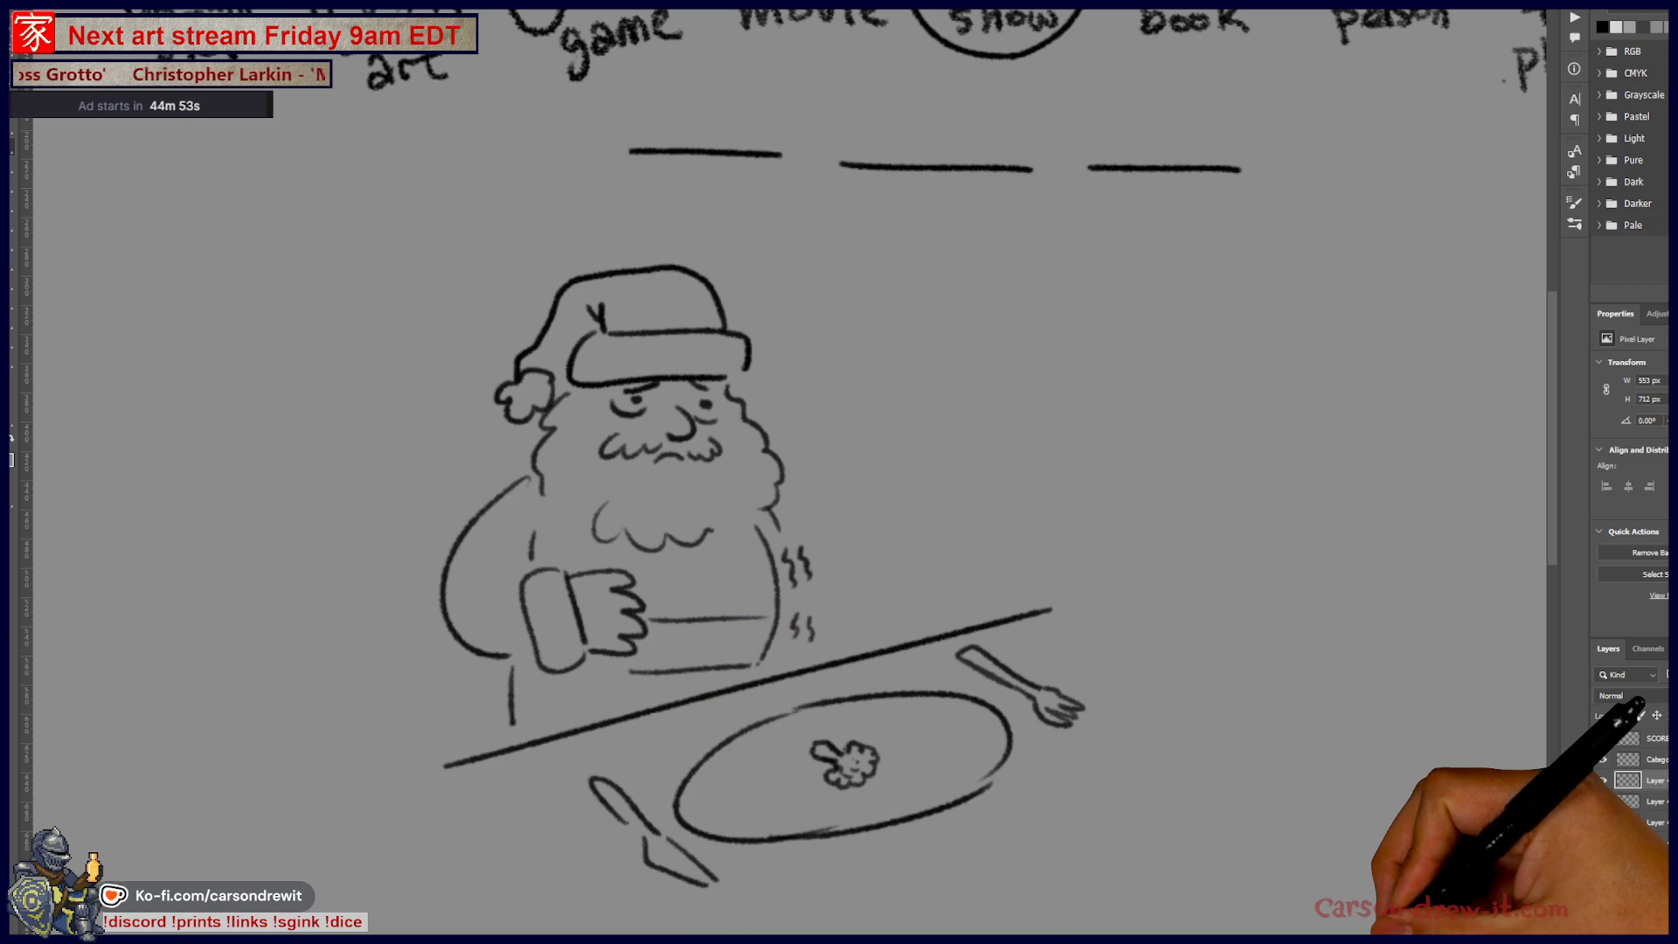
{"action": "scroll", "coordinate": [717, 722], "scroll_direction": "down", "scroll_amount": 2}
{"action": "left_click_drag", "start_coordinate": [978, 718], "coordinate": [1005, 741]}
{"action": "scroll", "coordinate": [874, 713], "scroll_direction": "up", "scroll_amount": 2}
{"action": "mouse_move", "coordinate": [706, 542]}
{"action": "left_mouse_down"}
{"action": "mouse_move", "coordinate": [823, 592]}
{"action": "mouse_move", "coordinate": [1038, 568]}
{"action": "left_mouse_up"}
{"action": "scroll", "coordinate": [862, 691], "scroll_direction": "down", "scroll_amount": 2}
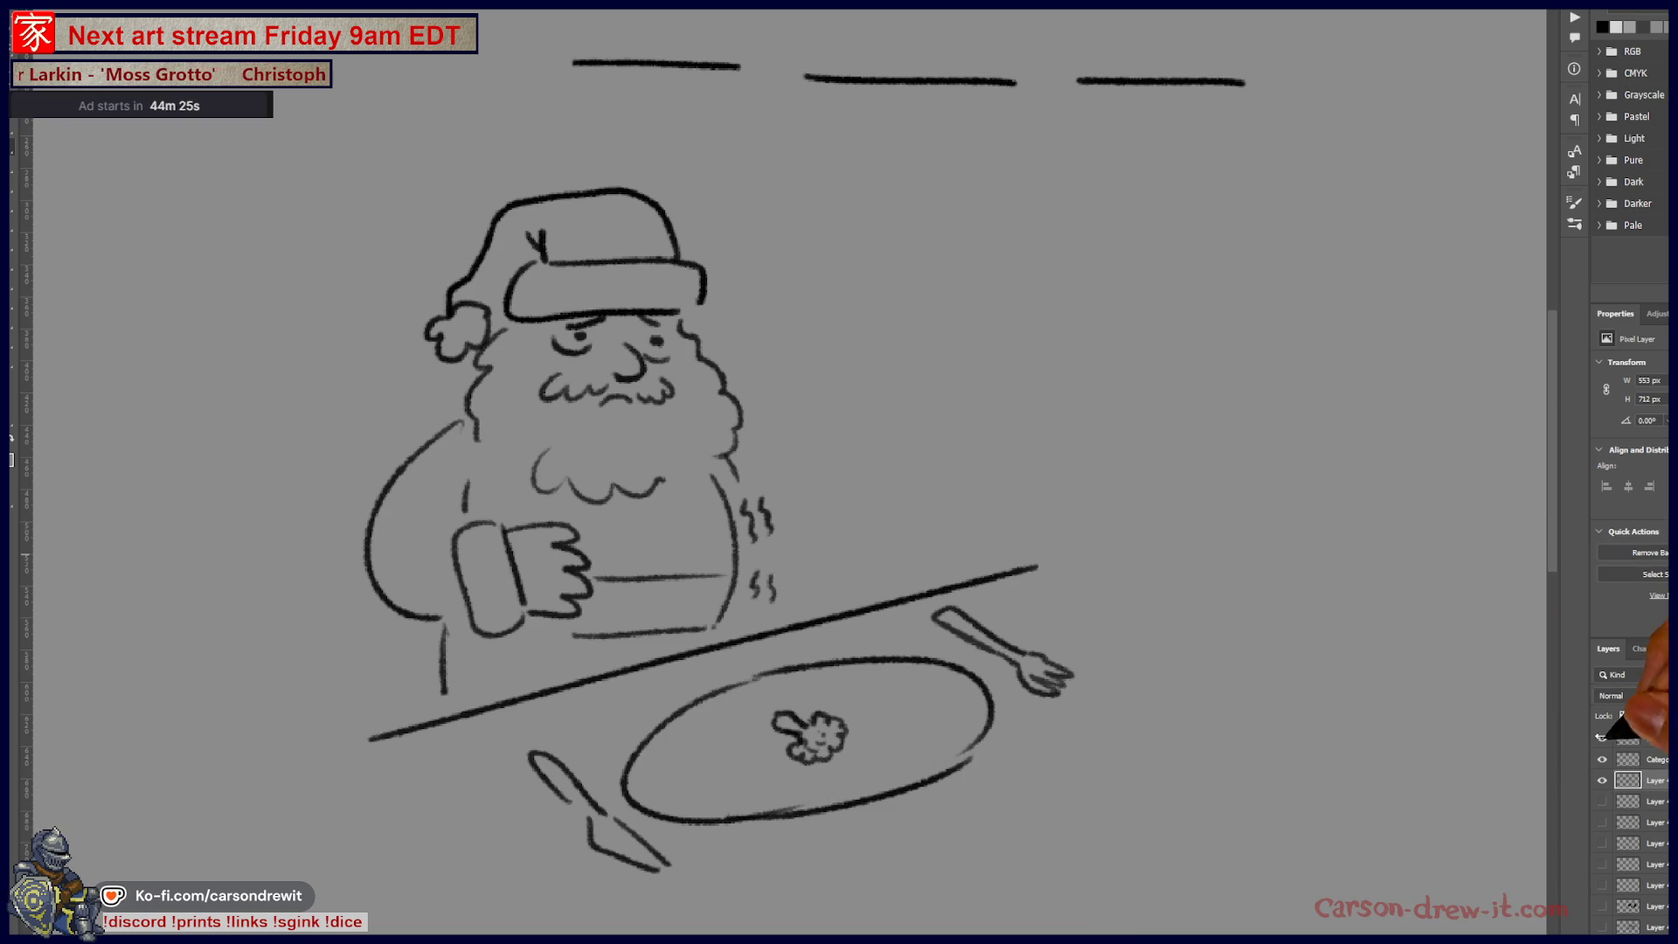
Step: Hide the Santa dinner layer and pan to the handwritten SCORES list
{"action": "left_click", "coordinate": [1603, 781]}
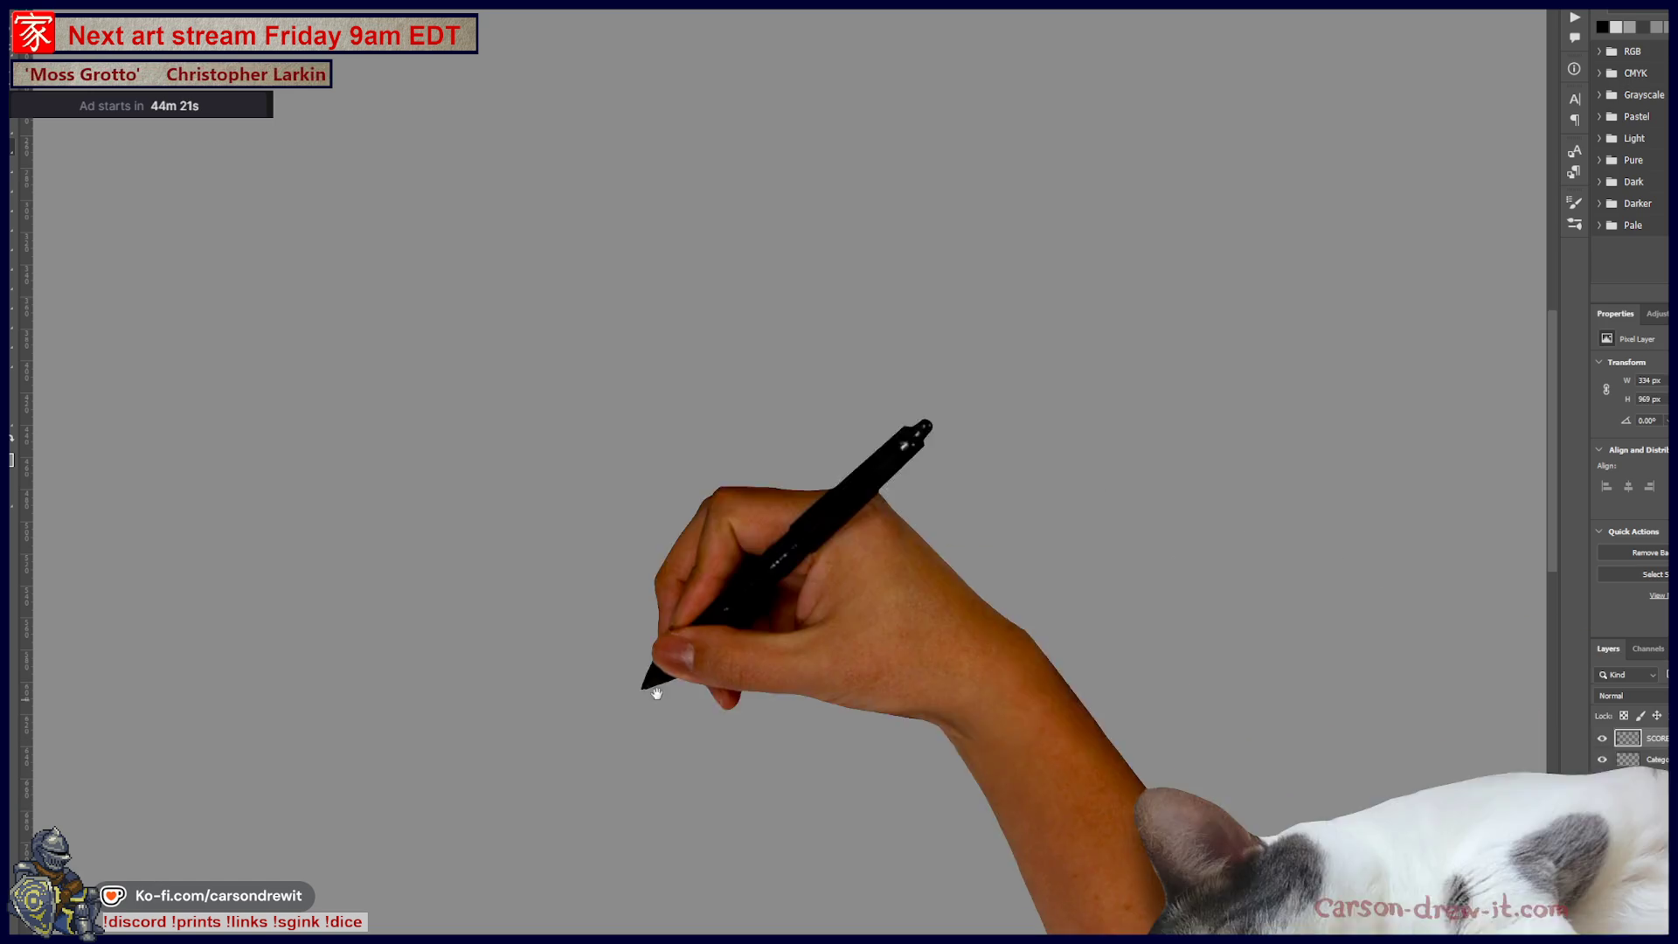
{"action": "mouse_move", "coordinate": [612, 681]}
{"action": "left_mouse_down"}
{"action": "mouse_move", "coordinate": [852, 665]}
{"action": "mouse_move", "coordinate": [893, 790]}
{"action": "left_mouse_up"}
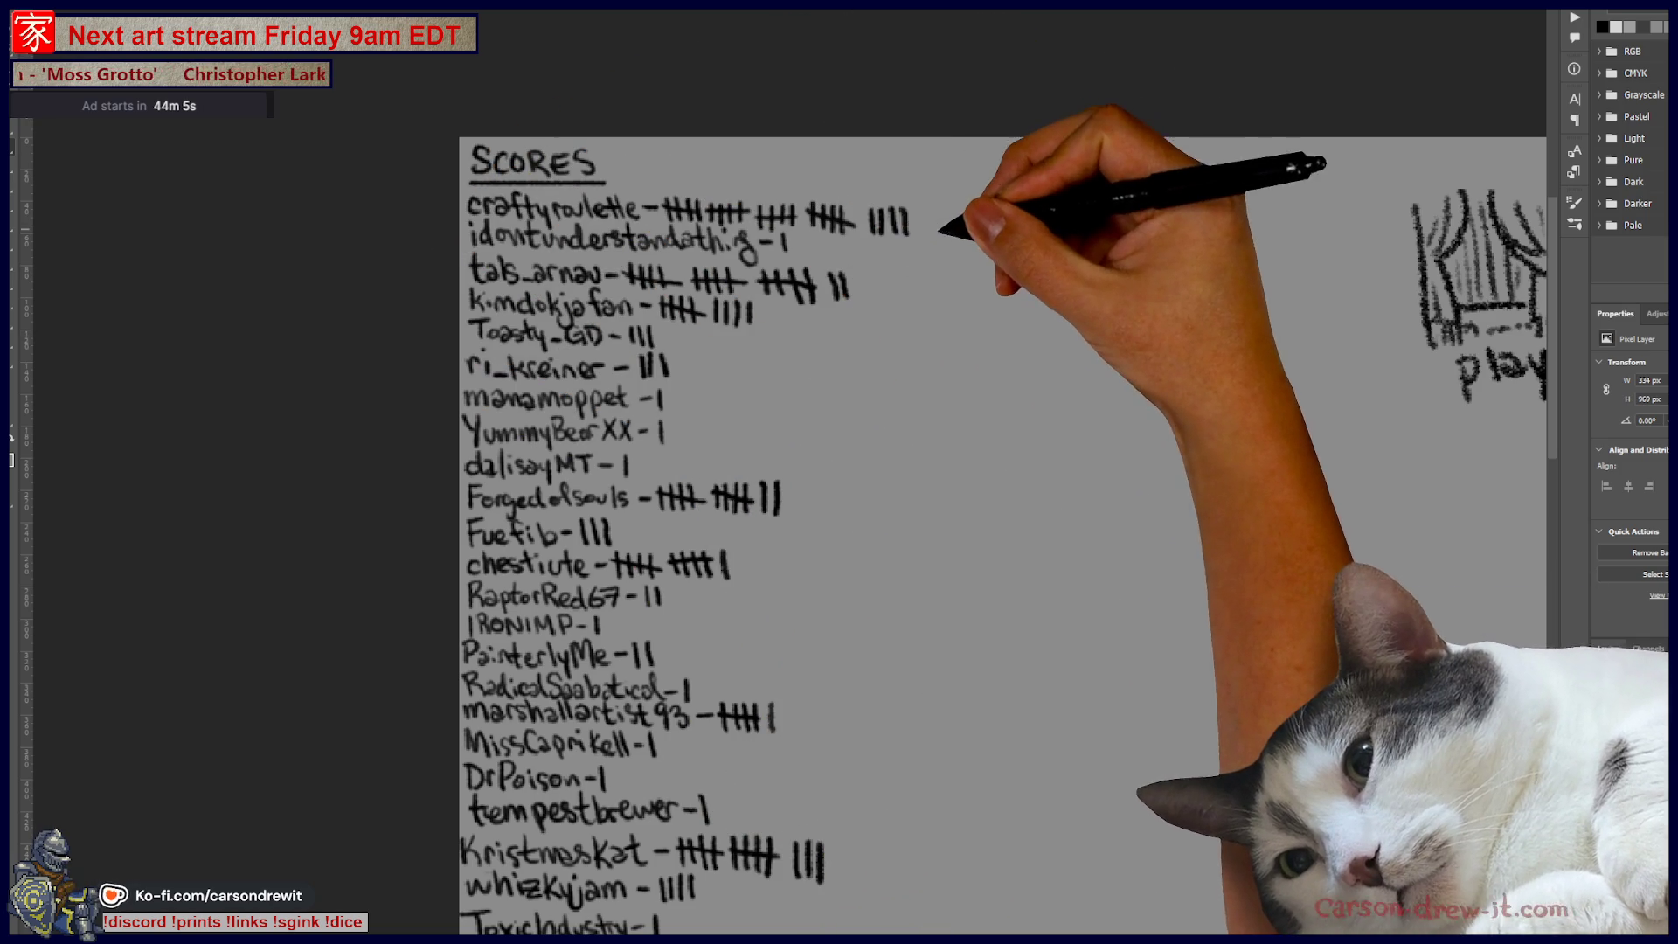
{"action": "scroll", "coordinate": [842, 646], "scroll_direction": "down", "scroll_amount": 3}
{"action": "scroll", "coordinate": [842, 646], "scroll_direction": "down", "scroll_amount": 3}
{"action": "scroll", "coordinate": [842, 646], "scroll_direction": "down", "scroll_amount": 3}
Step: Scroll through the scoreboard names and tallies, then move to the mermaid document
{"action": "scroll", "coordinate": [787, 725], "scroll_direction": "up", "scroll_amount": 2}
{"action": "scroll", "coordinate": [823, 733], "scroll_direction": "up", "scroll_amount": 1}
{"action": "scroll", "coordinate": [839, 738], "scroll_direction": "up", "scroll_amount": 2}
{"action": "scroll", "coordinate": [856, 748], "scroll_direction": "up", "scroll_amount": 2}
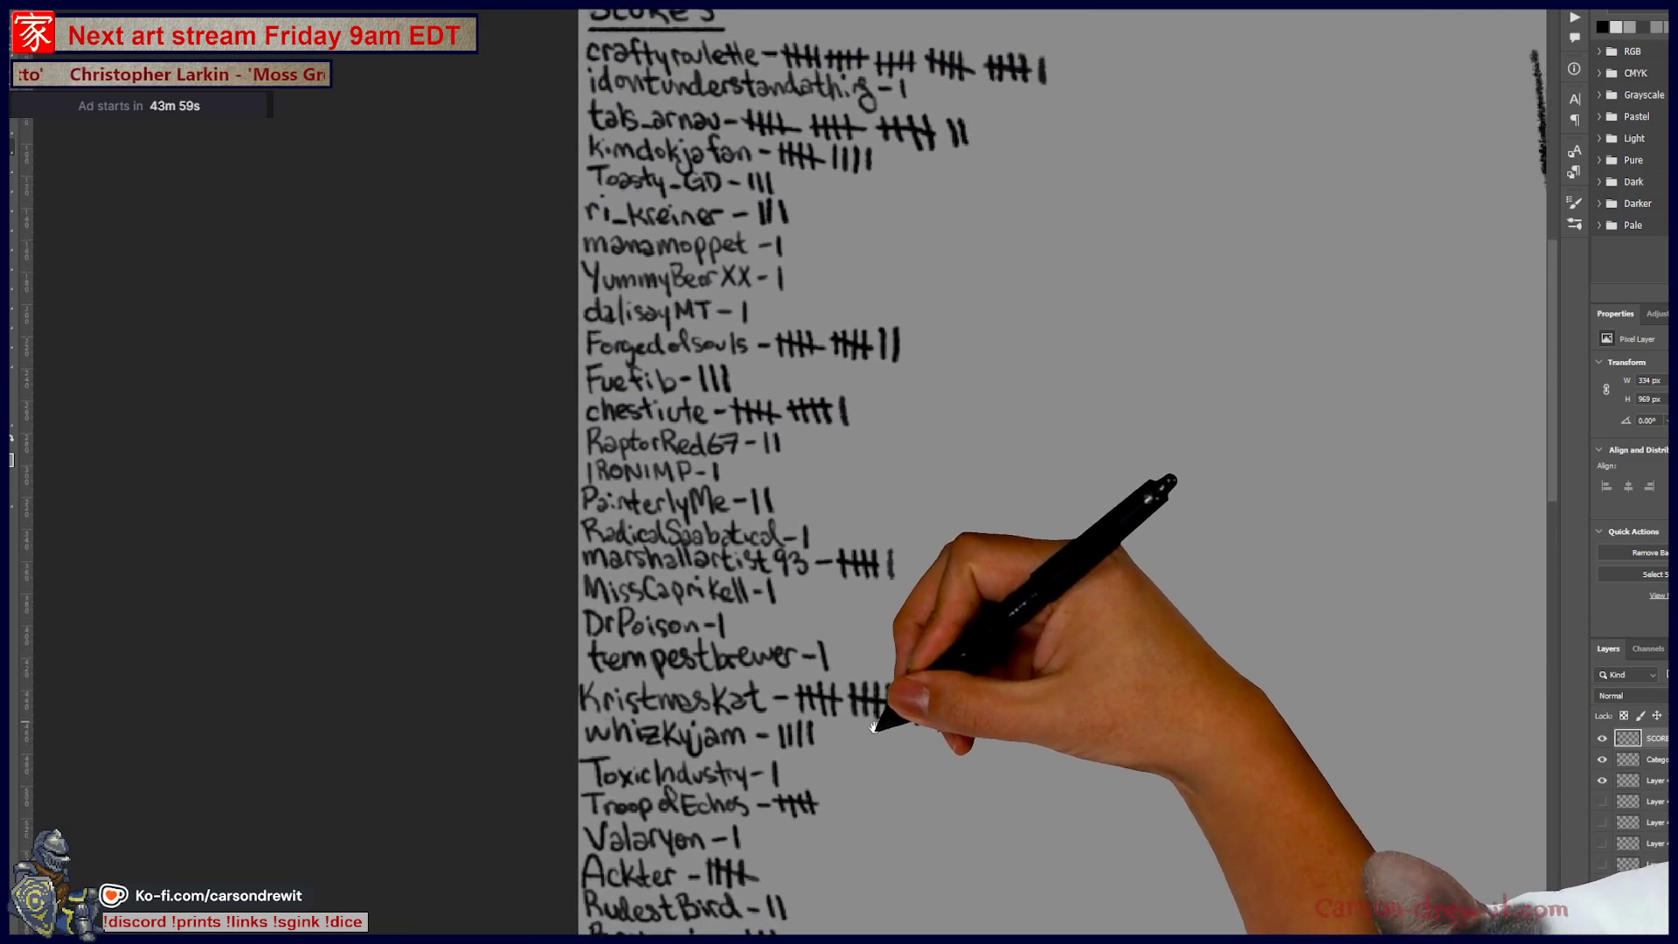
{"action": "scroll", "coordinate": [871, 754], "scroll_direction": "down", "scroll_amount": 3}
{"action": "scroll", "coordinate": [909, 665], "scroll_direction": "down", "scroll_amount": 2}
{"action": "scroll", "coordinate": [971, 483], "scroll_direction": "down", "scroll_amount": 3}
{"action": "scroll", "coordinate": [970, 484], "scroll_direction": "down", "scroll_amount": 2}
{"action": "scroll", "coordinate": [982, 480], "scroll_direction": "down", "scroll_amount": 2}
{"action": "scroll", "coordinate": [986, 612], "scroll_direction": "down", "scroll_amount": 1}
{"action": "scroll", "coordinate": [983, 555], "scroll_direction": "up", "scroll_amount": 1}
{"action": "scroll", "coordinate": [998, 495], "scroll_direction": "up", "scroll_amount": 2}
{"action": "scroll", "coordinate": [1020, 712], "scroll_direction": "up", "scroll_amount": 2}
{"action": "scroll", "coordinate": [1035, 788], "scroll_direction": "up", "scroll_amount": 2}
{"action": "scroll", "coordinate": [1005, 612], "scroll_direction": "down", "scroll_amount": 3}
{"action": "scroll", "coordinate": [986, 350], "scroll_direction": "down", "scroll_amount": 2}
{"action": "scroll", "coordinate": [997, 219], "scroll_direction": "down", "scroll_amount": 2}
{"action": "left_click_drag", "start_coordinate": [1007, 194], "coordinate": [1025, 108]}
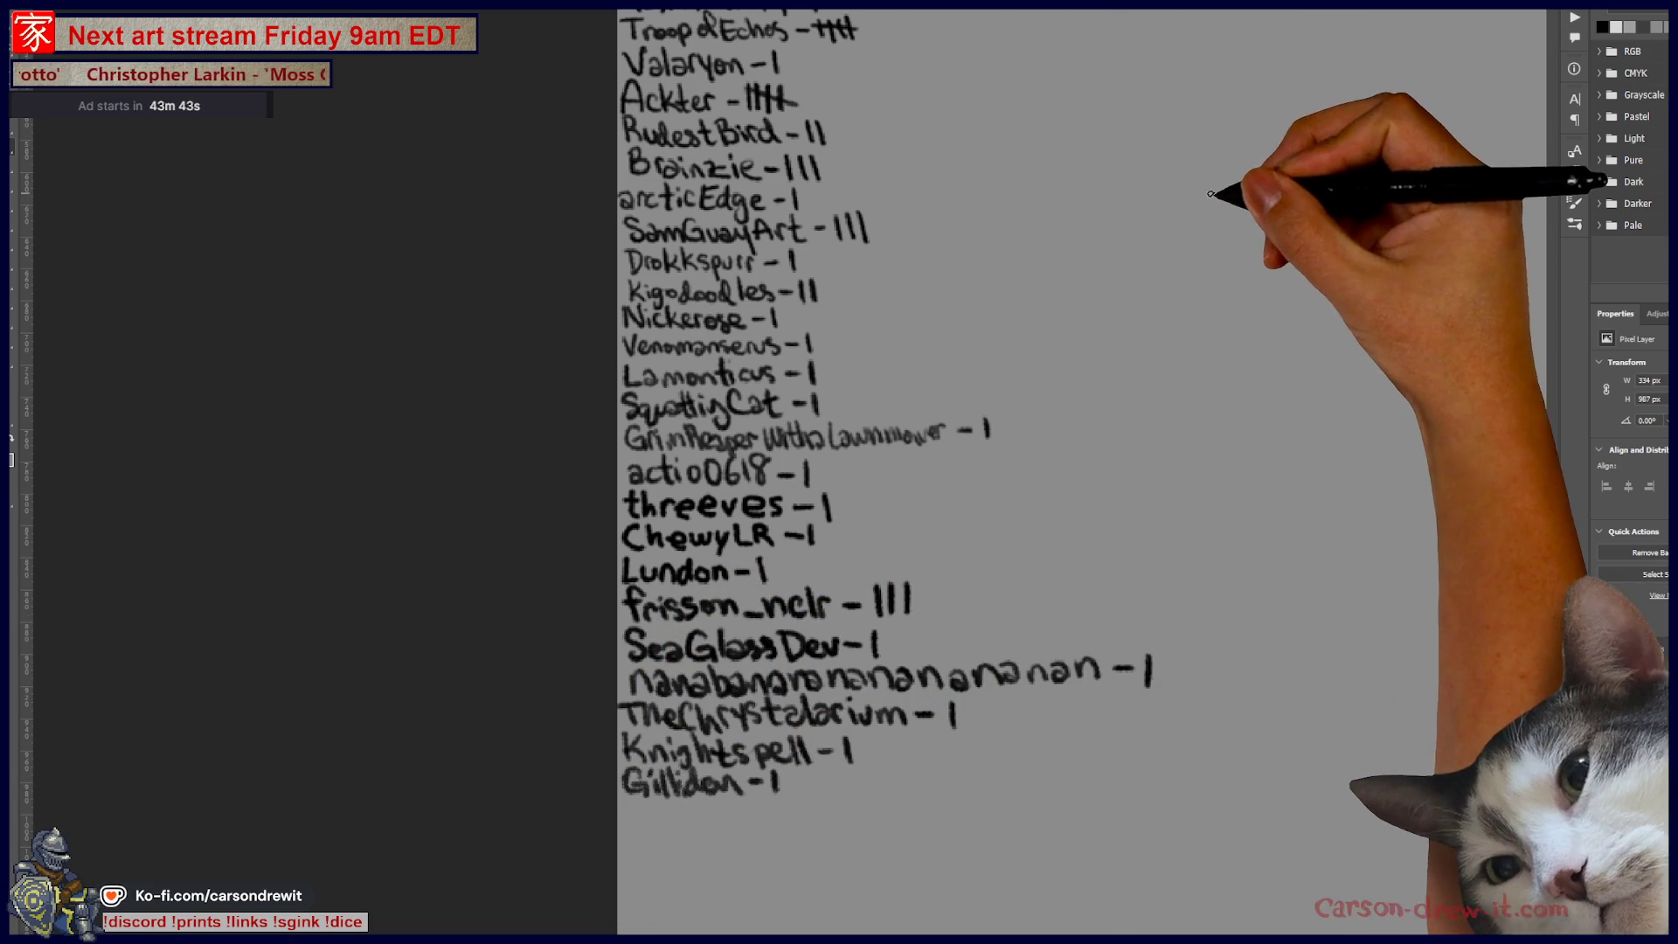
{"action": "scroll", "coordinate": [1186, 190], "scroll_direction": "down", "scroll_amount": 3}
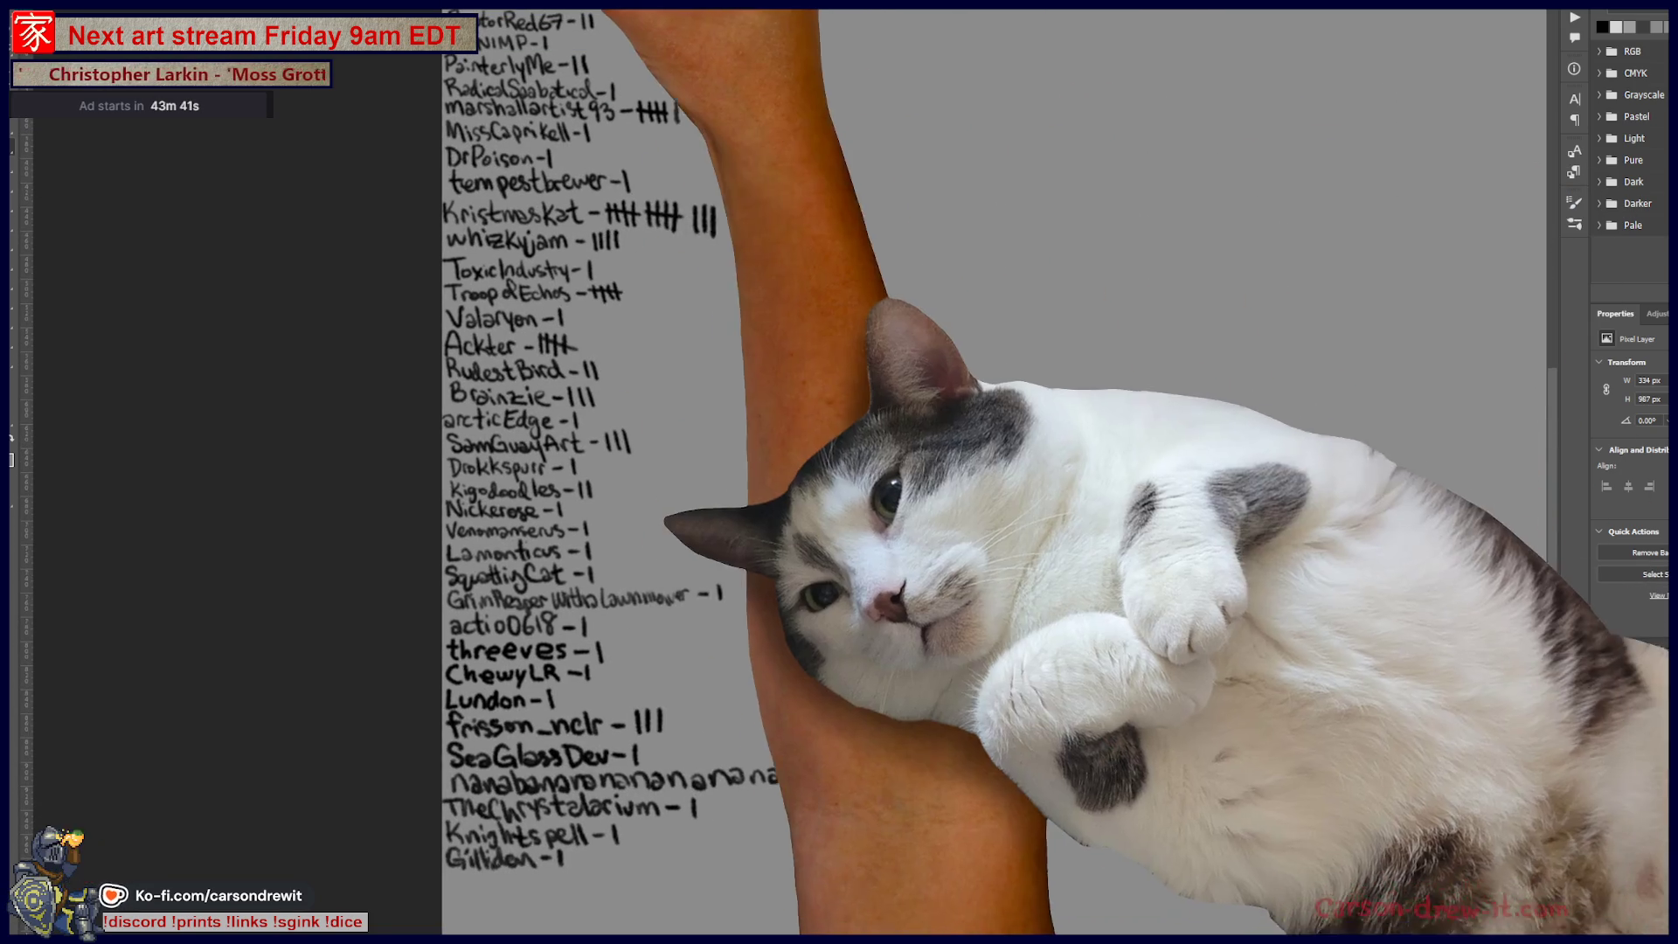
{"action": "key", "text": "ctrl+Tab"}
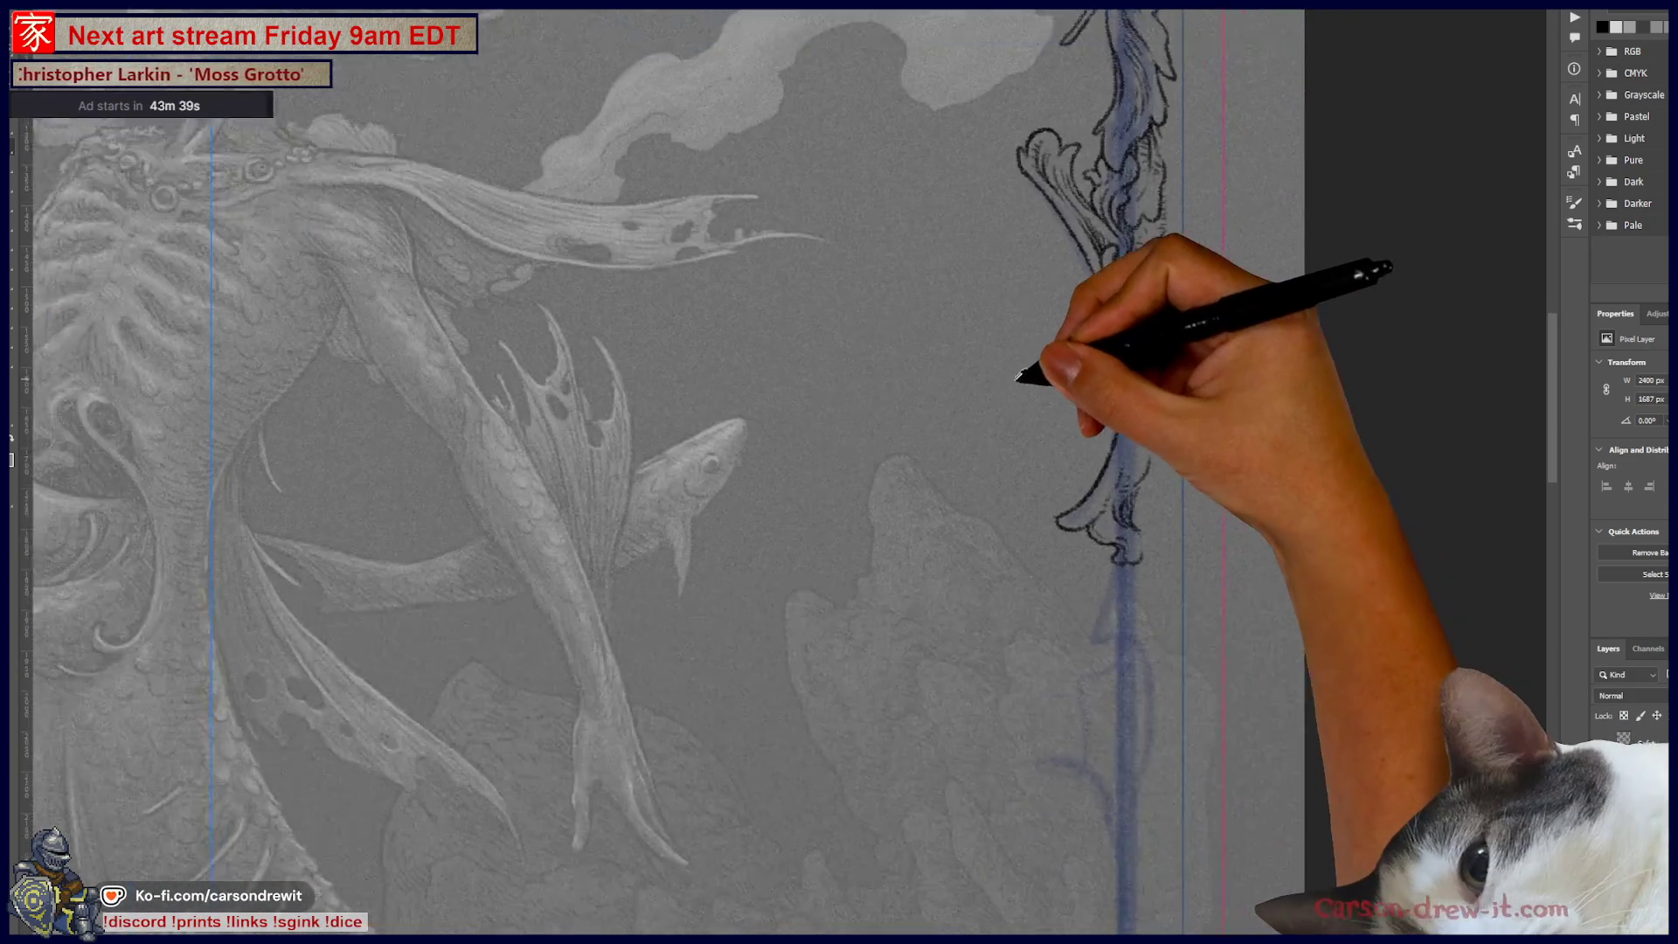
Step: Choose Hide Symmetry to remove the blue centre line from the skeletal mermaid artwork
{"action": "scroll", "coordinate": [1019, 372], "scroll_direction": "down", "scroll_amount": 3}
{"action": "scroll", "coordinate": [1018, 371], "scroll_direction": "down", "scroll_amount": 2}
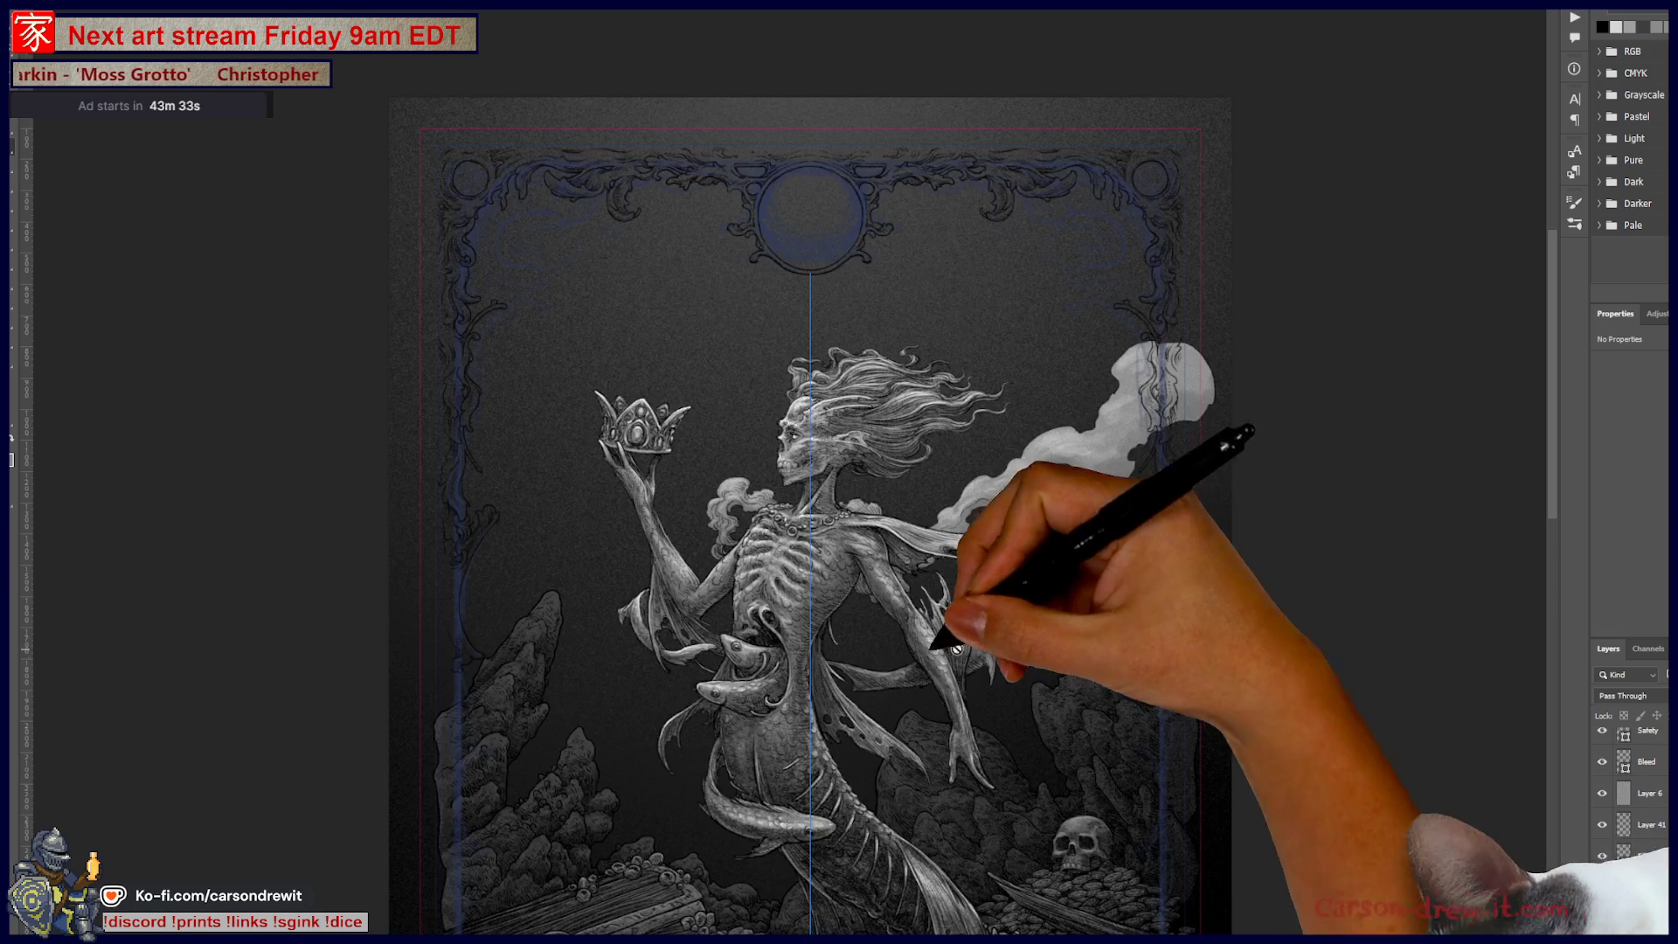
{"action": "scroll", "coordinate": [1221, 672], "scroll_direction": "up", "scroll_amount": 3}
{"action": "scroll", "coordinate": [1221, 672], "scroll_direction": "down", "scroll_amount": 1}
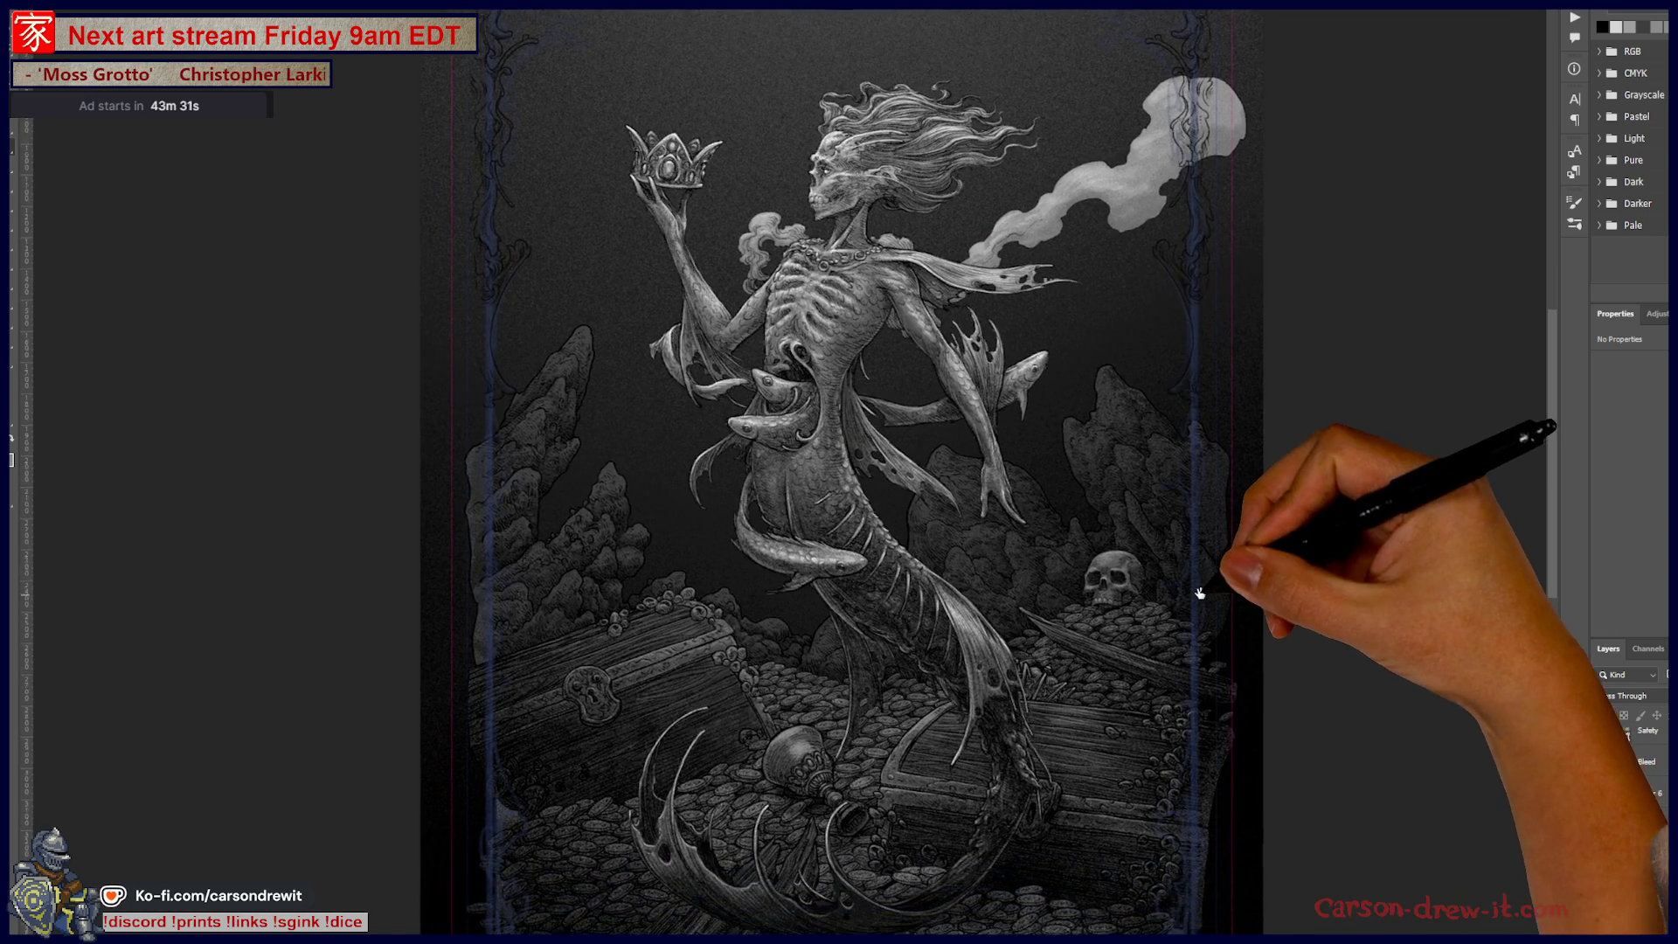
{"action": "left_click_drag", "start_coordinate": [1310, 604], "coordinate": [1306, 552]}
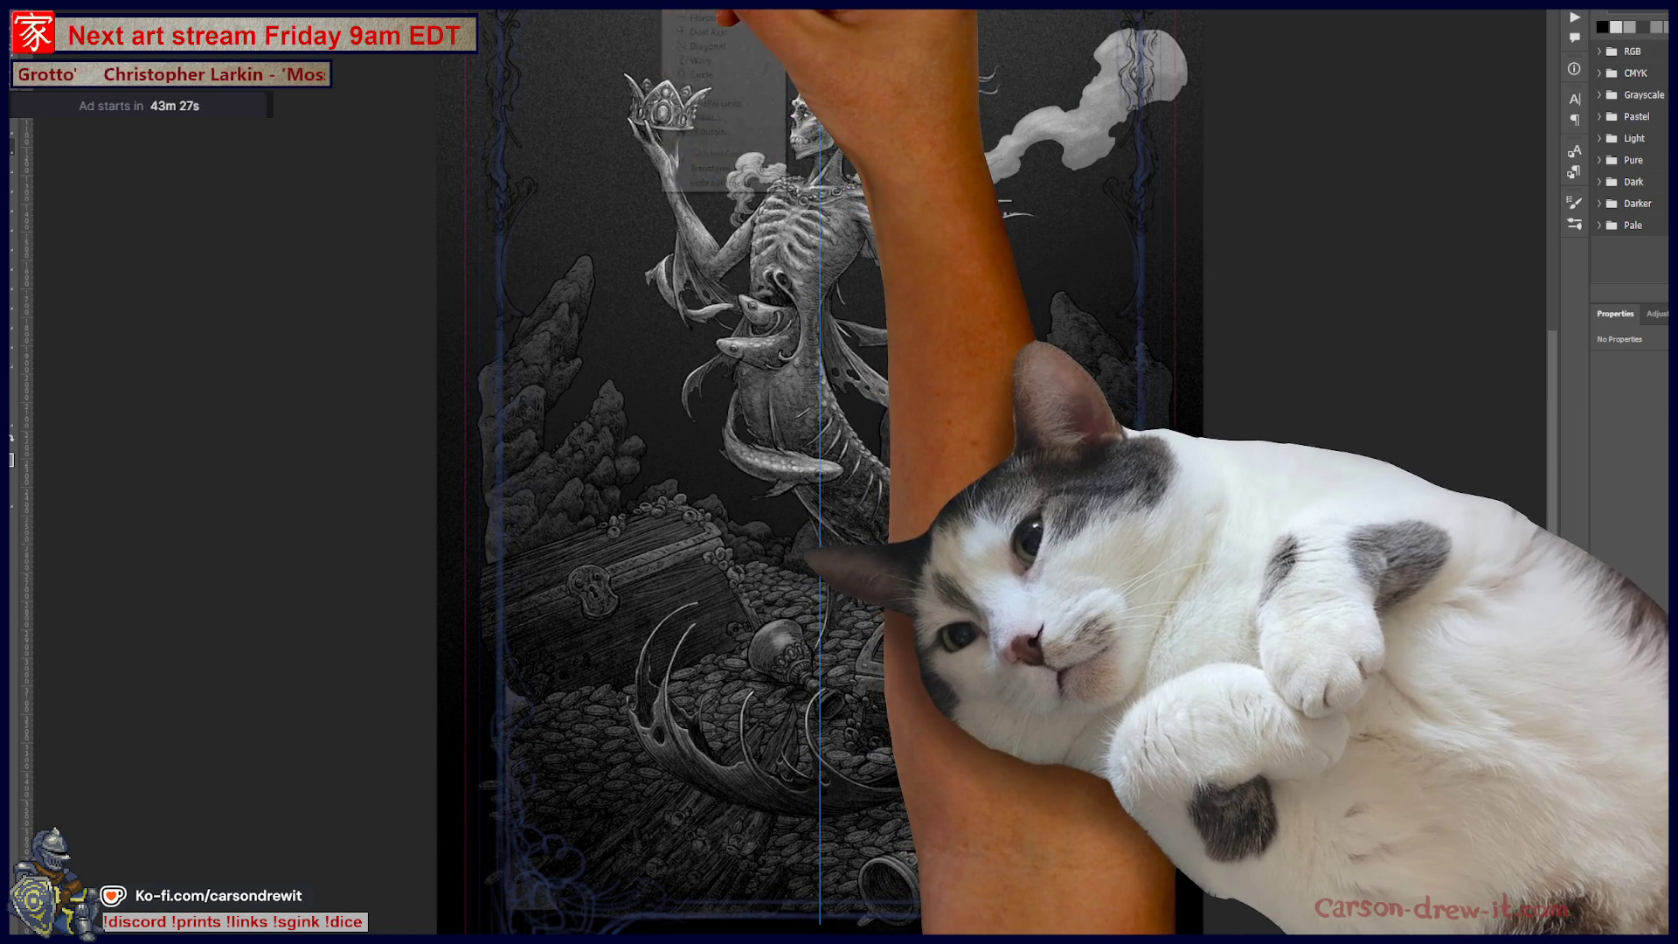
{"action": "right_click", "coordinate": [662, 22]}
{"action": "left_click", "coordinate": [745, 183]}
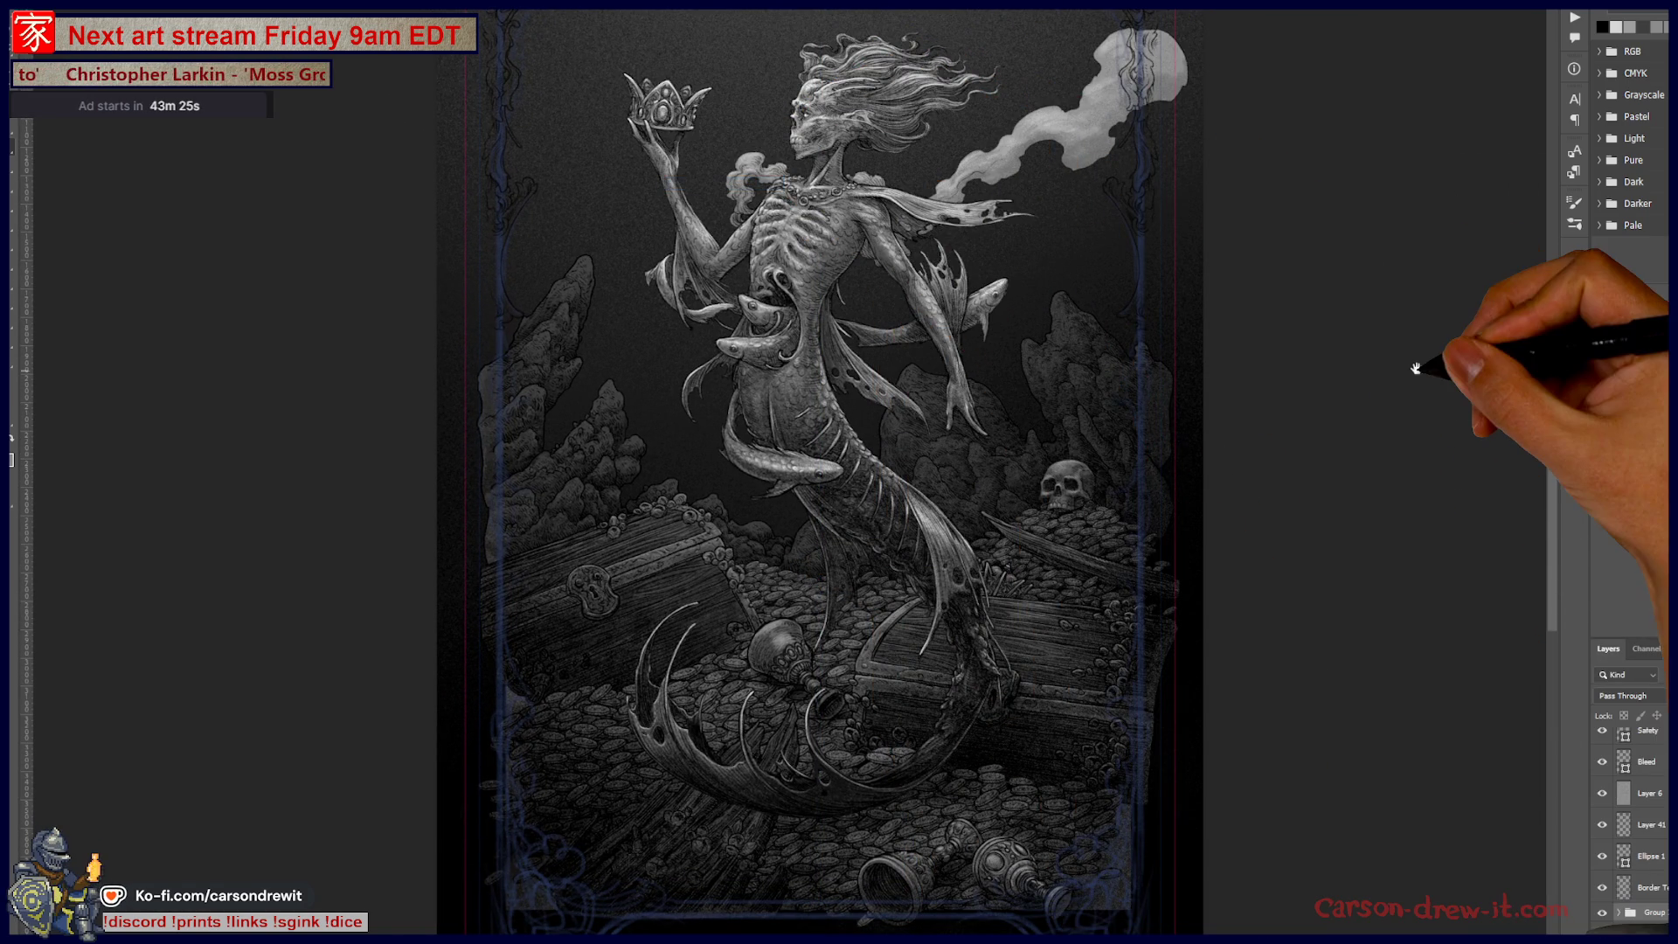
{"action": "mouse_move", "coordinate": [1413, 351]}
{"action": "left_mouse_down"}
{"action": "mouse_move", "coordinate": [1439, 259]}
{"action": "mouse_move", "coordinate": [1432, 391]}
{"action": "mouse_move", "coordinate": [1407, 391]}
{"action": "left_mouse_up"}
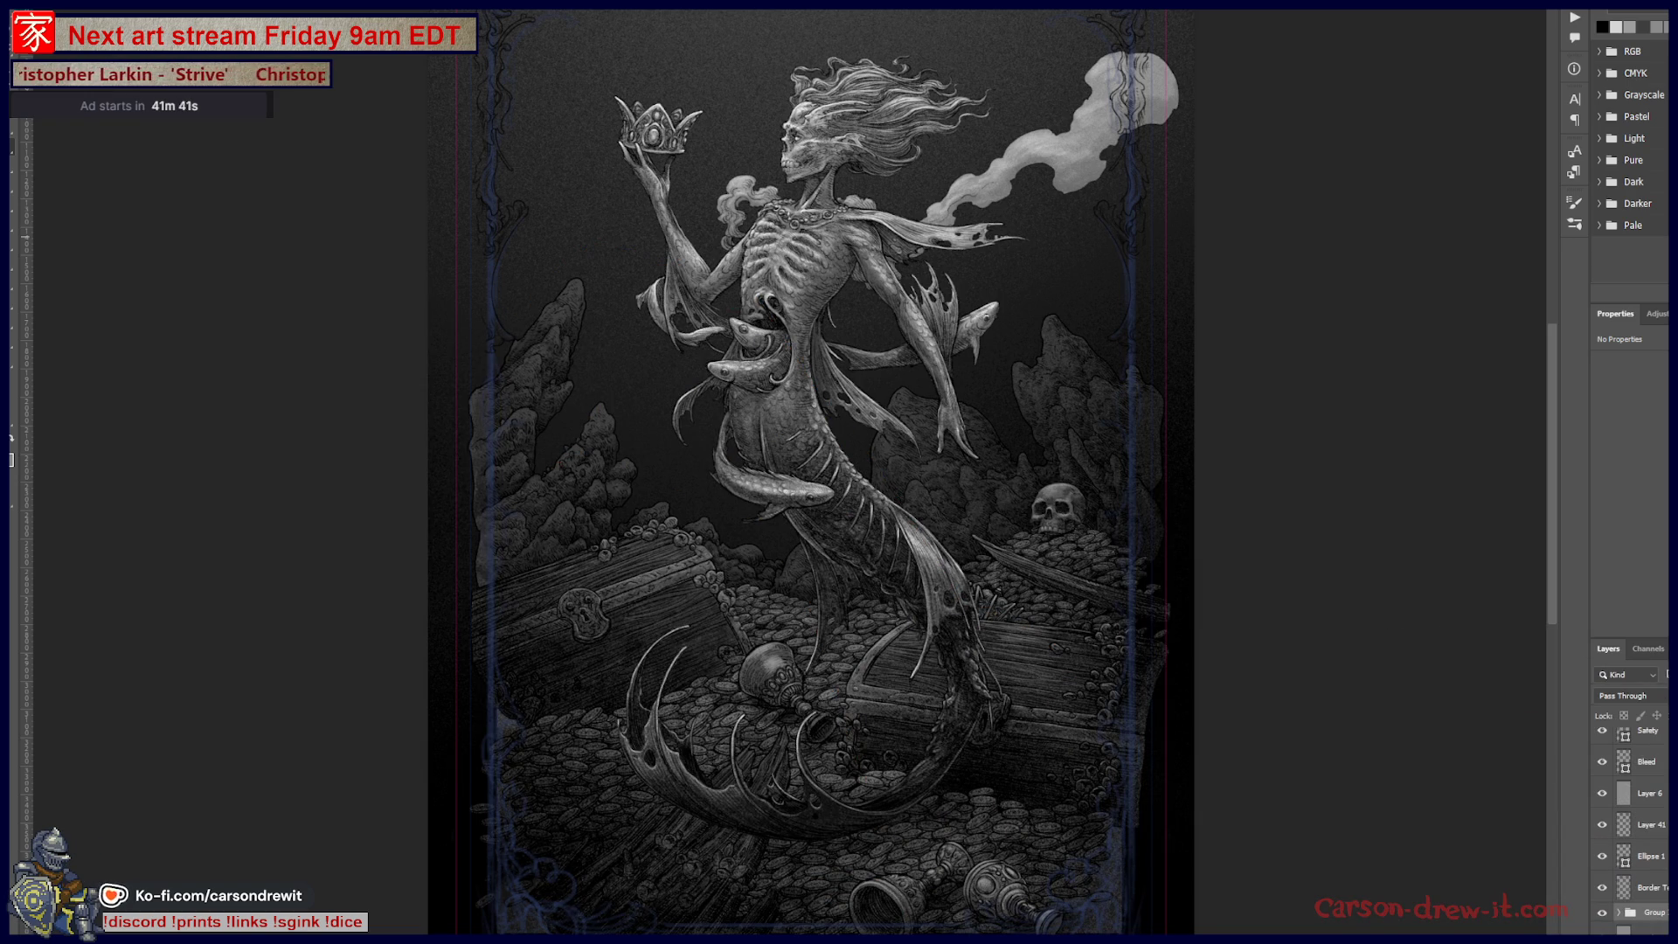
Step: Switch to the Edge window showing the IMG_4208.png figure sketch
{"action": "key", "text": "alt+Tab"}
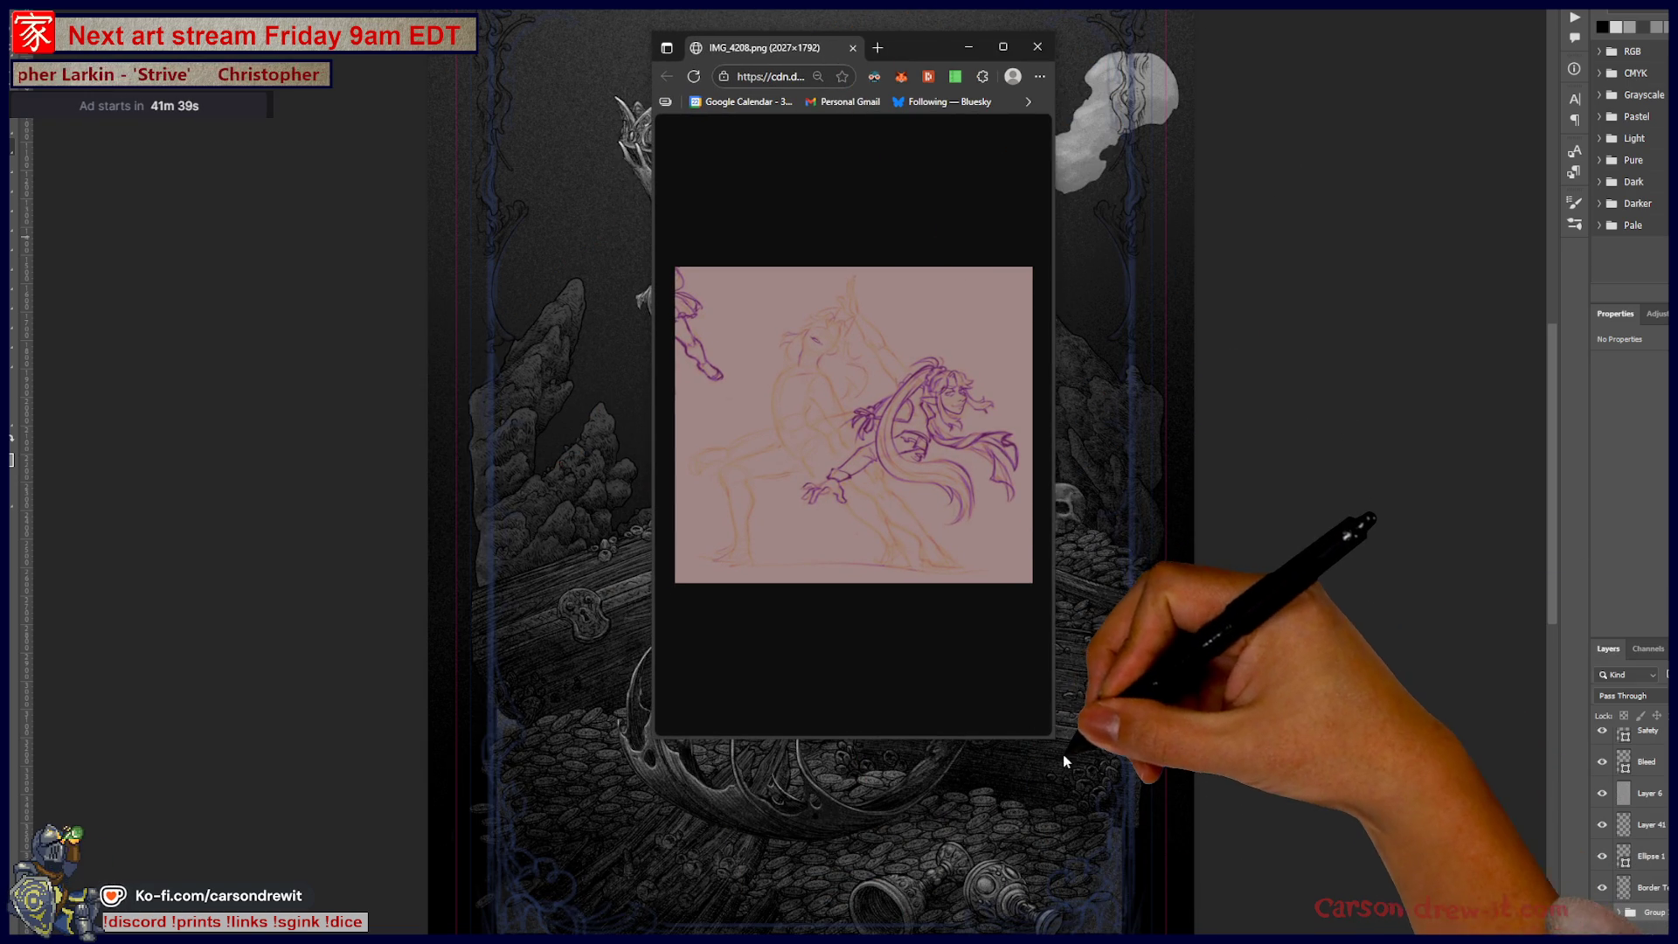
Step: Enlarge the Edge window showing the figure sketch and shift it further left
{"action": "mouse_move", "coordinate": [1054, 737]}
{"action": "left_mouse_down"}
{"action": "mouse_move", "coordinate": [1504, 801]}
{"action": "mouse_move", "coordinate": [1474, 833]}
{"action": "left_mouse_up"}
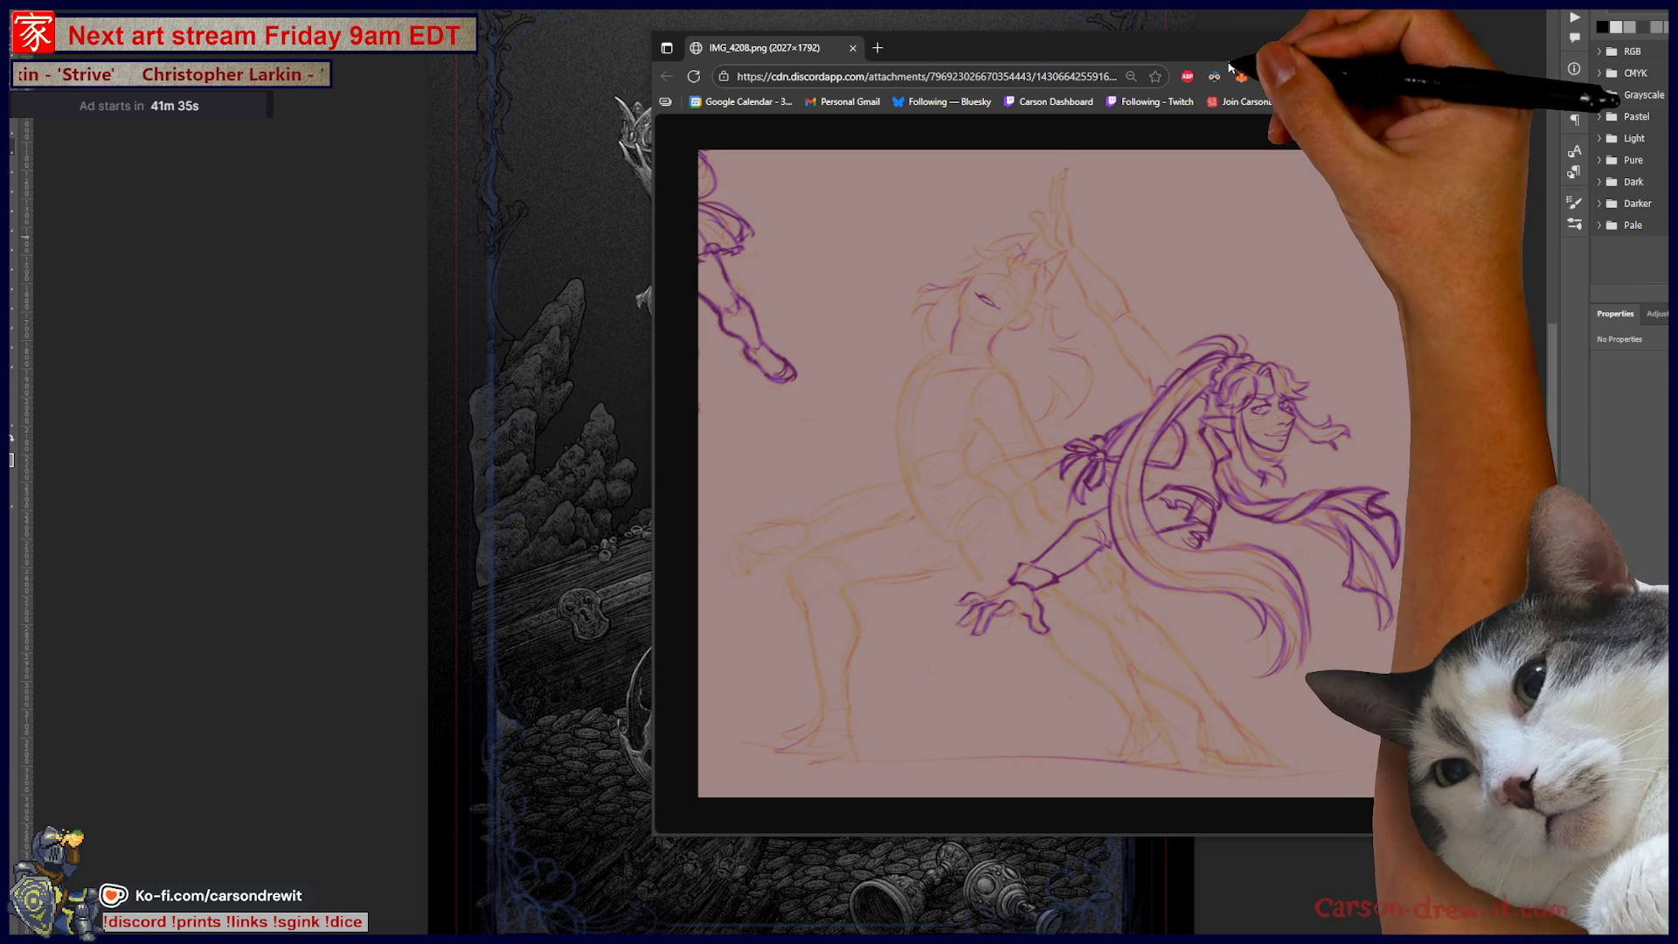
{"action": "left_click_drag", "start_coordinate": [1223, 50], "coordinate": [1037, 40]}
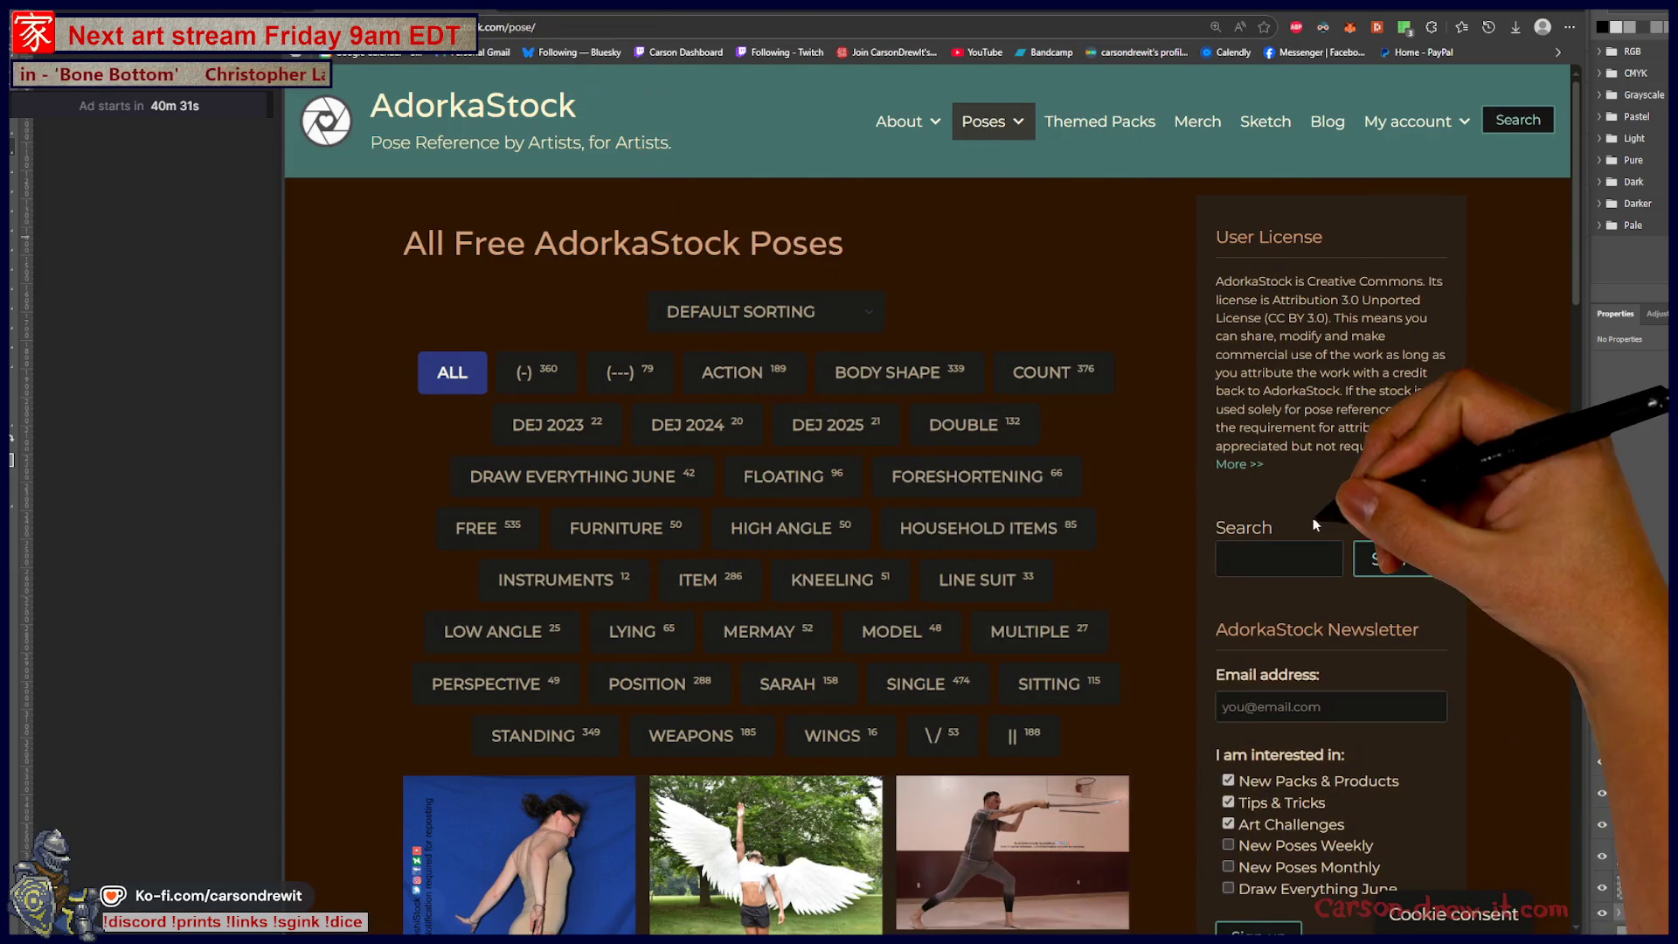
Step: Scroll through the AdorkaStock free pose photo grid down to the page footer
{"action": "scroll", "coordinate": [1208, 516], "scroll_direction": "down", "scroll_amount": 5}
{"action": "scroll", "coordinate": [1204, 514], "scroll_direction": "down", "scroll_amount": 1}
{"action": "scroll", "coordinate": [1200, 511], "scroll_direction": "down", "scroll_amount": 3}
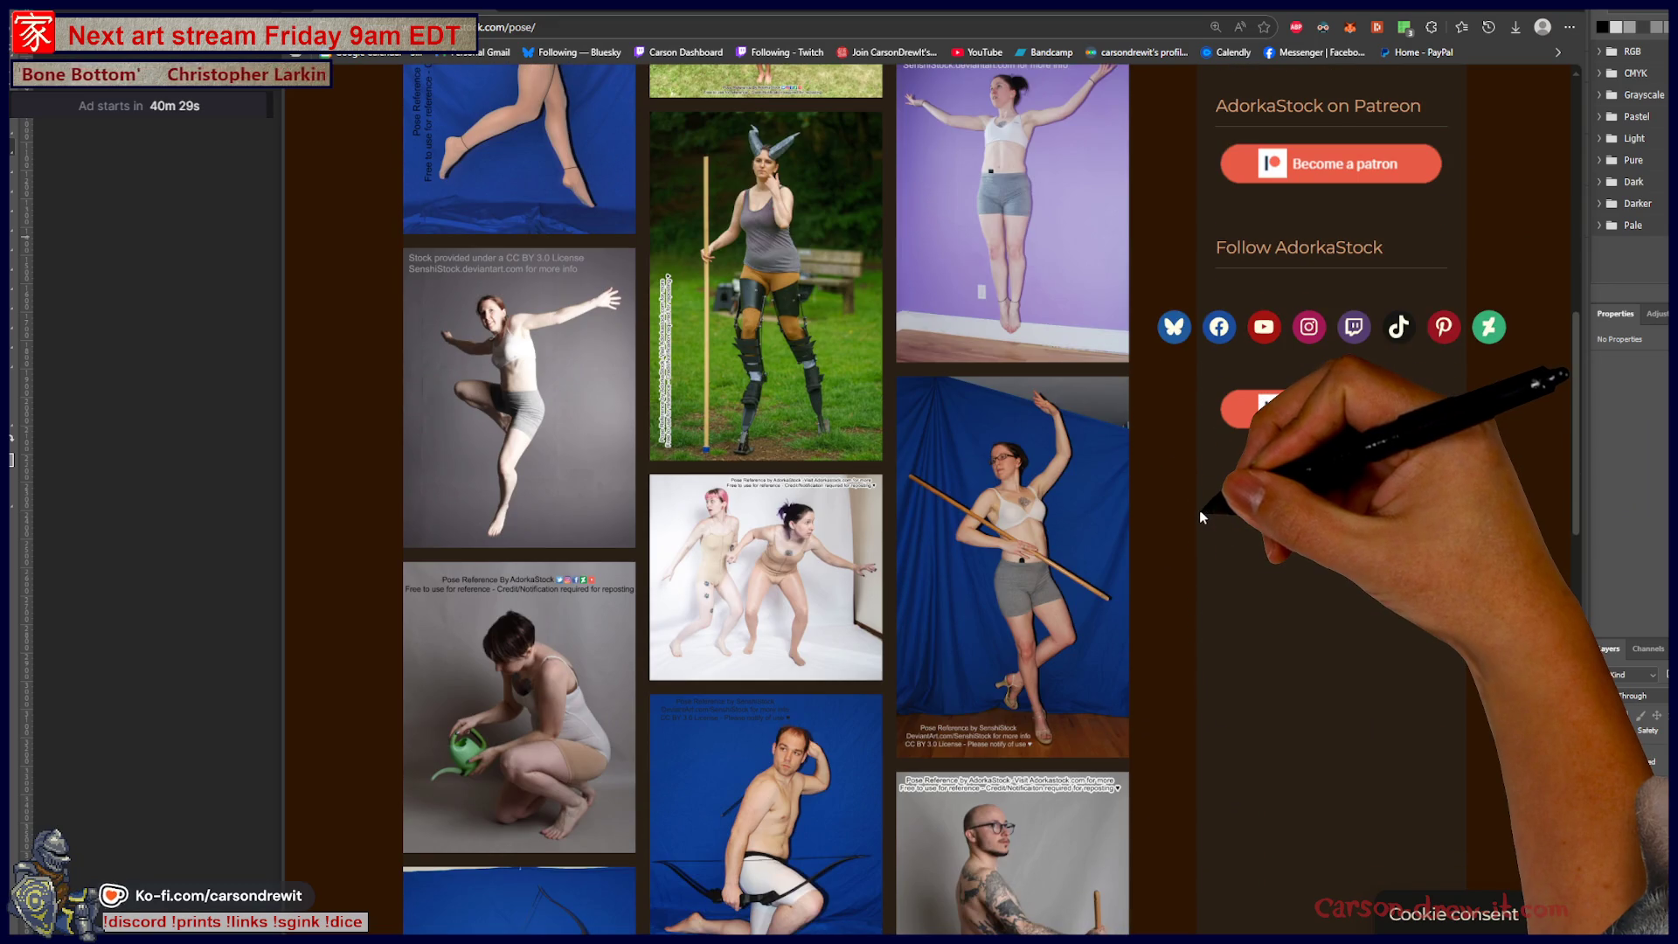
{"action": "scroll", "coordinate": [1199, 511], "scroll_direction": "down", "scroll_amount": 4}
{"action": "scroll", "coordinate": [1198, 525], "scroll_direction": "down", "scroll_amount": 2}
{"action": "scroll", "coordinate": [1197, 524], "scroll_direction": "down", "scroll_amount": 4}
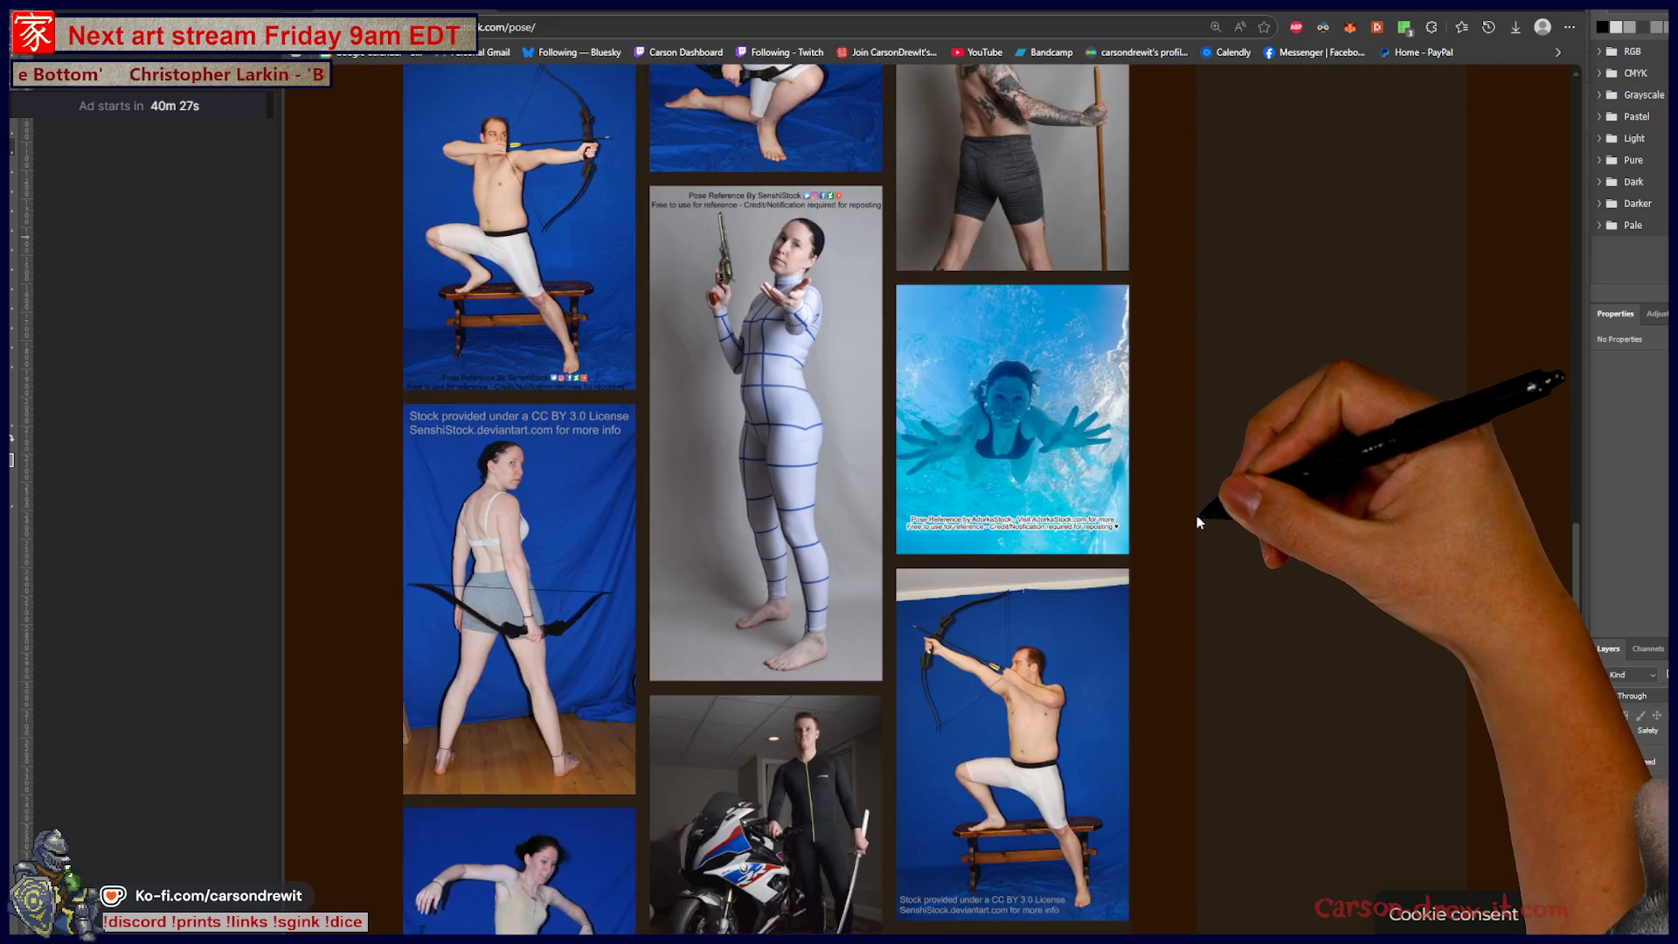
{"action": "scroll", "coordinate": [1198, 524], "scroll_direction": "down", "scroll_amount": 4}
{"action": "scroll", "coordinate": [1196, 525], "scroll_direction": "down", "scroll_amount": 5}
{"action": "scroll", "coordinate": [1190, 523], "scroll_direction": "down", "scroll_amount": 4}
{"action": "scroll", "coordinate": [1189, 523], "scroll_direction": "down", "scroll_amount": 2}
{"action": "scroll", "coordinate": [1188, 521], "scroll_direction": "down", "scroll_amount": 4}
{"action": "scroll", "coordinate": [1188, 521], "scroll_direction": "down", "scroll_amount": 3}
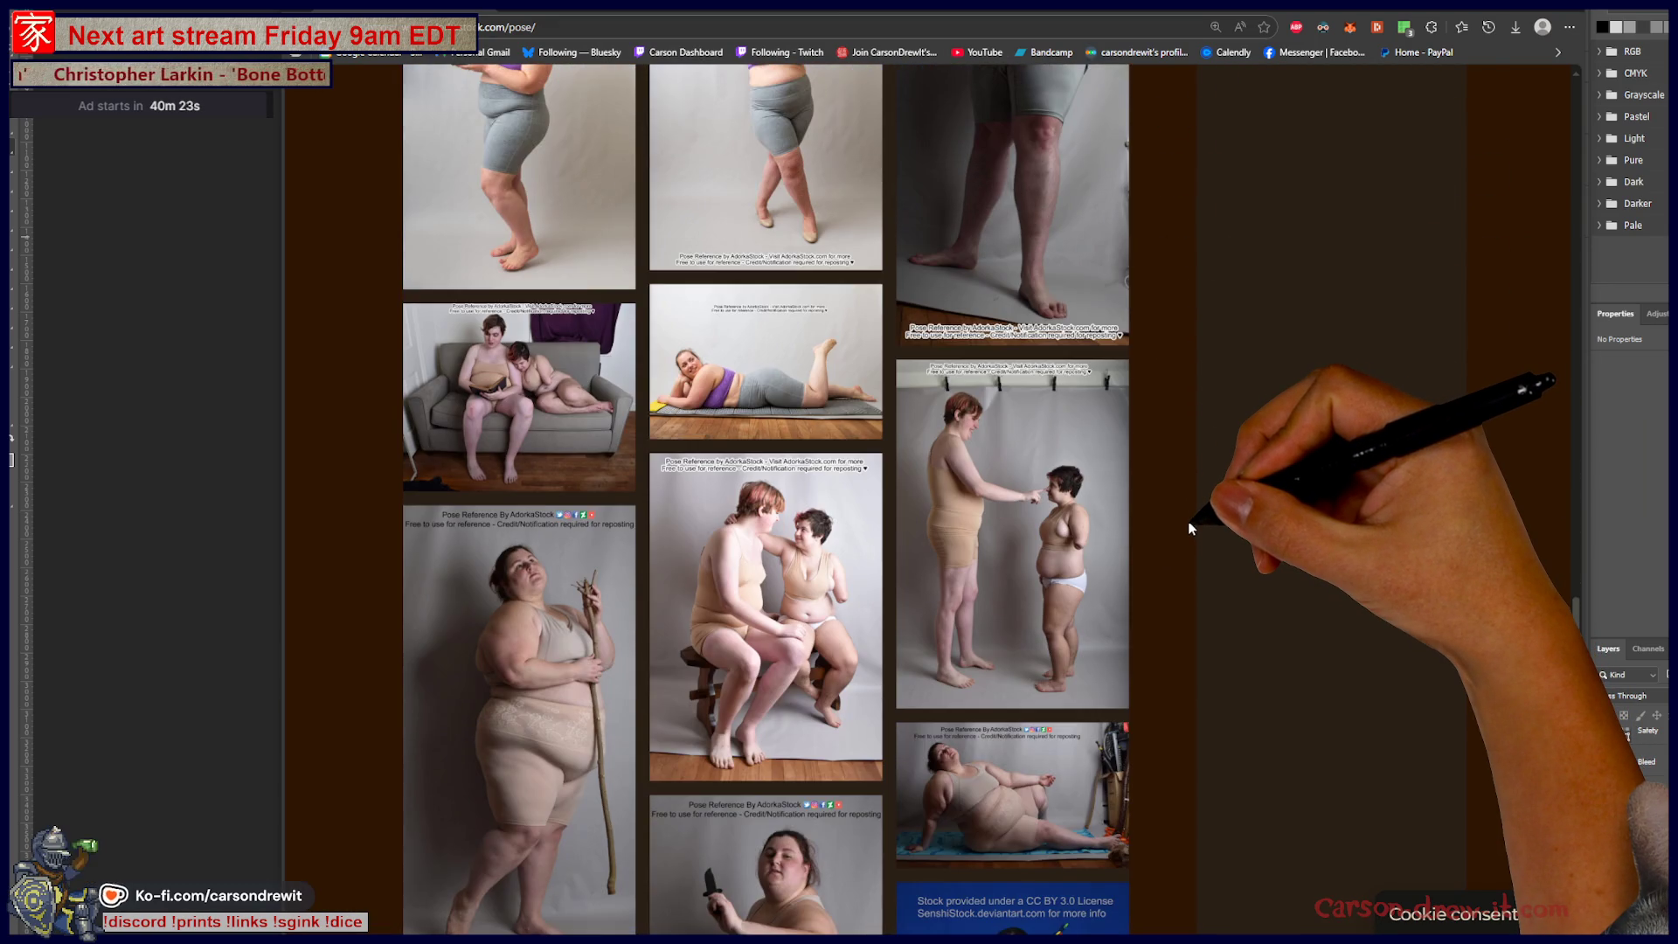
{"action": "scroll", "coordinate": [1189, 517], "scroll_direction": "down", "scroll_amount": 2}
{"action": "scroll", "coordinate": [1189, 525], "scroll_direction": "down", "scroll_amount": 2}
{"action": "scroll", "coordinate": [1189, 525], "scroll_direction": "down", "scroll_amount": 1}
{"action": "scroll", "coordinate": [1187, 527], "scroll_direction": "down", "scroll_amount": 3}
{"action": "scroll", "coordinate": [1185, 530], "scroll_direction": "down", "scroll_amount": 3}
{"action": "scroll", "coordinate": [1186, 530], "scroll_direction": "down", "scroll_amount": 1}
{"action": "scroll", "coordinate": [1184, 531], "scroll_direction": "down", "scroll_amount": 3}
{"action": "scroll", "coordinate": [1181, 534], "scroll_direction": "down", "scroll_amount": 1}
{"action": "scroll", "coordinate": [1179, 527], "scroll_direction": "down", "scroll_amount": 1}
{"action": "scroll", "coordinate": [1176, 531], "scroll_direction": "down", "scroll_amount": 3}
{"action": "scroll", "coordinate": [1173, 535], "scroll_direction": "down", "scroll_amount": 1}
{"action": "scroll", "coordinate": [1172, 538], "scroll_direction": "down", "scroll_amount": 1}
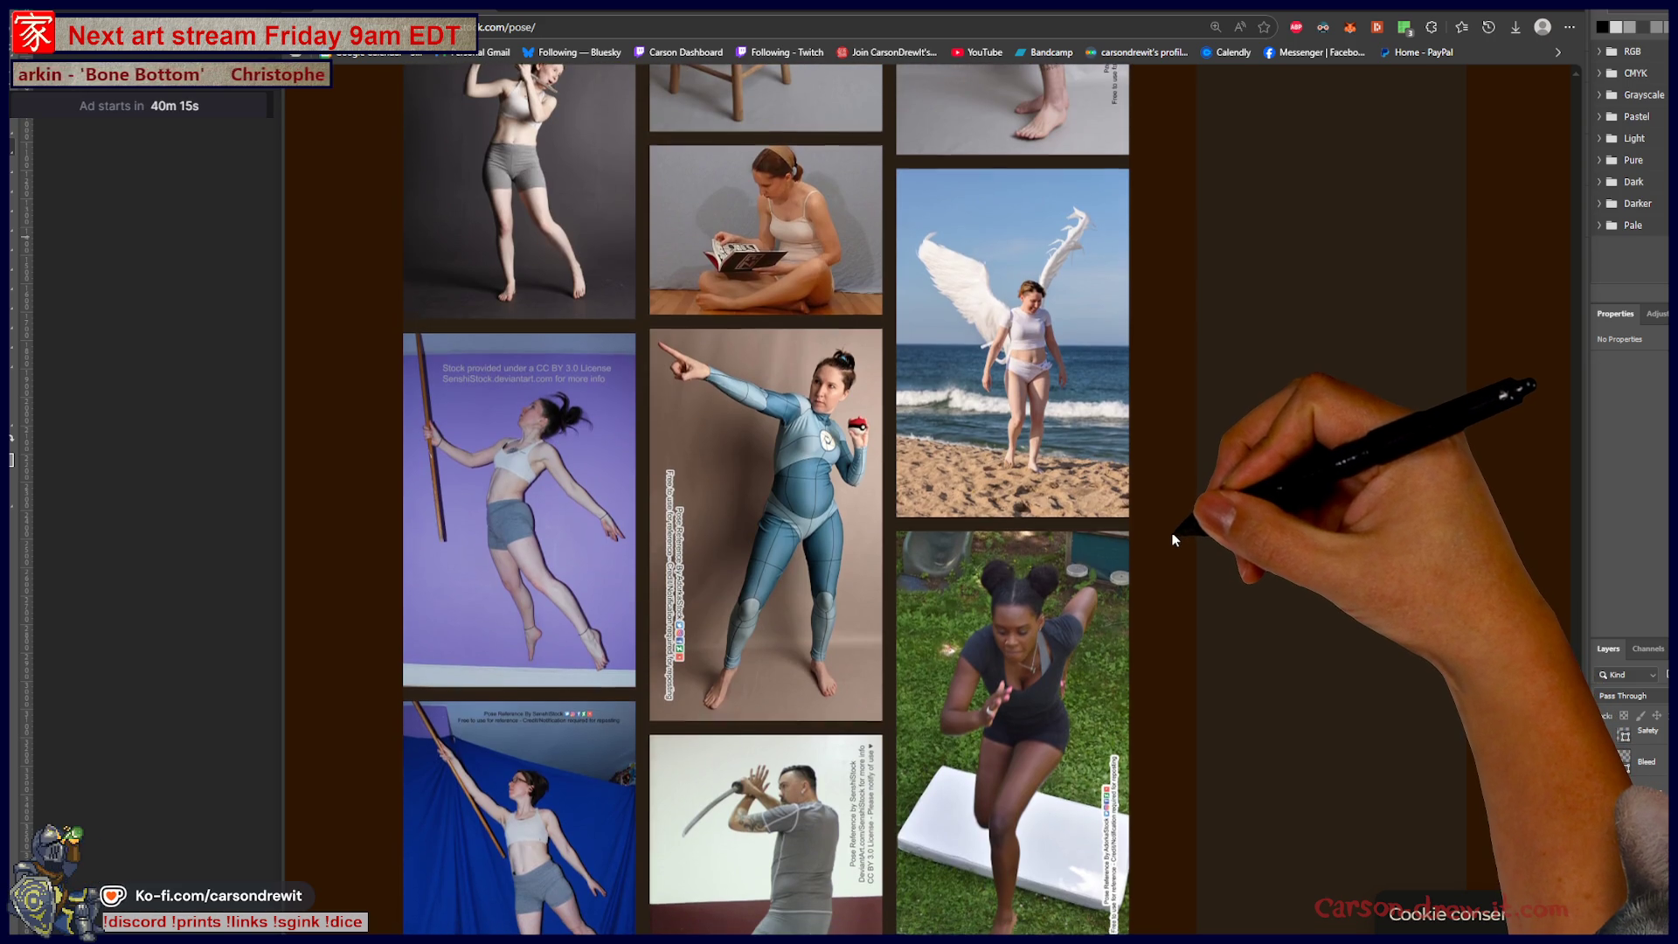
{"action": "scroll", "coordinate": [1172, 544], "scroll_direction": "down", "scroll_amount": 3}
{"action": "scroll", "coordinate": [1172, 546], "scroll_direction": "down", "scroll_amount": 2}
{"action": "scroll", "coordinate": [1172, 549], "scroll_direction": "down", "scroll_amount": 2}
{"action": "scroll", "coordinate": [1170, 550], "scroll_direction": "down", "scroll_amount": 2}
{"action": "scroll", "coordinate": [1169, 550], "scroll_direction": "down", "scroll_amount": 2}
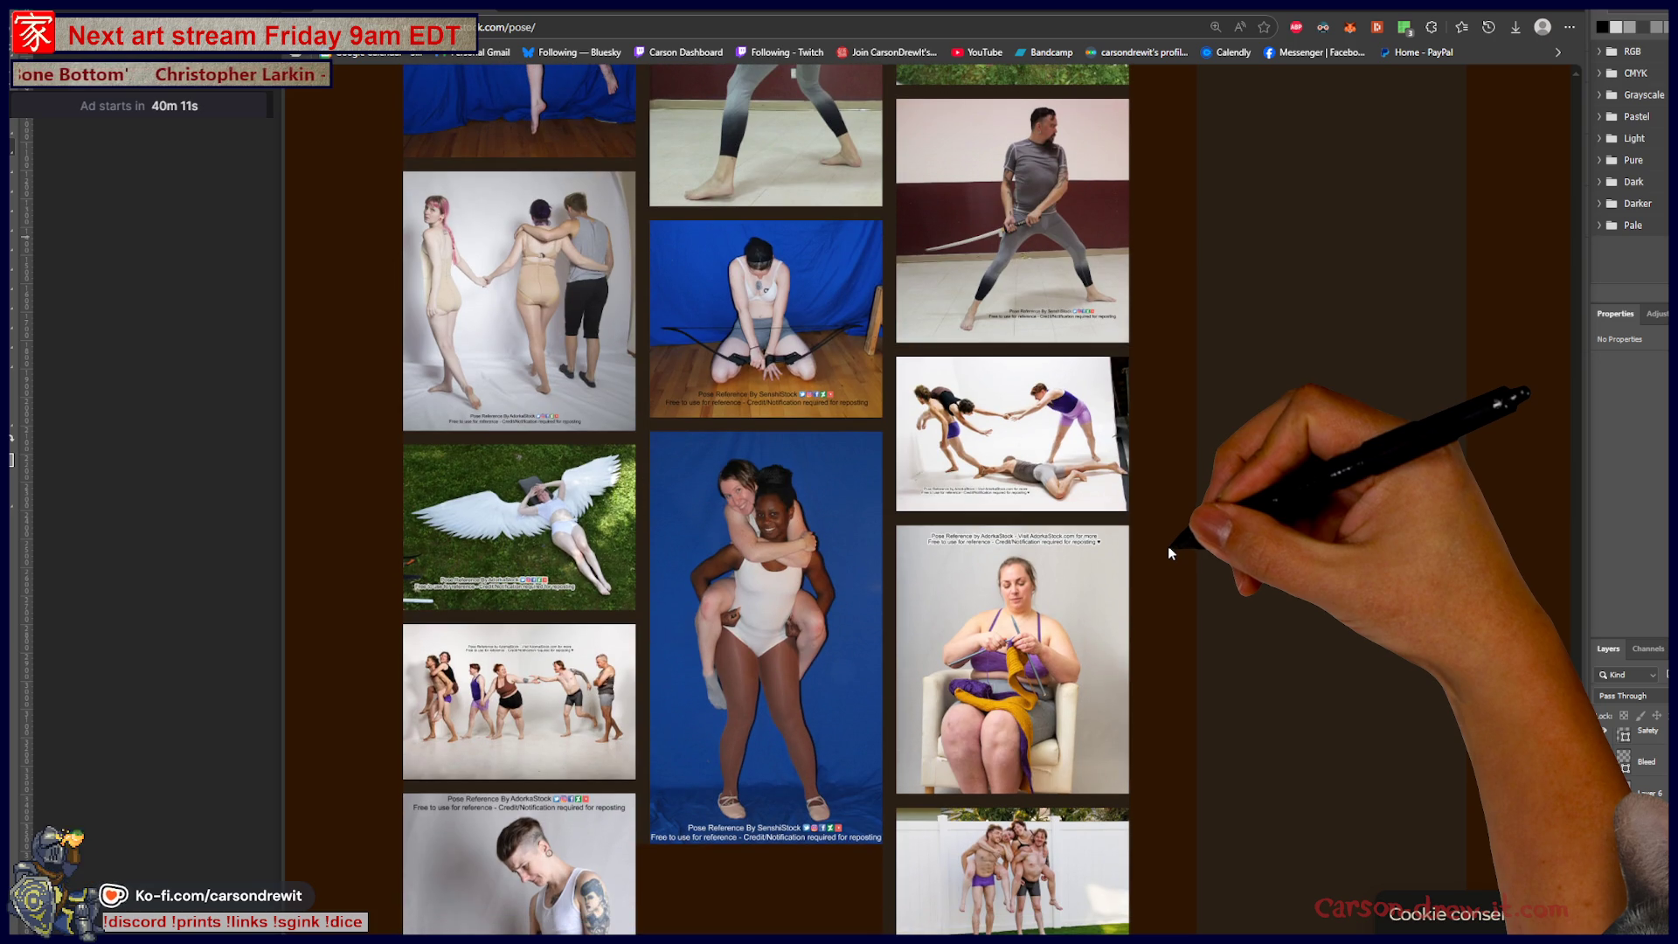
{"action": "scroll", "coordinate": [1168, 545], "scroll_direction": "down", "scroll_amount": 3}
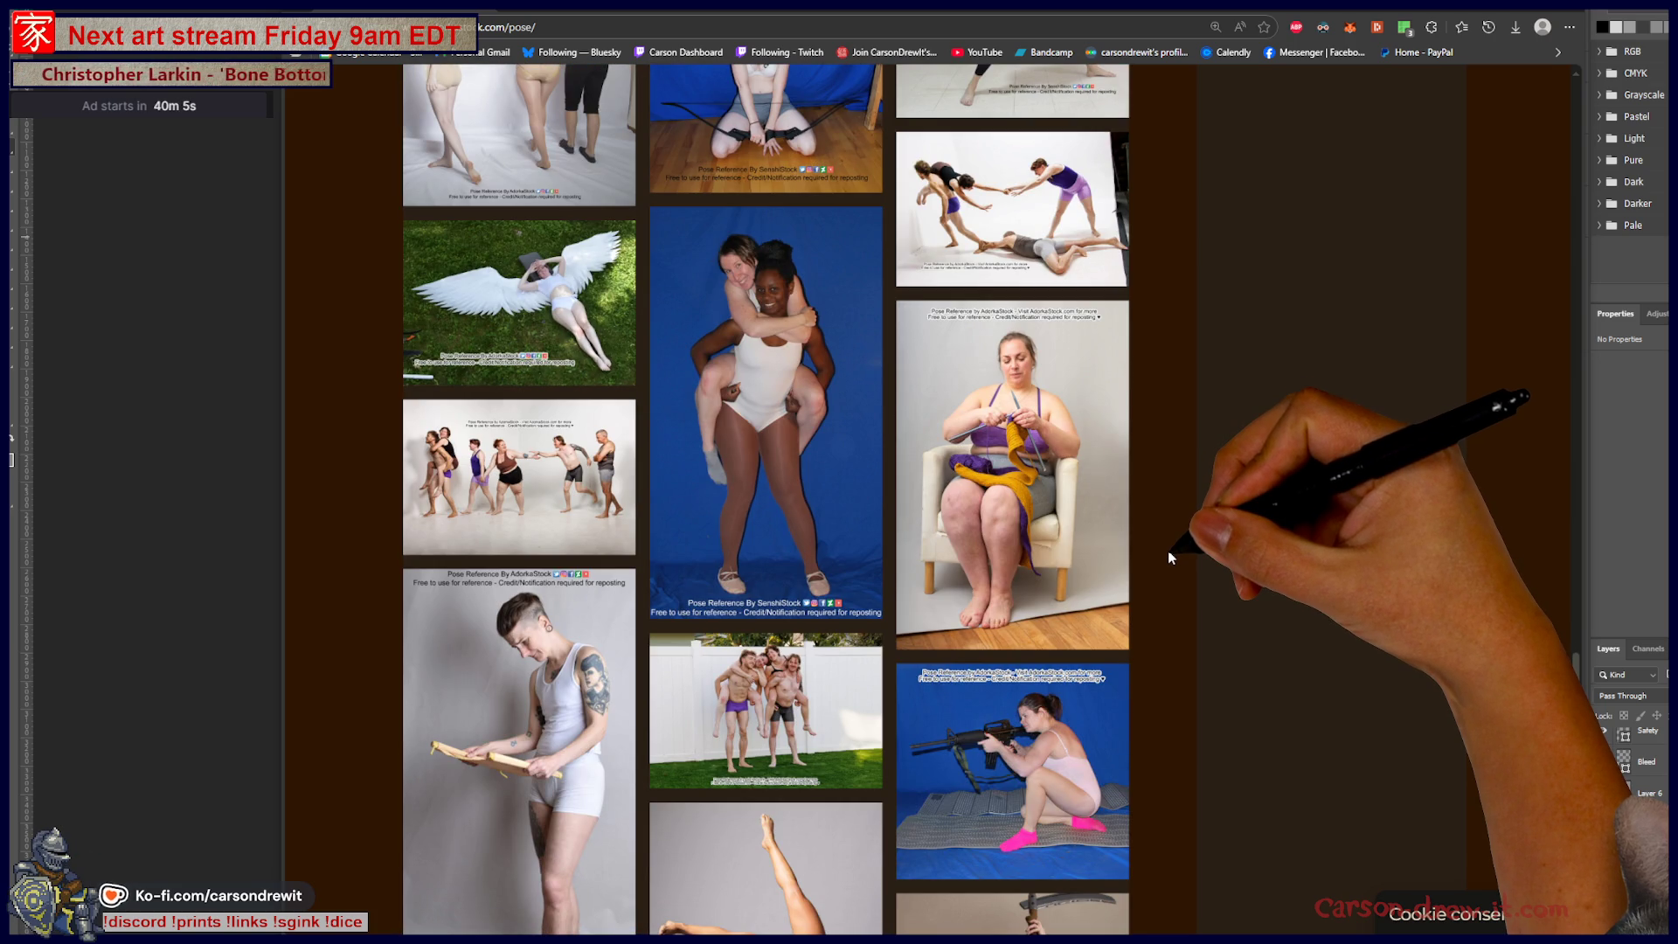
{"action": "scroll", "coordinate": [1168, 553], "scroll_direction": "up", "scroll_amount": 5}
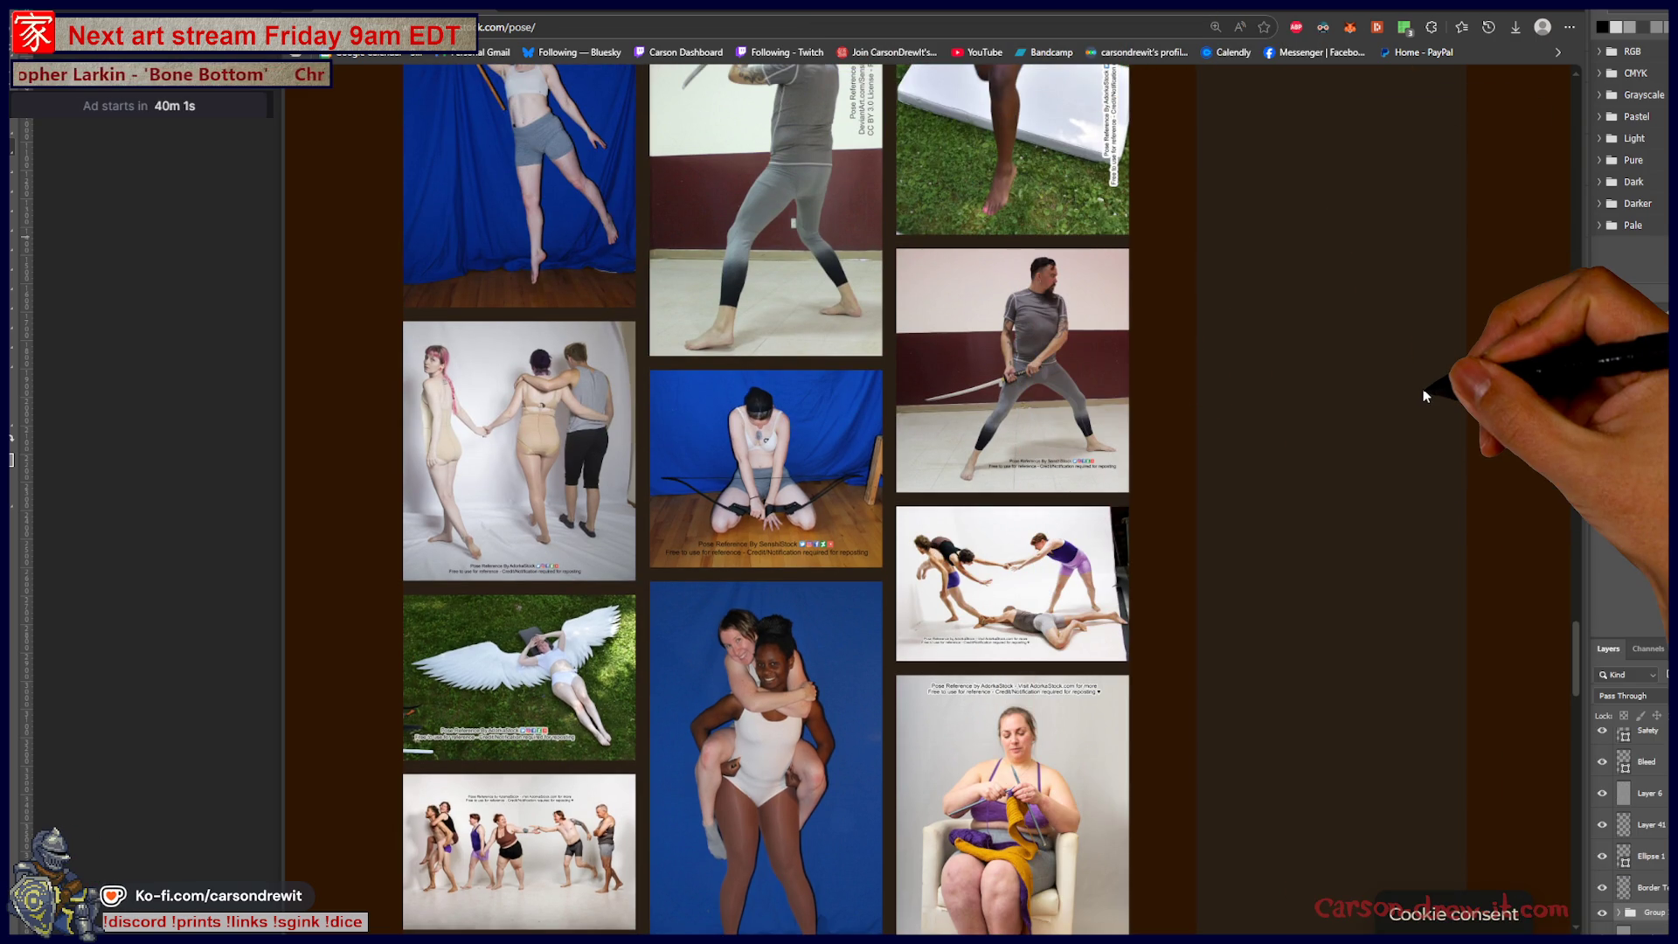
{"action": "scroll", "coordinate": [1407, 398], "scroll_direction": "down", "scroll_amount": 5}
{"action": "scroll", "coordinate": [1397, 403], "scroll_direction": "down", "scroll_amount": 5}
{"action": "scroll", "coordinate": [1385, 411], "scroll_direction": "down", "scroll_amount": 3}
{"action": "scroll", "coordinate": [1382, 427], "scroll_direction": "down", "scroll_amount": 4}
{"action": "scroll", "coordinate": [1385, 425], "scroll_direction": "up", "scroll_amount": 6}
{"action": "scroll", "coordinate": [1377, 425], "scroll_direction": "up", "scroll_amount": 6}
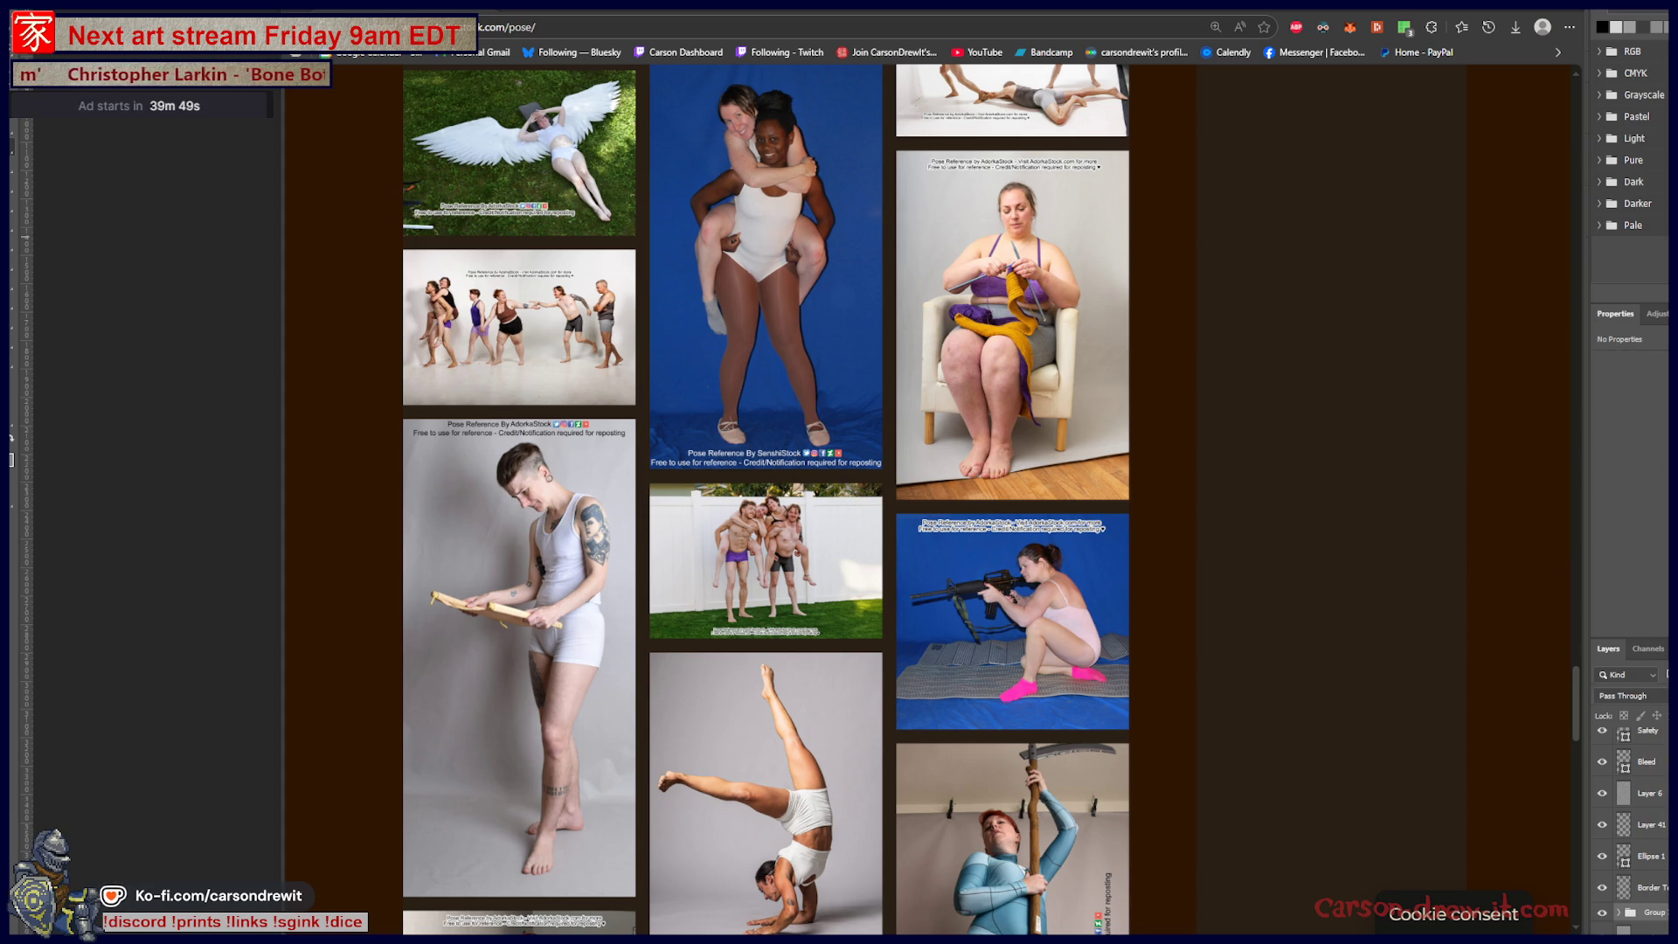
{"action": "scroll", "coordinate": [1266, 533], "scroll_direction": "down", "scroll_amount": 2}
{"action": "scroll", "coordinate": [1266, 533], "scroll_direction": "down", "scroll_amount": 5}
{"action": "scroll", "coordinate": [1266, 533], "scroll_direction": "down", "scroll_amount": 6}
{"action": "scroll", "coordinate": [1306, 547], "scroll_direction": "down", "scroll_amount": 2}
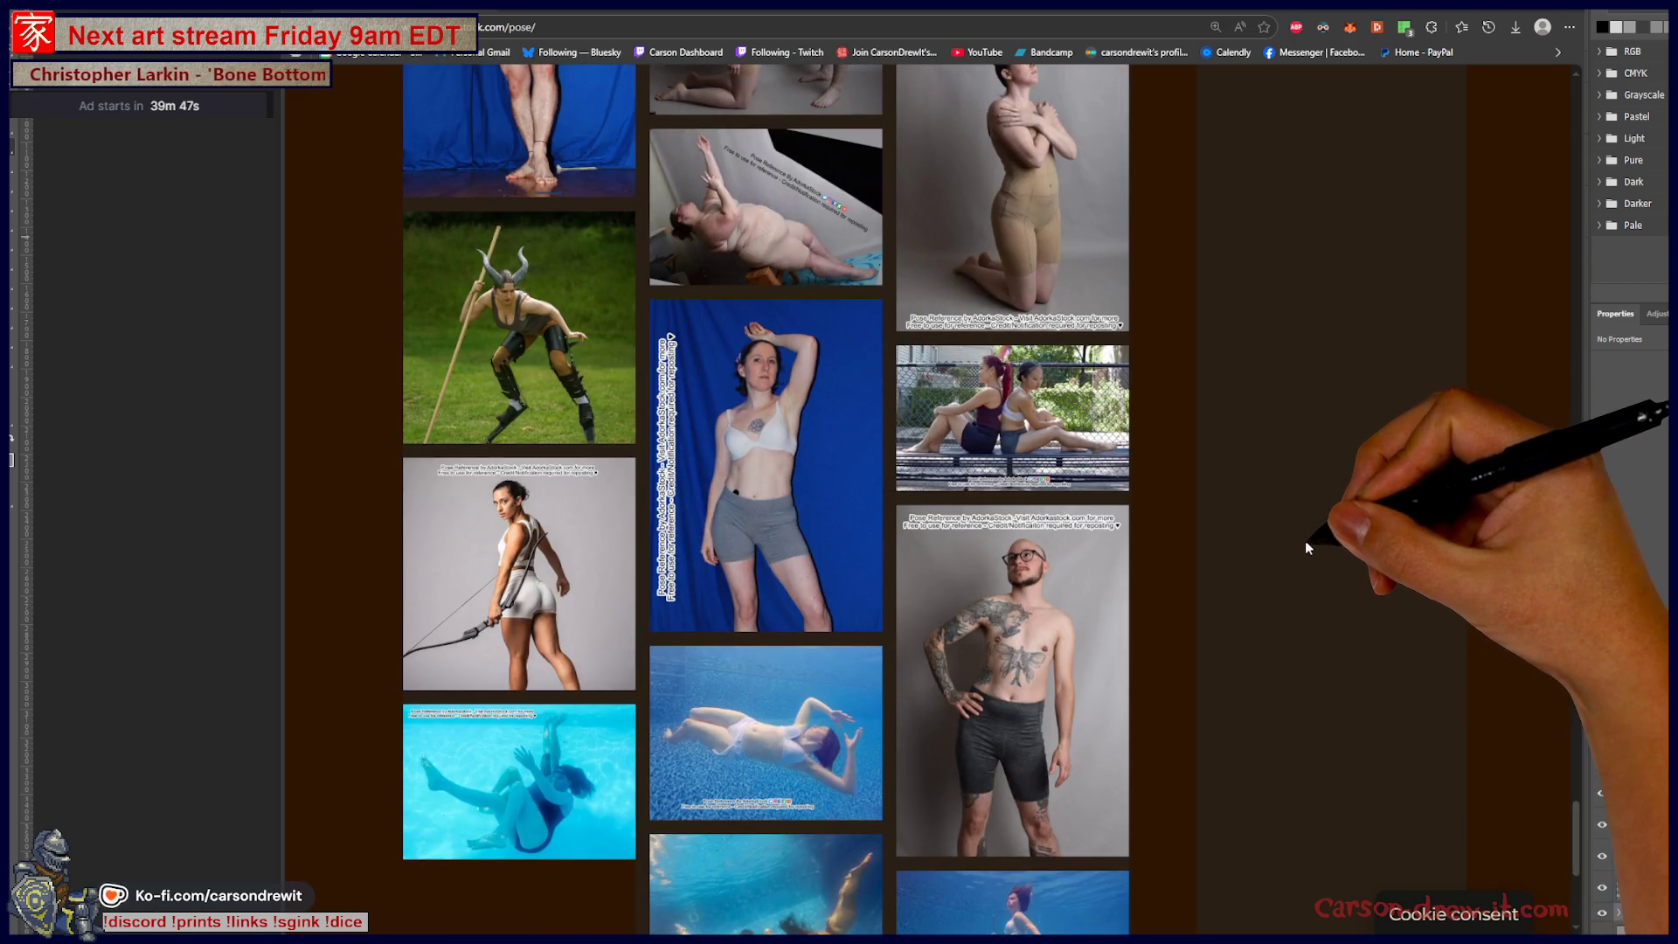
{"action": "scroll", "coordinate": [1308, 548], "scroll_direction": "down", "scroll_amount": 5}
{"action": "scroll", "coordinate": [1315, 549], "scroll_direction": "down", "scroll_amount": 5}
{"action": "scroll", "coordinate": [1320, 548], "scroll_direction": "down", "scroll_amount": 5}
{"action": "scroll", "coordinate": [1315, 546], "scroll_direction": "down", "scroll_amount": 6}
{"action": "scroll", "coordinate": [1315, 545], "scroll_direction": "down", "scroll_amount": 4}
{"action": "scroll", "coordinate": [1315, 546], "scroll_direction": "down", "scroll_amount": 3}
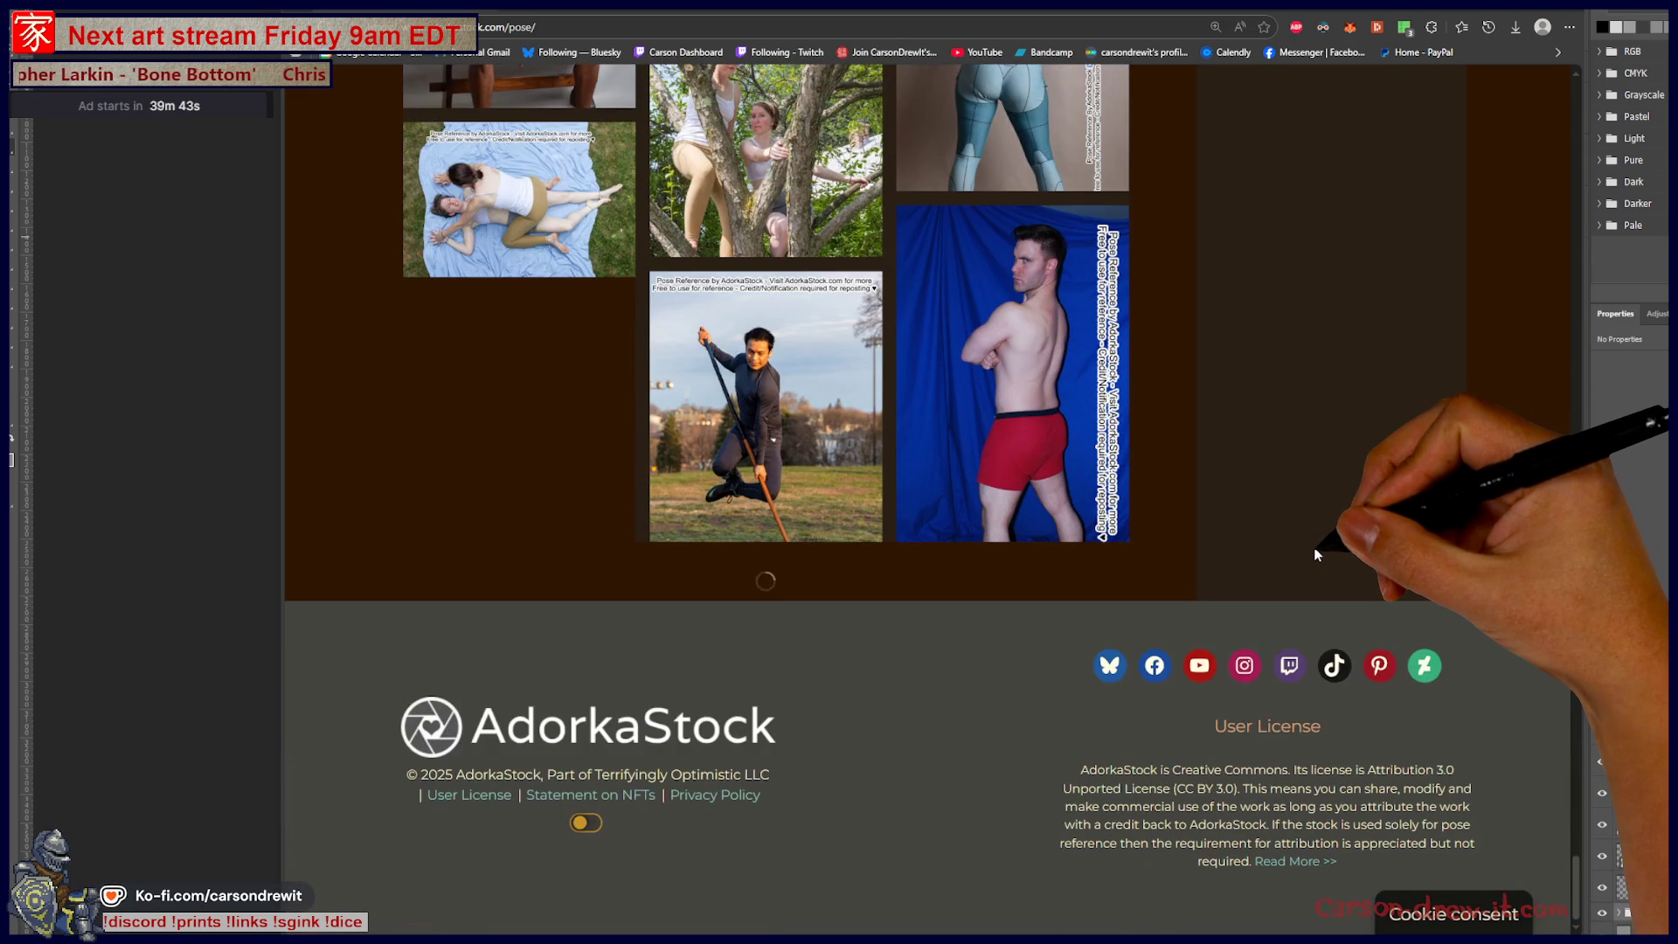
{"action": "scroll", "coordinate": [1313, 558], "scroll_direction": "down", "scroll_amount": 3}
{"action": "scroll", "coordinate": [1309, 563], "scroll_direction": "down", "scroll_amount": 1}
{"action": "scroll", "coordinate": [1310, 563], "scroll_direction": "down", "scroll_amount": 2}
{"action": "scroll", "coordinate": [1309, 563], "scroll_direction": "down", "scroll_amount": 3}
{"action": "scroll", "coordinate": [1308, 561], "scroll_direction": "down", "scroll_amount": 4}
{"action": "scroll", "coordinate": [1303, 566], "scroll_direction": "down", "scroll_amount": 1}
{"action": "scroll", "coordinate": [1302, 561], "scroll_direction": "down", "scroll_amount": 3}
{"action": "scroll", "coordinate": [1301, 561], "scroll_direction": "down", "scroll_amount": 5}
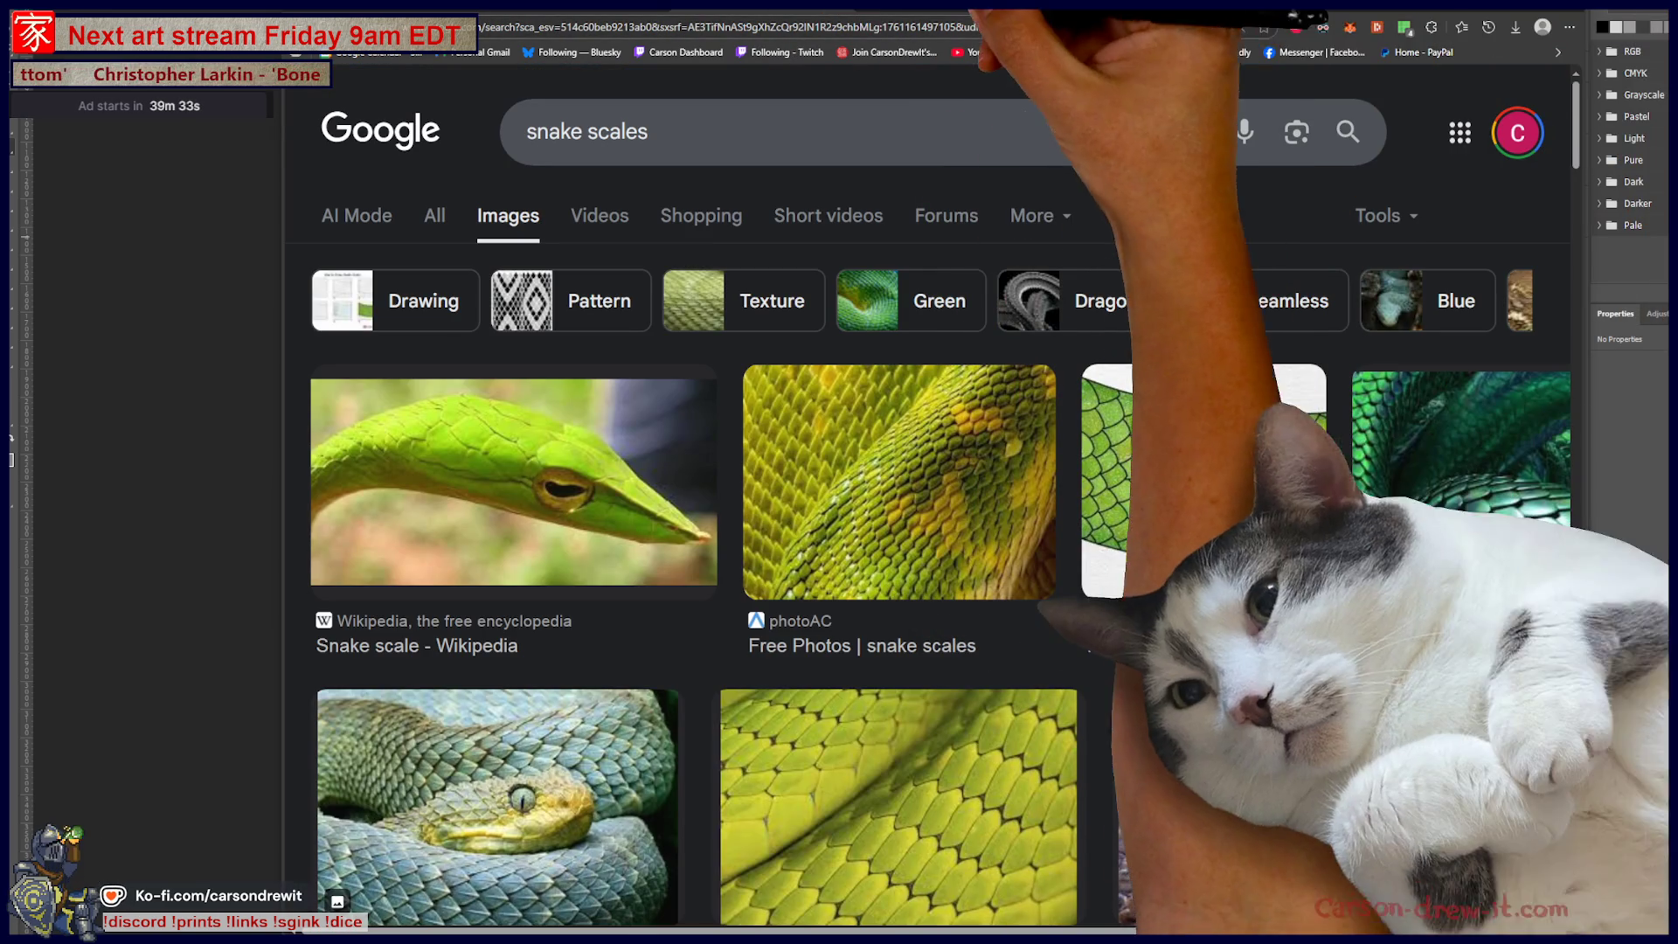
Step: Leave the snake scales results and return to the IMG_4208.png figure sketch tab in Edge
{"action": "key", "text": "alt+Tab"}
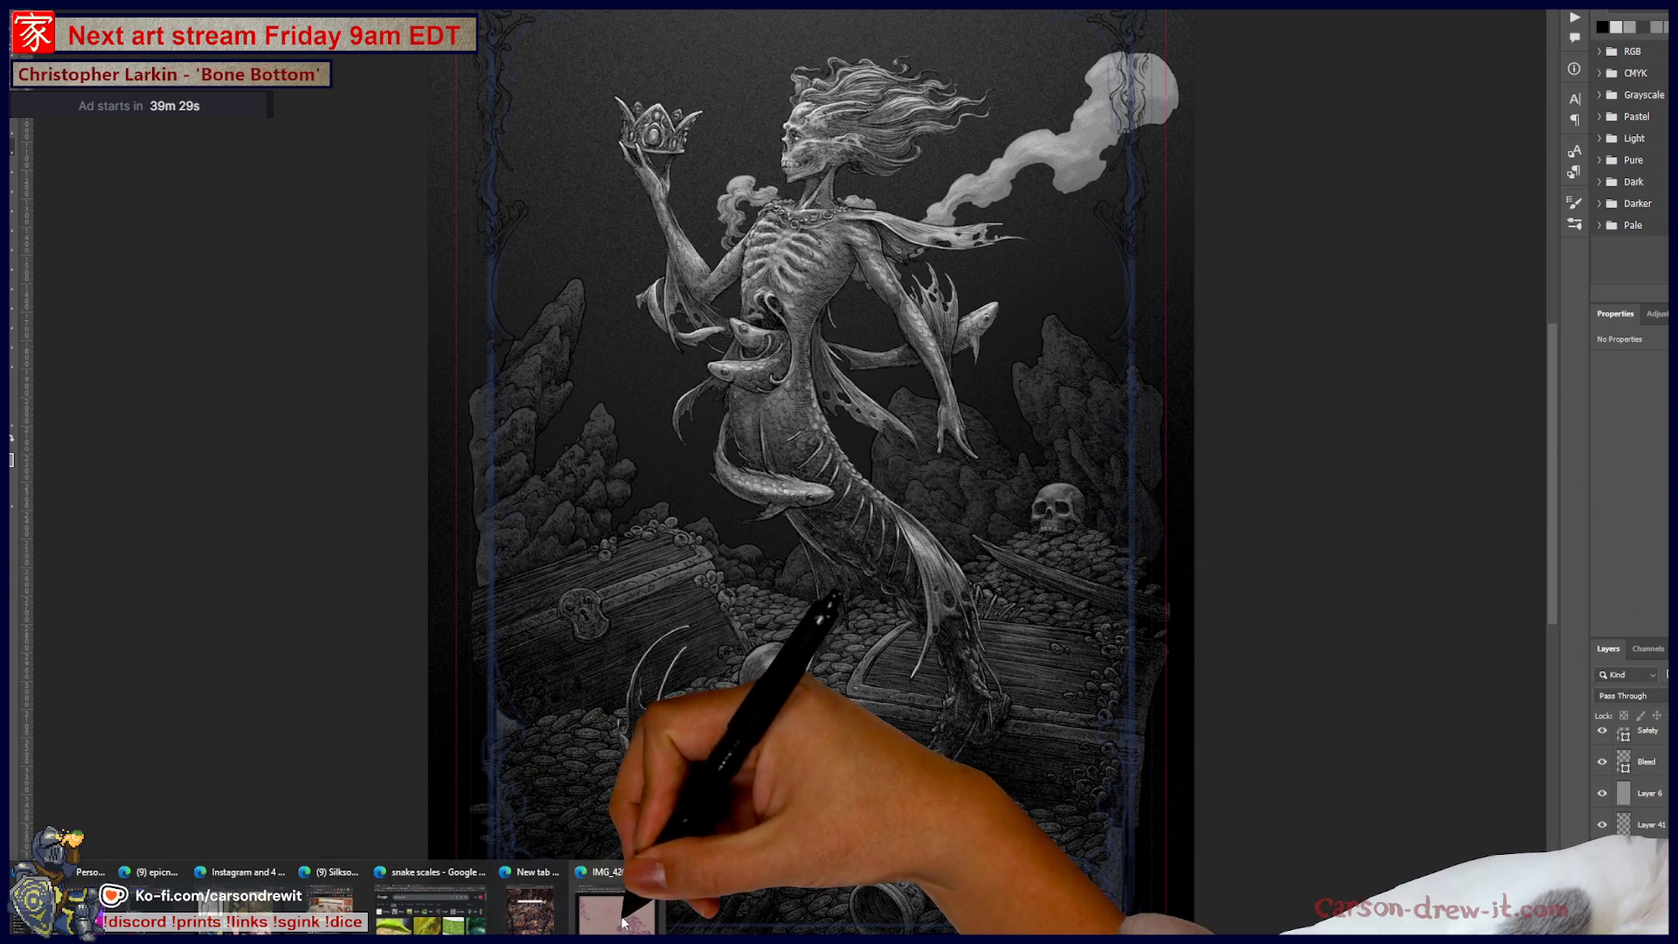
{"action": "key", "text": "alt+Tab"}
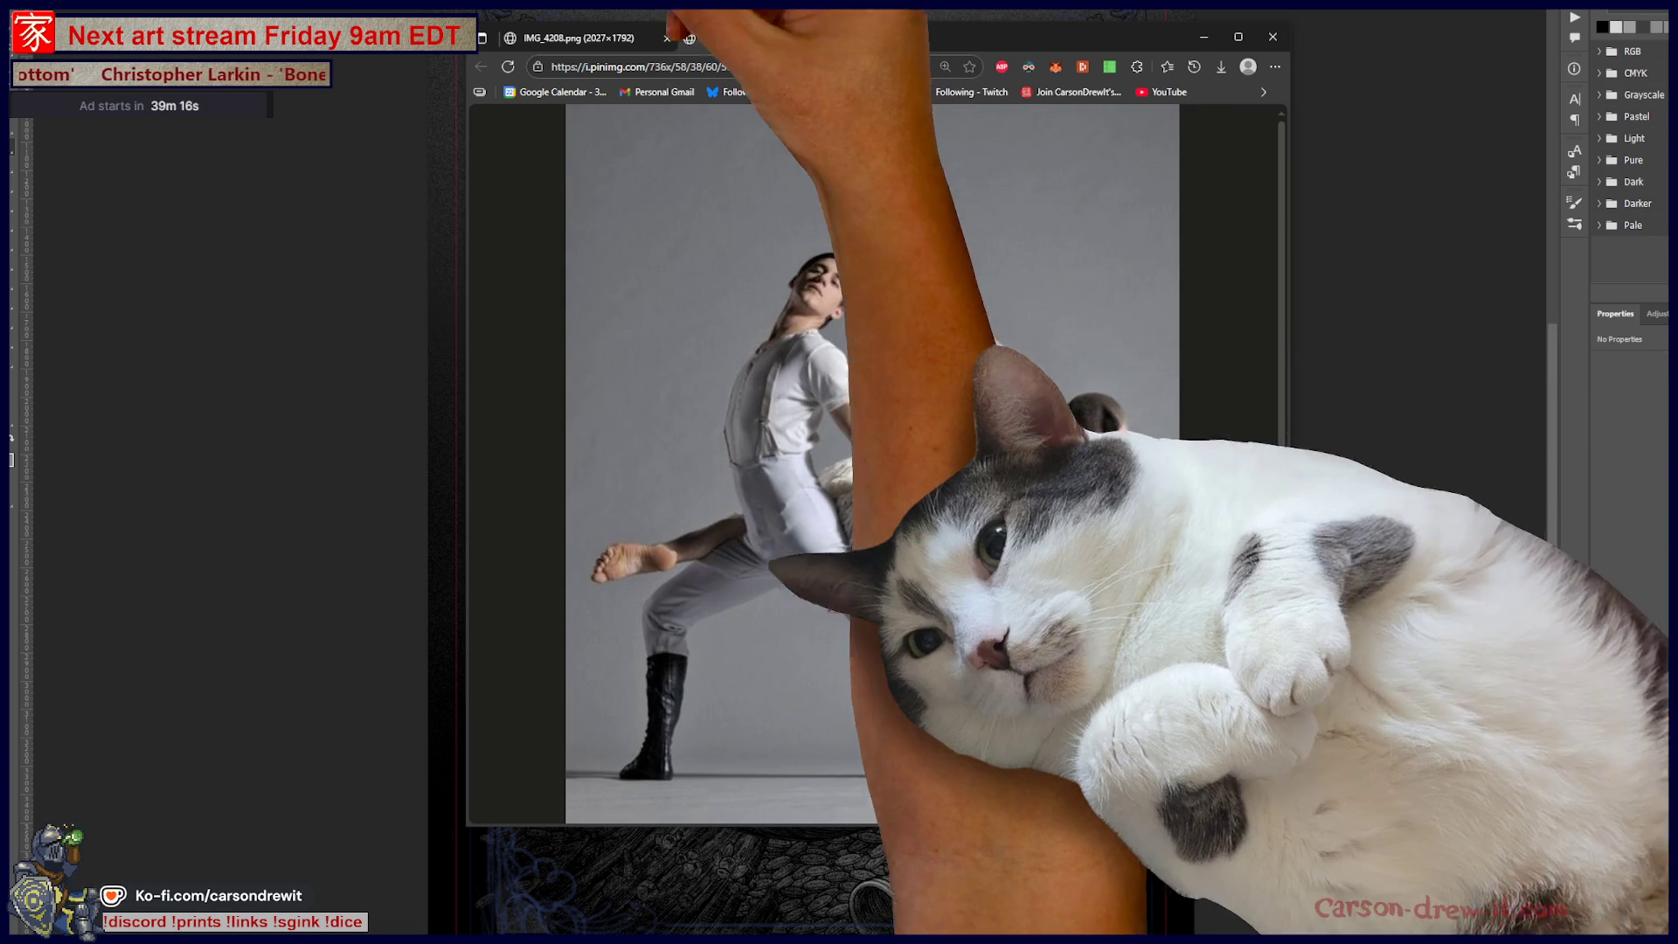
{"action": "left_click", "coordinate": [577, 37]}
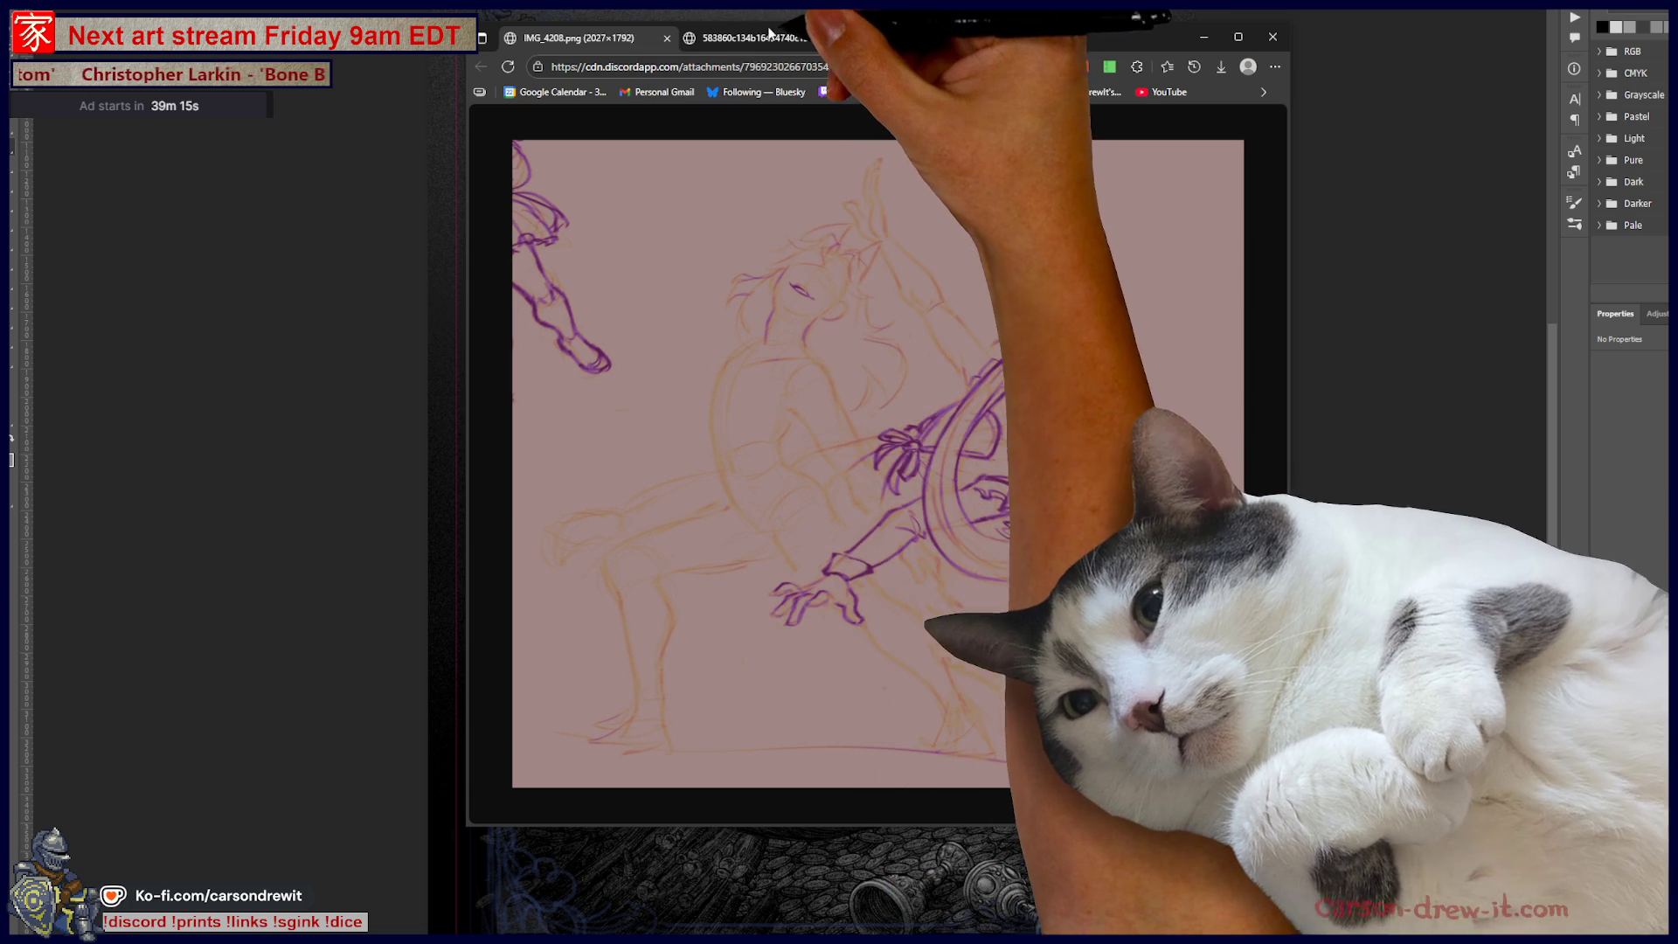
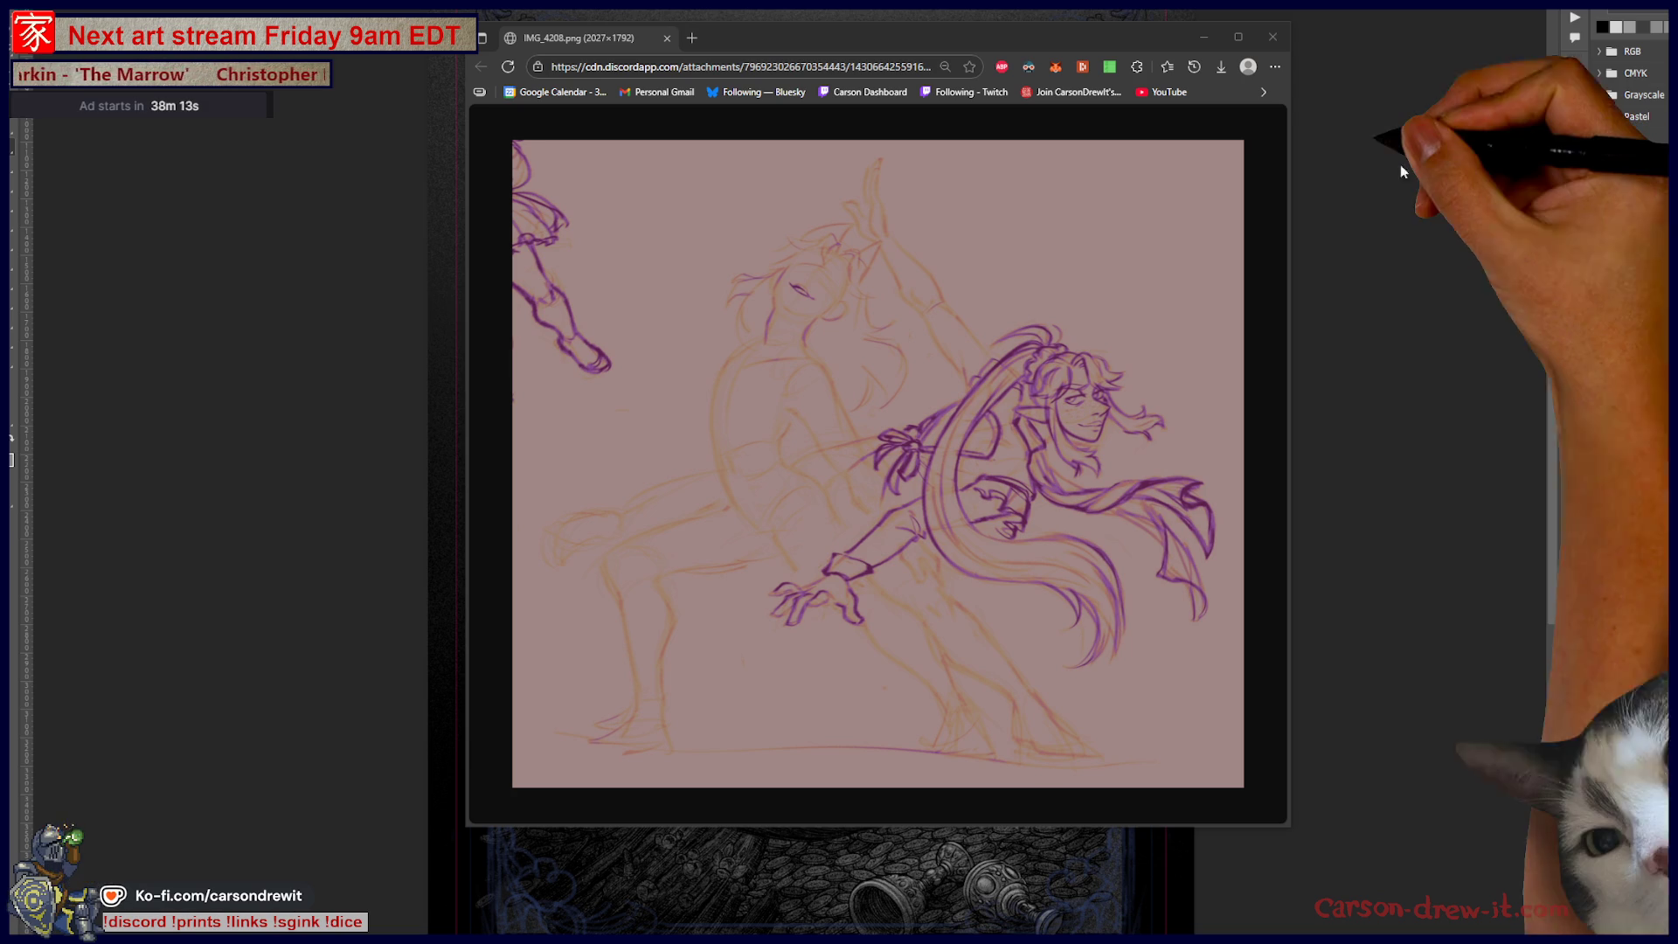
Step: Close the Edge window showing the two-figure reference sketch
{"action": "left_click", "coordinate": [1272, 39]}
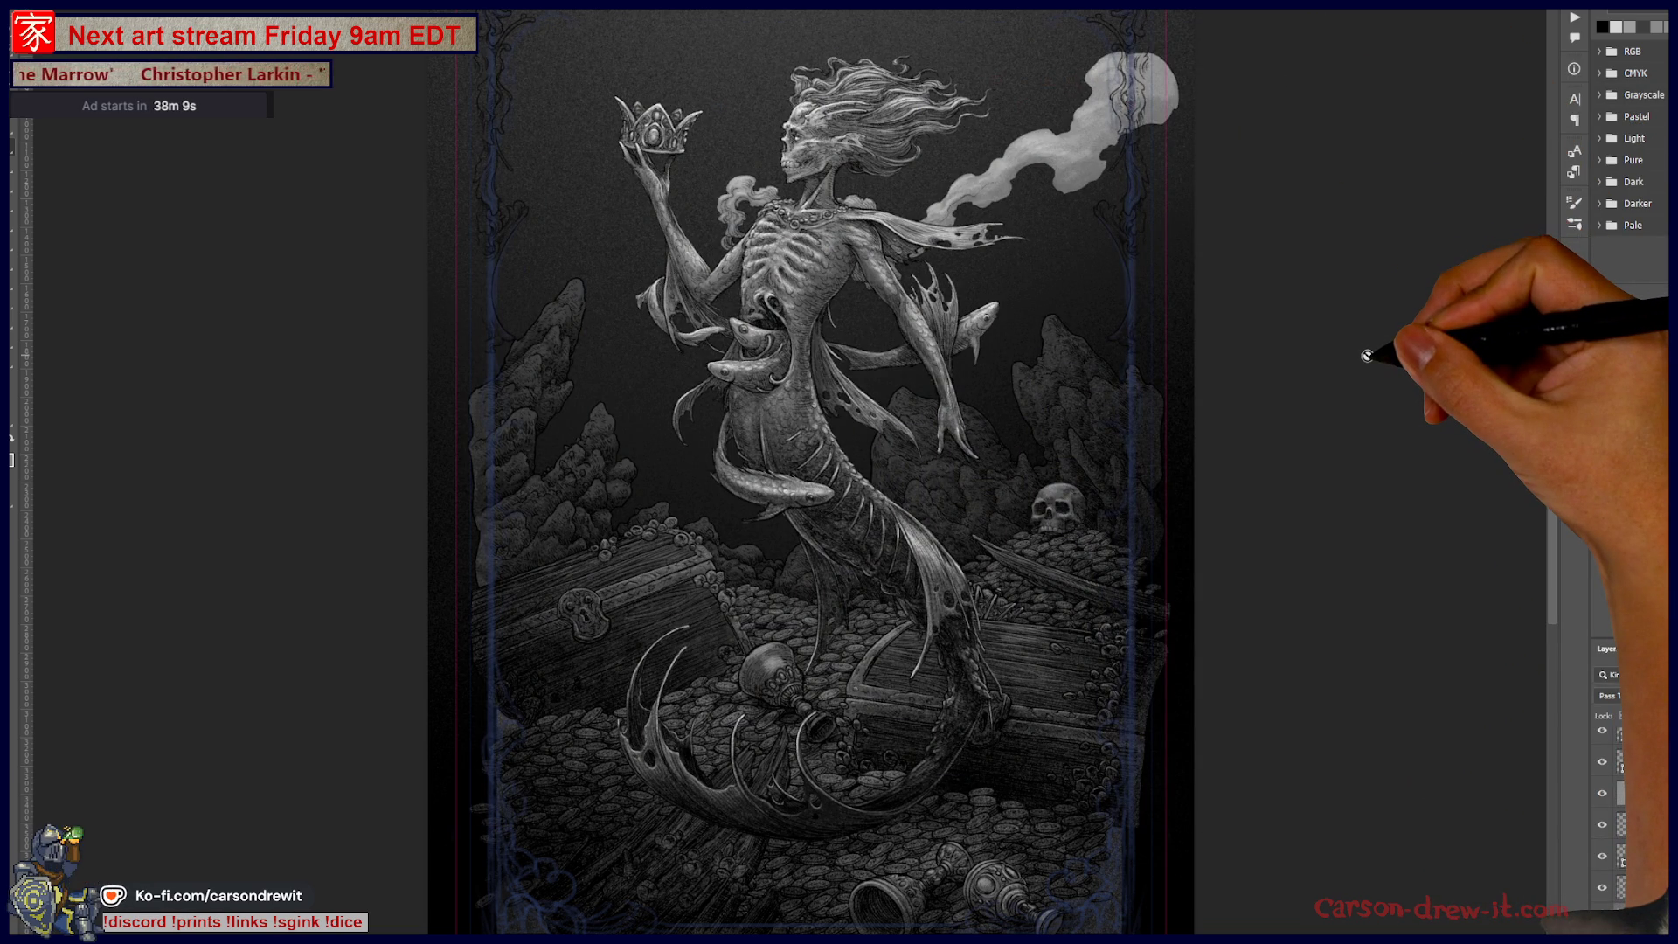
{"action": "scroll", "coordinate": [1368, 356], "scroll_direction": "up", "scroll_amount": 1}
{"action": "scroll", "coordinate": [1368, 356], "scroll_direction": "up", "scroll_amount": 1}
{"action": "scroll", "coordinate": [1368, 356], "scroll_direction": "up", "scroll_amount": 1}
{"action": "scroll", "coordinate": [1368, 356], "scroll_direction": "up", "scroll_amount": 1}
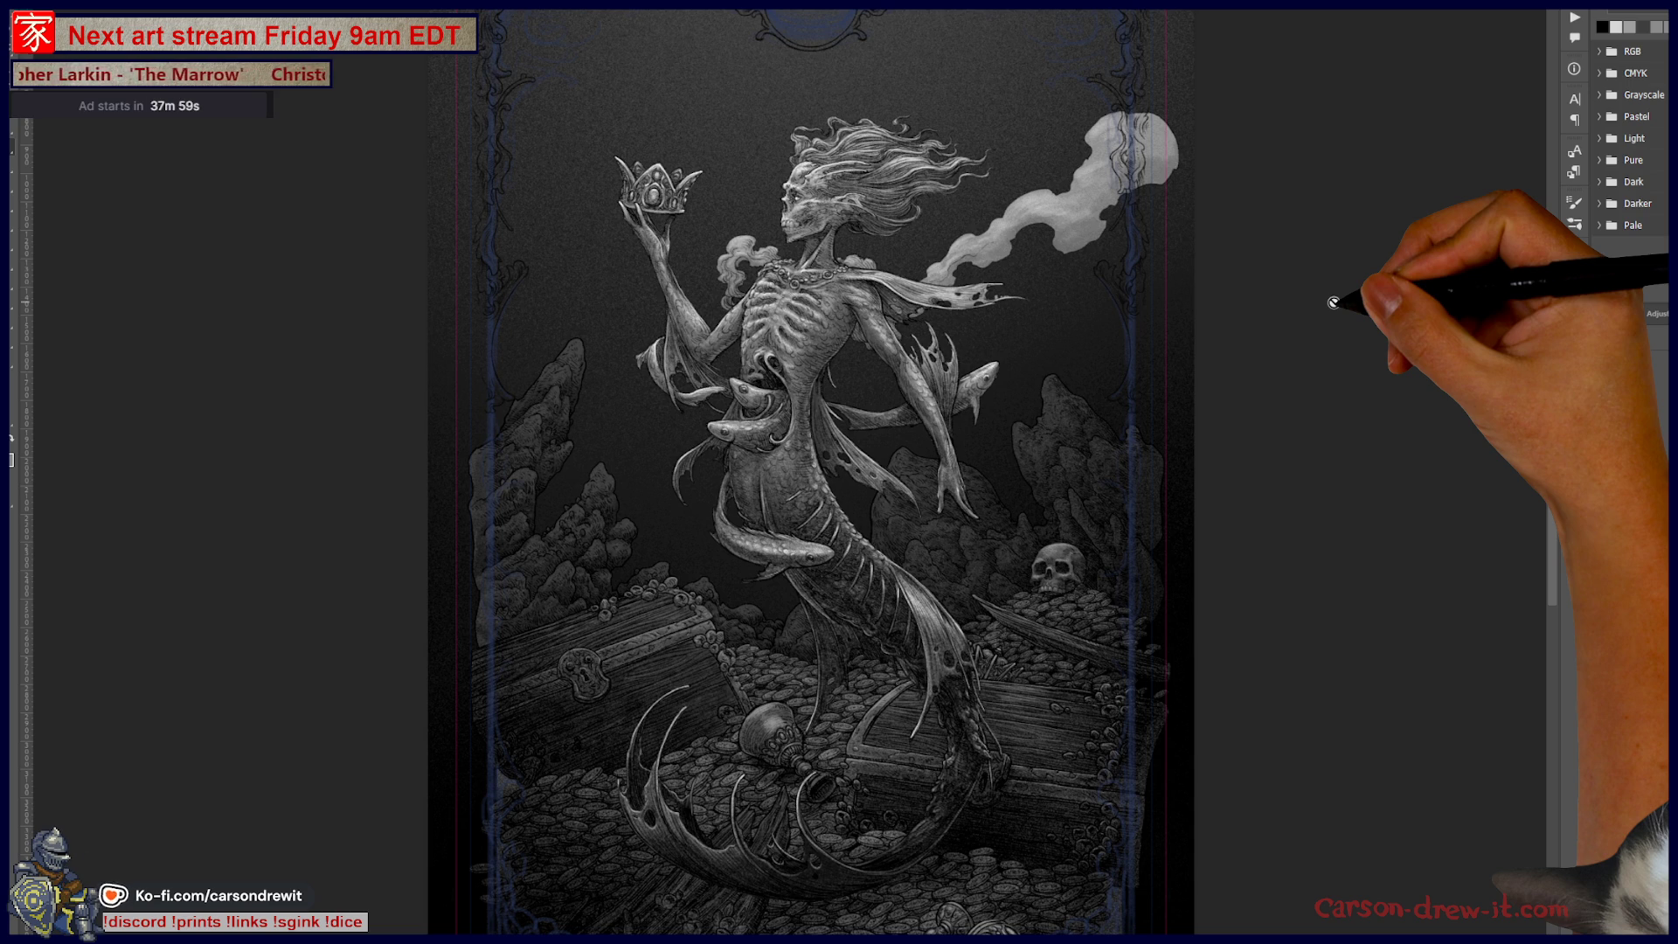
{"action": "left_click_drag", "start_coordinate": [1303, 396], "coordinate": [1318, 478]}
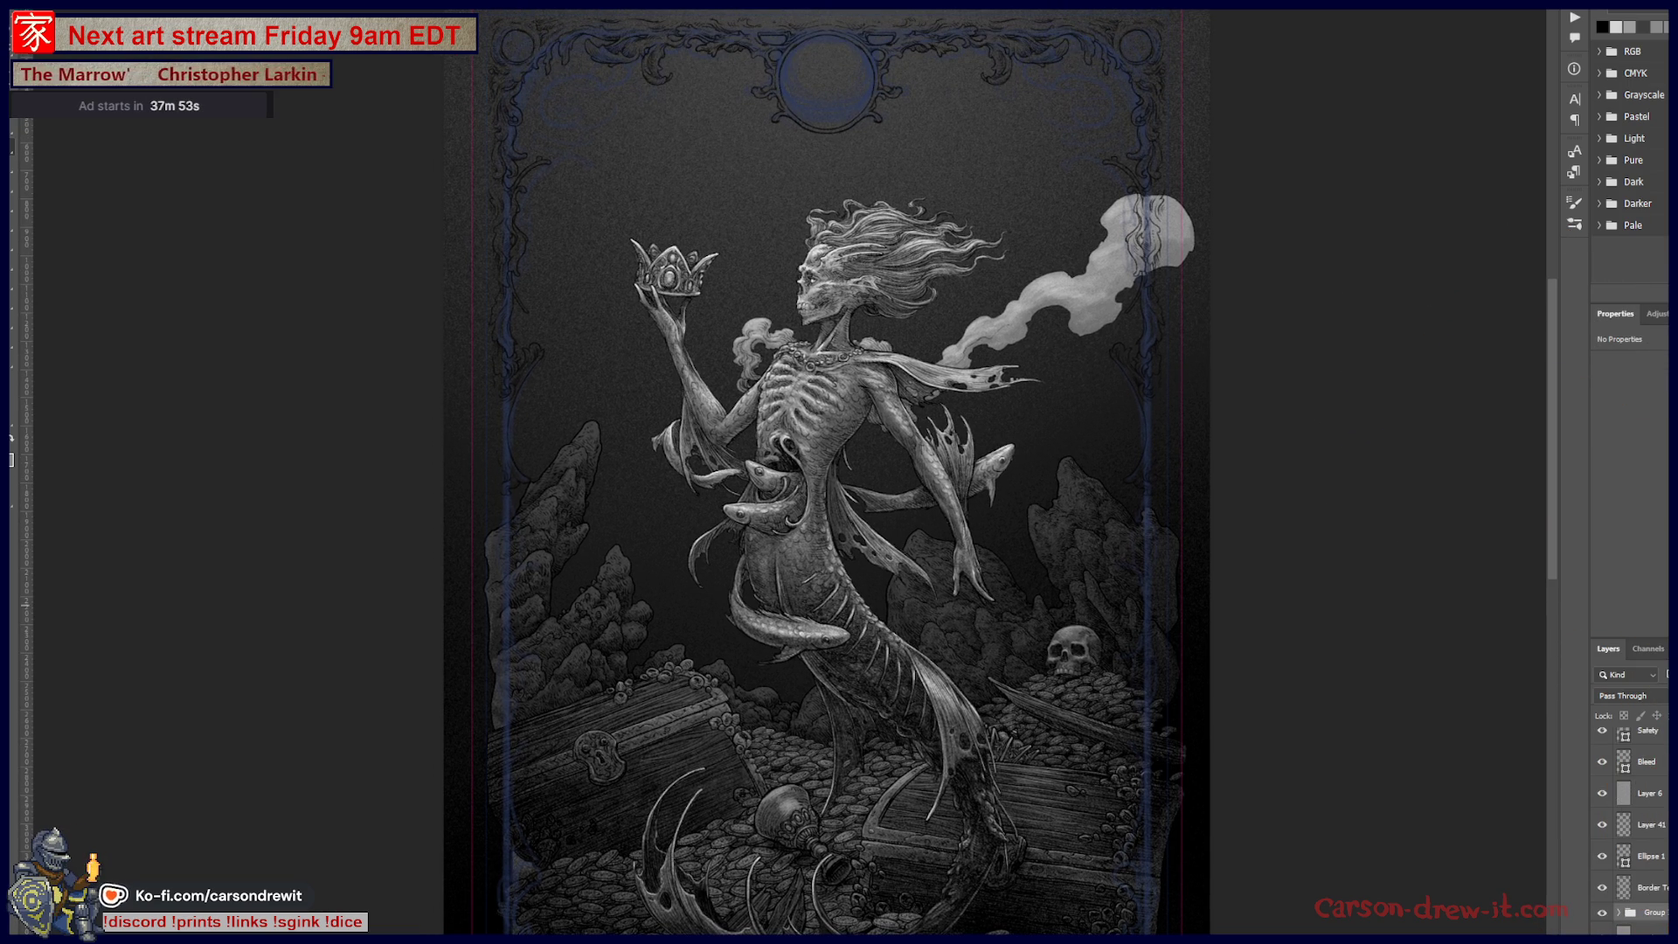
Step: Toggle the artwork layer's visibility so it shows as a pale underlay, then select Layer 41
{"action": "left_click", "coordinate": [1605, 698]}
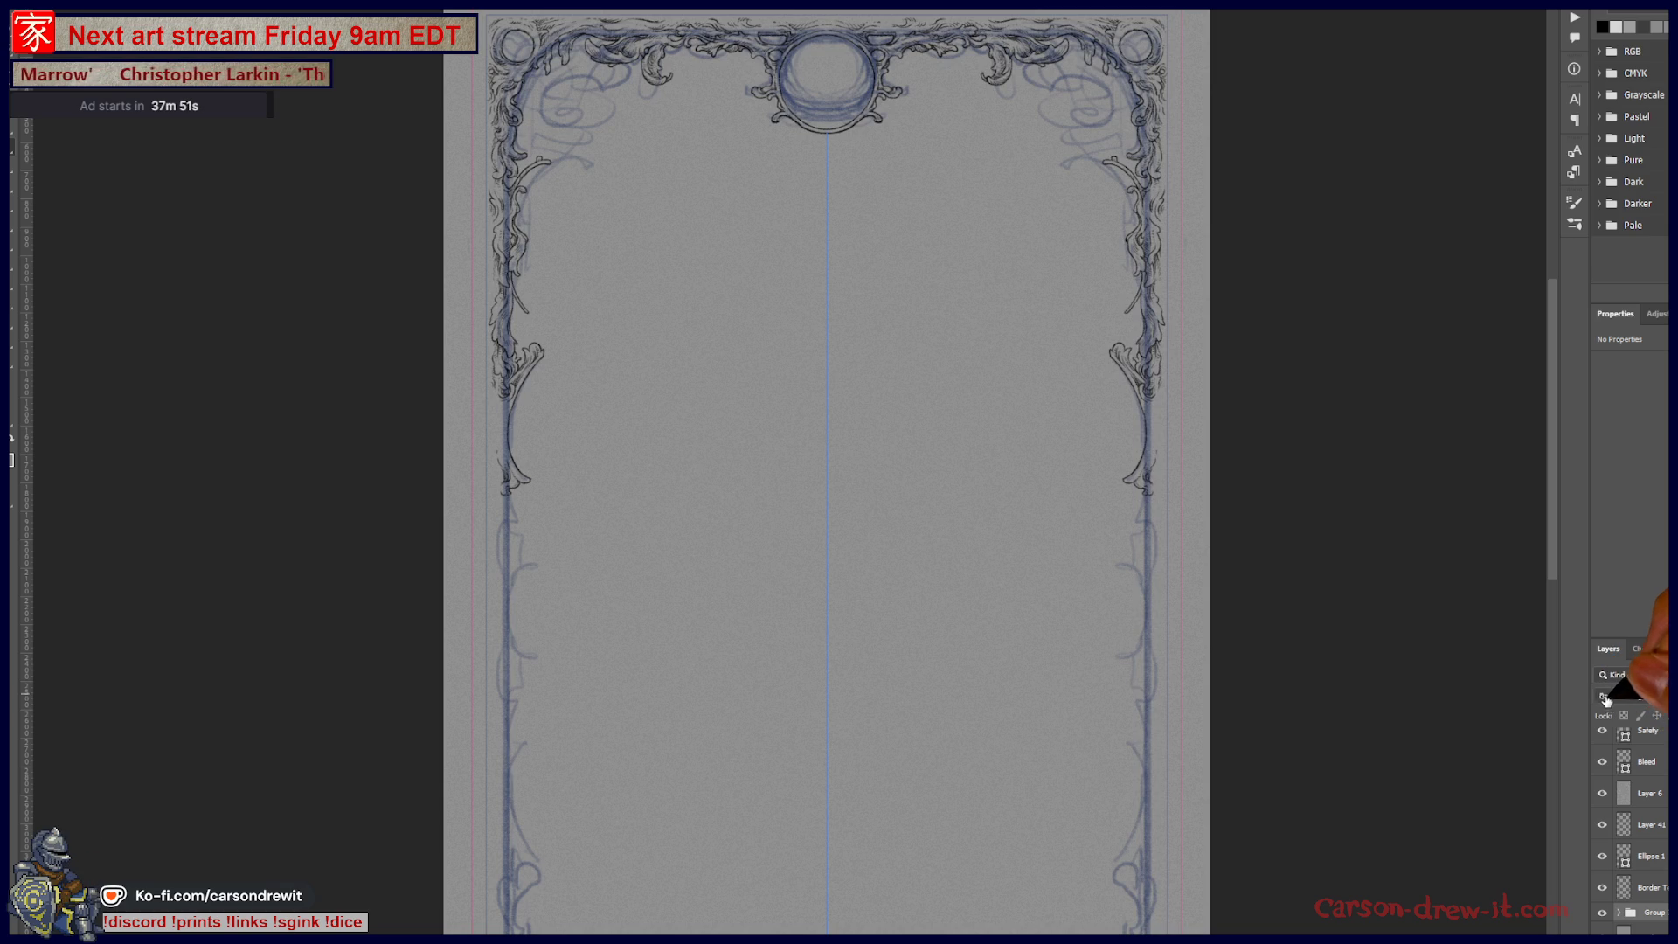
{"action": "left_click", "coordinate": [1615, 699]}
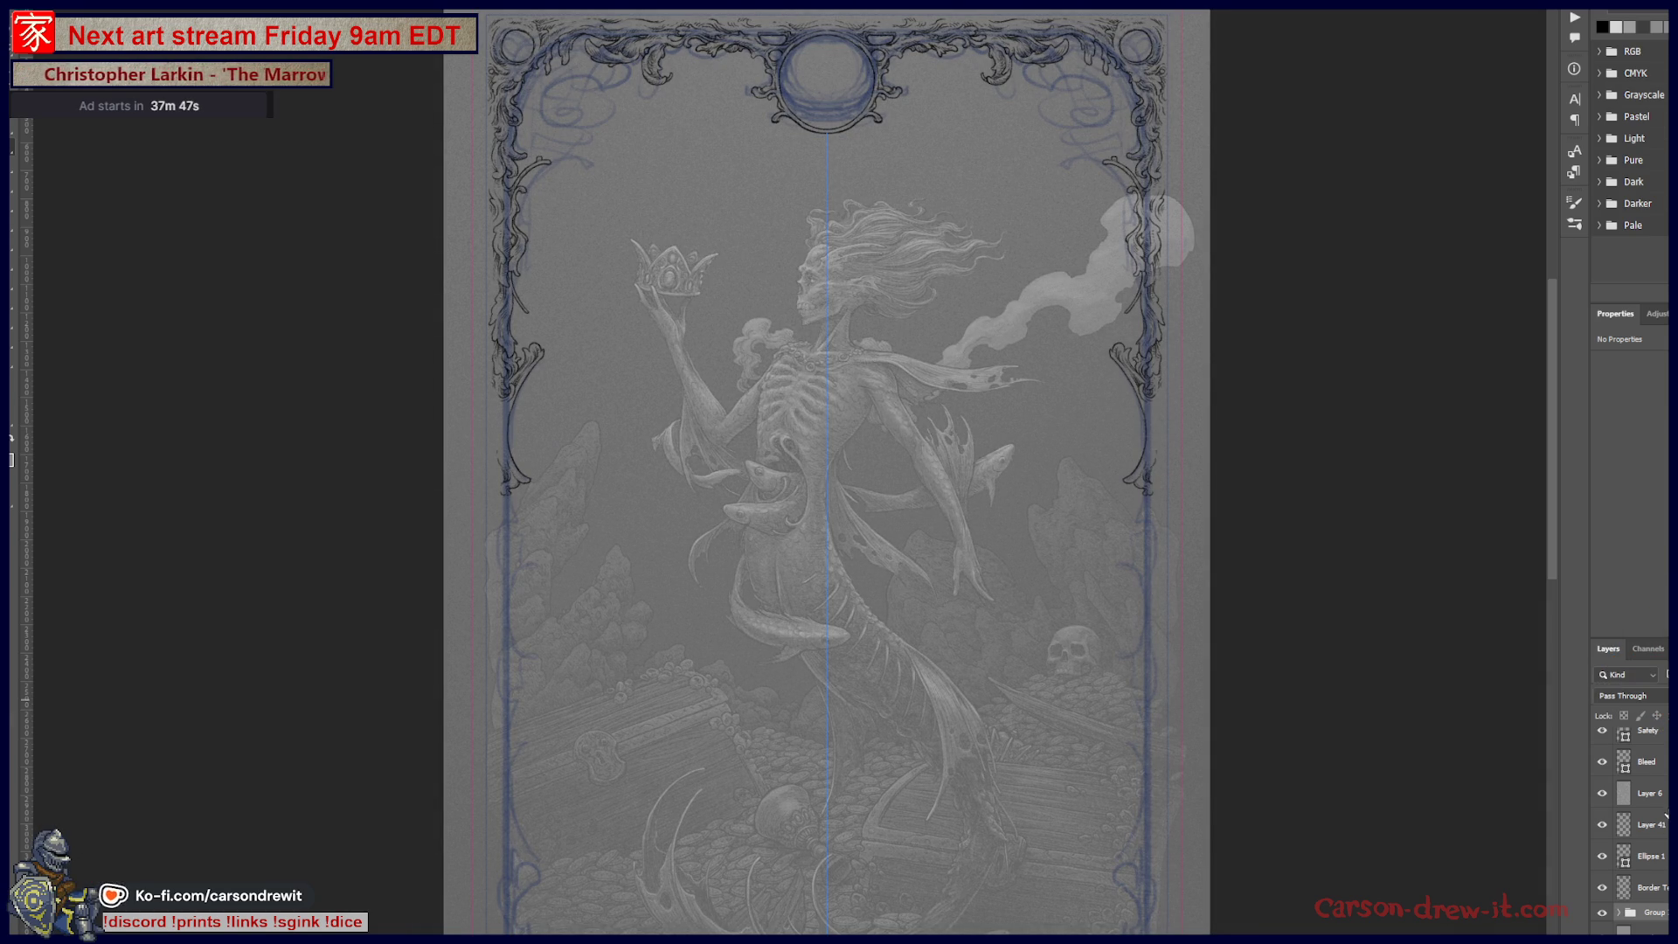
{"action": "left_click", "coordinate": [1641, 829]}
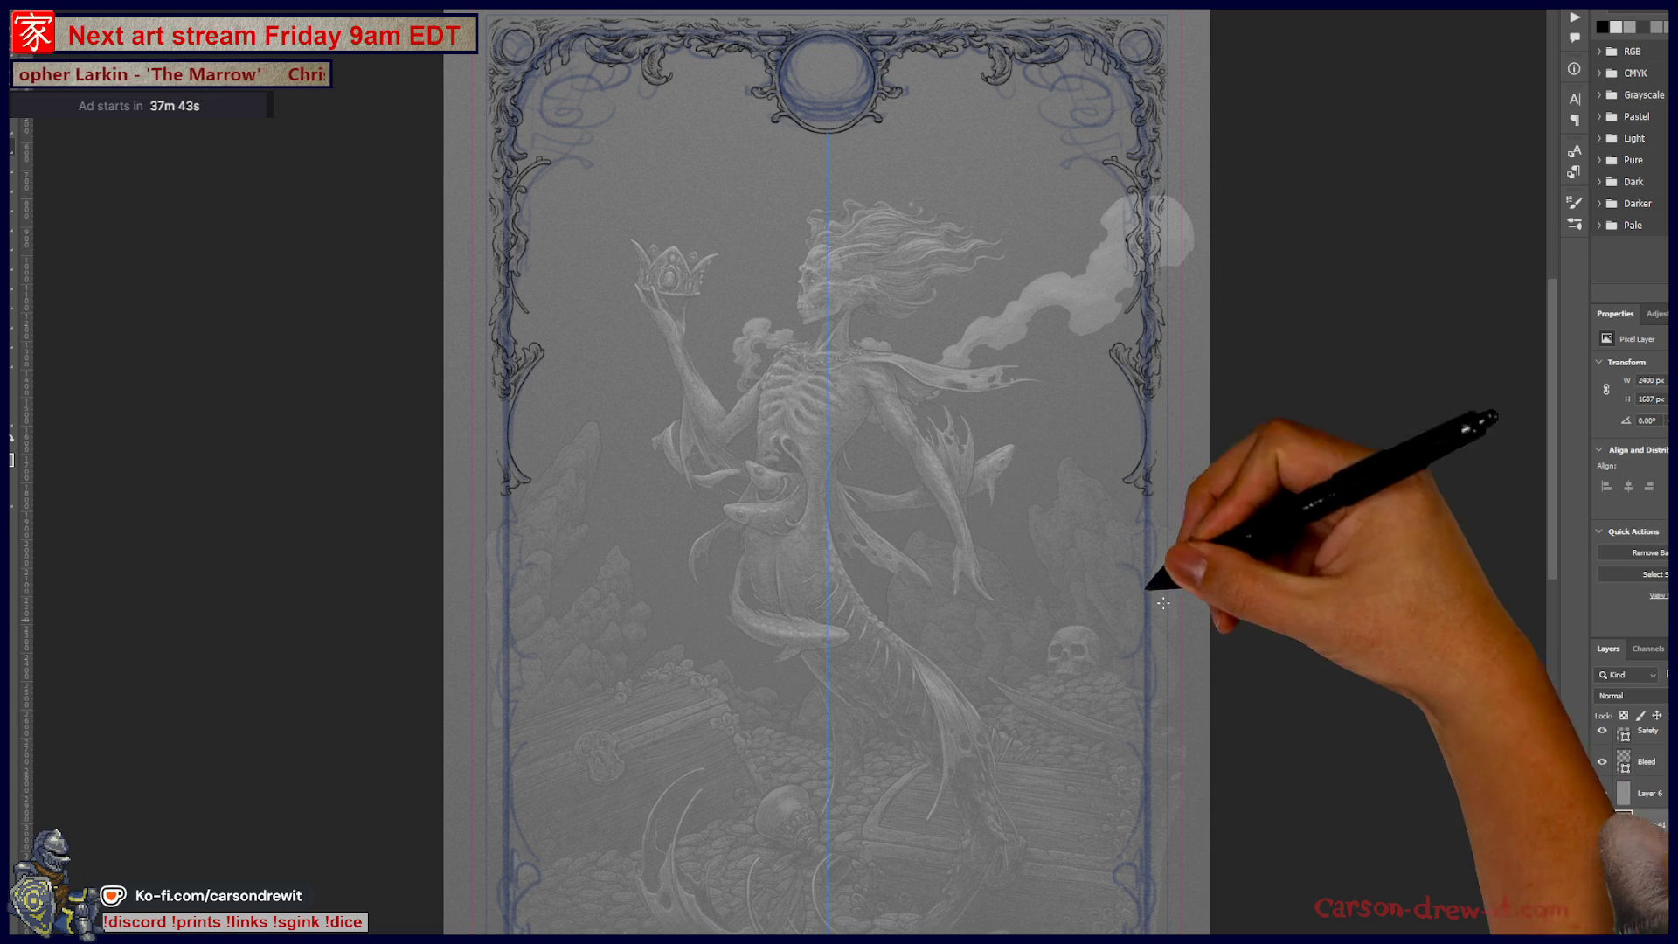
Step: Zoom in on the right border and switch to the Pencil brush preset
{"action": "scroll", "coordinate": [1146, 515], "scroll_direction": "up", "scroll_amount": 2}
{"action": "scroll", "coordinate": [1146, 516], "scroll_direction": "up", "scroll_amount": 2}
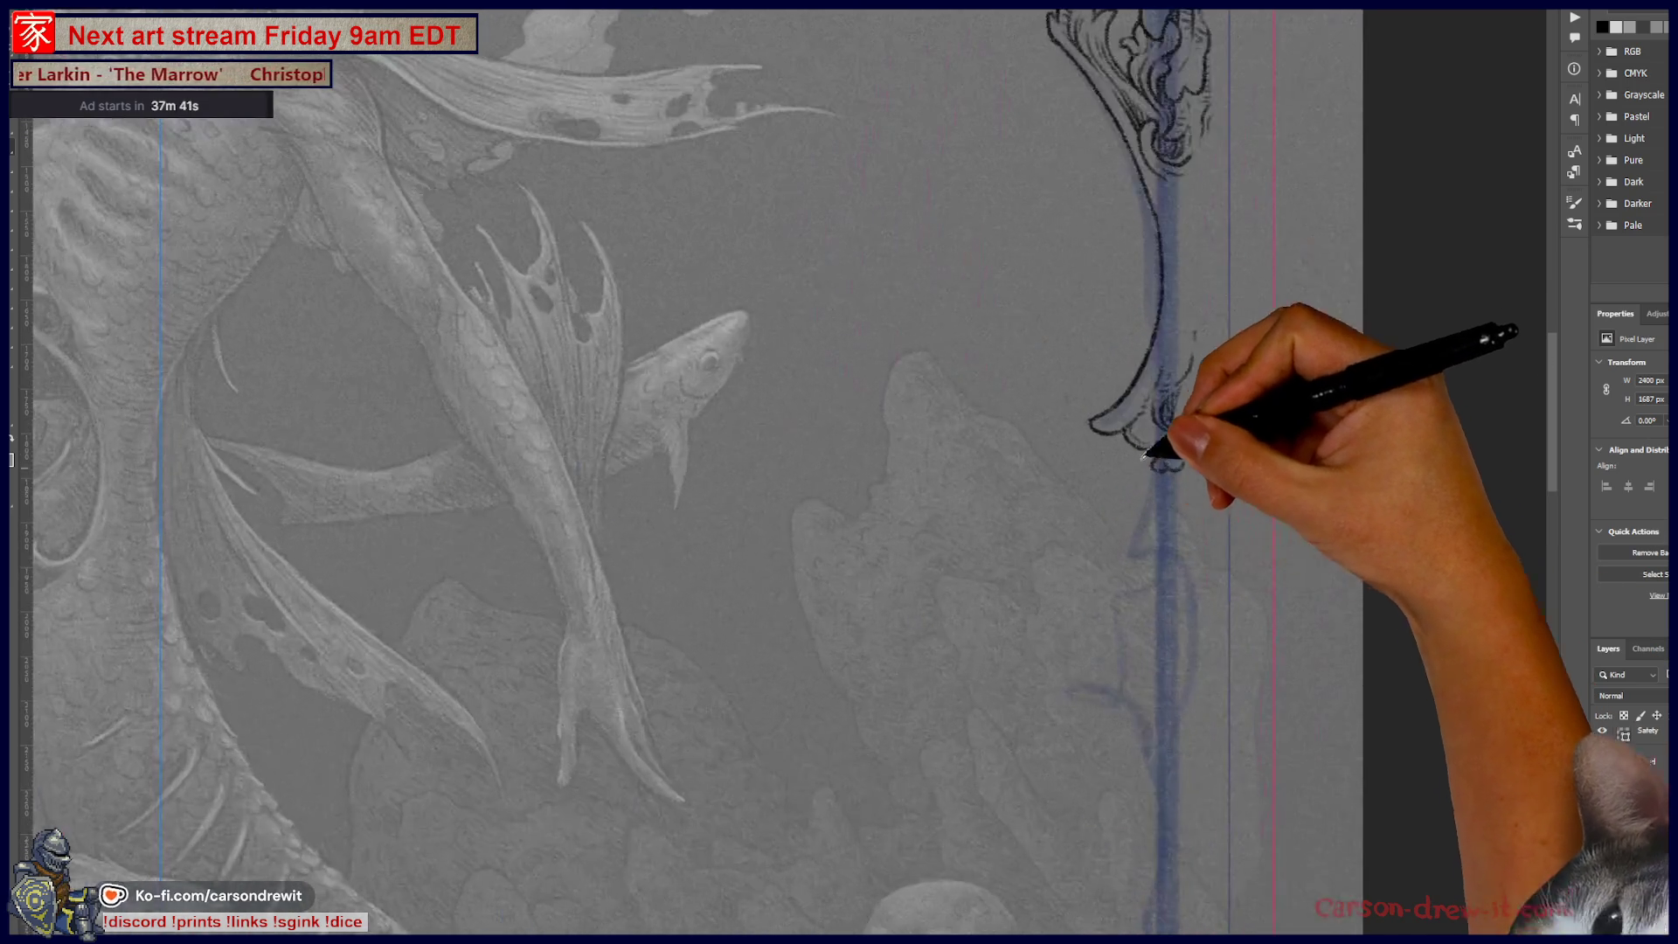
{"action": "scroll", "coordinate": [1193, 479], "scroll_direction": "up", "scroll_amount": 2}
{"action": "scroll", "coordinate": [1198, 463], "scroll_direction": "up", "scroll_amount": 1}
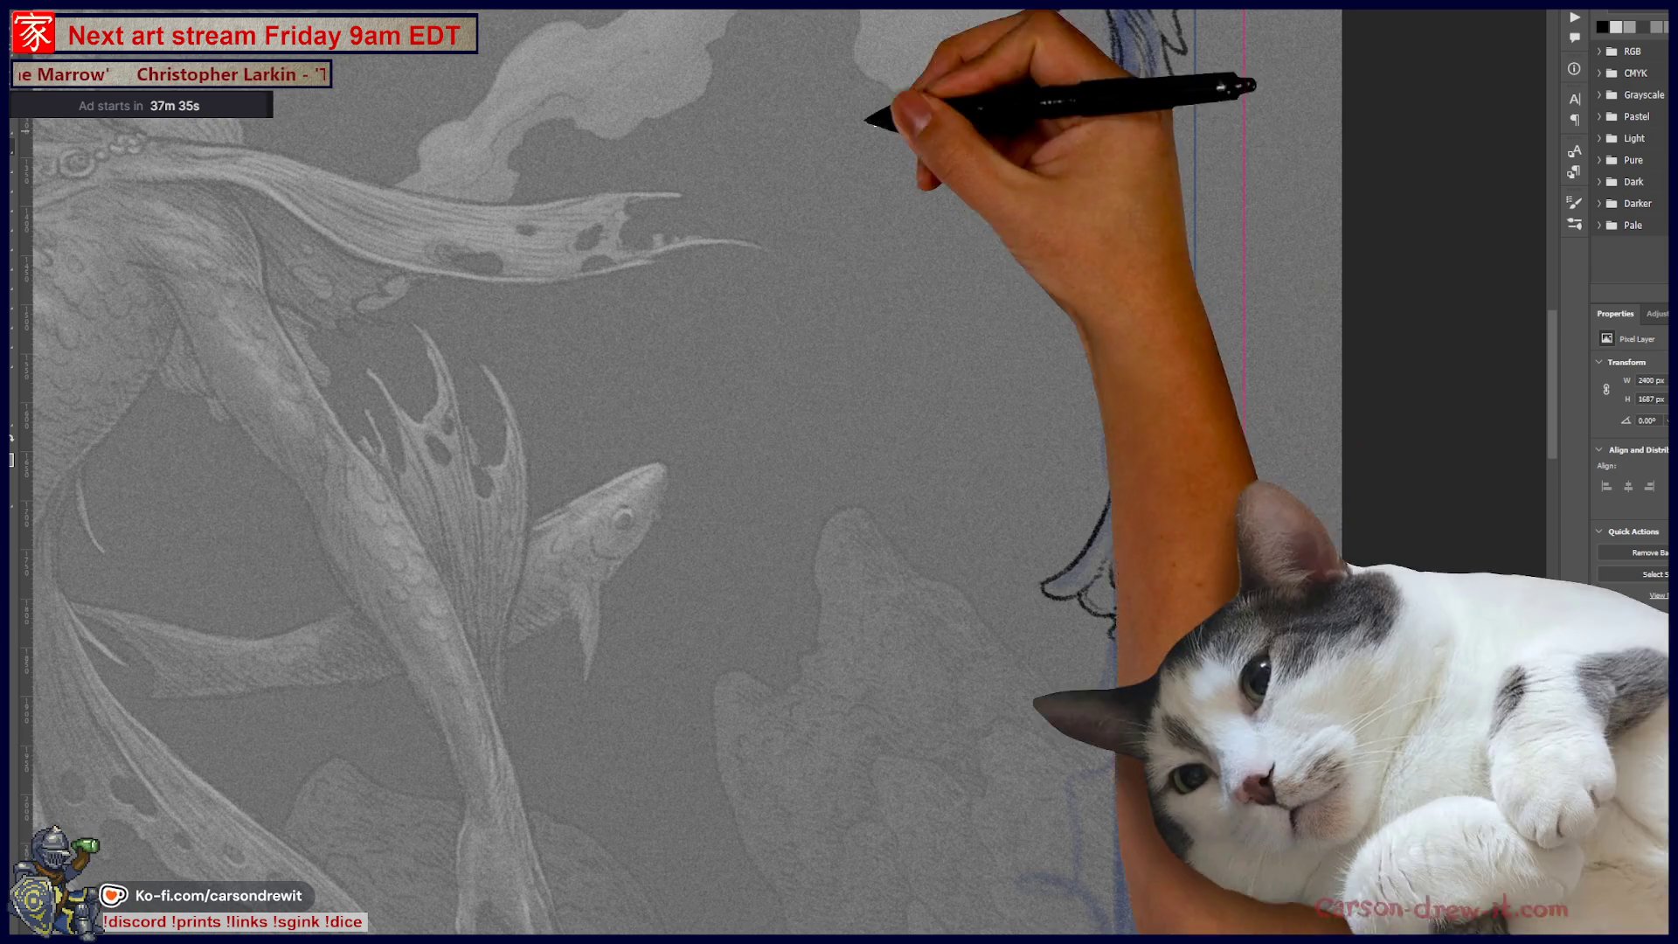
{"action": "scroll", "coordinate": [918, 187], "scroll_direction": "down", "scroll_amount": 3}
{"action": "left_click", "coordinate": [52, 21]}
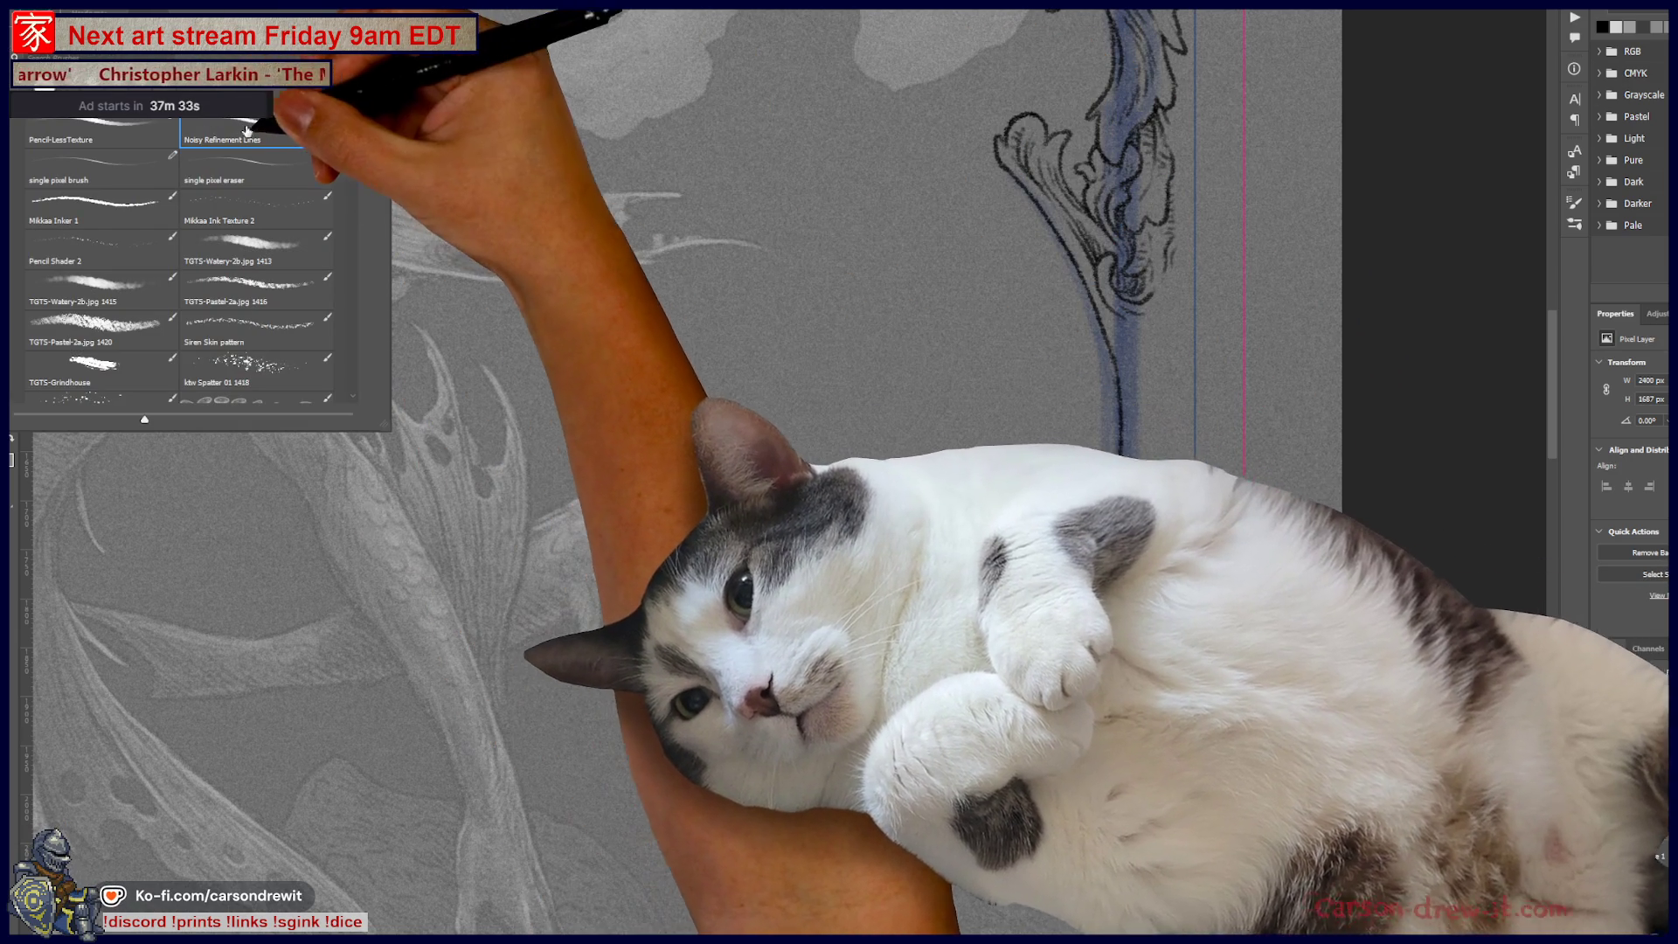
{"action": "left_click", "coordinate": [263, 168]}
{"action": "scroll", "coordinate": [355, 114], "scroll_direction": "up", "scroll_amount": 2}
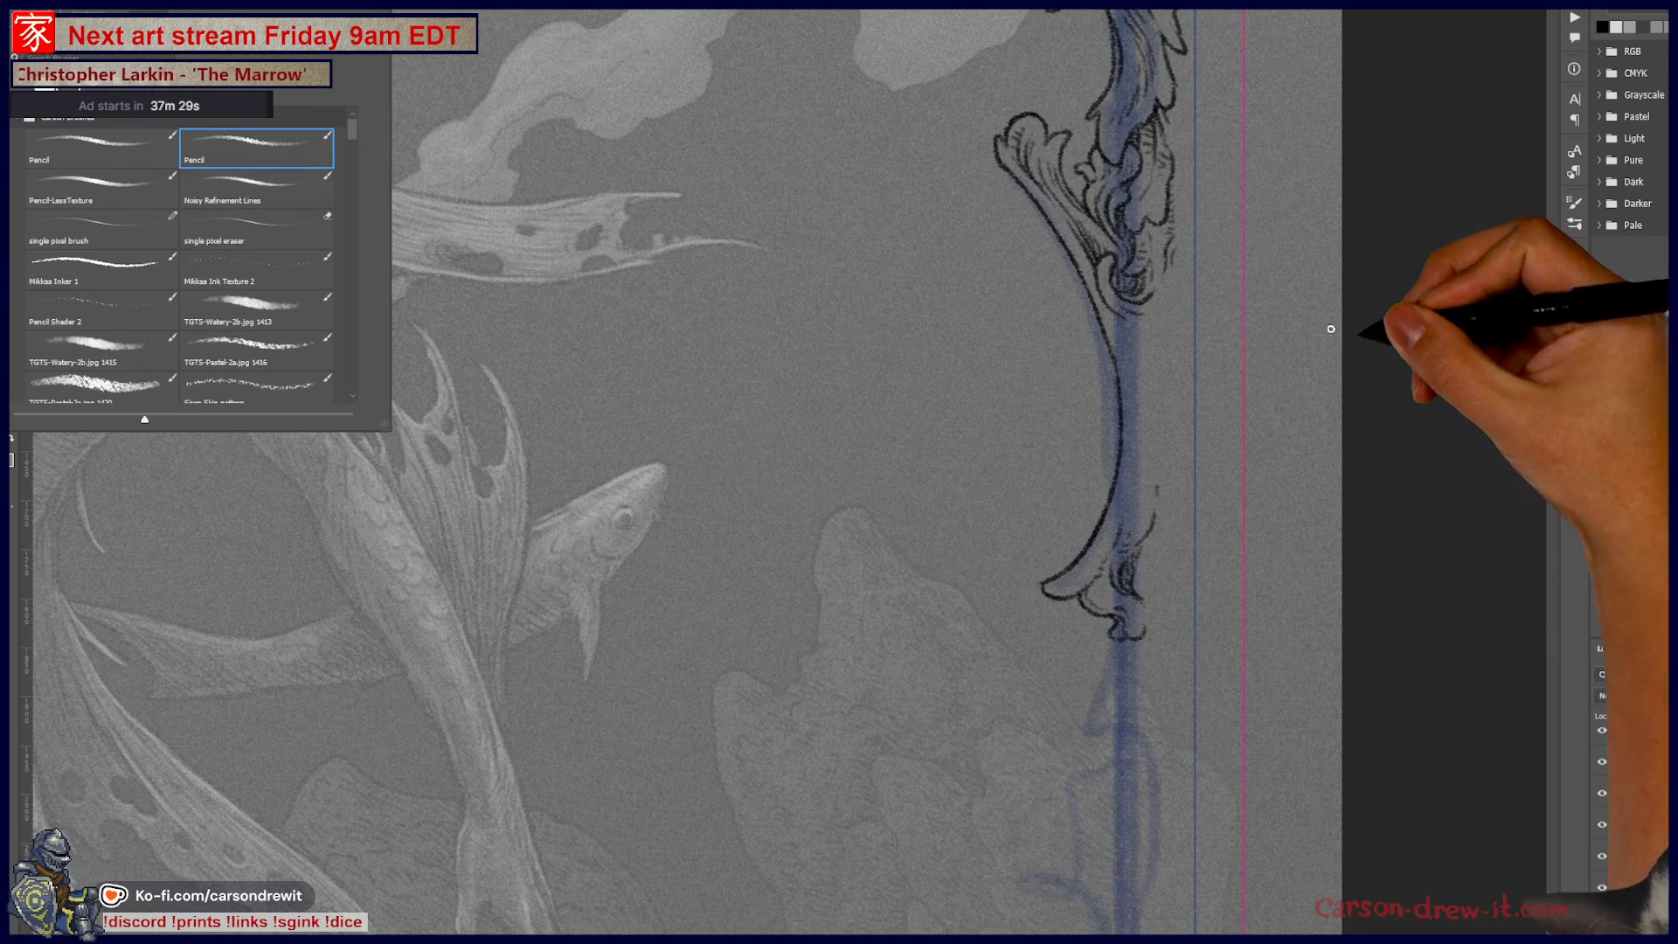
{"action": "left_click", "coordinate": [1311, 389]}
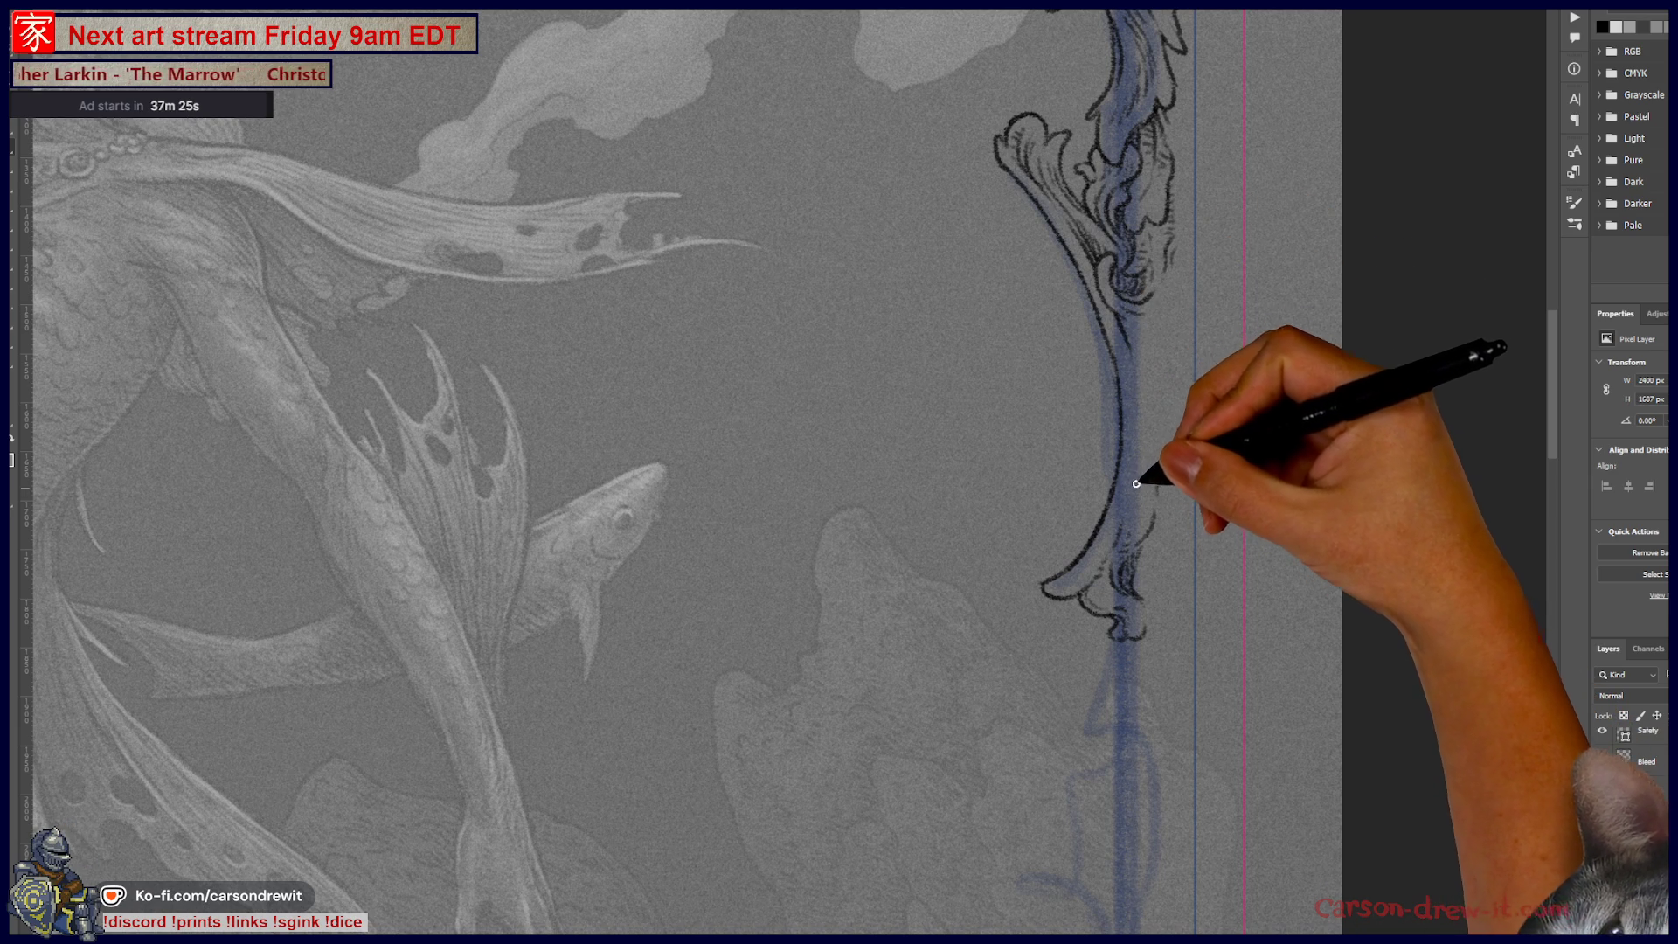
Step: Ink a dark contour line down the right border's ornate scroll
{"action": "left_click_drag", "start_coordinate": [1129, 470], "coordinate": [1128, 334]}
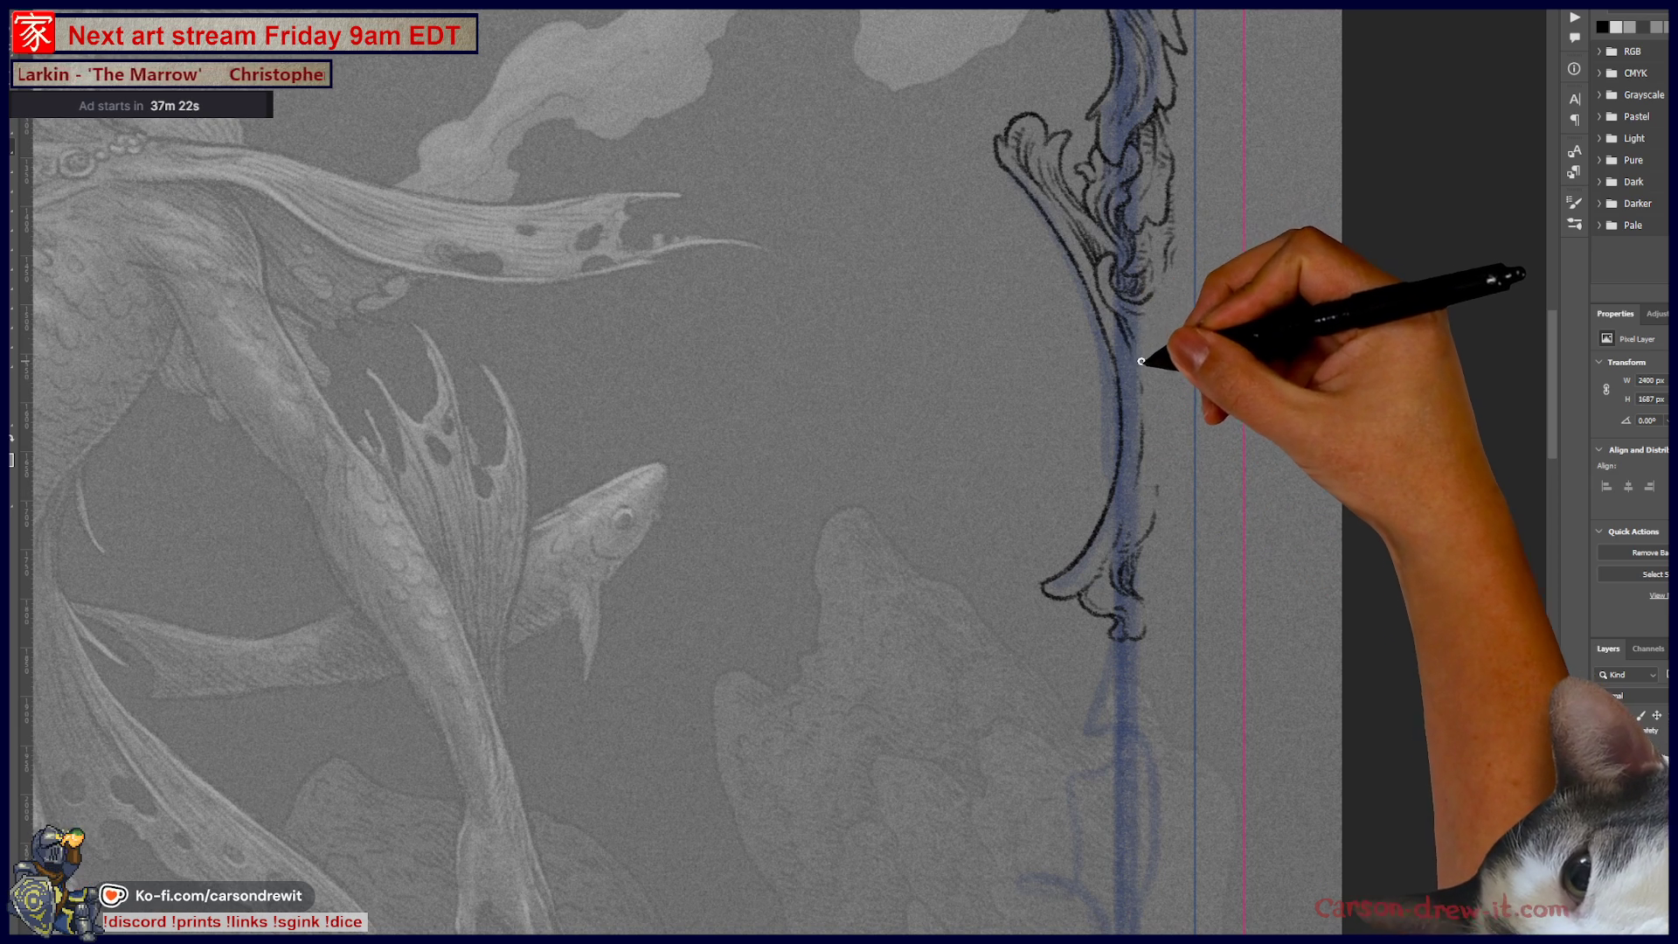
{"action": "key", "text": "ctrl"}
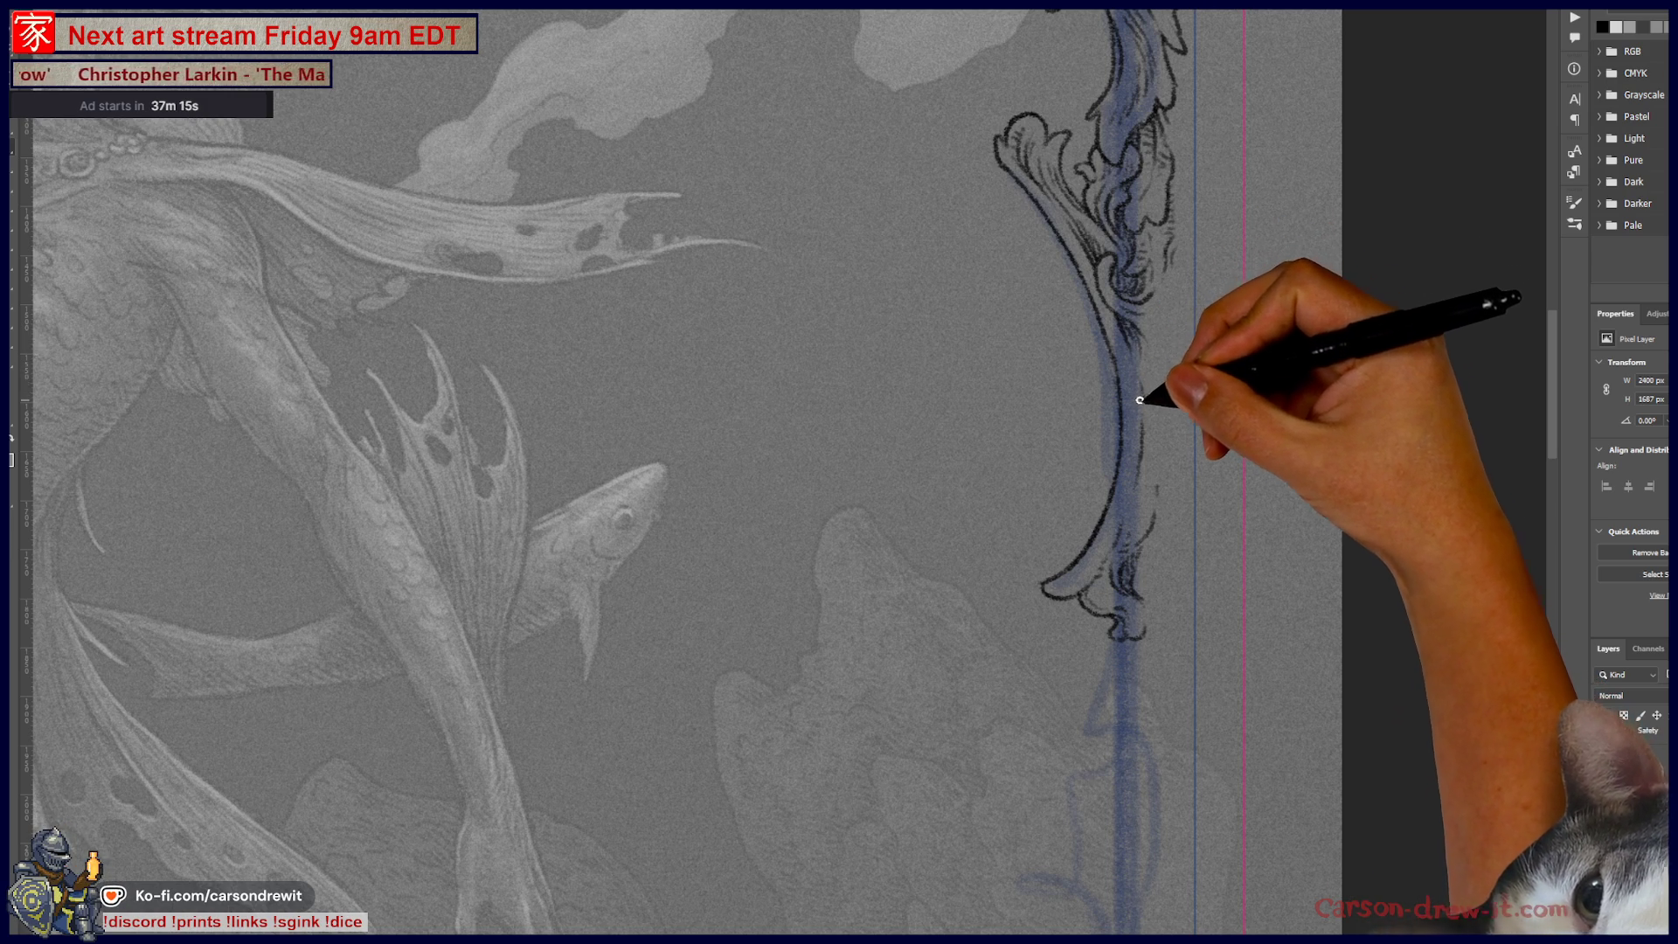
{"action": "key", "text": "ctrl"}
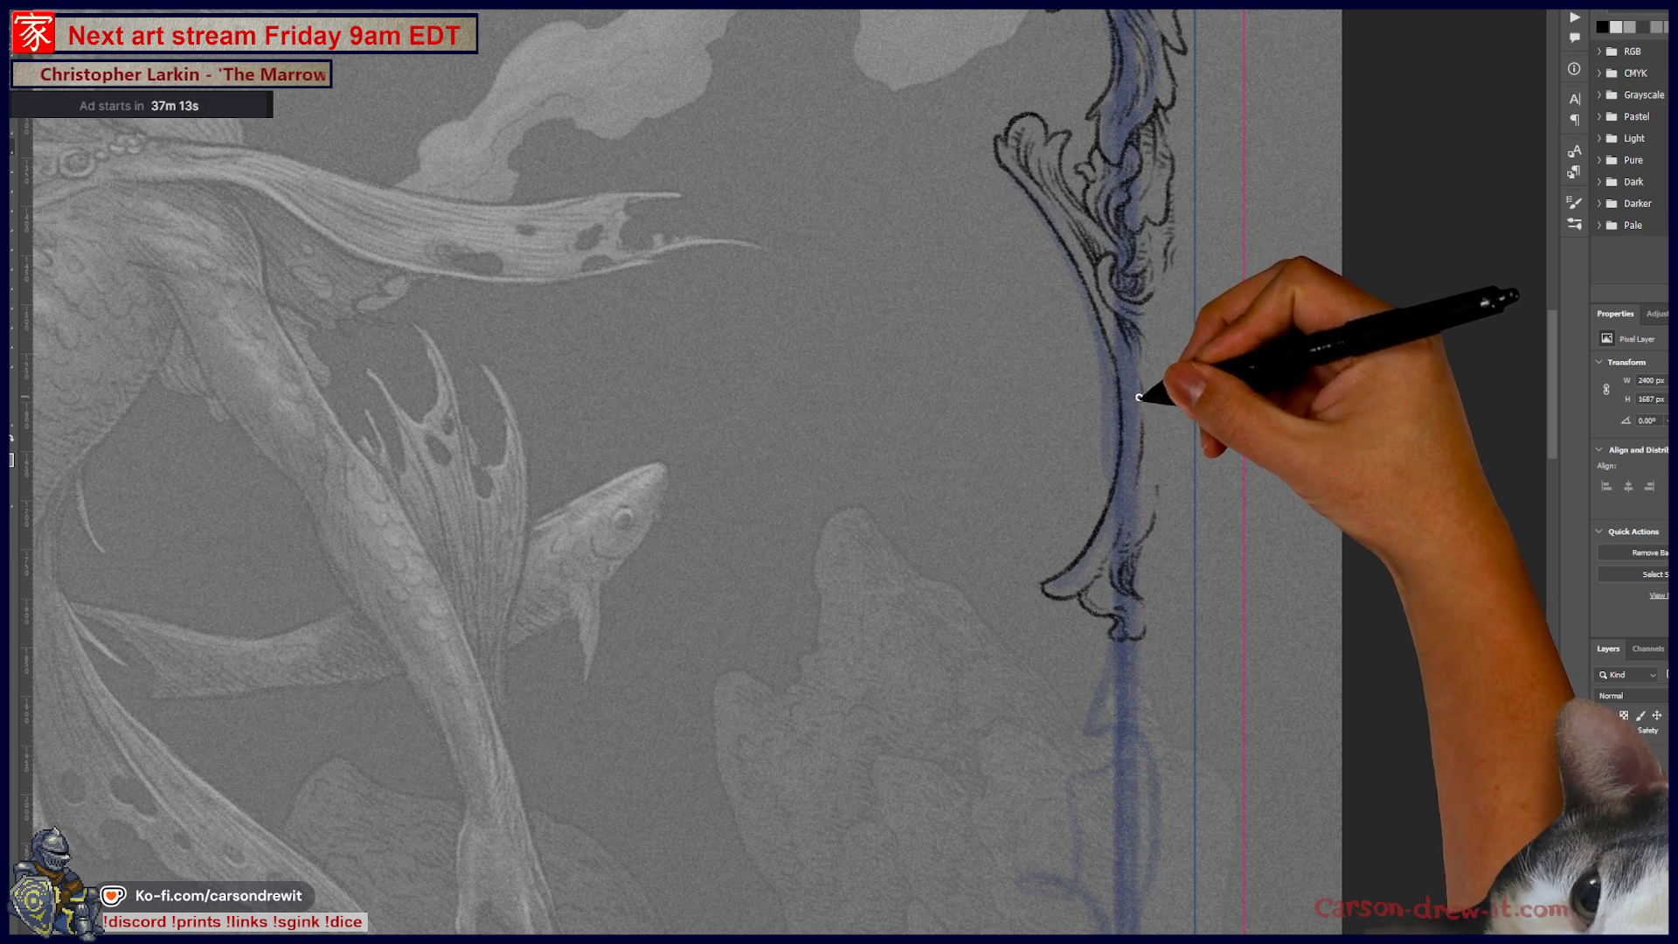